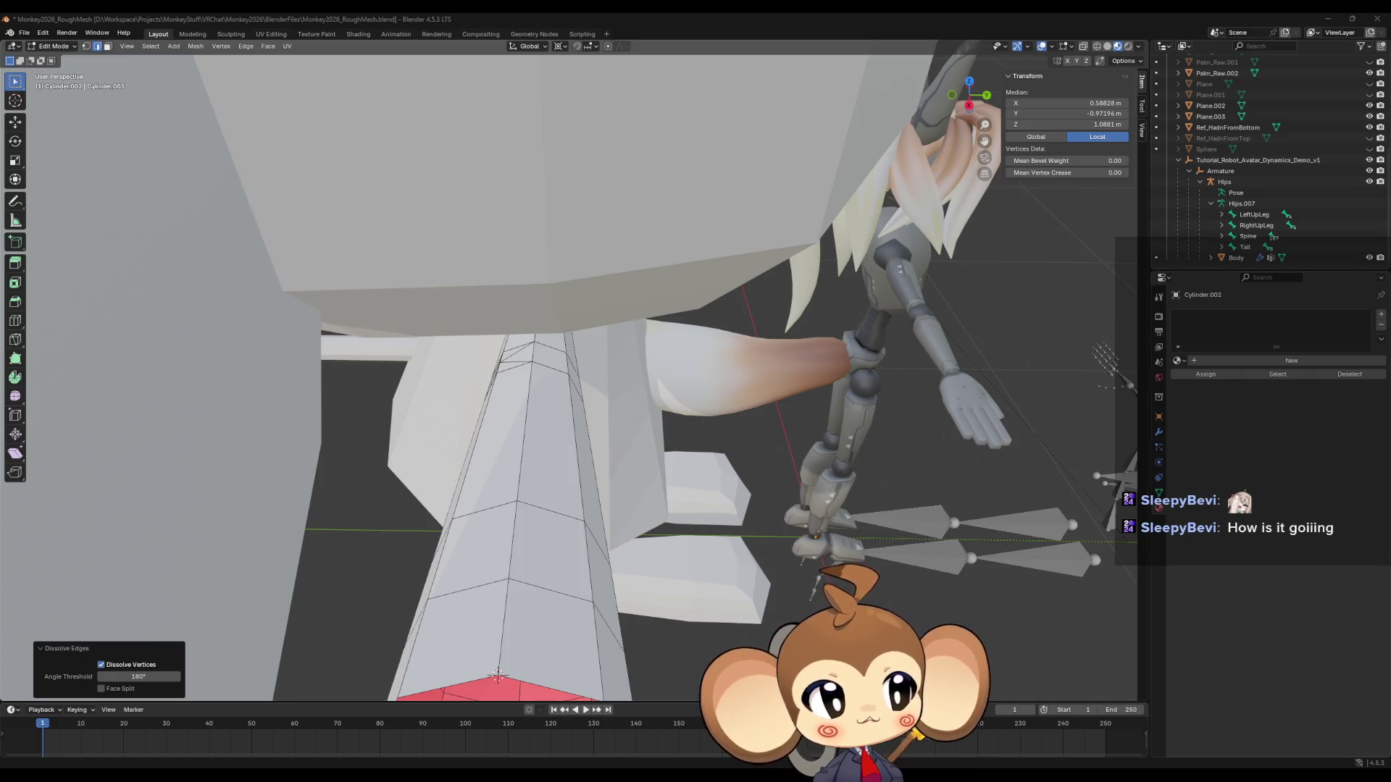
# Bring the YouTube knee-topology video in front of Blender and play it.
pyautogui.press('super+shift+Left')
pyautogui.click(536, 377)
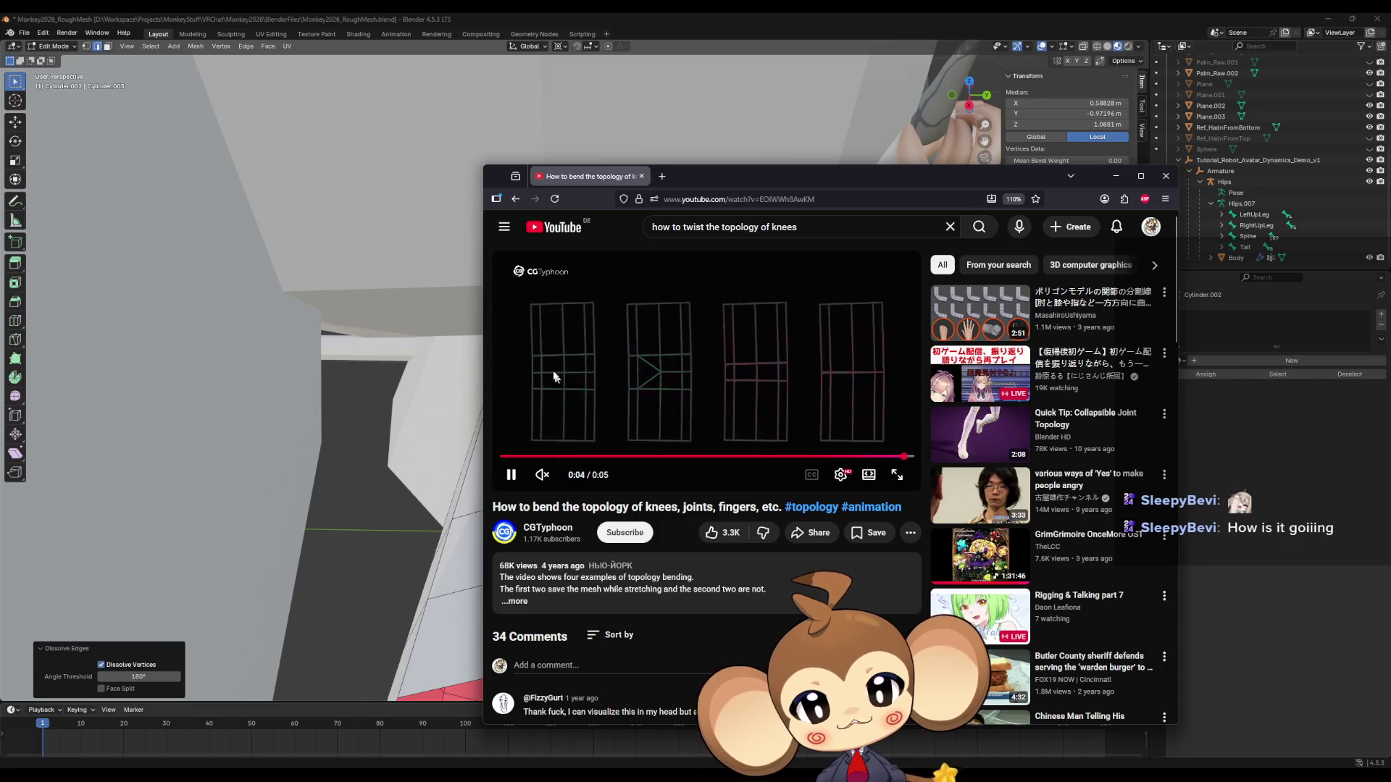
# Replay the knee-bending clip twice, then return to Blender's cylinder limb mesh.
pyautogui.click(510, 474)
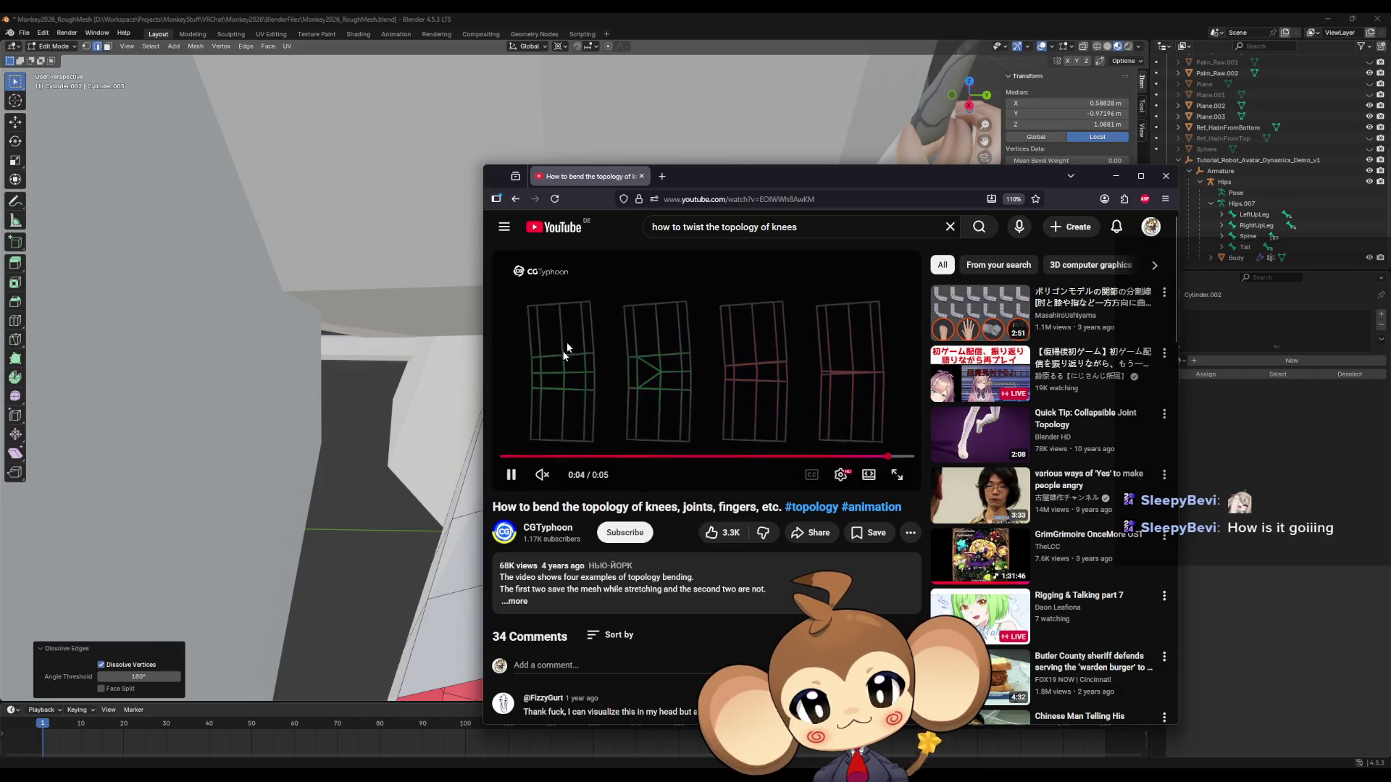
pyautogui.click(512, 478)
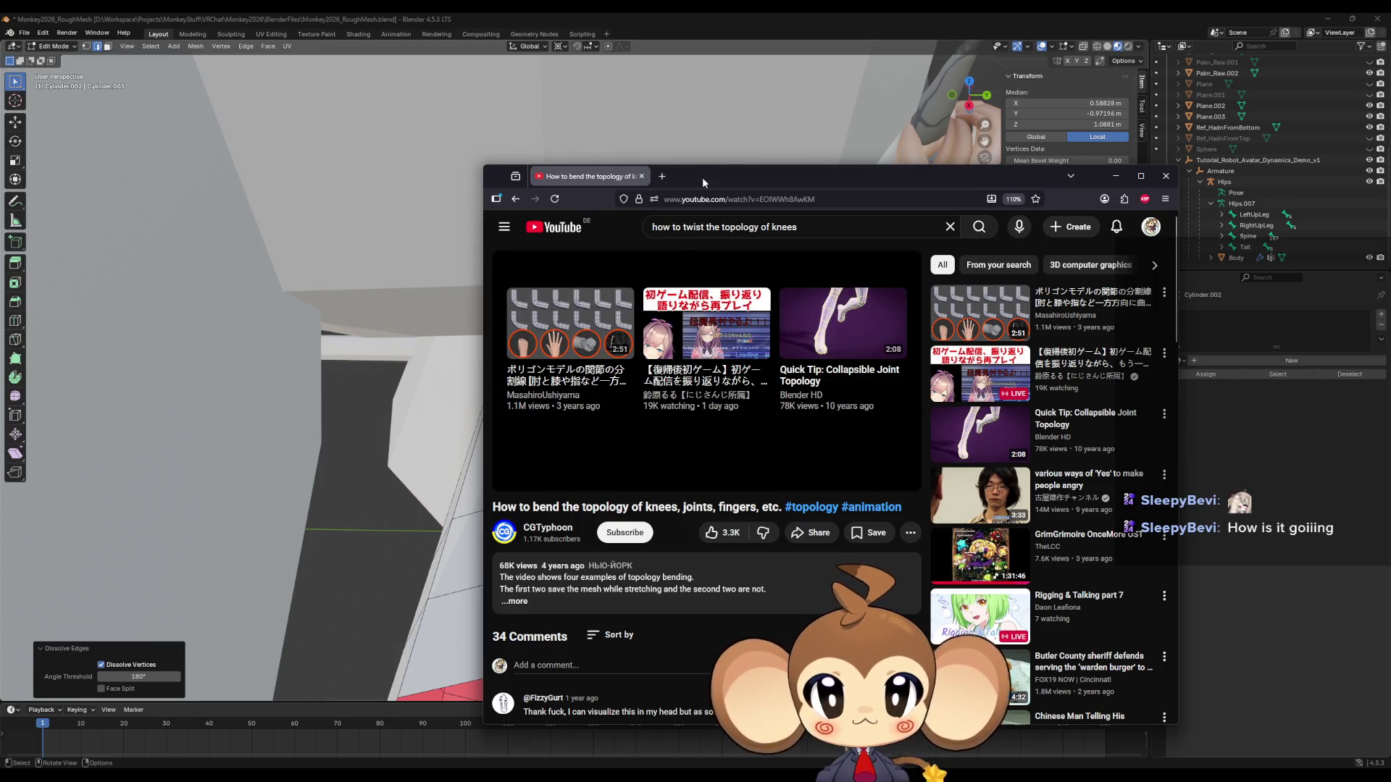
pyautogui.click(471, 463)
pyautogui.moveTo(992, 215)
pyautogui.mouseDown(button='middle')
pyautogui.moveTo(644, 420)
pyautogui.moveTo(608, 392)
pyautogui.mouseUp(button='middle')
# Select the inset quad and diagonal edges, move them into line, and dissolve them.
pyautogui.click(614, 394)
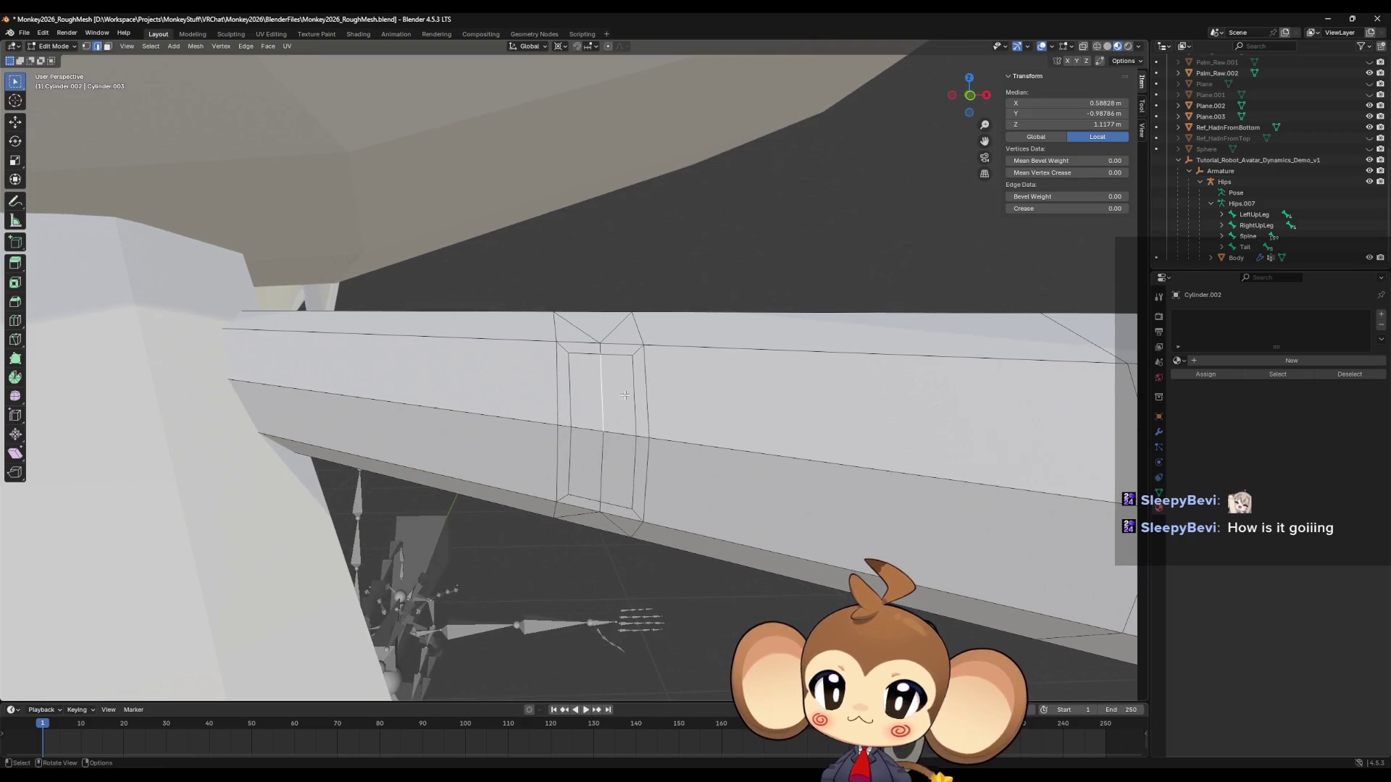
pyautogui.scroll(1, 600, 421)
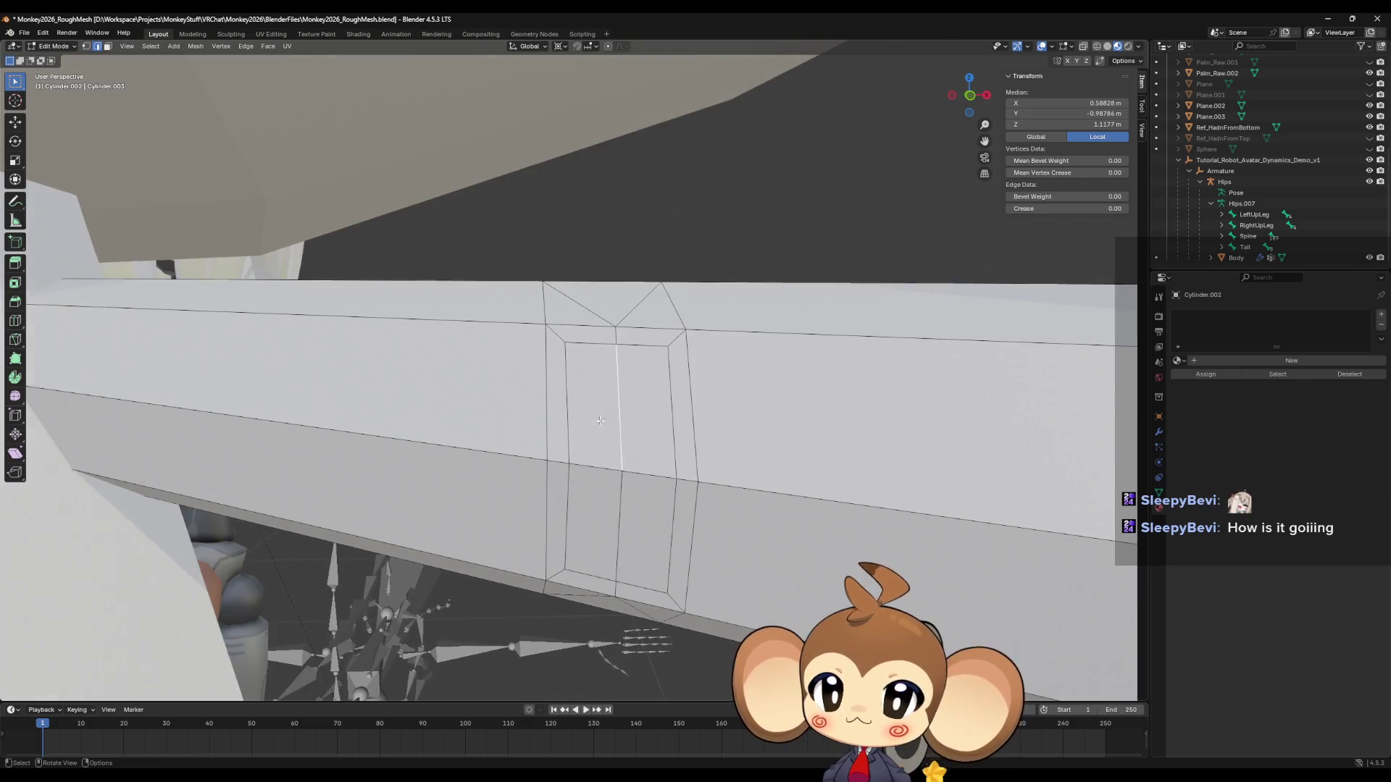
pyautogui.moveTo(601, 425); pyautogui.dragTo(596, 442, button='middle')
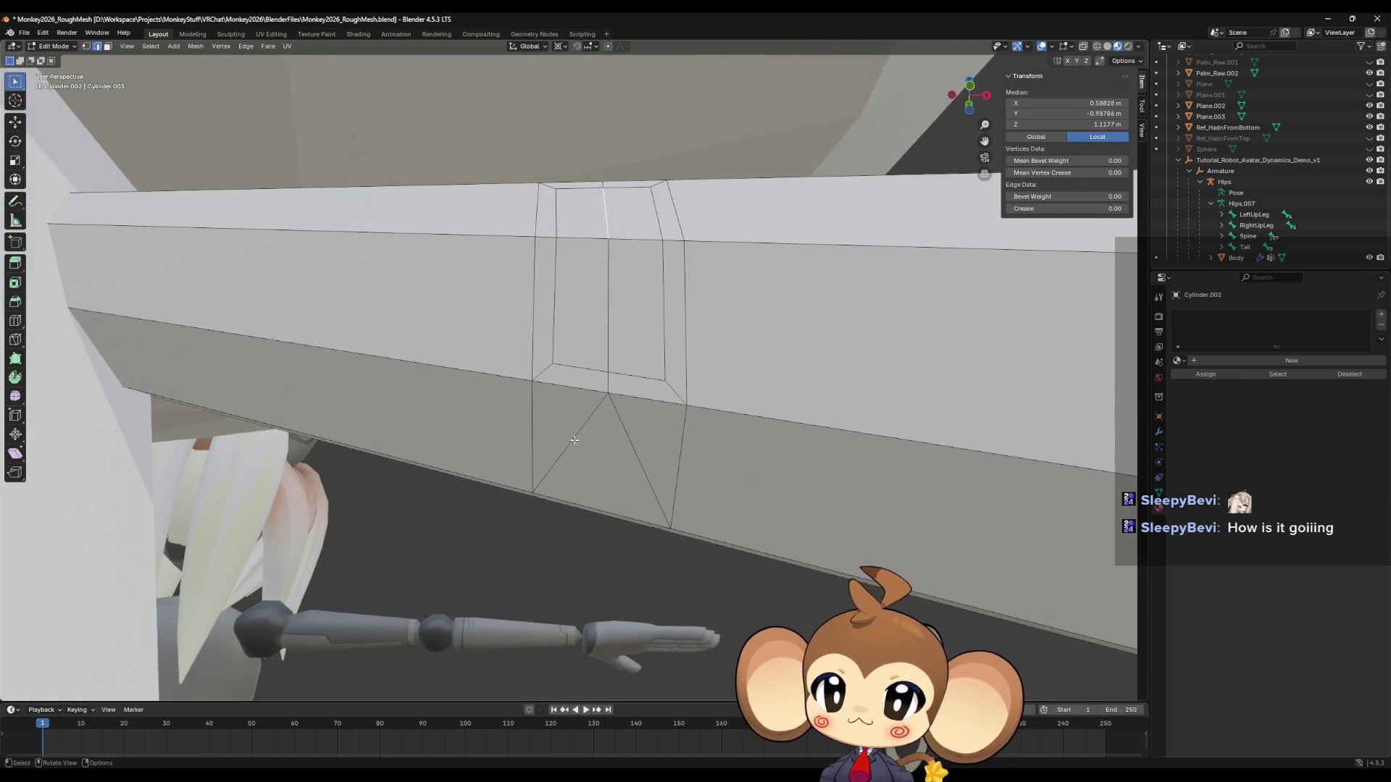
pyautogui.click(580, 434)
pyautogui.keyDown('shift'); pyautogui.click(617, 410); pyautogui.keyUp('shift')
pyautogui.keyDown('shift'); pyautogui.click(622, 377); pyautogui.keyUp('shift')
pyautogui.moveTo(621, 377); pyautogui.dragTo(587, 432, button='middle')
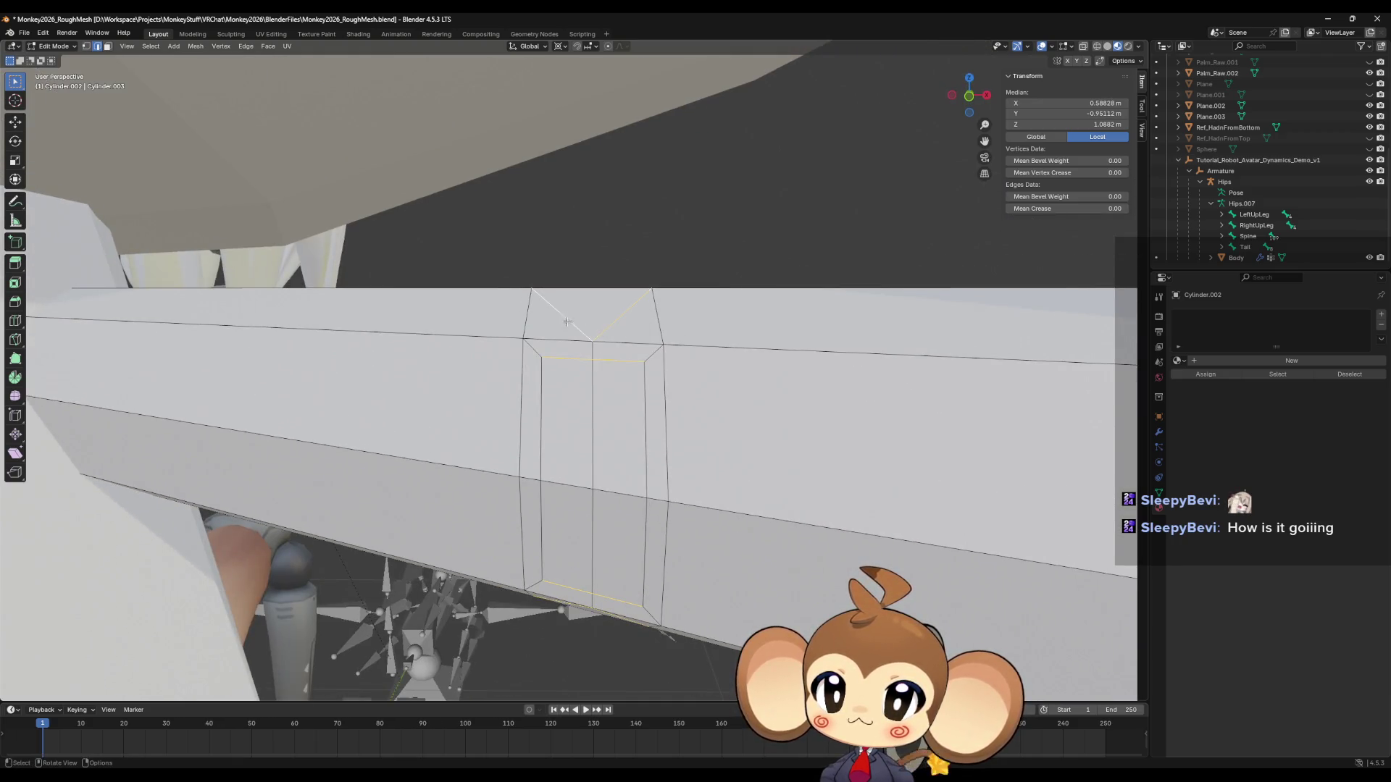
pyautogui.press('g')
pyautogui.click(571, 363)
pyautogui.moveTo(571, 362)
pyautogui.mouseDown(button='middle')
pyautogui.moveTo(502, 346)
pyautogui.moveTo(633, 412)
pyautogui.mouseUp(button='middle')
pyautogui.press('x')
pyautogui.click(502, 347)
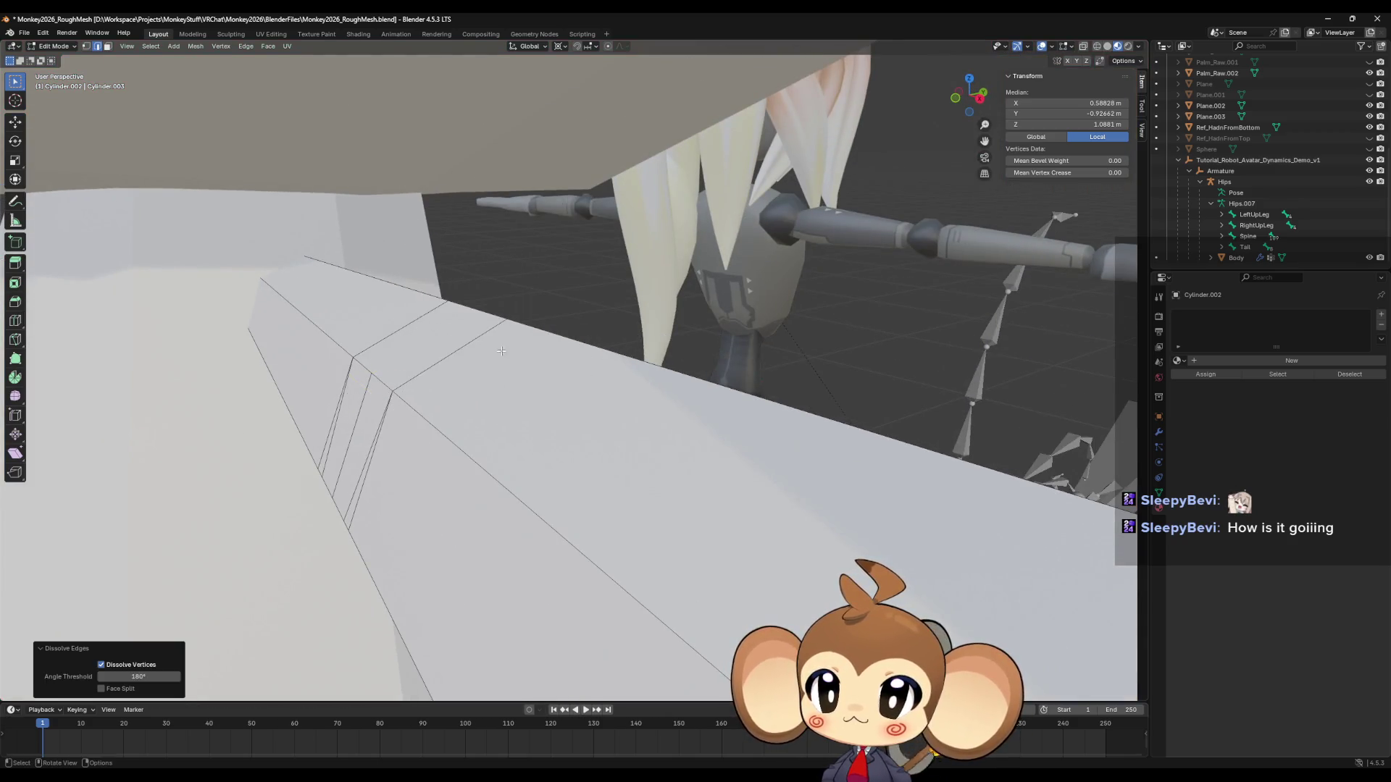
# Dissolve the six leftover edges of the inset band on the cylinder.
pyautogui.keyDown('shift'); pyautogui.click(633, 411); pyautogui.keyUp('shift')
pyautogui.keyDown('shift'); pyautogui.click(640, 405); pyautogui.keyUp('shift')
pyautogui.keyDown('shift'); pyautogui.click(580, 362); pyautogui.keyUp('shift')
pyautogui.keyDown('shift'); pyautogui.click(582, 250); pyautogui.keyUp('shift')
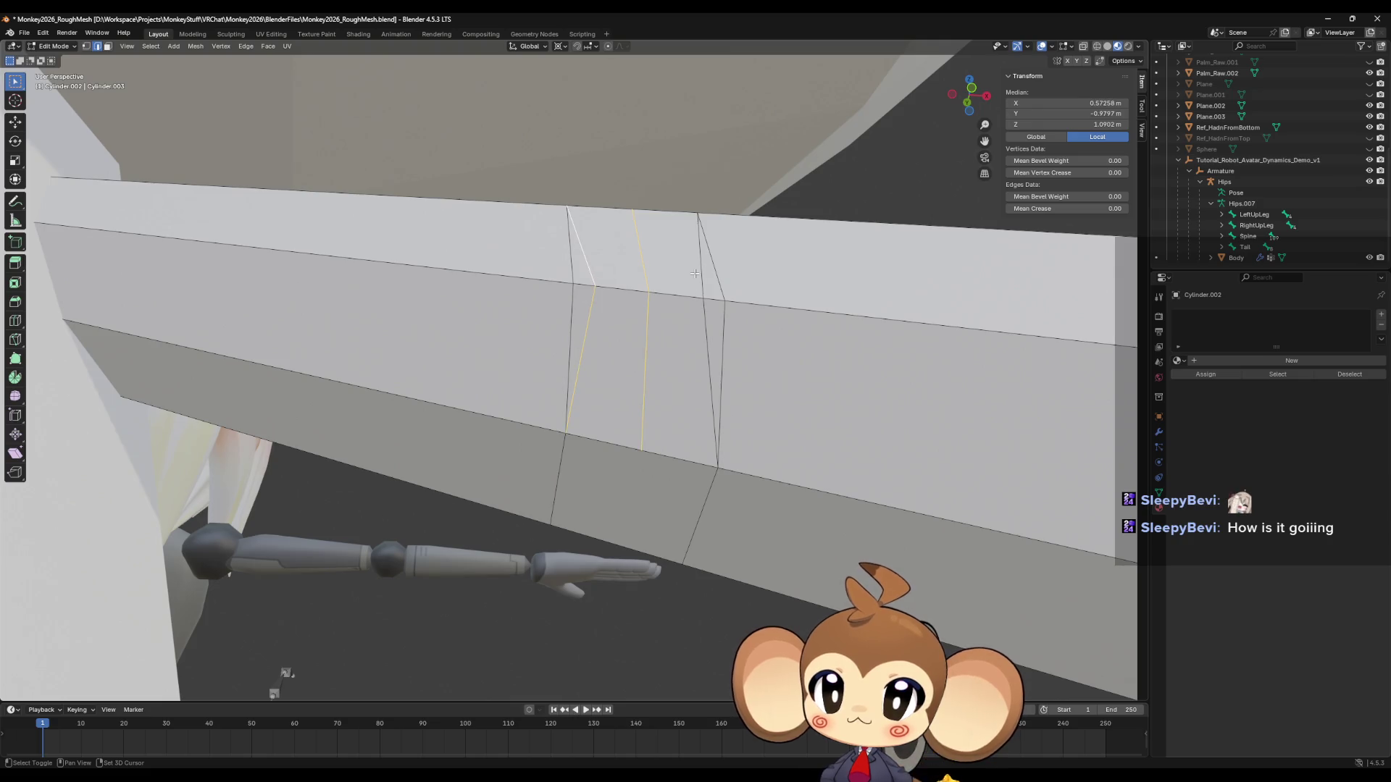
pyautogui.keyDown('shift'); pyautogui.click(700, 257); pyautogui.keyUp('shift')
pyautogui.keyDown('shift'); pyautogui.click(704, 338); pyautogui.keyUp('shift')
pyautogui.press('x')
pyautogui.click(658, 336)
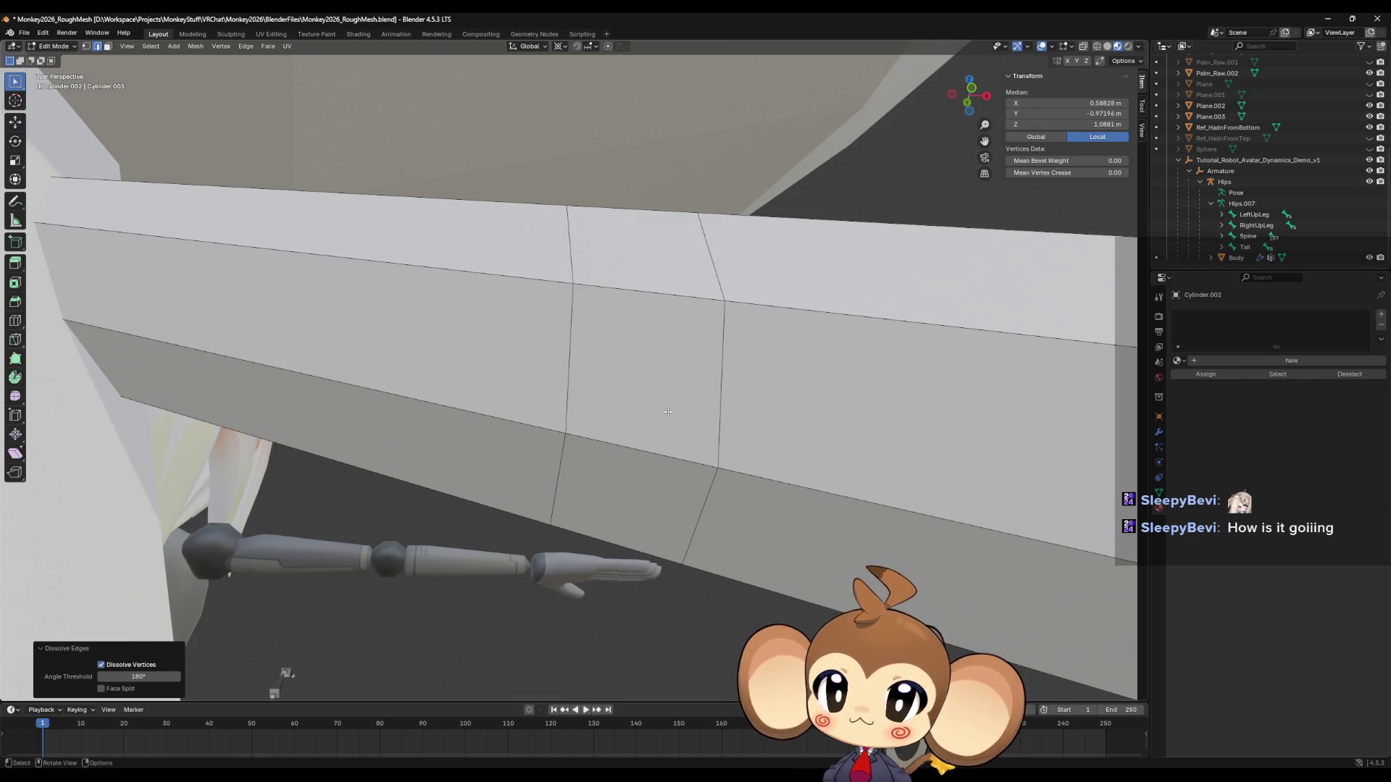
pyautogui.moveTo(658, 335)
pyautogui.mouseDown(button='middle')
pyautogui.moveTo(659, 396)
pyautogui.moveTo(207, 156)
pyautogui.mouseUp(button='middle')
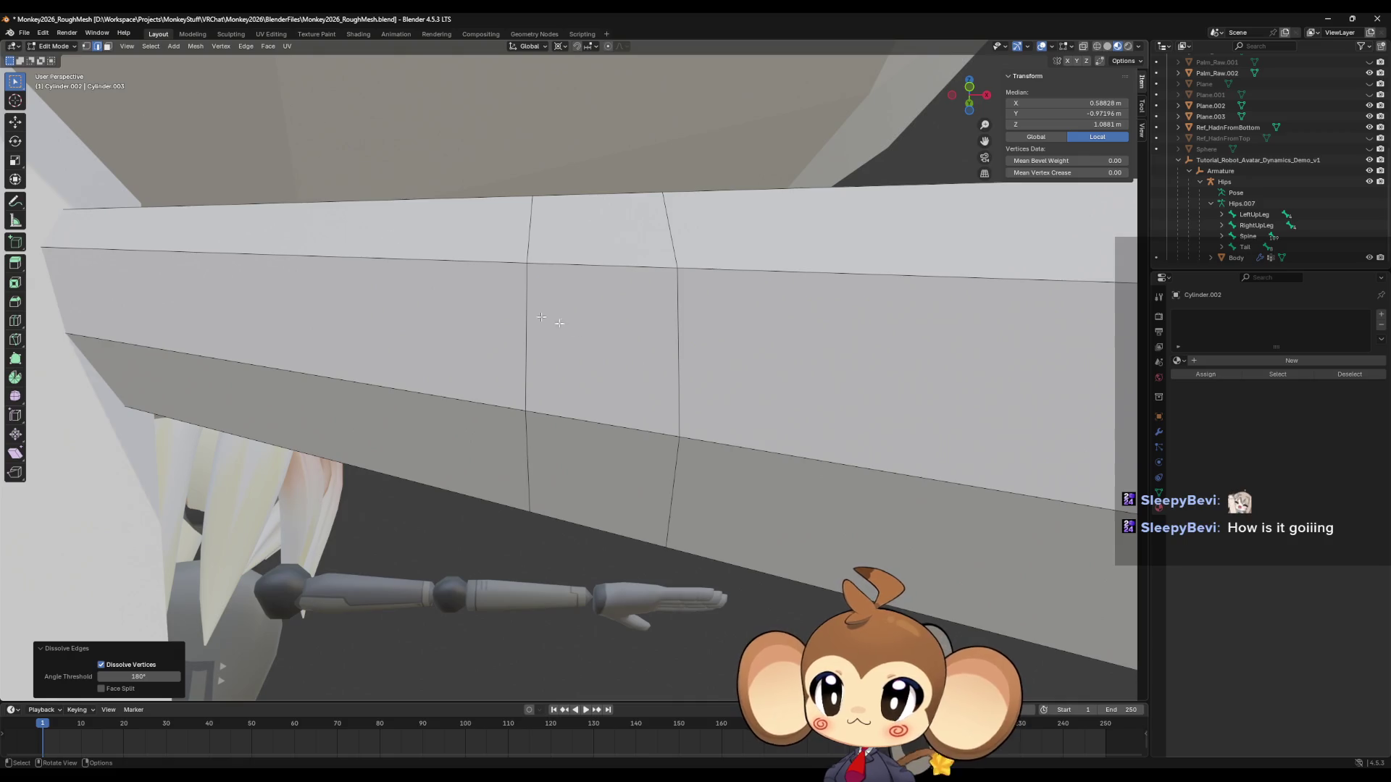
# Add one centered loop cut across the cleaned band of the cylinder.
pyautogui.hotkey('ctrl', 'r')
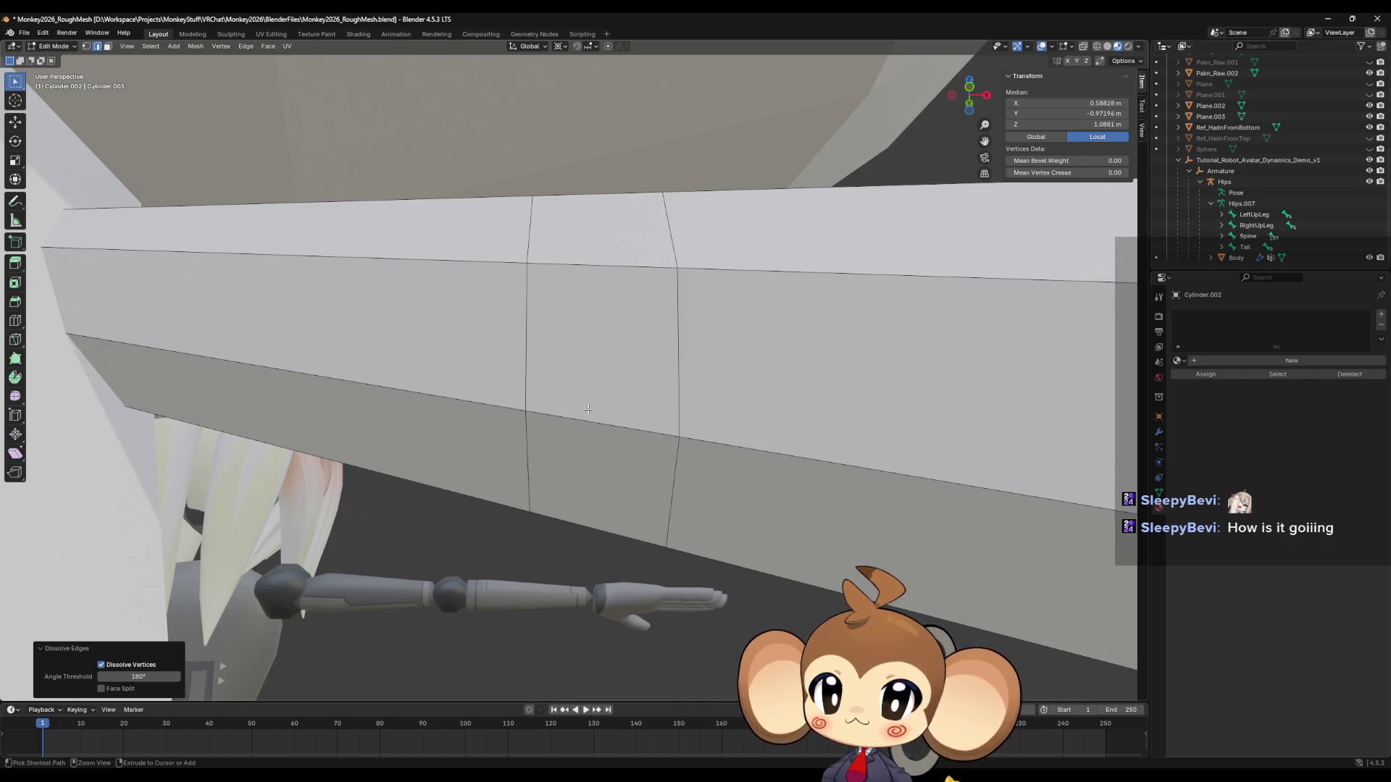
pyautogui.click(588, 409)
pyautogui.rightClick(587, 410)
pyautogui.moveTo(588, 410)
pyautogui.mouseDown(button='middle')
pyautogui.moveTo(531, 487)
pyautogui.moveTo(731, 499)
pyautogui.moveTo(681, 460)
pyautogui.moveTo(686, 488)
pyautogui.moveTo(623, 481)
pyautogui.moveTo(624, 461)
pyautogui.mouseUp(button='middle')
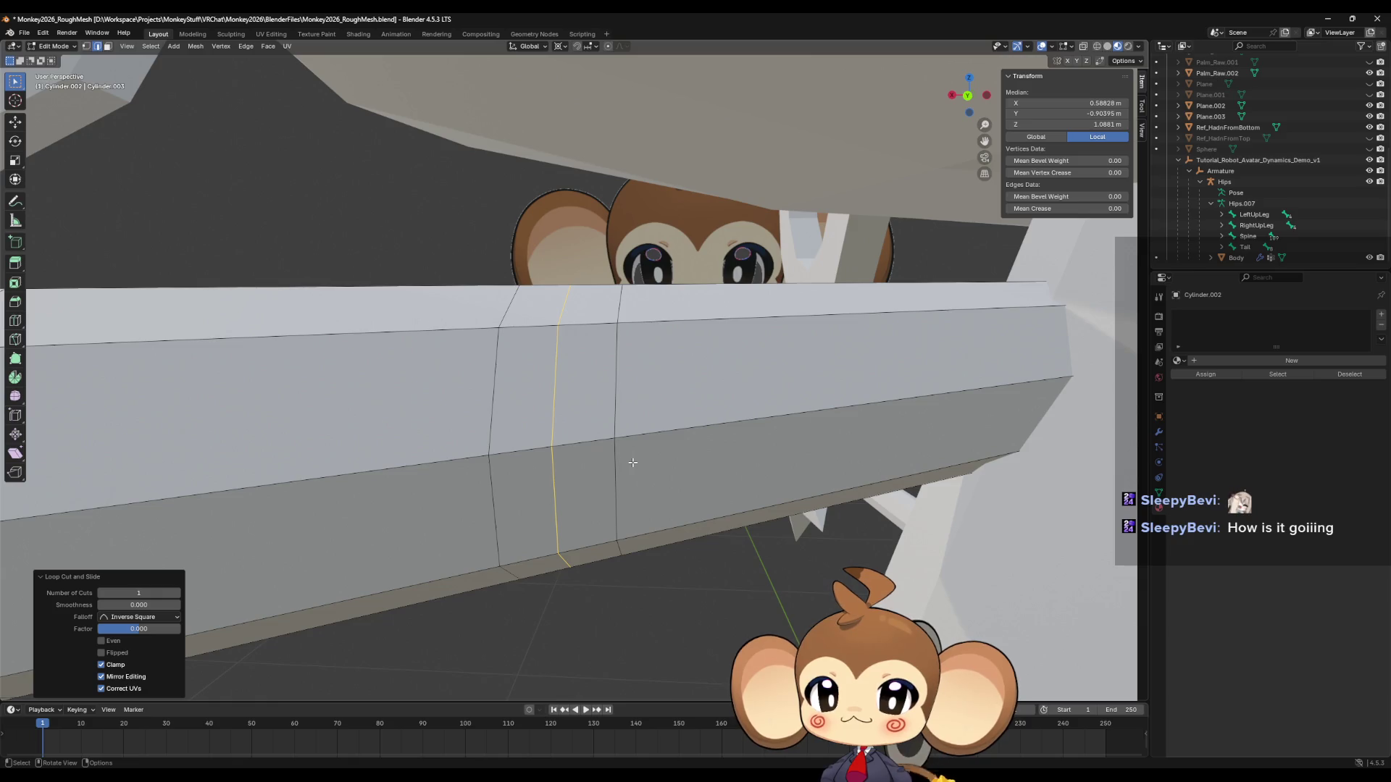
# Edge-slide two edge loops along the cylinder to respace them.
pyautogui.click(616, 451)
pyautogui.keyDown('alt'); pyautogui.click(617, 450); pyautogui.keyUp('alt')
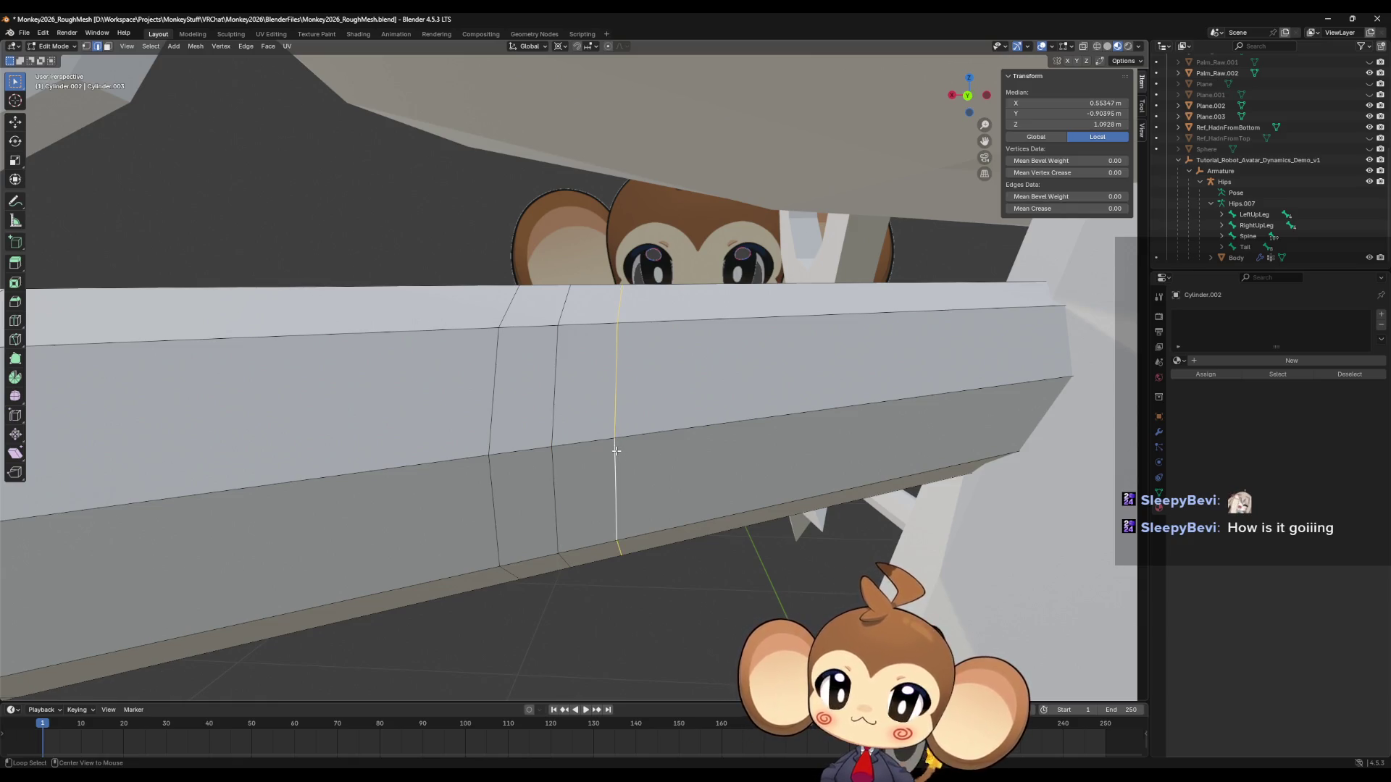
pyautogui.press('g')
pyautogui.press('g')
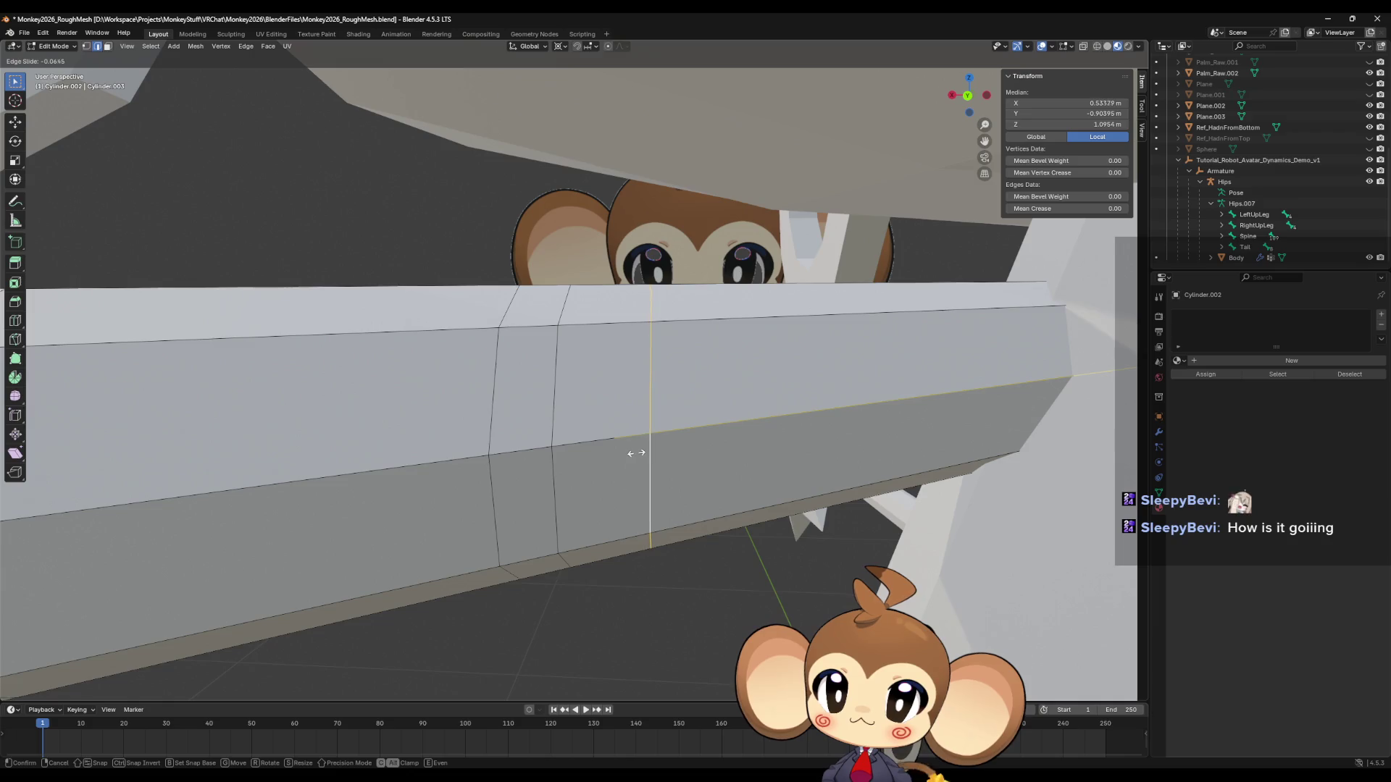
pyautogui.click(631, 454)
pyautogui.keyDown('alt'); pyautogui.click(493, 475); pyautogui.keyUp('alt')
pyautogui.press('g')
pyautogui.press('g')
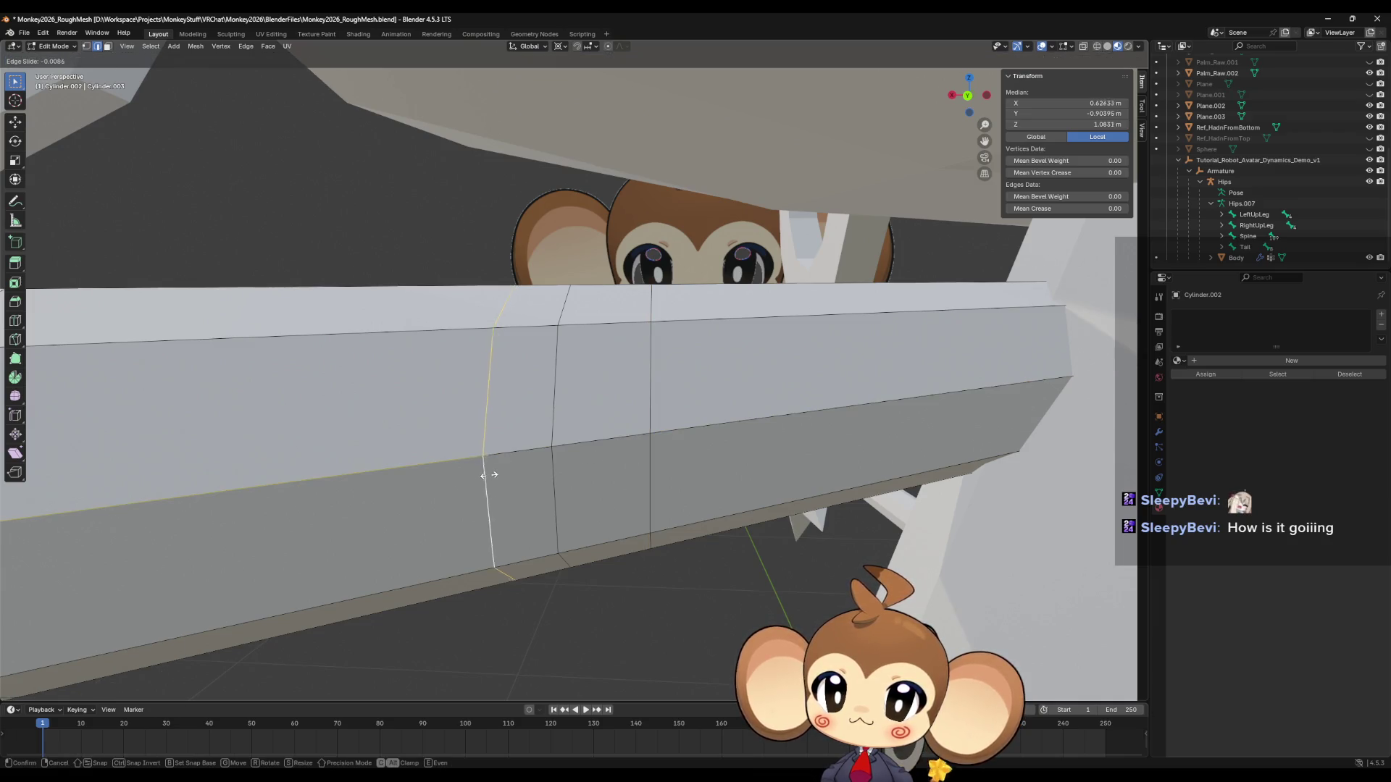
pyautogui.click(466, 478)
pyautogui.moveTo(465, 478)
pyautogui.mouseDown(button='middle')
pyautogui.moveTo(522, 458)
pyautogui.moveTo(526, 437)
pyautogui.mouseUp(button='middle')
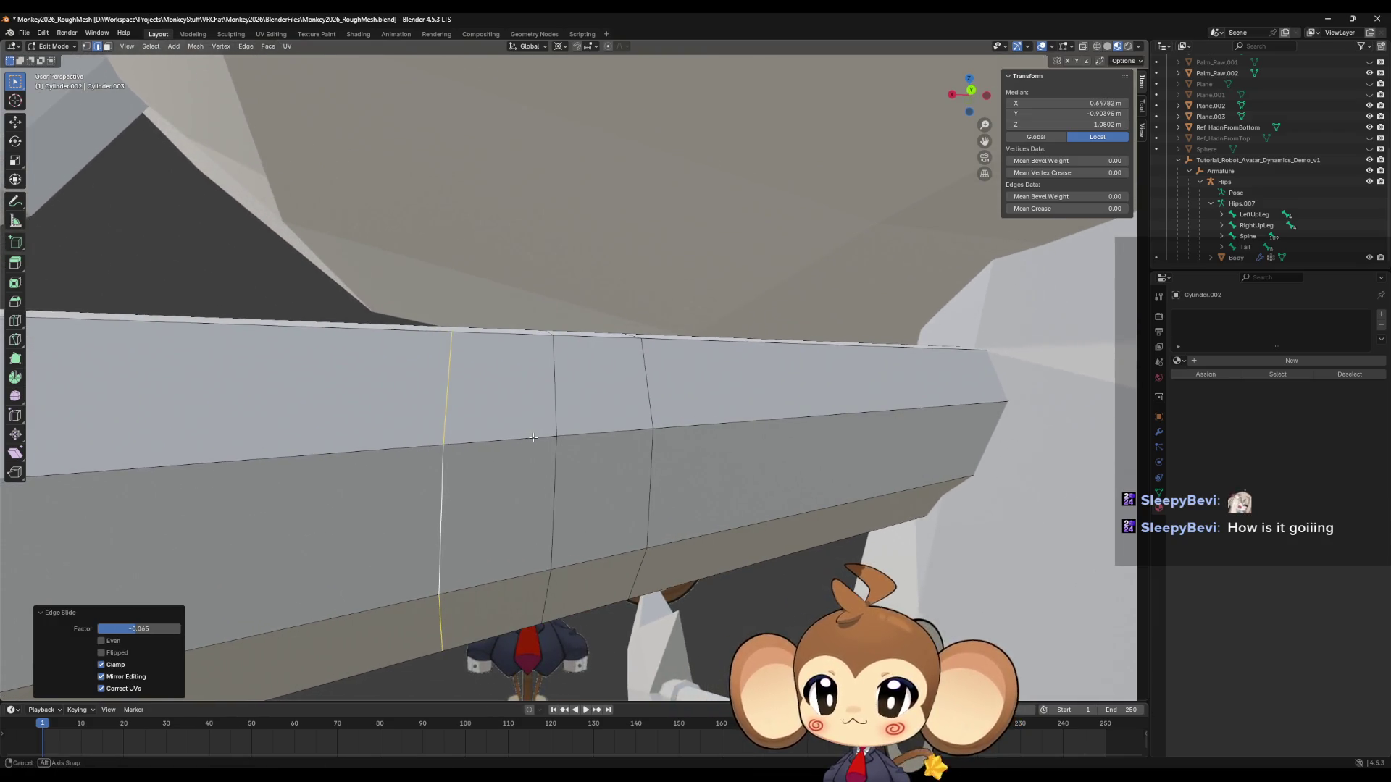
# Deselect all, inspect the cylinder's quad-divided end cap, and bring the reference video back.
pyautogui.scroll(-5, 622, 519)
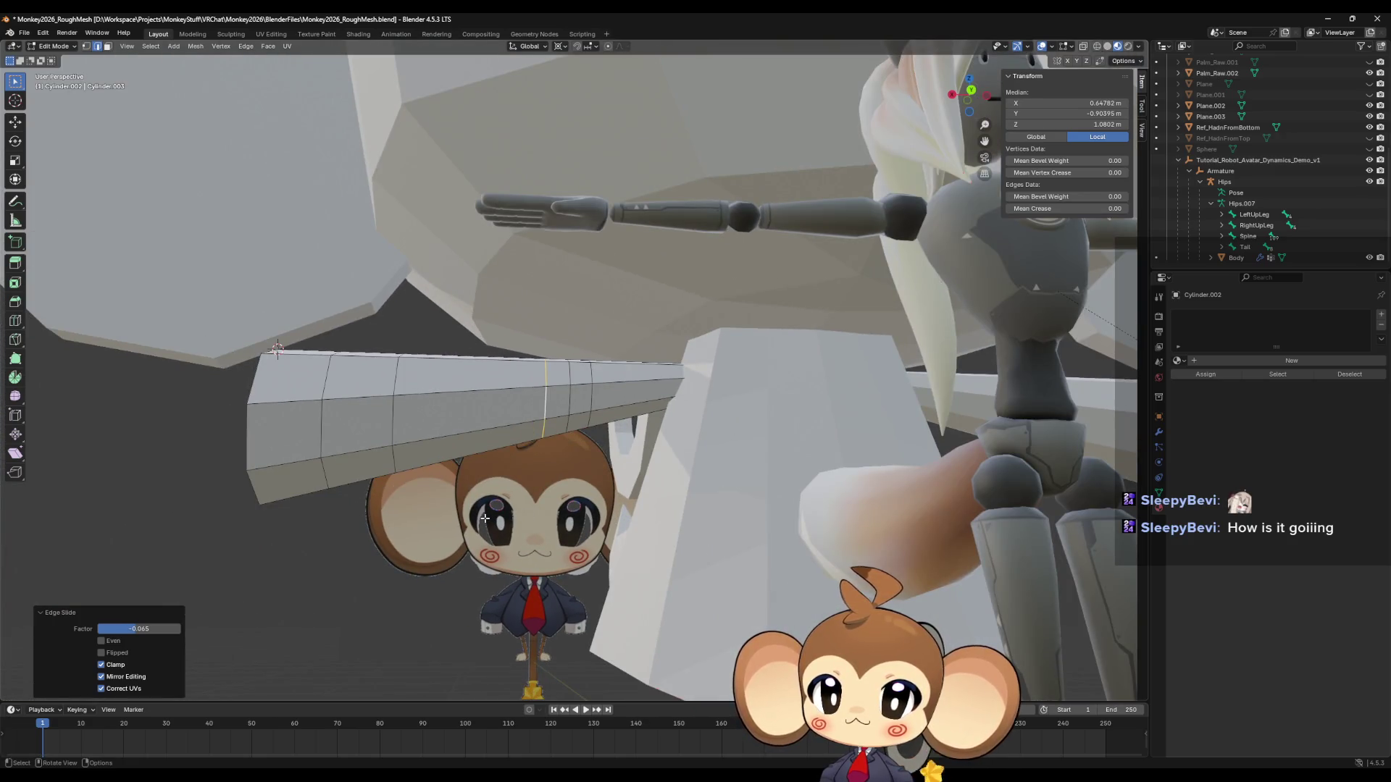
pyautogui.hotkey('alt', 'a')
pyautogui.moveTo(505, 522); pyautogui.dragTo(558, 576, button='middle')
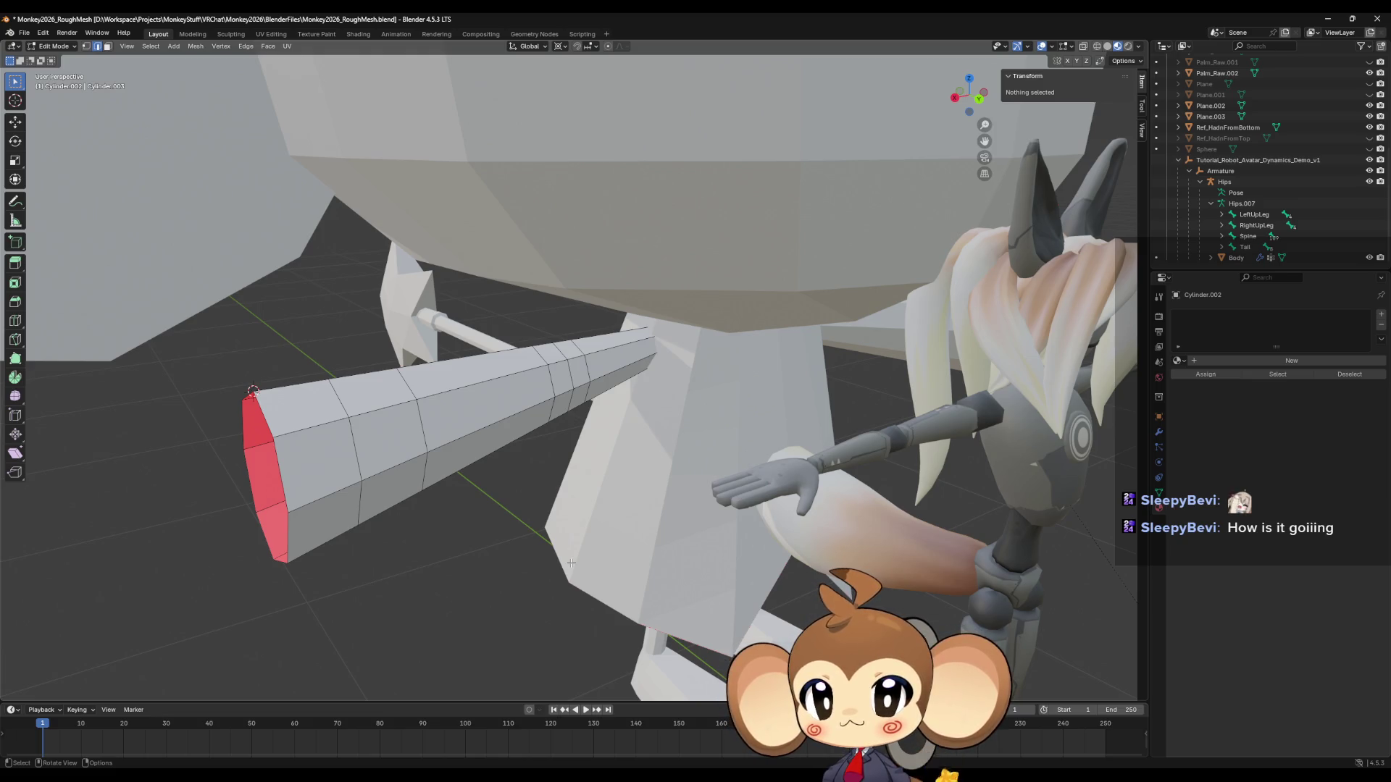
pyautogui.moveTo(571, 563)
pyautogui.mouseDown(button='middle')
pyautogui.moveTo(646, 589)
pyautogui.moveTo(708, 530)
pyautogui.mouseUp(button='middle')
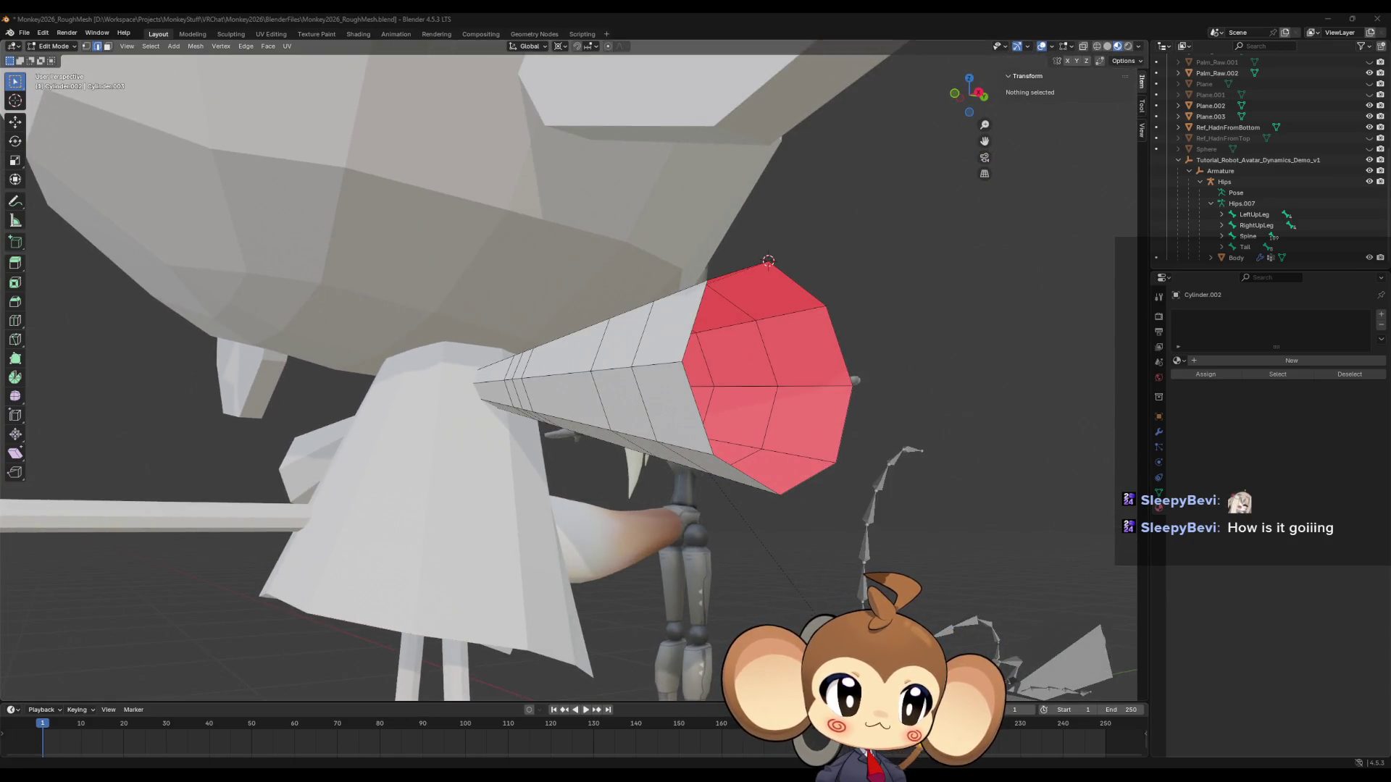
pyautogui.hotkey('alt', 'Tab')
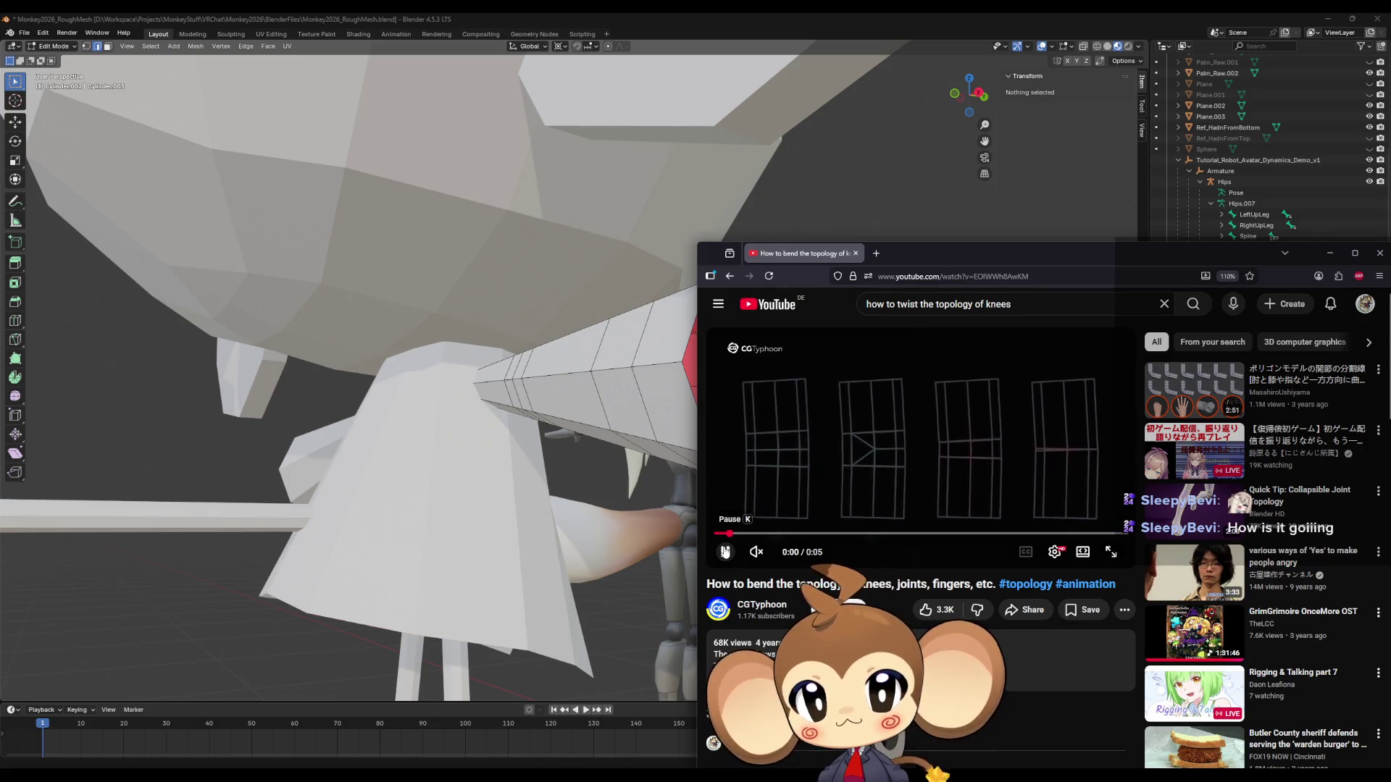
# Pause the knee-topology clip and scrub it back to 0:00 and 0:01.
pyautogui.click(725, 552)
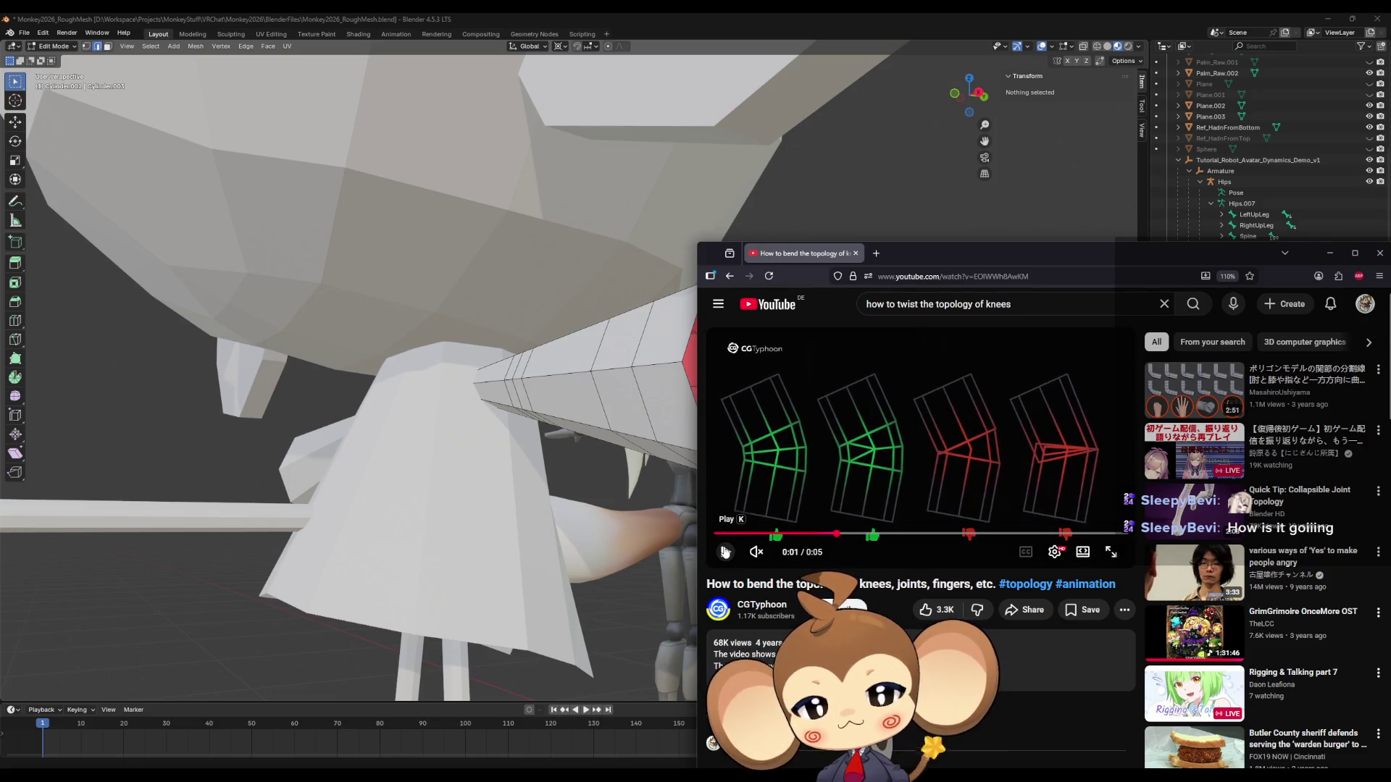
pyautogui.moveTo(959, 267); pyautogui.dragTo(1000, 267)
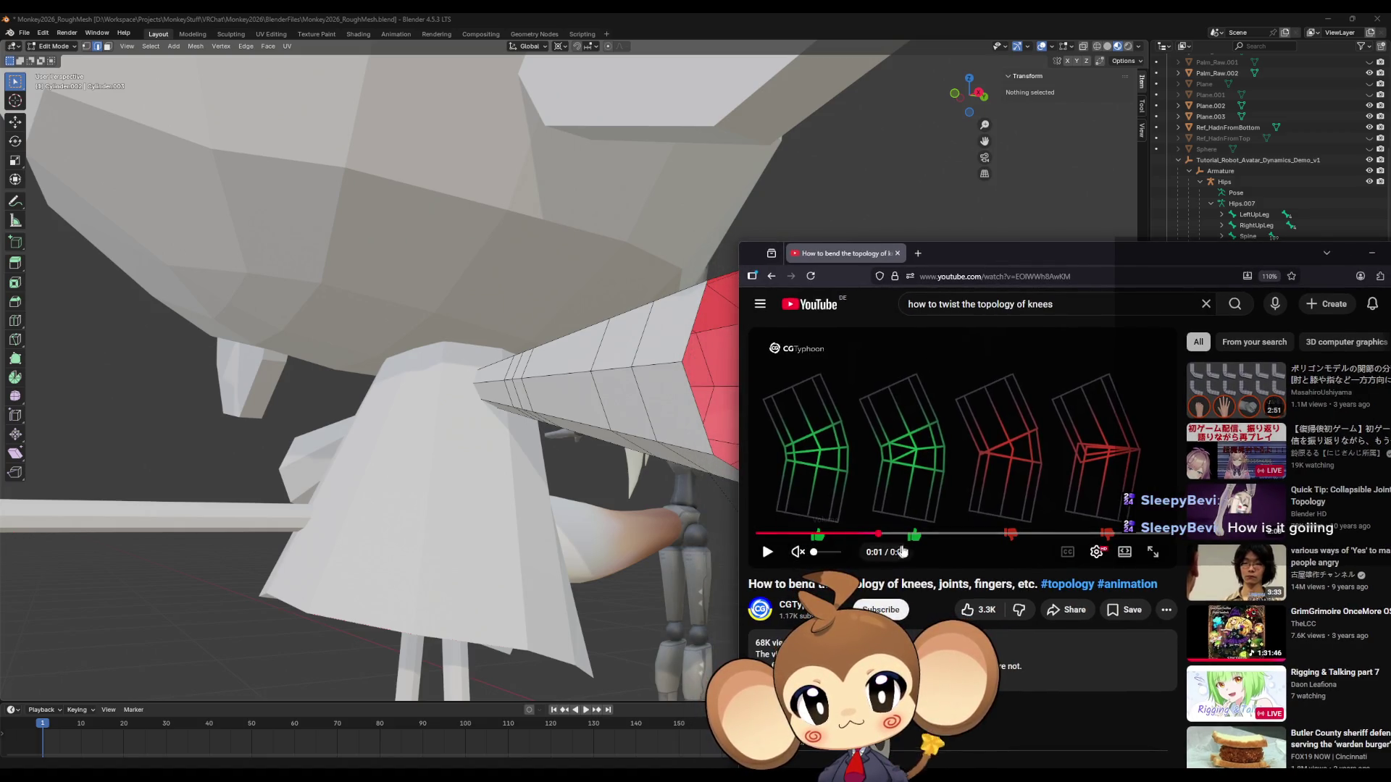
pyautogui.moveTo(833, 535)
pyautogui.mouseDown()
pyautogui.moveTo(935, 534)
pyautogui.moveTo(787, 538)
pyautogui.moveTo(947, 544)
pyautogui.mouseUp()
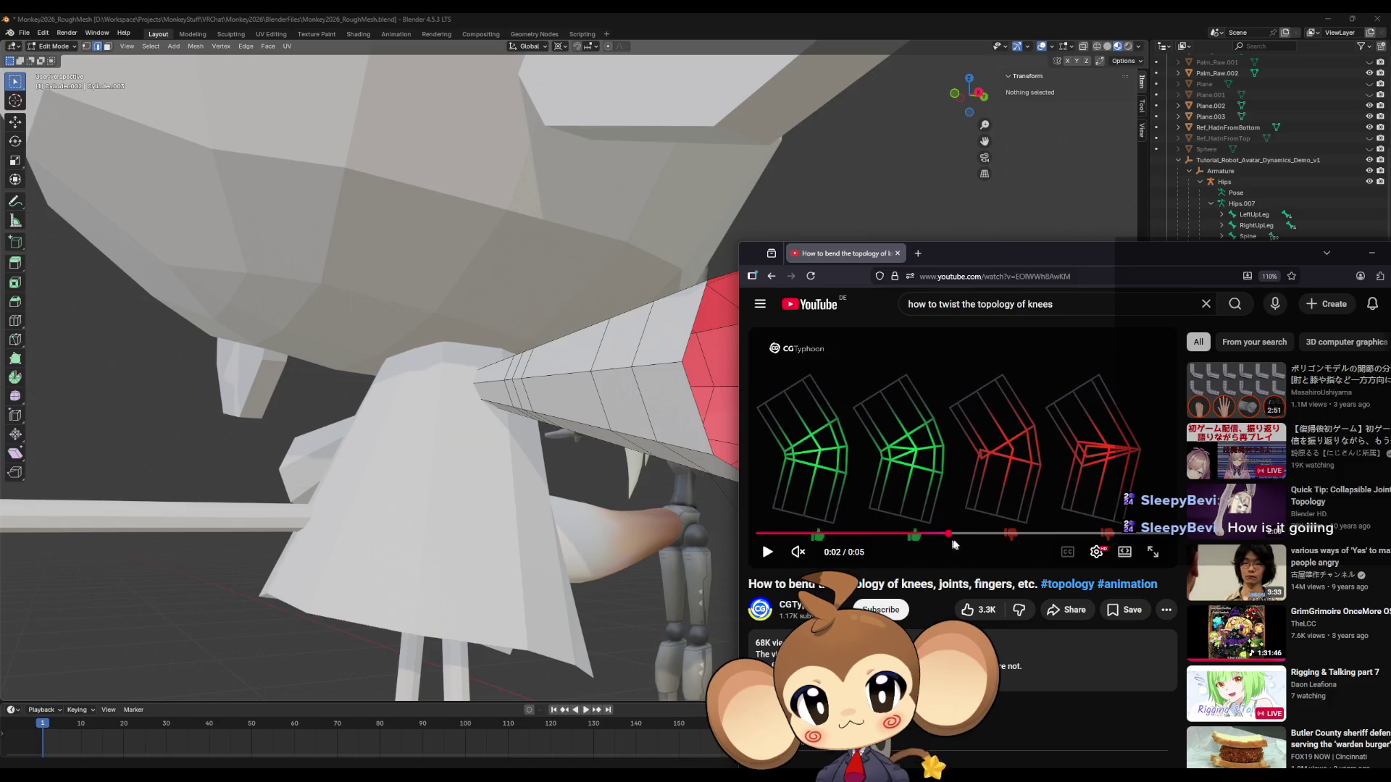
pyautogui.moveTo(891, 540); pyautogui.dragTo(805, 536)
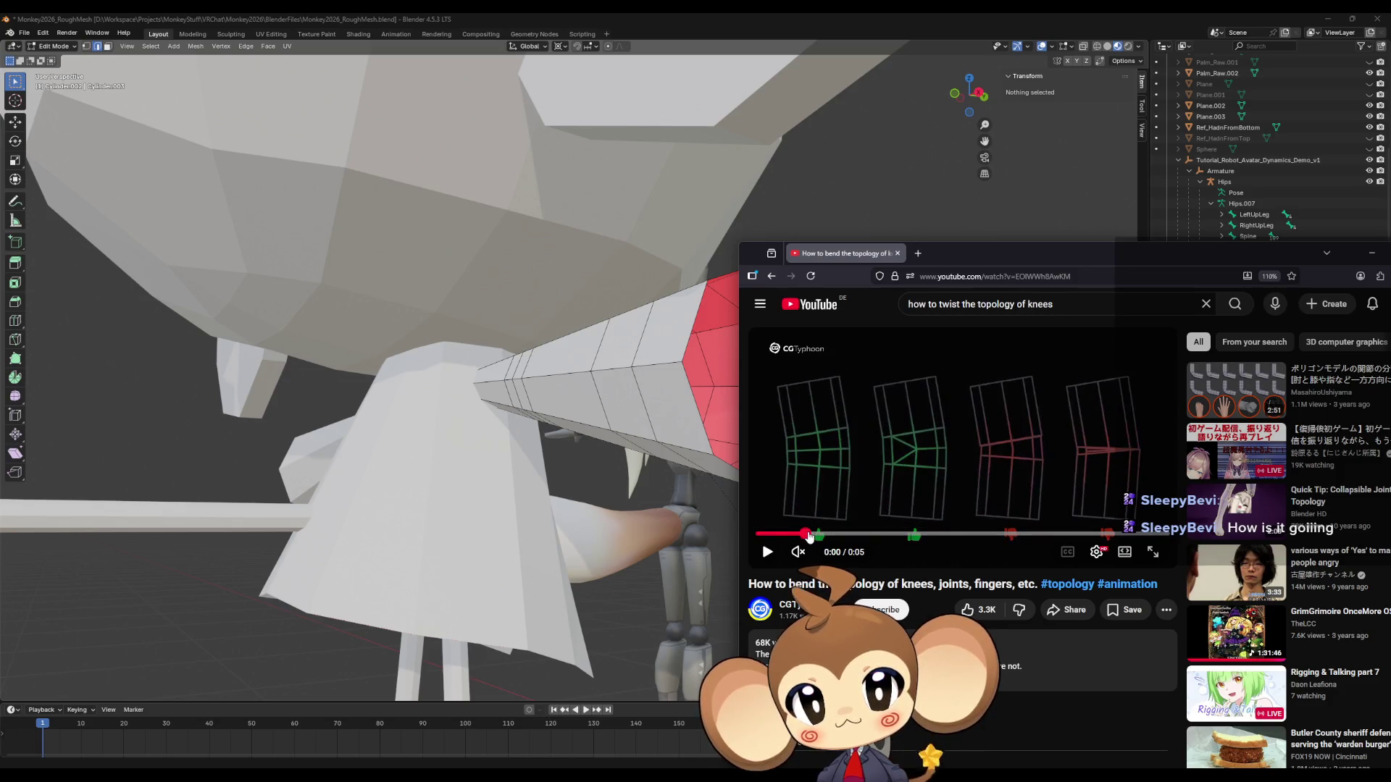
pyautogui.moveTo(904, 536)
pyautogui.mouseDown()
pyautogui.moveTo(885, 535)
pyautogui.moveTo(994, 532)
pyautogui.moveTo(794, 529)
pyautogui.mouseUp()
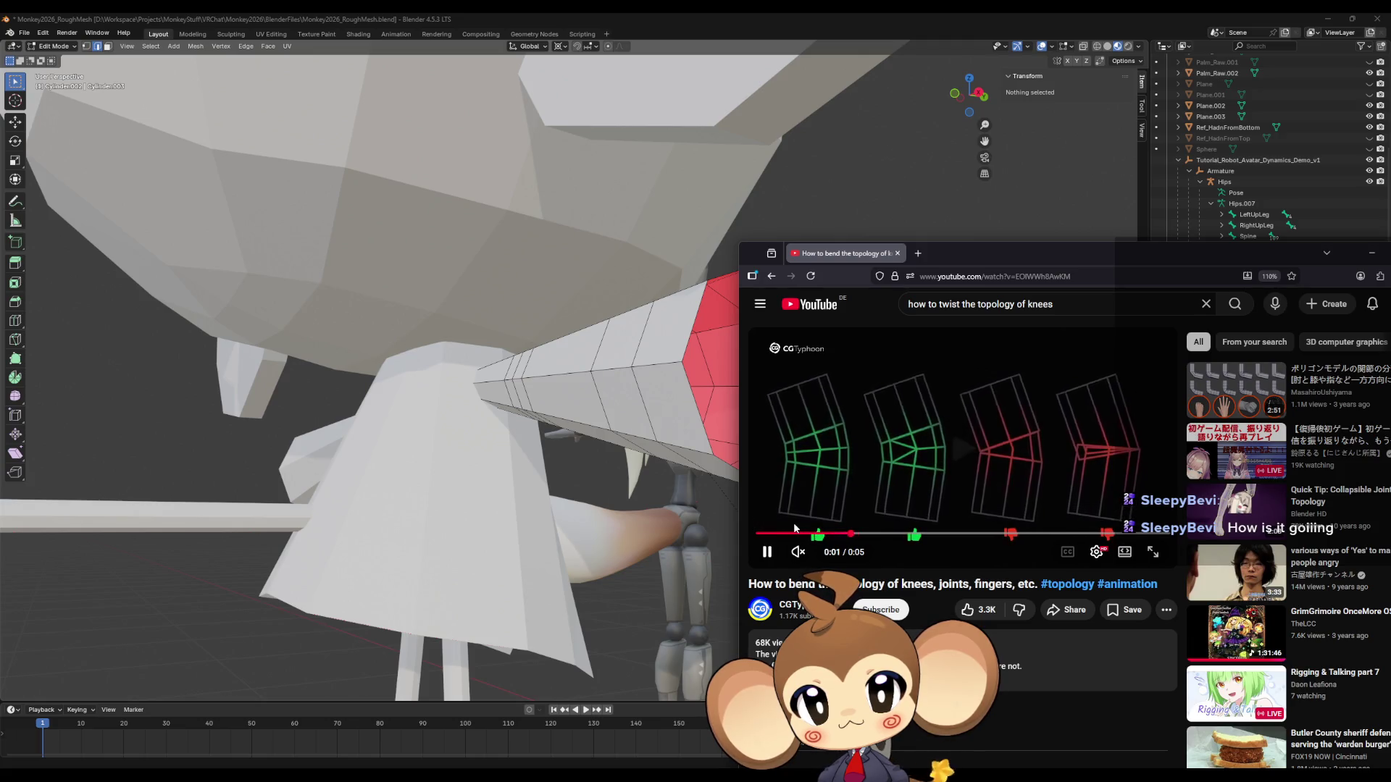
pyautogui.click(1231, 276)
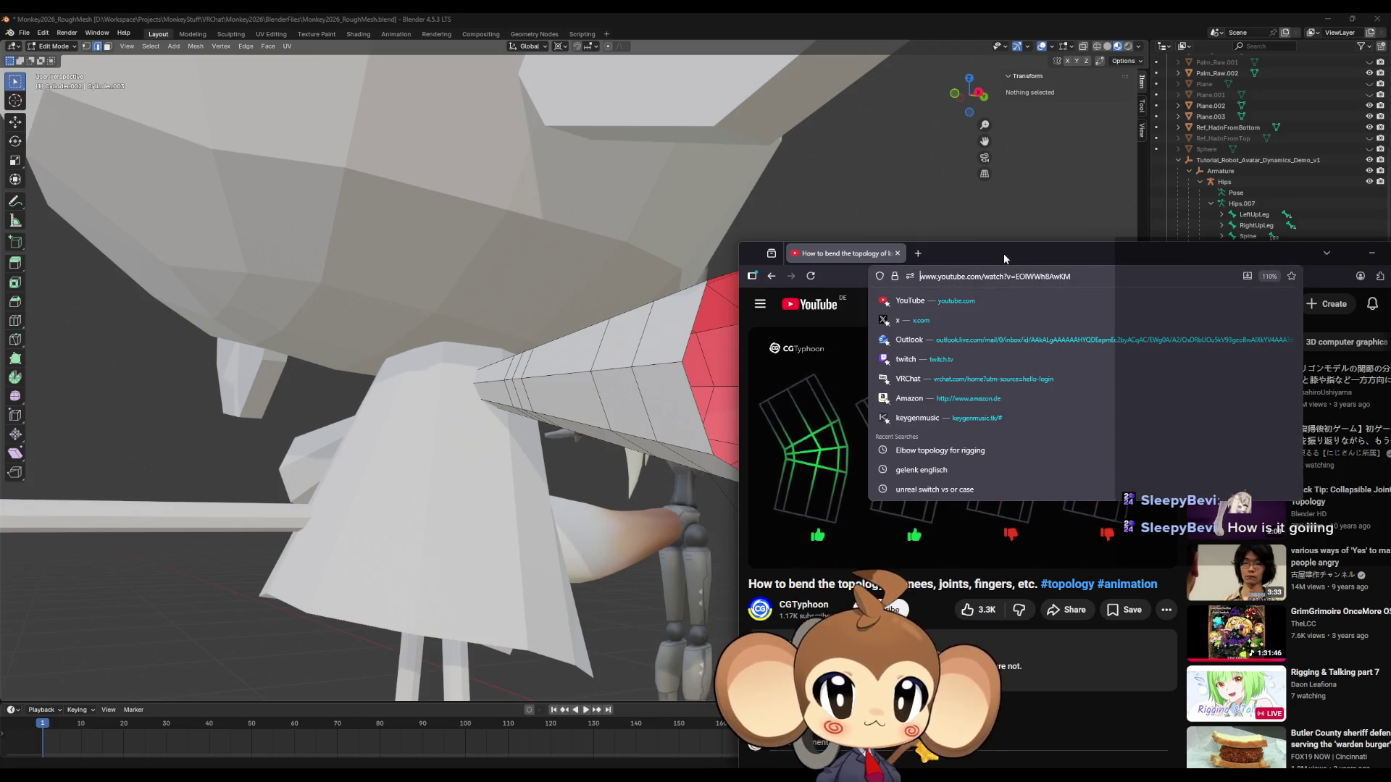
# Send the browser behind Blender so the cylinder limb mesh is visible.
pyautogui.click(1002, 231)
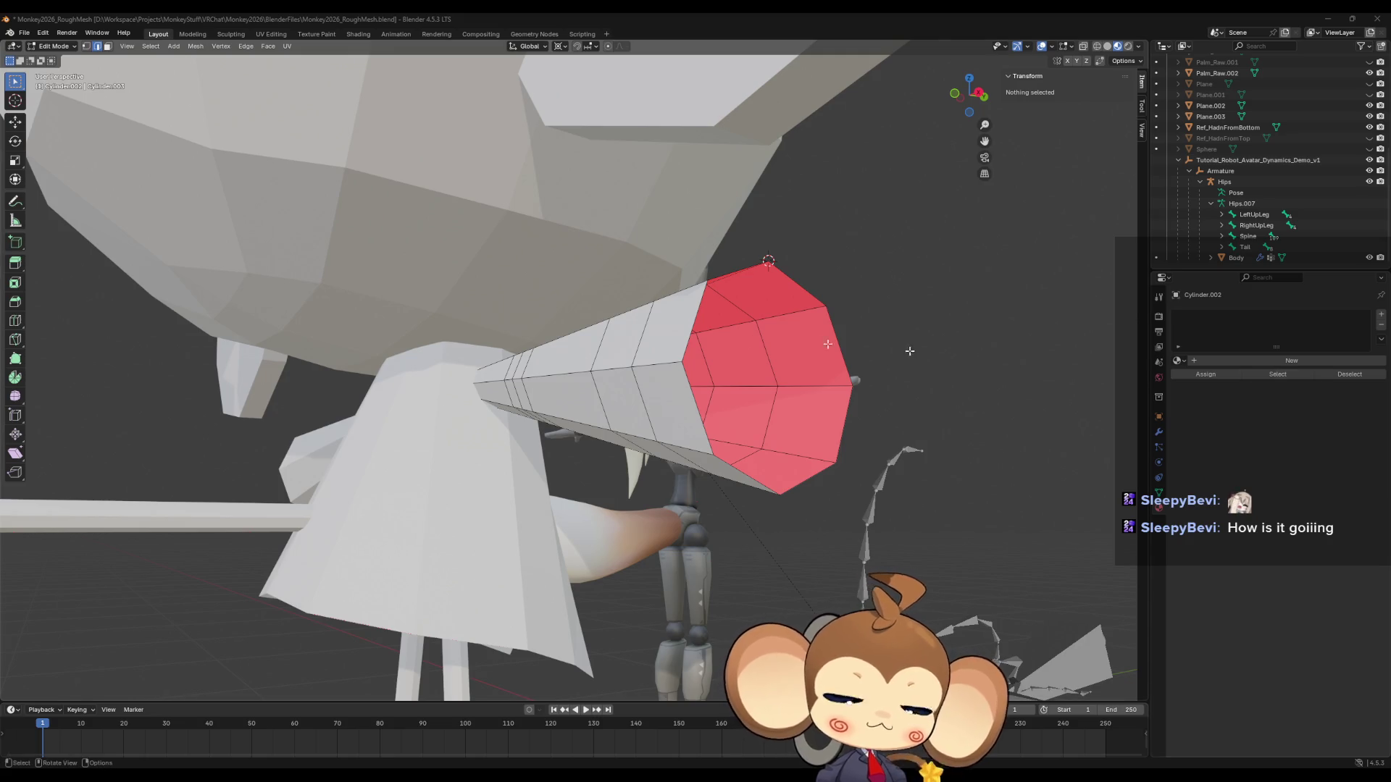
# Zoom out to the whole character and leave Edit Mode on the limb mesh.
pyautogui.moveTo(908, 352)
pyautogui.mouseDown(button='middle')
pyautogui.moveTo(739, 460)
pyautogui.moveTo(456, 337)
pyautogui.mouseUp(button='middle')
pyautogui.scroll(-5, 556, 379)
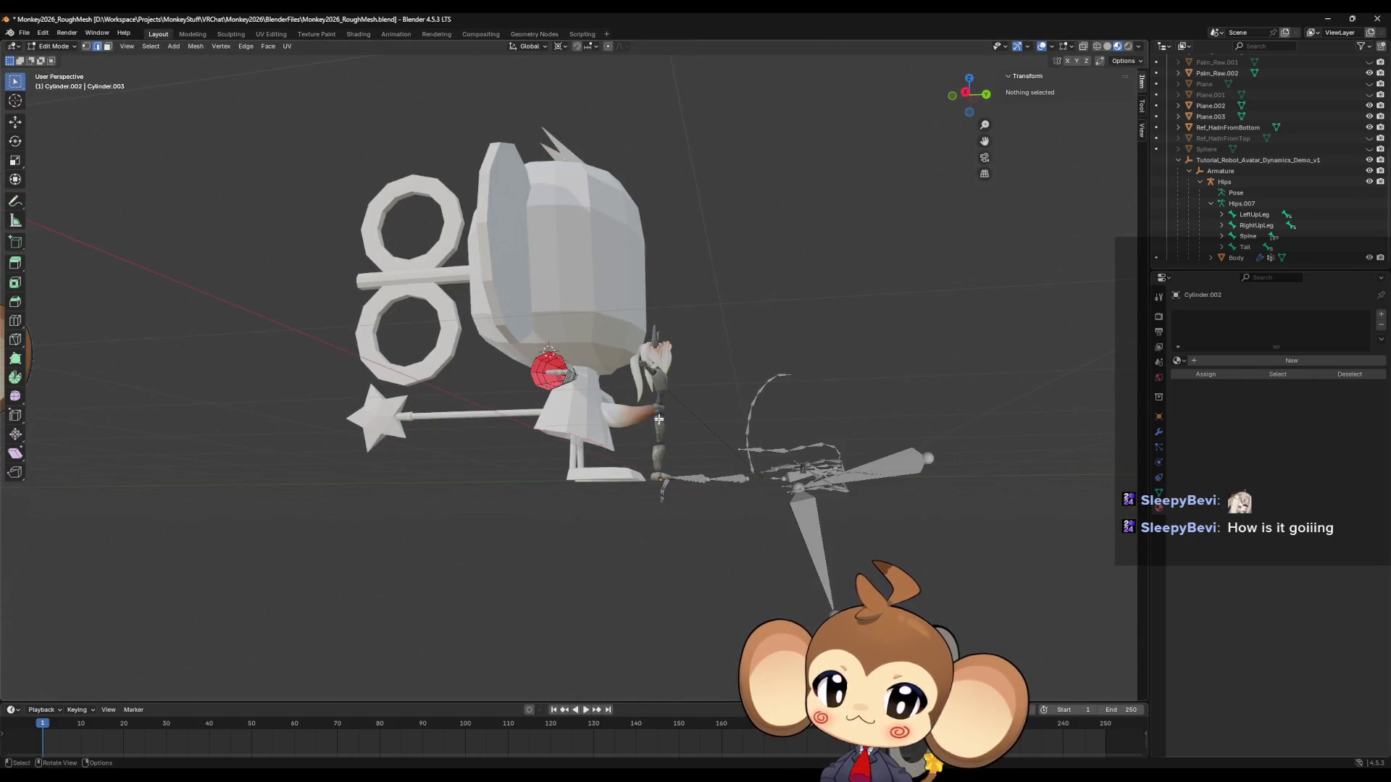
pyautogui.moveTo(659, 419)
pyautogui.mouseDown(button='middle')
pyautogui.moveTo(546, 442)
pyautogui.moveTo(662, 420)
pyautogui.moveTo(672, 446)
pyautogui.moveTo(660, 427)
pyautogui.mouseUp(button='middle')
pyautogui.scroll(4, 659, 446)
pyautogui.scroll(4, 658, 446)
pyautogui.scroll(-6, 616, 463)
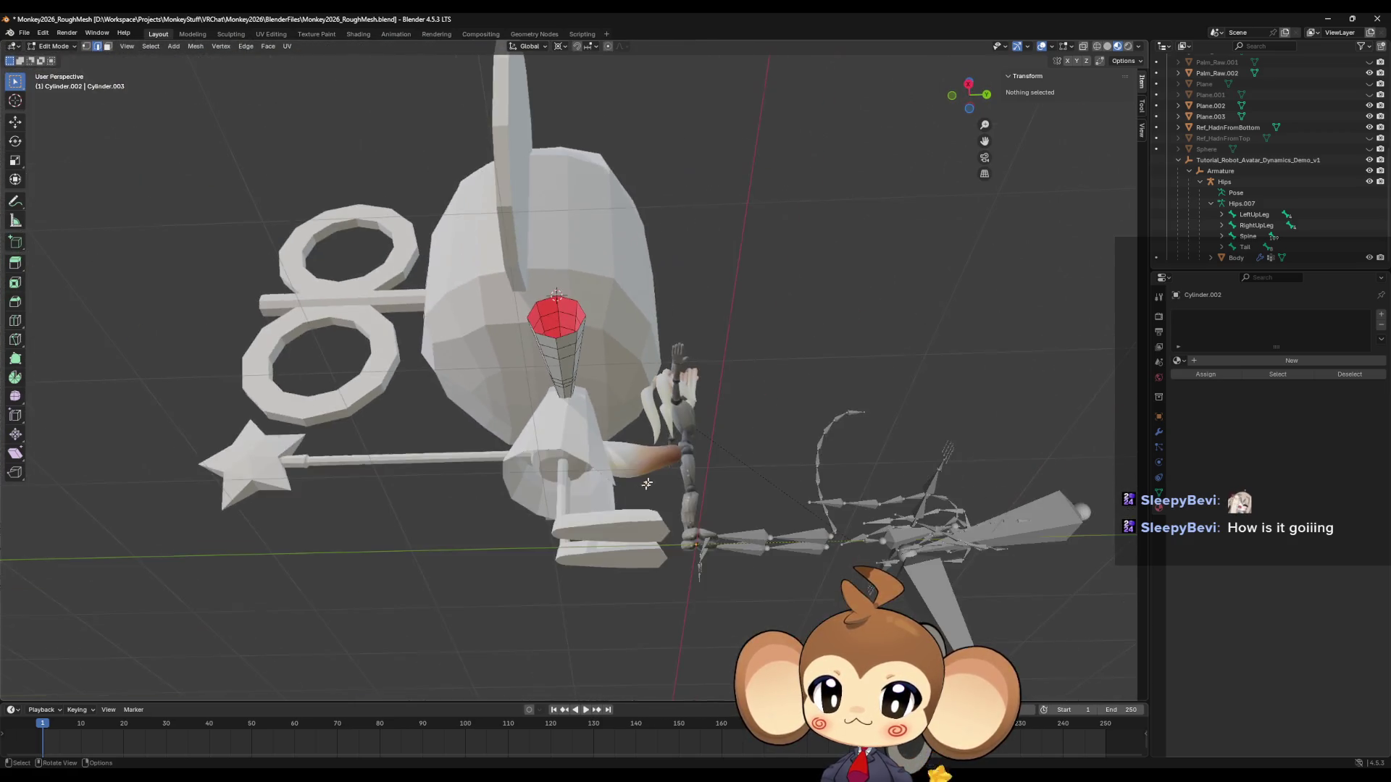
pyautogui.press('Tab')
# Select the pole Cylinder.001 and enter Edit Mode to inspect its red cap.
pyautogui.click(564, 509)
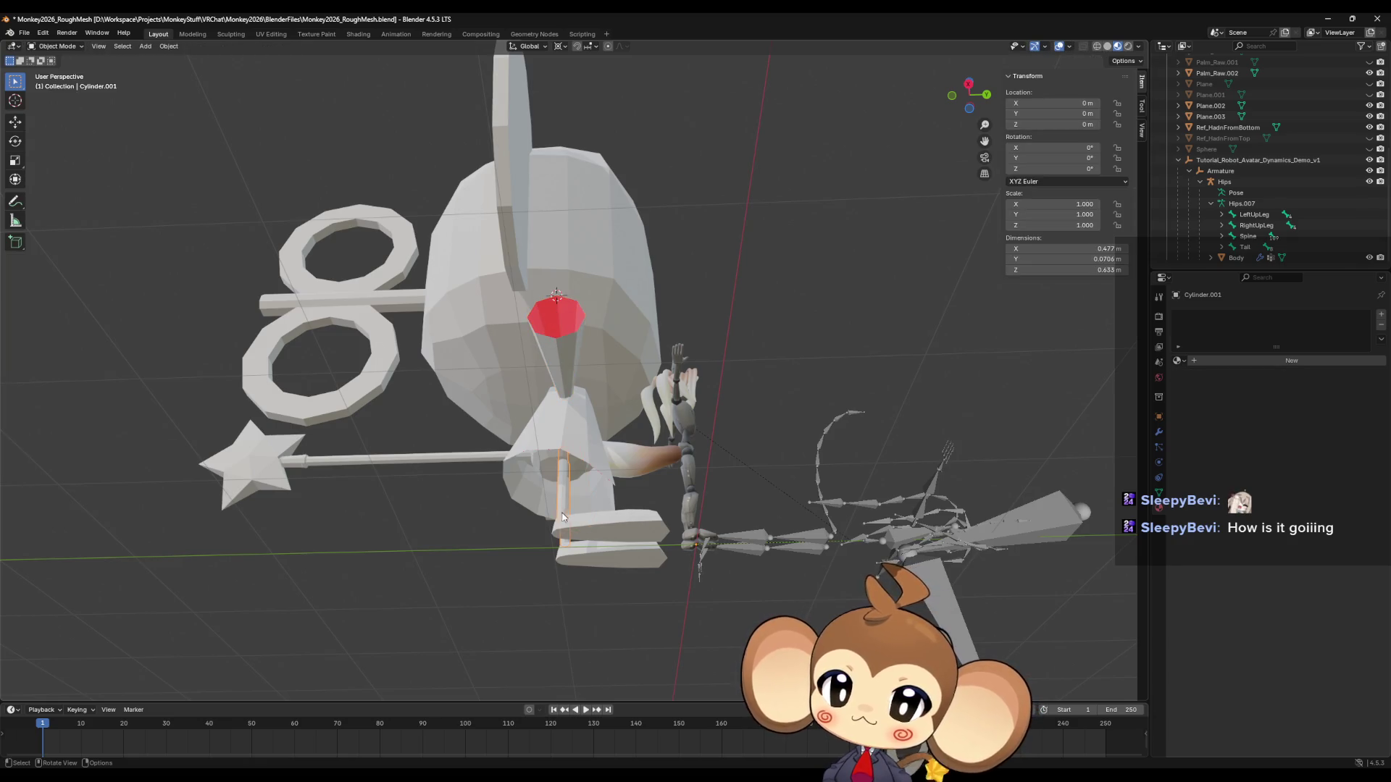
pyautogui.scroll(5, 580, 545)
pyautogui.press('Tab')
pyautogui.moveTo(577, 541)
pyautogui.mouseDown(button='middle')
pyautogui.moveTo(688, 326)
pyautogui.moveTo(797, 181)
pyautogui.mouseUp(button='middle')
# Switch to right-side view, select the reference avatar's Armature, and return to Object Mode.
pyautogui.click(968, 96)
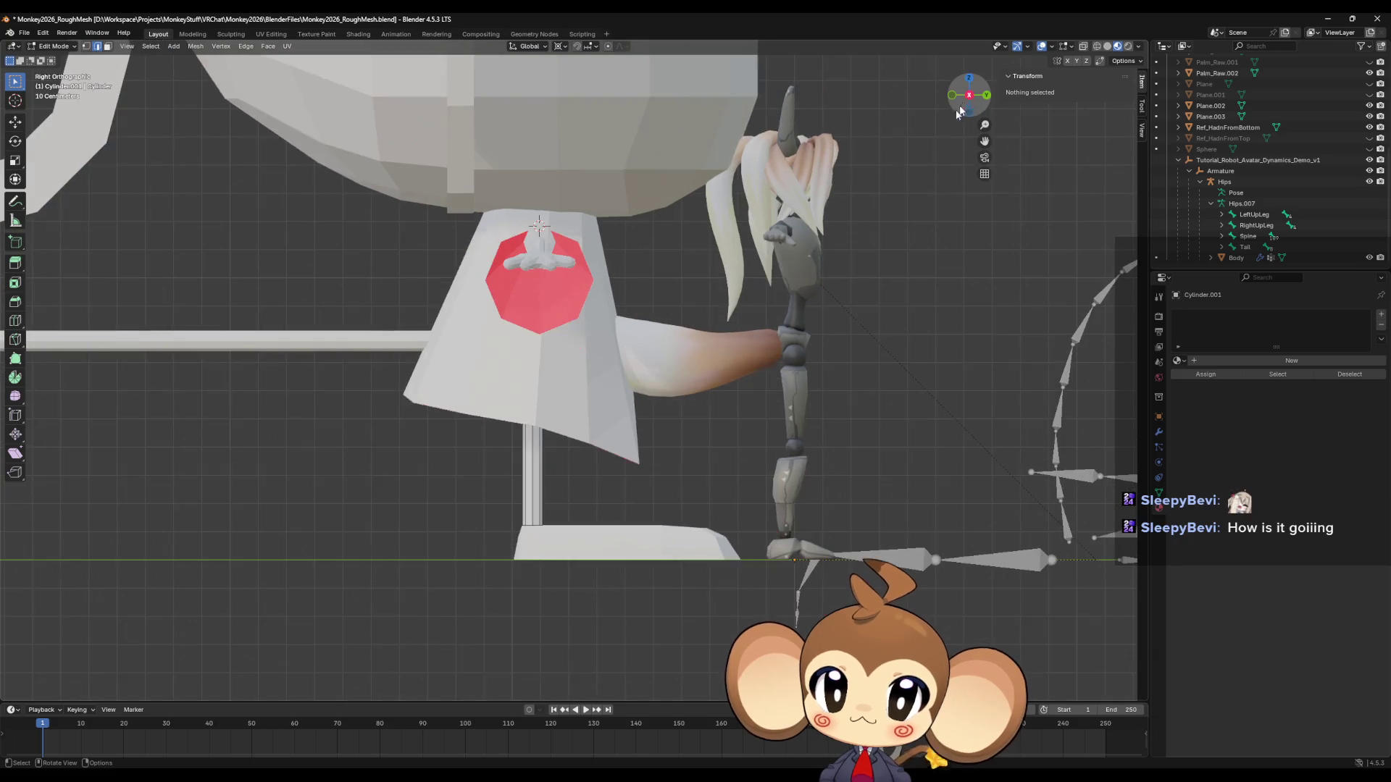
pyautogui.scroll(4, 678, 527)
pyautogui.scroll(-3, 678, 527)
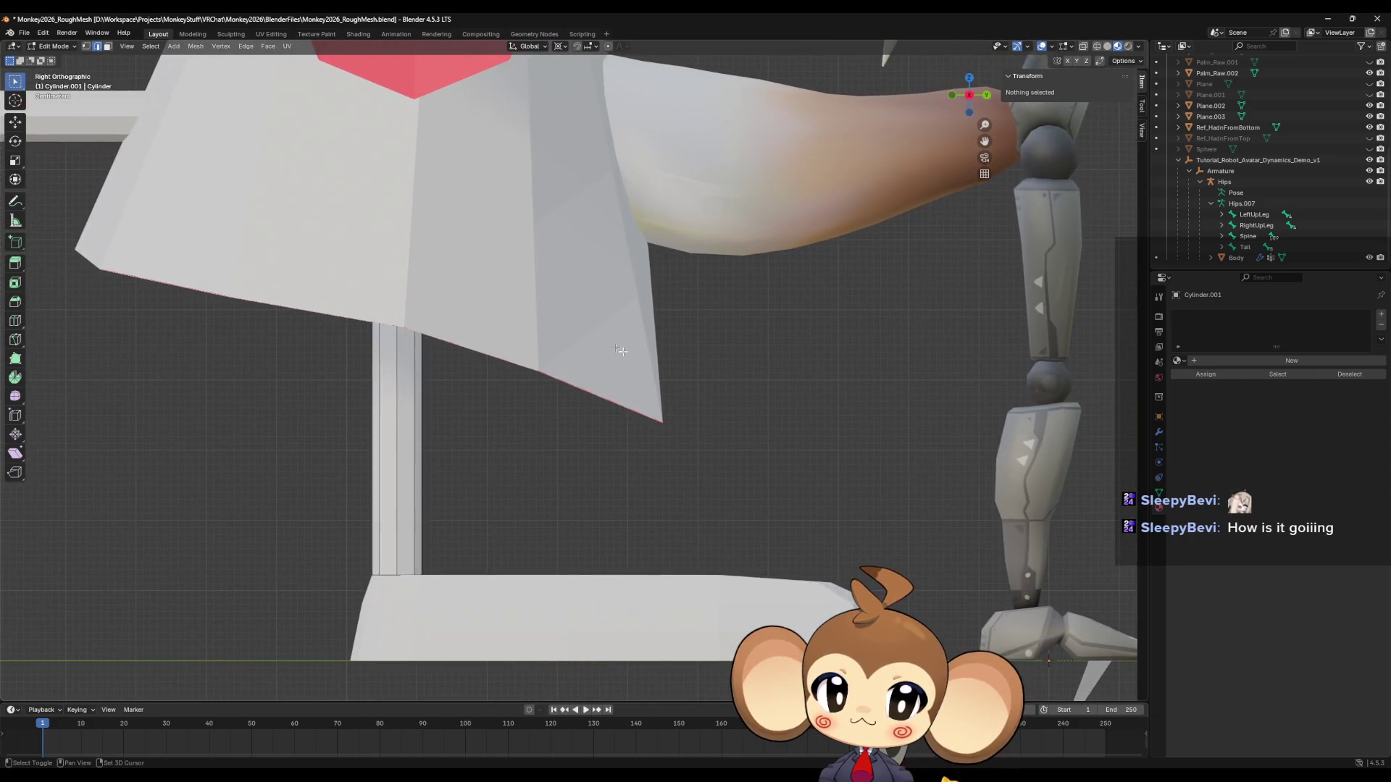
pyautogui.scroll(-3, 716, 441)
pyautogui.scroll(-1, 716, 441)
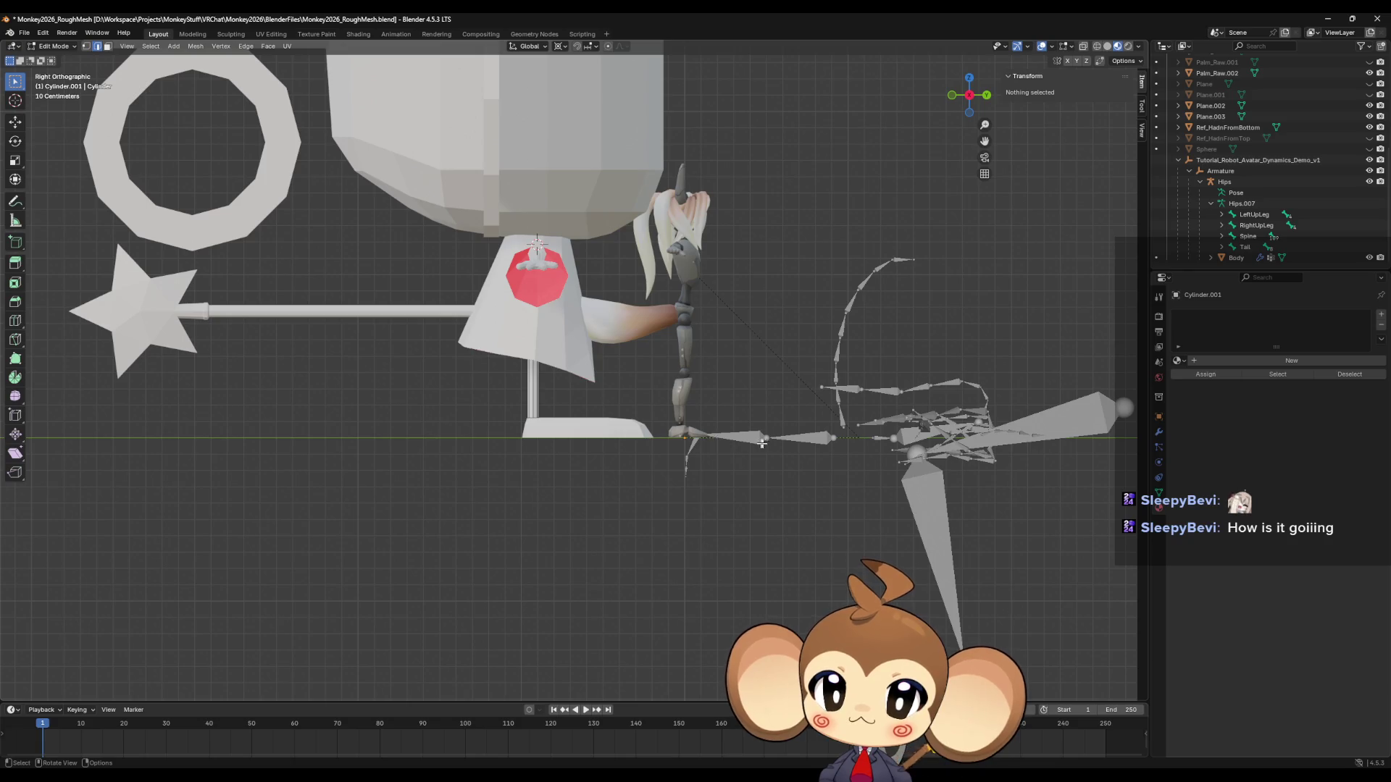
pyautogui.click(1220, 171)
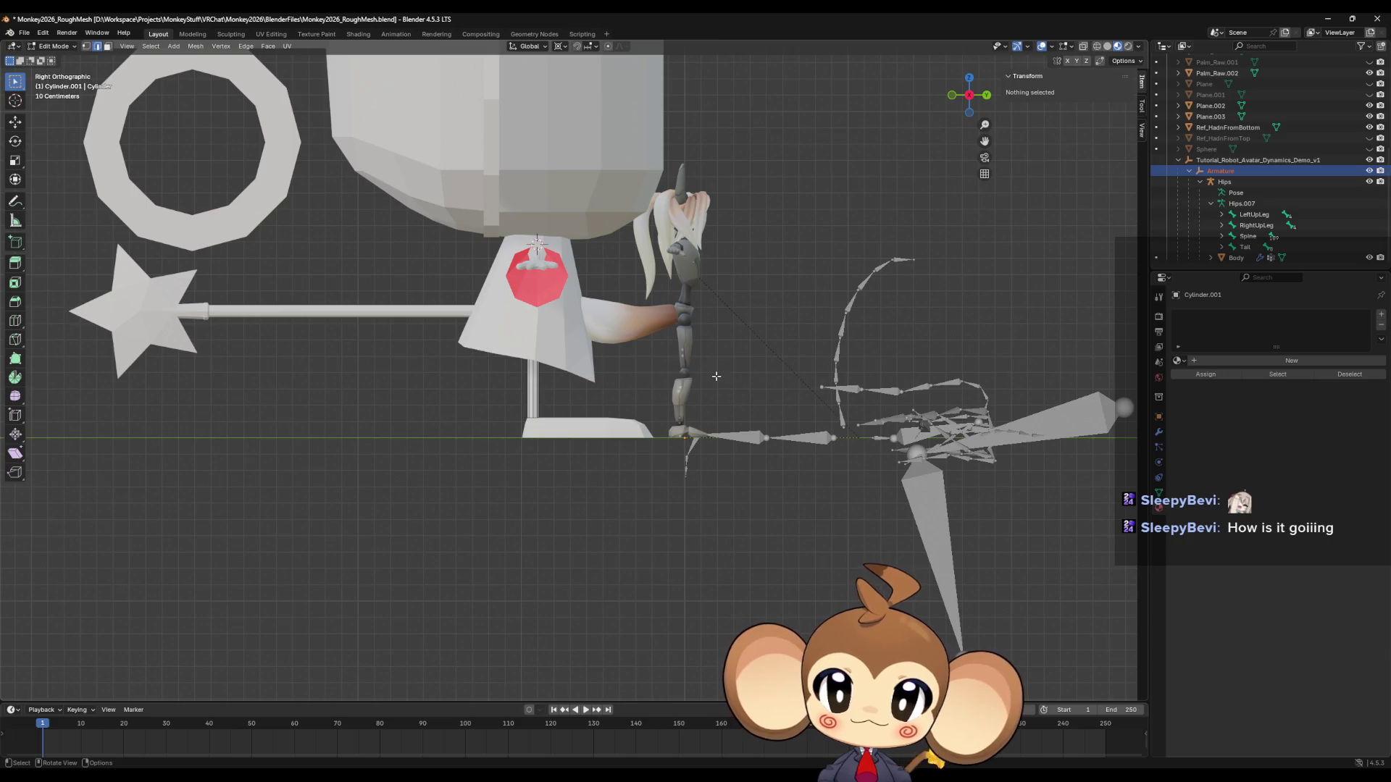
pyautogui.press('Tab')
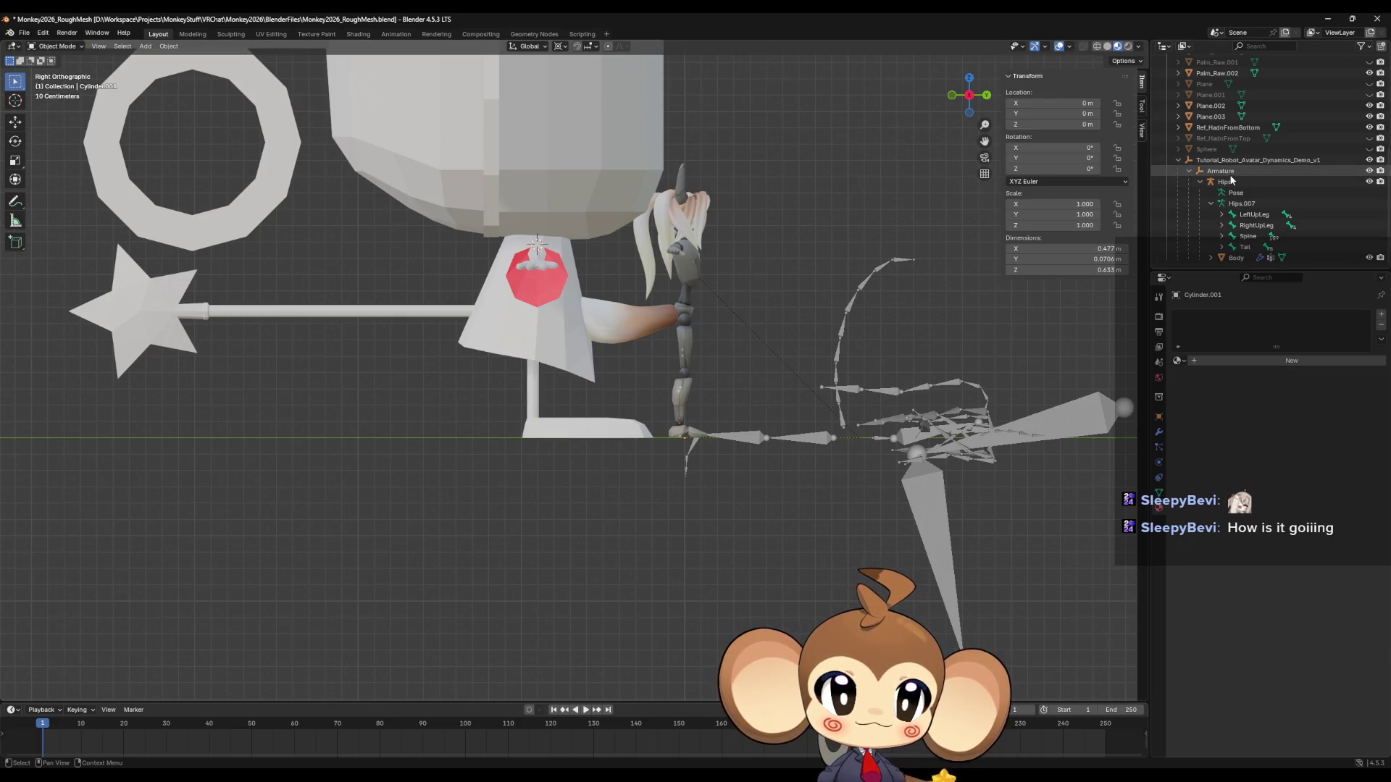
# Paste a copy of the Tutorial_Robot_Avatar_Dynamics_Demo_v1 collection, then undo that unwanted copy.
pyautogui.click(1228, 161)
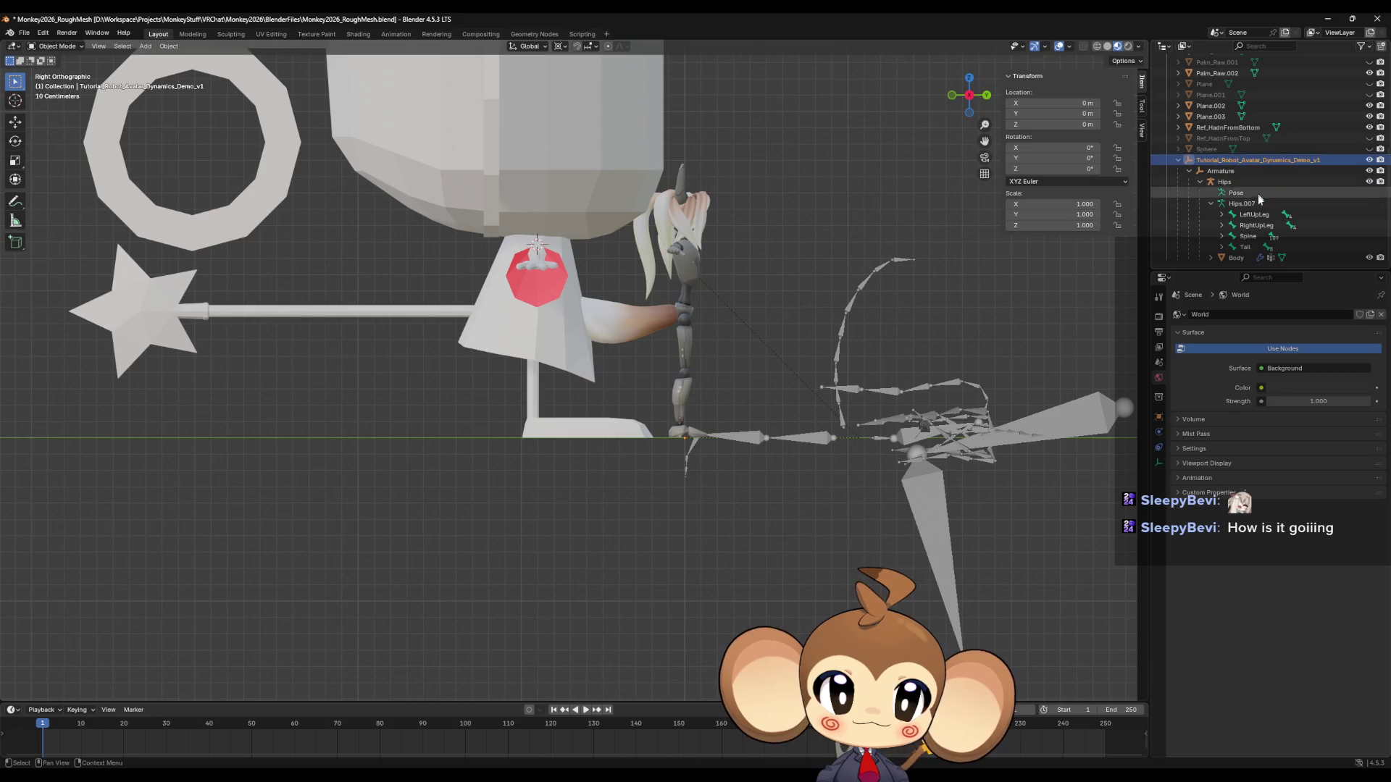
pyautogui.click(1178, 160)
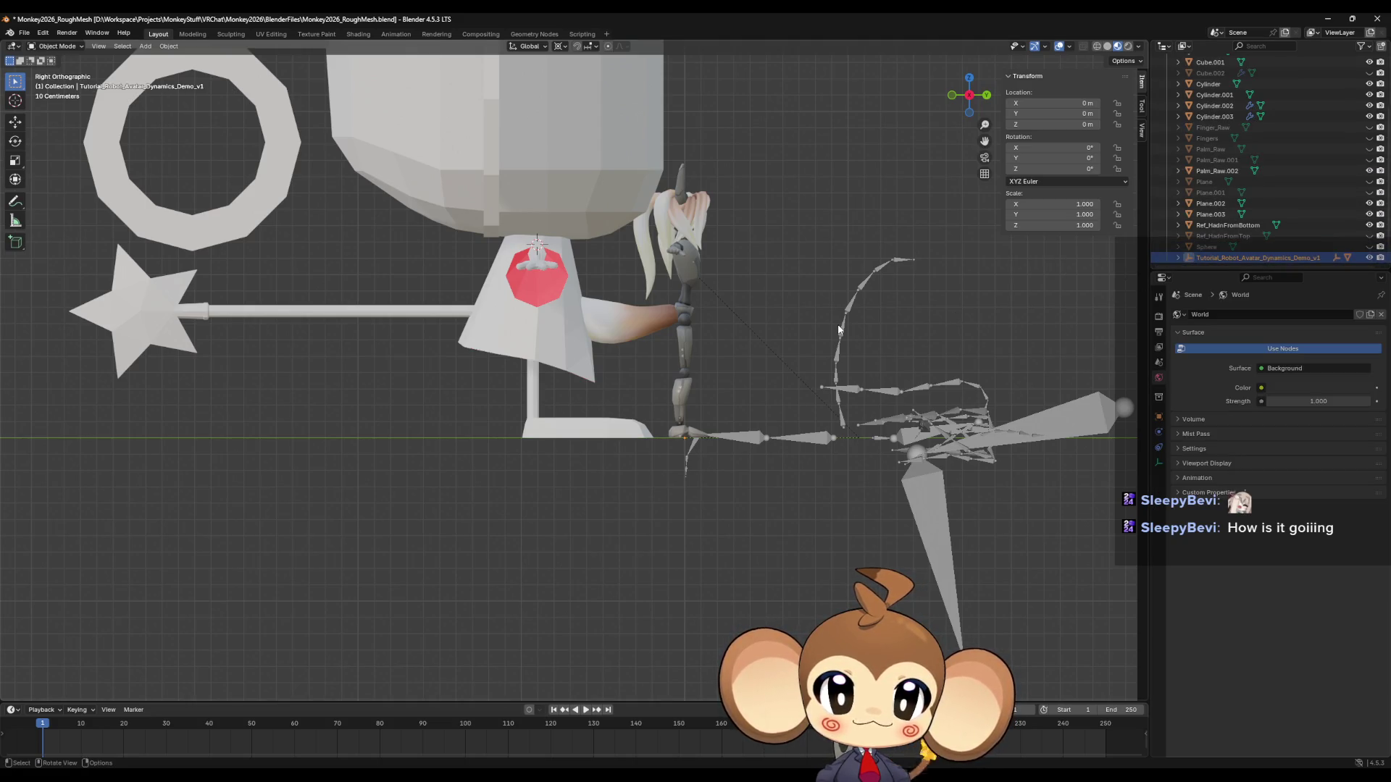
pyautogui.hotkey('ctrl', 'v')
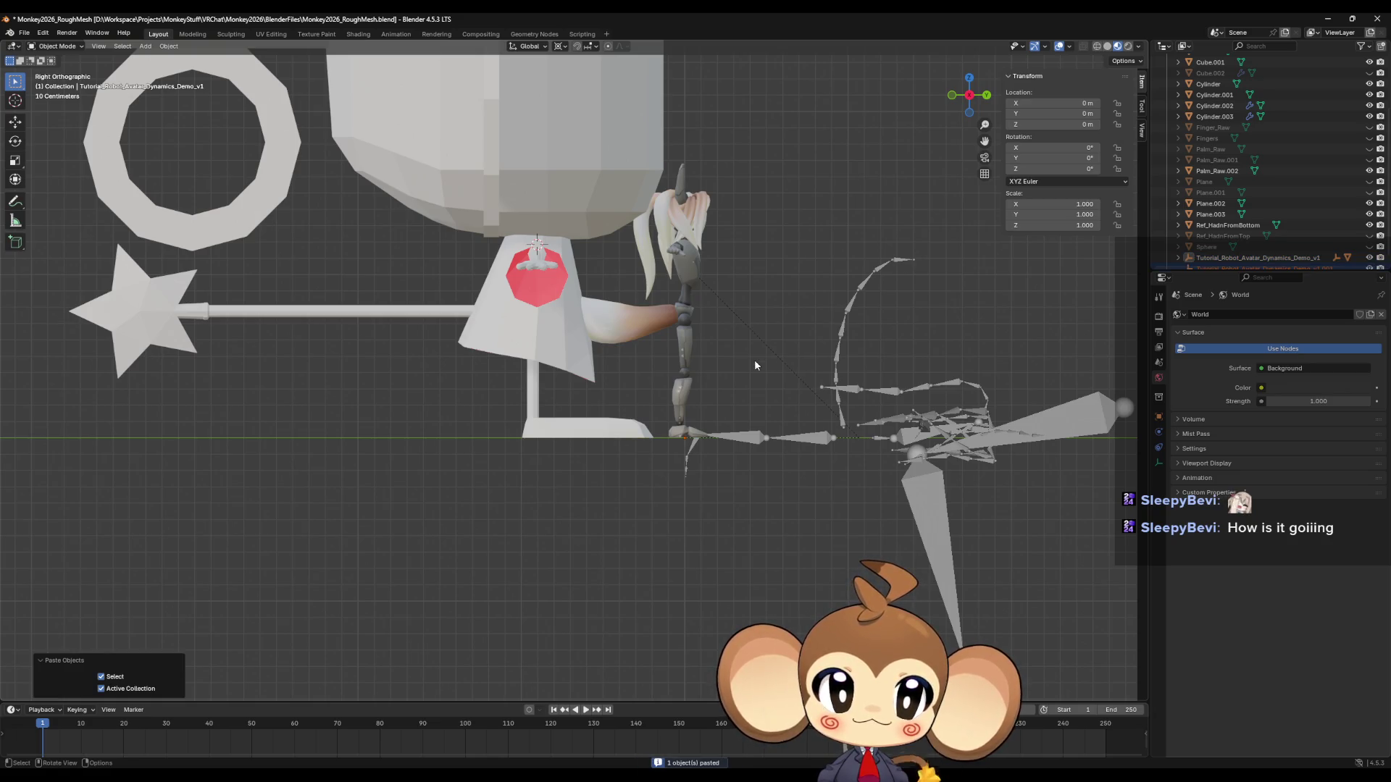
pyautogui.scroll(-1, 1231, 247)
pyautogui.click(1231, 259)
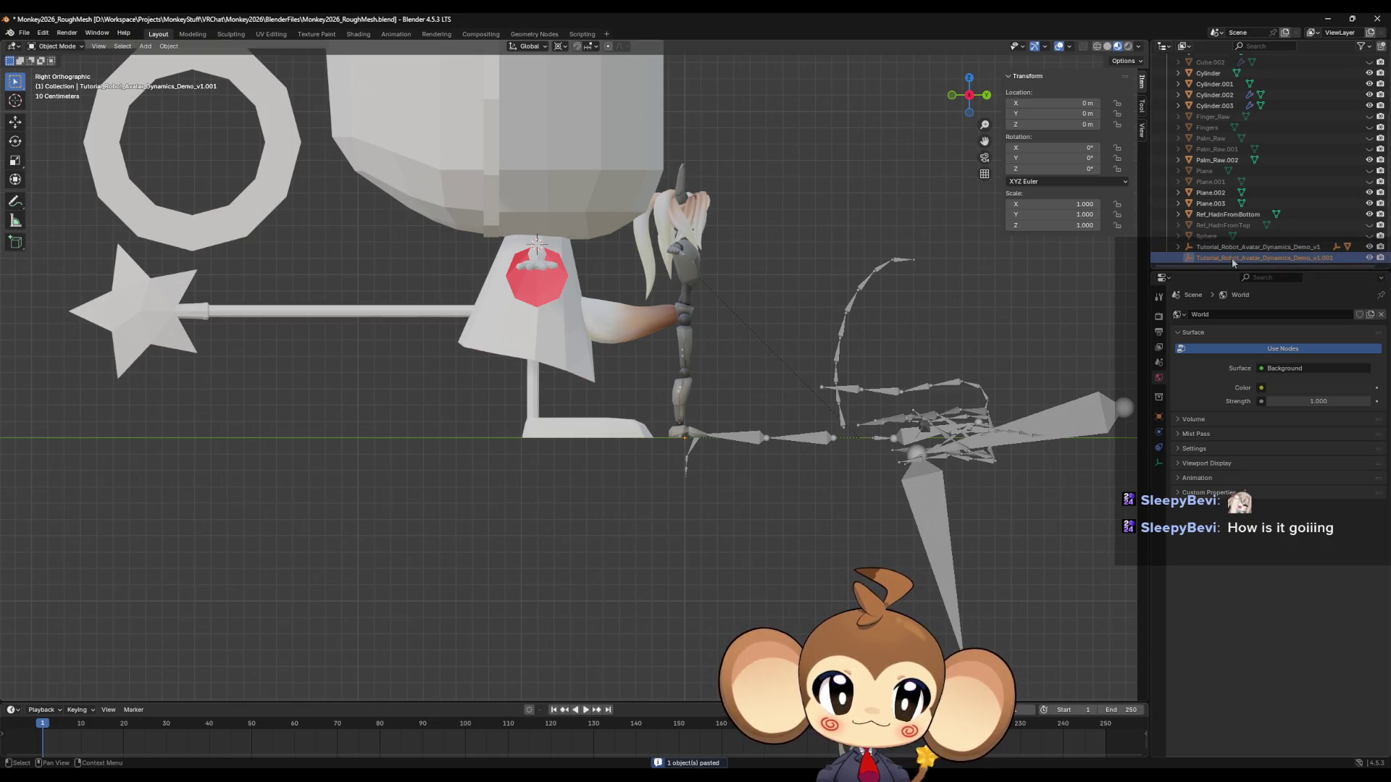
pyautogui.hotkey('ctrl', 'z')
pyautogui.hotkey('ctrl', 'z')
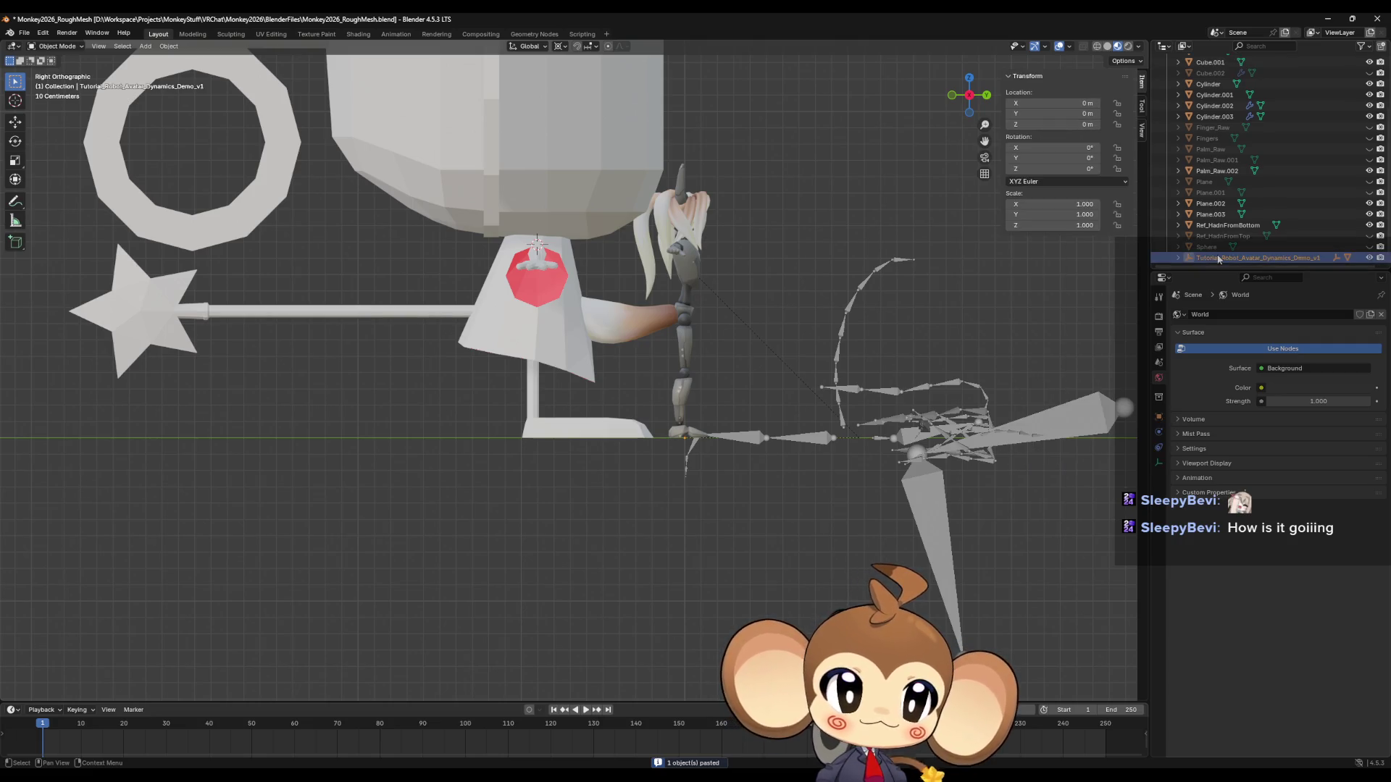
# Copy and paste the Armature through Body objects of the reference avatar.
pyautogui.click(1177, 258)
pyautogui.scroll(-3, 1224, 257)
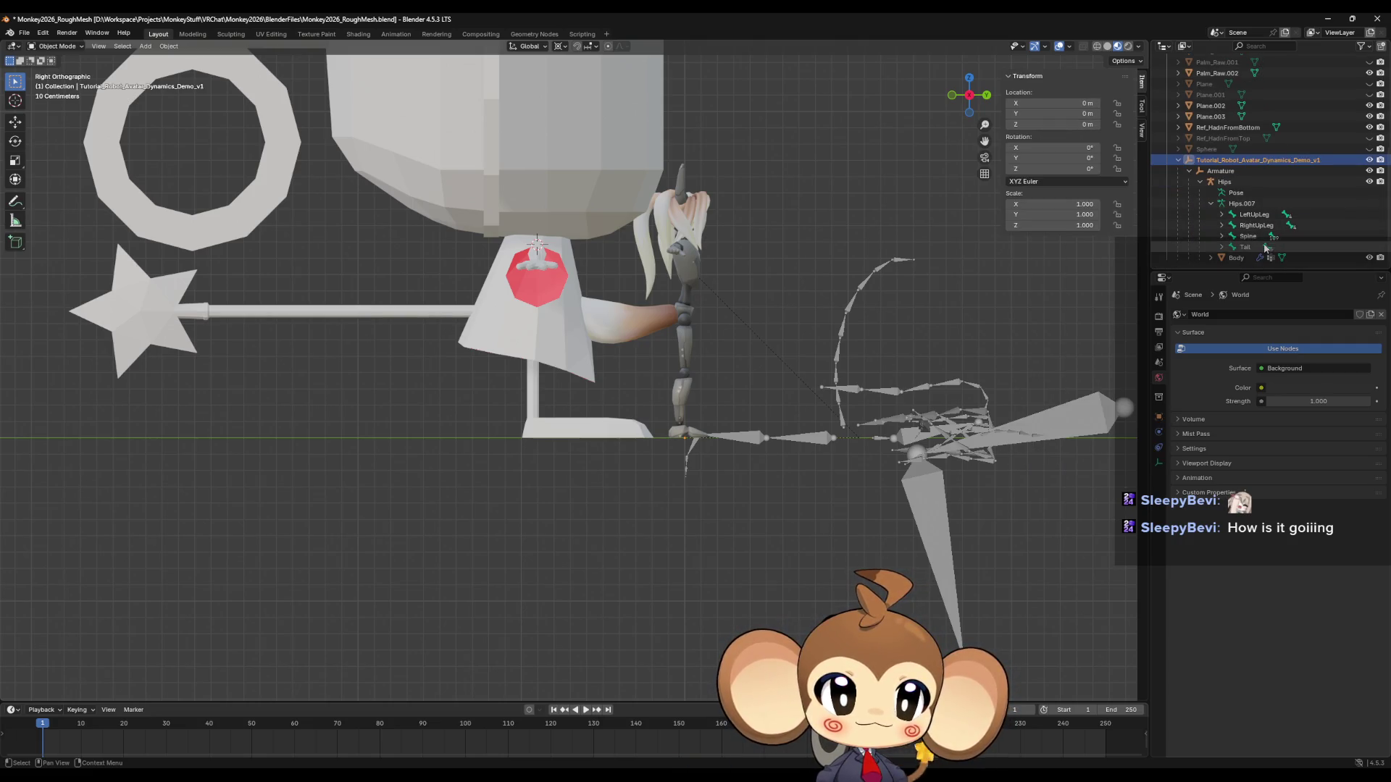
pyautogui.keyDown('shift'); pyautogui.click(1245, 260); pyautogui.keyUp('shift')
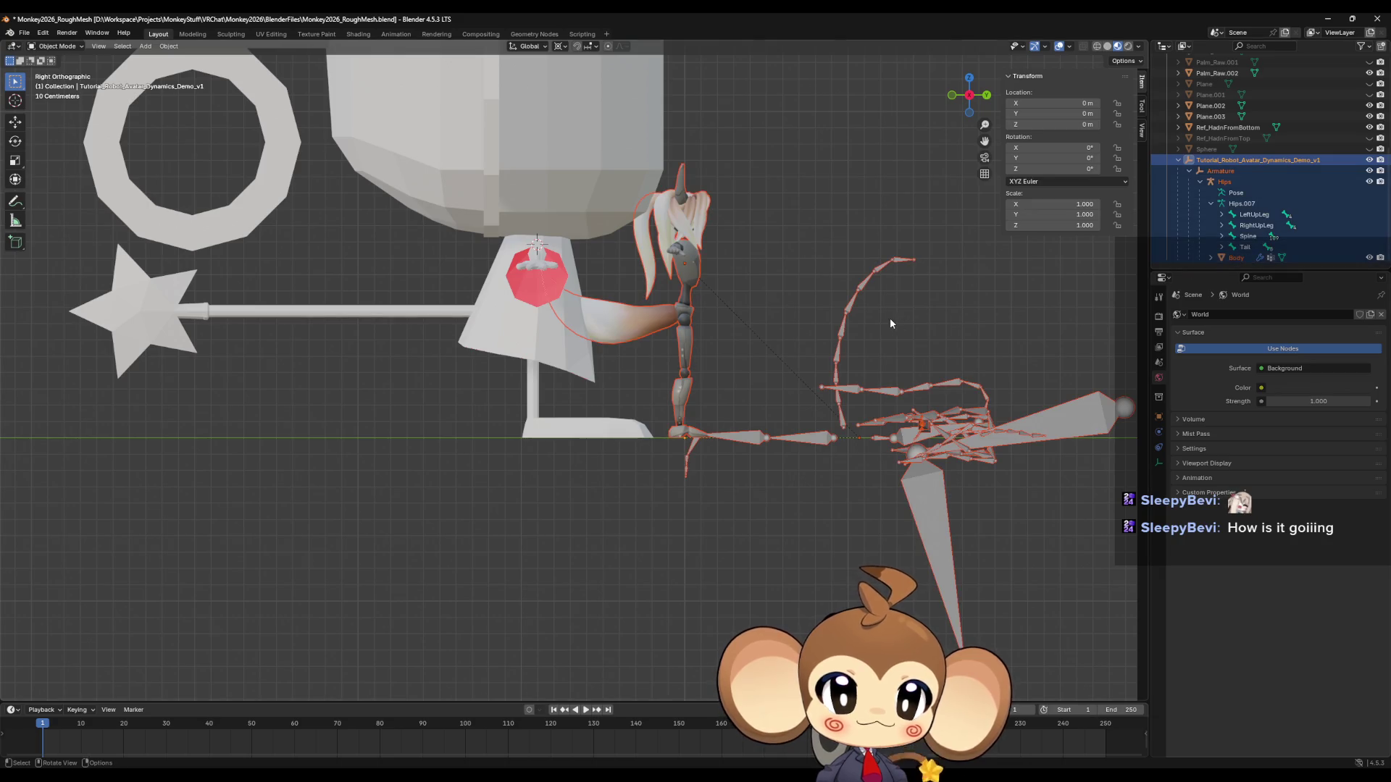
pyautogui.hotkey('ctrl', 'c')
pyautogui.hotkey('ctrl', 'v')
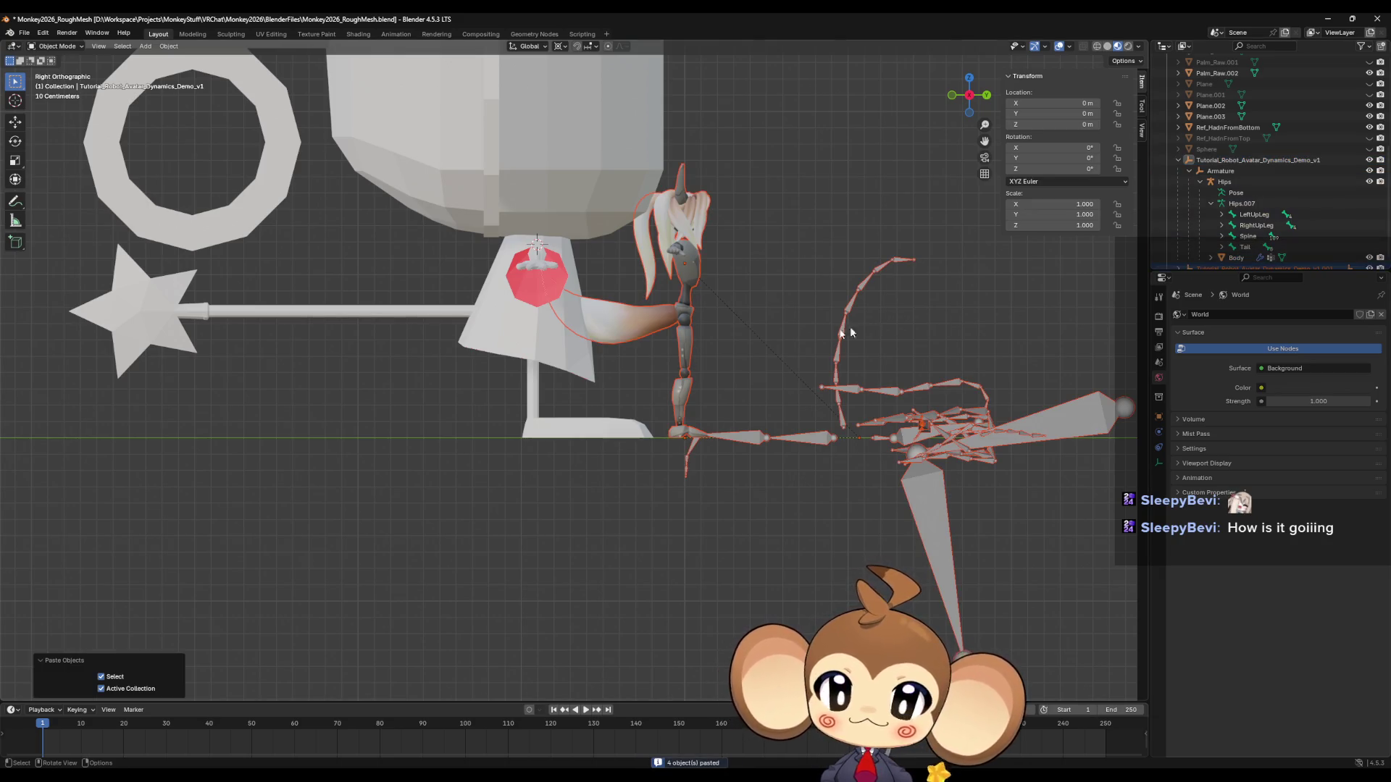
# Move the pasted copy 2.9908 m along Y and delete its body mesh.
pyautogui.press('g')
pyautogui.press('y')
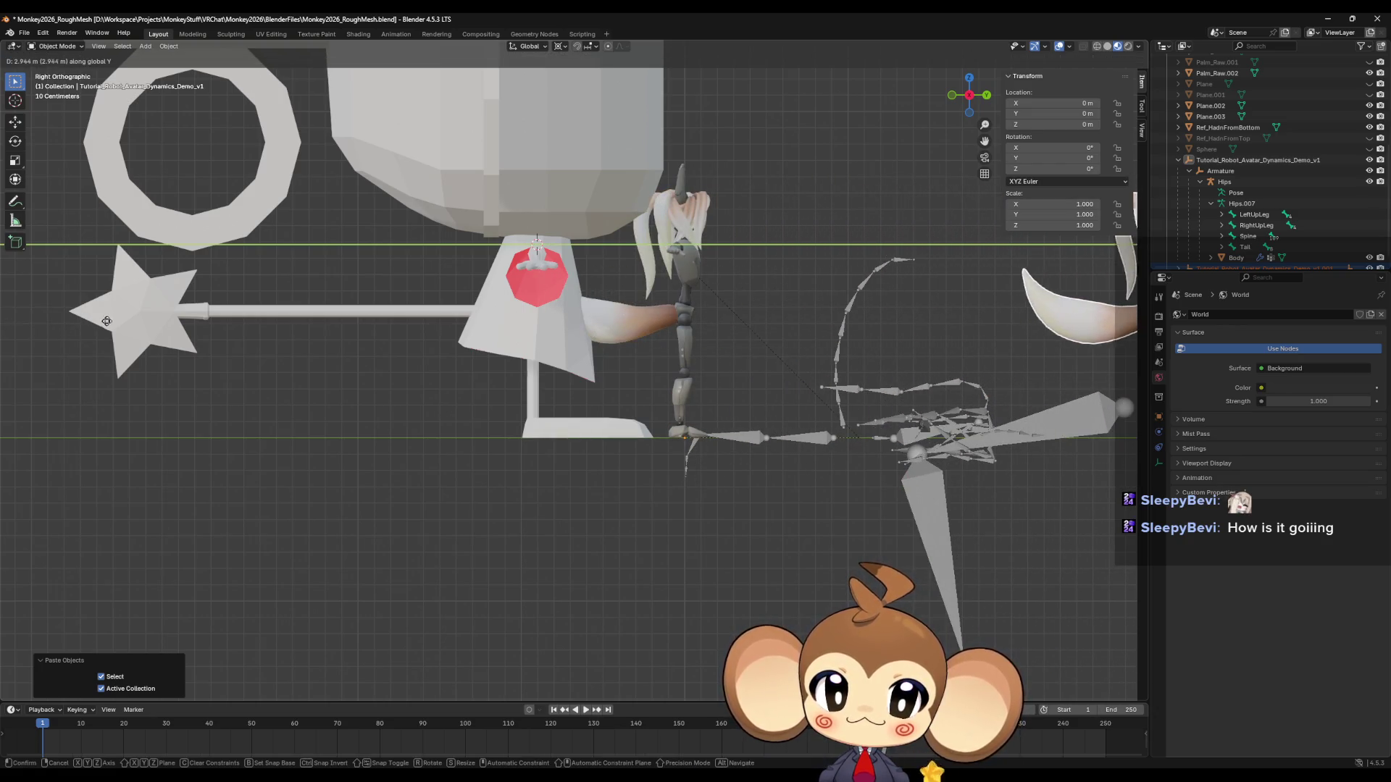
pyautogui.click(62, 350)
pyautogui.keyDown('ctrl'); pyautogui.scroll(-10, 77, 341); pyautogui.keyUp('ctrl')
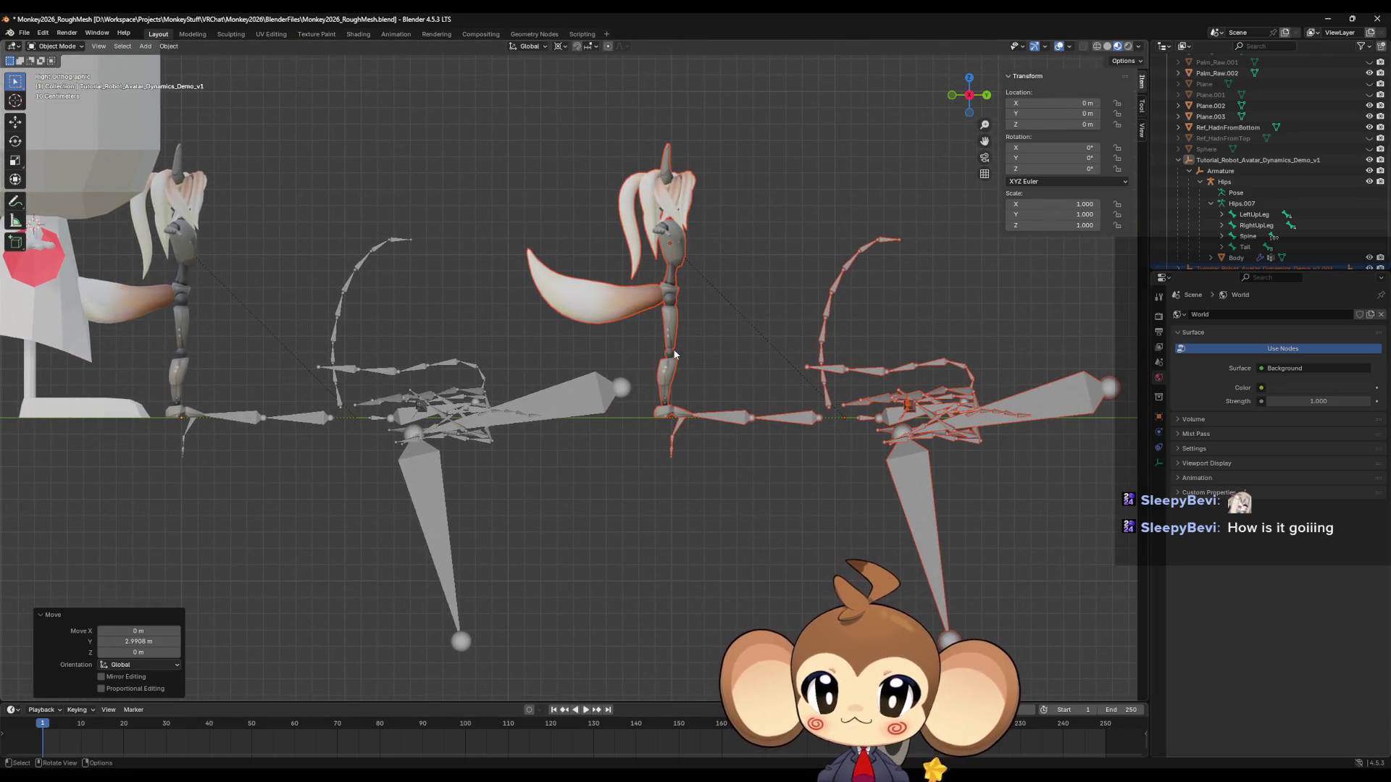
pyautogui.press('Delete')
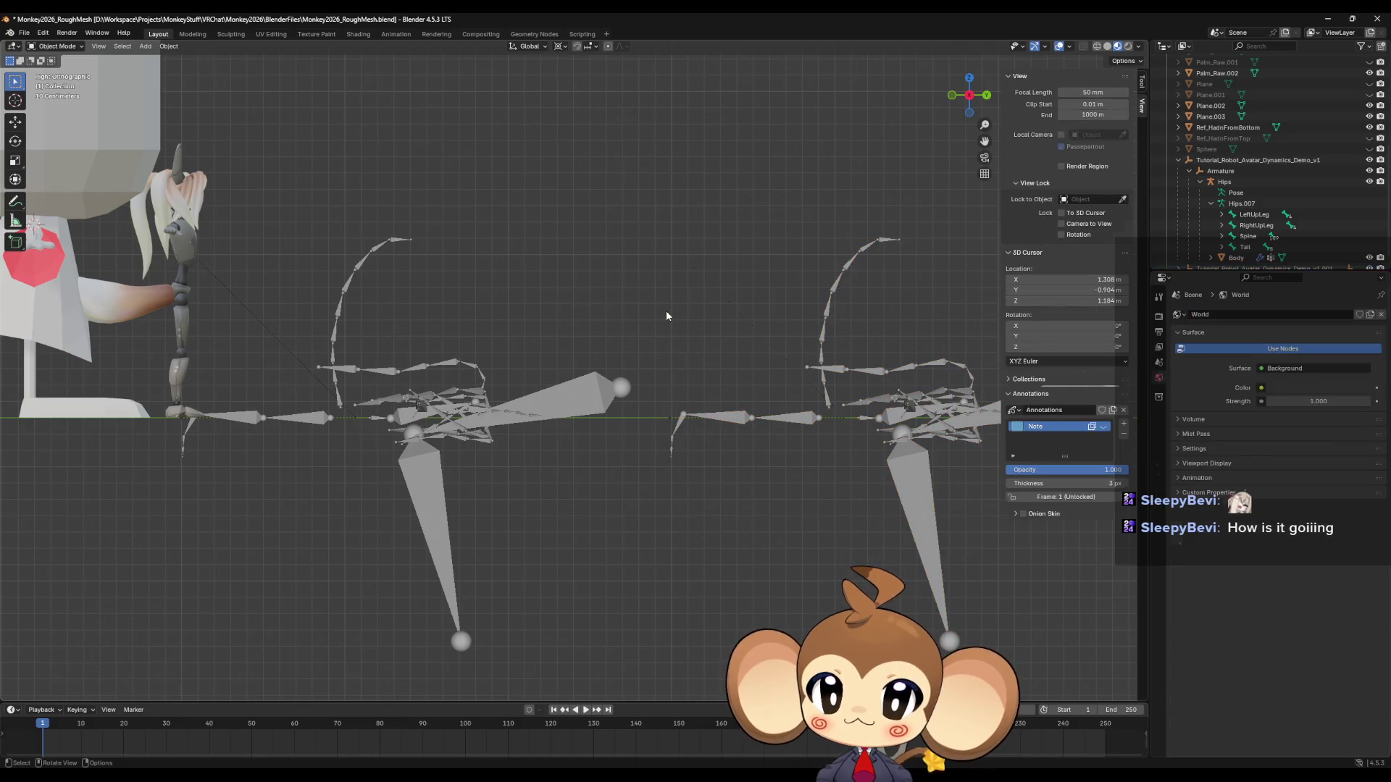
pyautogui.click(717, 418)
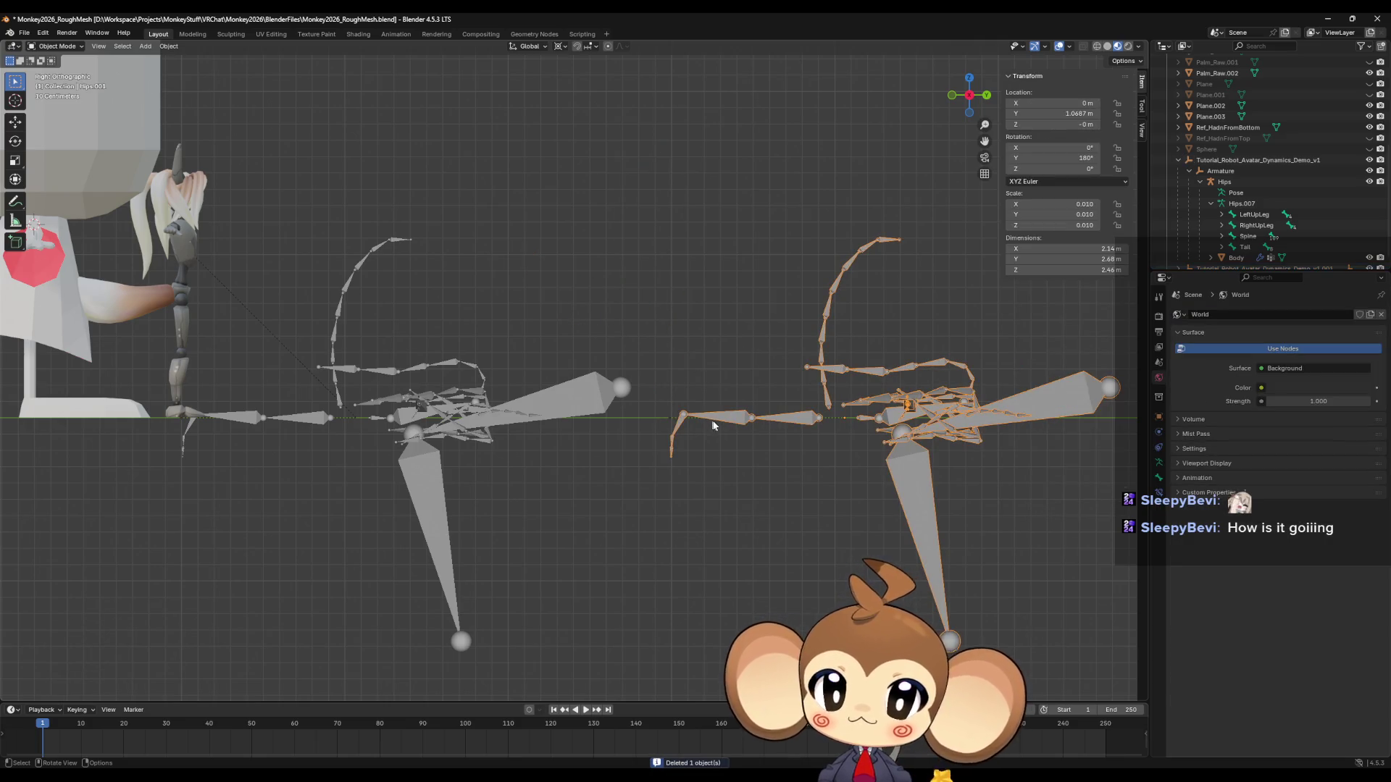
pyautogui.scroll(5, 723, 427)
pyautogui.press('Tab')
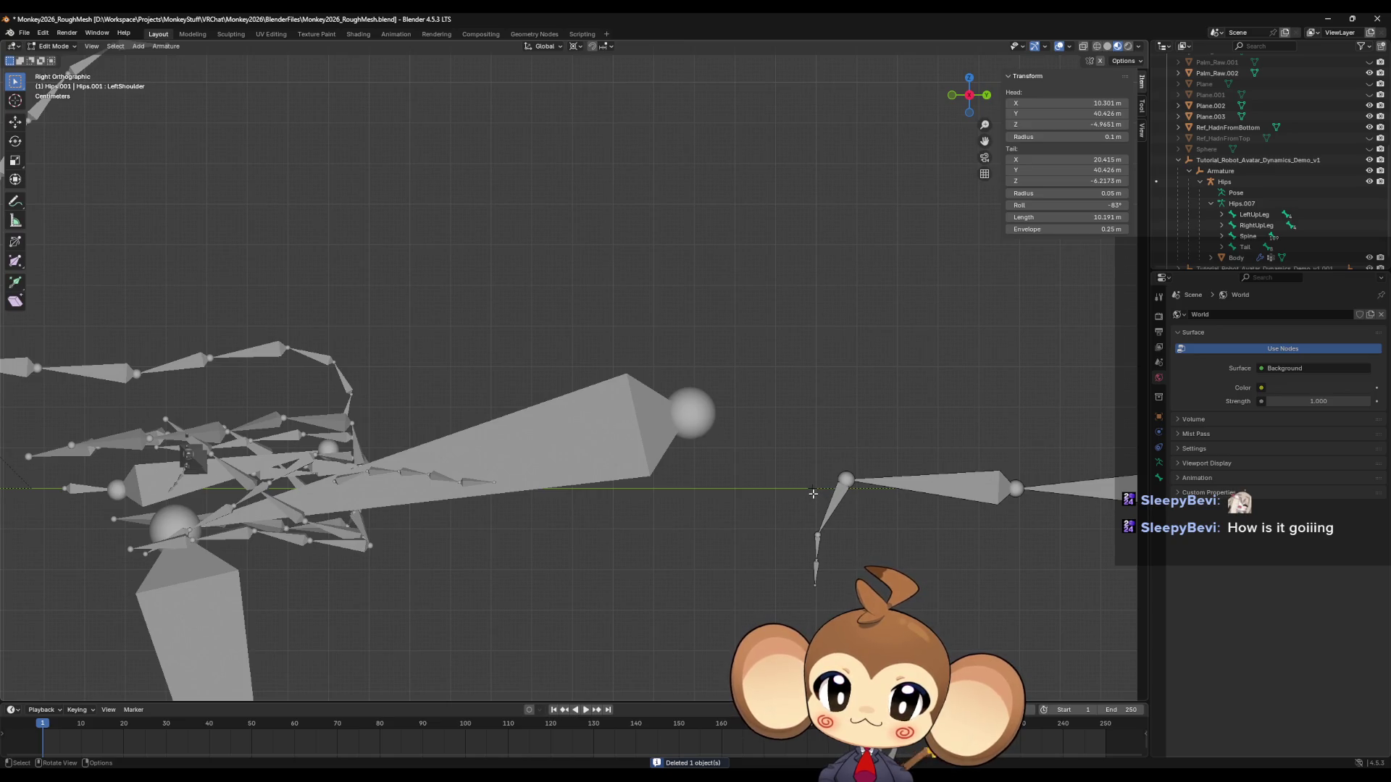
pyautogui.click(814, 494)
pyautogui.scroll(-5, 832, 482)
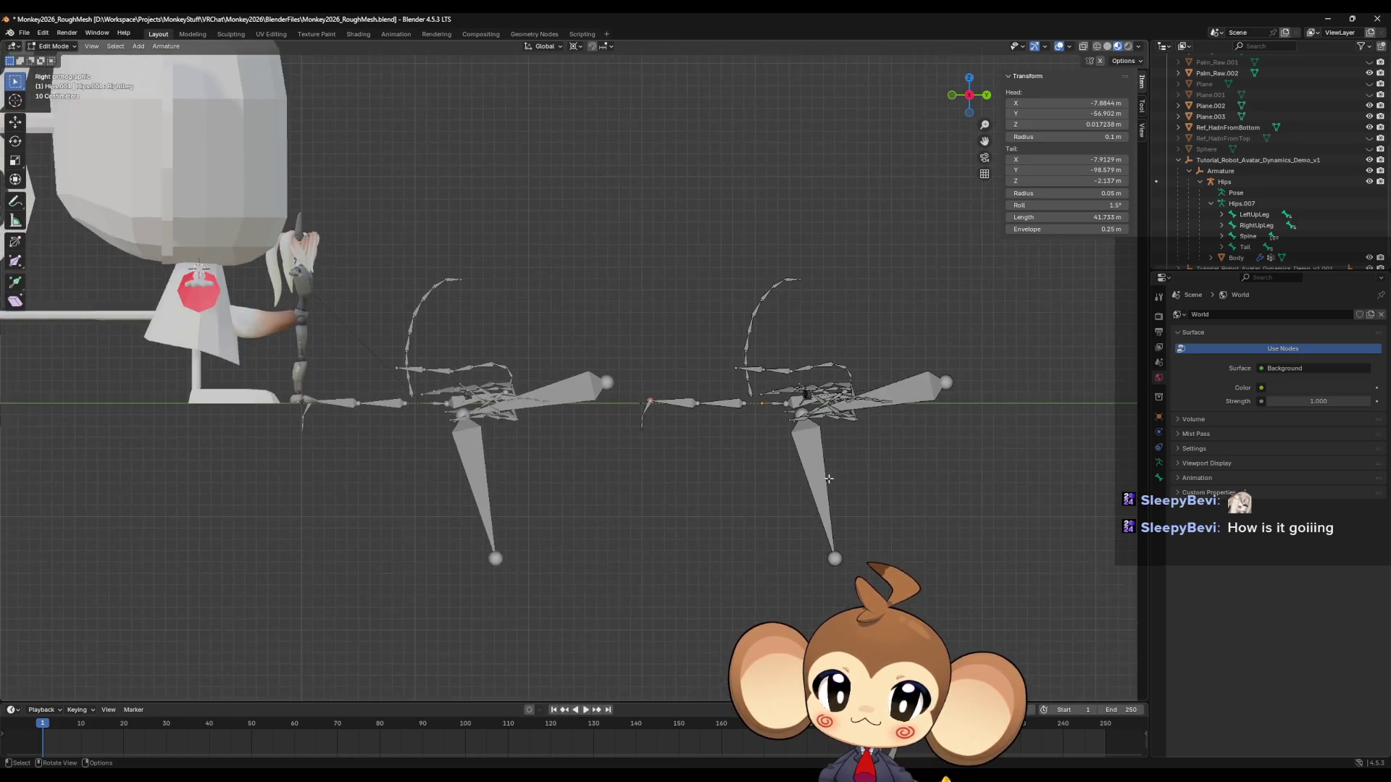
pyautogui.press('Tab')
pyautogui.scroll(3, 830, 483)
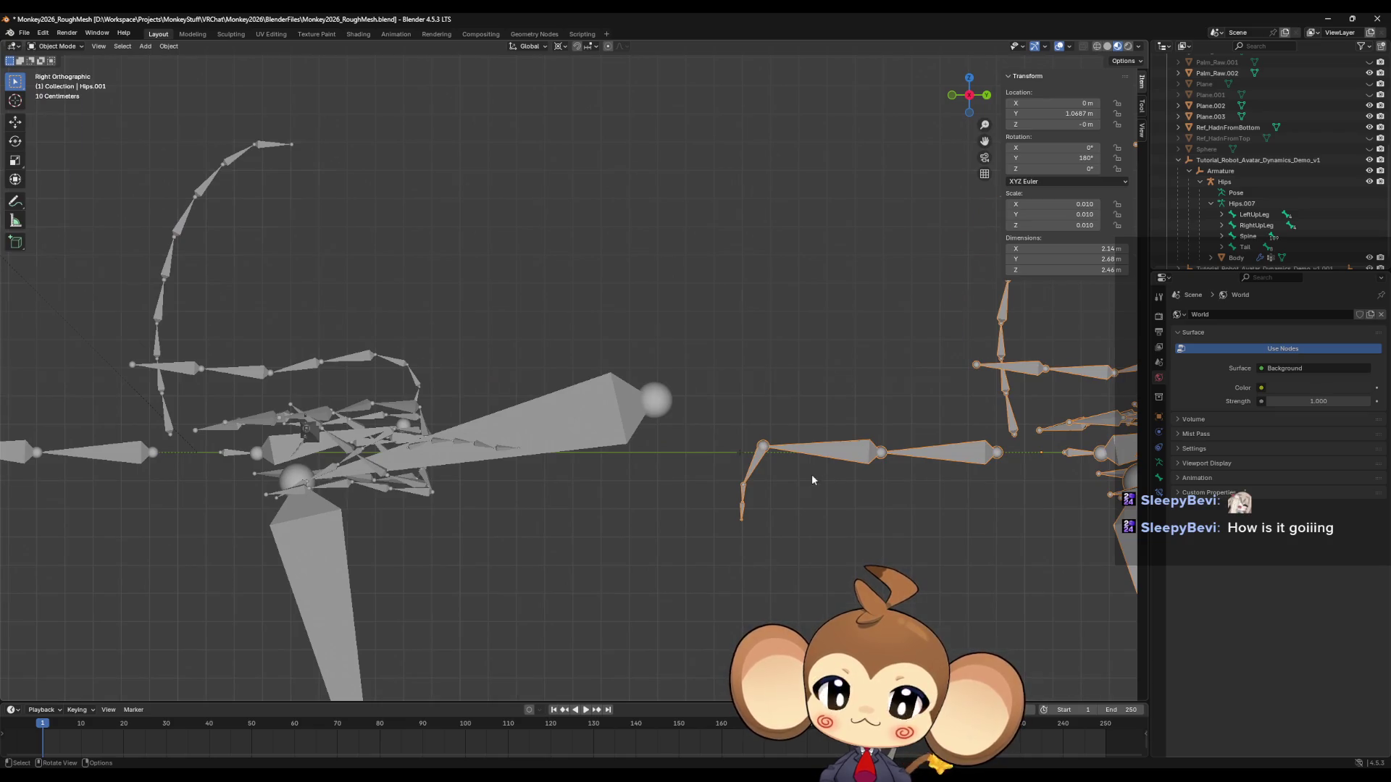
pyautogui.moveTo(811, 474)
pyautogui.mouseDown(button='middle')
pyautogui.moveTo(855, 497)
pyautogui.moveTo(854, 528)
pyautogui.mouseUp(button='middle')
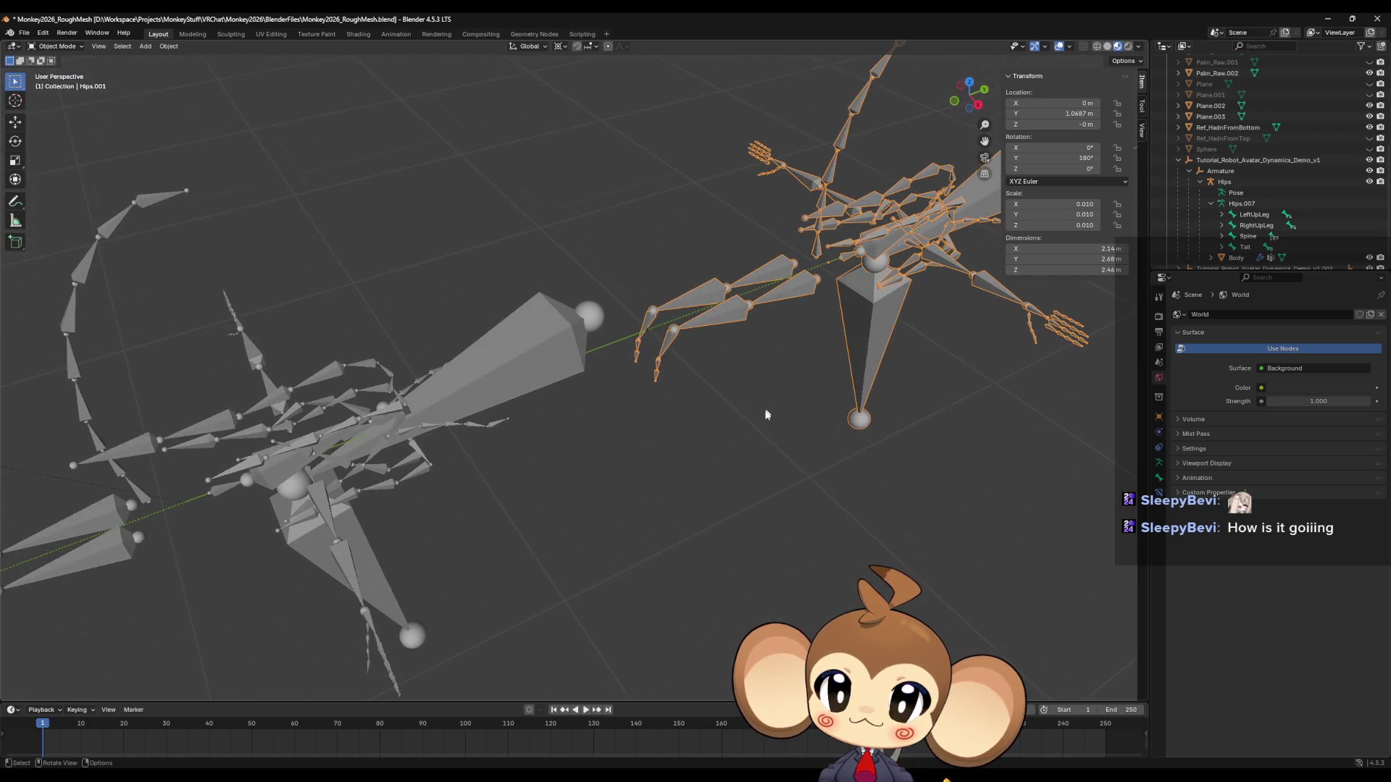
pyautogui.moveTo(767, 415)
pyautogui.mouseDown(button='middle')
pyautogui.moveTo(755, 455)
pyautogui.moveTo(739, 398)
pyautogui.mouseUp(button='middle')
pyautogui.scroll(-5, 755, 404)
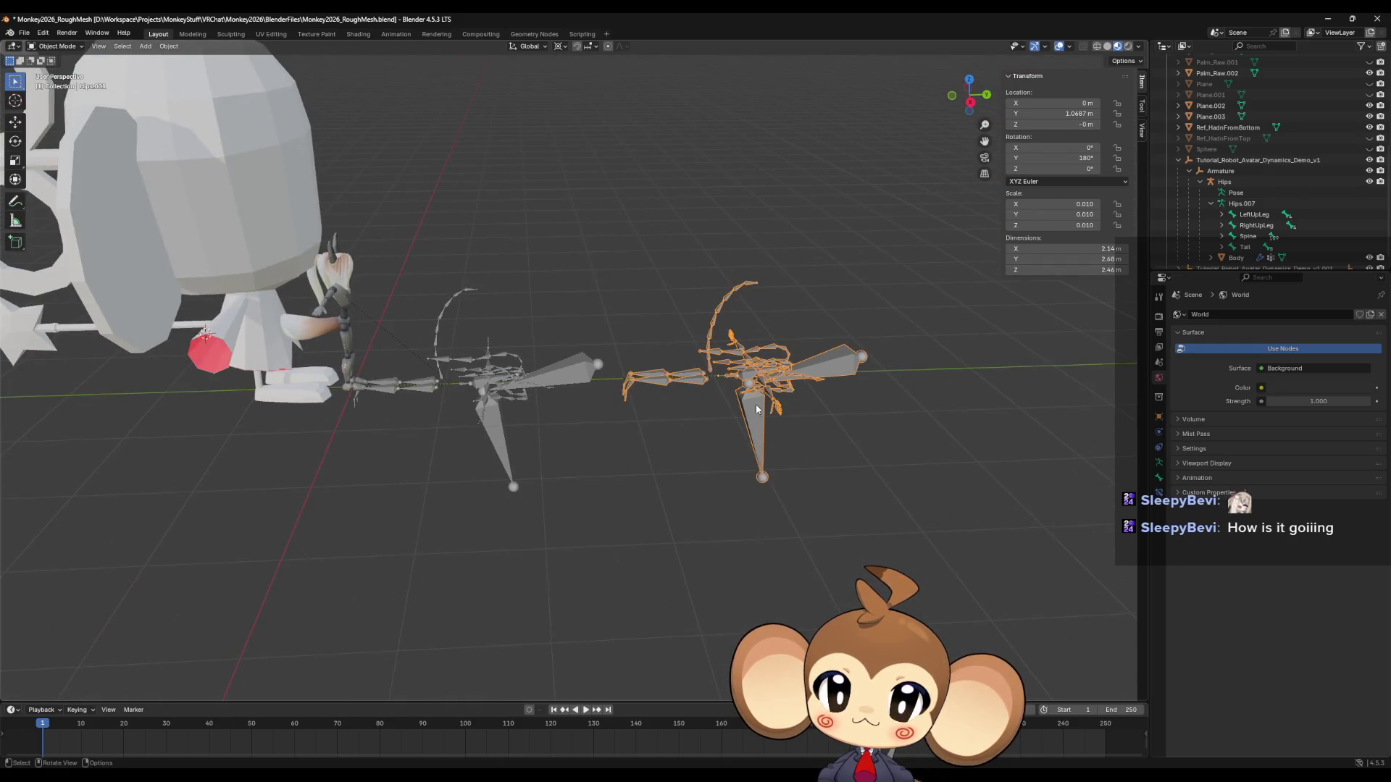
pyautogui.doubleClick(1058, 113)
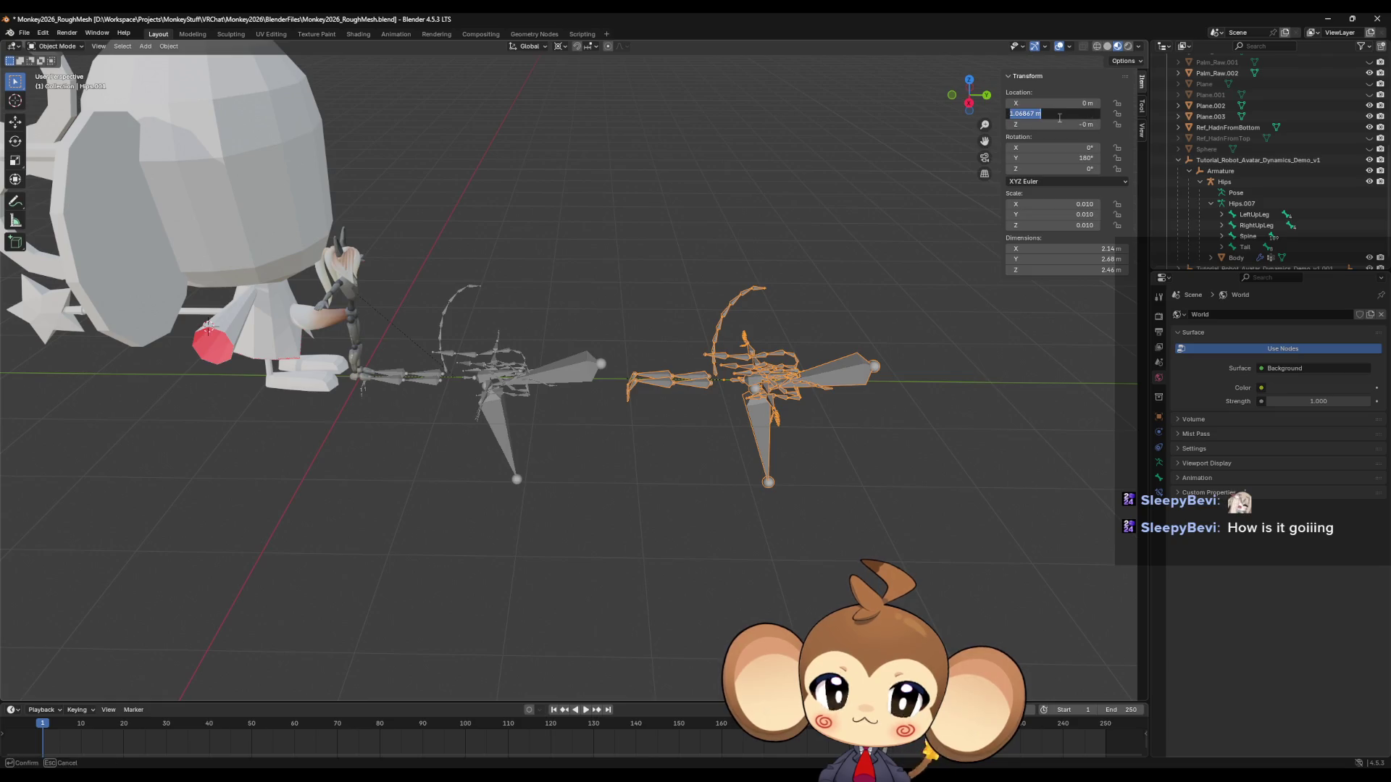
pyautogui.write('0')
pyautogui.press('Return')
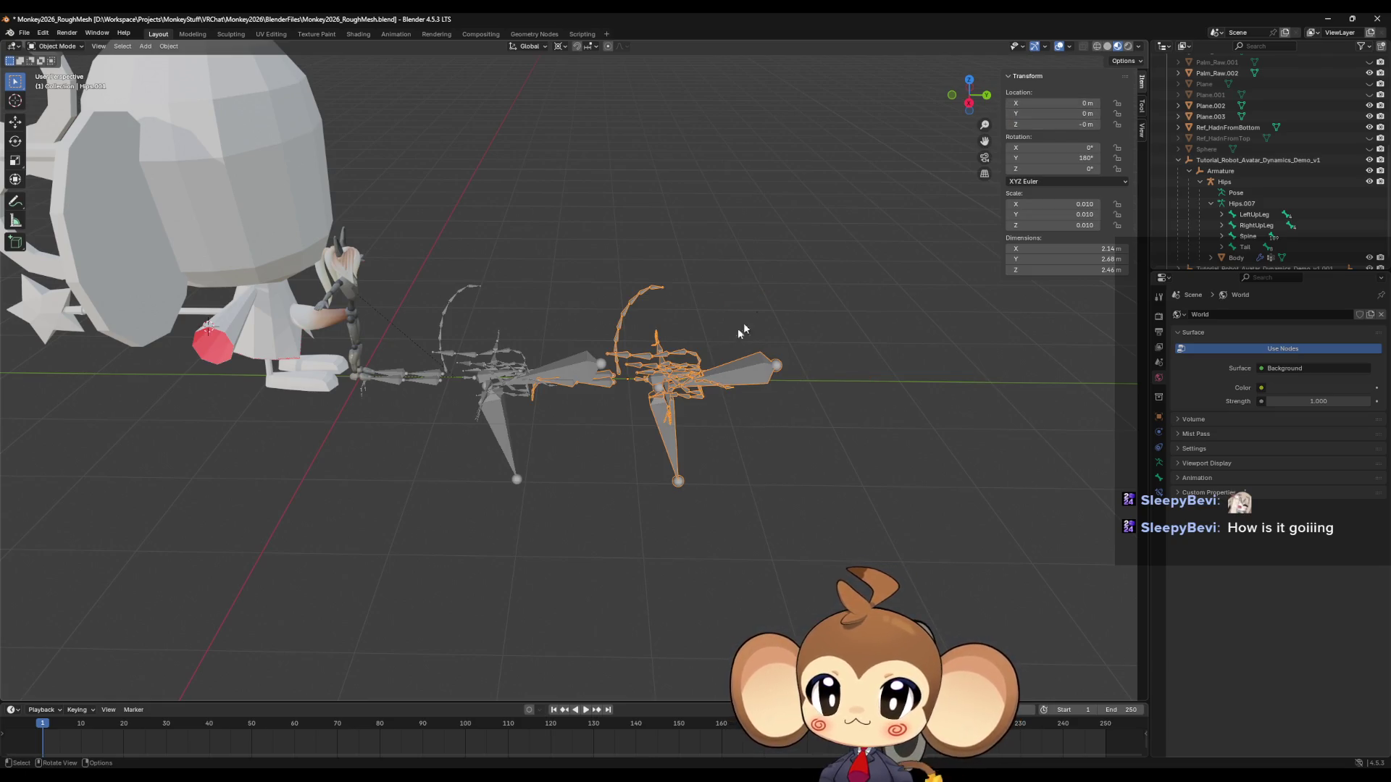
pyautogui.scroll(2, 744, 330)
pyautogui.scroll(3, 463, 398)
pyautogui.moveTo(463, 394); pyautogui.dragTo(455, 406, button='middle')
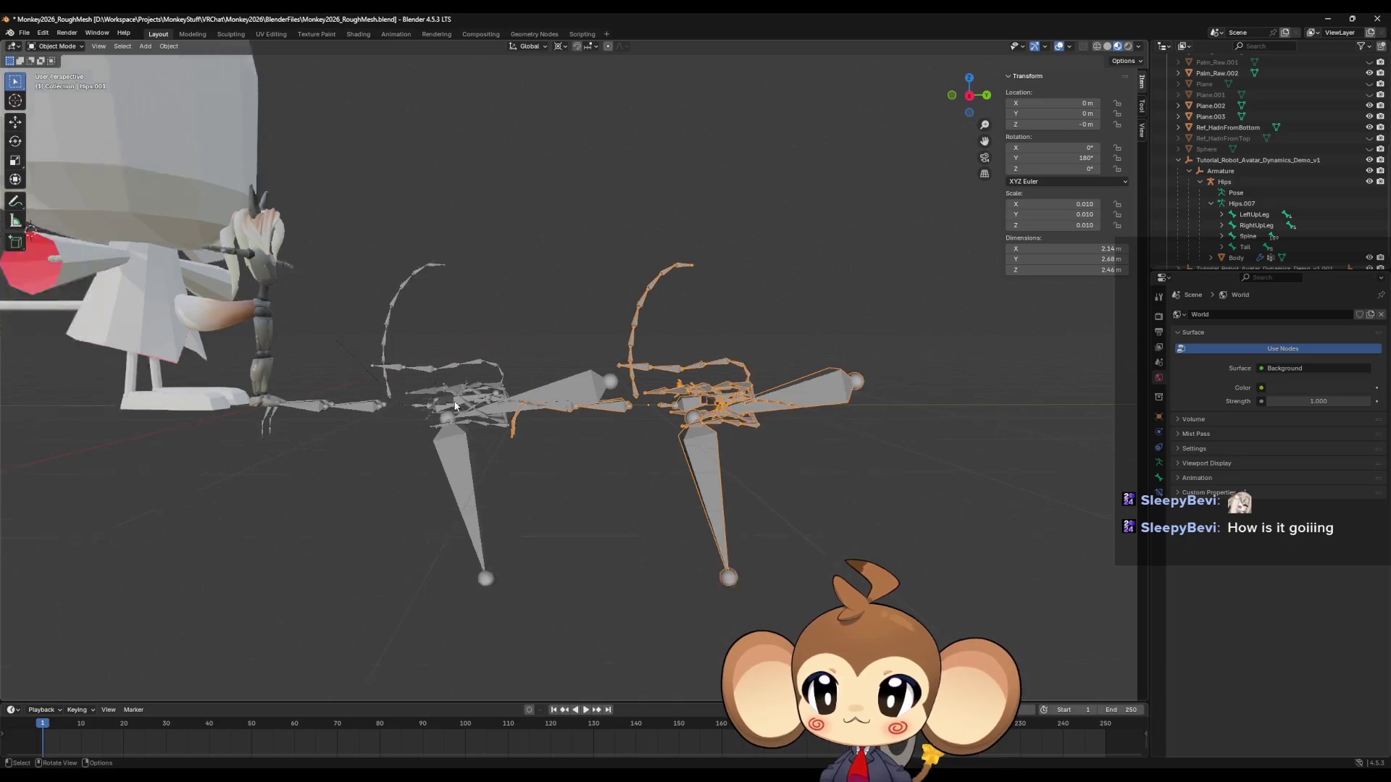
pyautogui.scroll(-2, 455, 406)
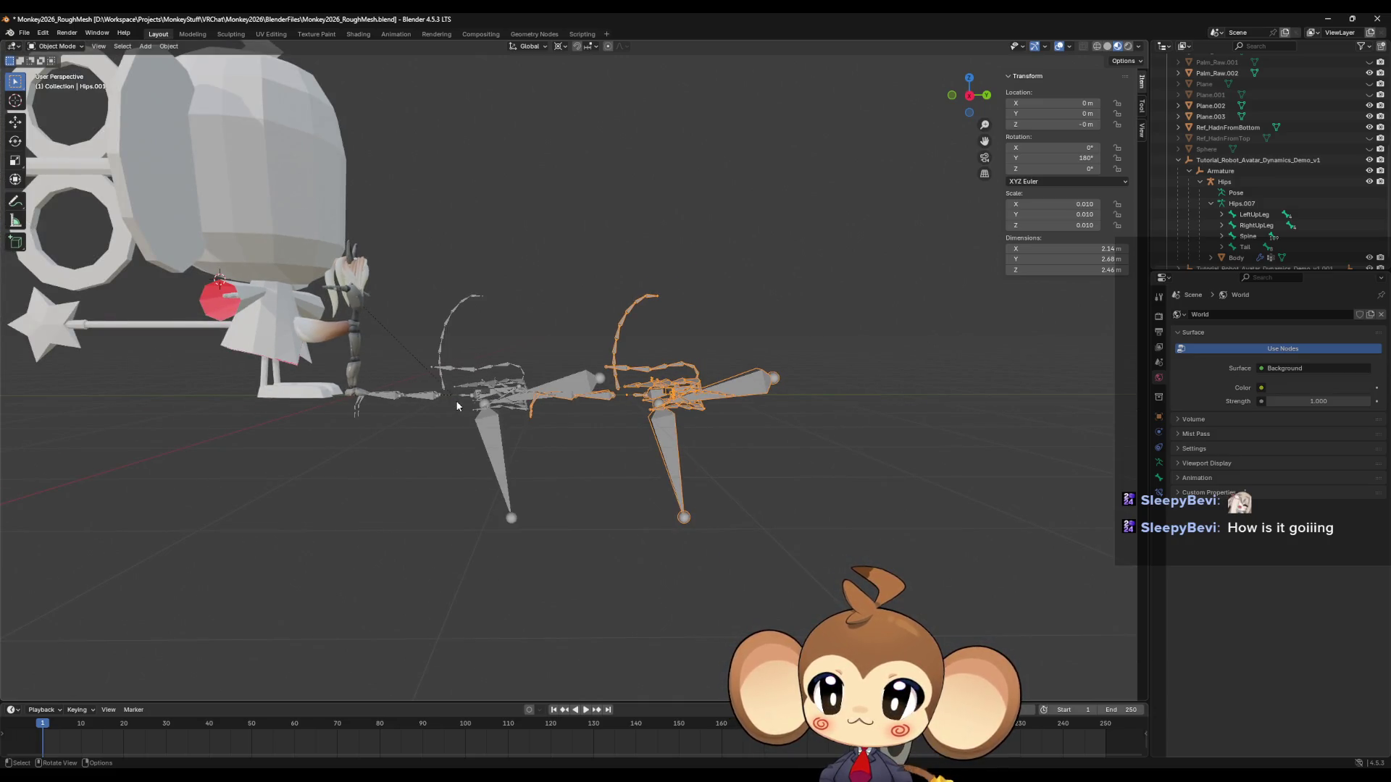
pyautogui.hotkey('ctrl', 'z')
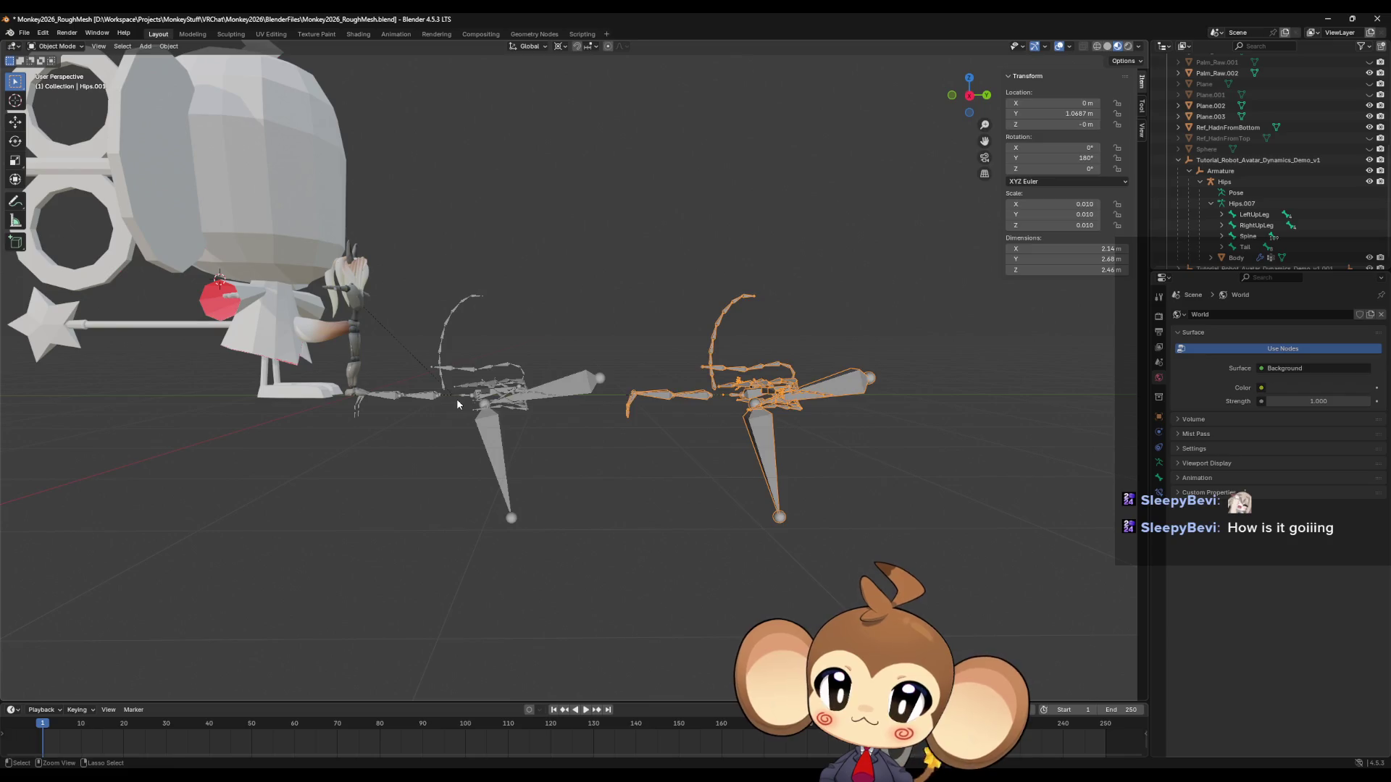
# Undo the rig move and paste a fresh copy of the four selected objects.
pyautogui.press('Tab')
pyautogui.press('Tab')
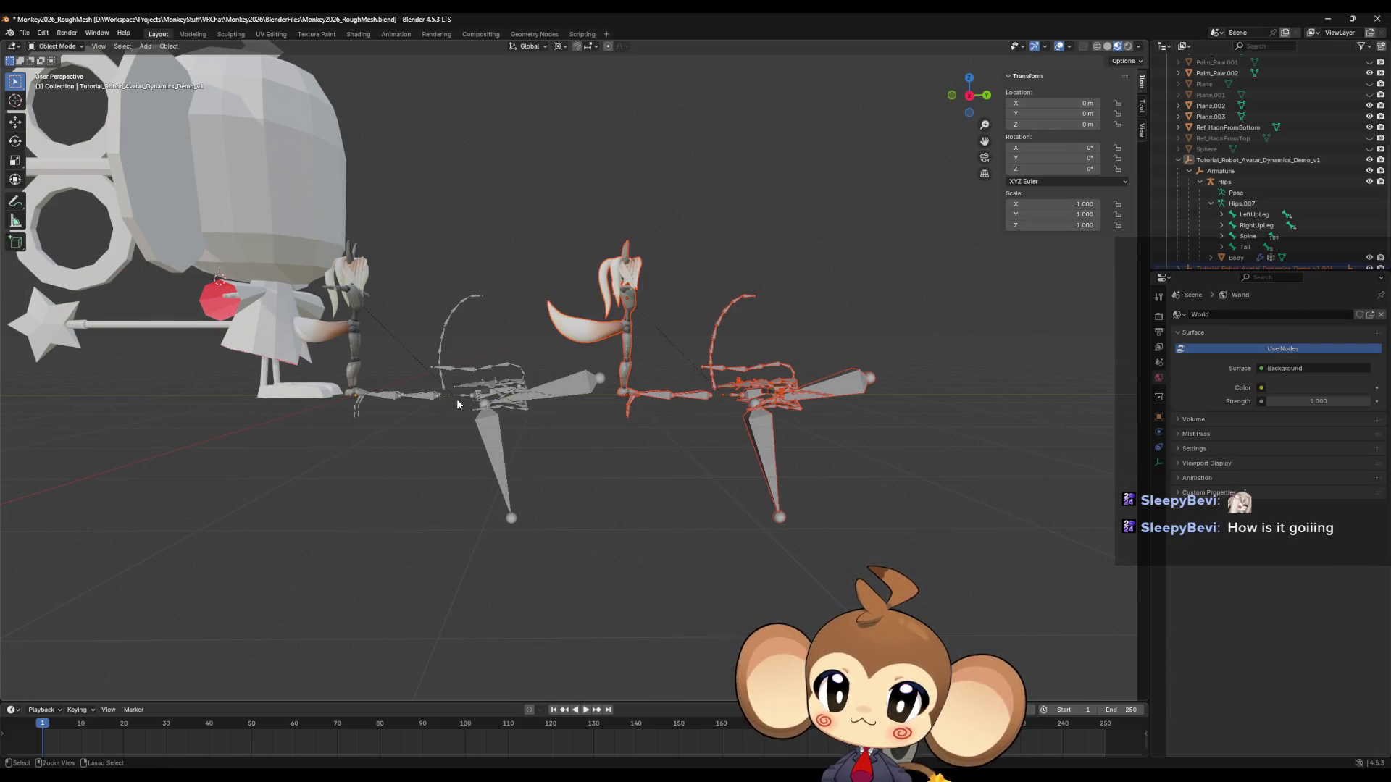
pyautogui.hotkey('ctrl', 'z')
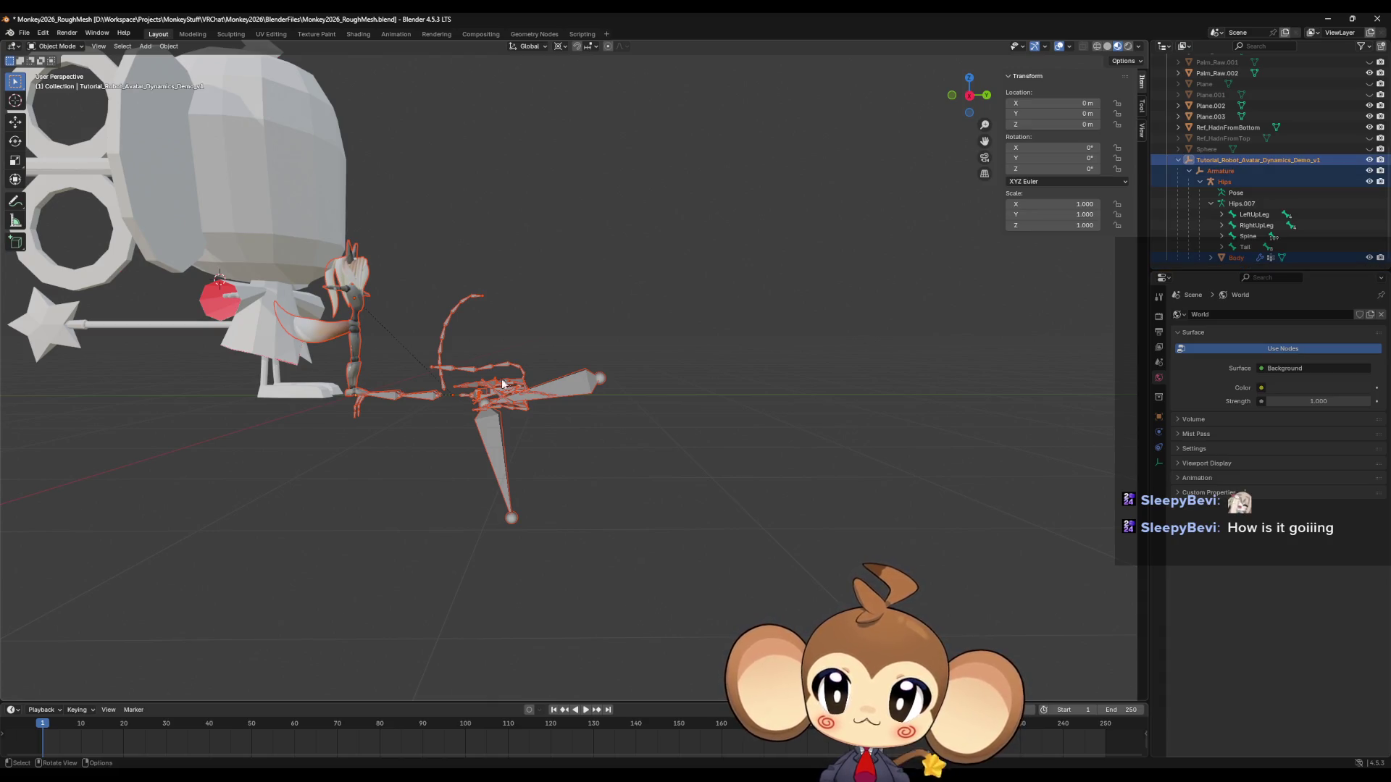
pyautogui.keyDown('shift'); pyautogui.moveTo(478, 392); pyautogui.dragTo(610, 395, button='middle'); pyautogui.keyUp('shift')
pyautogui.hotkey('ctrl', 'c')
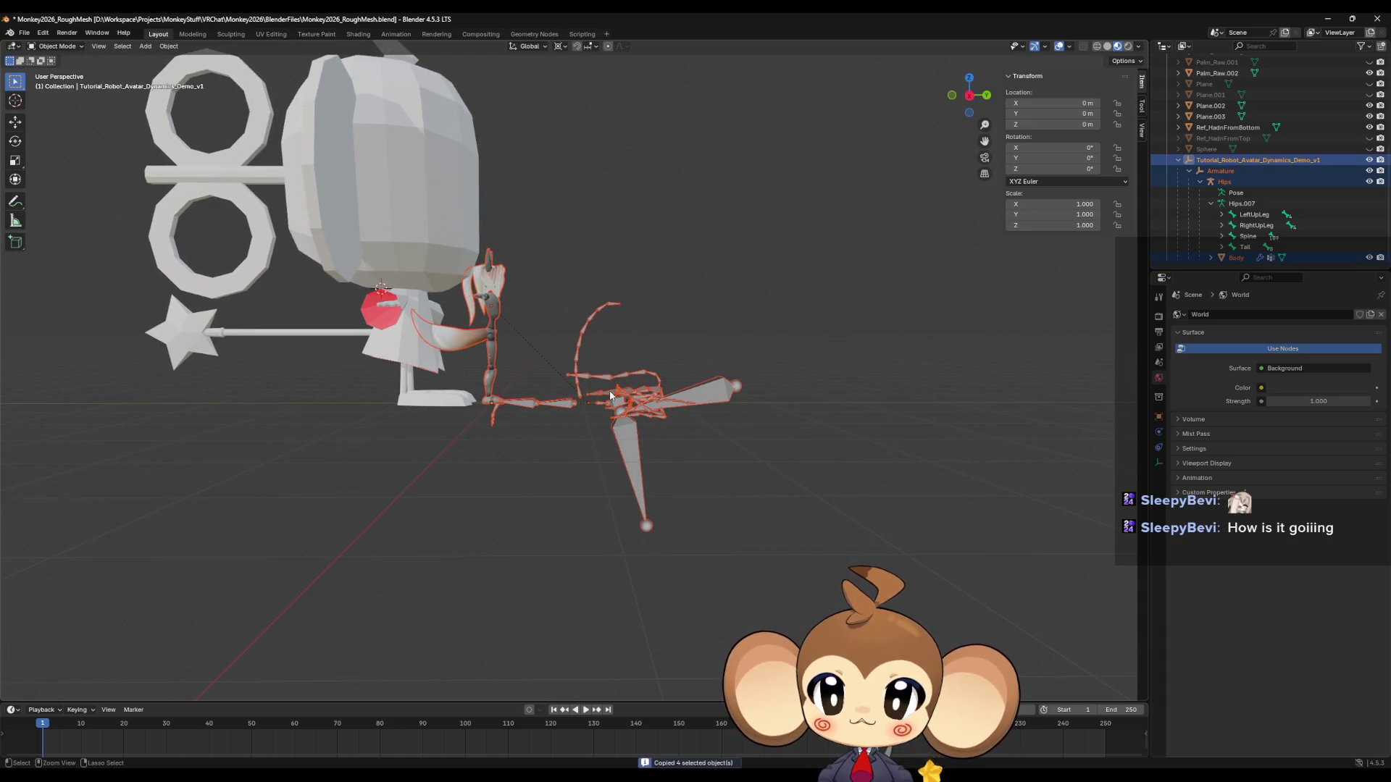
pyautogui.hotkey('ctrl', 'v')
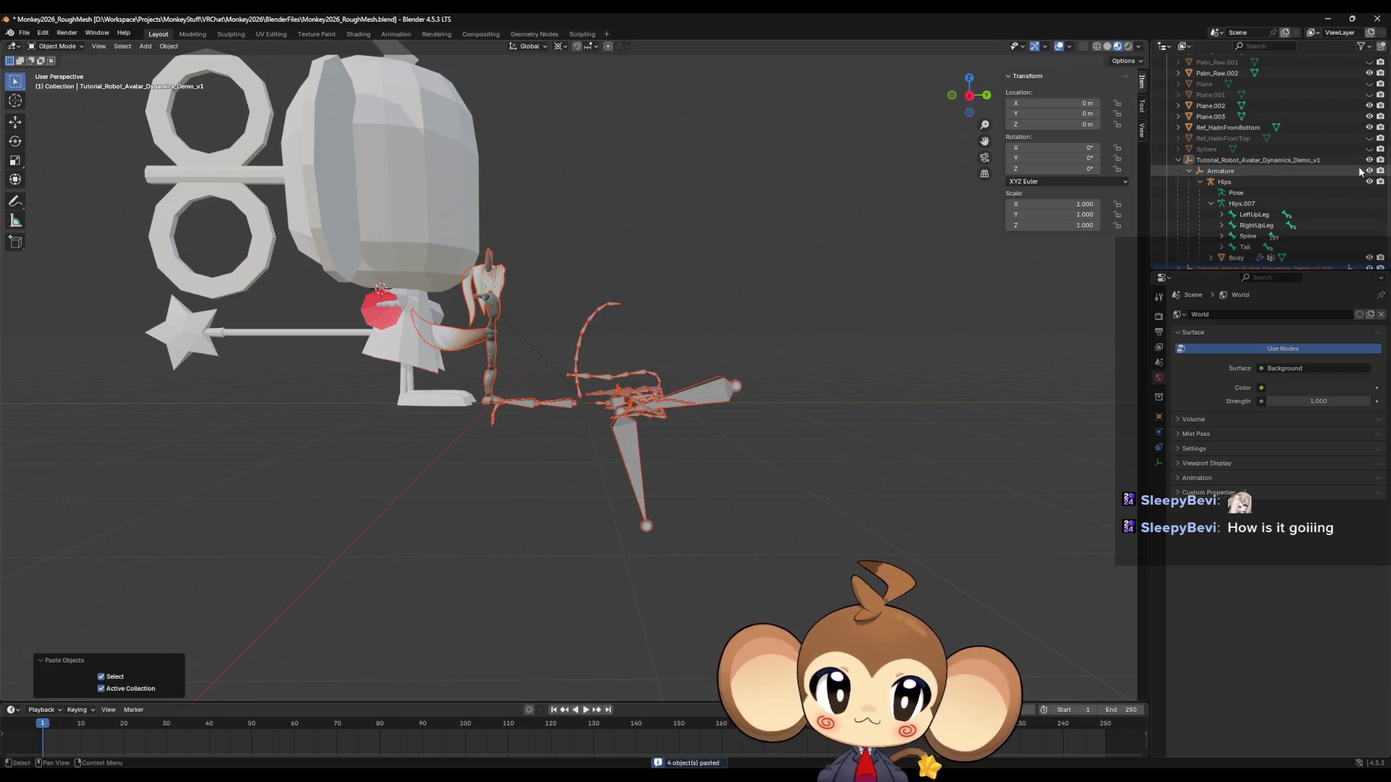
# Hide the original avatar collection and Body, then expand the .001 copy and hide Body.001.
pyautogui.click(1369, 160)
pyautogui.click(1369, 257)
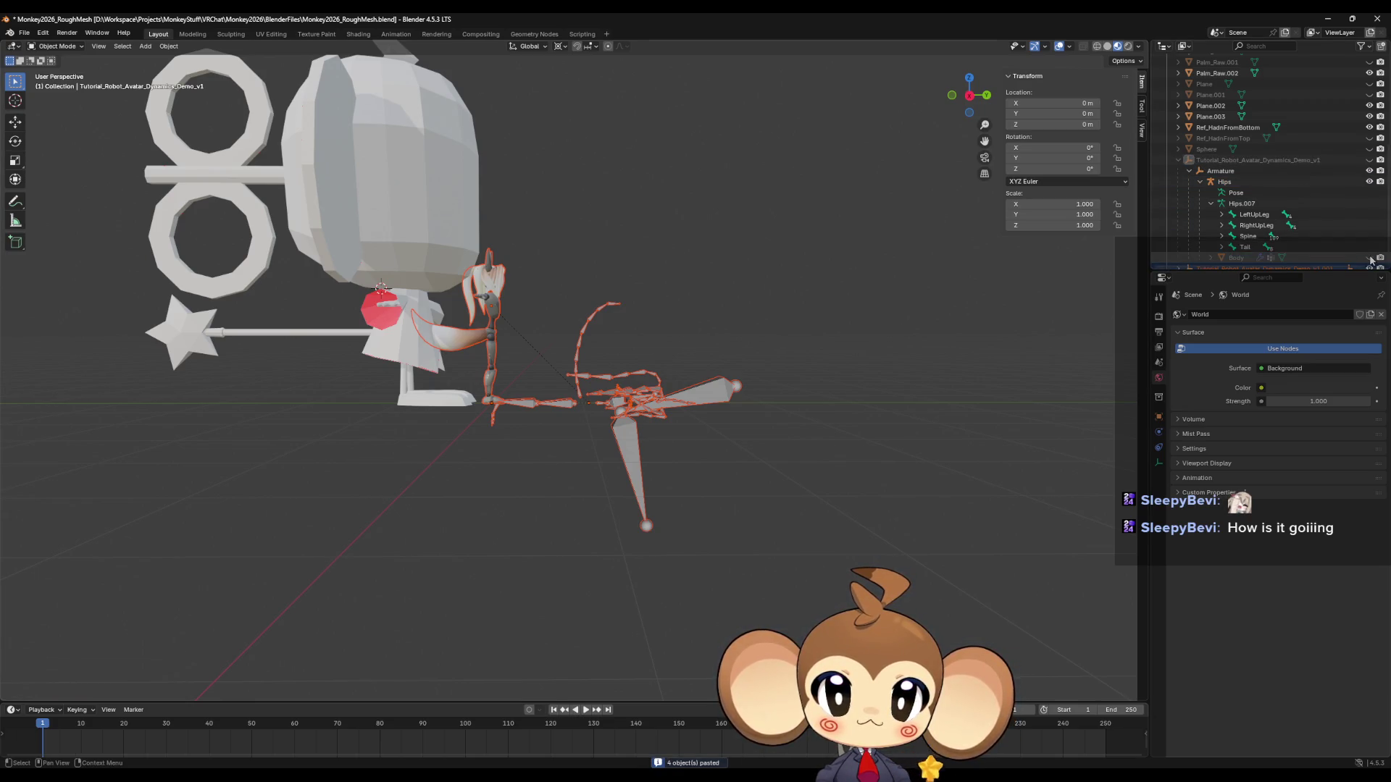
pyautogui.scroll(-1, 1304, 246)
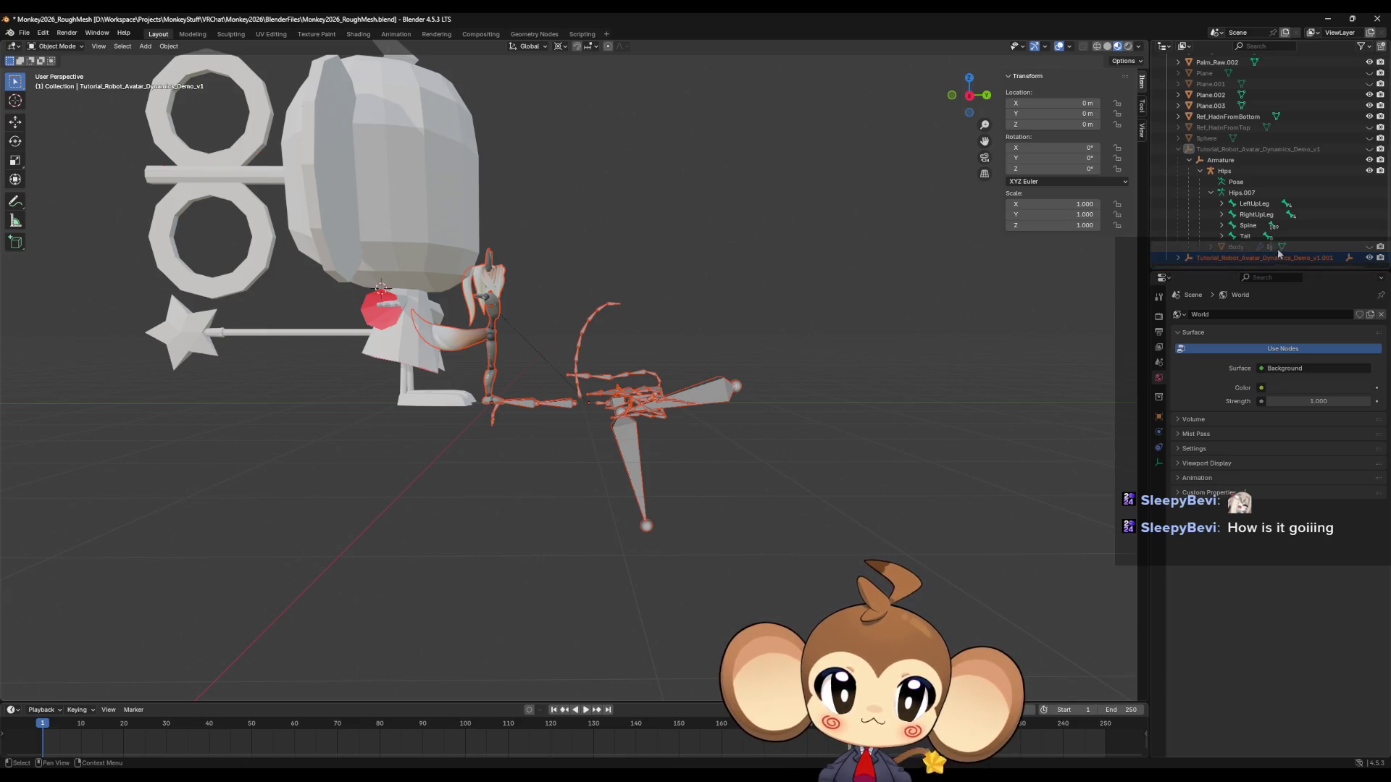
pyautogui.click(1178, 258)
pyautogui.scroll(-1, 1231, 257)
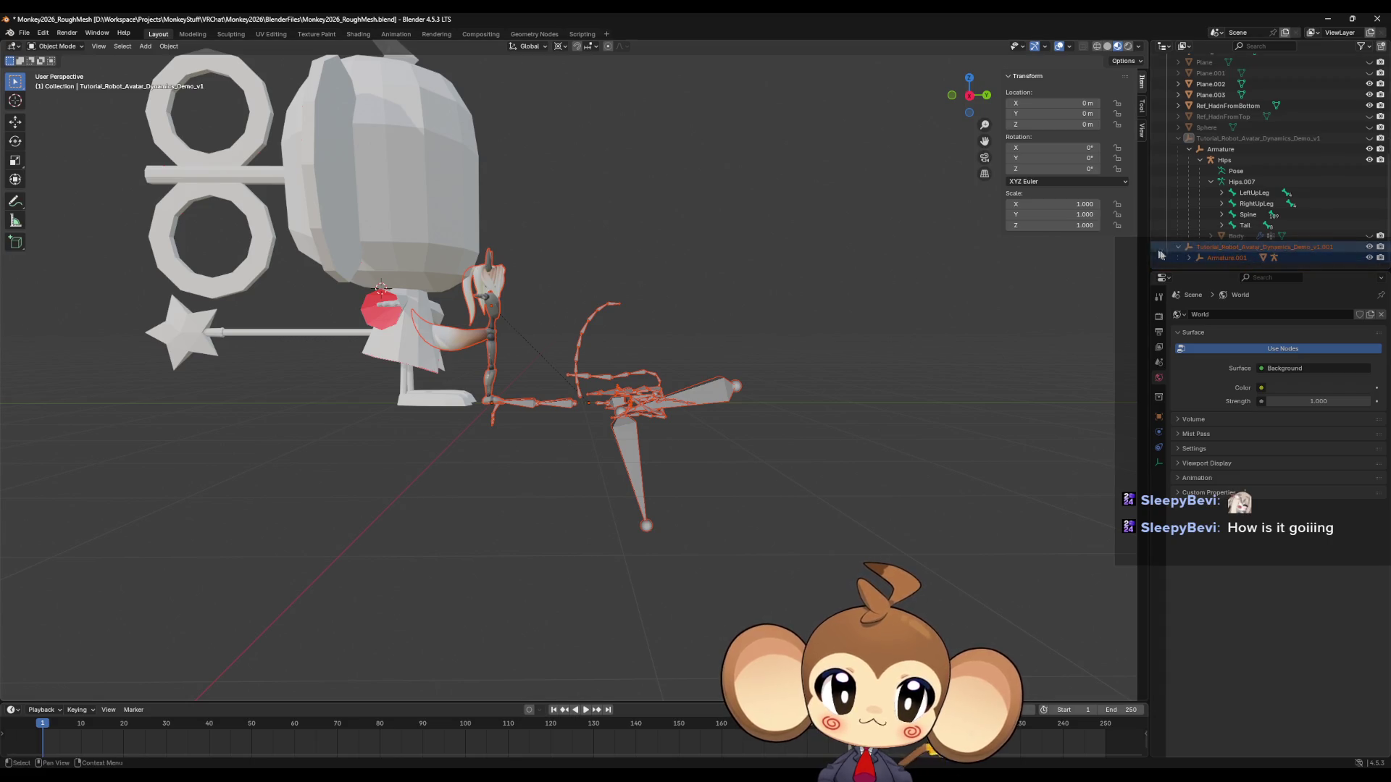
pyautogui.click(1189, 258)
pyautogui.scroll(-1, 1232, 258)
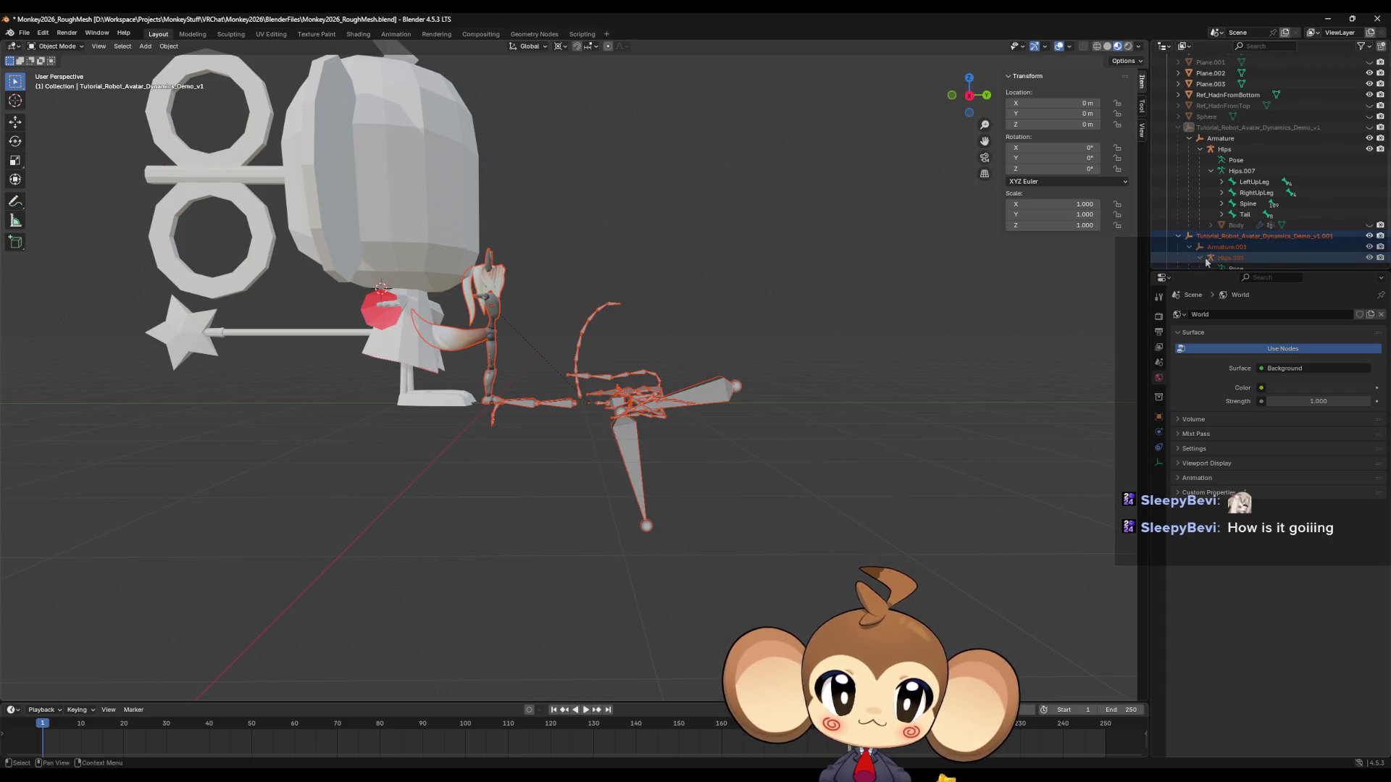
pyautogui.scroll(-3, 1207, 262)
pyautogui.click(1210, 259)
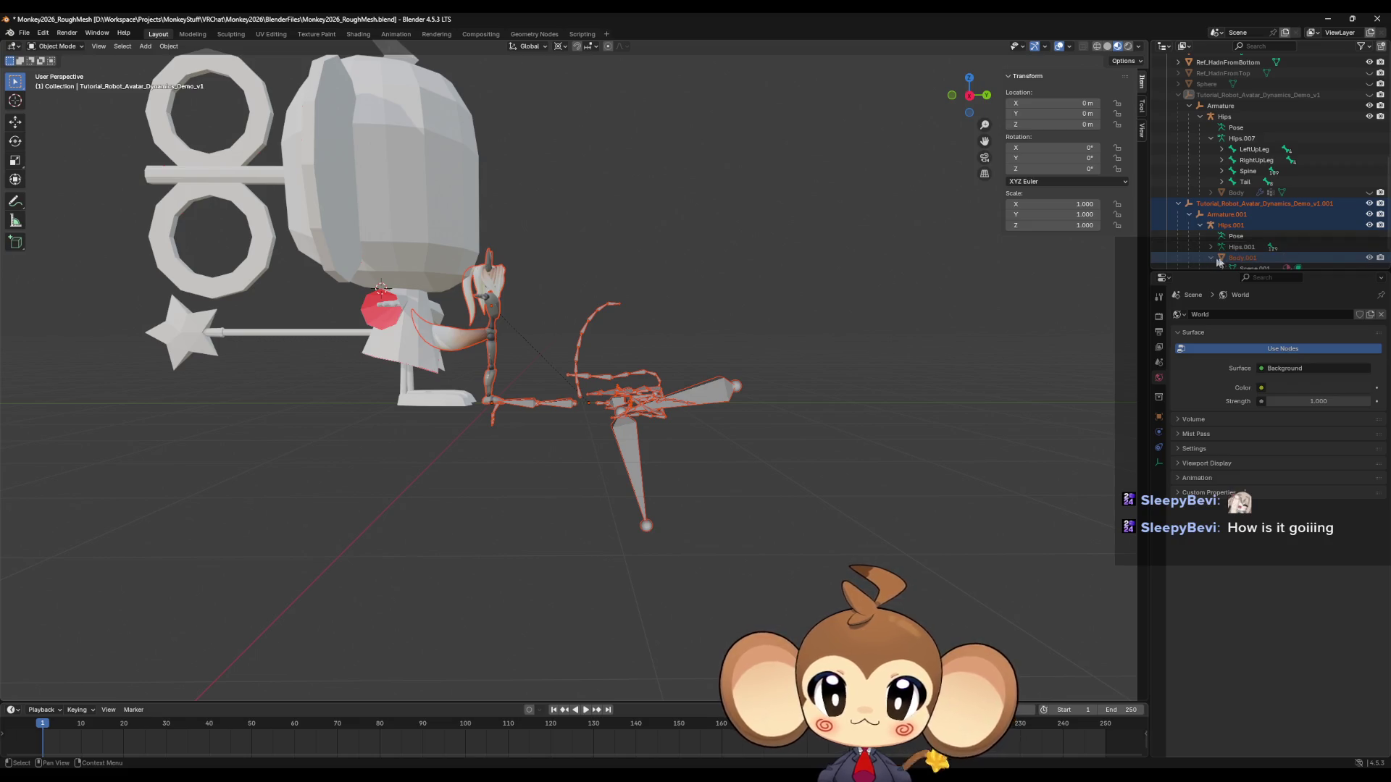
pyautogui.click(1368, 258)
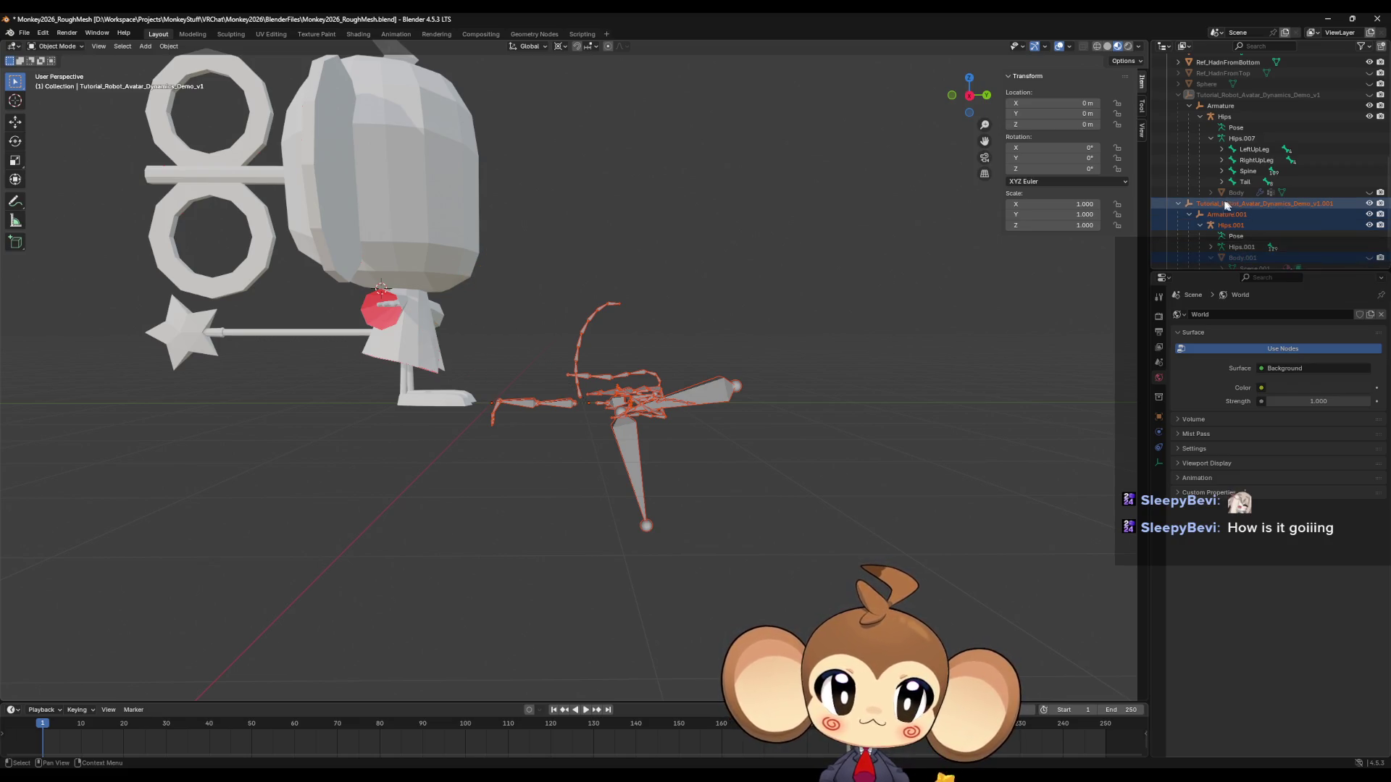
# Snap the cursor to world origin, rotate the copied armature 90° about X, and unhide Body.
pyautogui.hotkey('shift', 's')
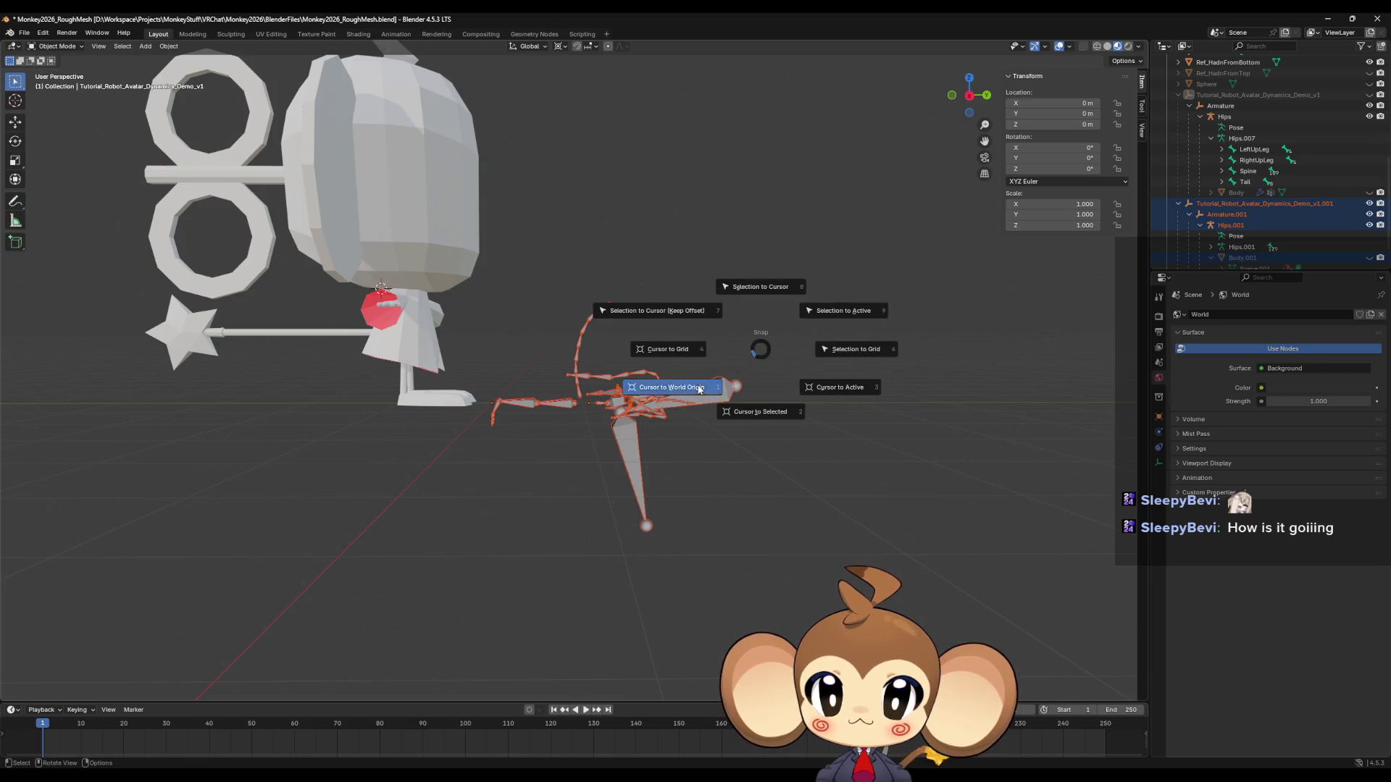
pyautogui.click(725, 389)
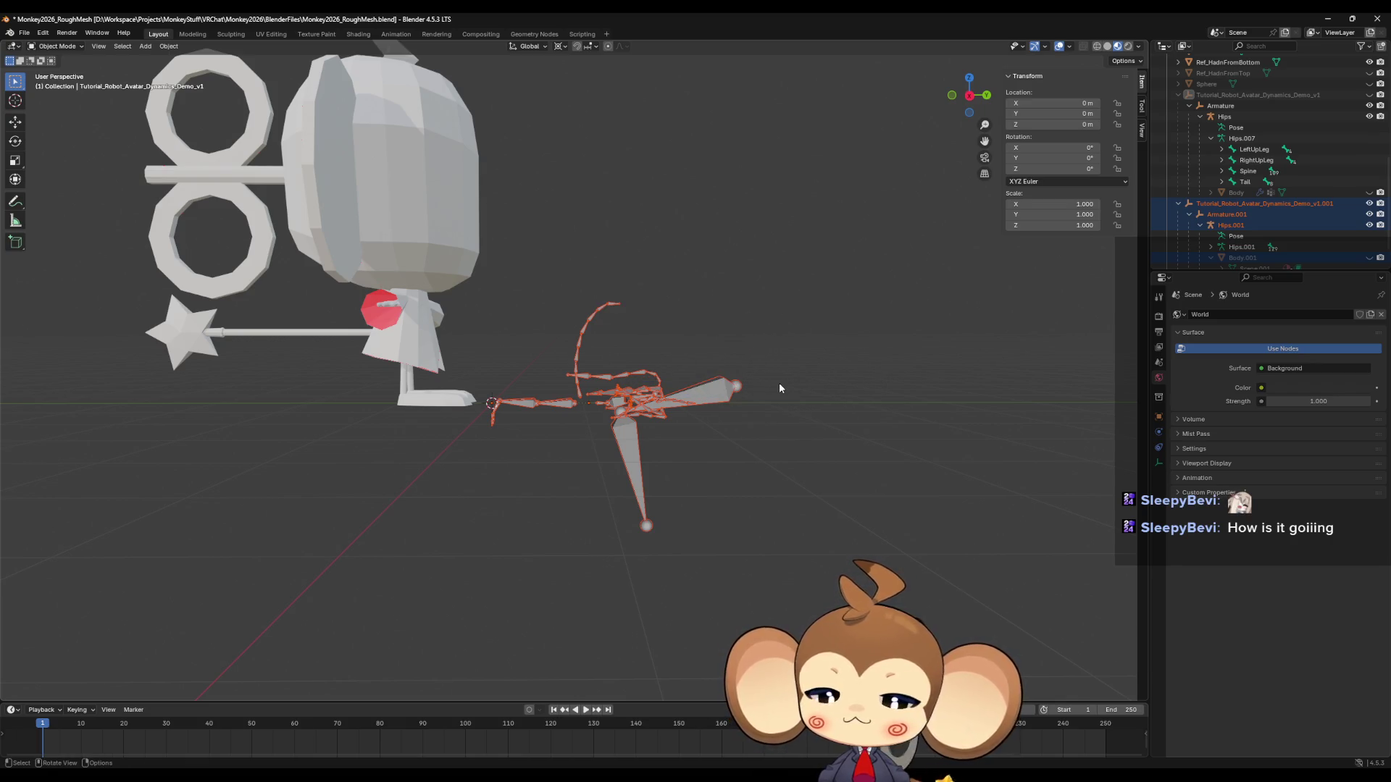
pyautogui.write('rx')
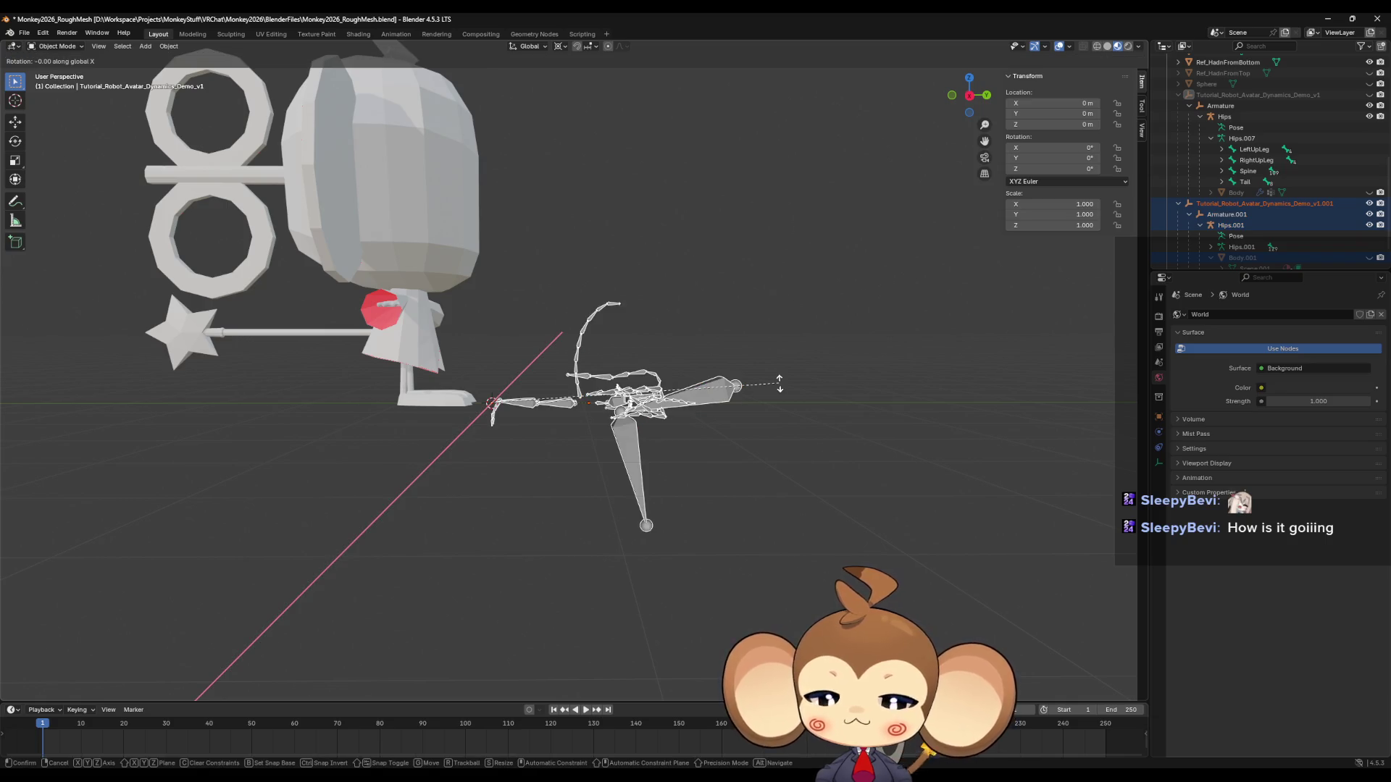
pyautogui.write('90')
pyautogui.press('Return')
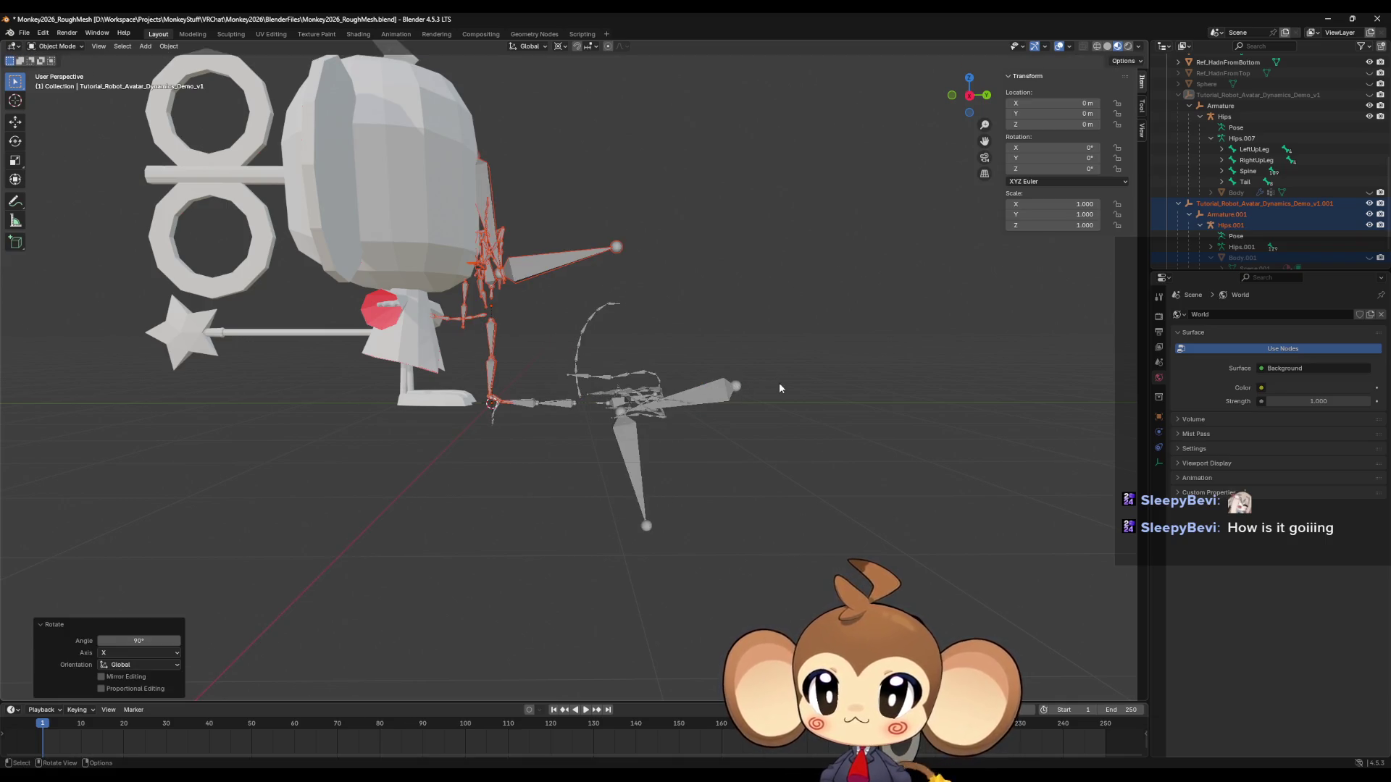
pyautogui.moveTo(643, 310); pyautogui.dragTo(481, 337, button='middle')
pyautogui.scroll(5, 537, 336)
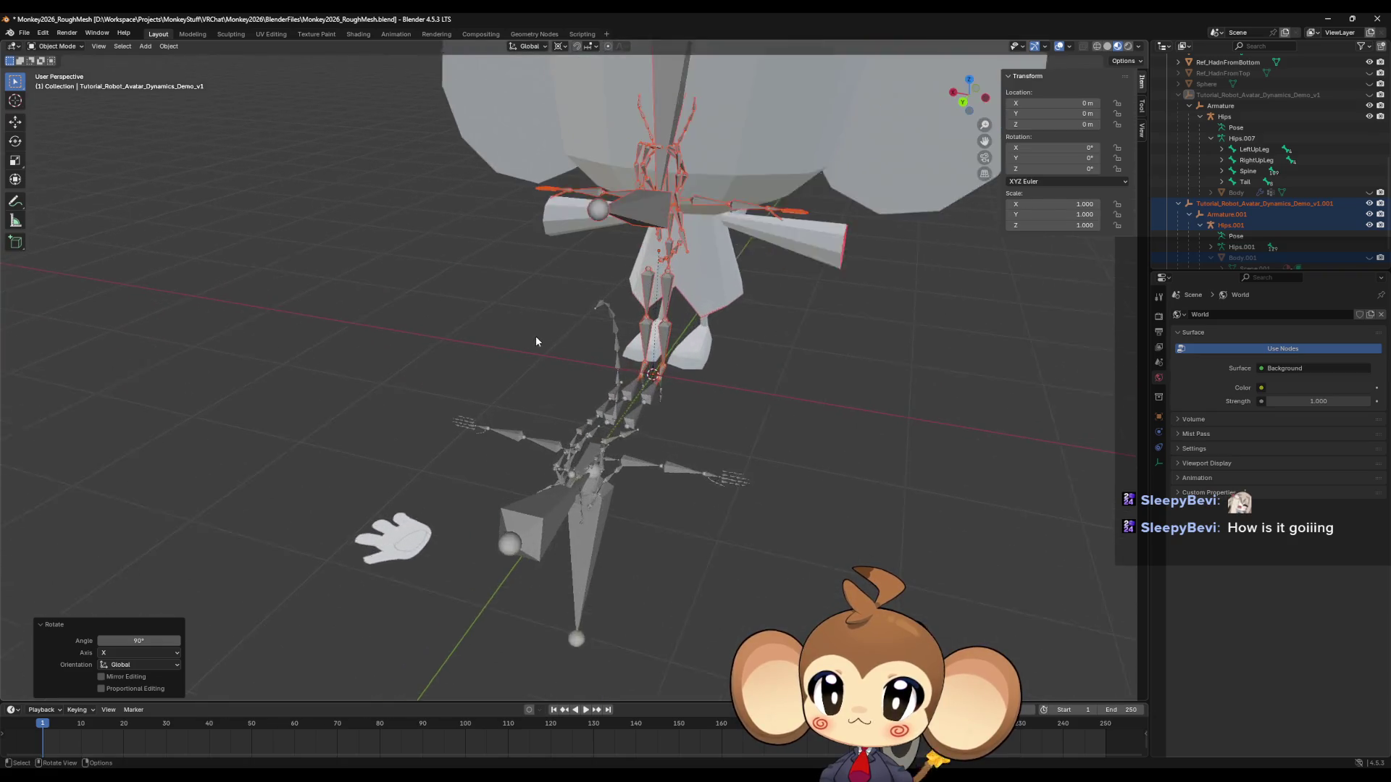
pyautogui.moveTo(618, 305)
pyautogui.mouseDown(button='middle')
pyautogui.moveTo(689, 321)
pyautogui.moveTo(638, 324)
pyautogui.moveTo(927, 312)
pyautogui.mouseUp(button='middle')
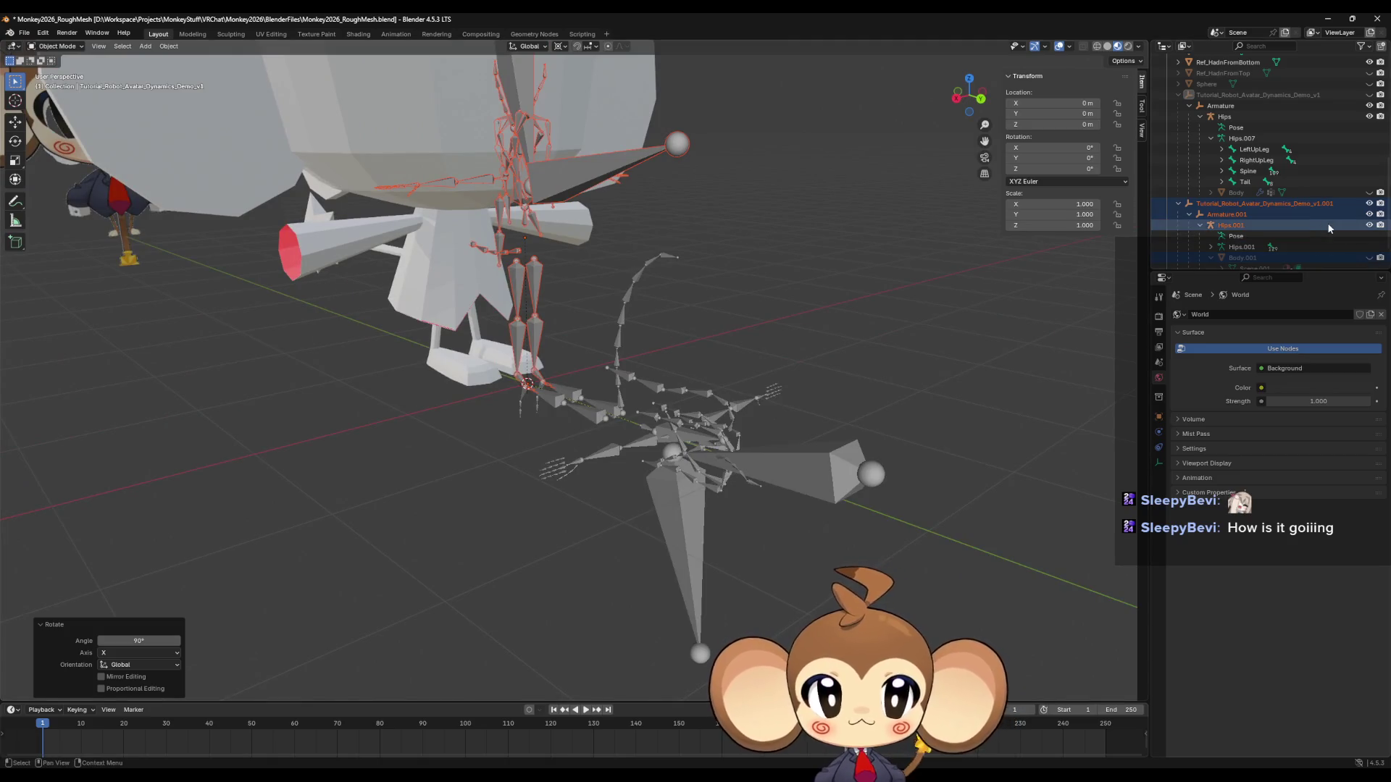
pyautogui.click(1369, 193)
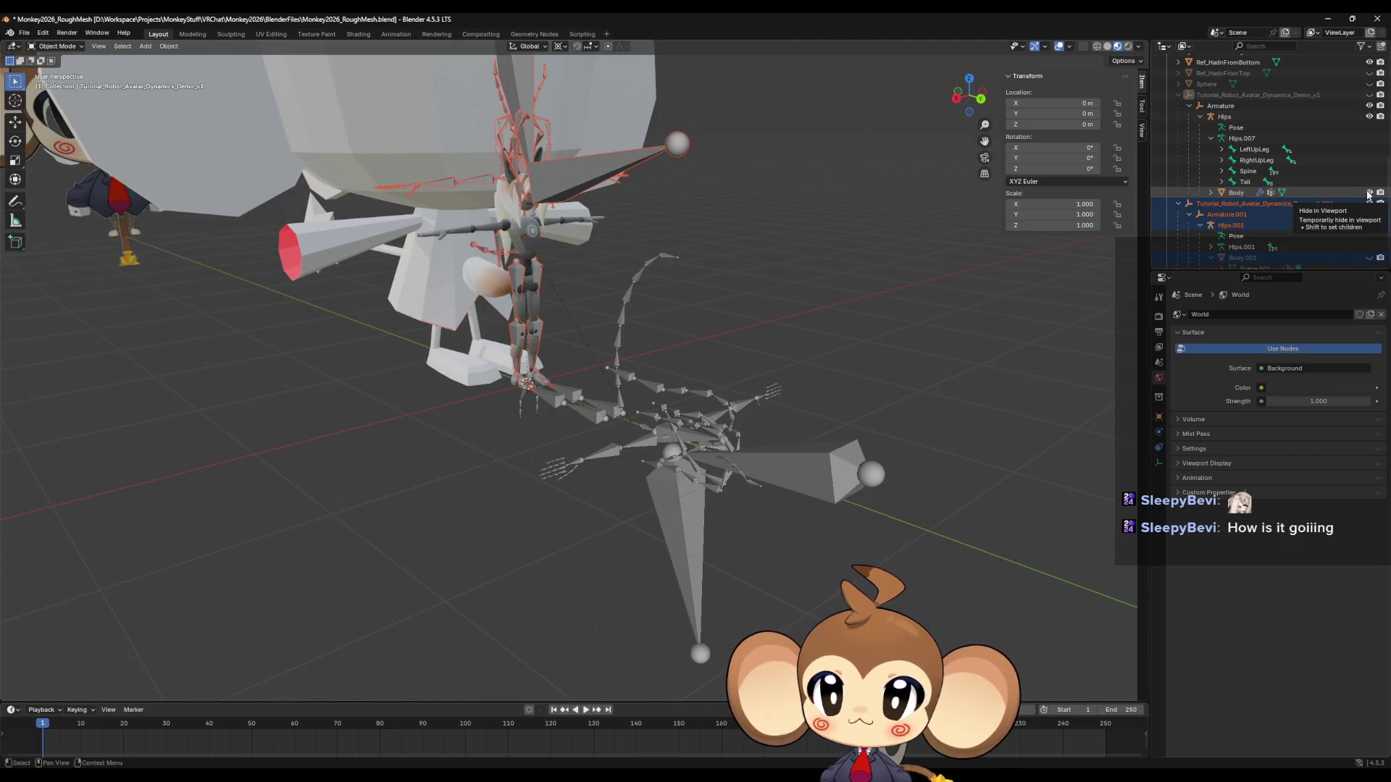
# Scale the copied reference armature down to 0.789, then hide the robot's Body mesh again.
pyautogui.moveTo(820, 218)
pyautogui.mouseDown(button='middle')
pyautogui.moveTo(805, 154)
pyautogui.moveTo(788, 177)
pyautogui.moveTo(742, 185)
pyautogui.moveTo(766, 198)
pyautogui.moveTo(819, 394)
pyautogui.mouseUp(button='middle')
pyautogui.scroll(3, 819, 395)
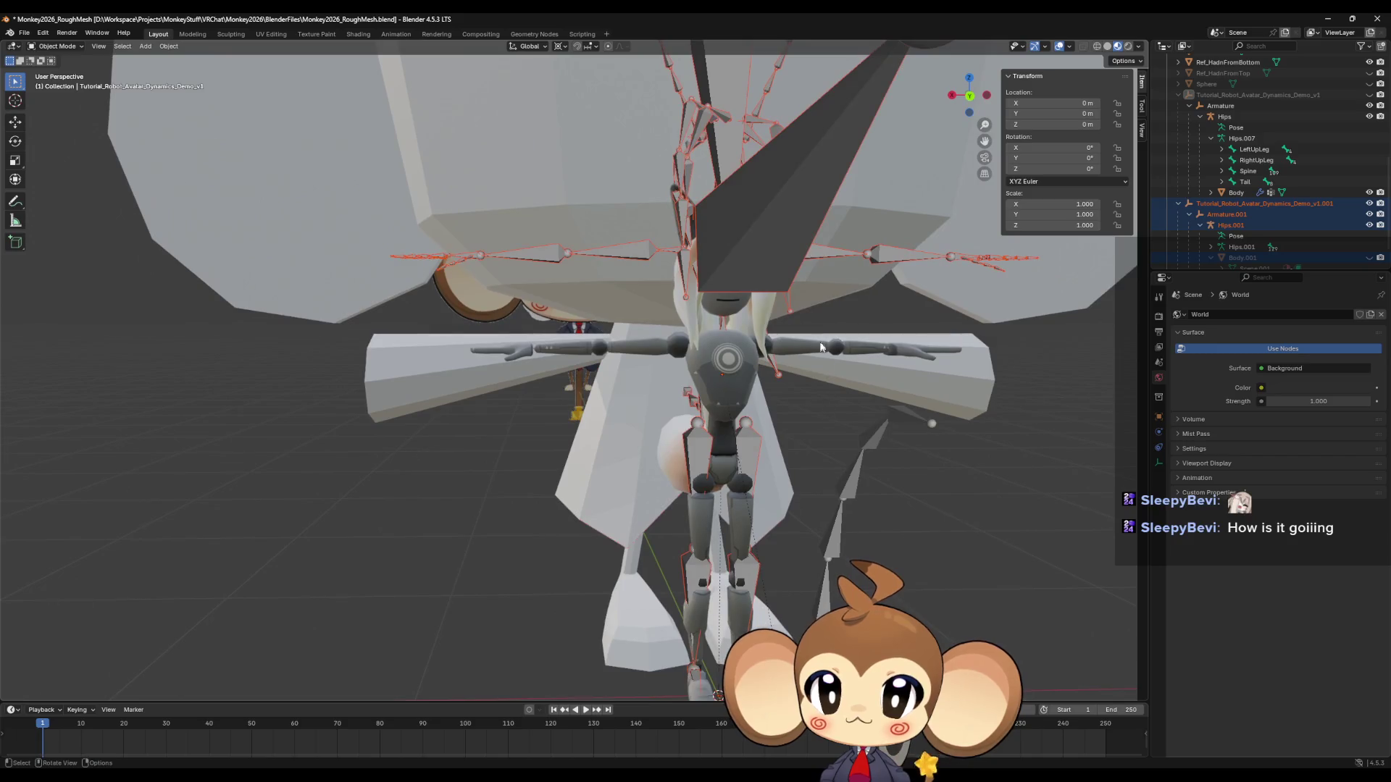
pyautogui.press('s')
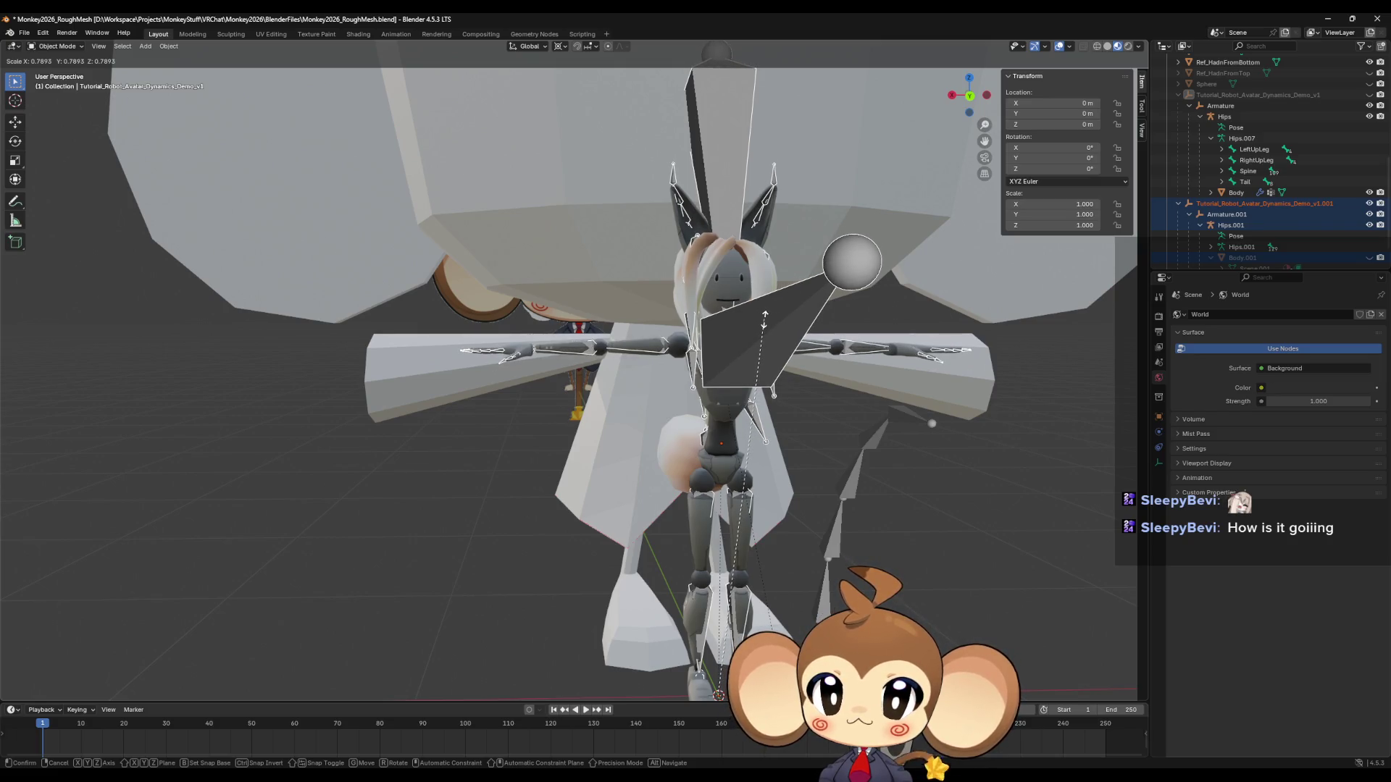
pyautogui.click(765, 318)
pyautogui.moveTo(765, 318)
pyautogui.mouseDown(button='middle')
pyautogui.moveTo(864, 389)
pyautogui.moveTo(923, 387)
pyautogui.moveTo(677, 382)
pyautogui.mouseUp(button='middle')
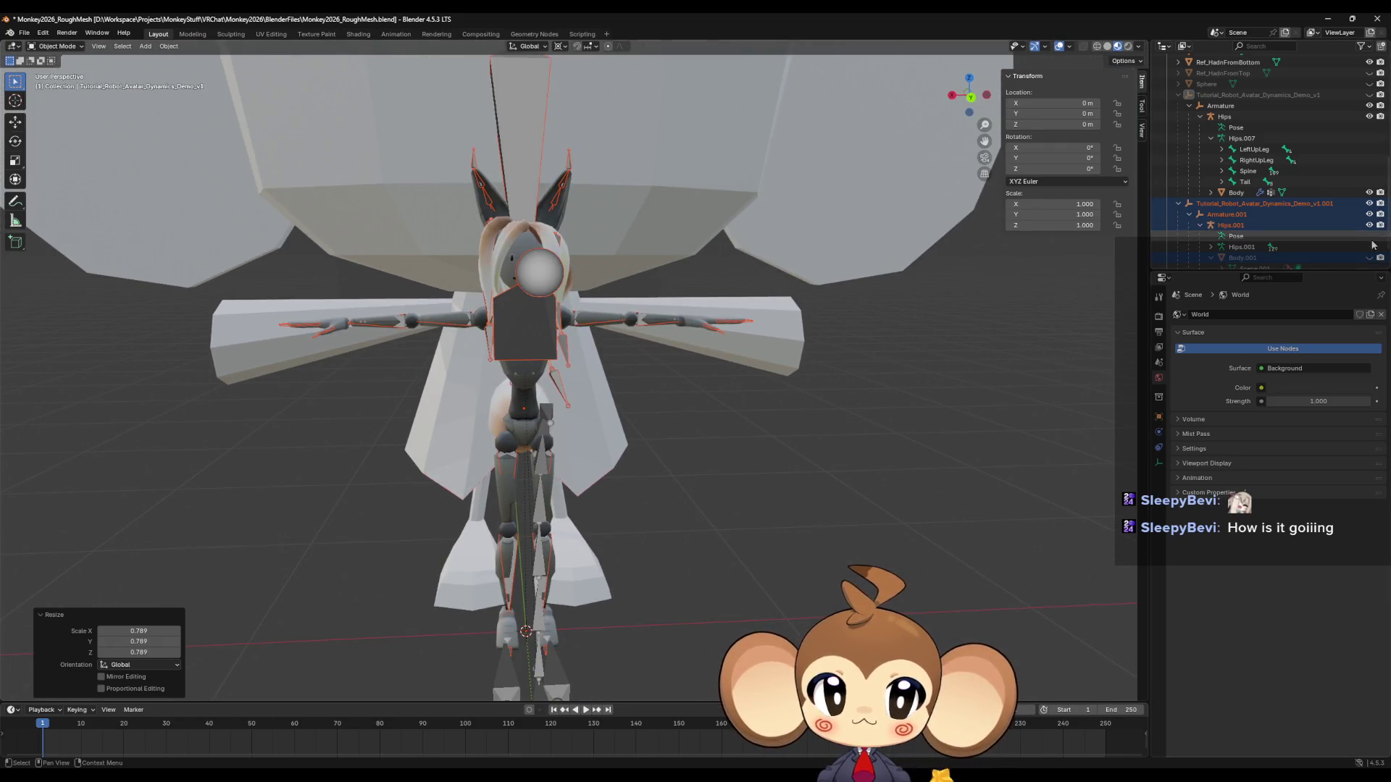
pyautogui.click(1369, 192)
pyautogui.moveTo(732, 387); pyautogui.dragTo(725, 397, button='middle')
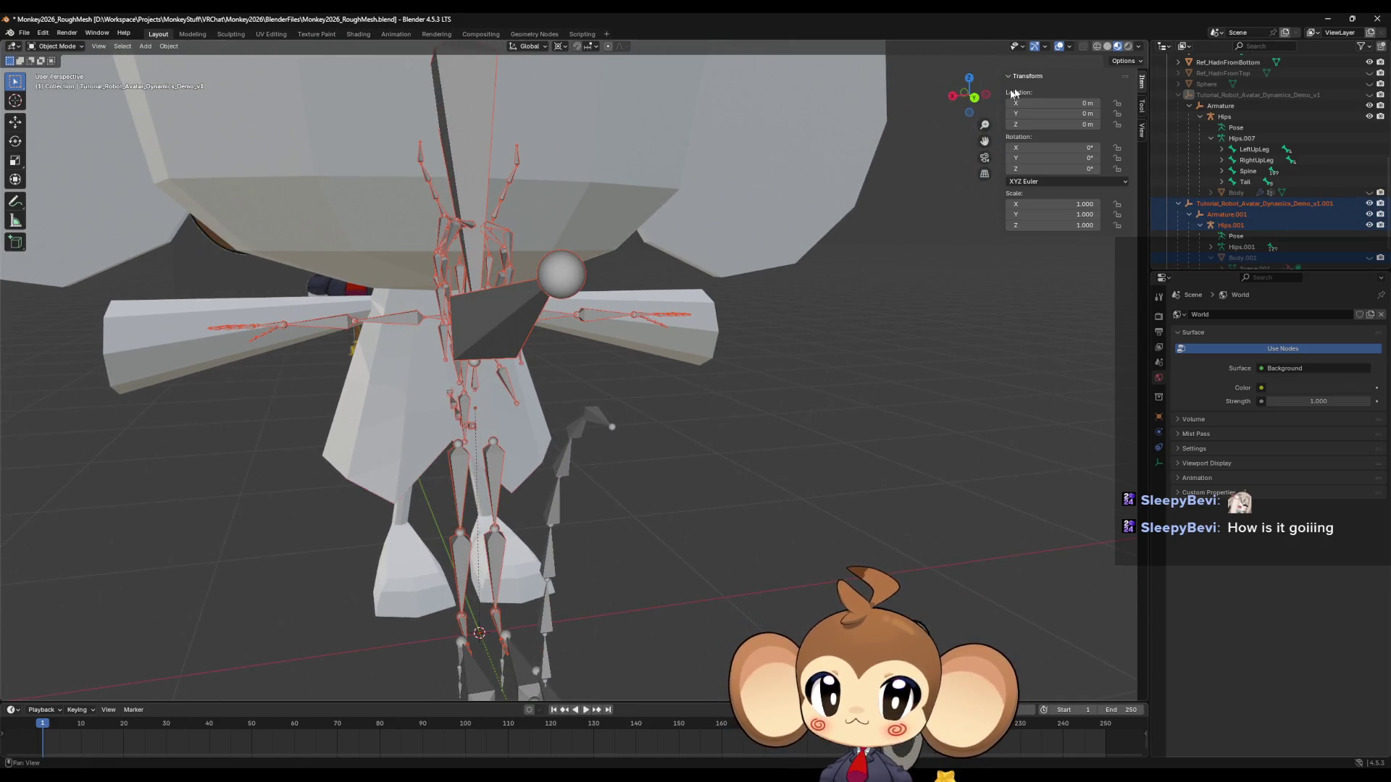
pyautogui.moveTo(649, 463)
pyautogui.keyDown('alt'); pyautogui.mouseDown(button='middle')
pyautogui.moveTo(659, 466)
pyautogui.moveTo(636, 461)
pyautogui.moveTo(775, 420)
pyautogui.moveTo(752, 438)
pyautogui.mouseUp(button='middle'); pyautogui.keyUp('alt')
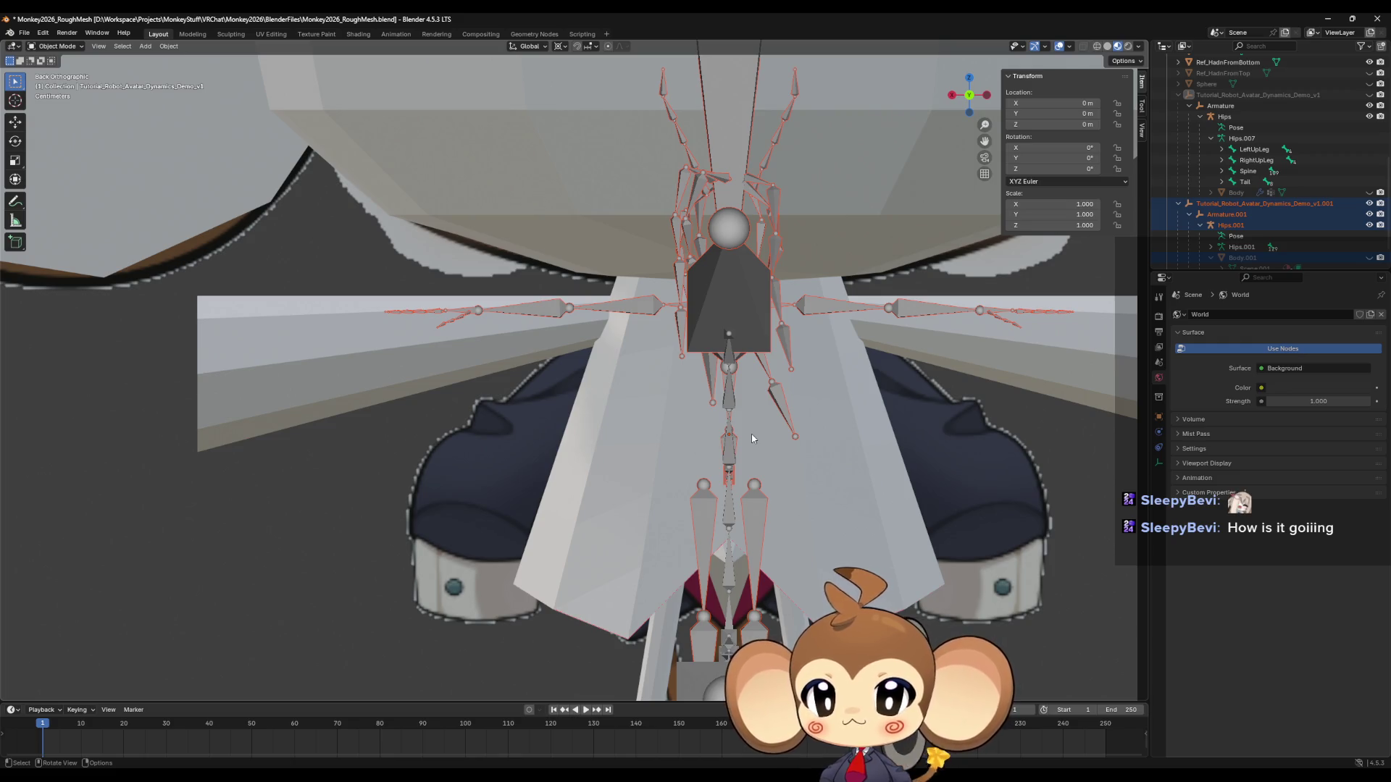
pyautogui.scroll(-4, 418, 393)
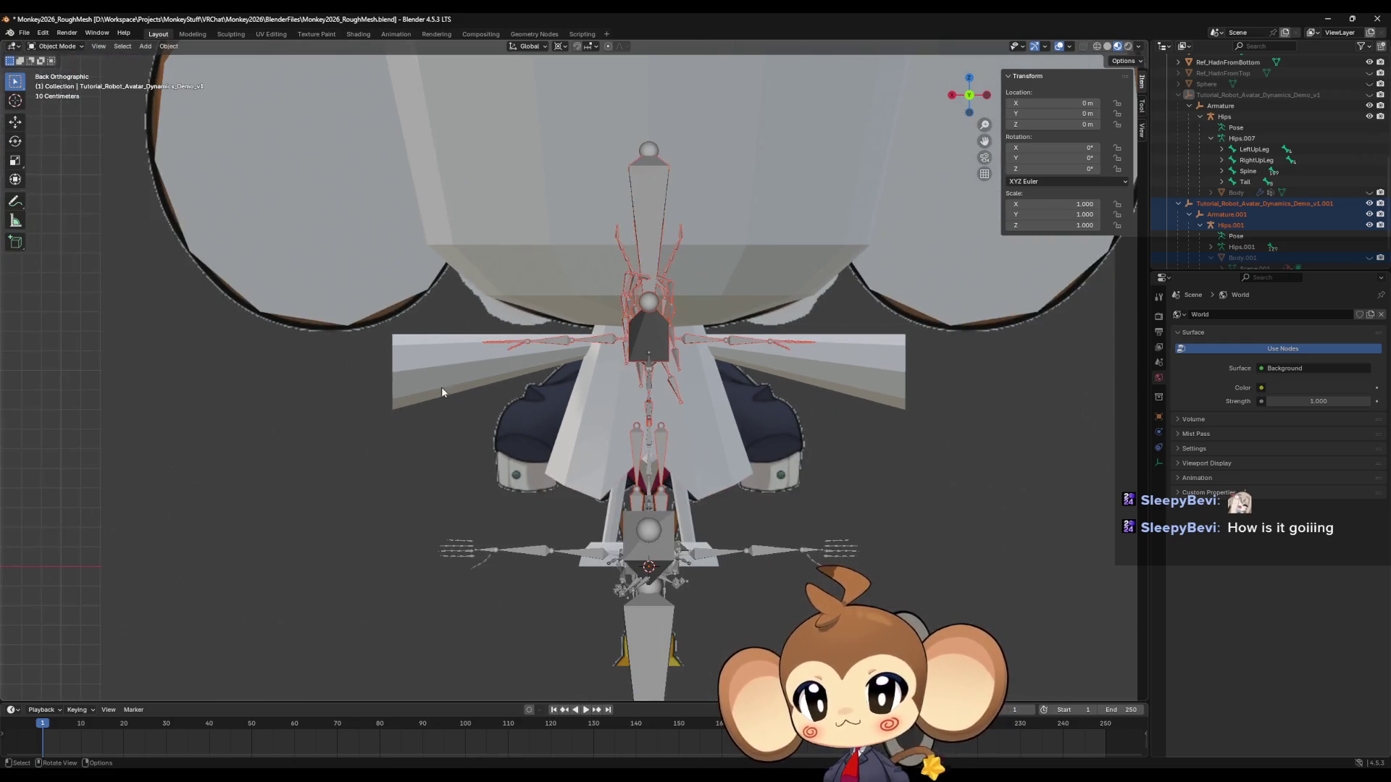
pyautogui.moveTo(519, 408); pyautogui.dragTo(519, 402, button='middle')
pyautogui.scroll(3, 519, 402)
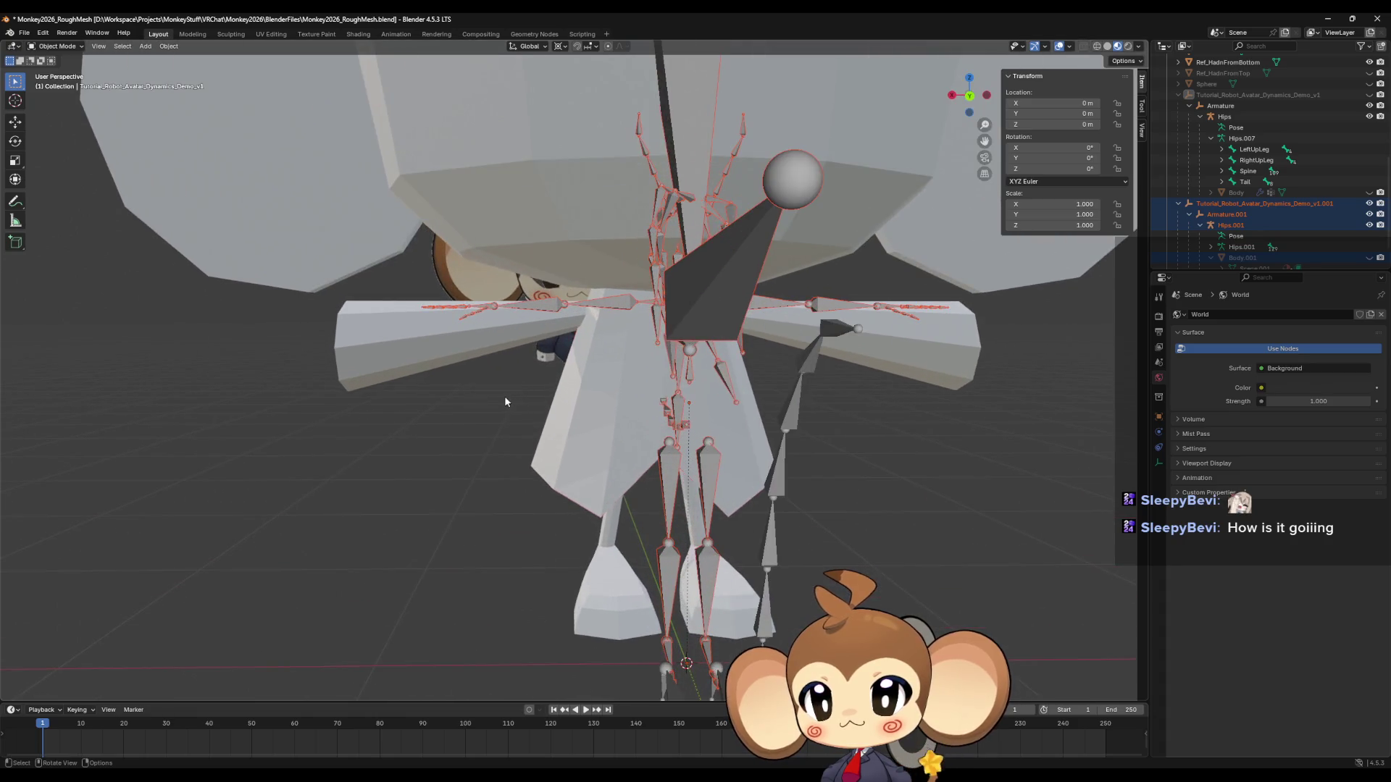
pyautogui.click(477, 343)
# In Cylinder.002's Edit Mode, hide a face loop around the arm, then view from behind.
pyautogui.press('Tab')
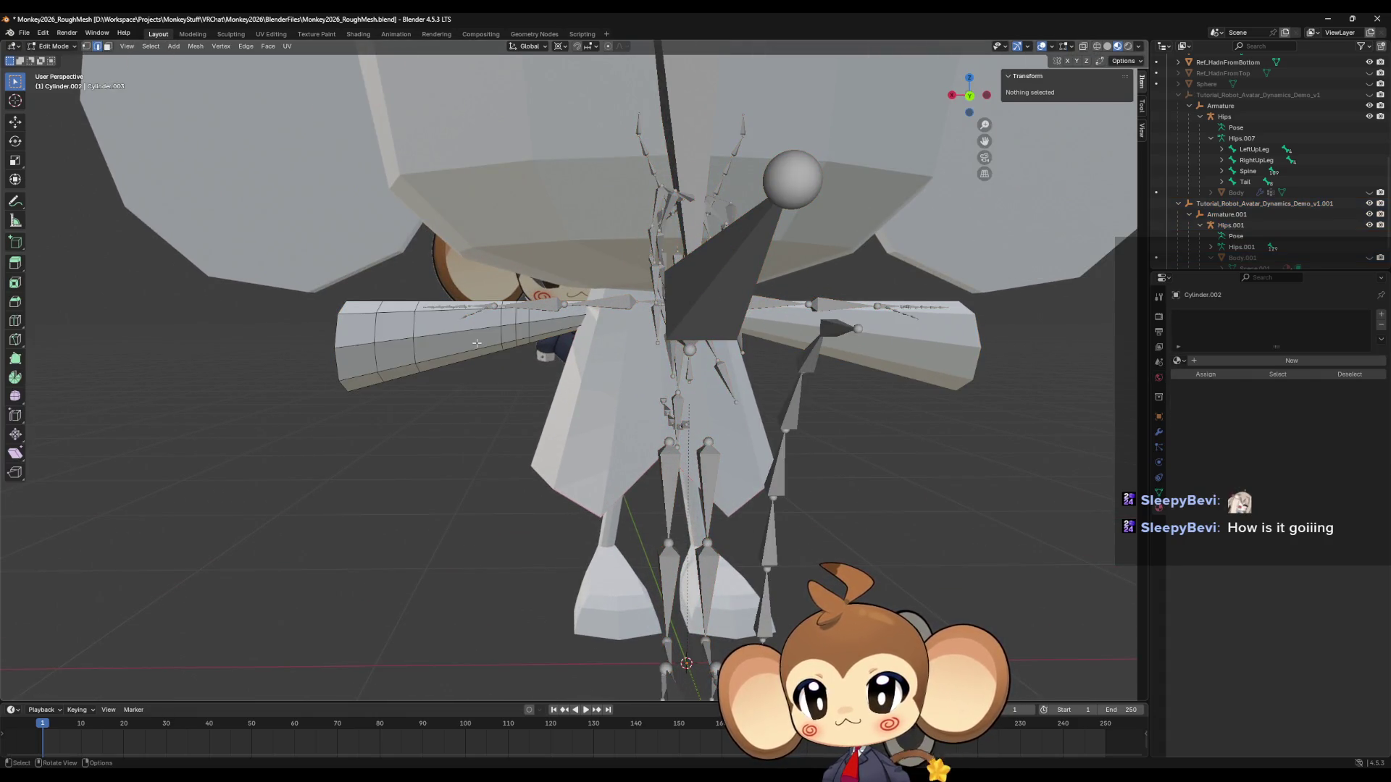
pyautogui.moveTo(477, 343); pyautogui.dragTo(472, 387, button='middle')
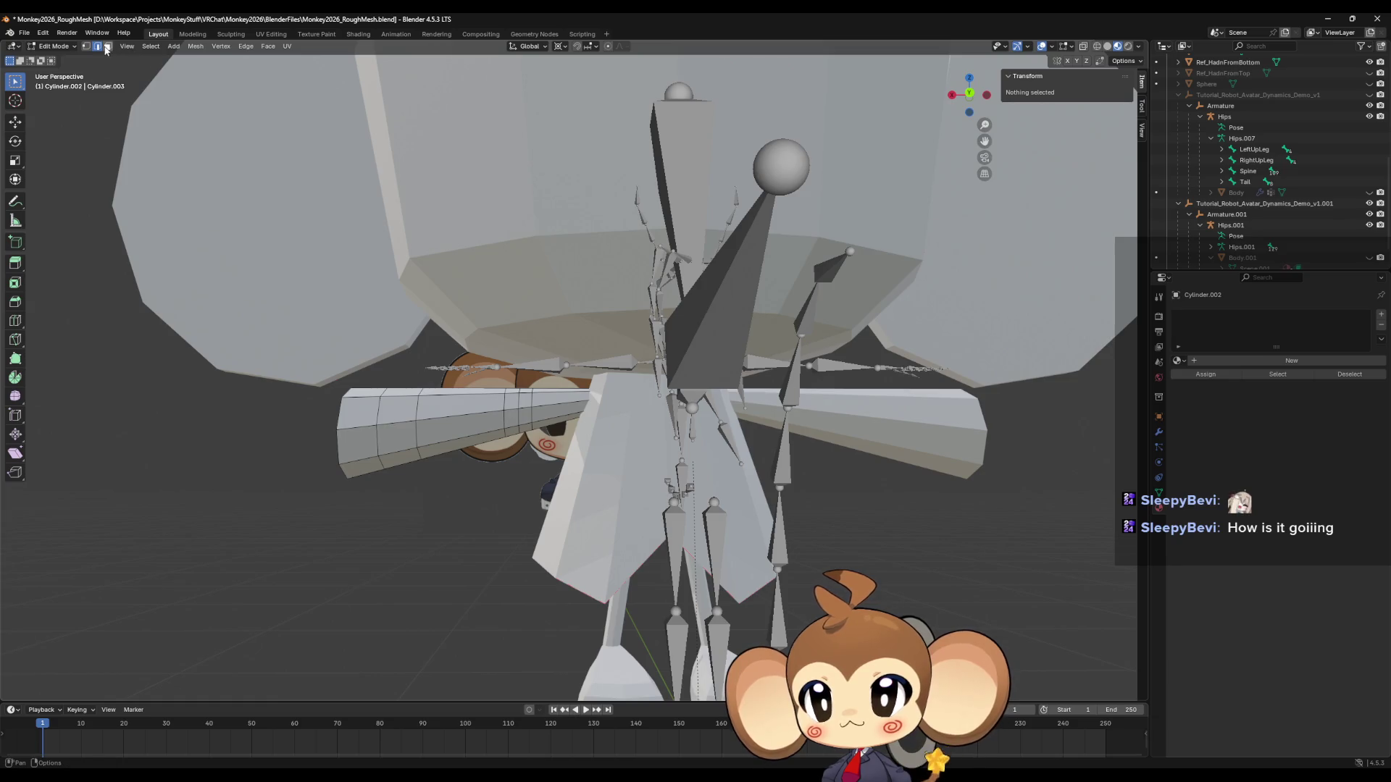
pyautogui.click(106, 46)
pyautogui.click(531, 419)
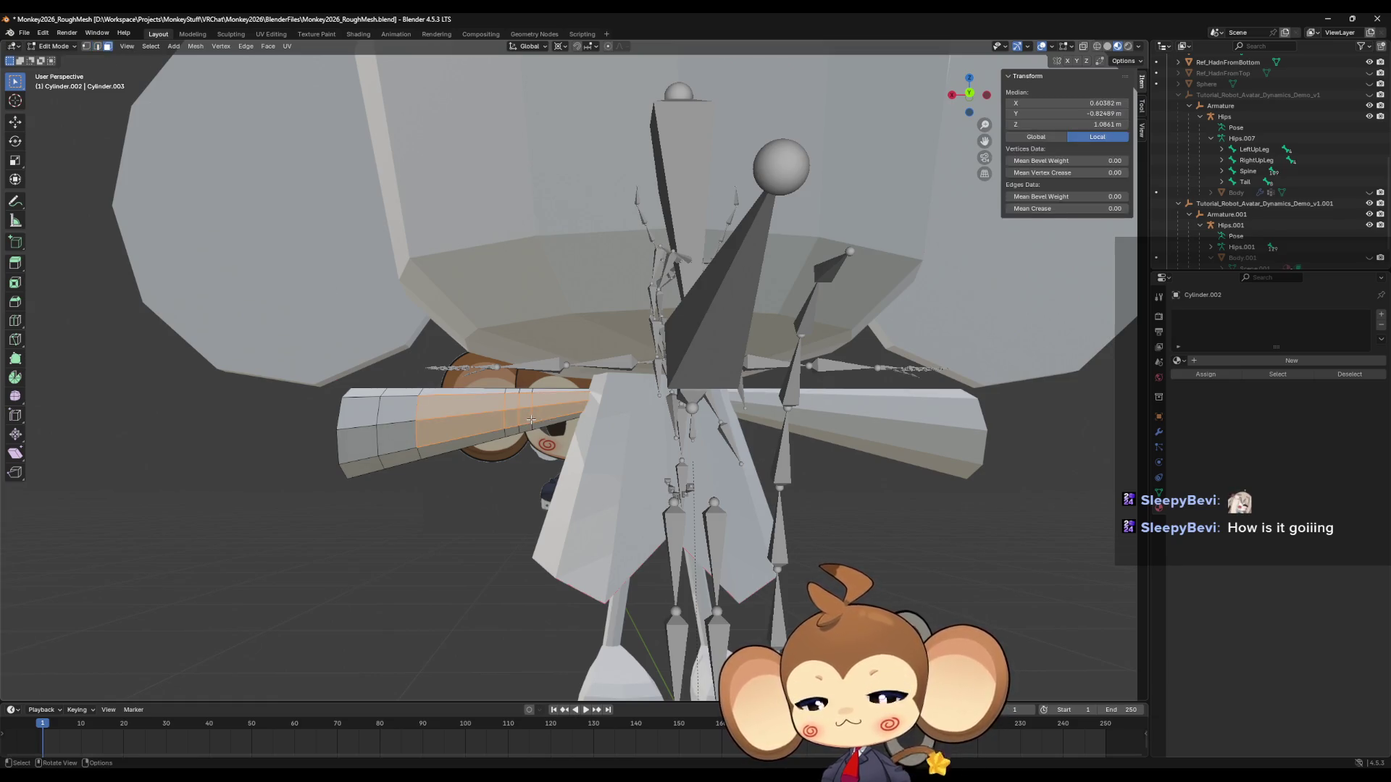
pyautogui.press('h')
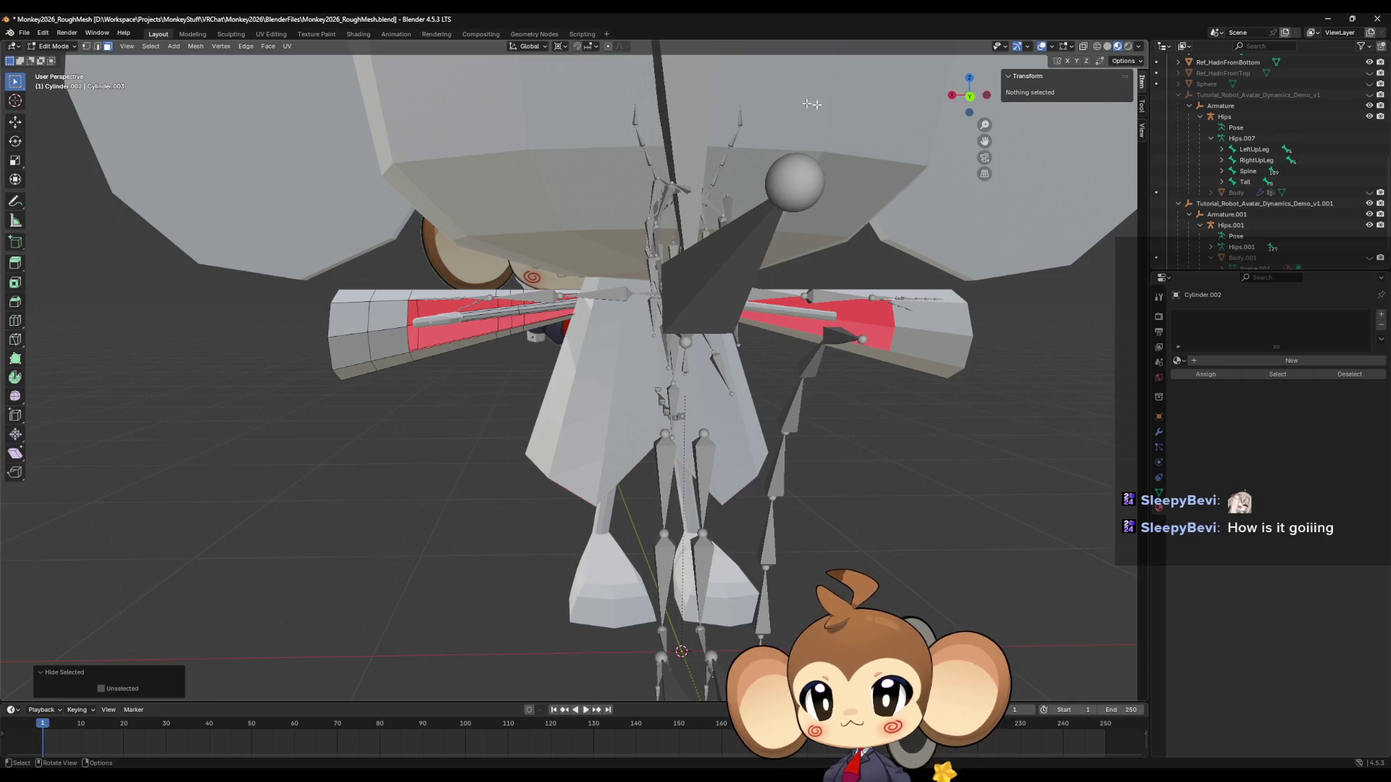
pyautogui.click(970, 97)
pyautogui.scroll(-3, 772, 385)
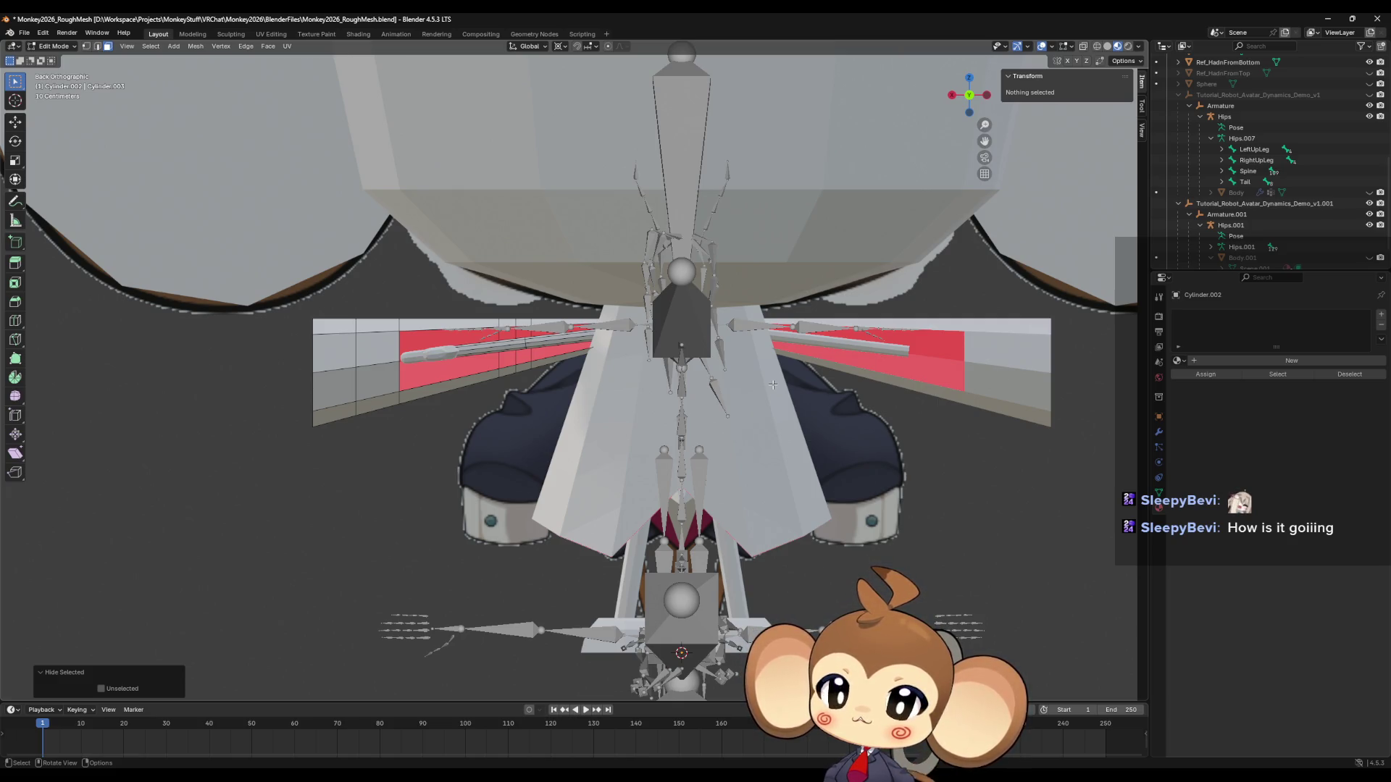
# Switch to edge select and slide a chosen edge loop along the arm.
pyautogui.scroll(5, 395, 270)
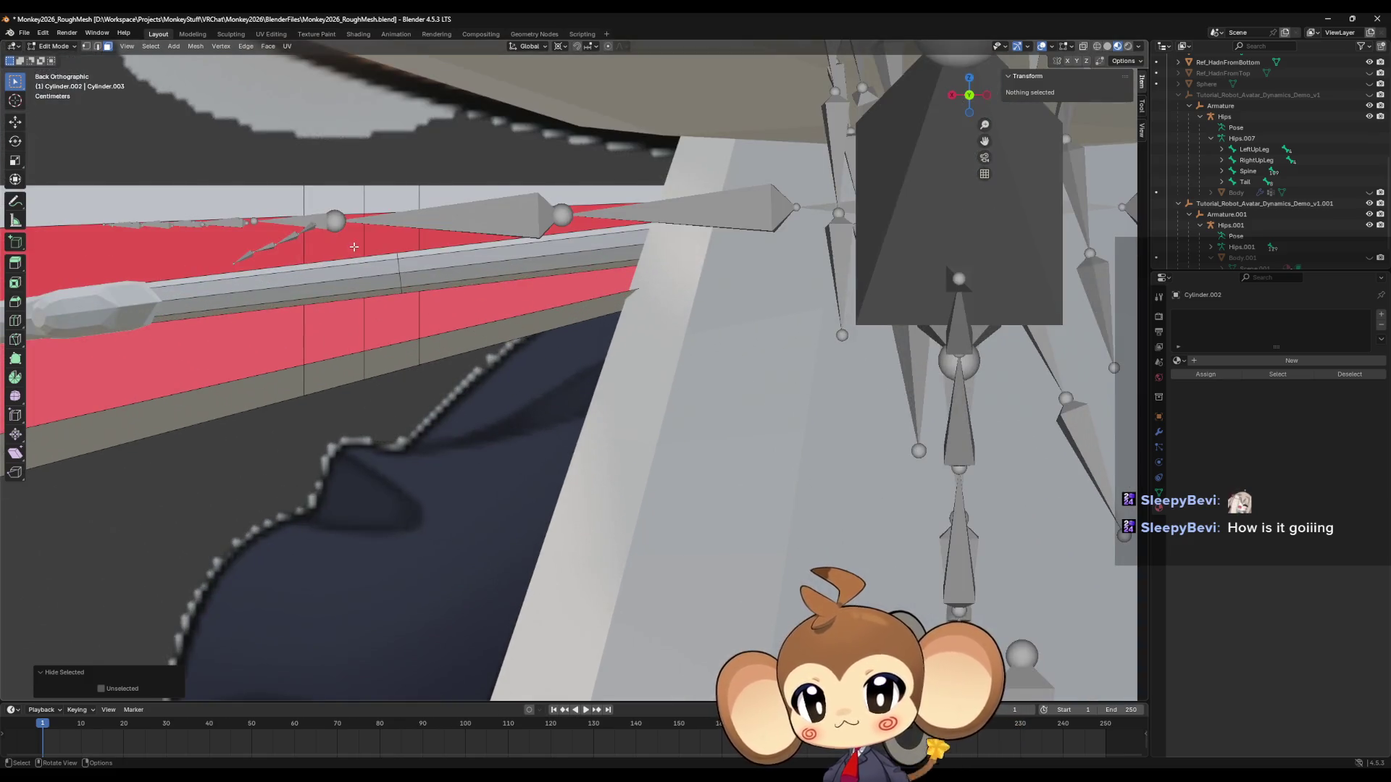
pyautogui.click(395, 269)
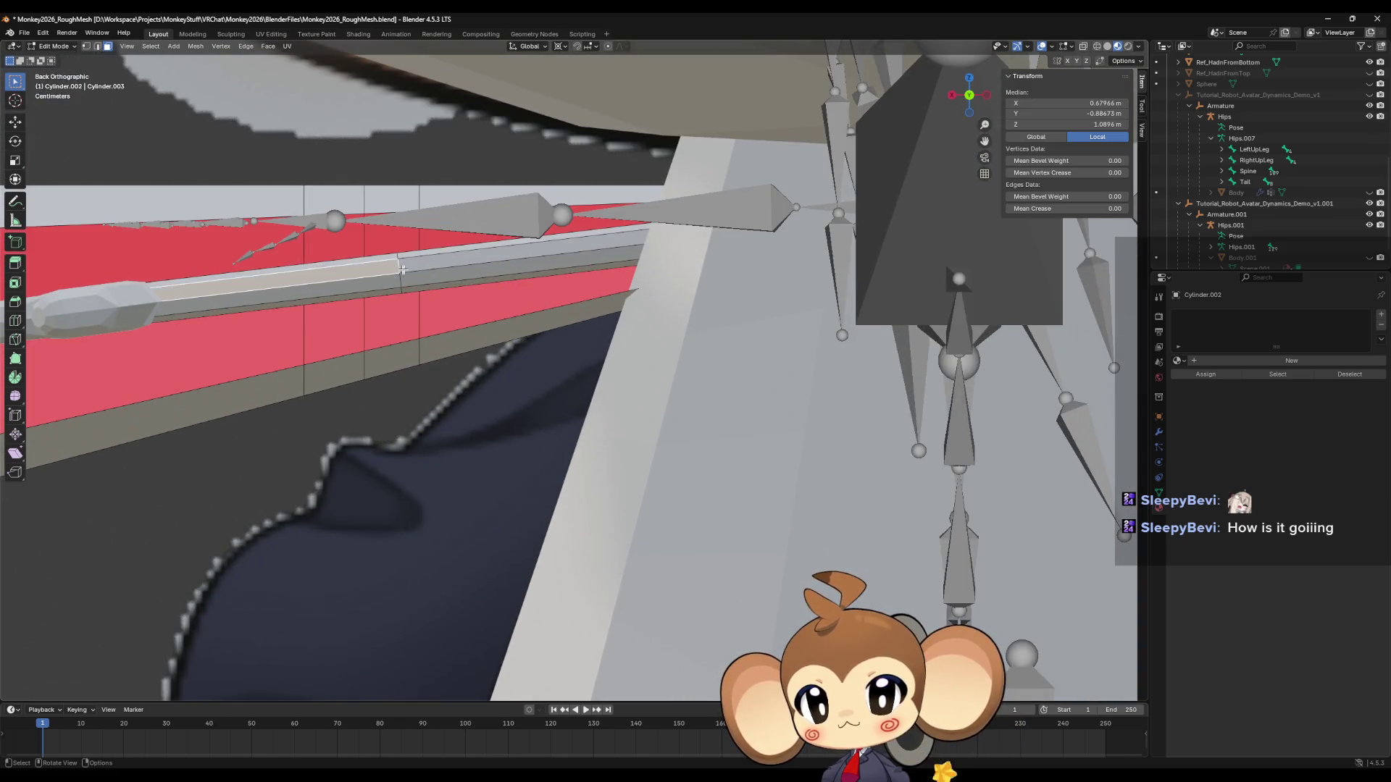
pyautogui.click(97, 46)
pyautogui.click(397, 272)
pyautogui.scroll(-5, 427, 275)
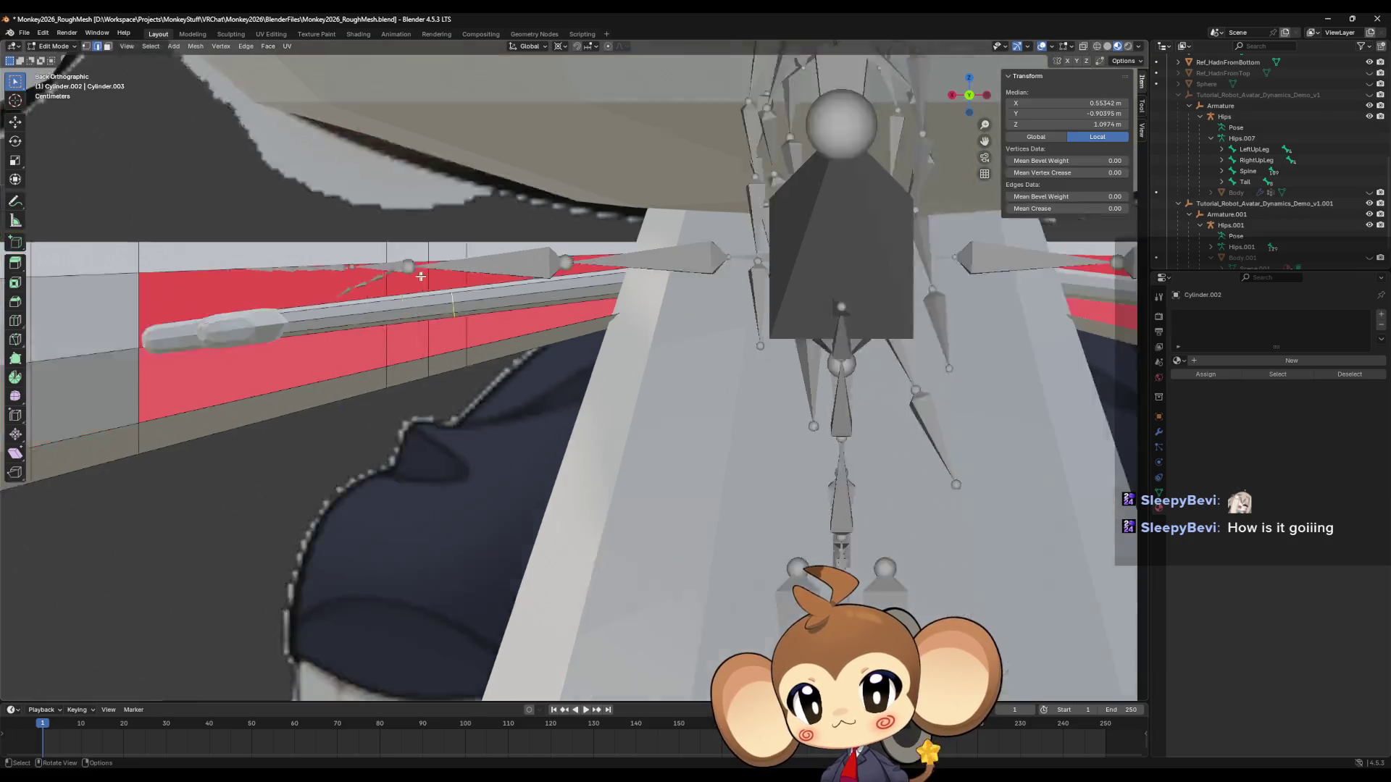
pyautogui.keyDown('ctrl'); pyautogui.moveTo(427, 275); pyautogui.dragTo(654, 367, button='middle'); pyautogui.keyUp('ctrl')
pyautogui.press('g')
pyautogui.press('g')
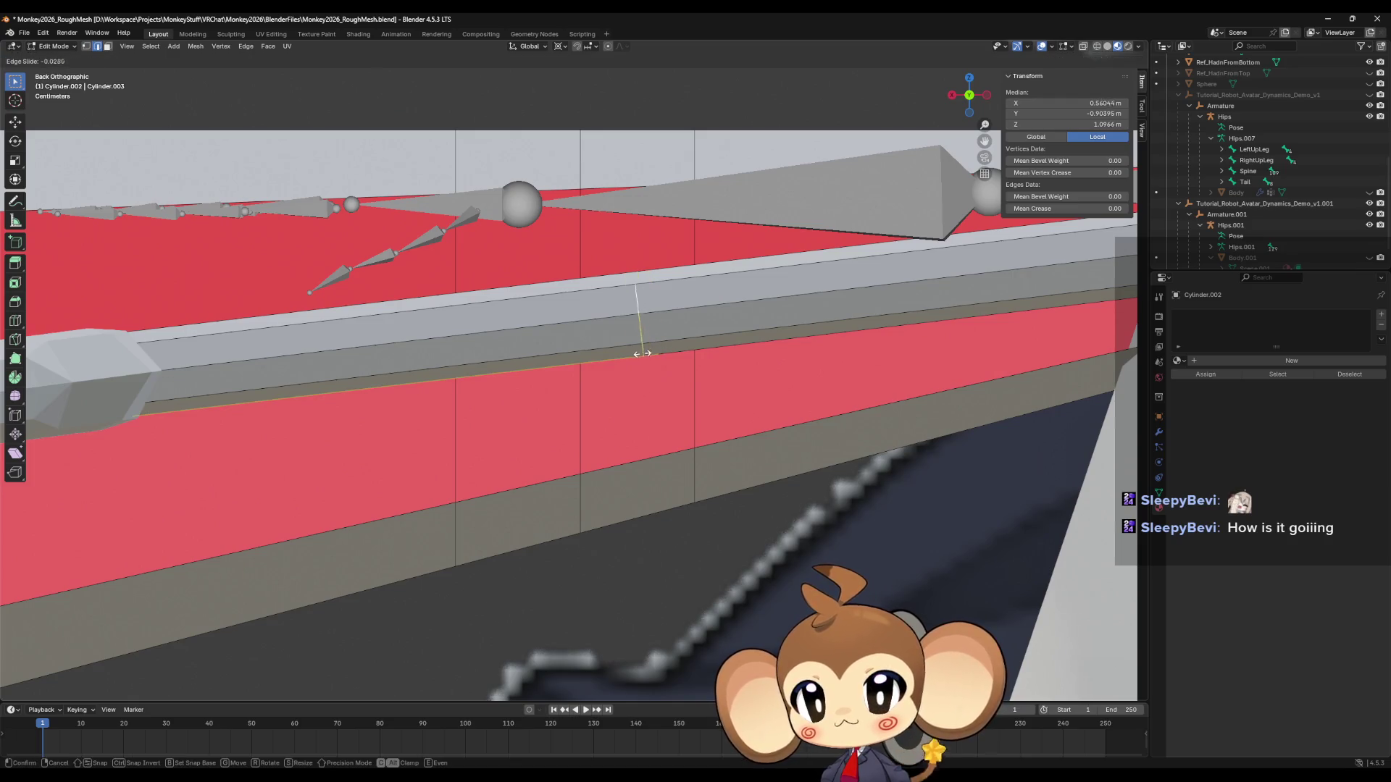
pyautogui.click(575, 360)
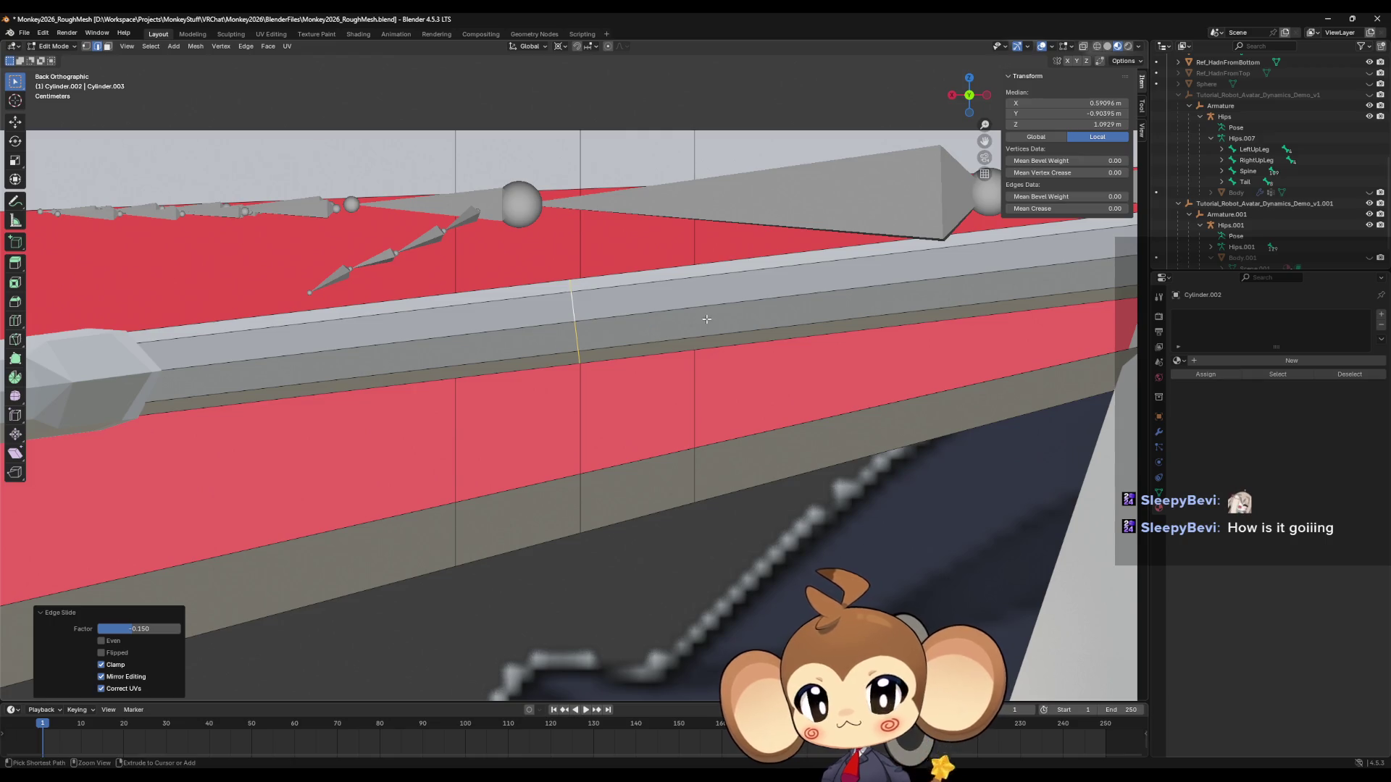
# Add two Ctrl+R loop cuts on the arm cylinder and set their positions.
pyautogui.hotkey('ctrl', 'r')
pyautogui.click(699, 323)
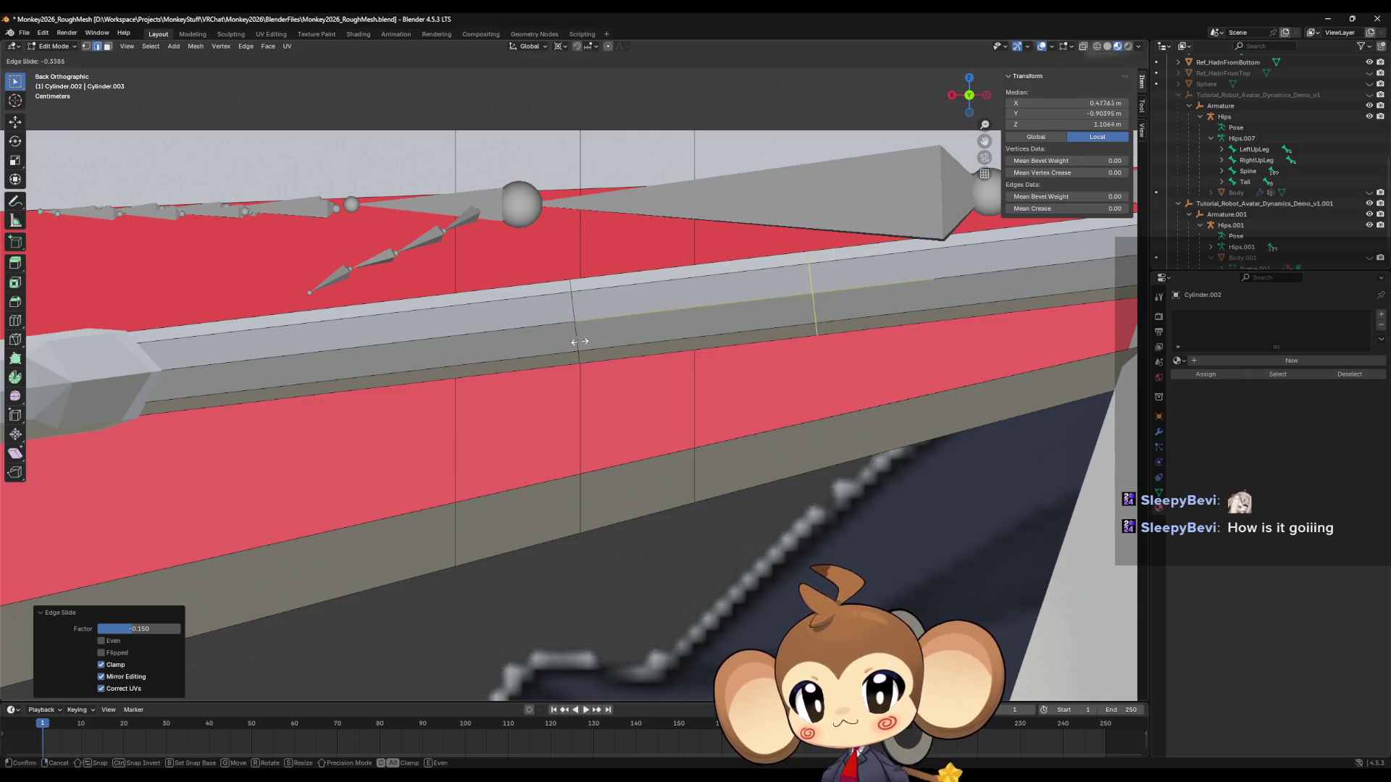
pyautogui.click(463, 353)
pyautogui.hotkey('ctrl', 'r')
pyautogui.click(482, 356)
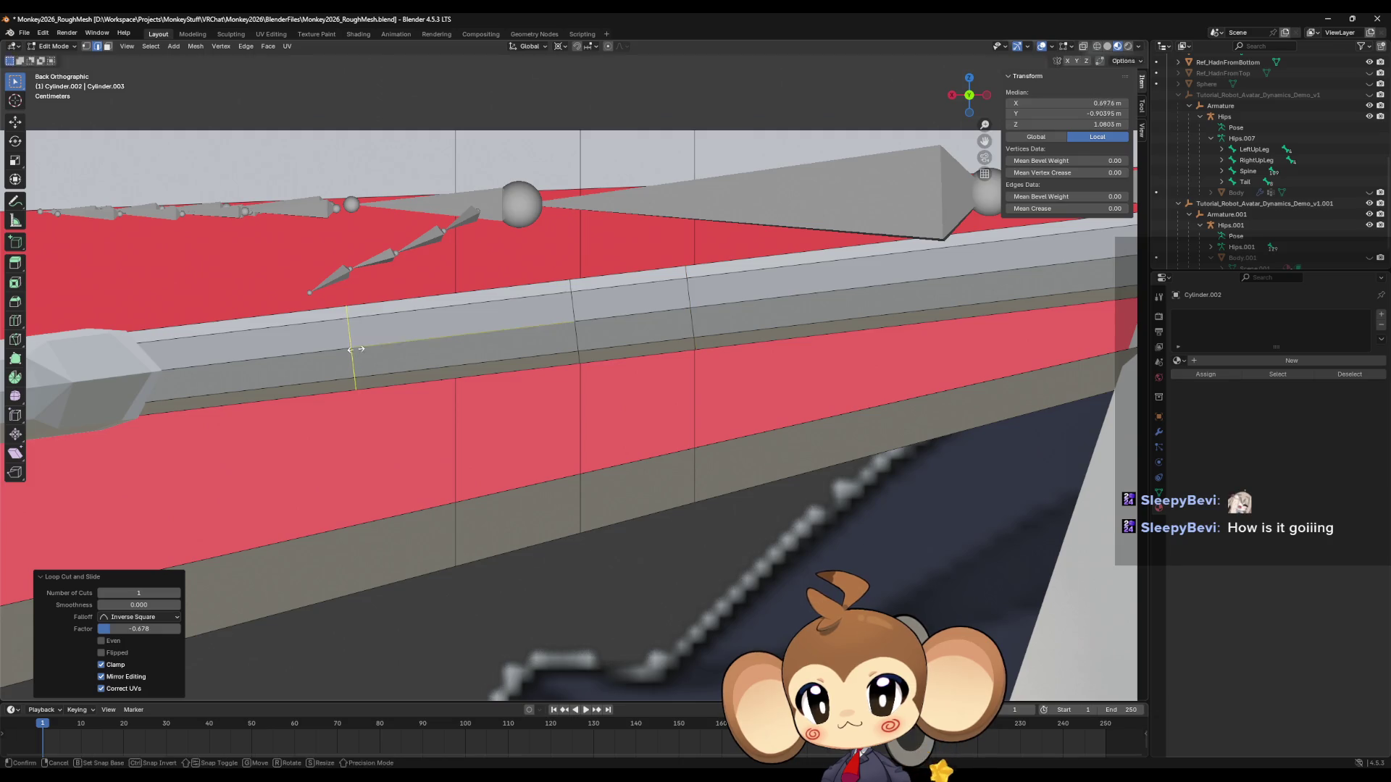
pyautogui.click(454, 348)
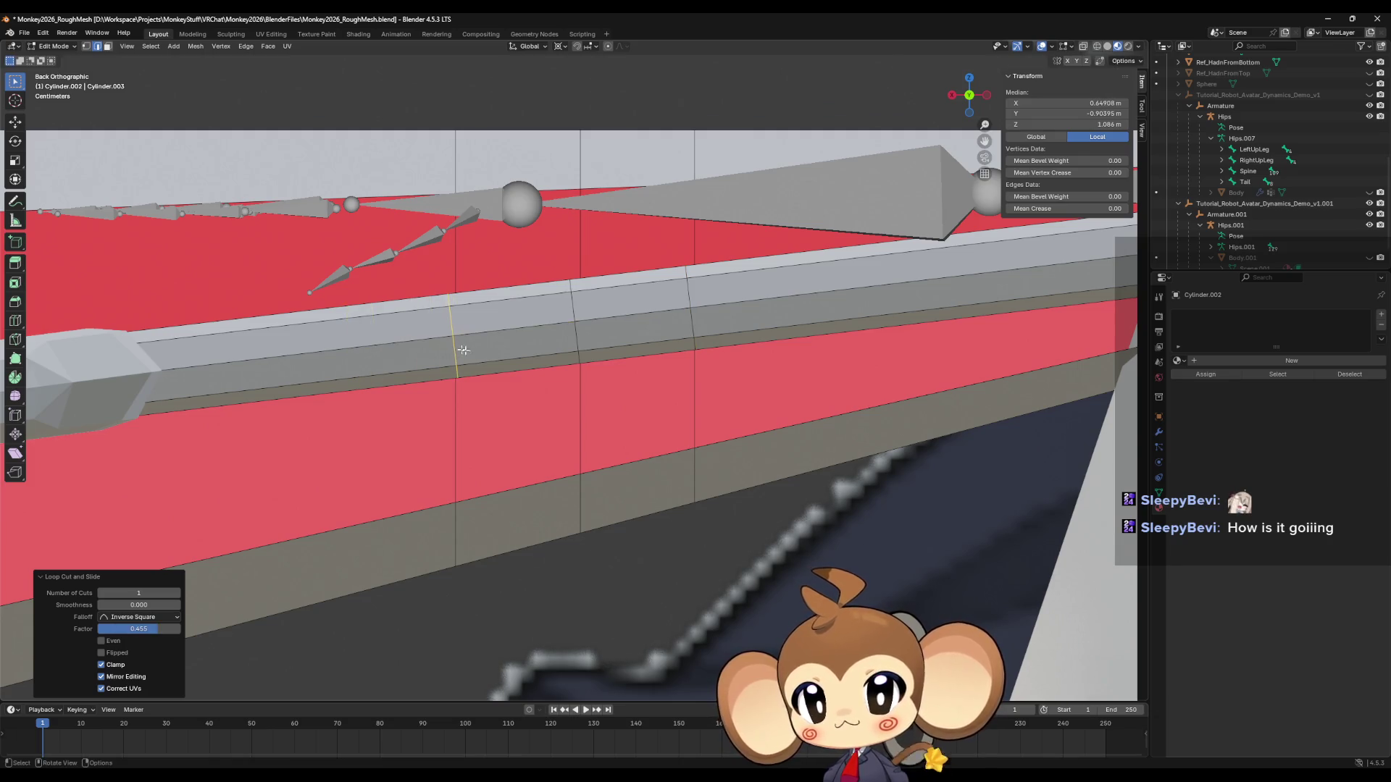
# From a close side view, slide two more edge loops into place along the arm.
pyautogui.scroll(-6, 694, 409)
pyautogui.moveTo(633, 395); pyautogui.dragTo(647, 401, button='middle')
pyautogui.scroll(3, 449, 351)
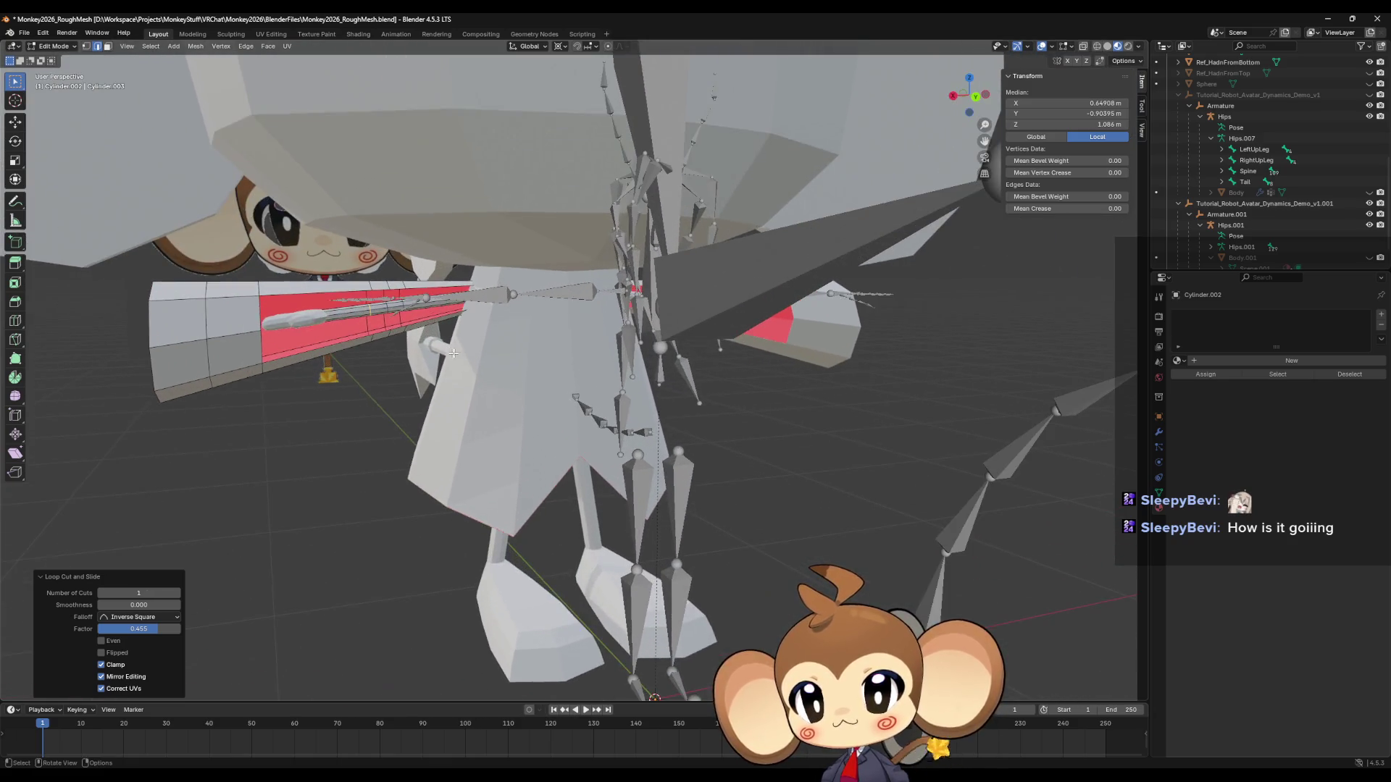
pyautogui.scroll(3, 449, 351)
pyautogui.scroll(3, 450, 351)
pyautogui.scroll(-2, 449, 352)
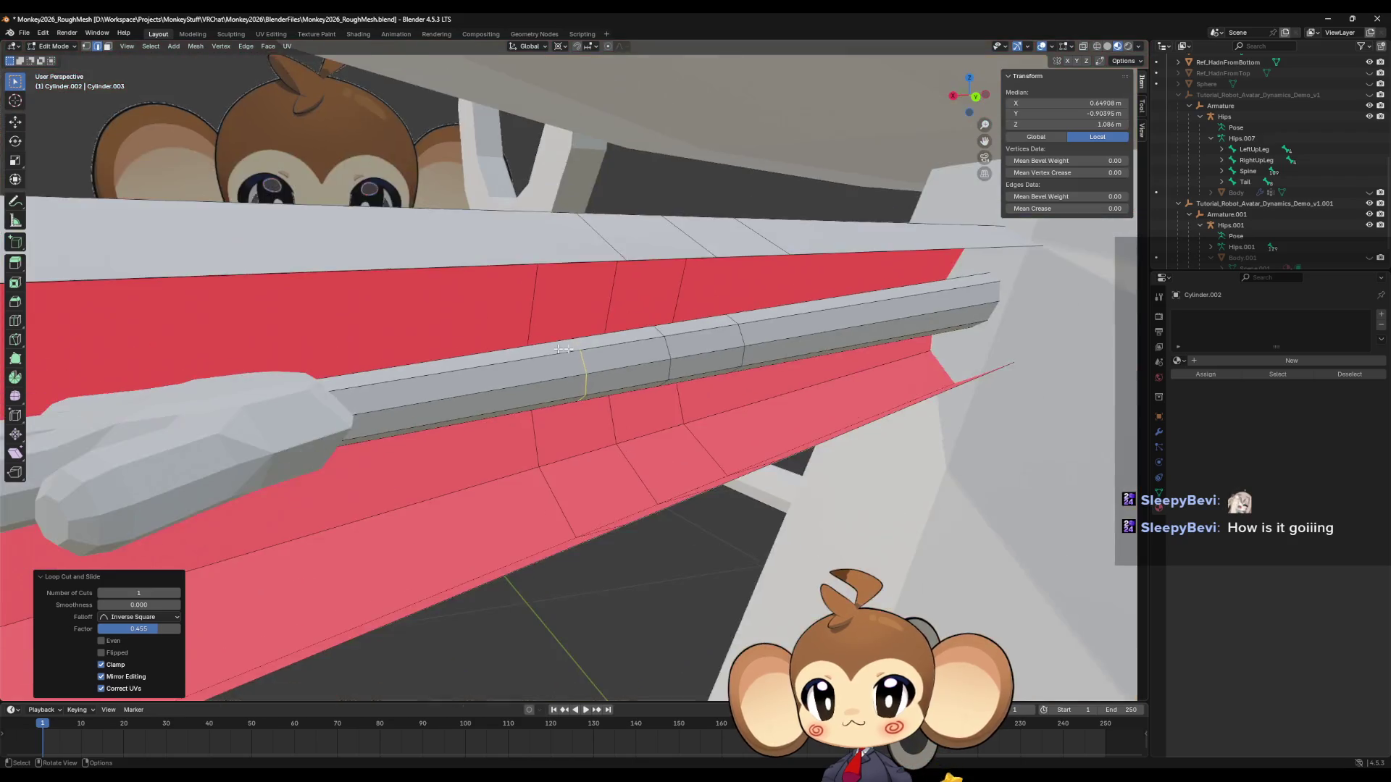
pyautogui.moveTo(449, 351); pyautogui.dragTo(648, 371, button='middle')
pyautogui.scroll(3, 649, 371)
pyautogui.press('g')
pyautogui.press('g')
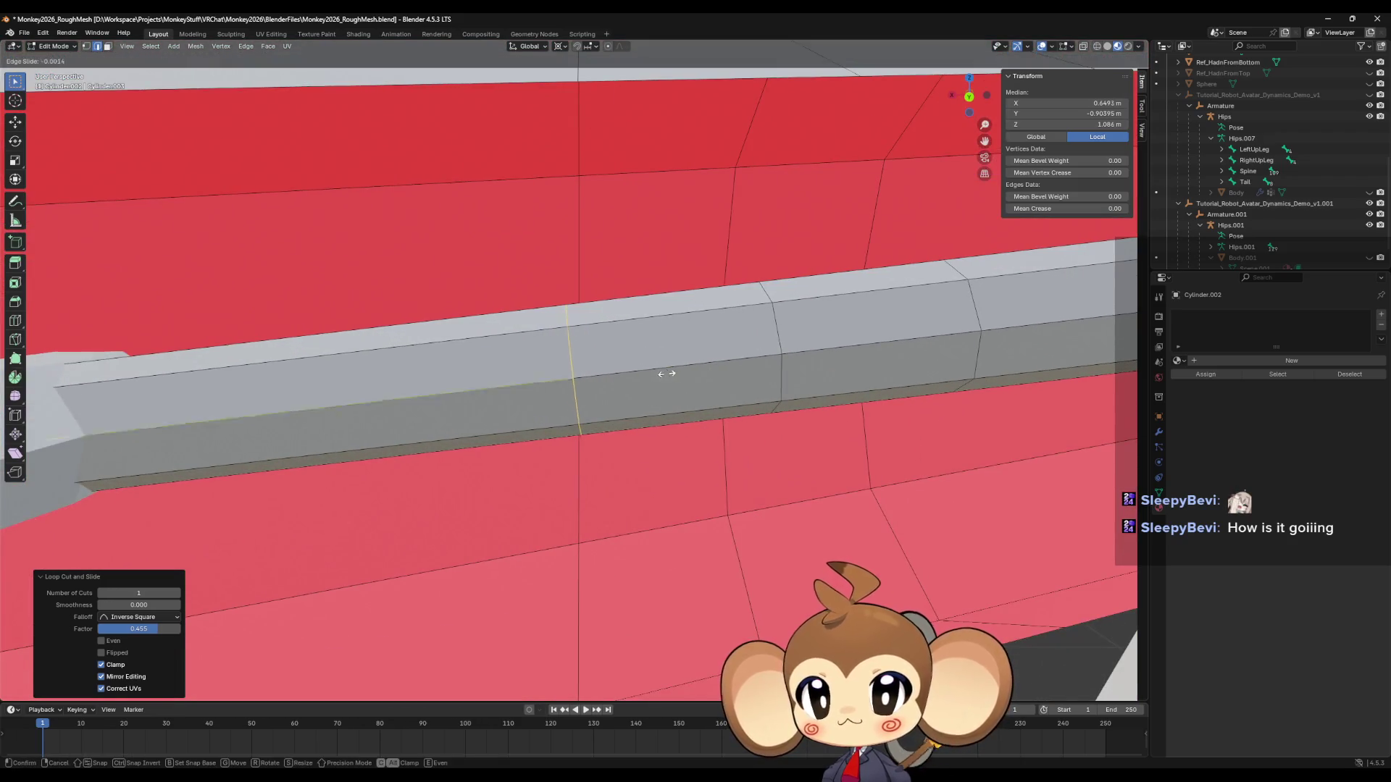
pyautogui.click(934, 358)
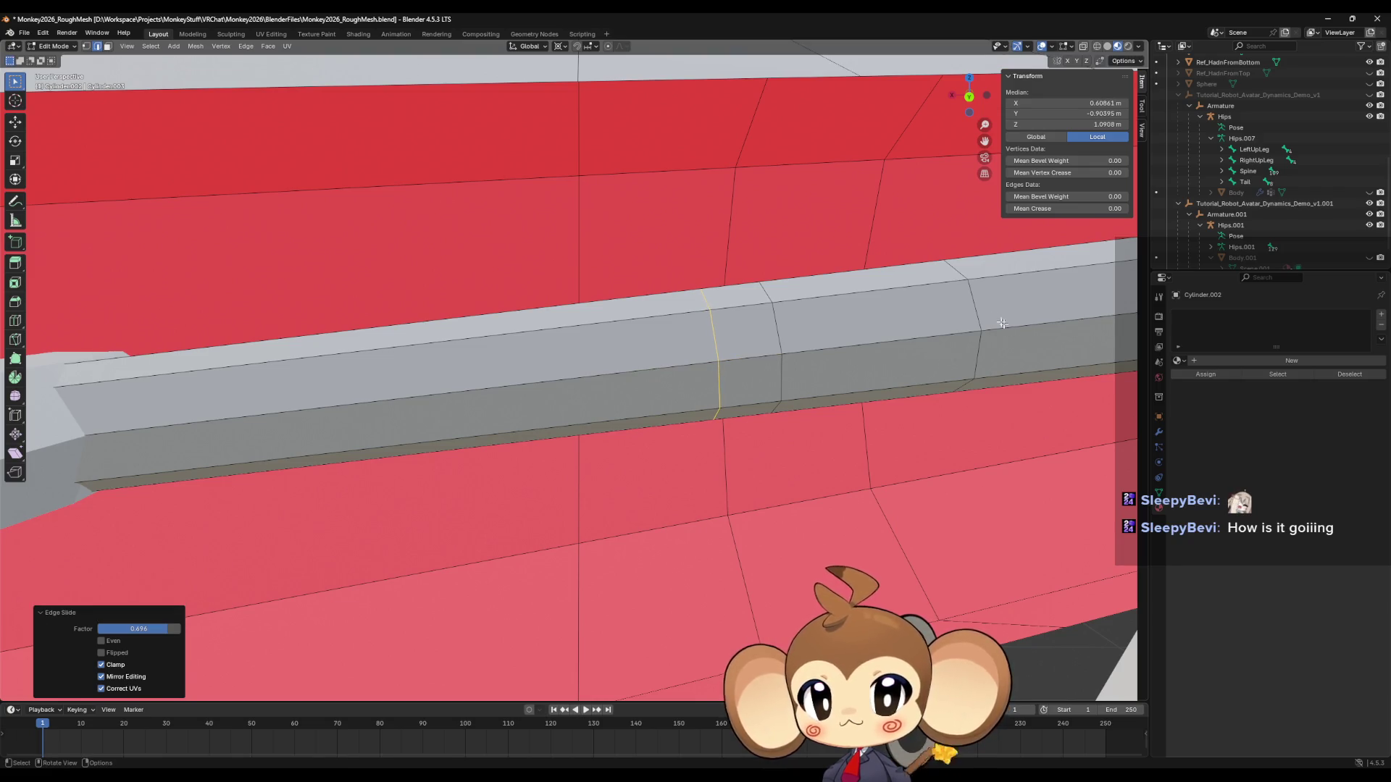
pyautogui.keyDown('alt'); pyautogui.click(978, 314); pyautogui.keyUp('alt')
pyautogui.press('g')
pyautogui.press('g')
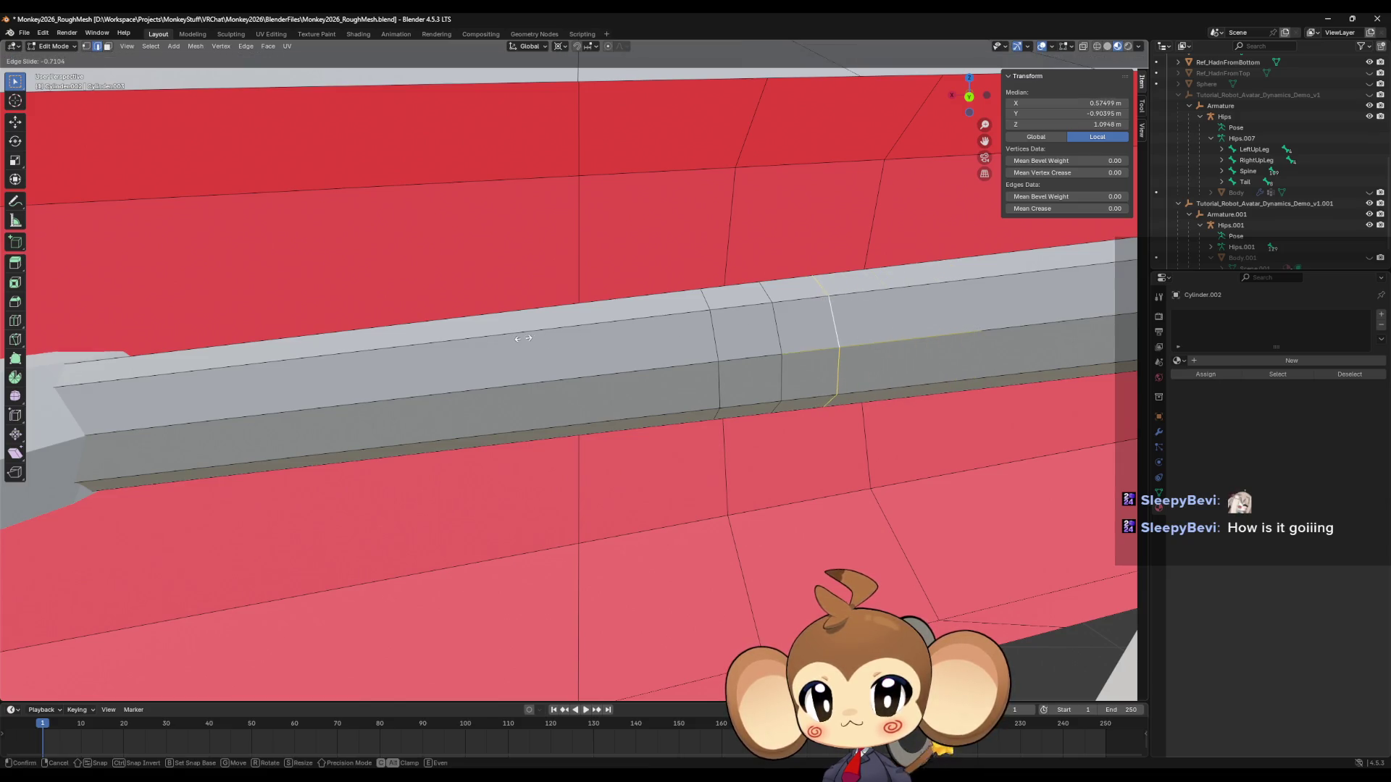
pyautogui.click(829, 429)
# Return the arm to Object Mode and select the leg mesh.
pyautogui.moveTo(830, 429)
pyautogui.mouseDown(button='middle')
pyautogui.moveTo(845, 395)
pyautogui.moveTo(834, 484)
pyautogui.moveTo(608, 427)
pyautogui.mouseUp(button='middle')
pyautogui.scroll(-10, 845, 395)
pyautogui.press('Tab')
pyautogui.click(603, 425)
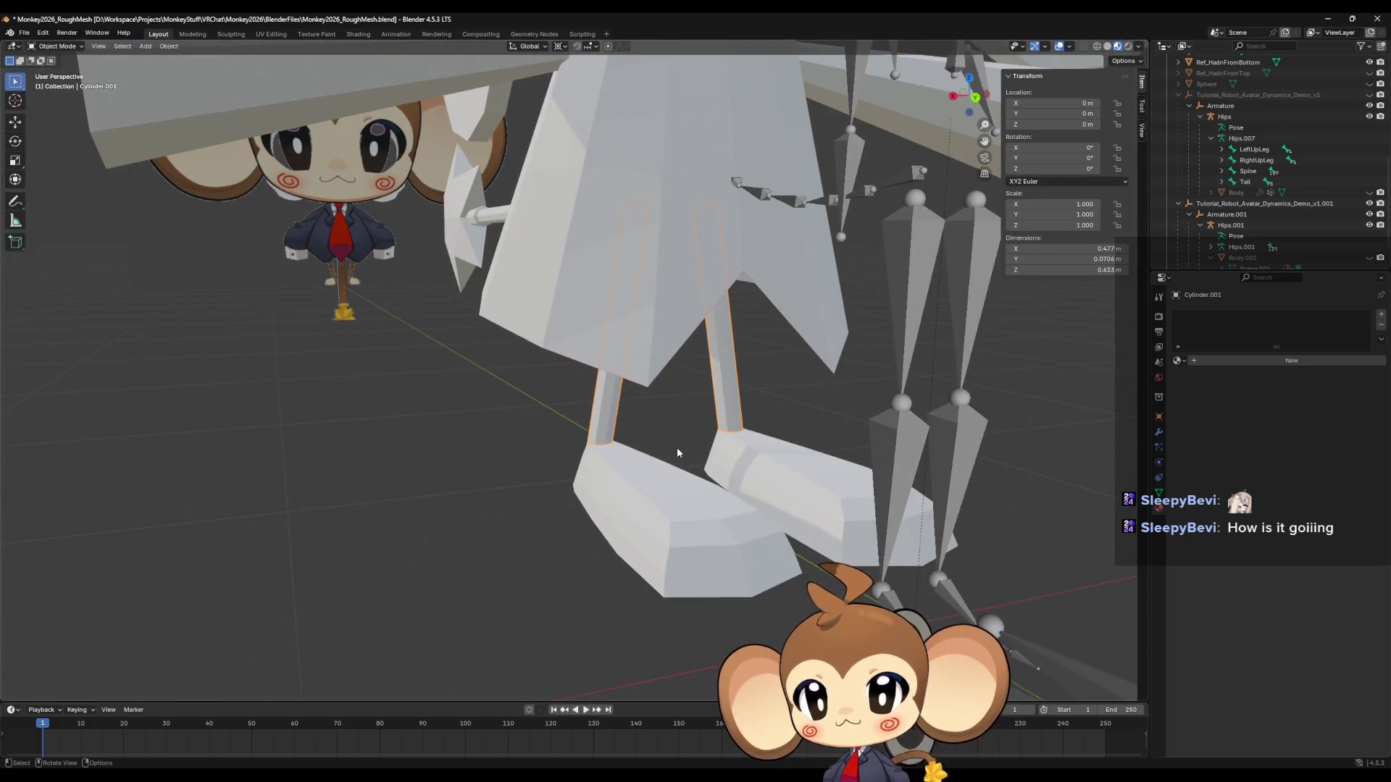
# Frame Cylinder.001 from behind and add an edge loop across the leg.
pyautogui.press('KP_Decimal')
pyautogui.click(974, 96)
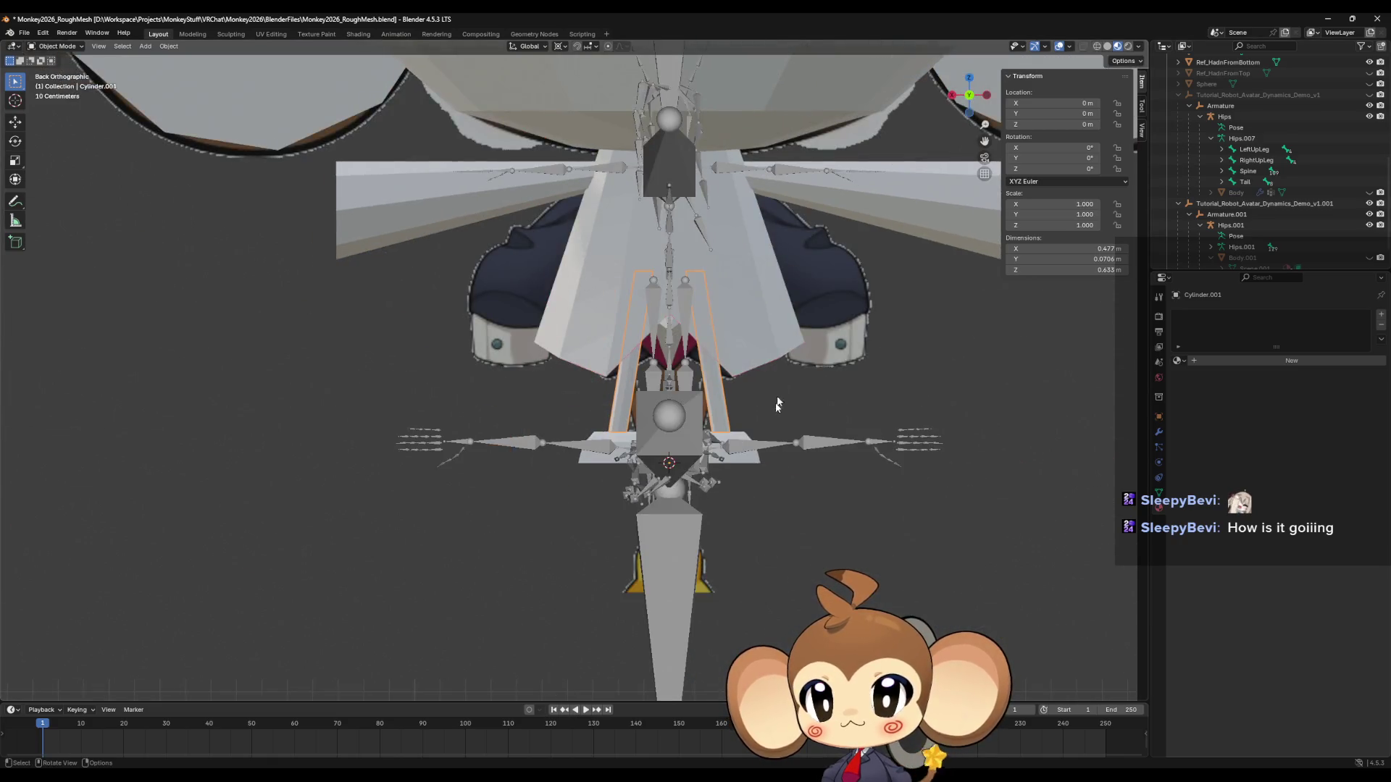
pyautogui.scroll(3, 758, 427)
pyautogui.moveTo(834, 299)
pyautogui.keyDown('shift'); pyautogui.mouseDown(button='middle')
pyautogui.moveTo(817, 364)
pyautogui.moveTo(623, 463)
pyautogui.moveTo(634, 481)
pyautogui.mouseUp(button='middle'); pyautogui.keyUp('shift')
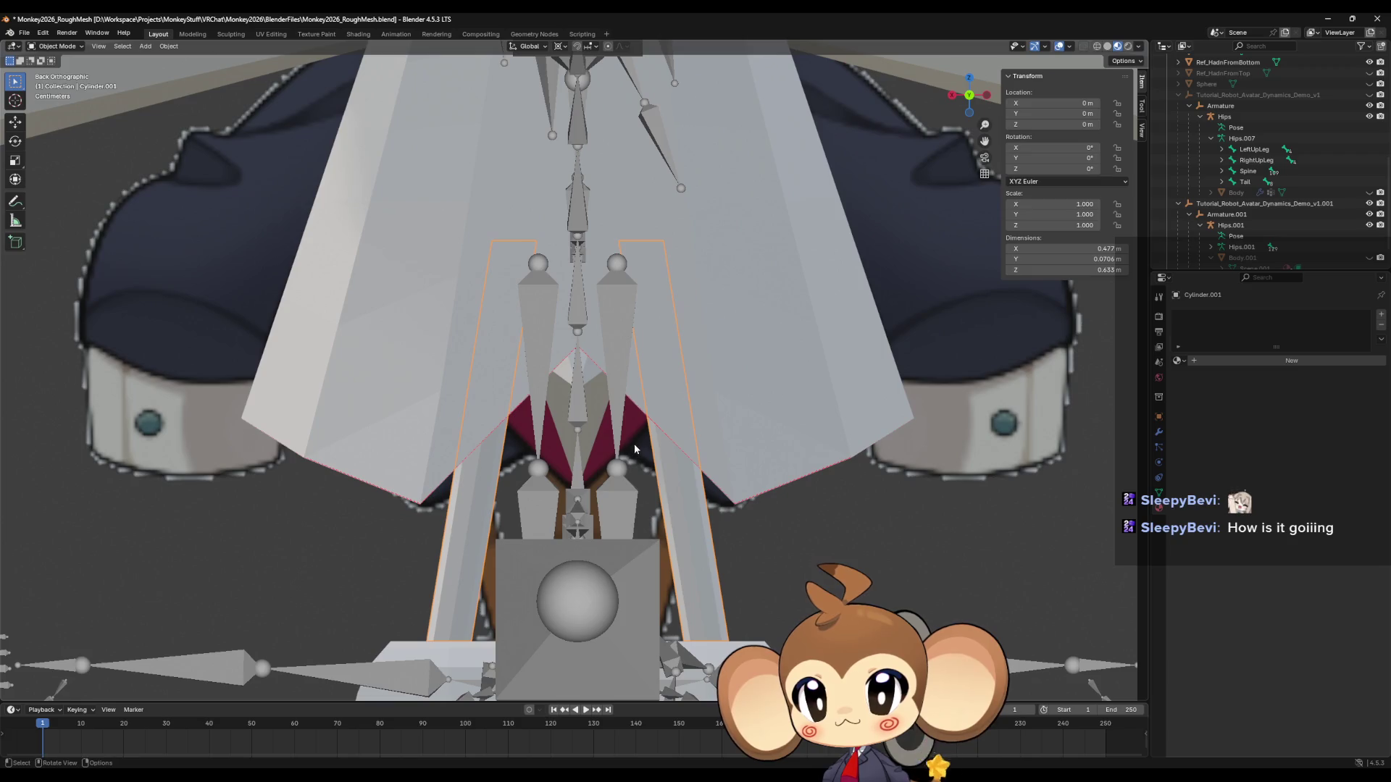
pyautogui.press('Tab')
pyautogui.keyDown('alt'); pyautogui.click(479, 489); pyautogui.keyUp('alt')
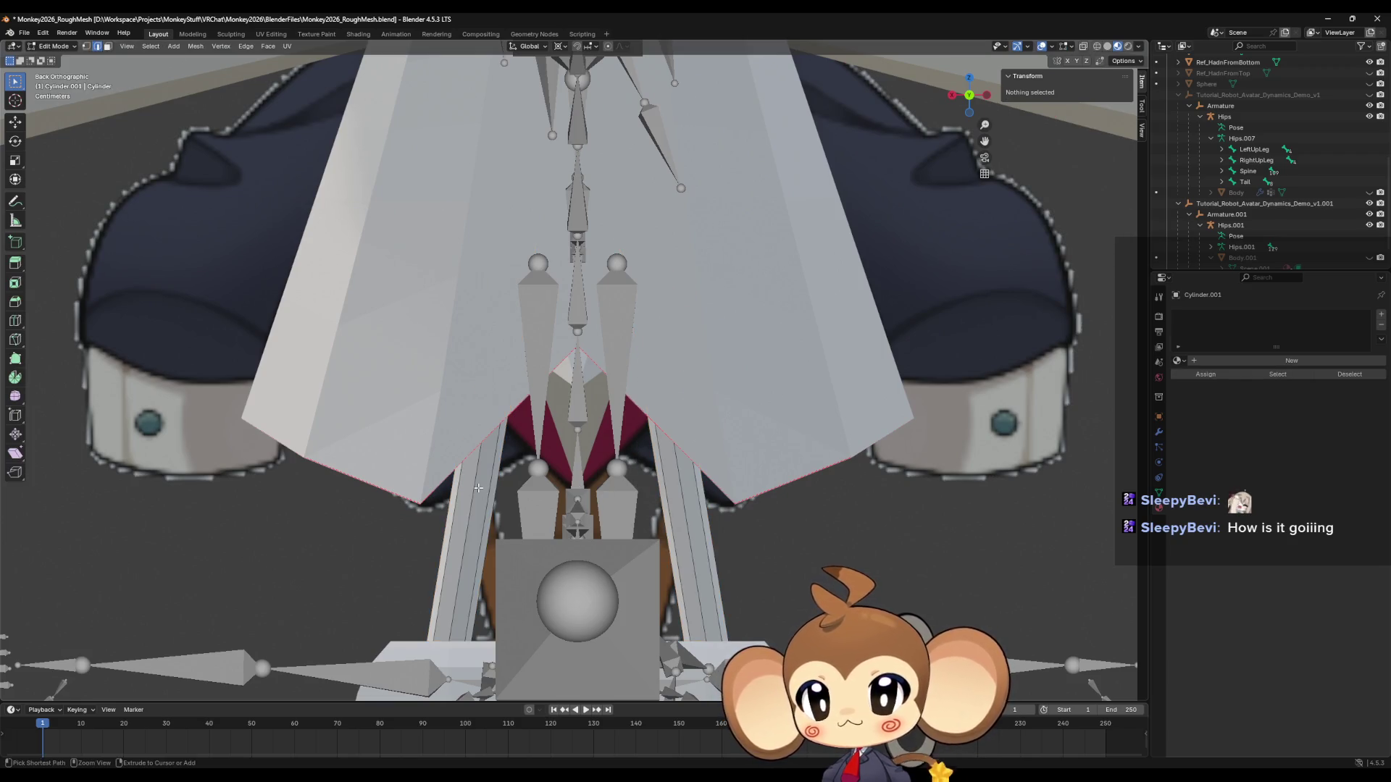
pyautogui.press('g')
pyautogui.press('g')
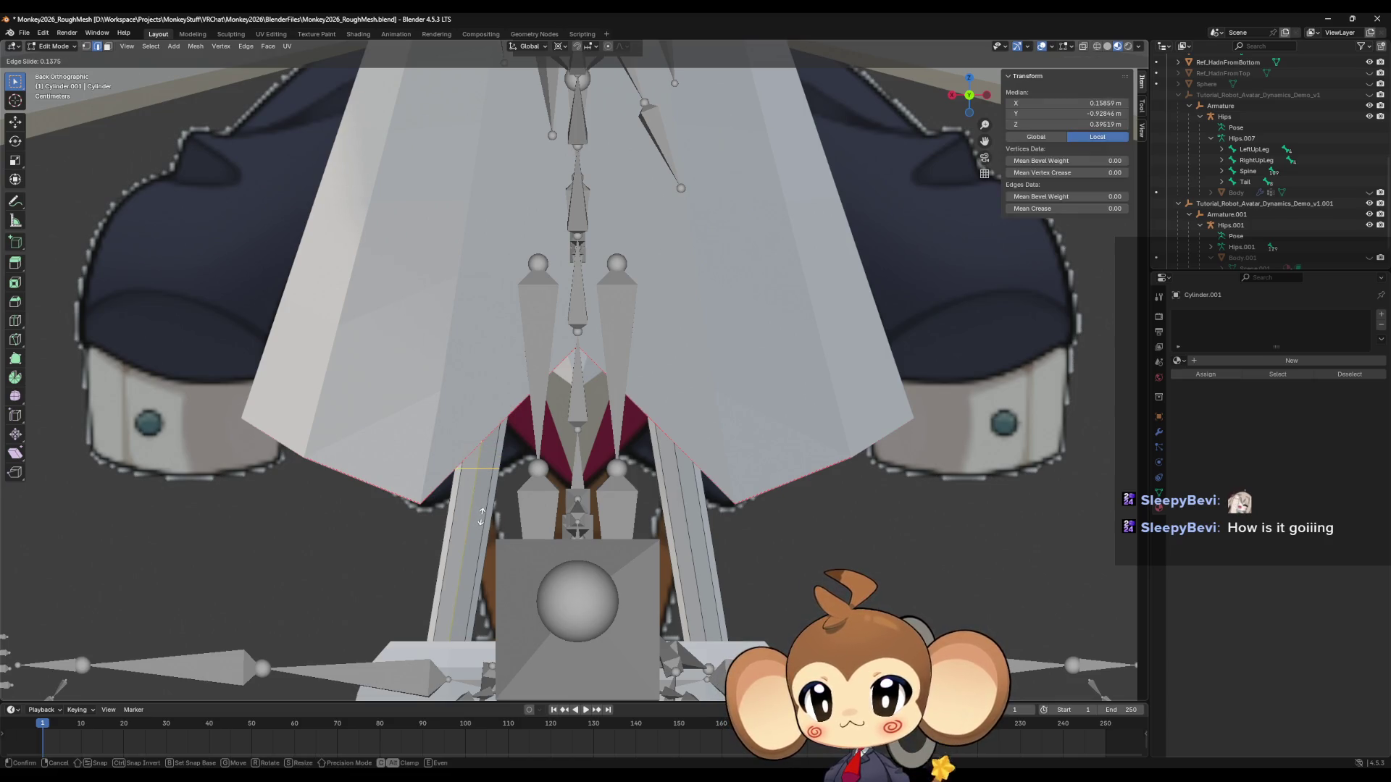
pyautogui.click(482, 516)
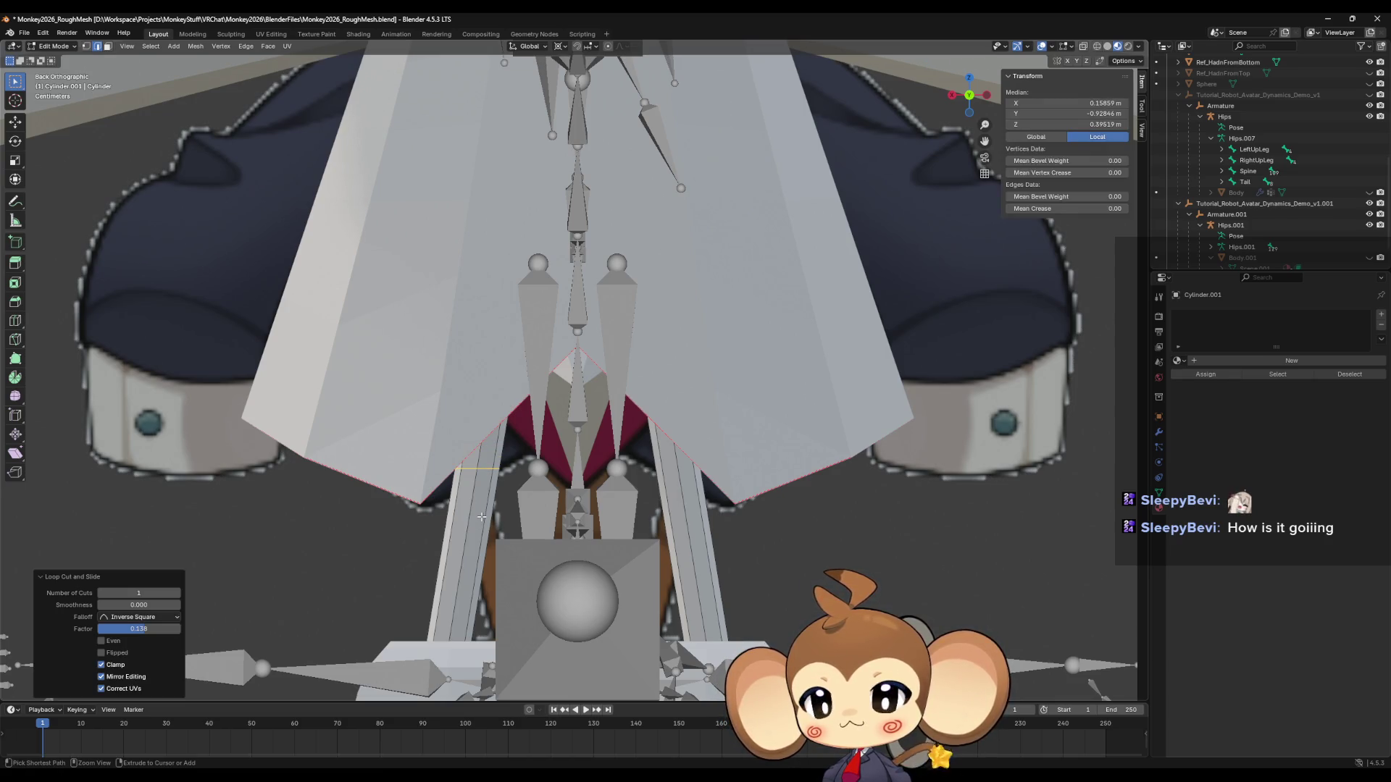
# Re-slide the leg's new edge loop to factor 0.773 and orbit to check it.
pyautogui.press('g')
pyautogui.press('g')
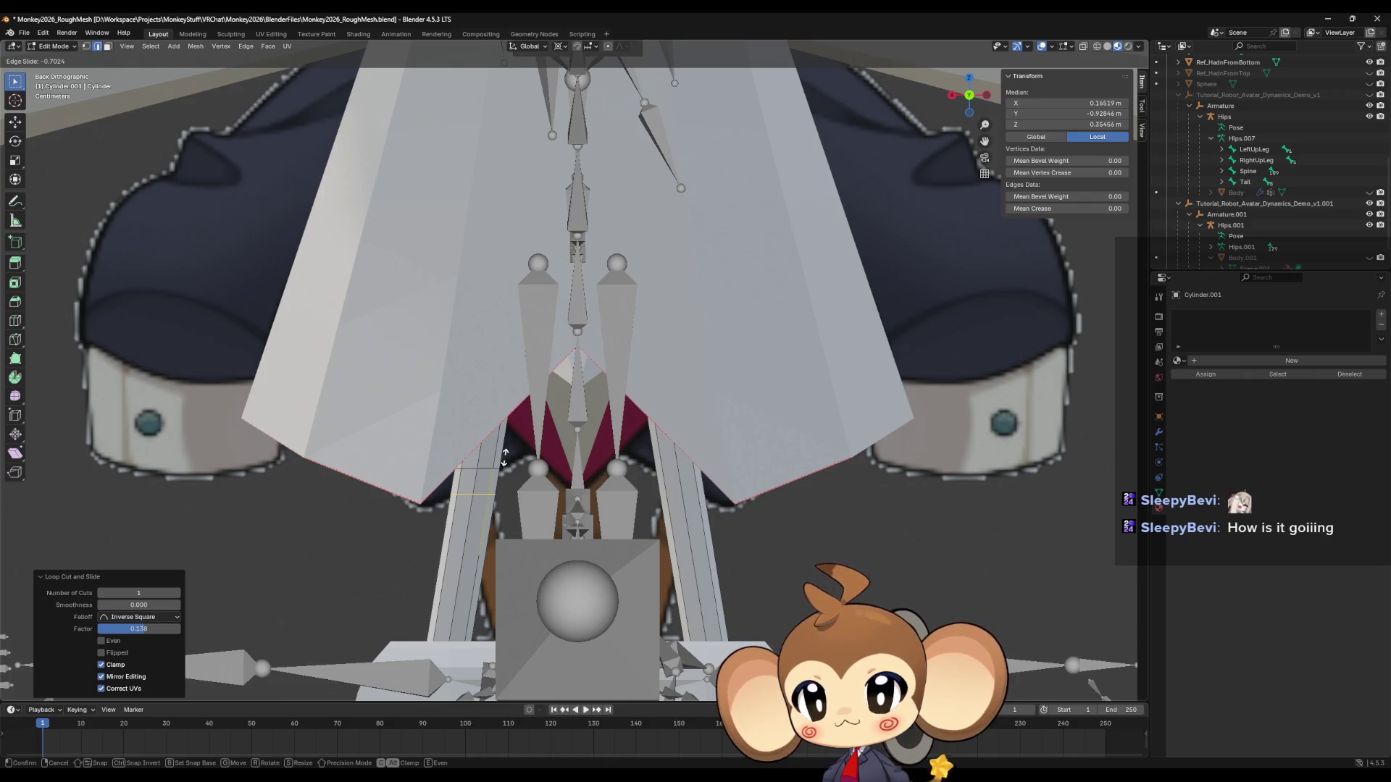
pyautogui.click(505, 457)
pyautogui.press('g')
pyautogui.press('g')
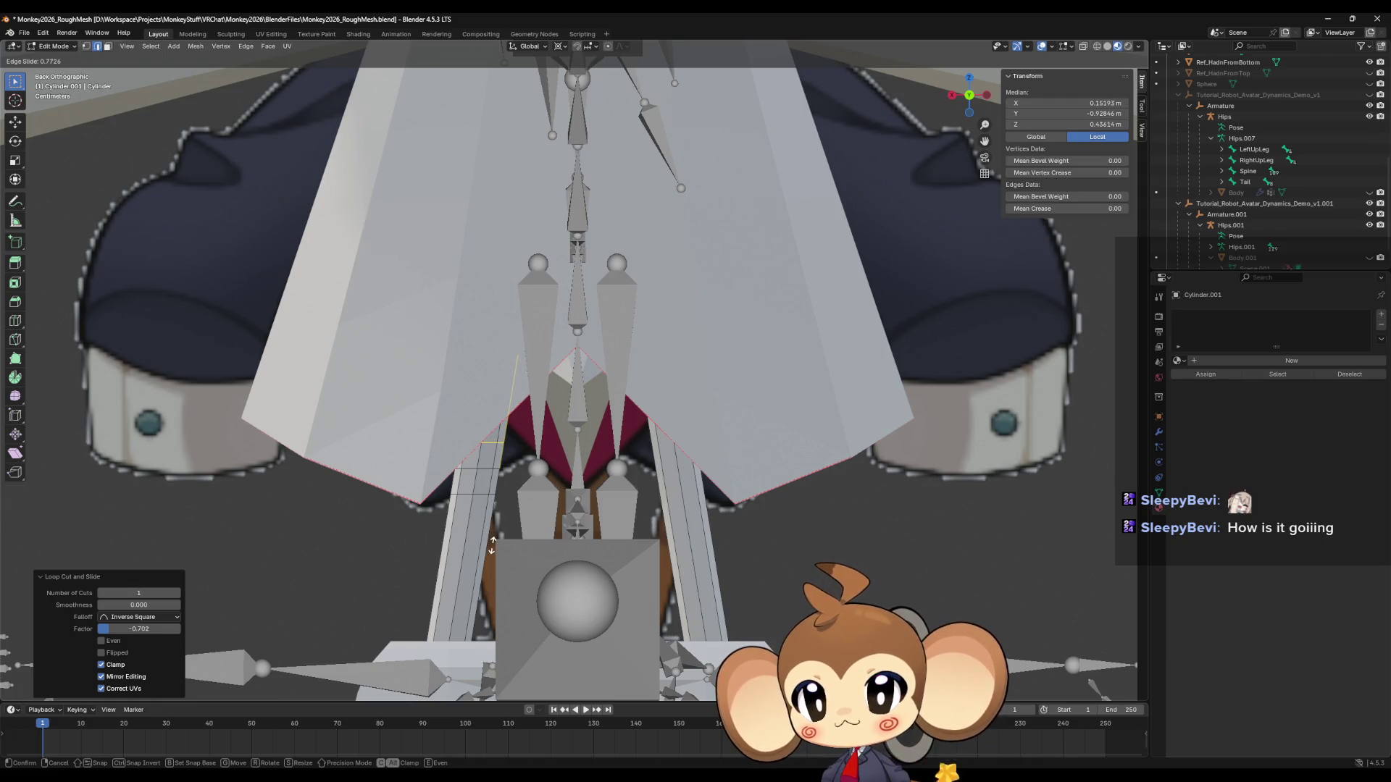
pyautogui.click(492, 544)
pyautogui.moveTo(491, 545); pyautogui.dragTo(780, 517, button='middle')
pyautogui.scroll(5, 739, 516)
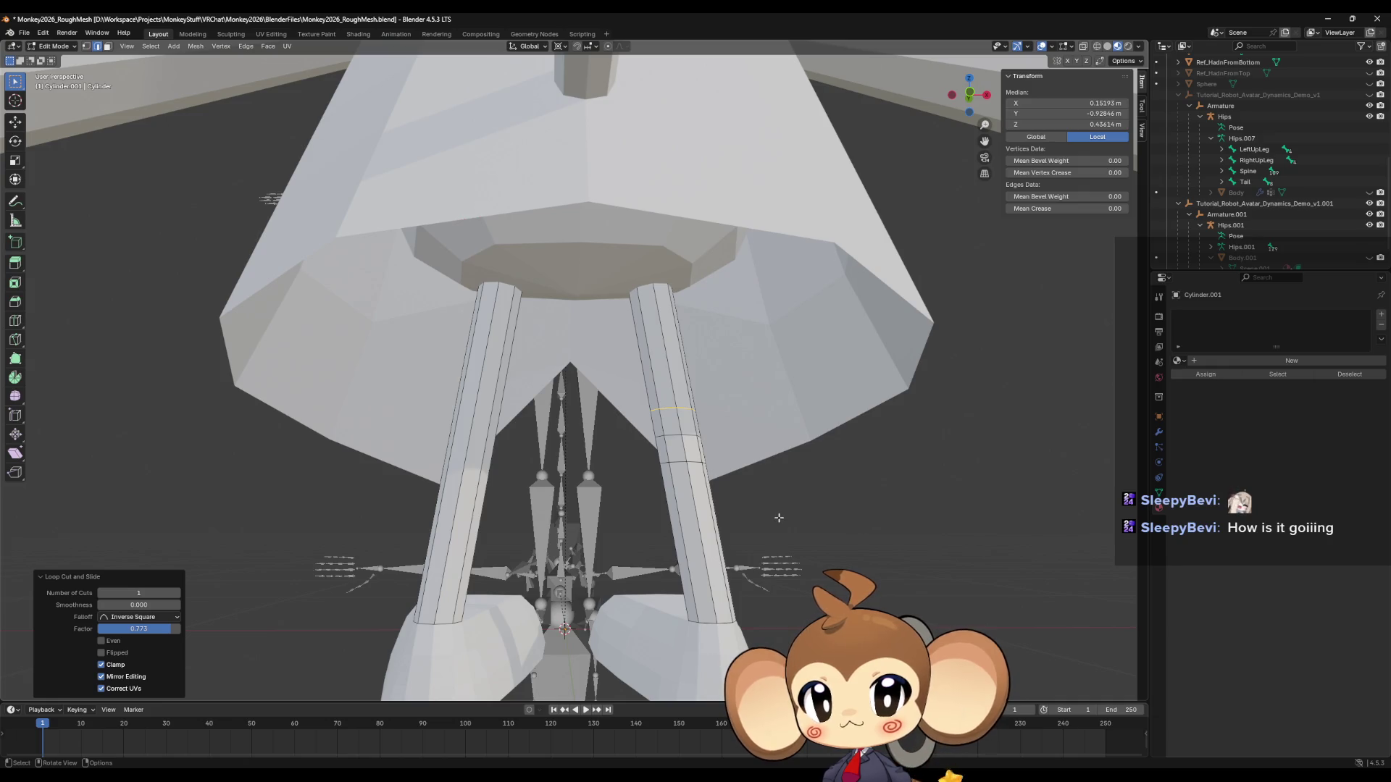
pyautogui.moveTo(778, 518)
pyautogui.mouseDown(button='middle')
pyautogui.moveTo(767, 503)
pyautogui.moveTo(767, 520)
pyautogui.moveTo(564, 507)
pyautogui.moveTo(698, 473)
pyautogui.moveTo(635, 567)
pyautogui.moveTo(642, 473)
pyautogui.moveTo(662, 466)
pyautogui.moveTo(604, 484)
pyautogui.moveTo(621, 442)
pyautogui.moveTo(609, 460)
pyautogui.mouseUp(button='middle')
pyautogui.scroll(-5, 563, 507)
# Exit Edit Mode on the leg mesh and zoom around the monkey model and rig.
pyautogui.scroll(-2, 601, 505)
pyautogui.scroll(3, 698, 473)
pyautogui.scroll(-5, 697, 514)
pyautogui.scroll(5, 639, 507)
pyautogui.press('Tab')
pyautogui.scroll(-5, 661, 466)
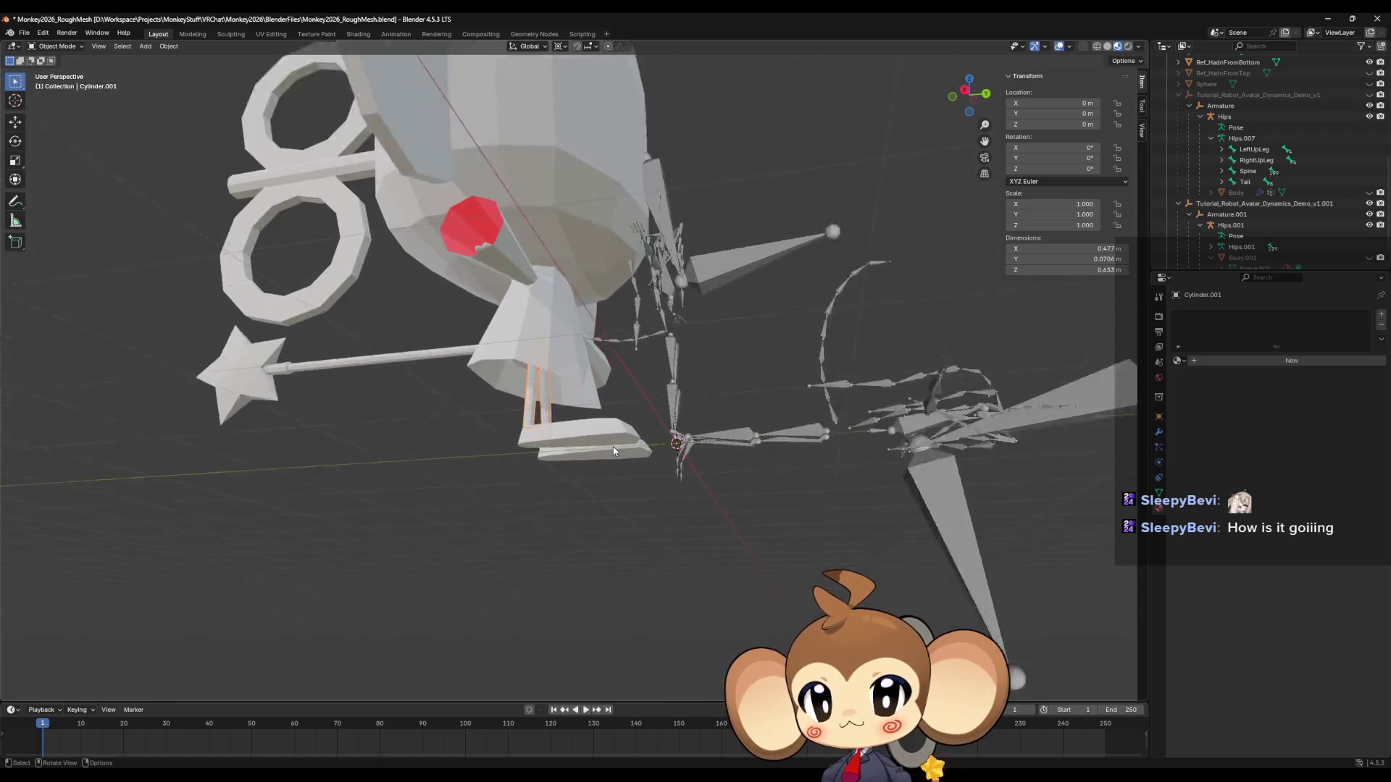
pyautogui.scroll(8, 566, 502)
pyautogui.scroll(-6, 568, 502)
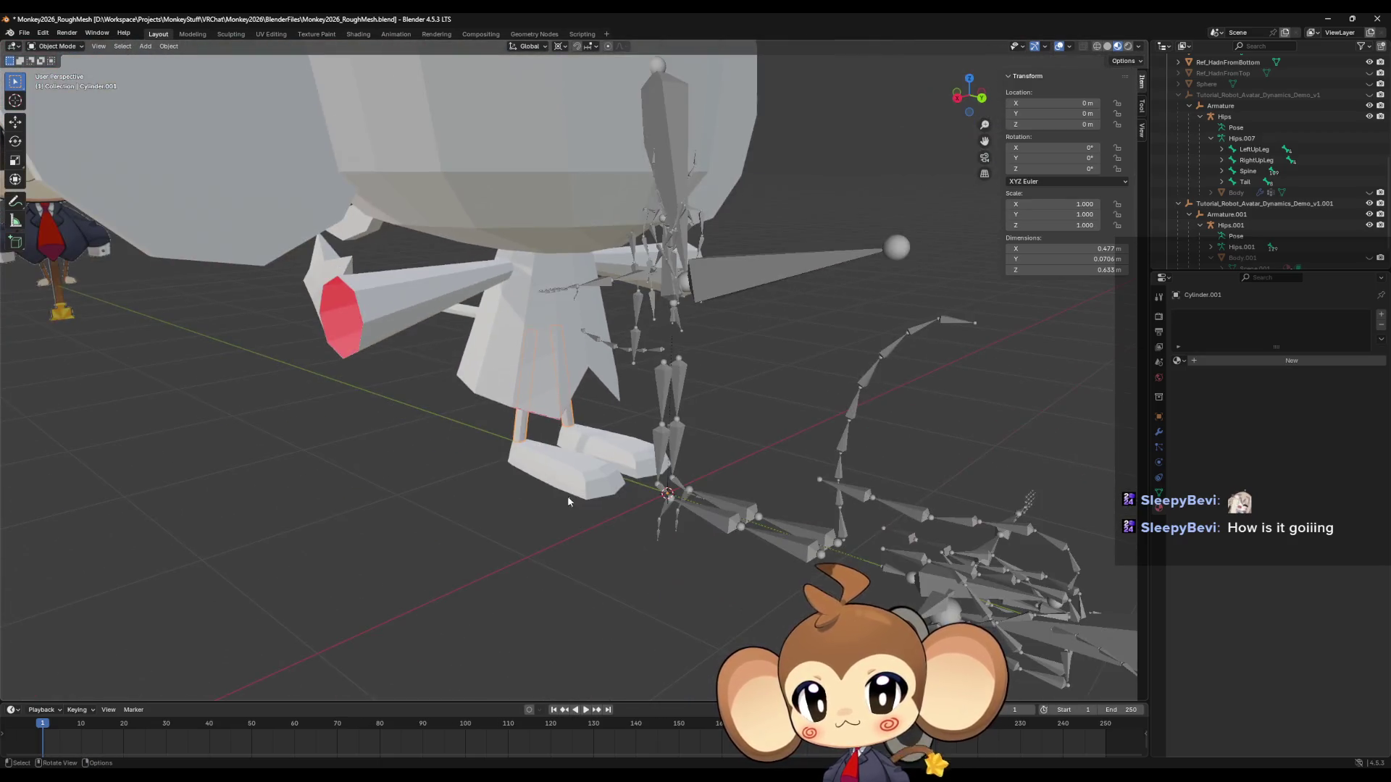
# Take a low front look at the rig, then maximize the VRChat Rig Requirements docs window.
pyautogui.moveTo(567, 502)
pyautogui.mouseDown(button='middle')
pyautogui.moveTo(533, 477)
pyautogui.moveTo(647, 437)
pyautogui.moveTo(655, 450)
pyautogui.moveTo(780, 433)
pyautogui.moveTo(589, 433)
pyautogui.moveTo(672, 433)
pyautogui.moveTo(644, 542)
pyautogui.moveTo(695, 497)
pyautogui.mouseUp(button='middle')
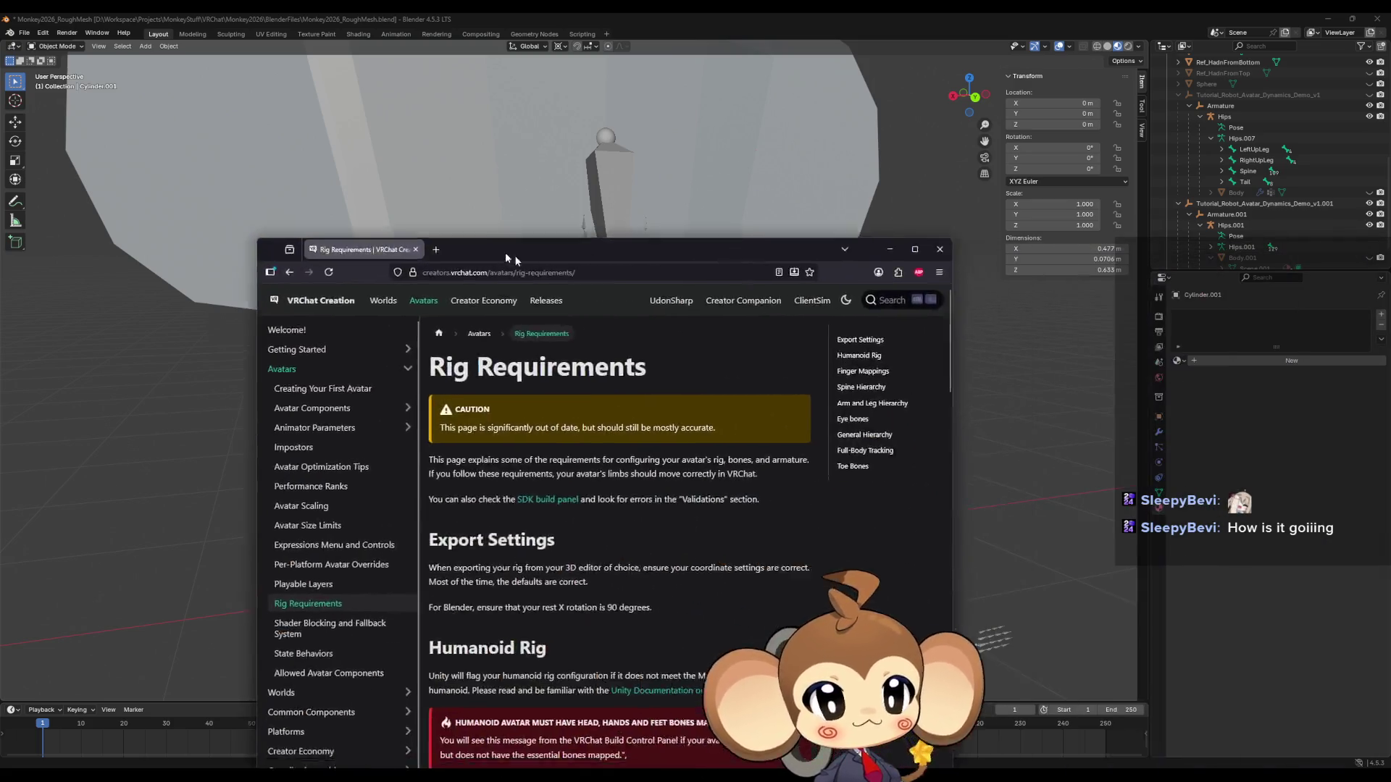
pyautogui.moveTo(505, 252); pyautogui.dragTo(474, 171)
pyautogui.doubleClick(474, 171)
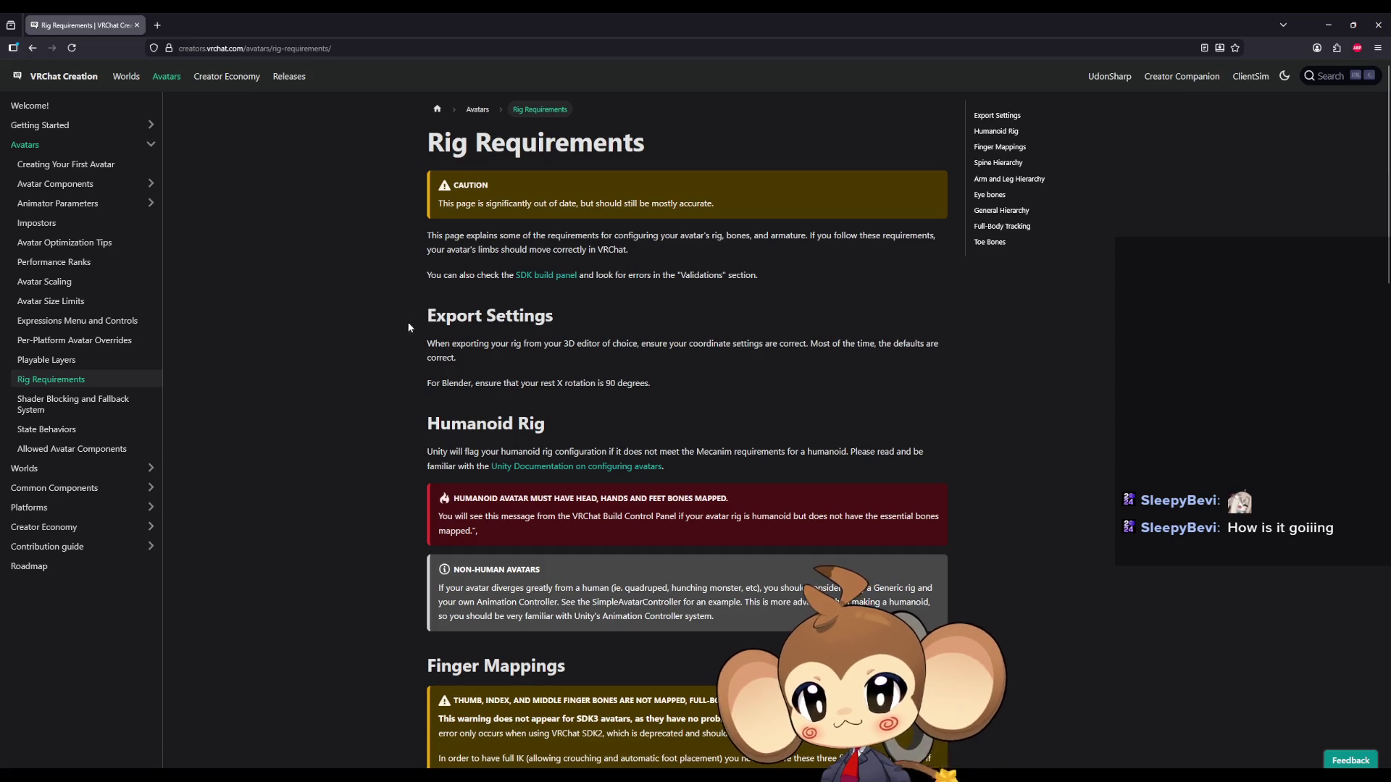
# Read the Rig Requirements intro and Export Settings, highlighting the 90-degree rest X rotation rule.
pyautogui.moveTo(467, 148); pyautogui.dragTo(607, 148)
pyautogui.moveTo(449, 204); pyautogui.dragTo(708, 204)
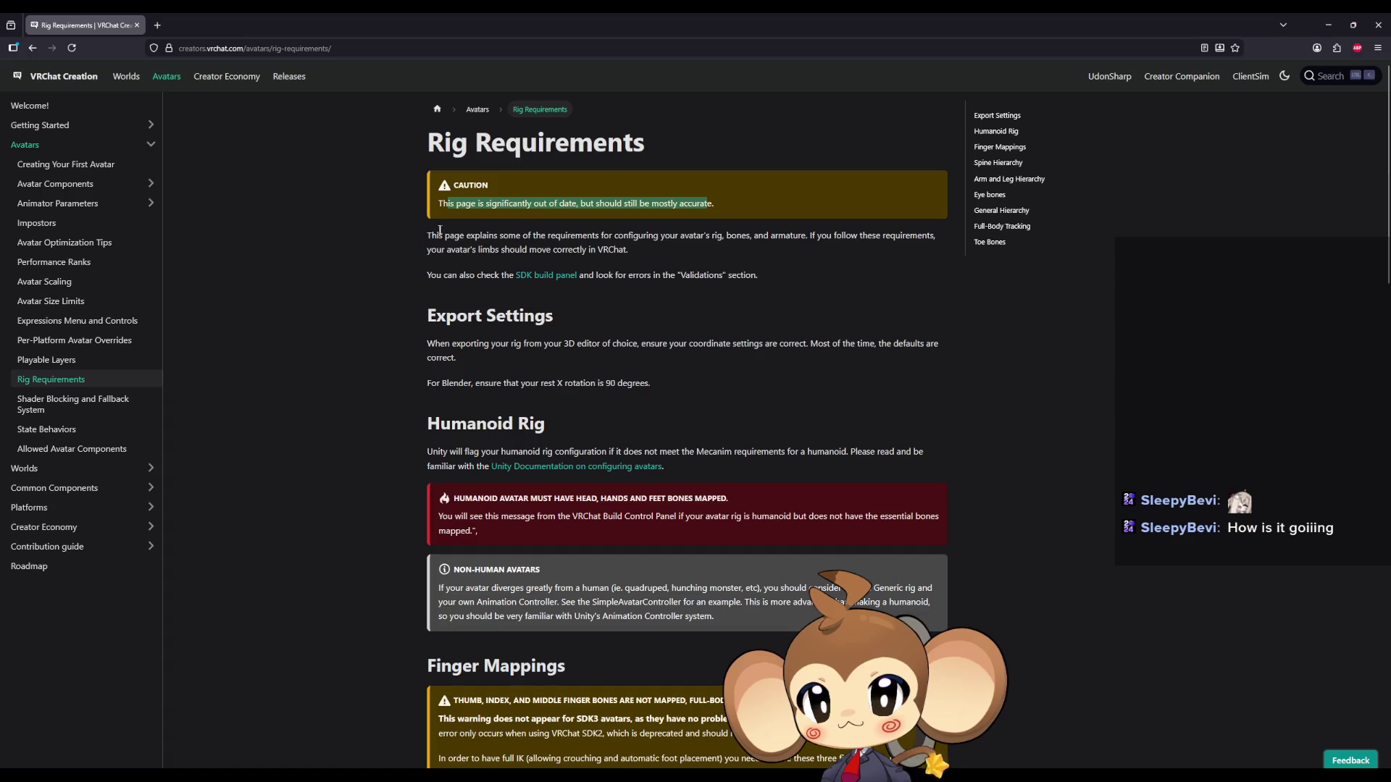
pyautogui.moveTo(432, 234)
pyautogui.mouseDown()
pyautogui.moveTo(641, 232)
pyautogui.moveTo(656, 216)
pyautogui.moveTo(701, 233)
pyautogui.moveTo(923, 239)
pyautogui.mouseUp()
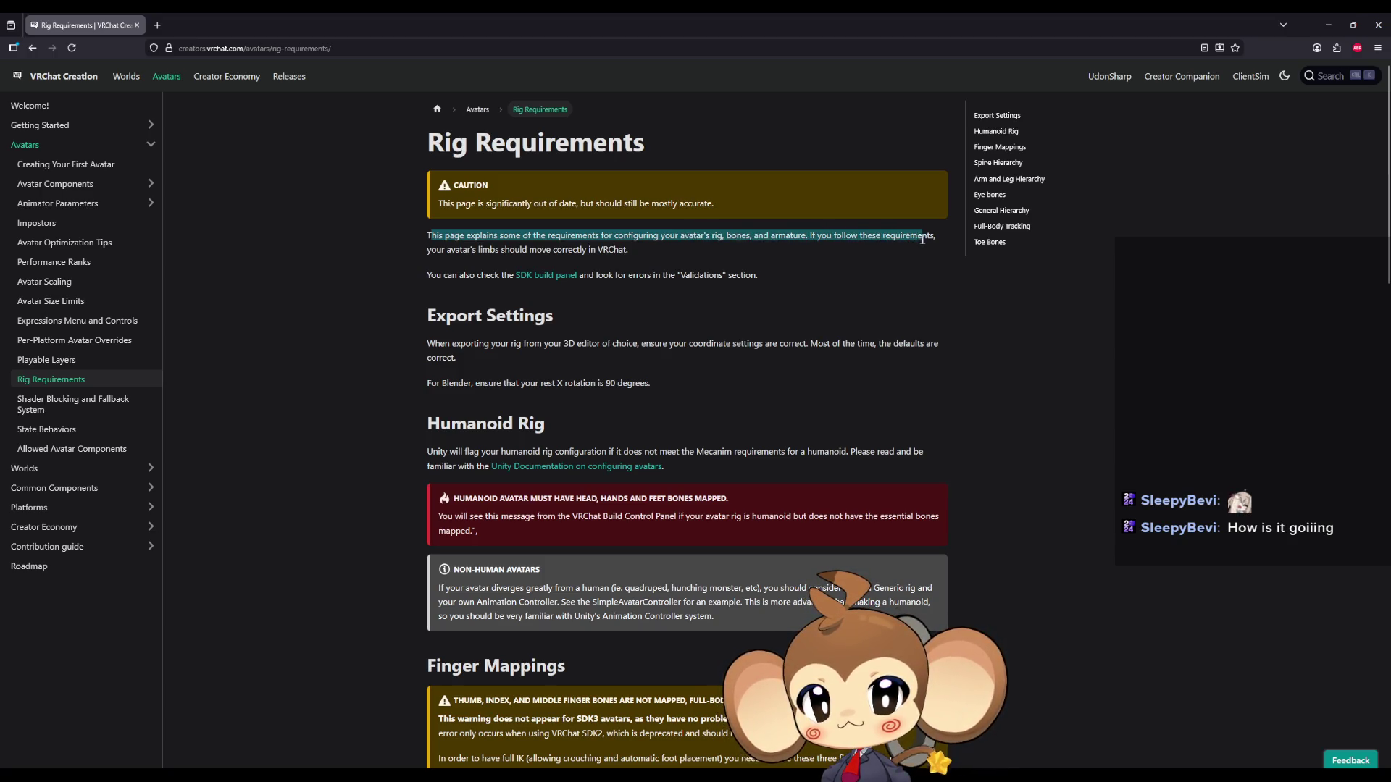
pyautogui.moveTo(454, 250); pyautogui.dragTo(618, 250)
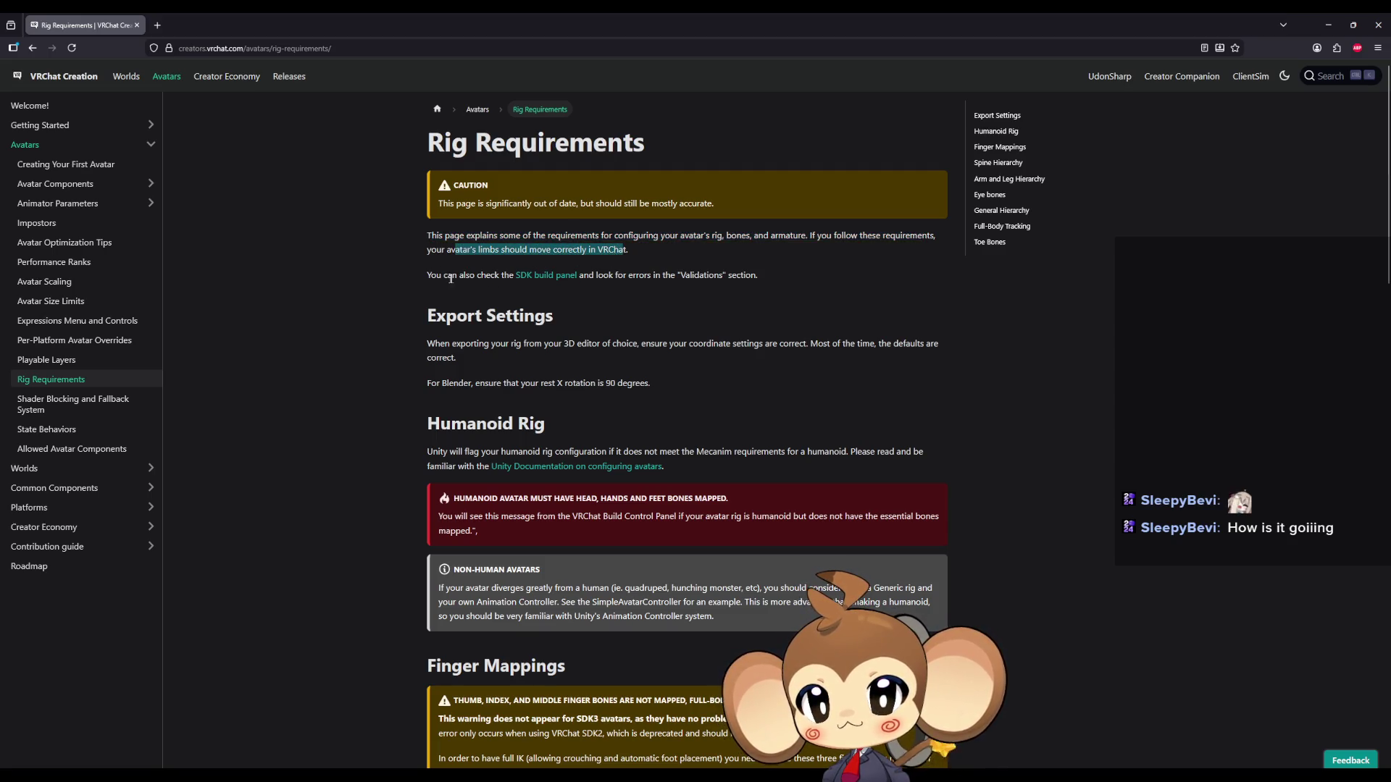
pyautogui.moveTo(428, 275); pyautogui.dragTo(489, 276)
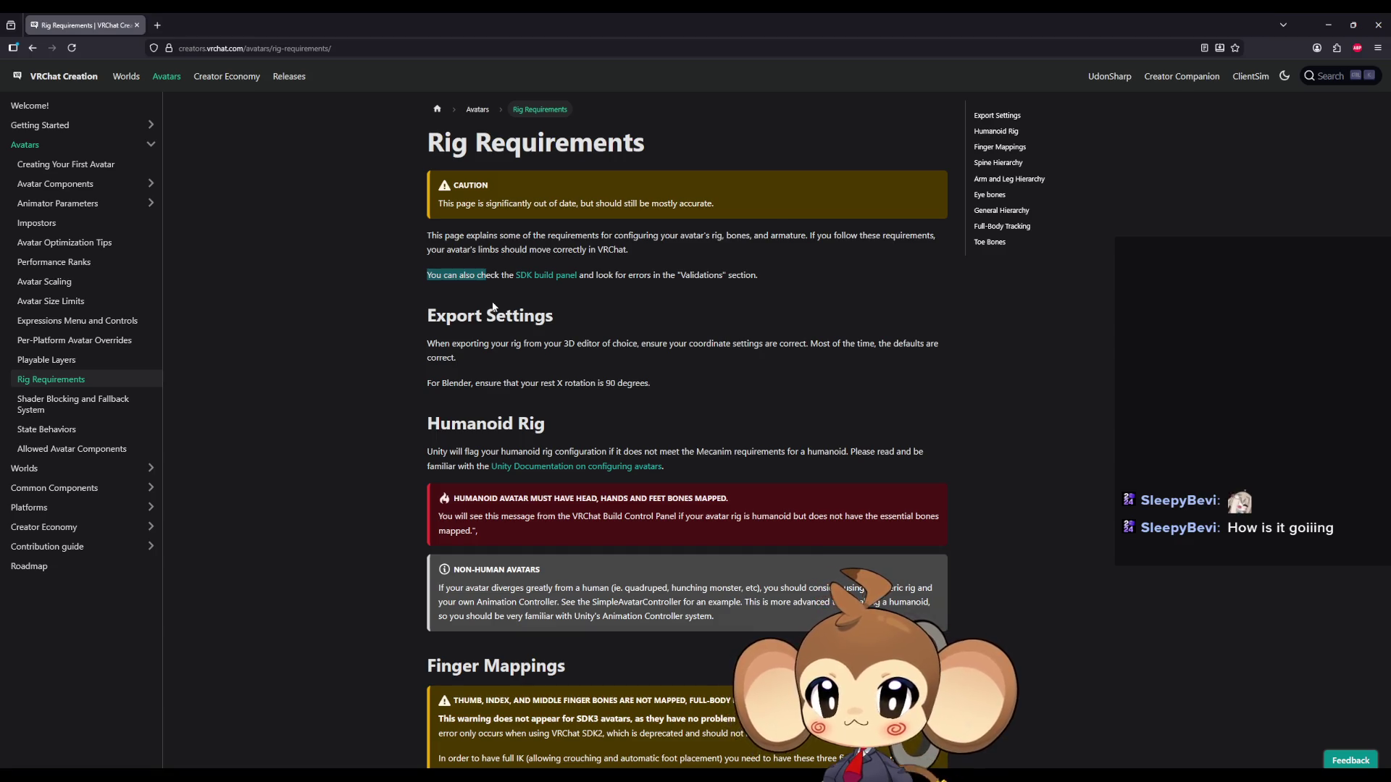
pyautogui.moveTo(458, 316); pyautogui.dragTo(525, 316)
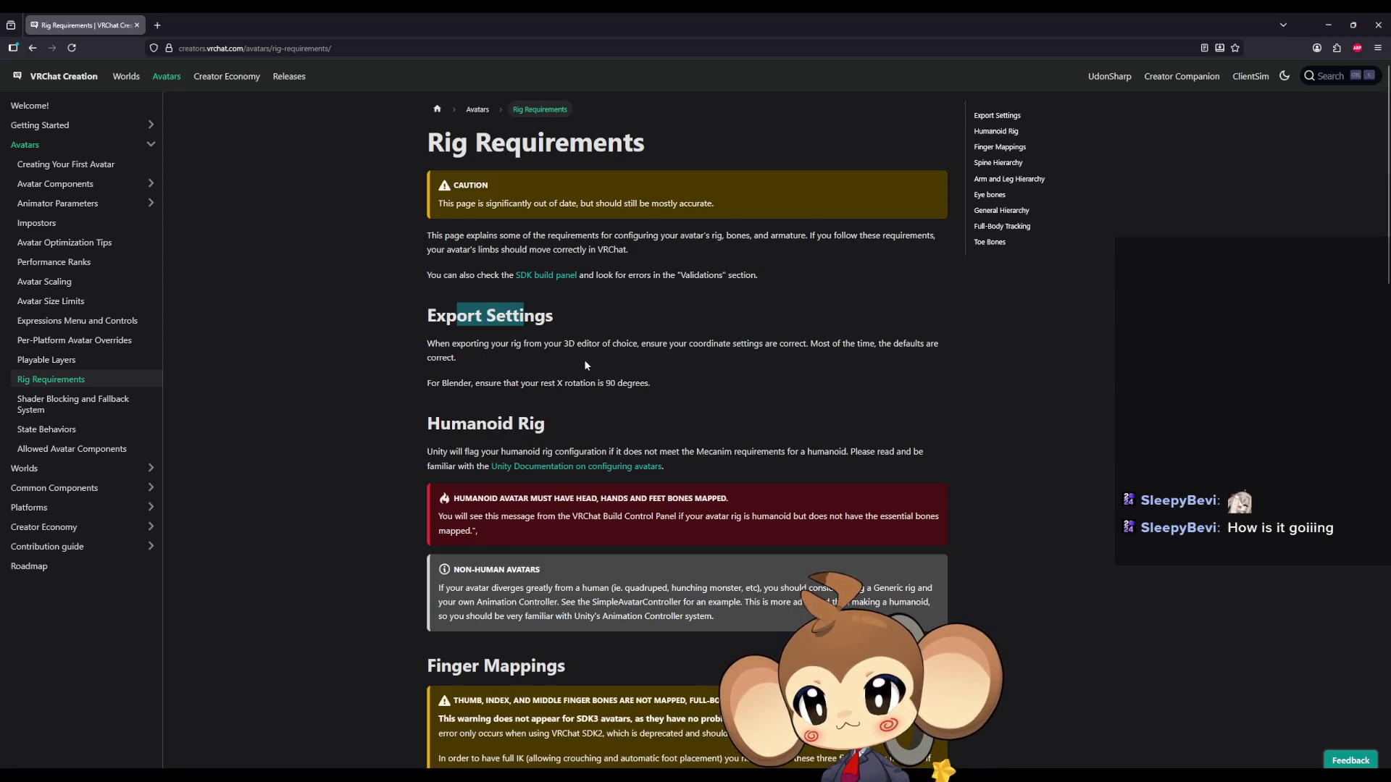
pyautogui.moveTo(566, 383); pyautogui.dragTo(635, 383)
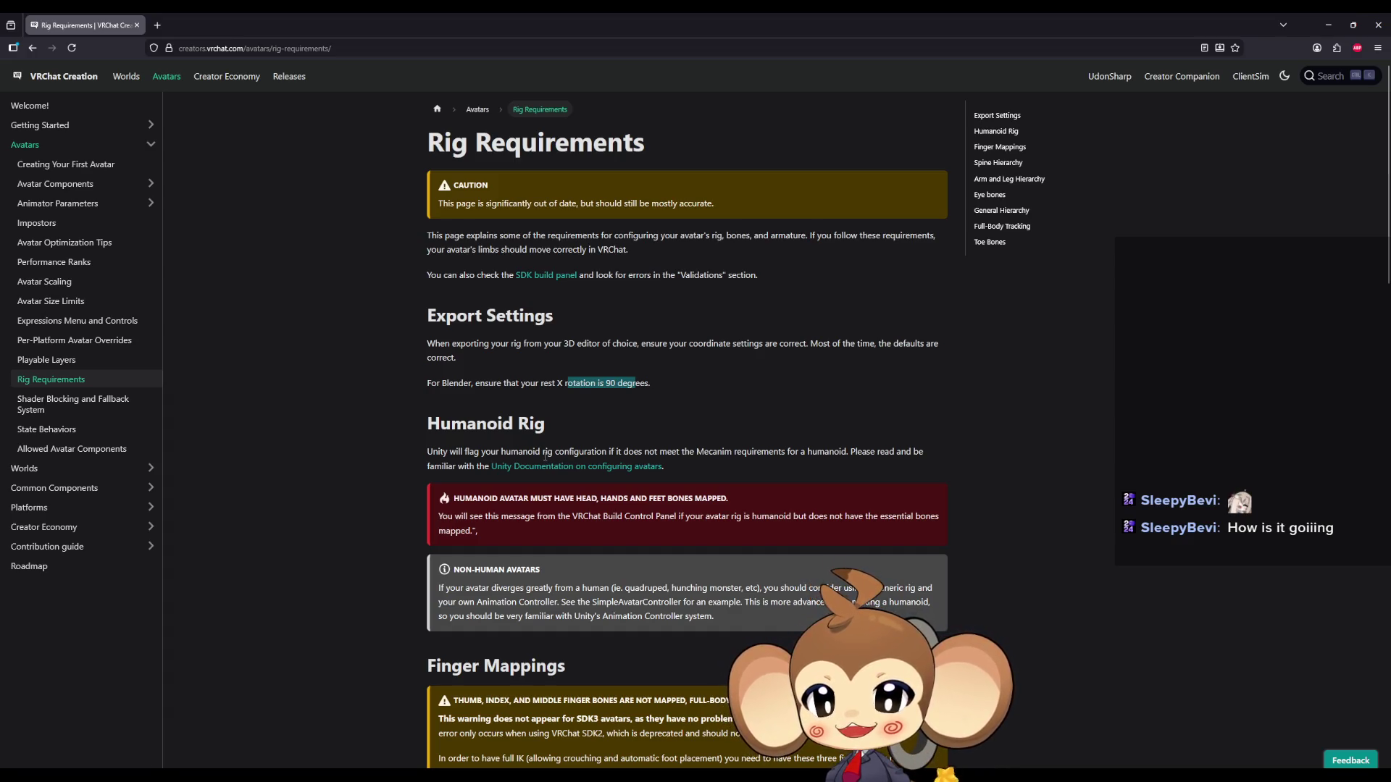
pyautogui.moveTo(432, 452); pyautogui.dragTo(499, 452)
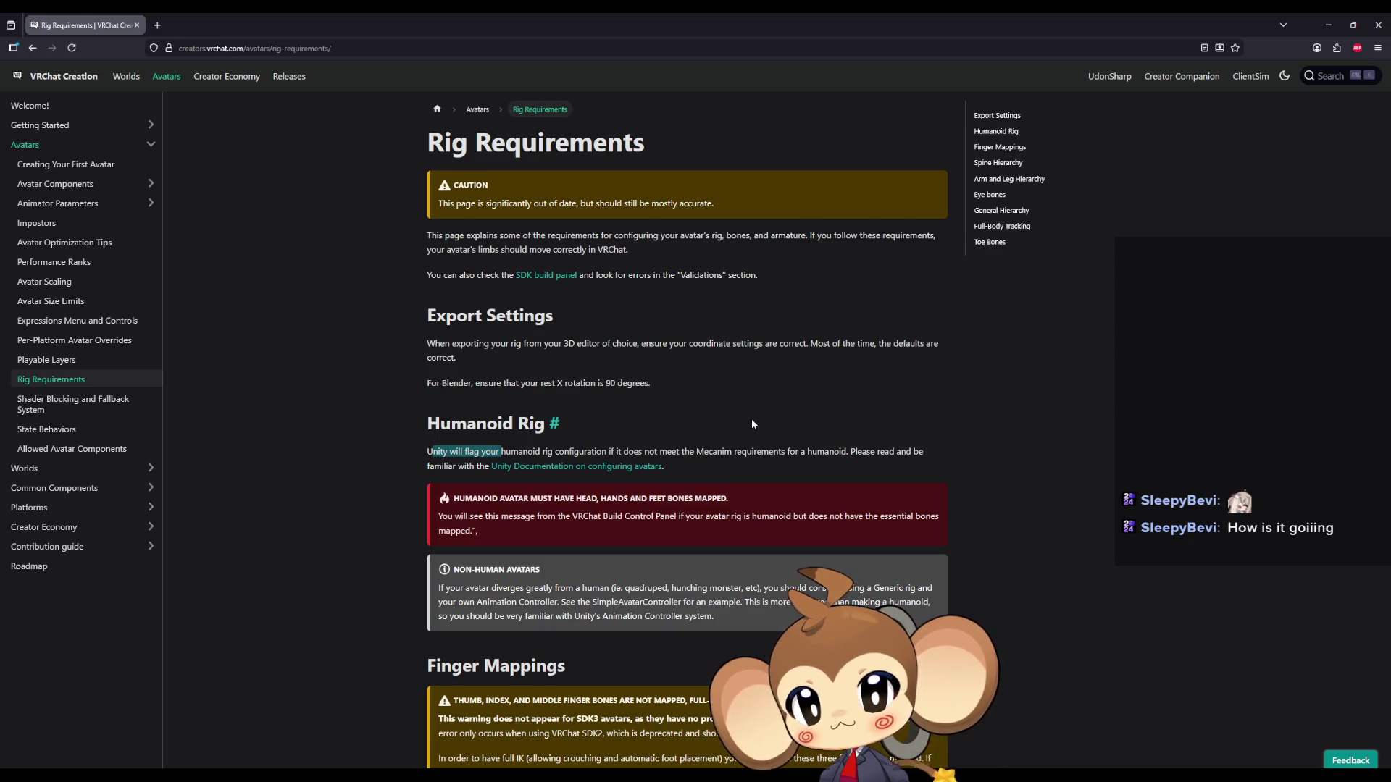
pyautogui.moveTo(916, 450)
pyautogui.mouseDown()
pyautogui.moveTo(509, 426)
pyautogui.moveTo(467, 467)
pyautogui.moveTo(664, 466)
pyautogui.mouseUp()
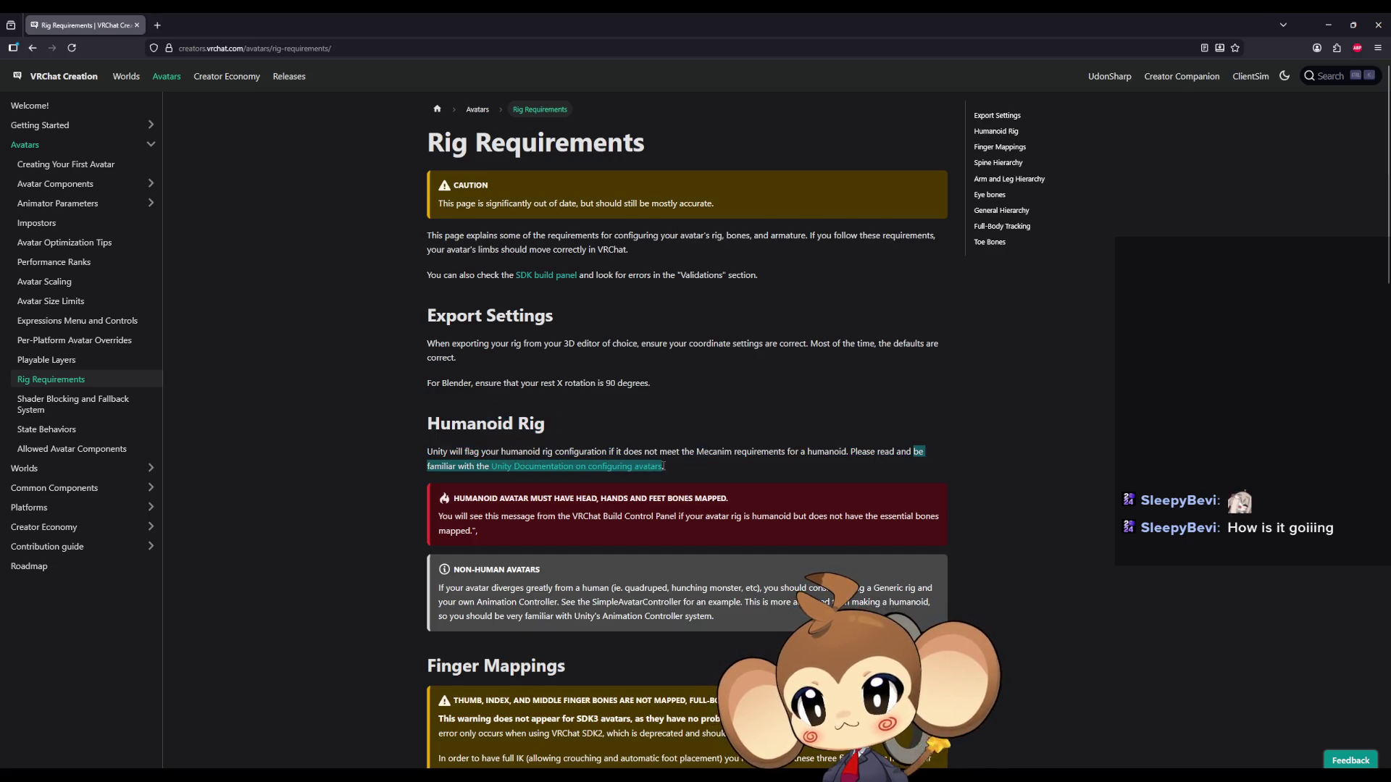
pyautogui.click(536, 449)
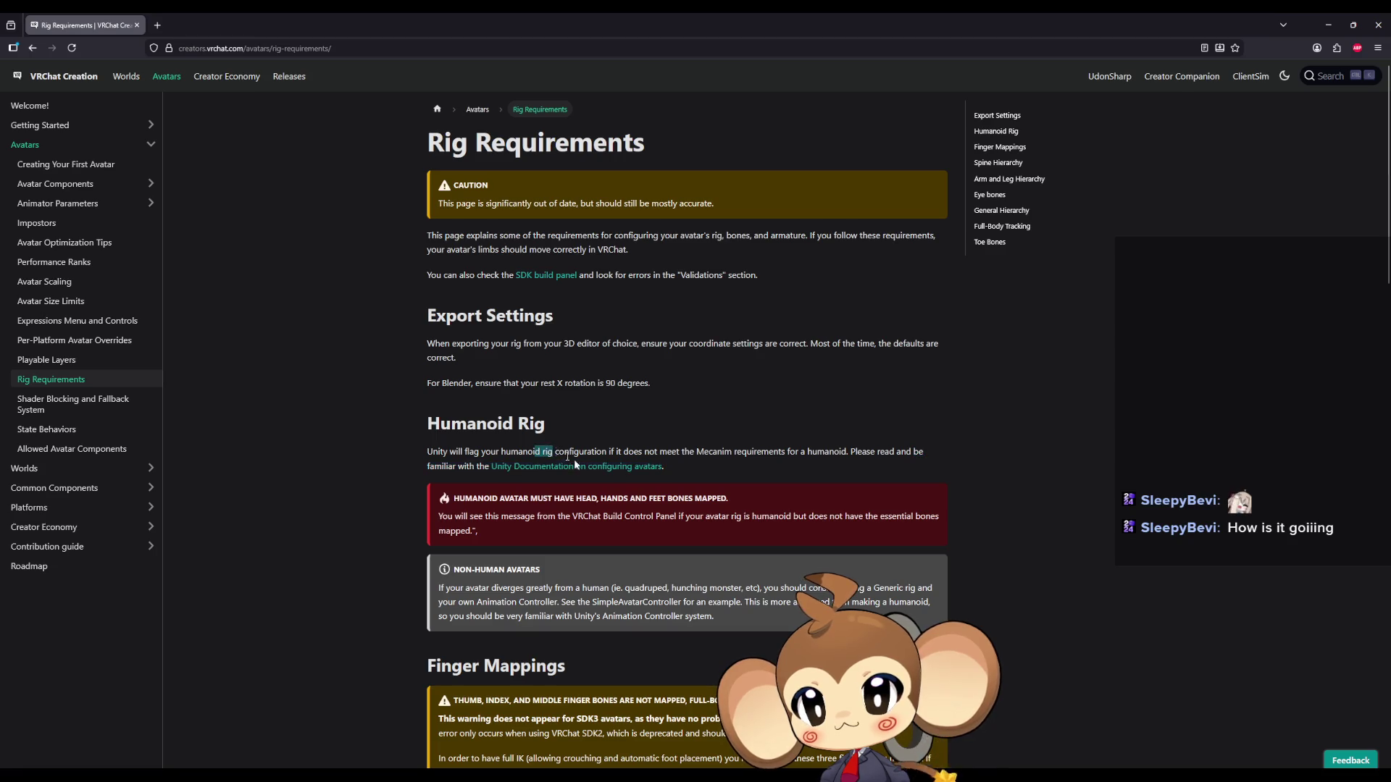
pyautogui.moveTo(610, 451); pyautogui.dragTo(770, 452)
pyautogui.click(614, 470)
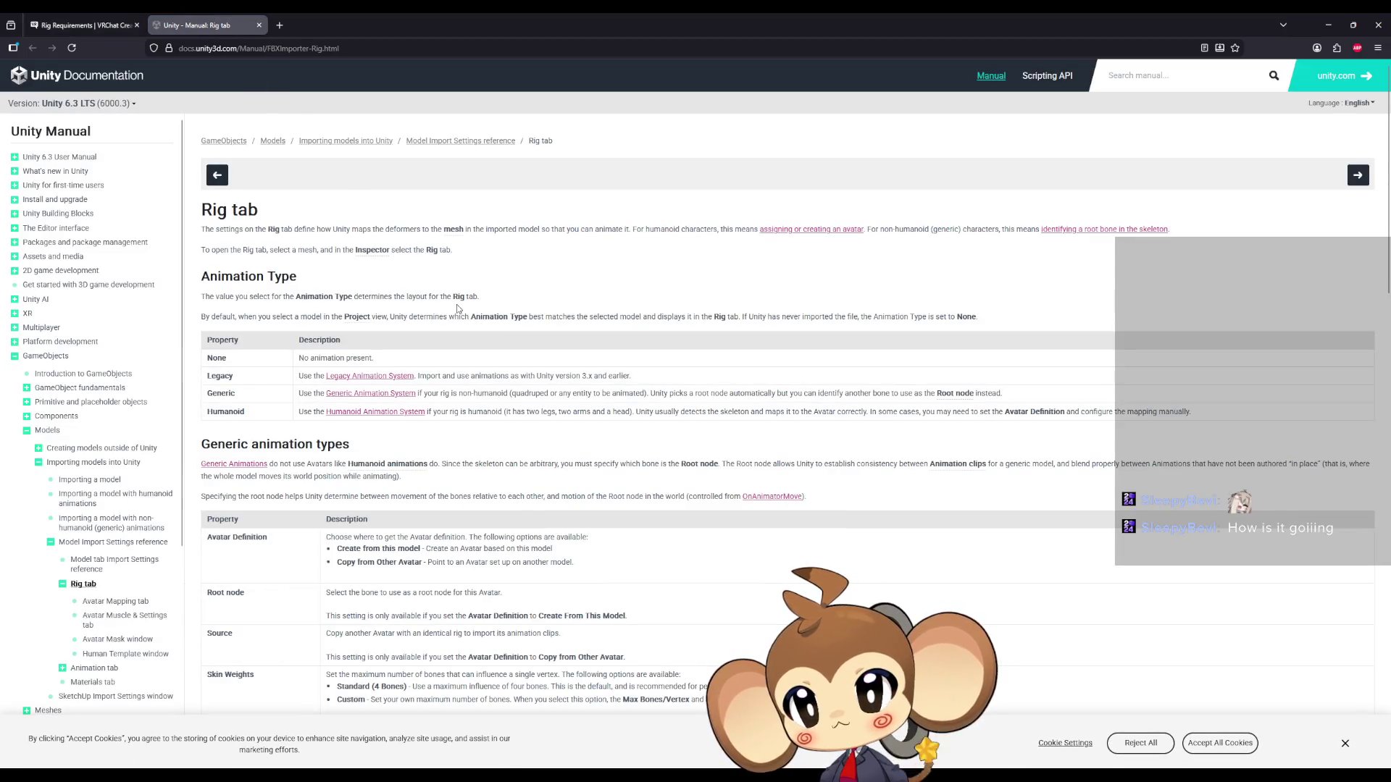
# Scroll through Unity's Rig tab Extra Transforms reference, then return to the Rig Requirements tab.
pyautogui.scroll(-2, 450, 319)
pyautogui.scroll(-5, 450, 319)
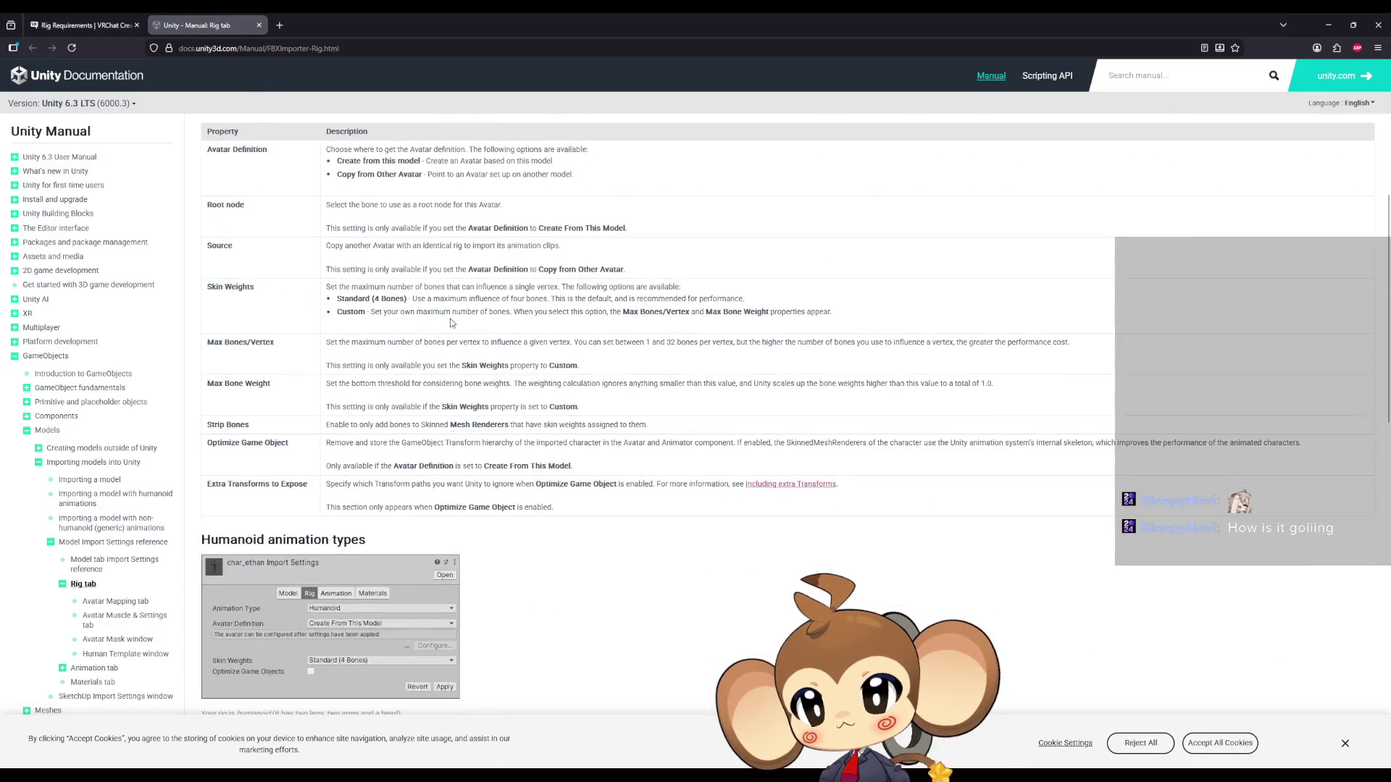
pyautogui.scroll(-3, 452, 326)
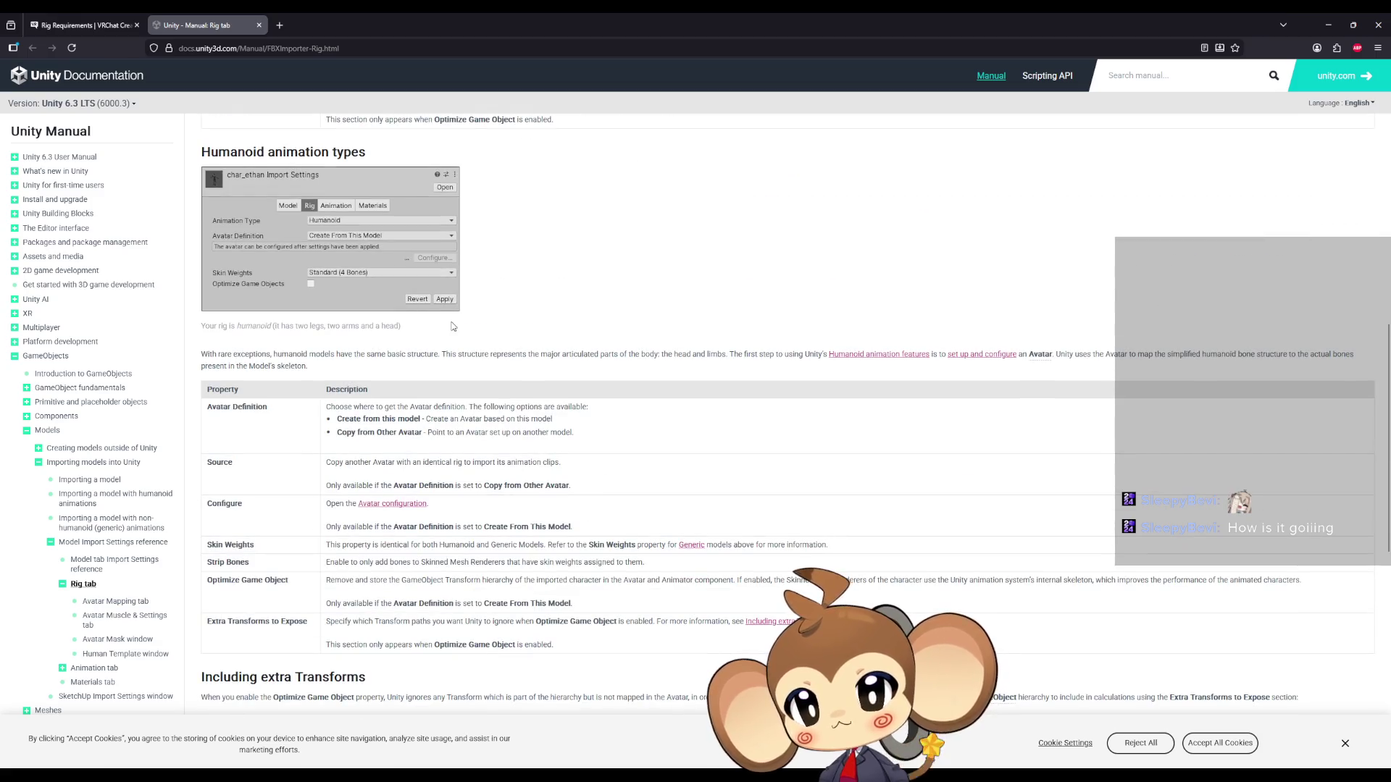
pyautogui.scroll(-3, 452, 326)
pyautogui.scroll(-2, 452, 326)
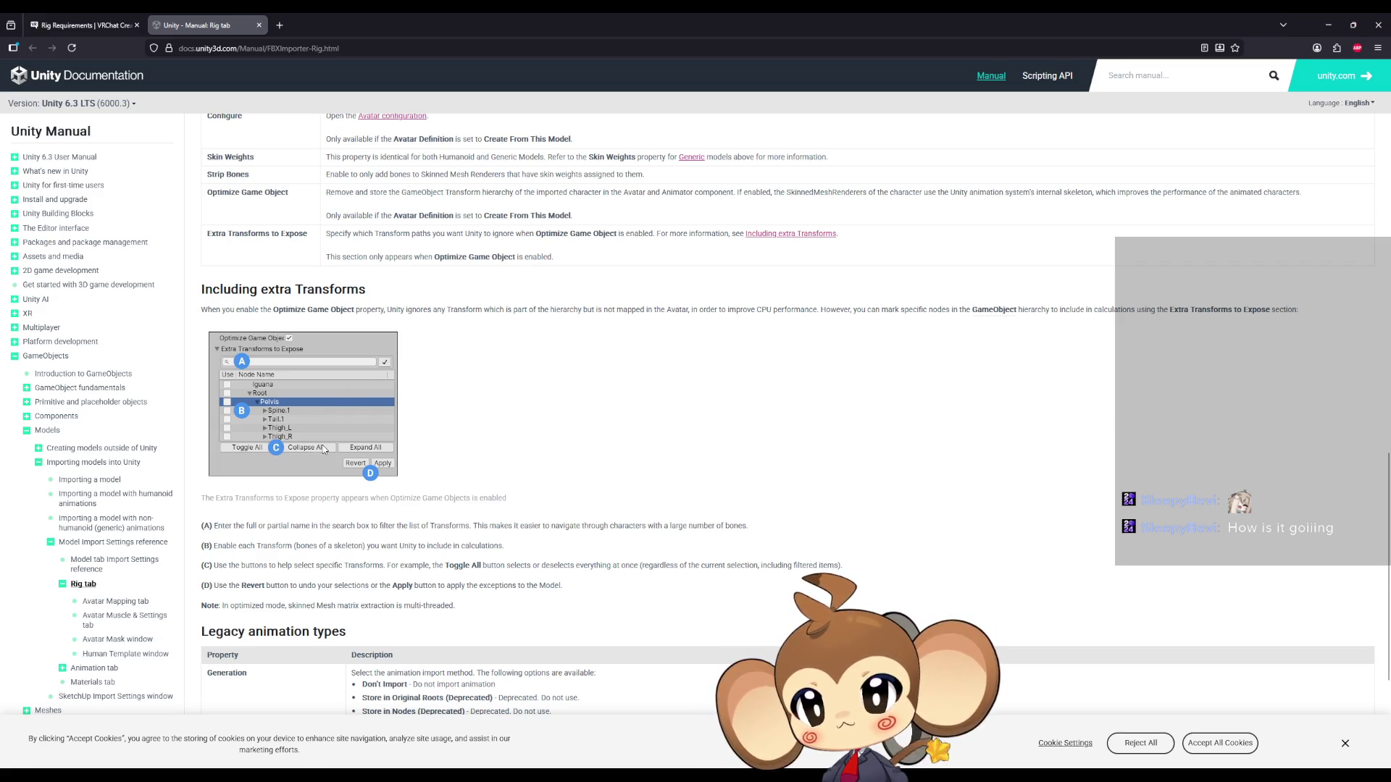
pyautogui.scroll(-3, 323, 449)
pyautogui.hotkey('ctrl', 'pageup')
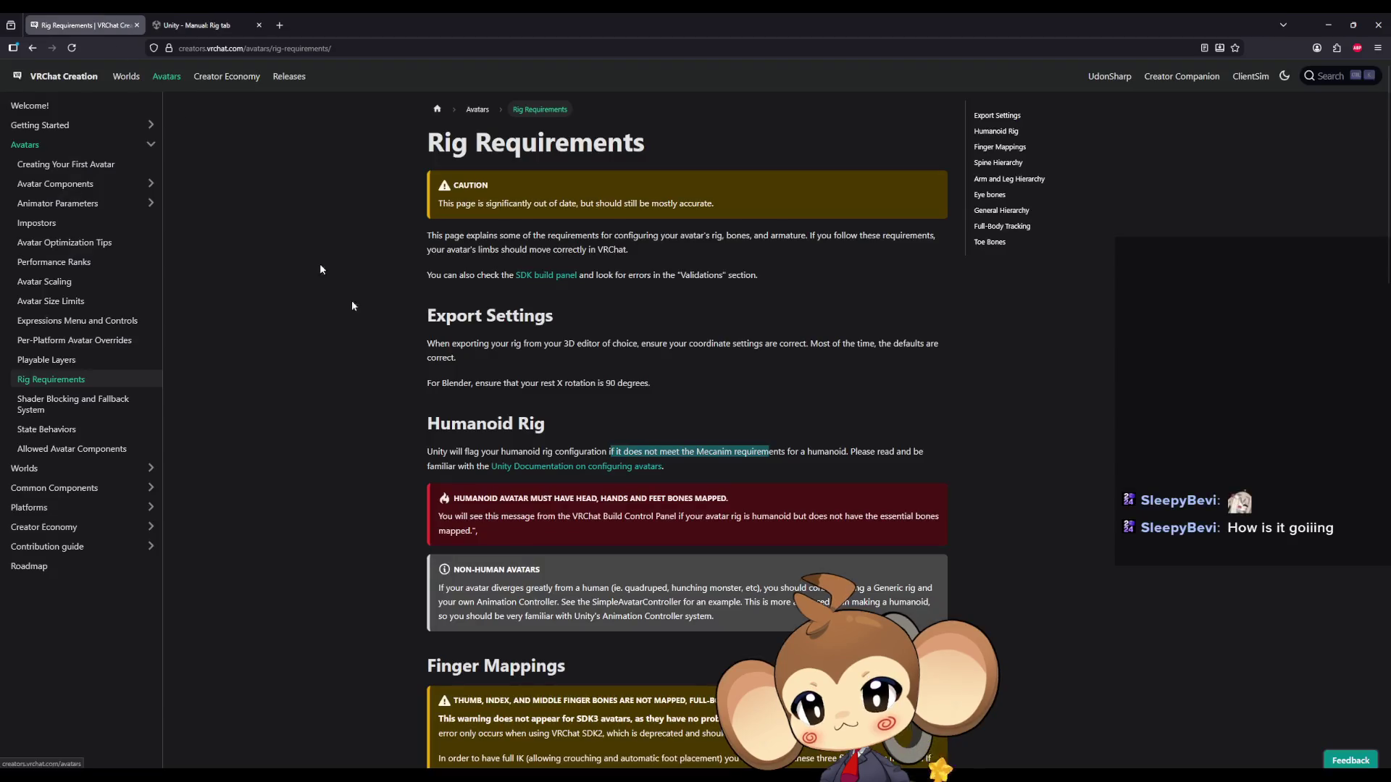
pyautogui.scroll(-2, 410, 371)
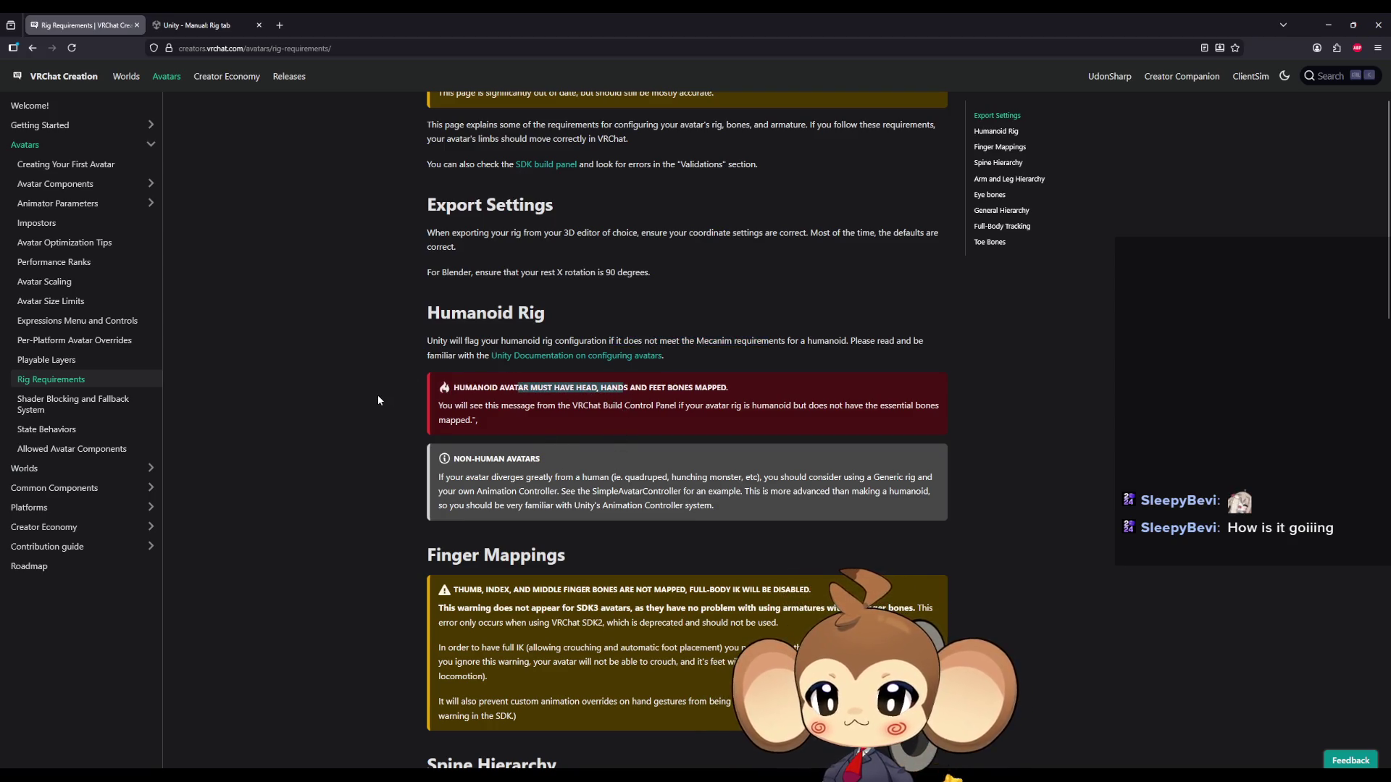
pyautogui.scroll(-1, 376, 400)
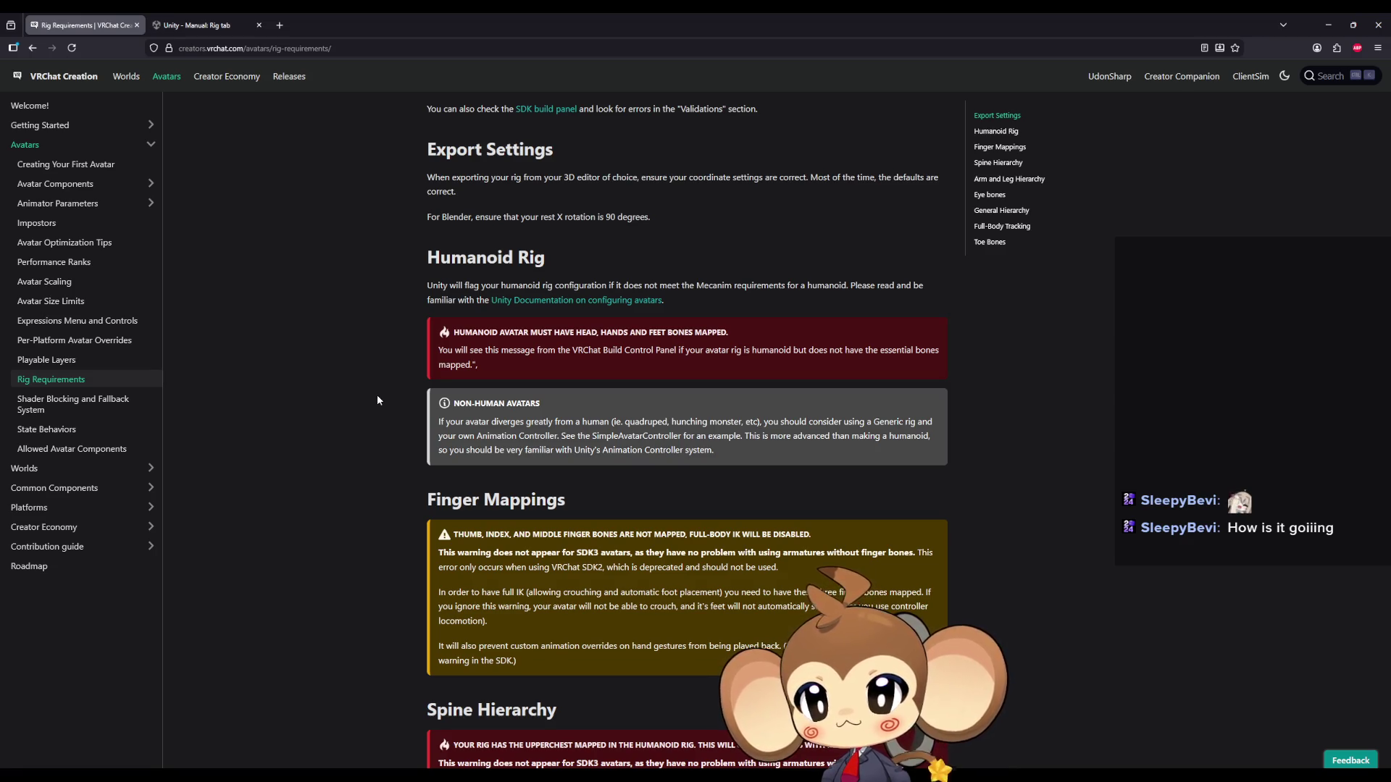
pyautogui.moveTo(627, 435); pyautogui.dragTo(670, 436)
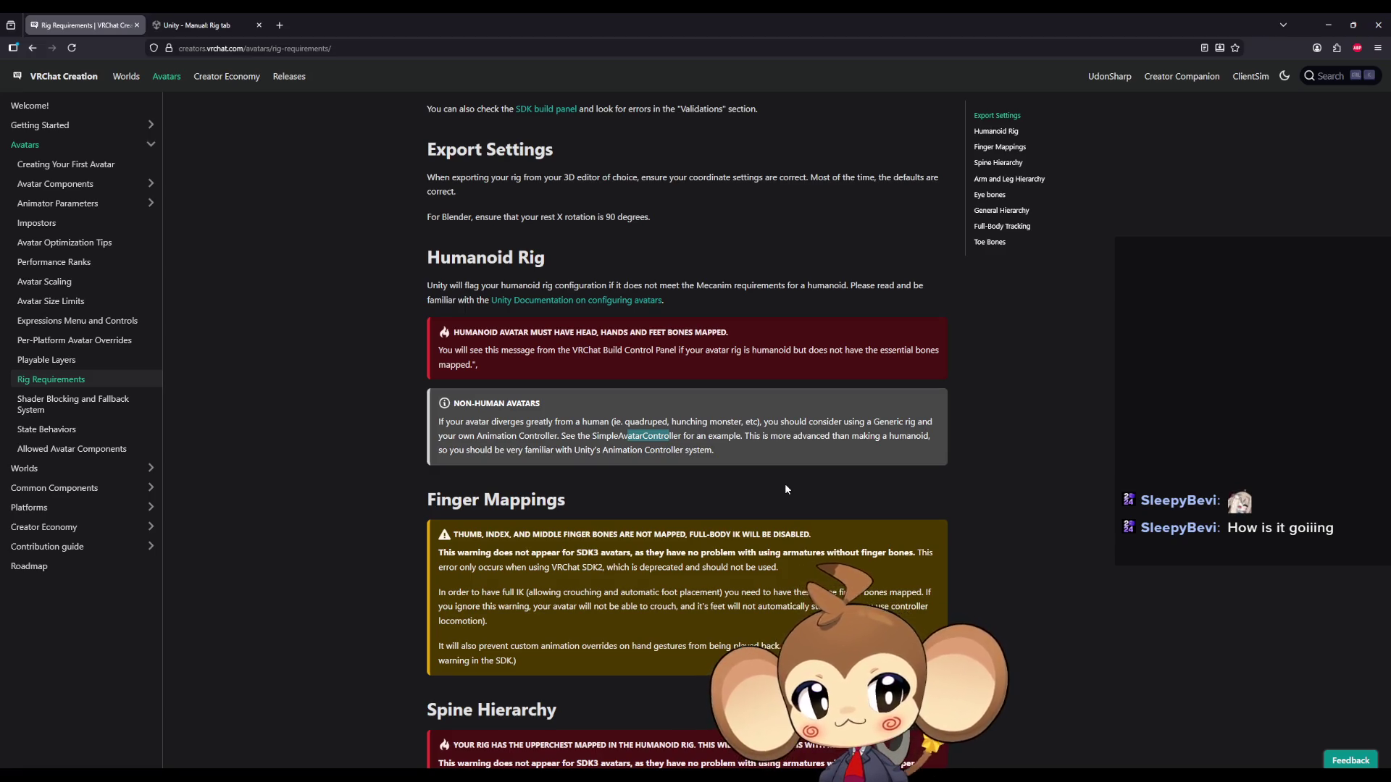
pyautogui.scroll(-1, 776, 467)
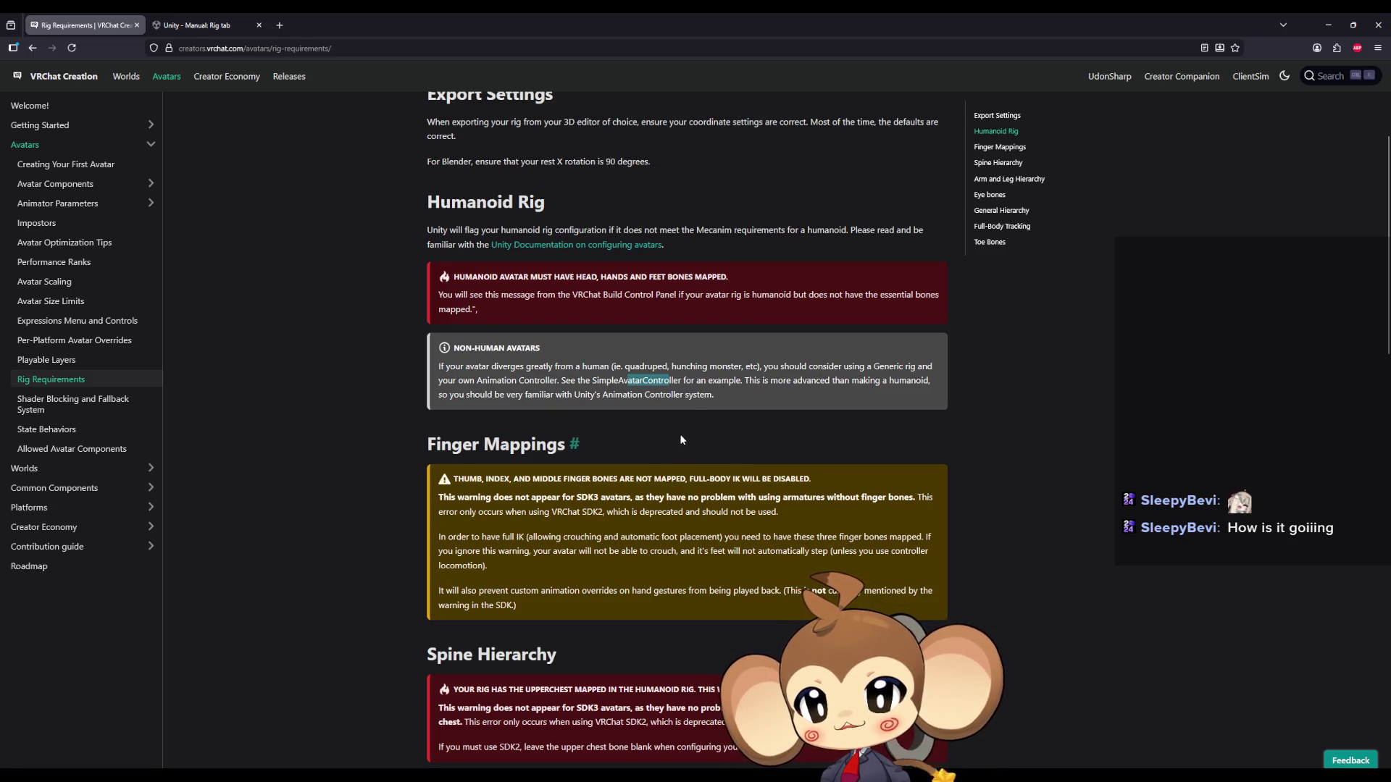
pyautogui.scroll(-2, 681, 440)
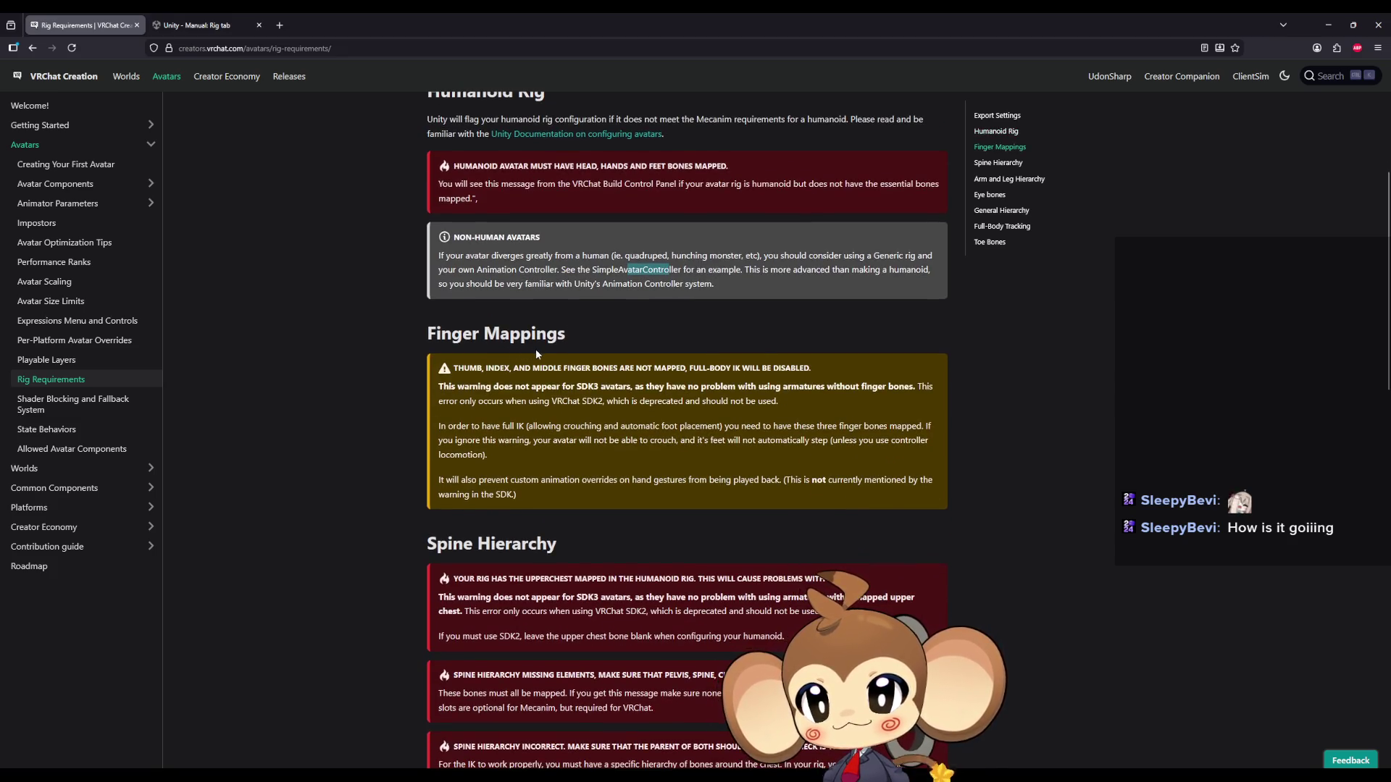
pyautogui.moveTo(495, 368); pyautogui.dragTo(808, 364)
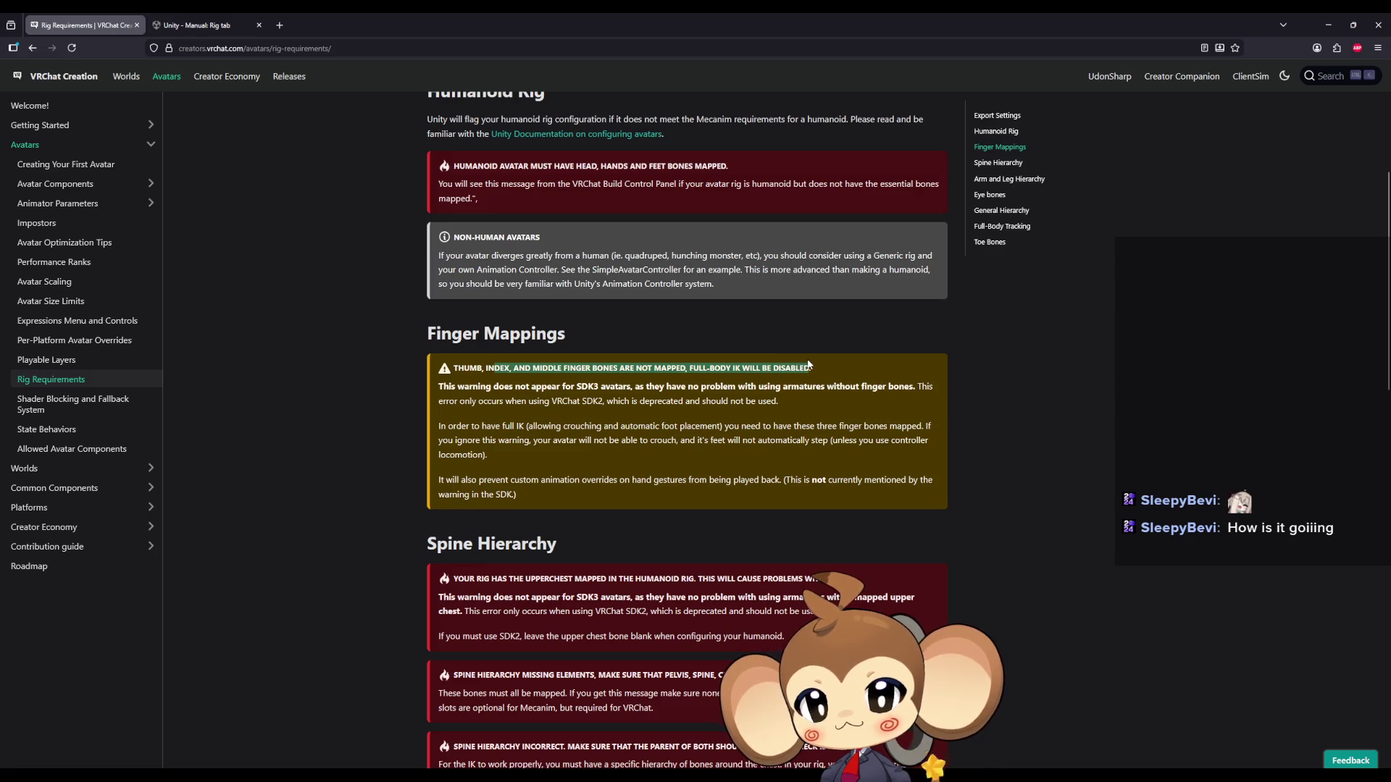
pyautogui.scroll(-1, 941, 357)
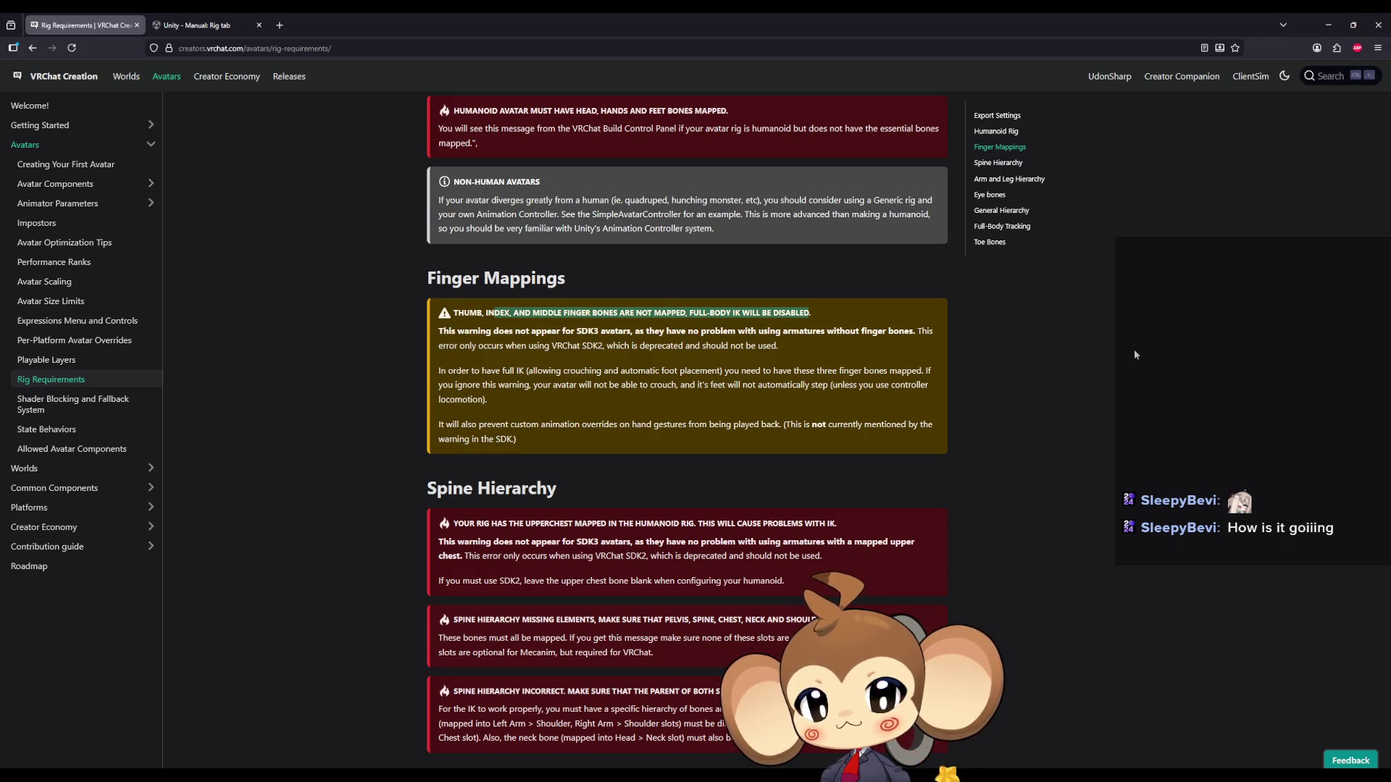
pyautogui.moveTo(899, 331)
pyautogui.mouseDown()
pyautogui.moveTo(625, 313)
pyautogui.moveTo(589, 331)
pyautogui.moveTo(629, 331)
pyautogui.mouseUp()
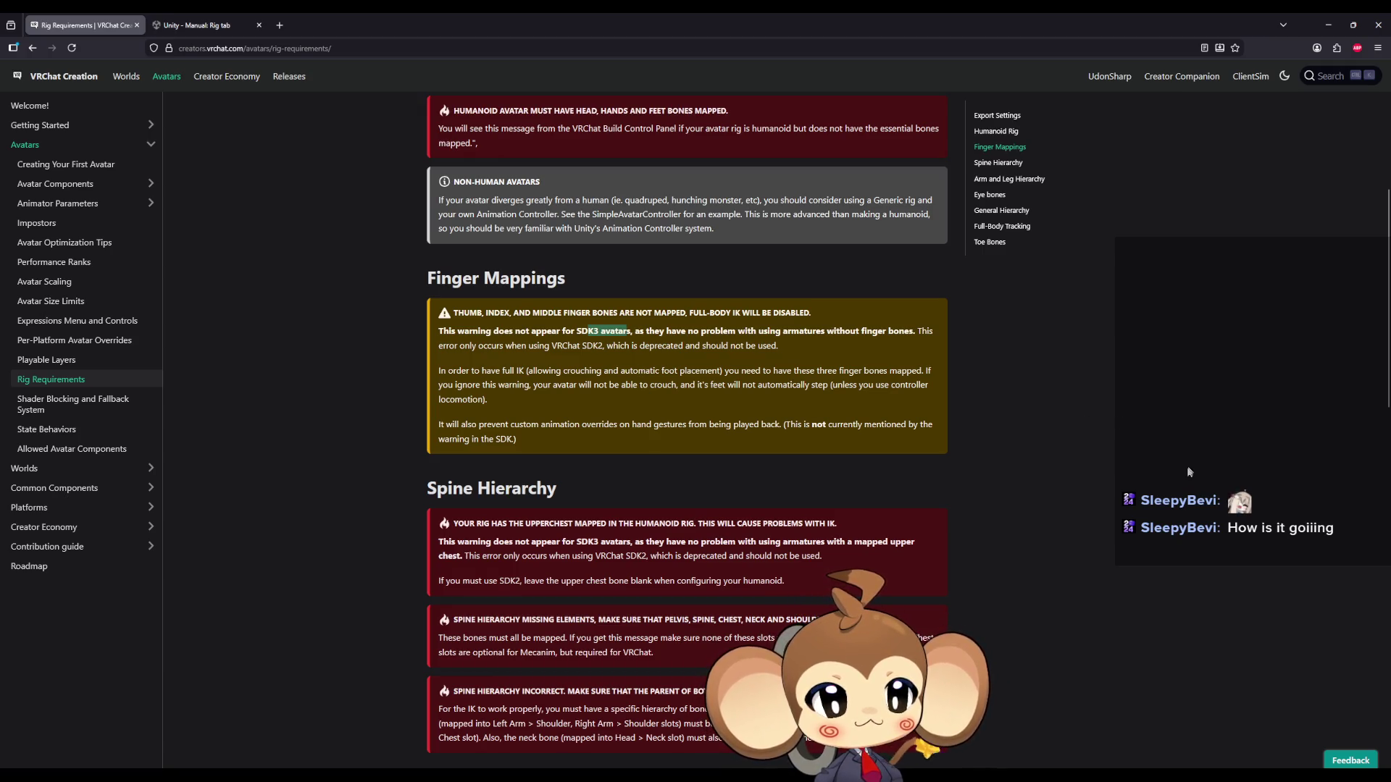
pyautogui.scroll(-2, 934, 463)
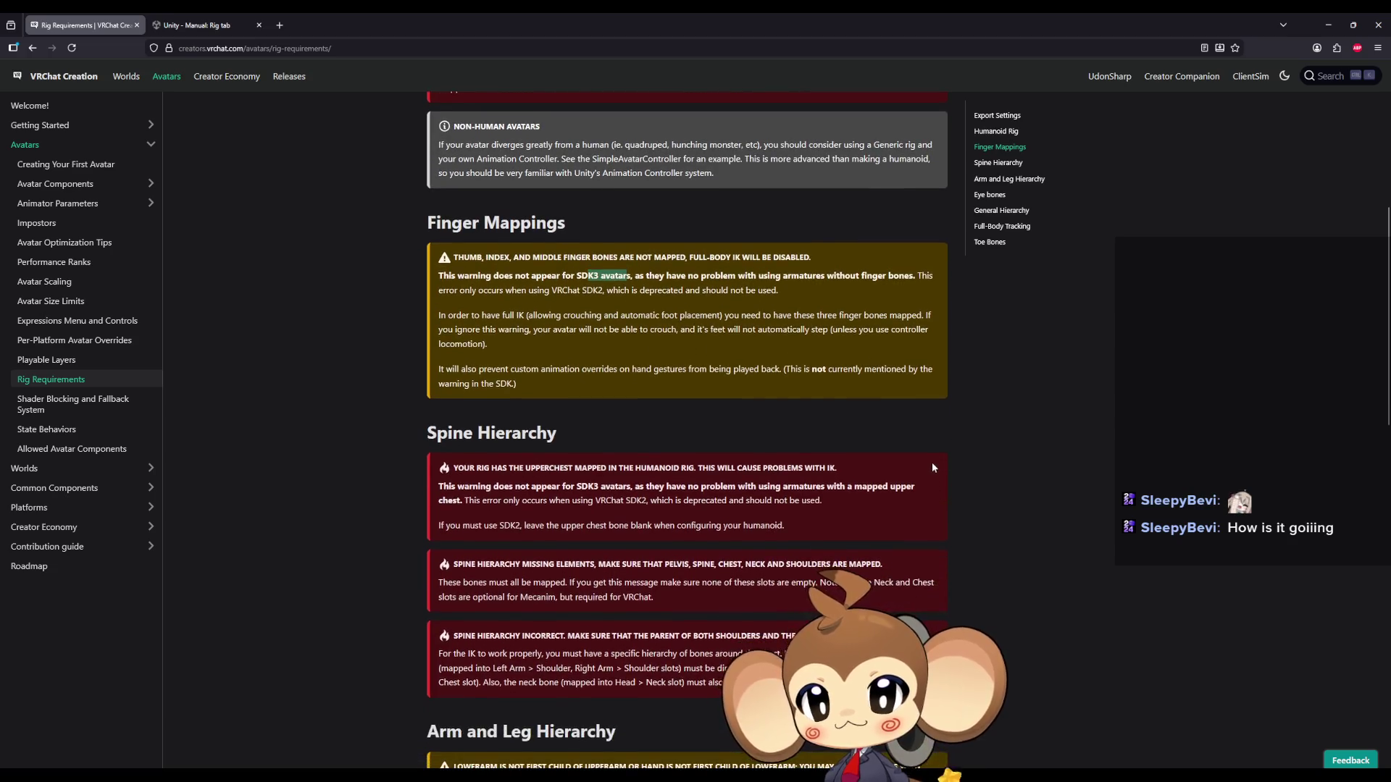
pyautogui.scroll(-4, 931, 467)
pyautogui.moveTo(483, 356)
pyautogui.mouseDown()
pyautogui.moveTo(685, 371)
pyautogui.moveTo(681, 357)
pyautogui.mouseUp()
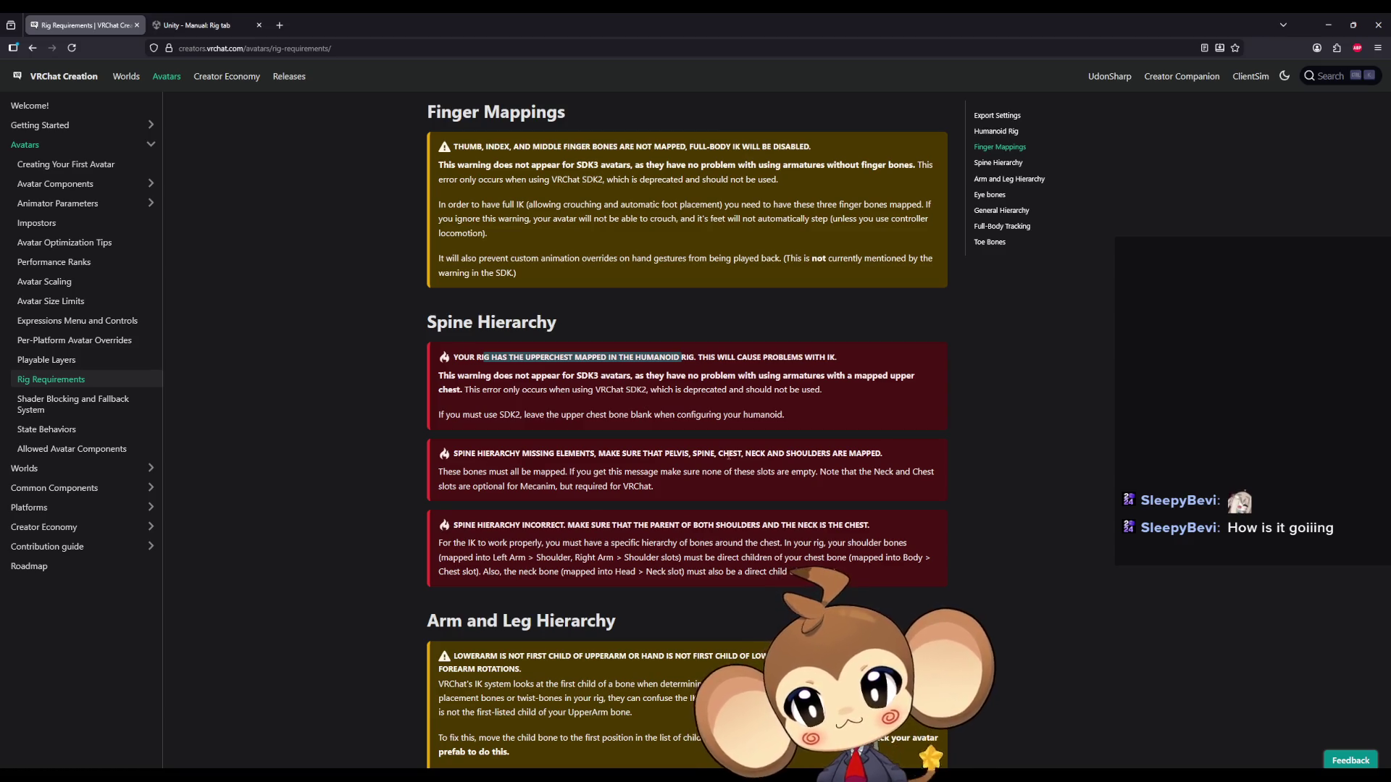
pyautogui.click(695, 453)
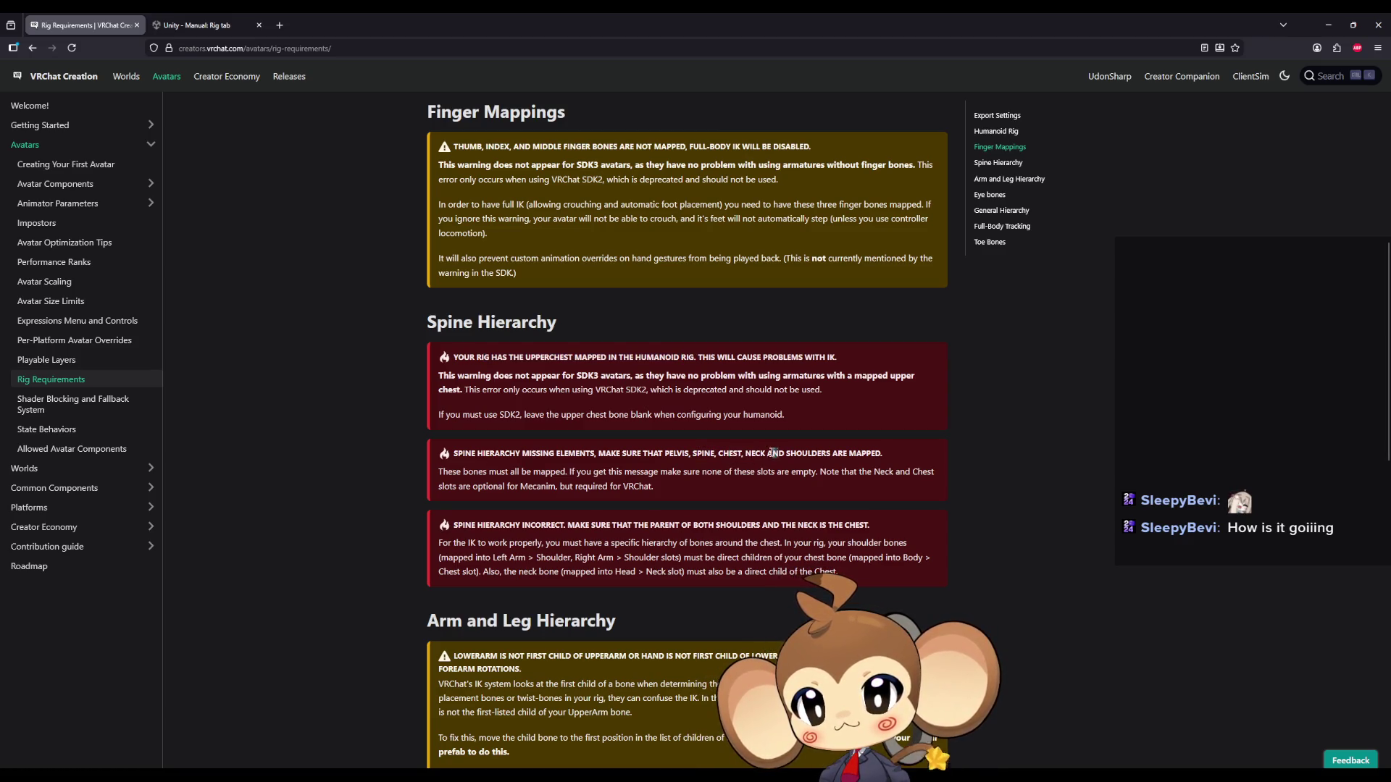
pyautogui.moveTo(833, 454); pyautogui.dragTo(799, 457)
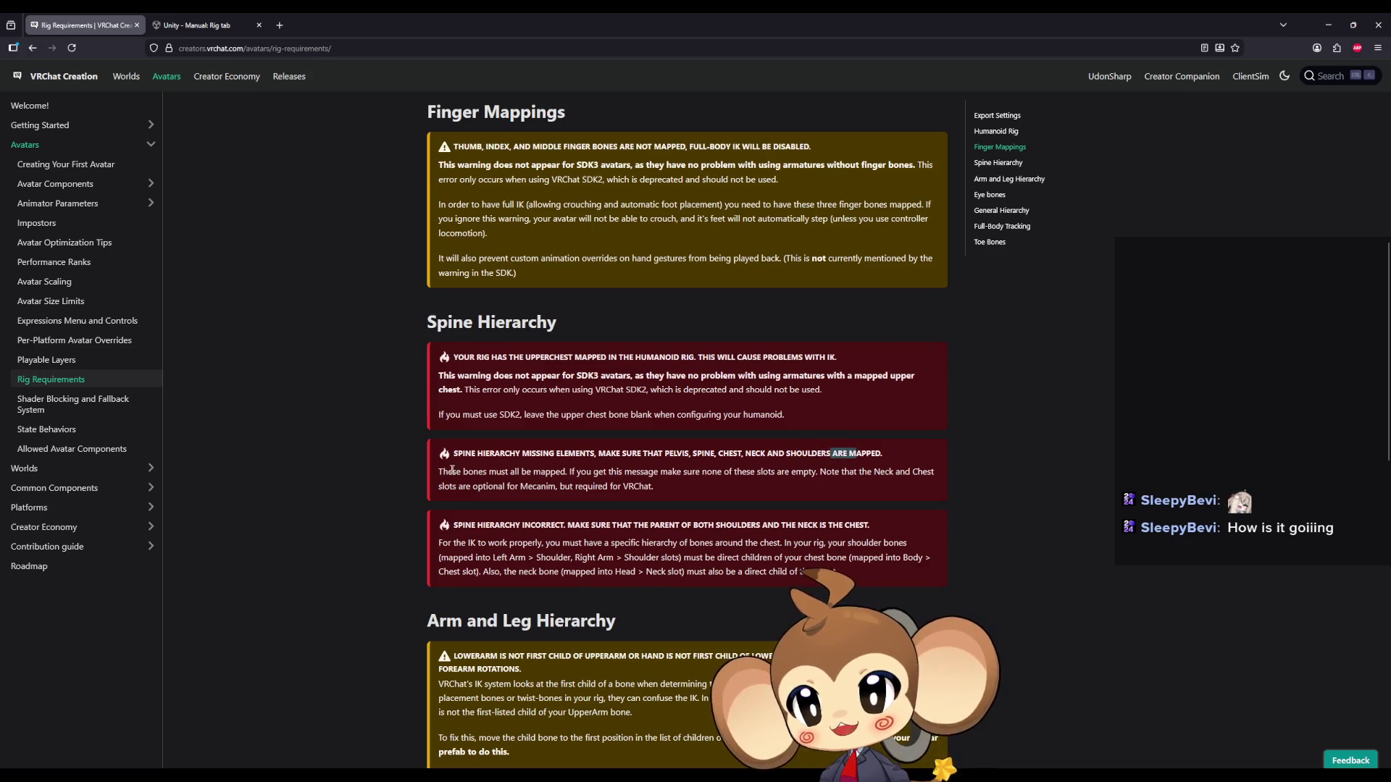
pyautogui.moveTo(456, 472)
pyautogui.mouseDown()
pyautogui.moveTo(791, 474)
pyautogui.moveTo(815, 486)
pyautogui.moveTo(884, 472)
pyautogui.moveTo(492, 487)
pyautogui.moveTo(549, 483)
pyautogui.mouseUp()
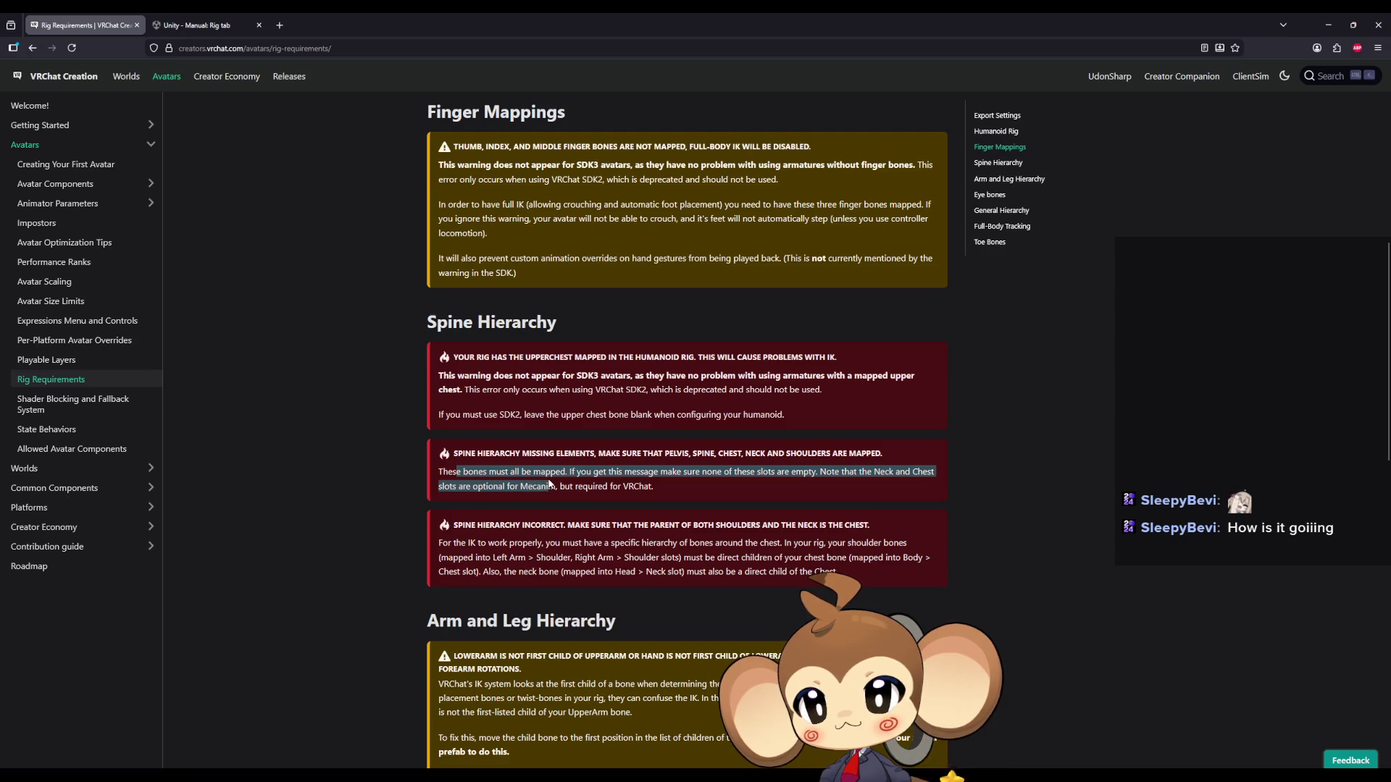
pyautogui.scroll(-3, 551, 478)
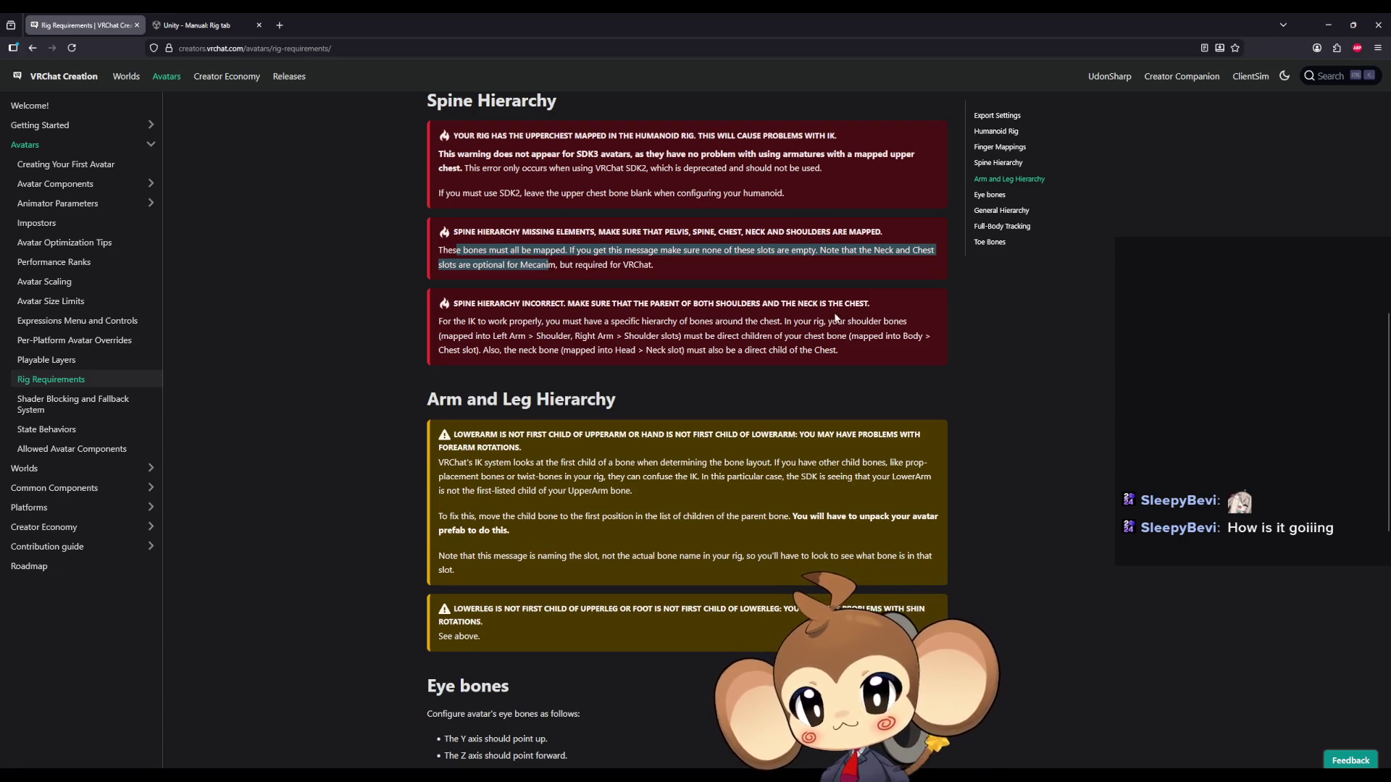
pyautogui.moveTo(826, 304); pyautogui.dragTo(807, 304)
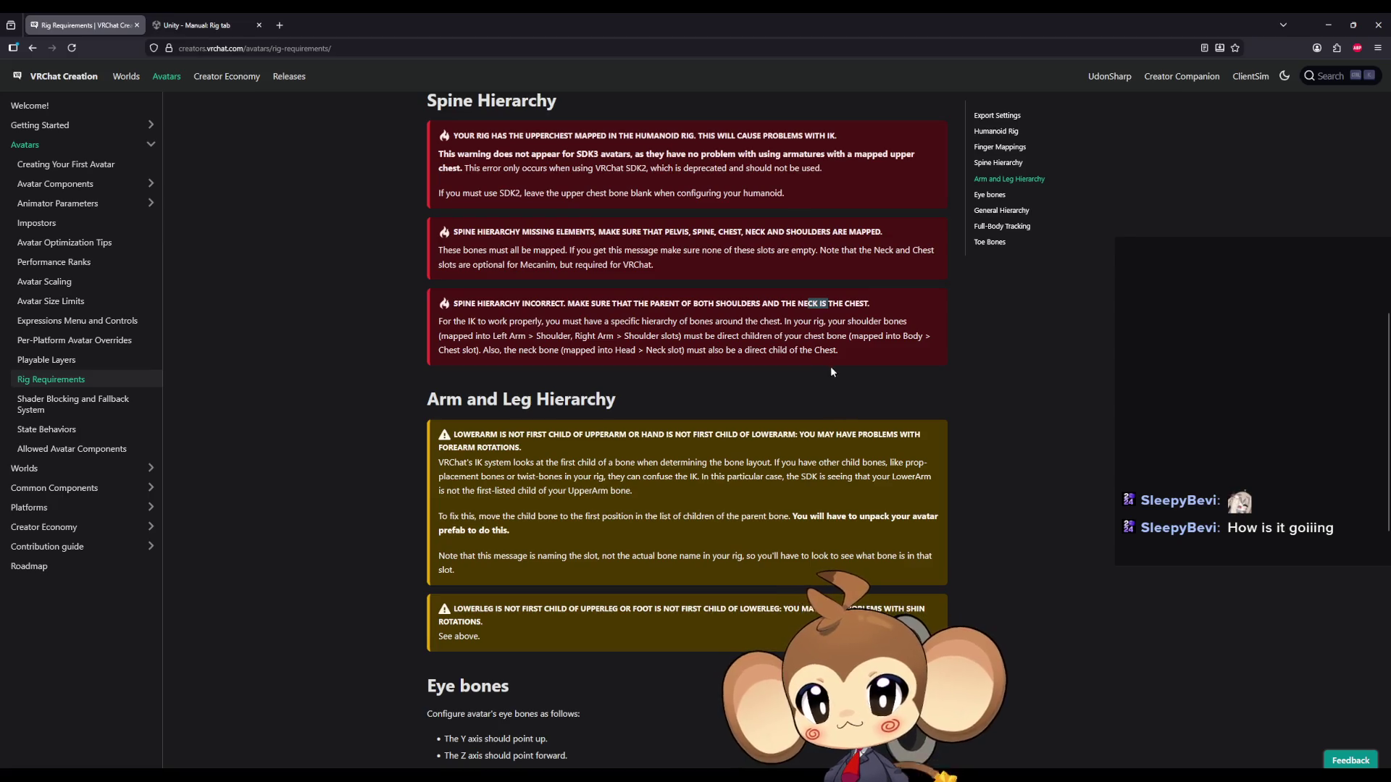
pyautogui.moveTo(476, 321); pyautogui.dragTo(661, 320)
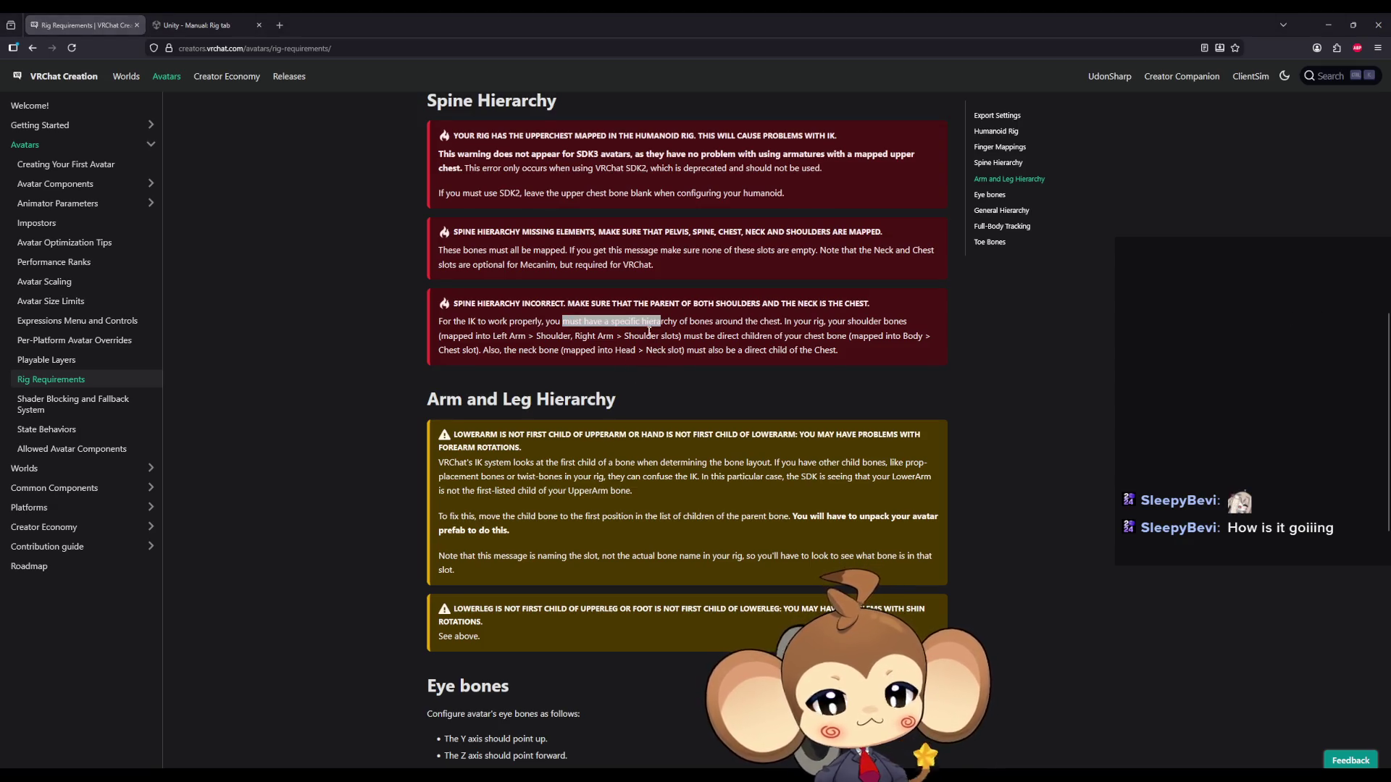
pyautogui.scroll(-1, 649, 329)
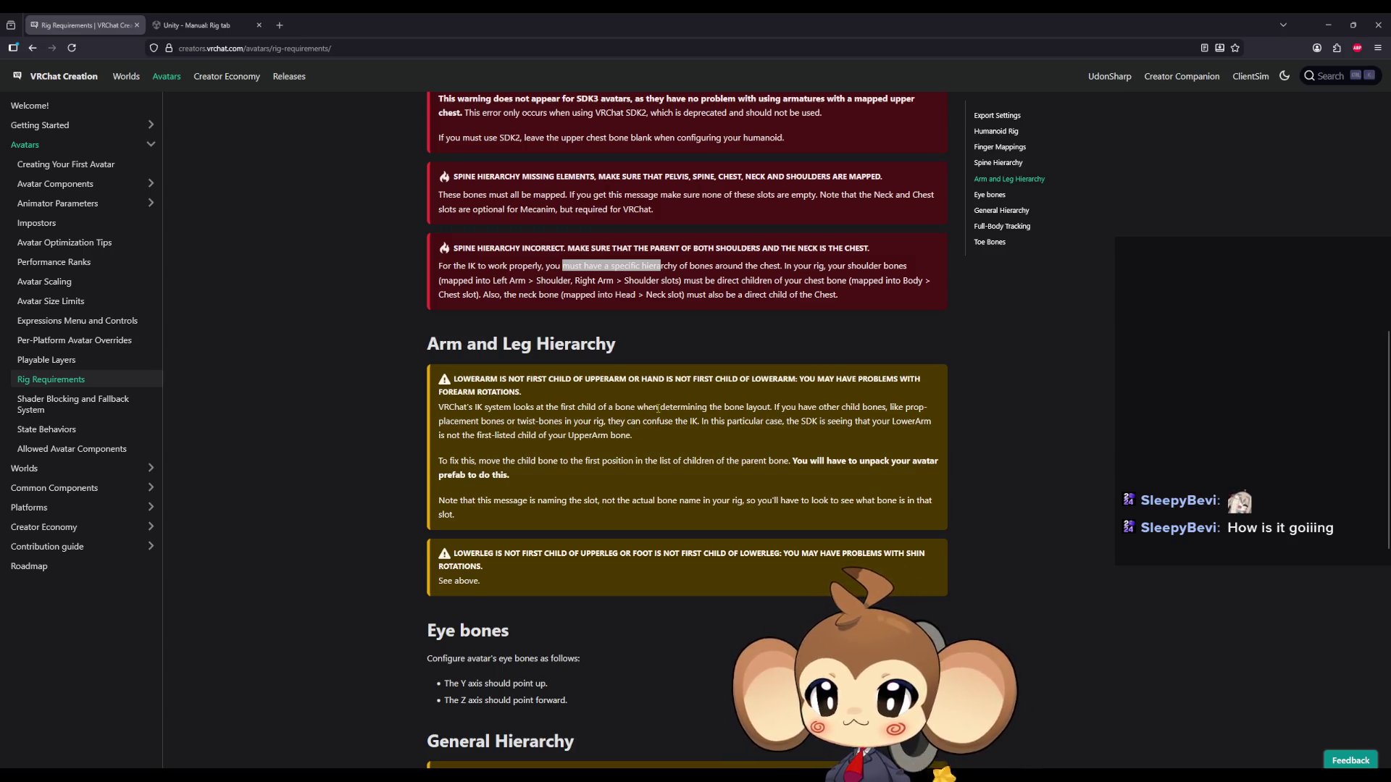
# Read the eye bone, Z-axis-forward and split hierarchy warning notes on the page.
pyautogui.scroll(-5, 657, 407)
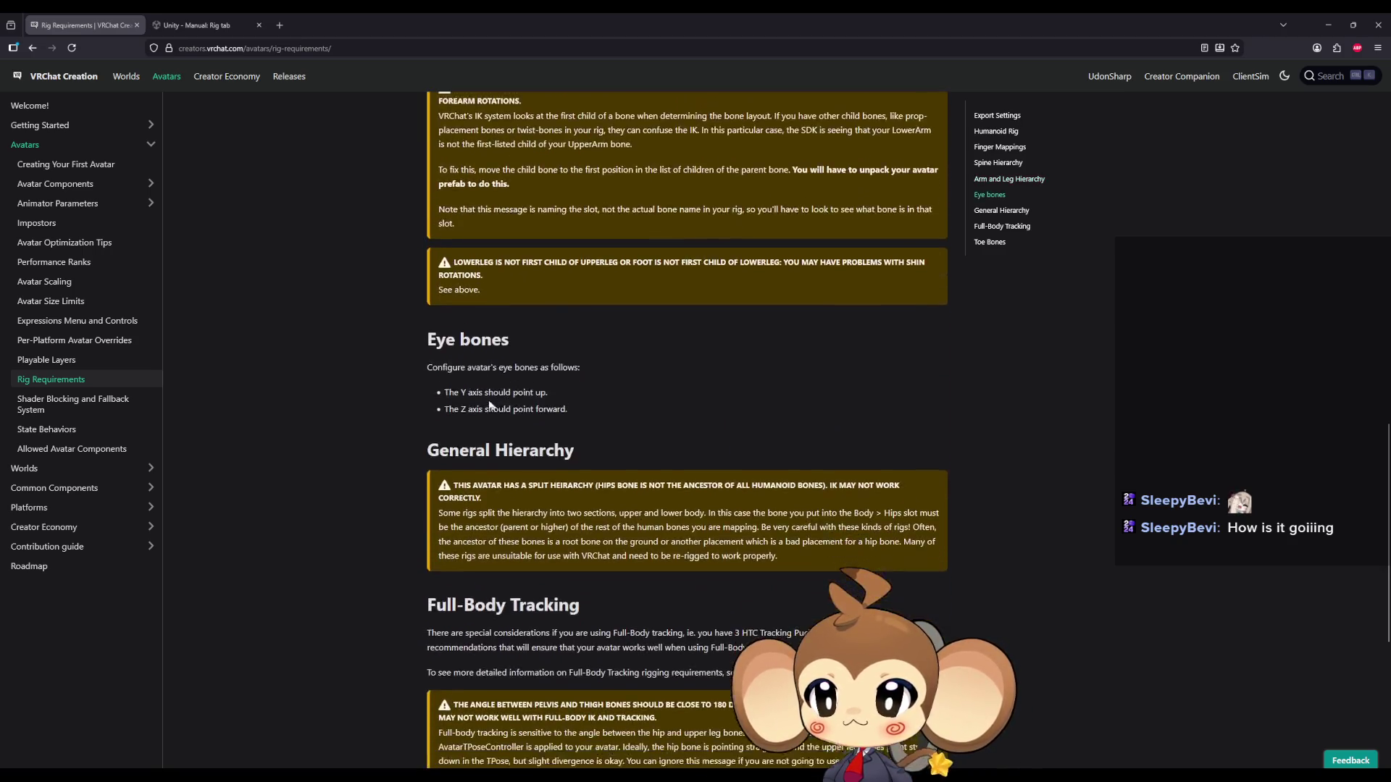
pyautogui.moveTo(476, 326); pyautogui.dragTo(568, 326)
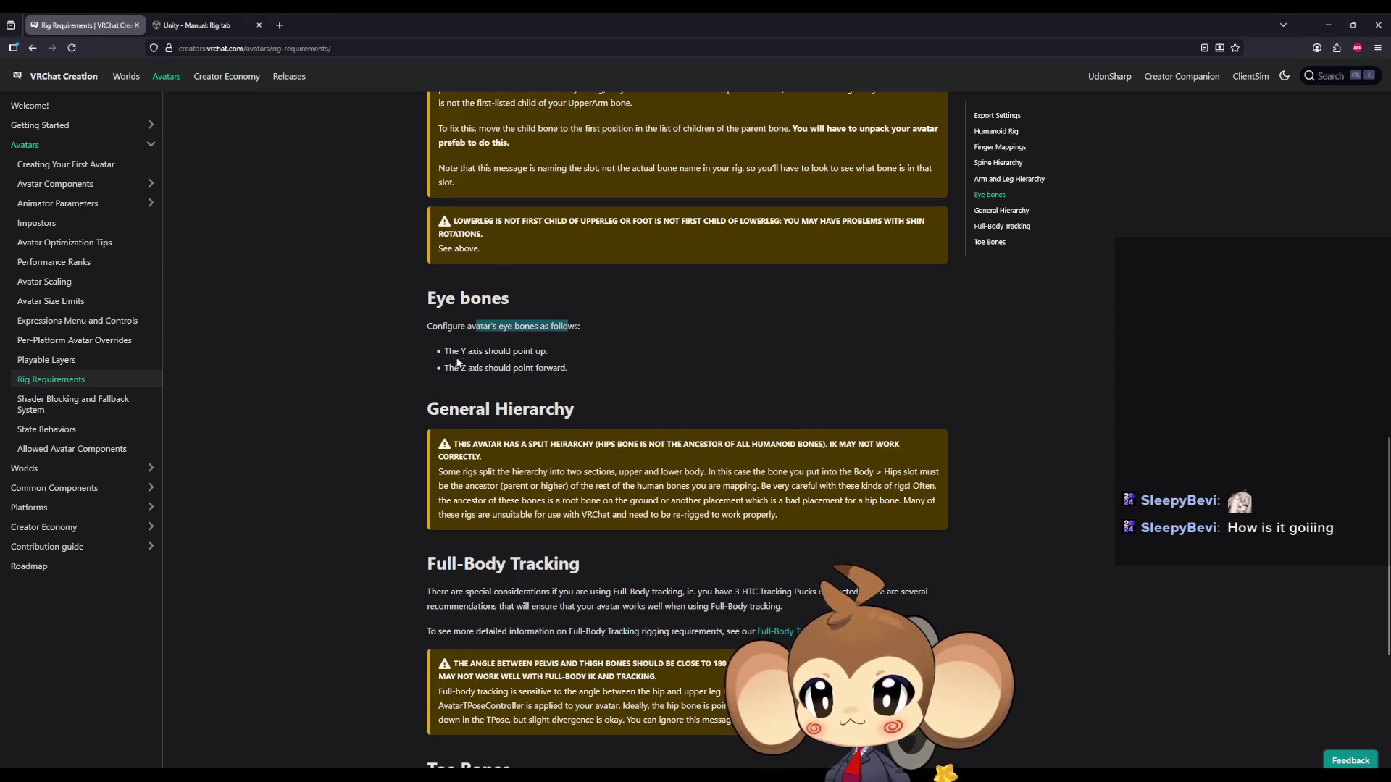
pyautogui.moveTo(458, 350); pyautogui.dragTo(548, 368)
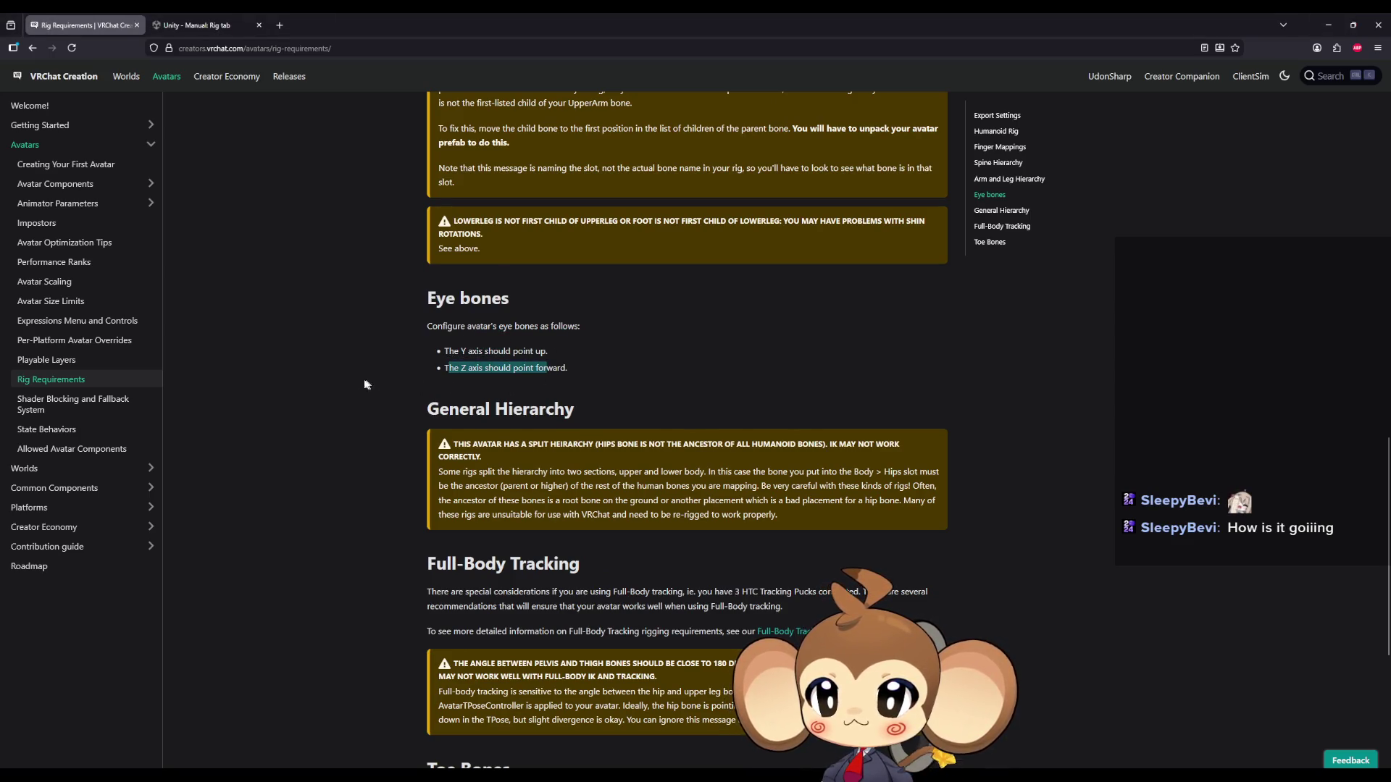
pyautogui.scroll(-2, 302, 358)
pyautogui.moveTo(475, 333); pyautogui.dragTo(627, 332)
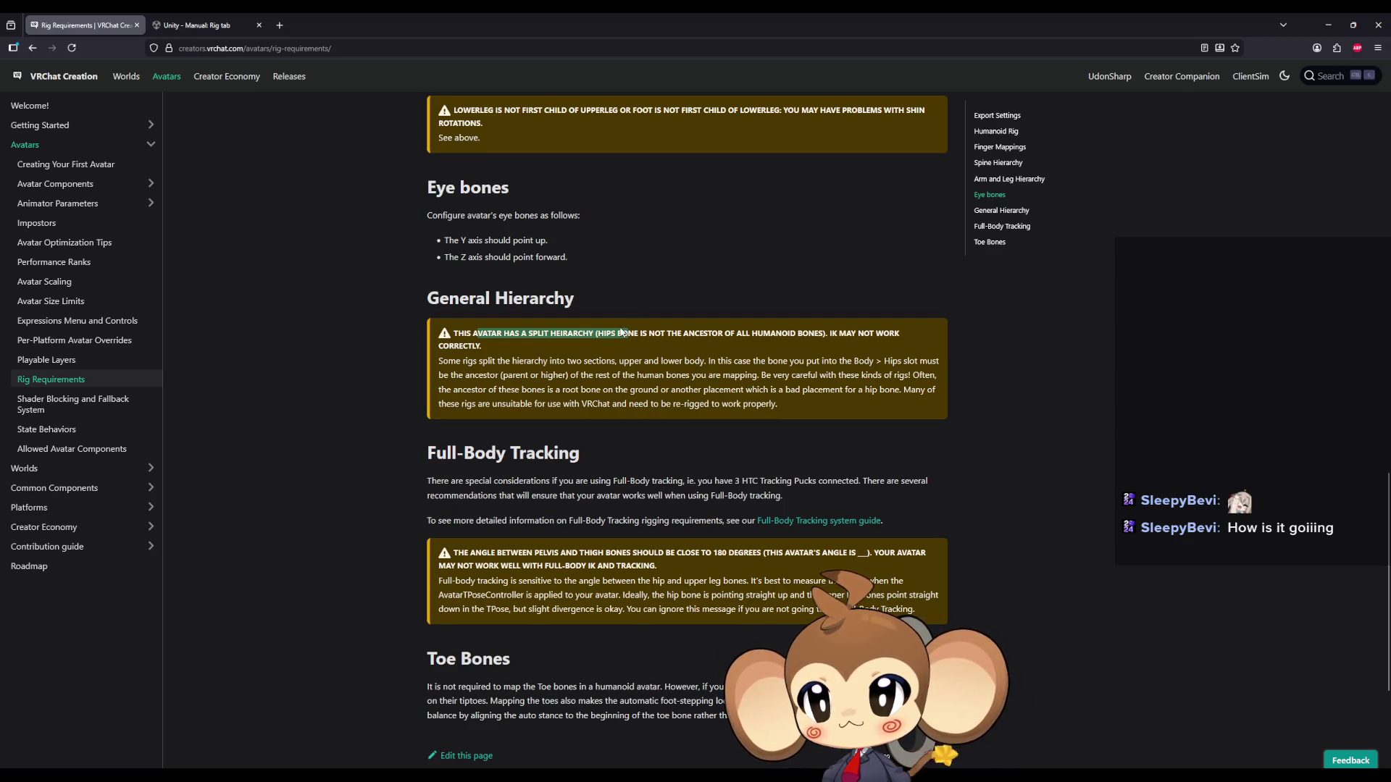
pyautogui.scroll(-1, 619, 332)
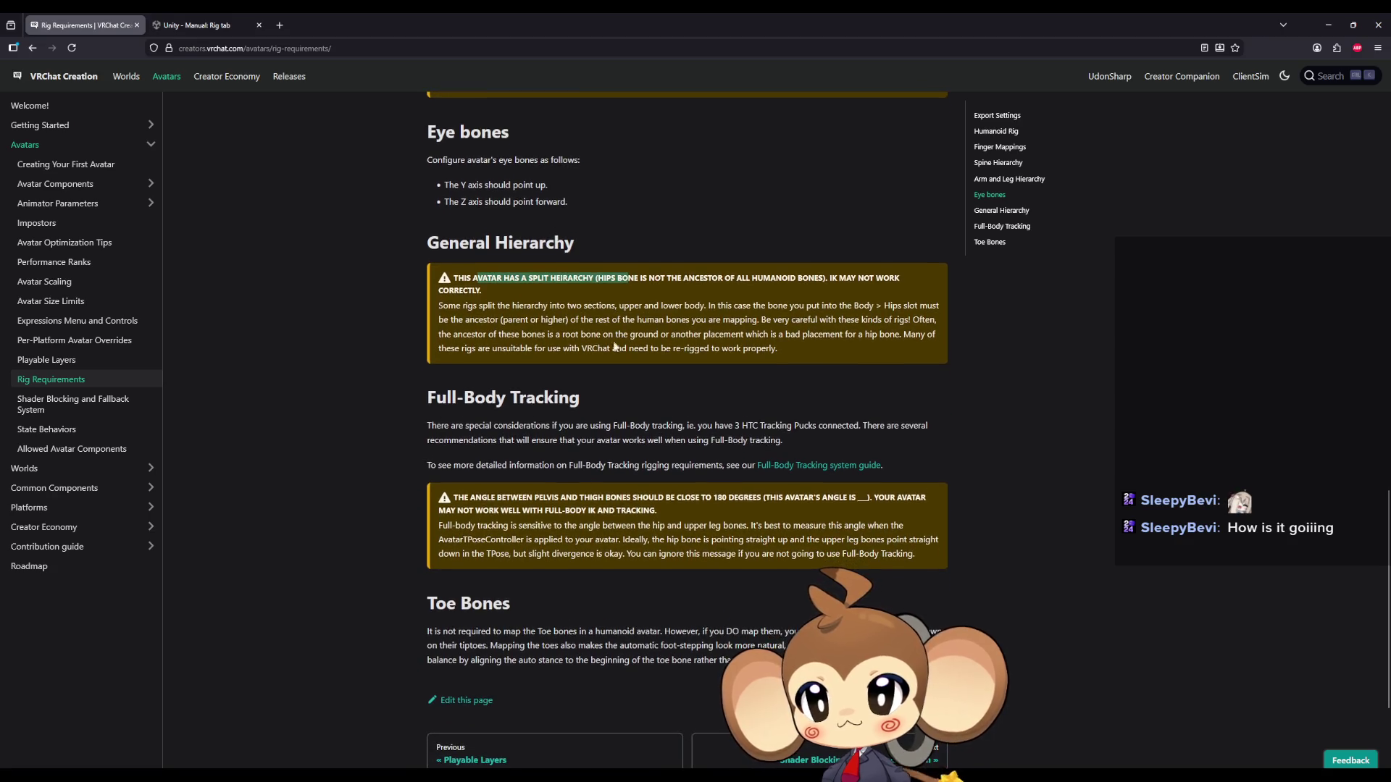
# Read the Full-Body Tracking intro and open its system guide link in a background tab.
pyautogui.click(455, 430)
pyautogui.moveTo(455, 429); pyautogui.dragTo(907, 438)
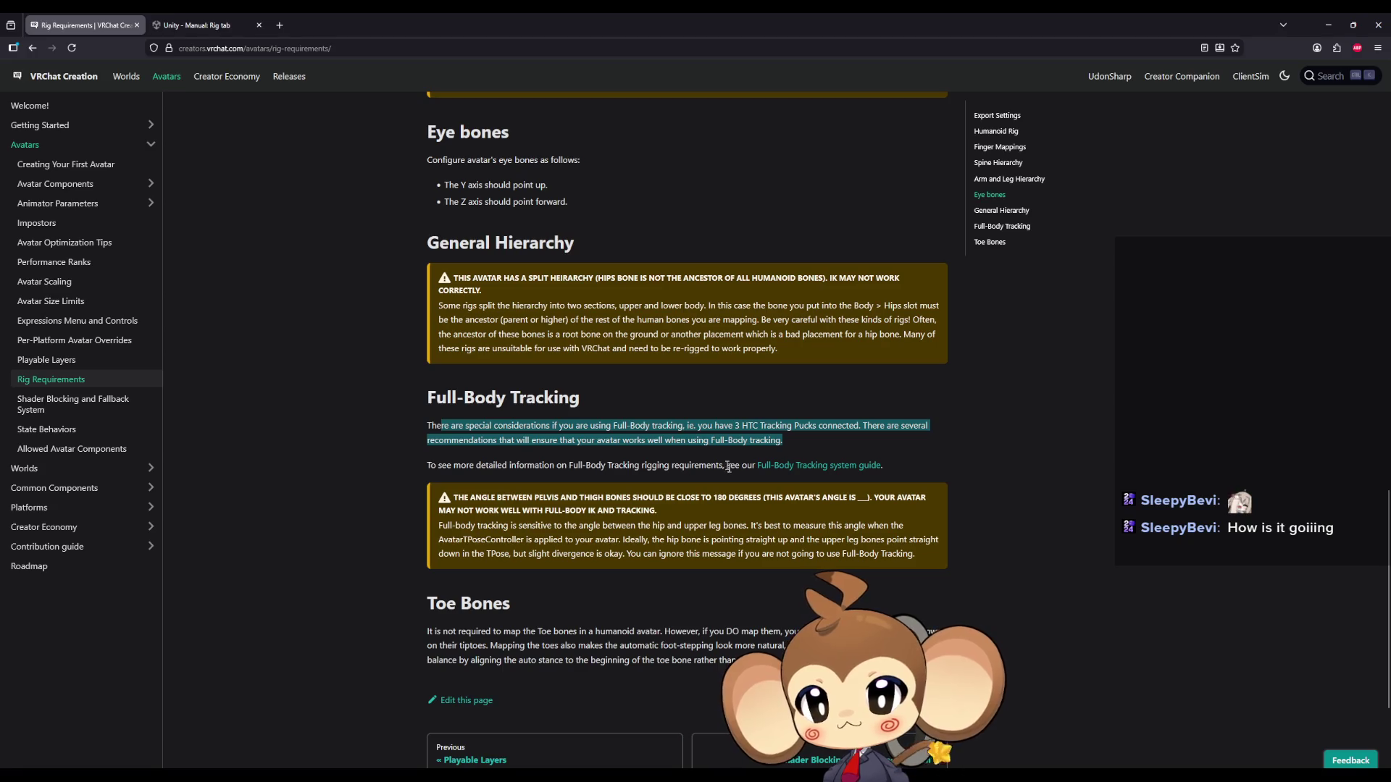
pyautogui.moveTo(756, 465); pyautogui.dragTo(660, 465)
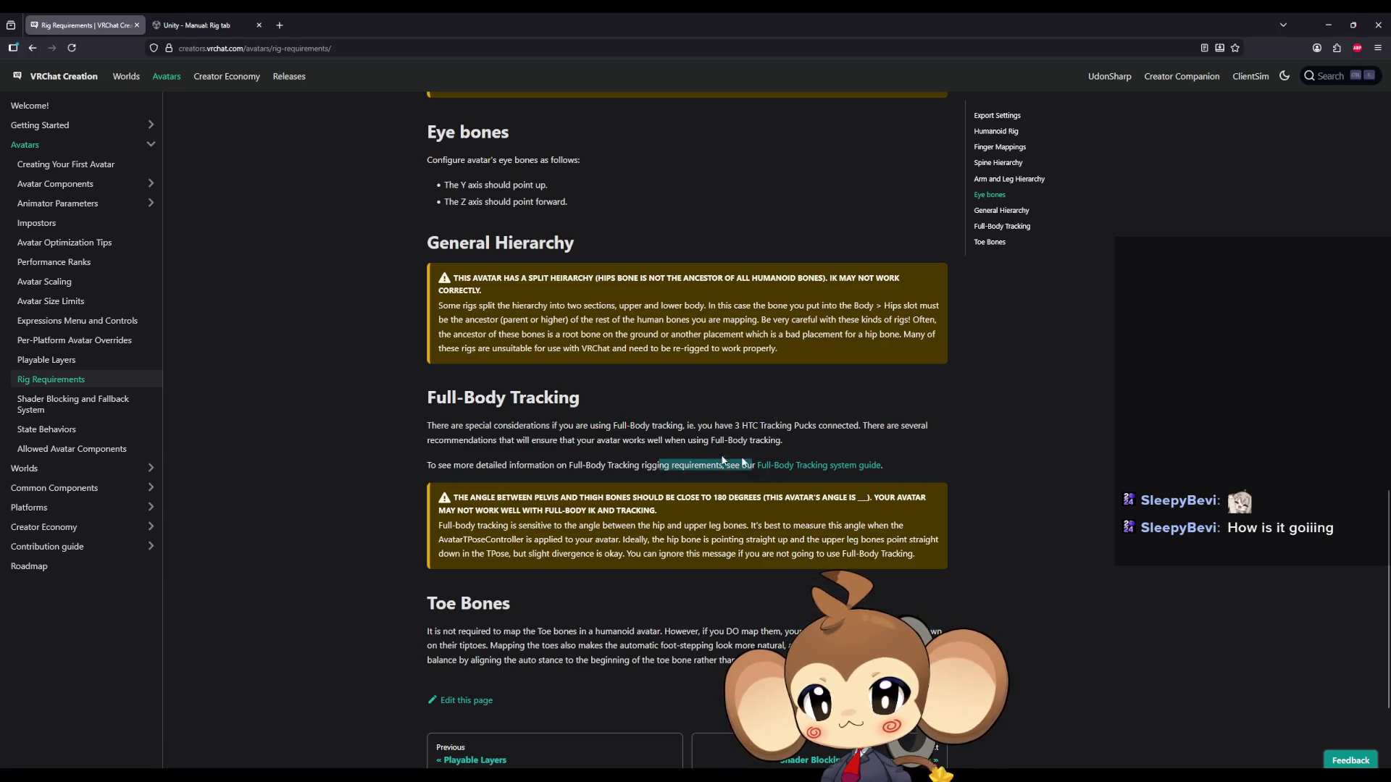
pyautogui.middleClick(840, 467)
pyautogui.scroll(-1, 420, 372)
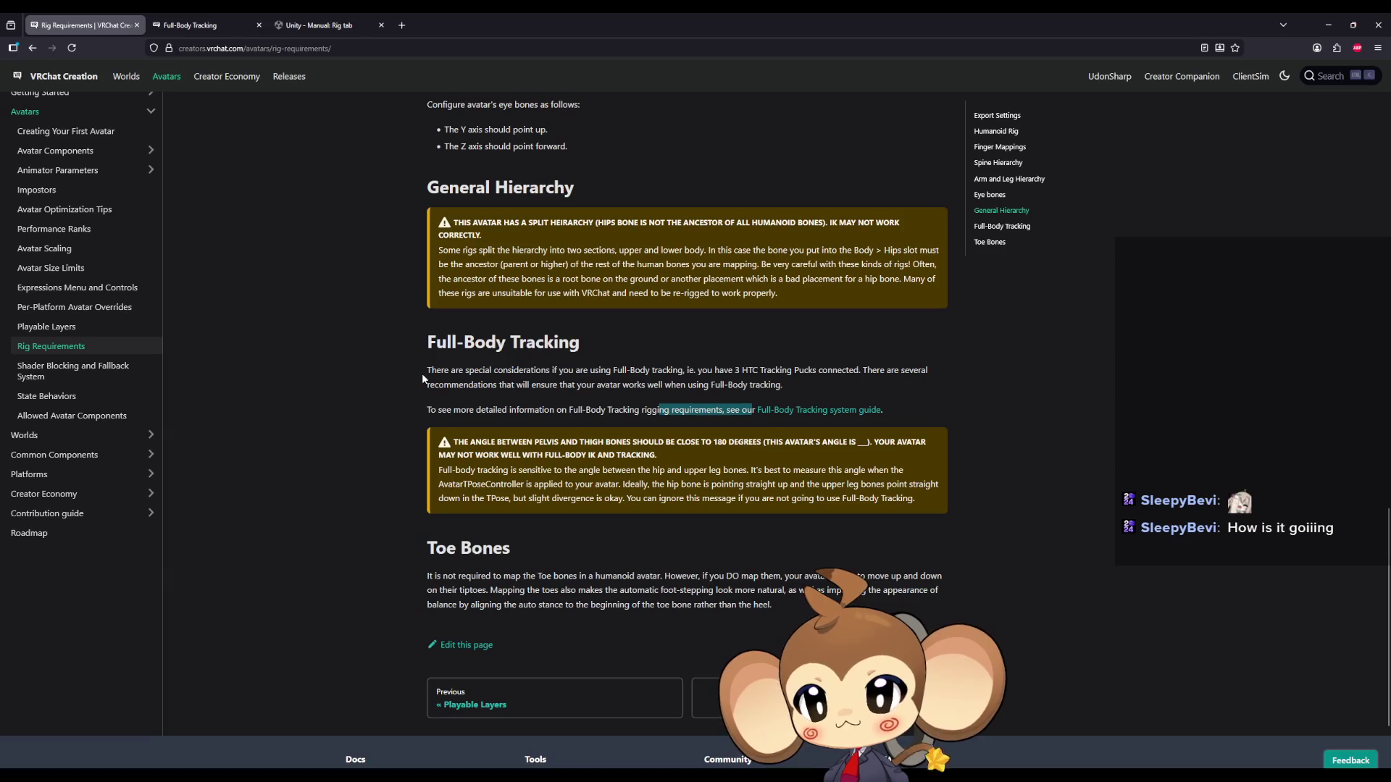
# Read the pelvis/thigh 180-degree, full-body IK and TPose notes, then minimize the browser.
pyautogui.moveTo(539, 442); pyautogui.dragTo(748, 443)
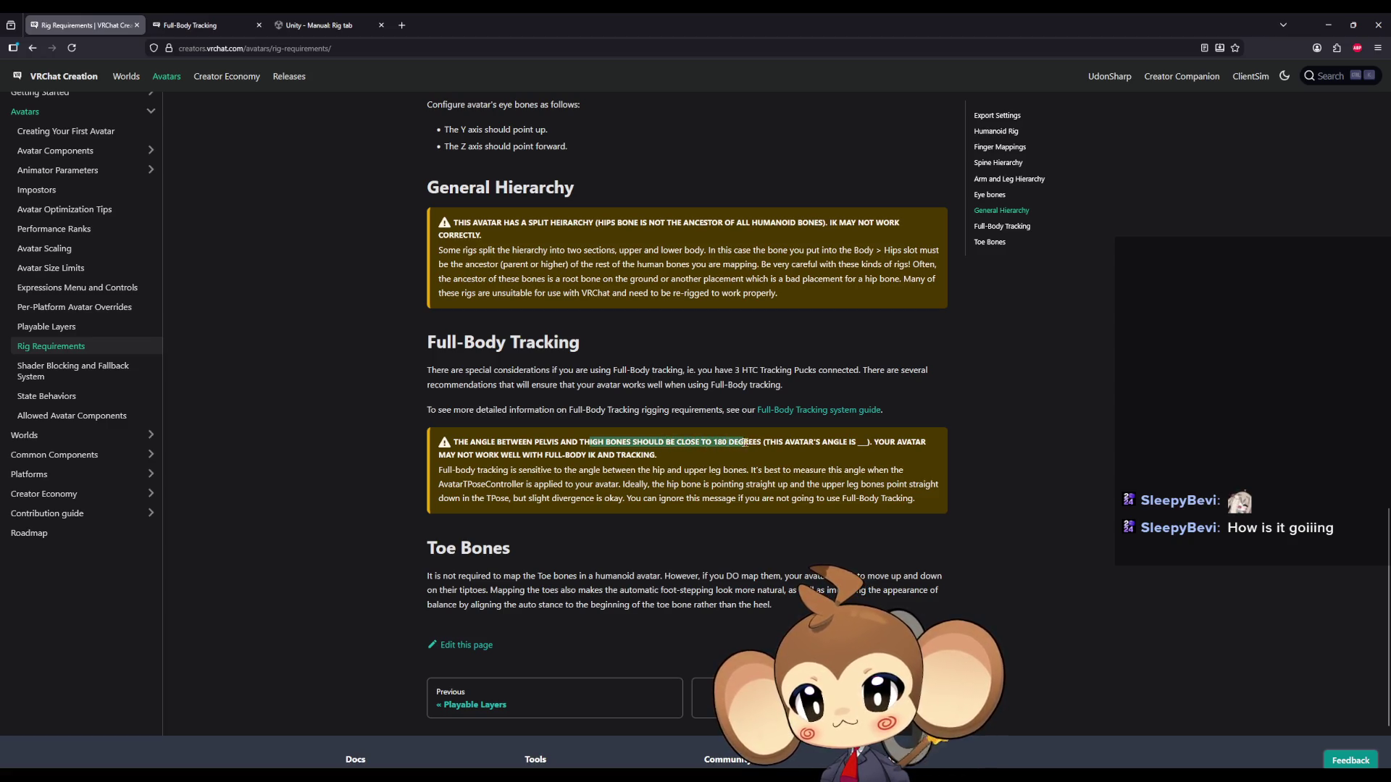
pyautogui.moveTo(504, 442); pyautogui.dragTo(833, 447)
pyautogui.click(673, 444)
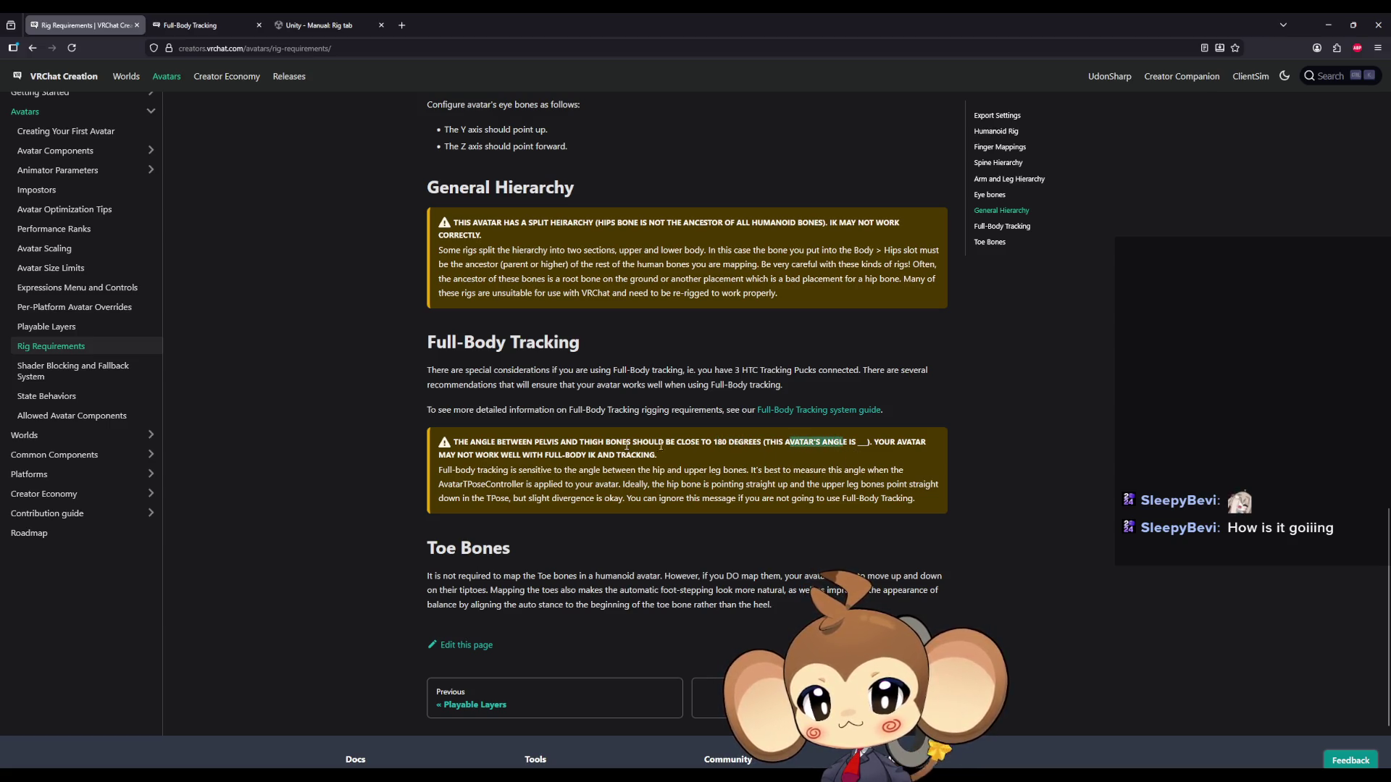
pyautogui.moveTo(495, 457)
pyautogui.mouseDown()
pyautogui.moveTo(587, 469)
pyautogui.moveTo(641, 456)
pyautogui.mouseUp()
pyautogui.moveTo(453, 470); pyautogui.dragTo(648, 470)
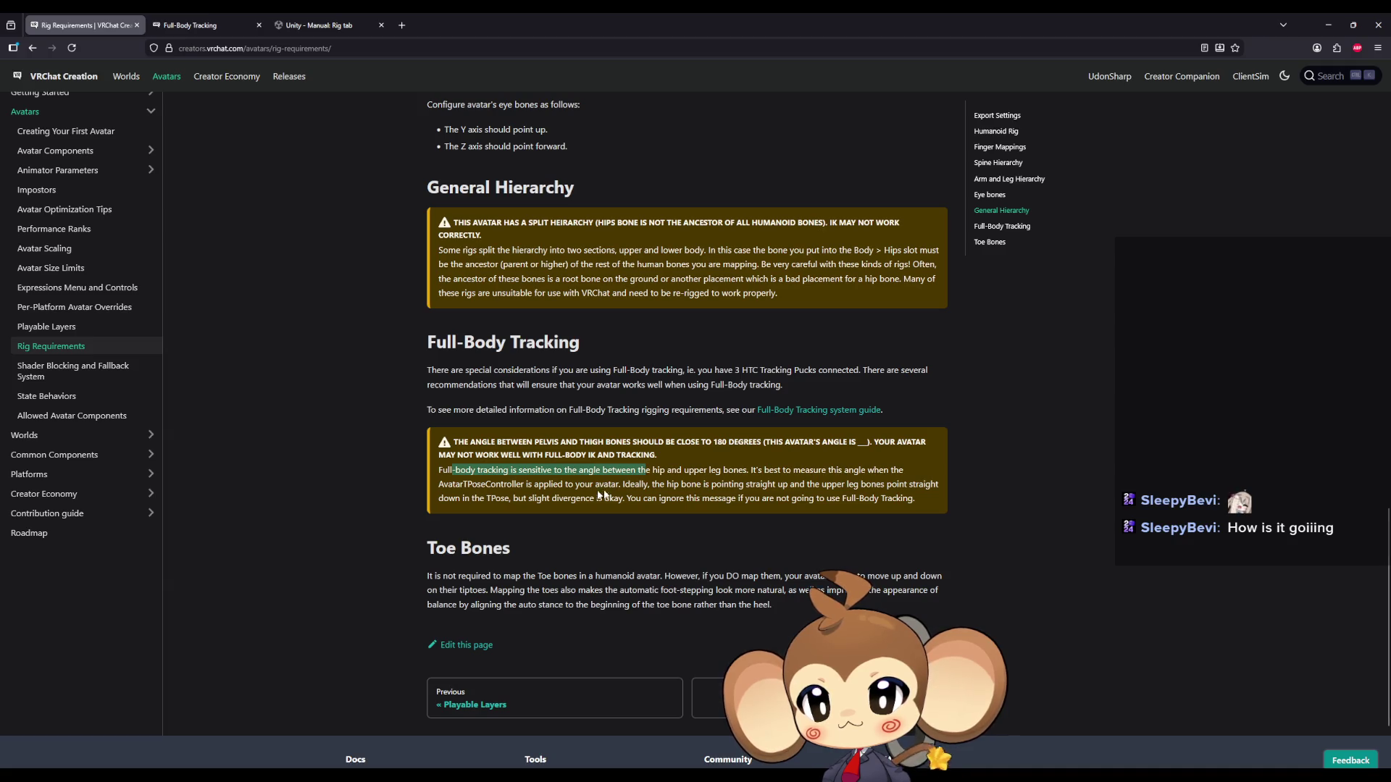
pyautogui.moveTo(503, 484); pyautogui.dragTo(577, 484)
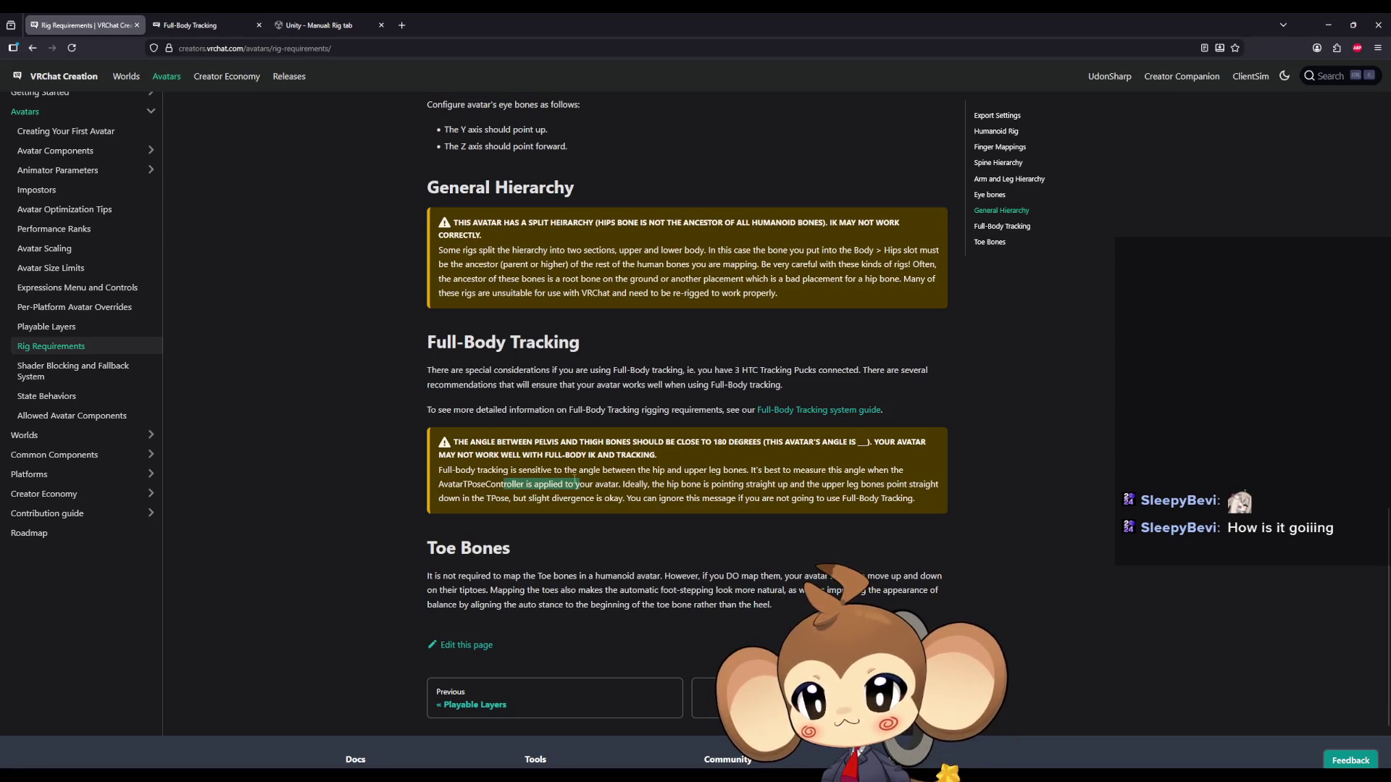
pyautogui.moveTo(493, 498)
pyautogui.mouseDown()
pyautogui.moveTo(481, 498)
pyautogui.moveTo(574, 499)
pyautogui.mouseUp()
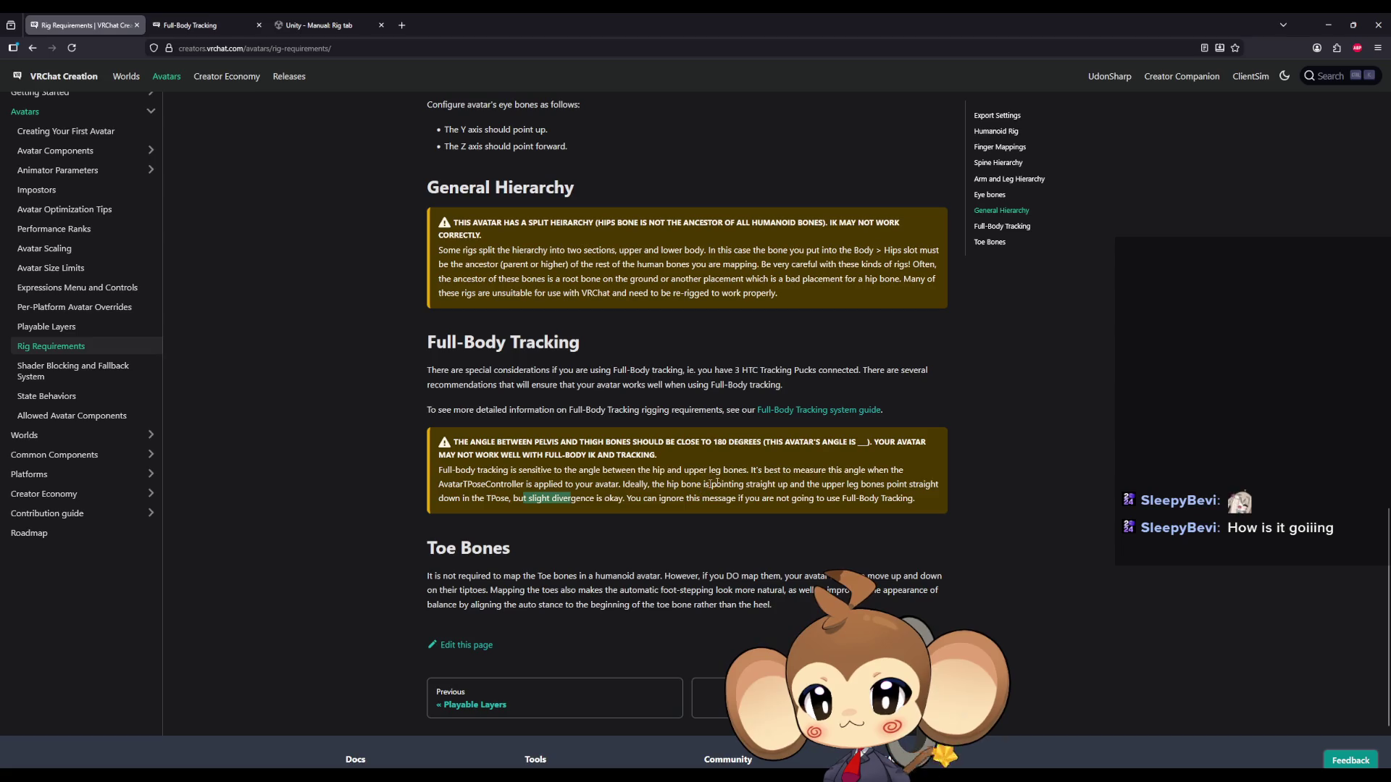
pyautogui.click(1328, 25)
# Inspect the rig's hips, skirt, tie and leg bones up close, then orbit the rough monkey mesh.
pyautogui.moveTo(652, 435); pyautogui.dragTo(631, 527, button='middle')
pyautogui.scroll(5, 631, 527)
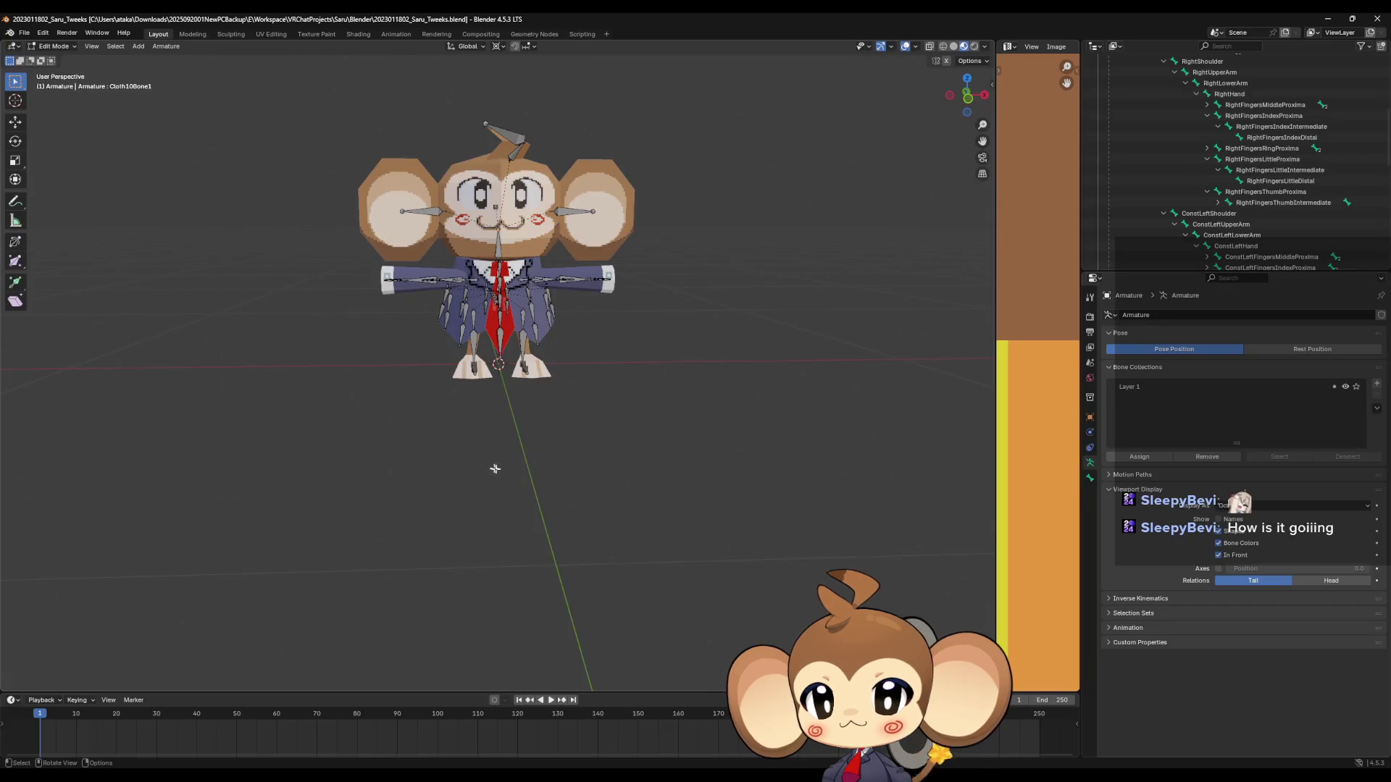
pyautogui.scroll(8, 521, 422)
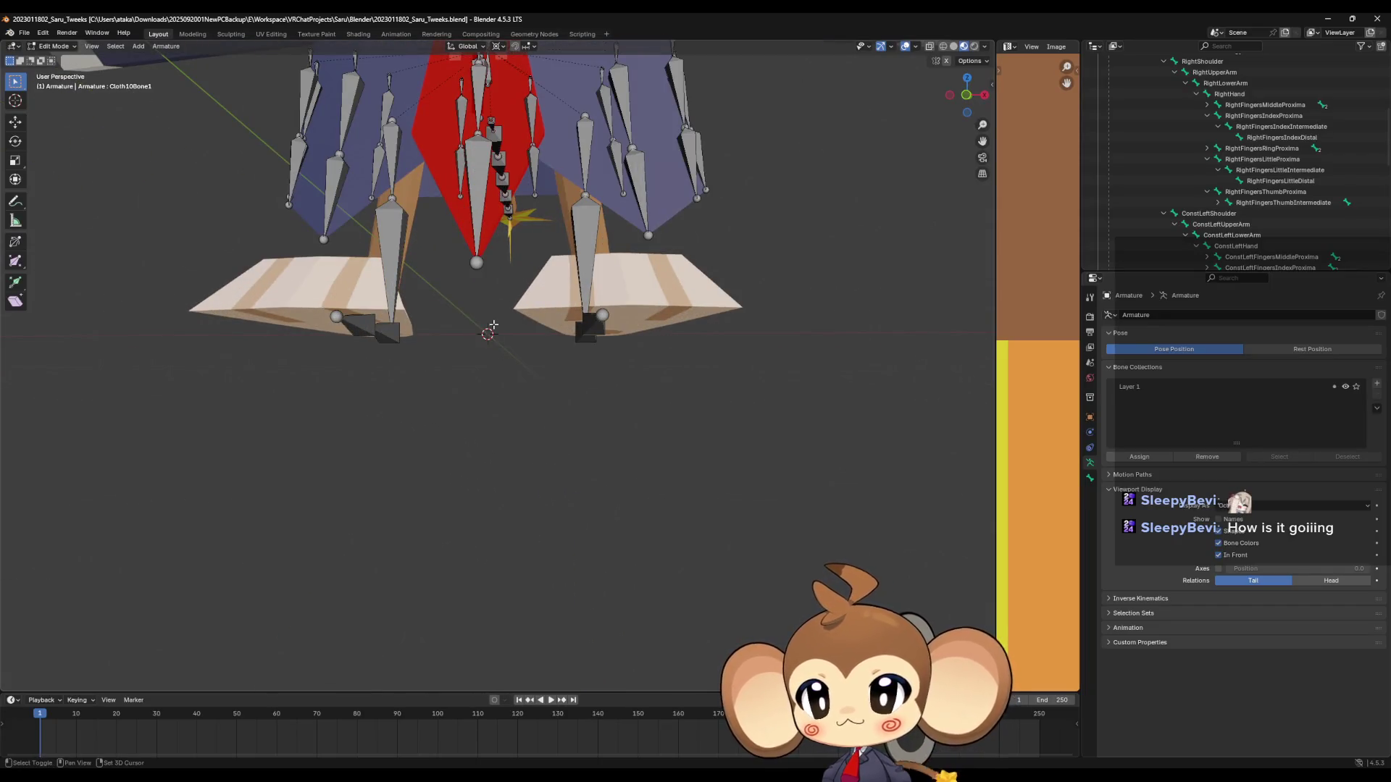
pyautogui.keyDown('shift'); pyautogui.moveTo(493, 326); pyautogui.dragTo(507, 565, button='middle'); pyautogui.keyUp('shift')
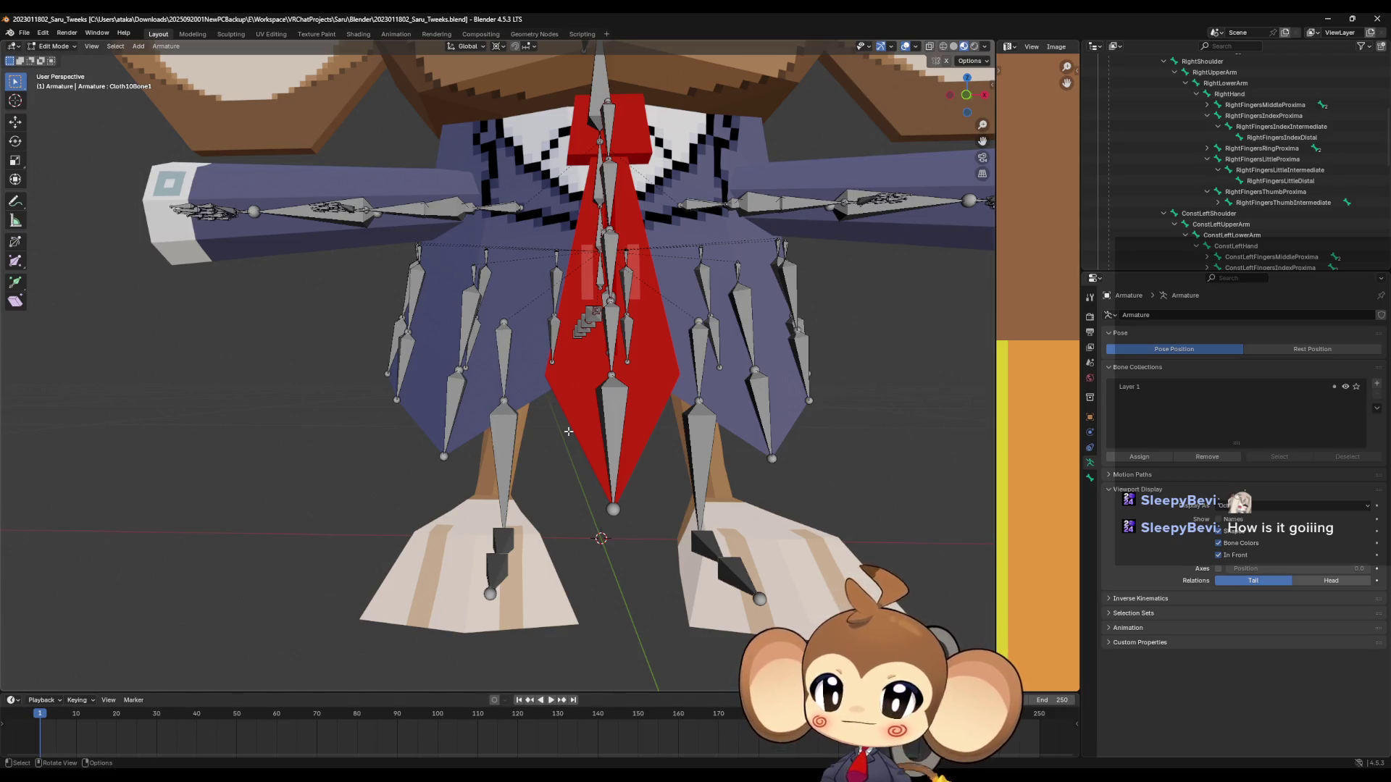
pyautogui.moveTo(721, 405)
pyautogui.mouseDown(button='middle')
pyautogui.moveTo(707, 368)
pyautogui.moveTo(692, 388)
pyautogui.moveTo(734, 430)
pyautogui.mouseUp(button='middle')
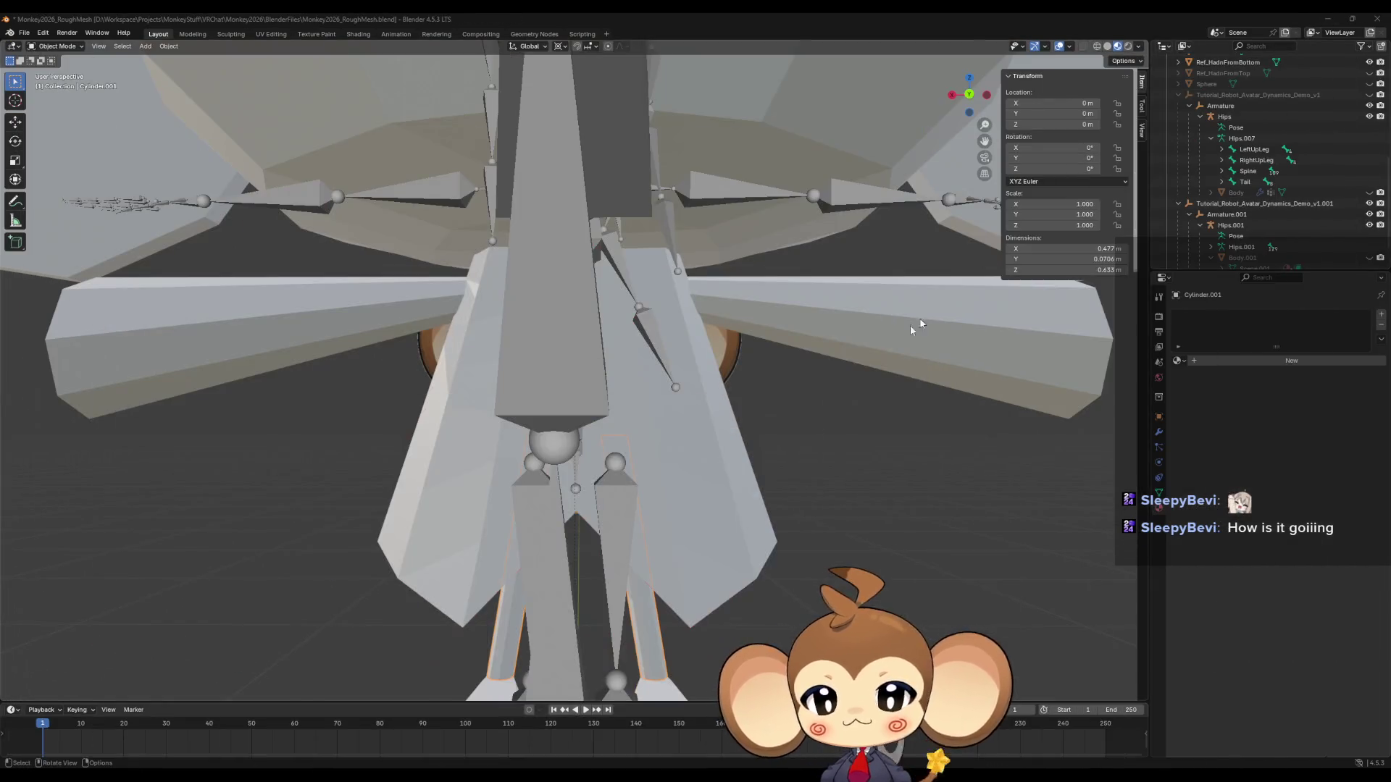
pyautogui.moveTo(916, 326)
pyautogui.mouseDown(button='middle')
pyautogui.moveTo(720, 427)
pyautogui.moveTo(720, 404)
pyautogui.moveTo(698, 459)
pyautogui.moveTo(643, 516)
pyautogui.moveTo(649, 552)
pyautogui.moveTo(531, 477)
pyautogui.mouseUp(button='middle')
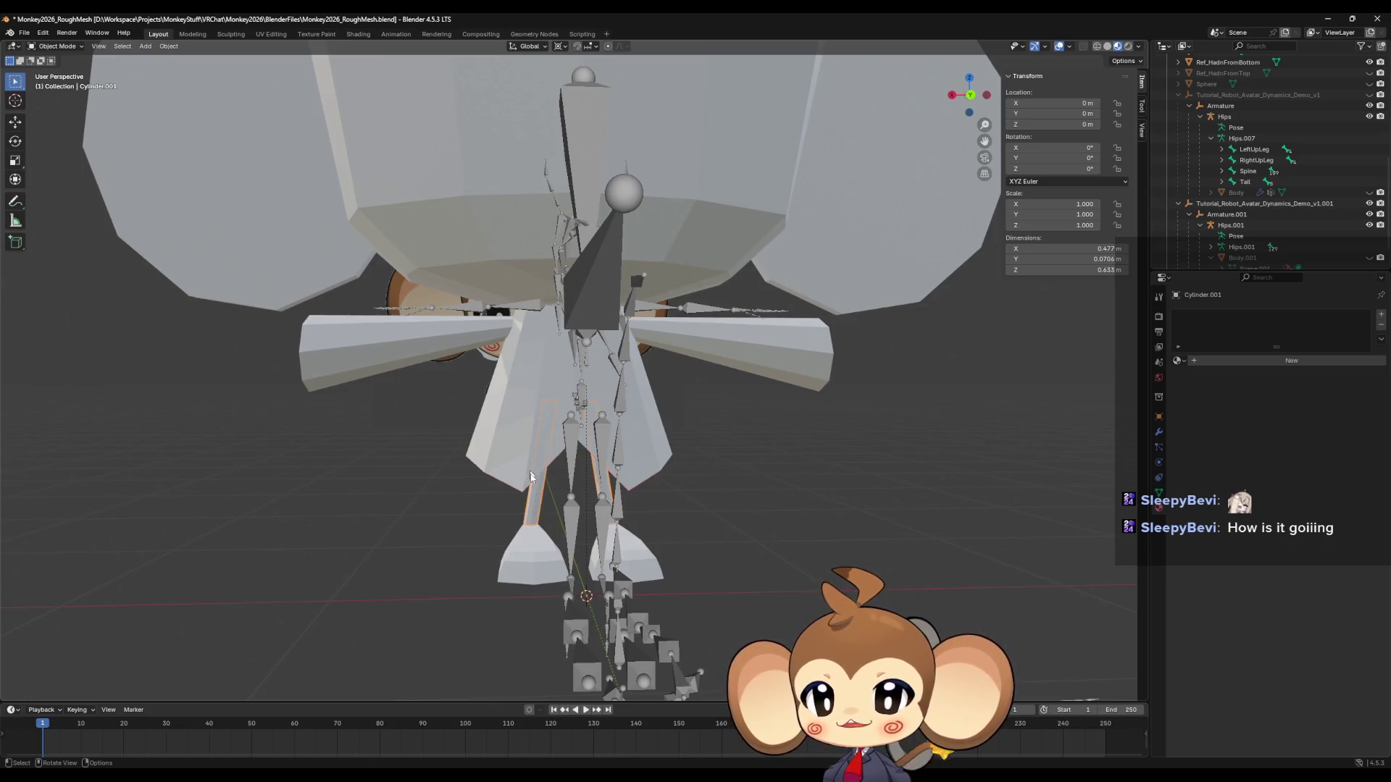
pyautogui.moveTo(531, 477)
pyautogui.mouseDown(button='middle')
pyautogui.moveTo(713, 556)
pyautogui.moveTo(775, 549)
pyautogui.moveTo(645, 576)
pyautogui.moveTo(588, 569)
pyautogui.moveTo(601, 565)
pyautogui.mouseUp(button='middle')
pyautogui.click(970, 99)
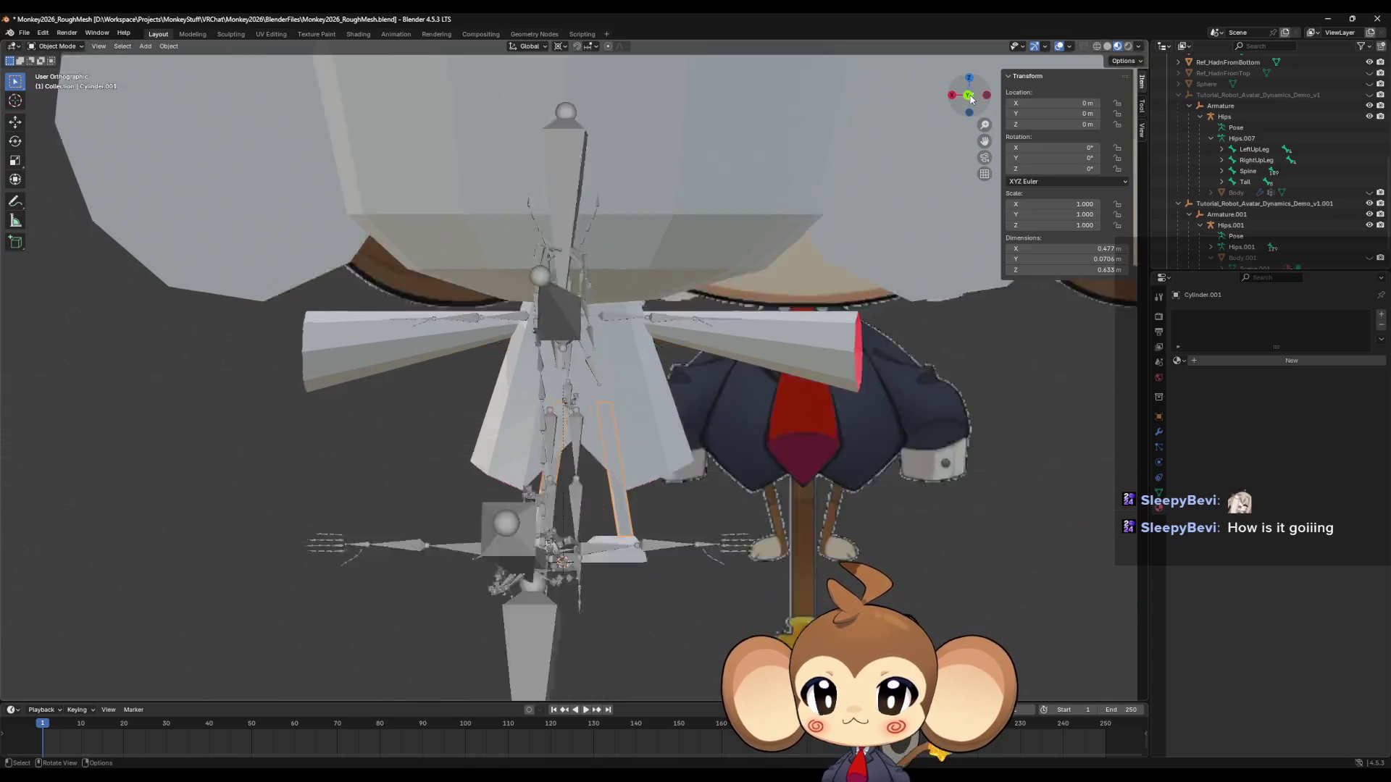
pyautogui.scroll(5, 497, 511)
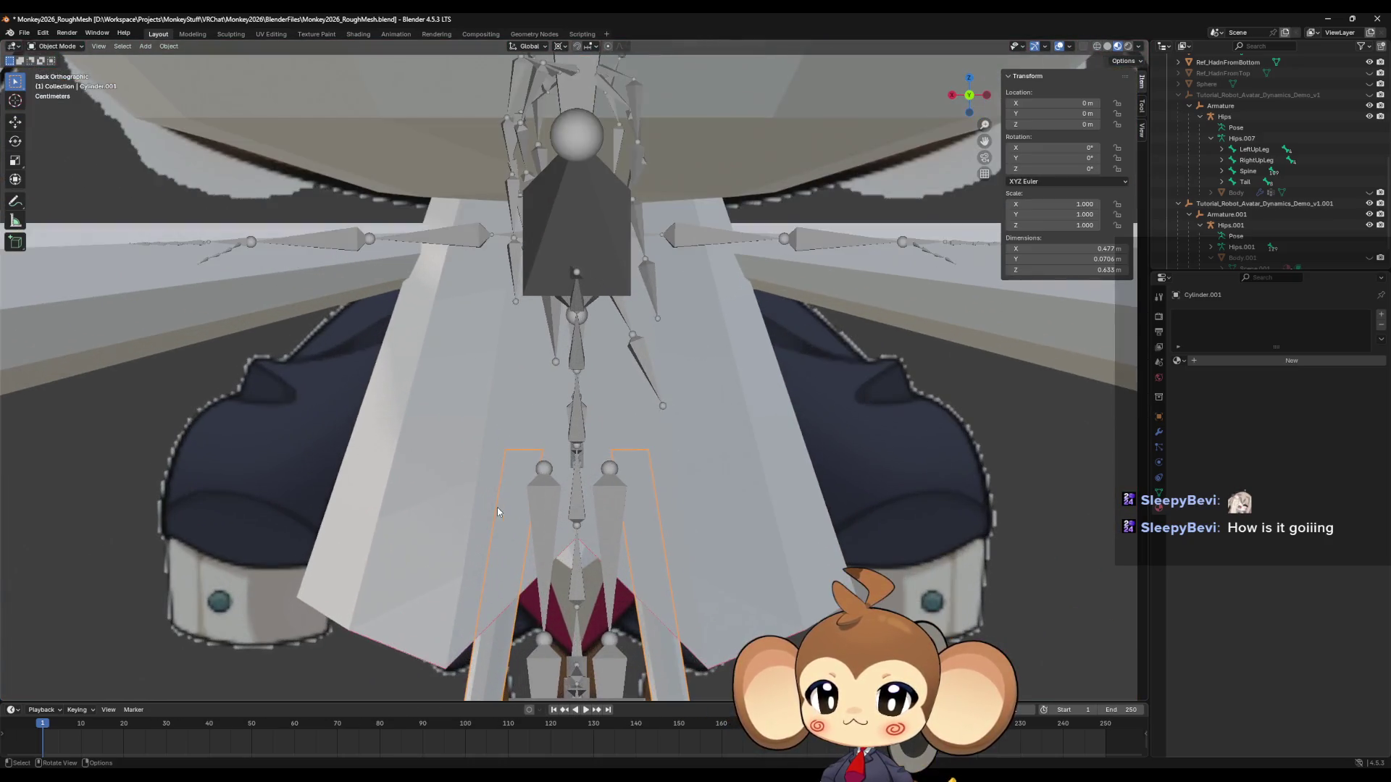
pyautogui.scroll(-3, 508, 478)
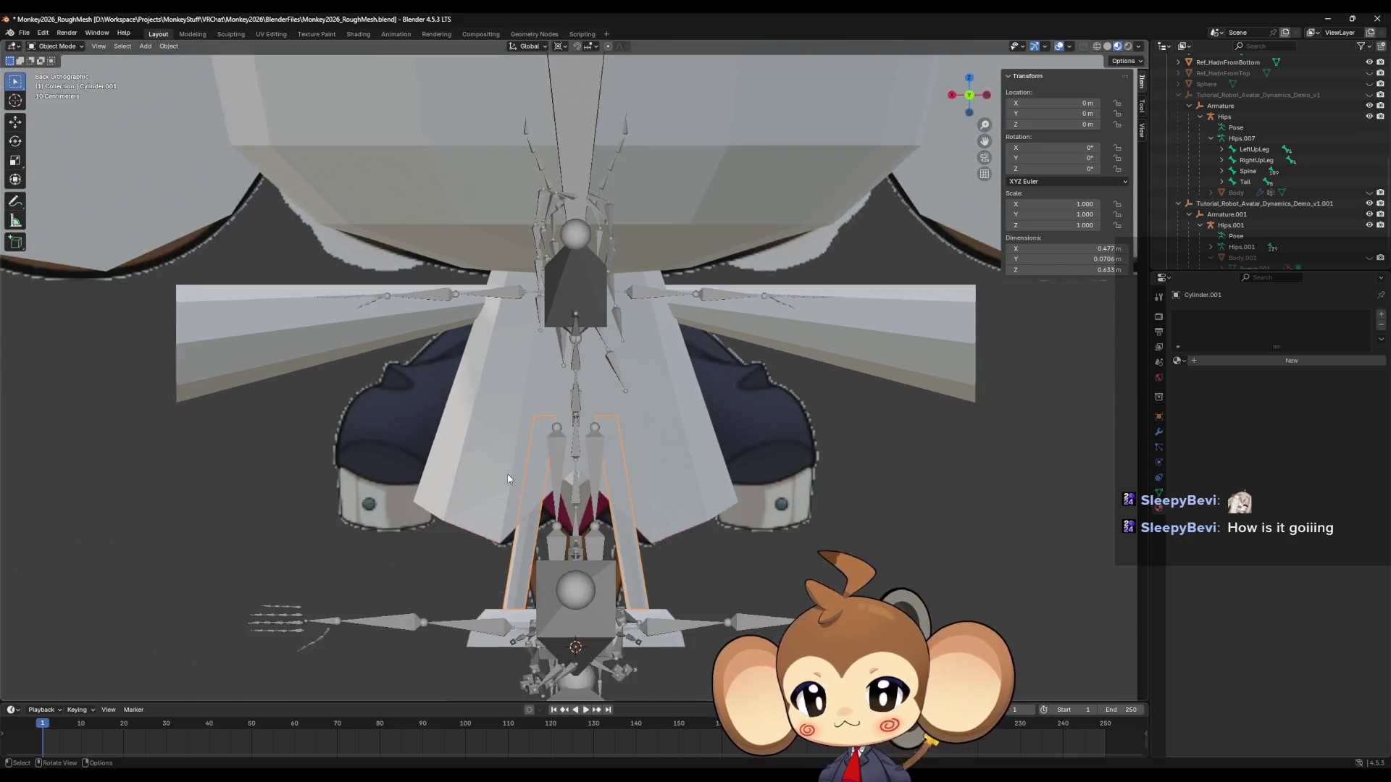
pyautogui.scroll(2, 504, 539)
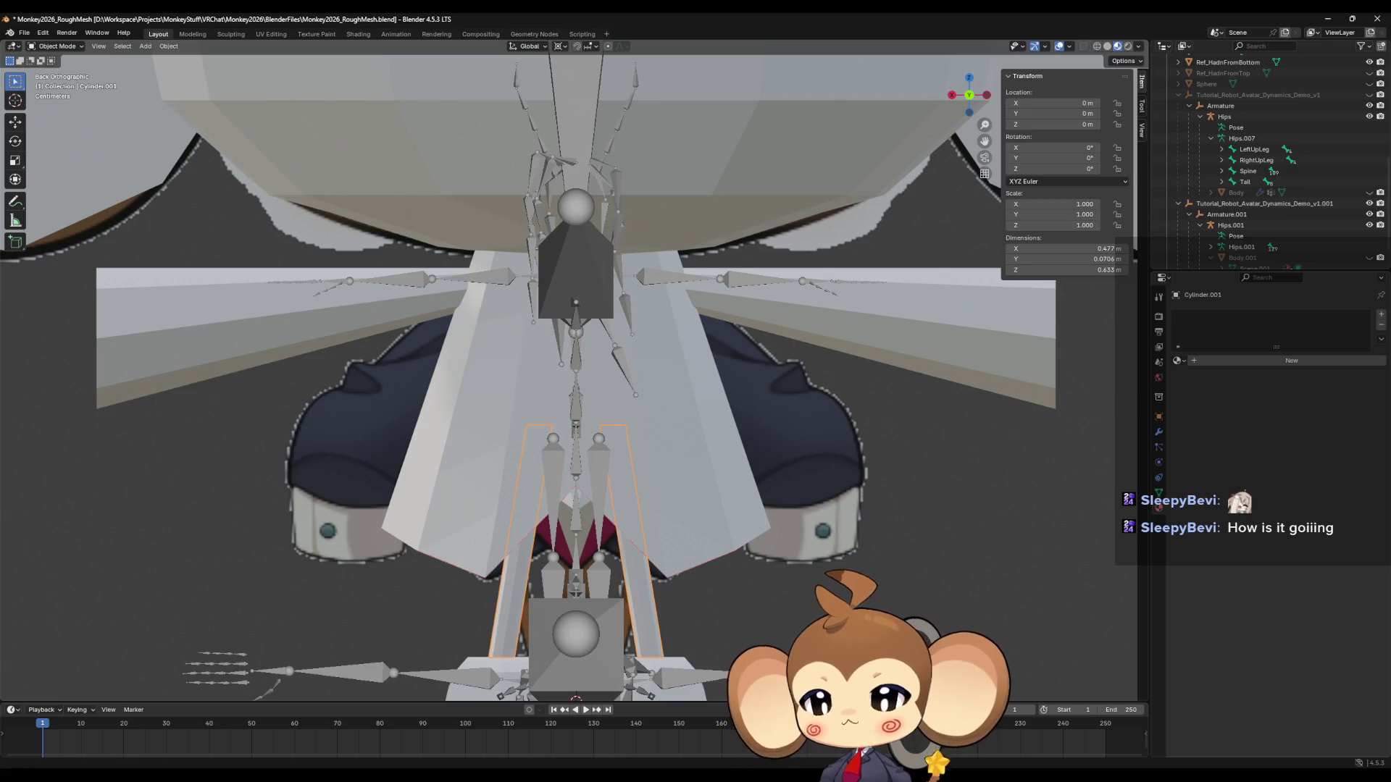
pyautogui.moveTo(283, 779)
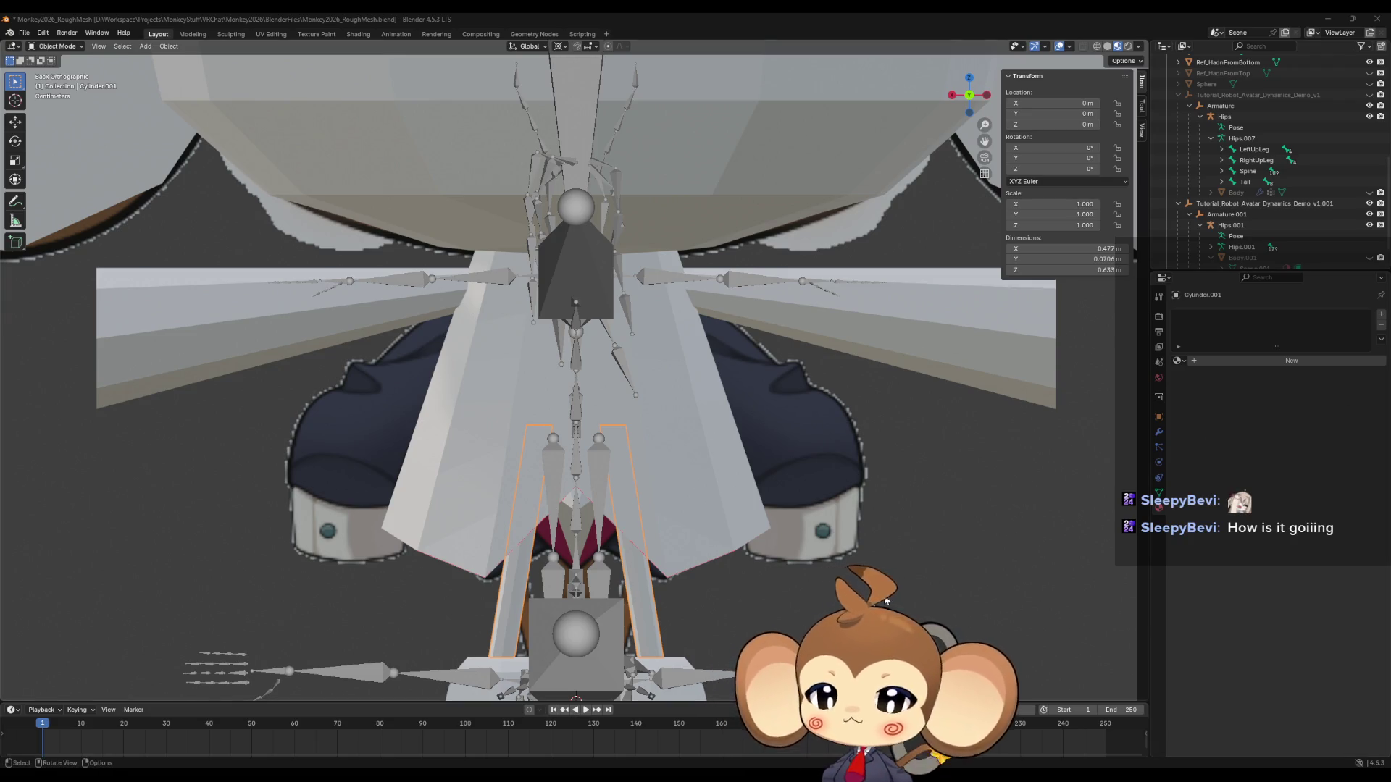
pyautogui.moveTo(499, 778)
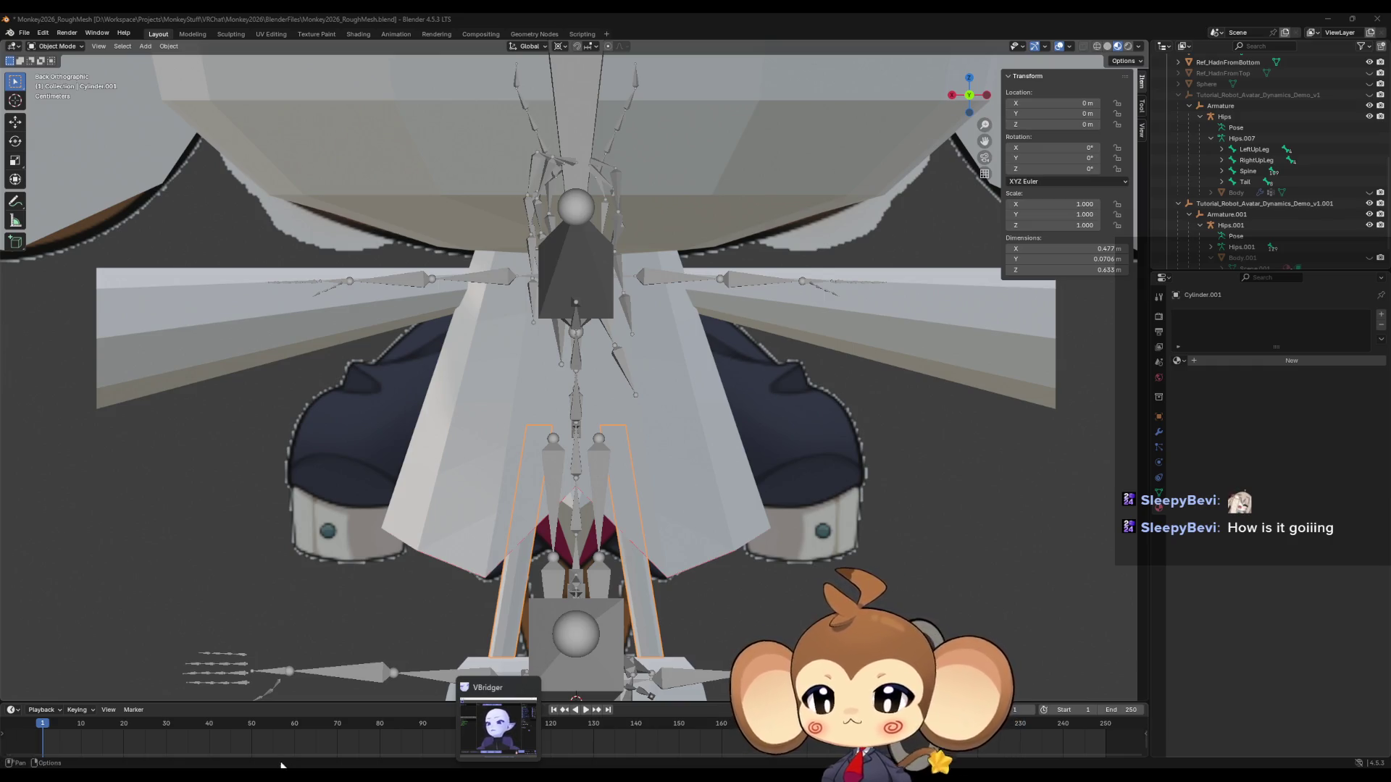
# Bring up the Saru_Tweeks reference file, inspect the tie and skirt bones, and select the Hips bone.
pyautogui.click(333, 725)
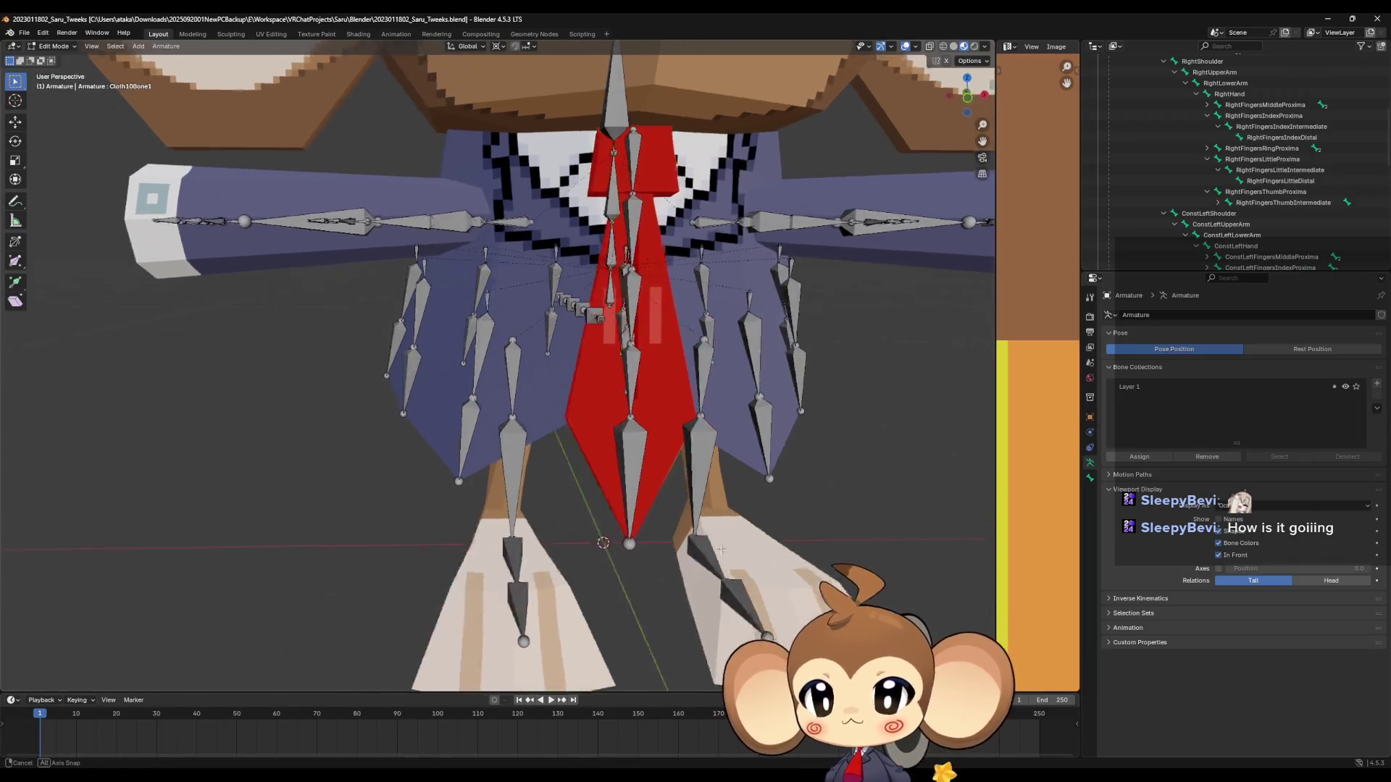
pyautogui.scroll(-6, 721, 550)
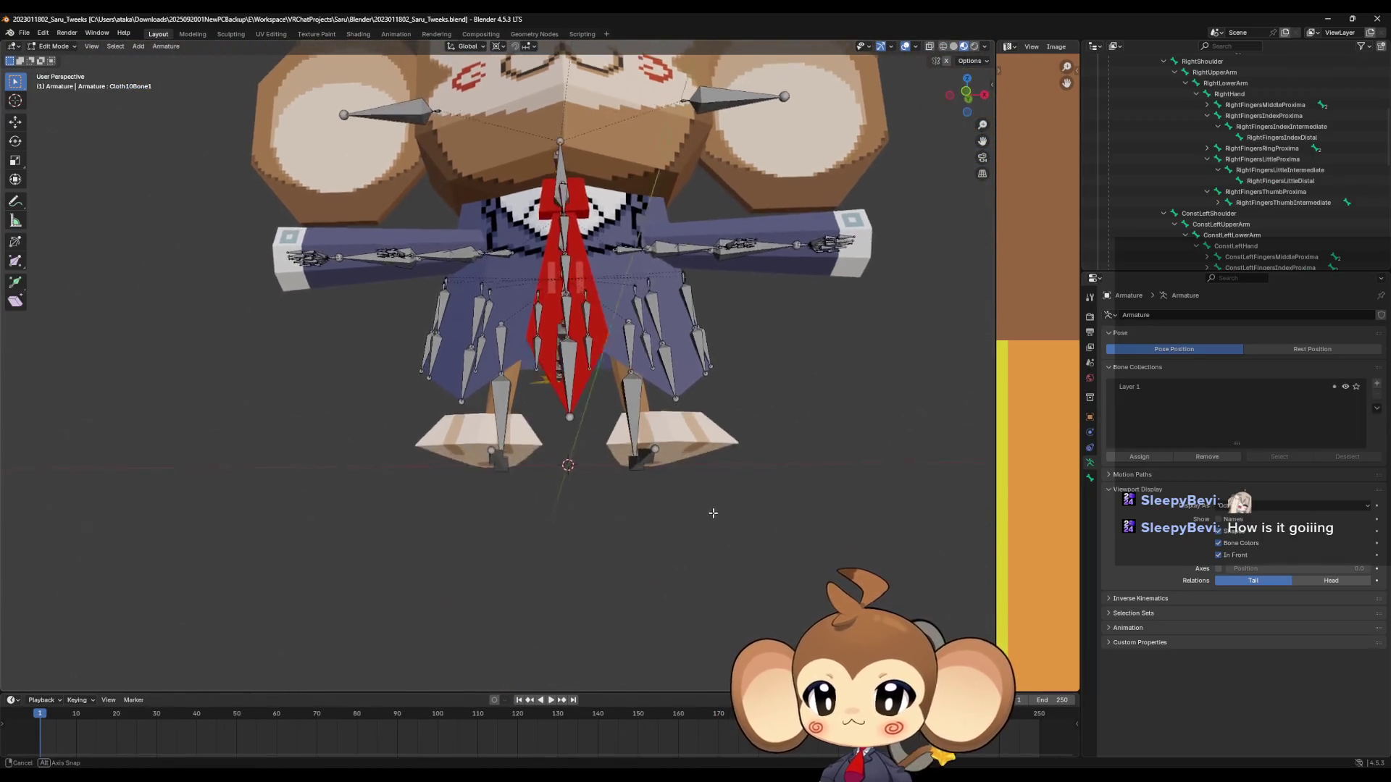
pyautogui.moveTo(713, 513)
pyautogui.mouseDown(button='middle')
pyautogui.moveTo(781, 604)
pyautogui.moveTo(820, 563)
pyautogui.moveTo(886, 551)
pyautogui.mouseUp(button='middle')
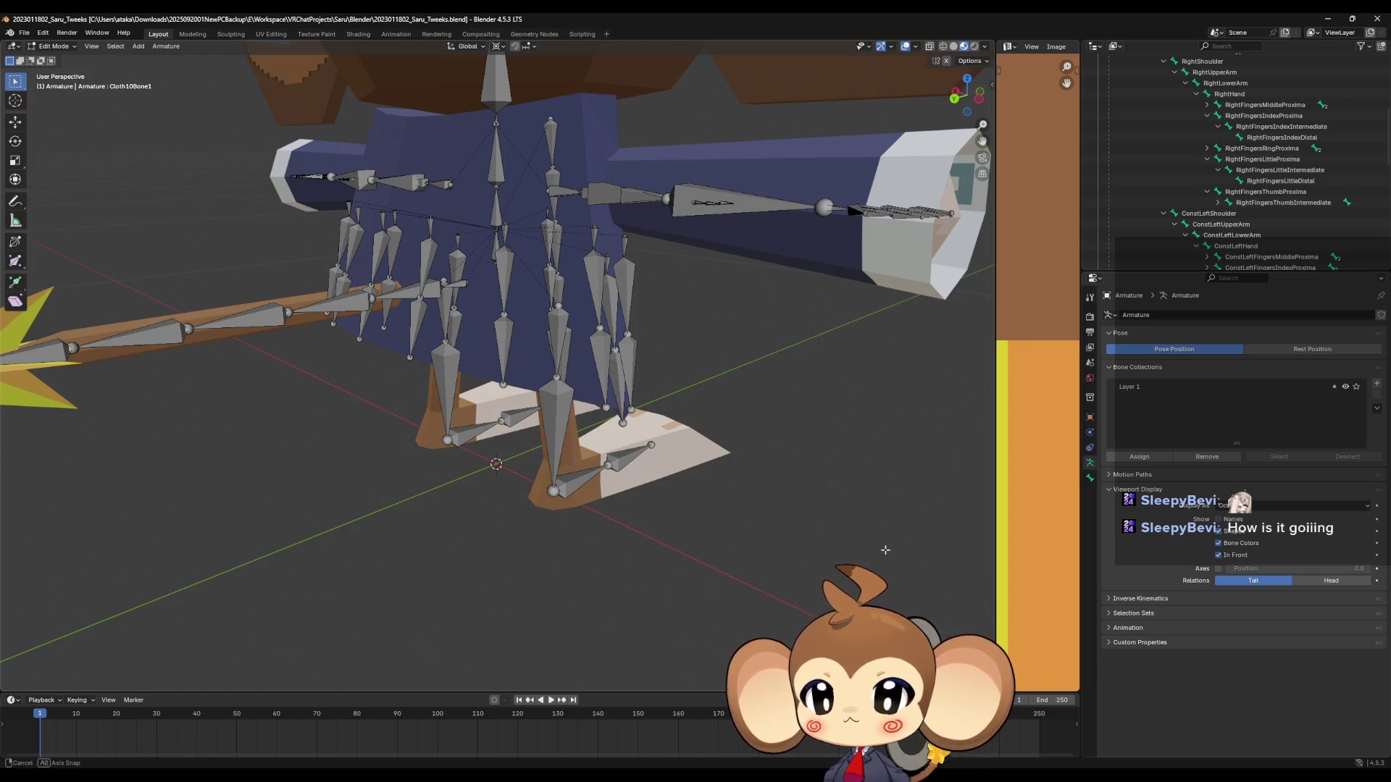
pyautogui.moveTo(885, 550)
pyautogui.mouseDown(button='middle')
pyautogui.moveTo(833, 569)
pyautogui.moveTo(676, 539)
pyautogui.moveTo(708, 531)
pyautogui.moveTo(633, 542)
pyautogui.moveTo(693, 521)
pyautogui.moveTo(676, 500)
pyautogui.moveTo(691, 496)
pyautogui.mouseUp(button='middle')
pyautogui.scroll(-5, 687, 515)
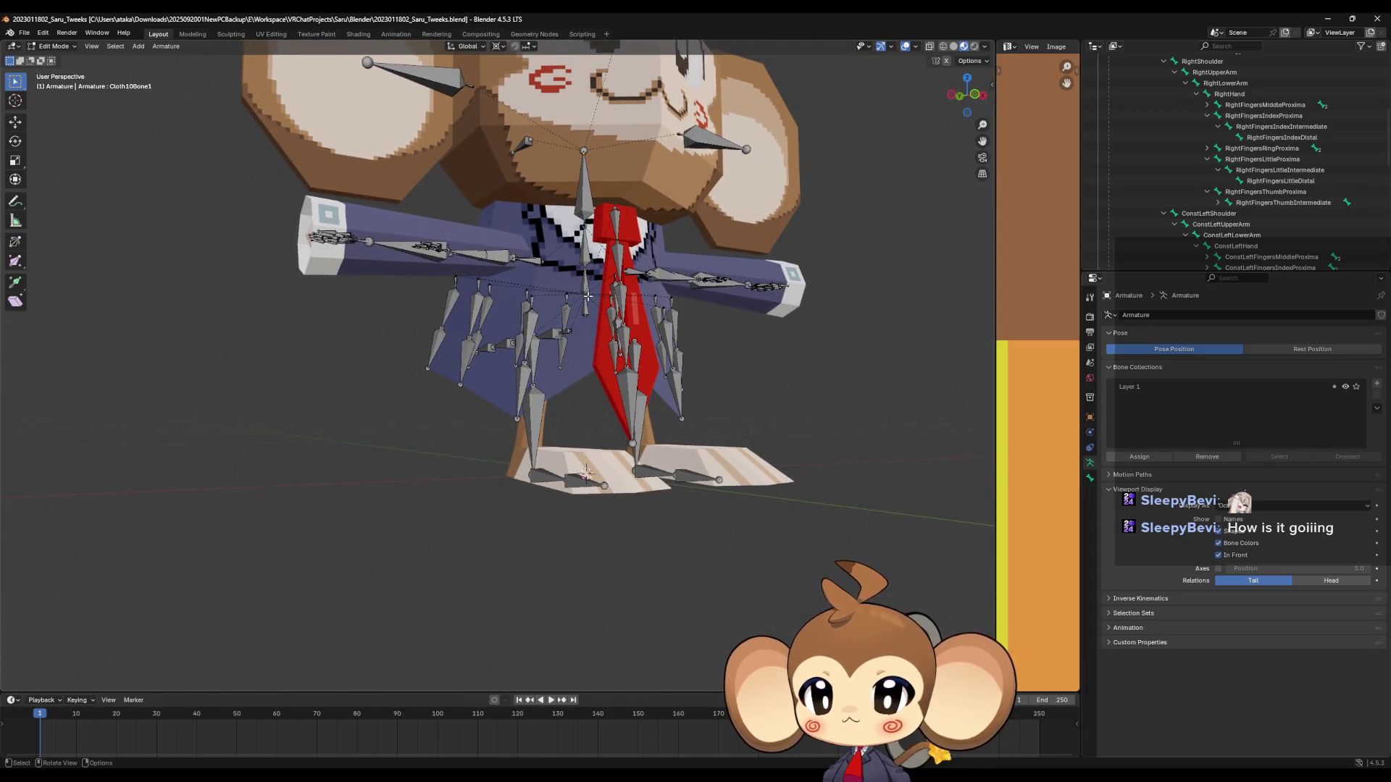
pyautogui.moveTo(583, 303)
pyautogui.mouseDown(button='middle')
pyautogui.moveTo(605, 332)
pyautogui.moveTo(595, 346)
pyautogui.moveTo(584, 317)
pyautogui.mouseUp(button='middle')
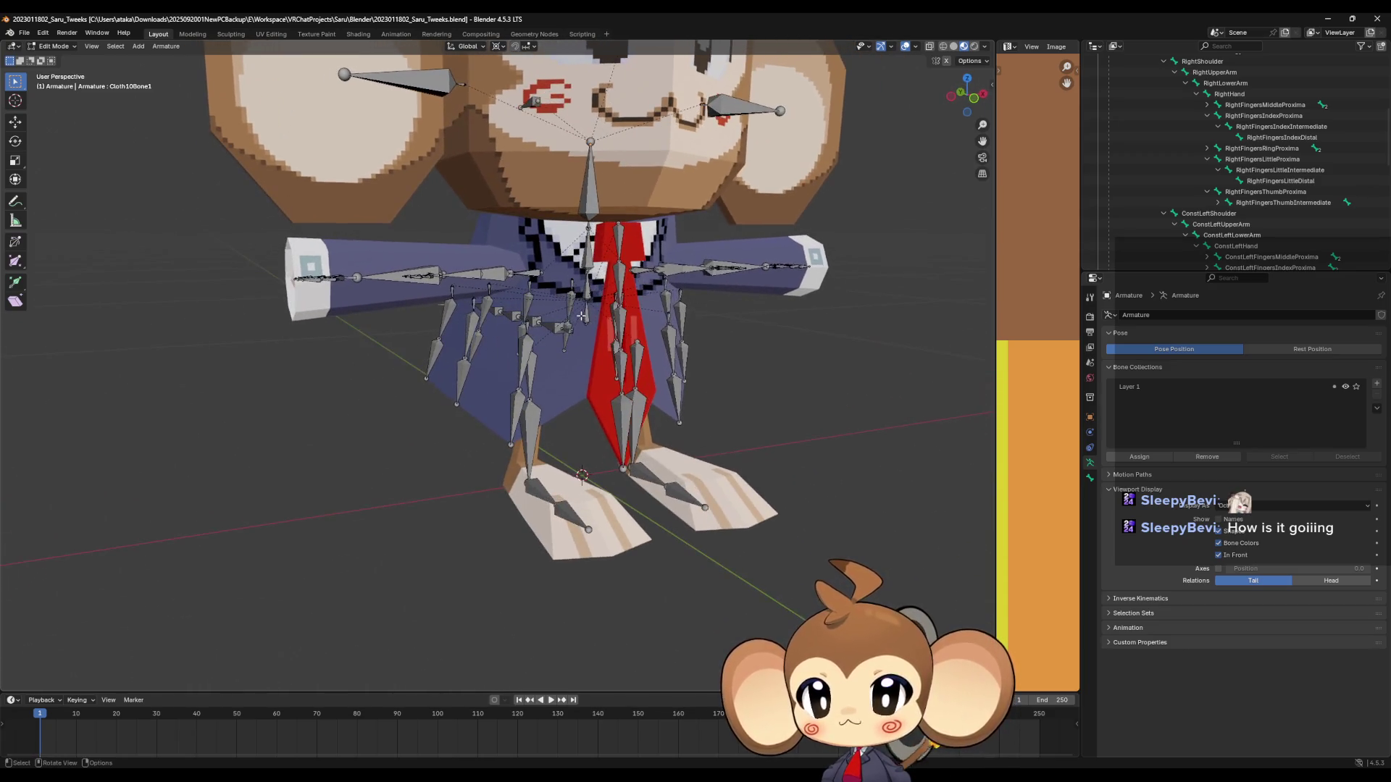
pyautogui.click(584, 316)
pyautogui.moveTo(591, 377); pyautogui.dragTo(602, 367, button='middle')
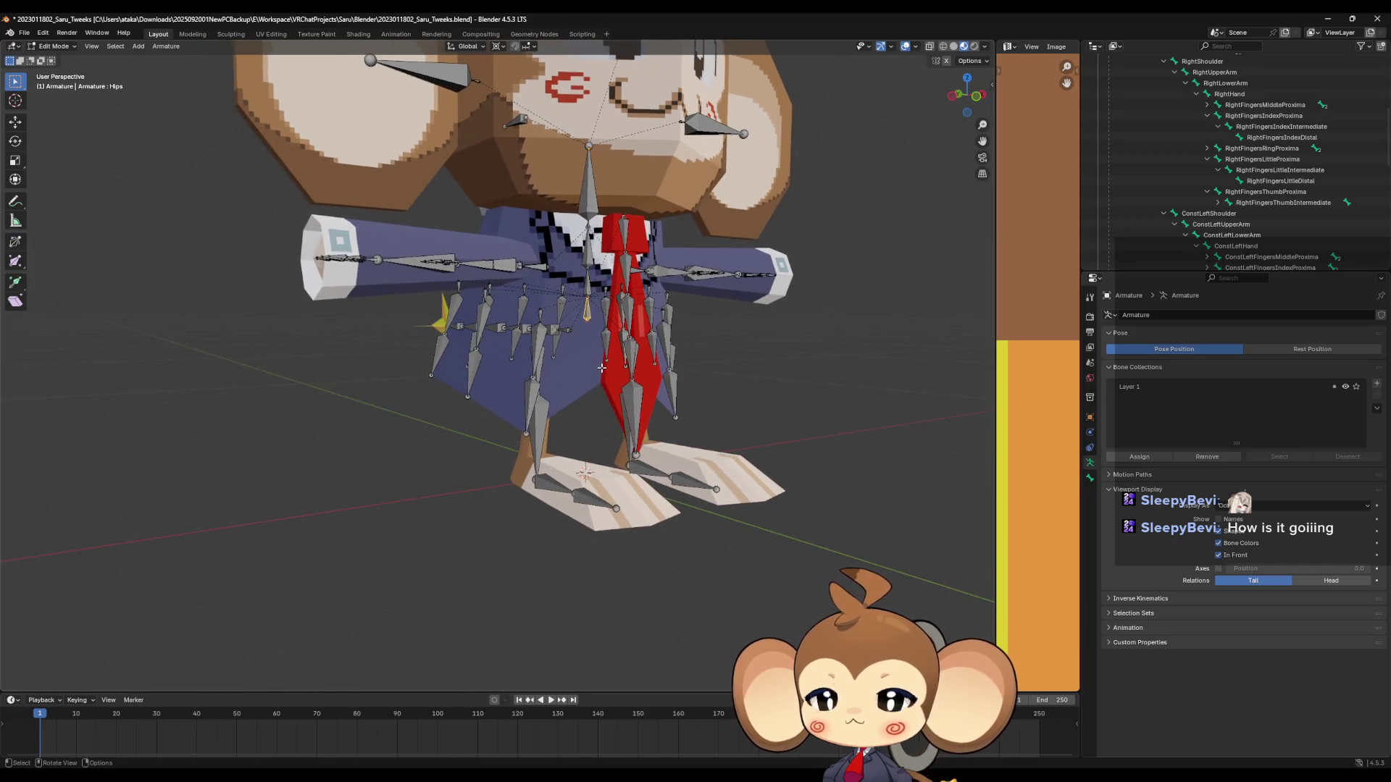
pyautogui.scroll(-10, 1241, 208)
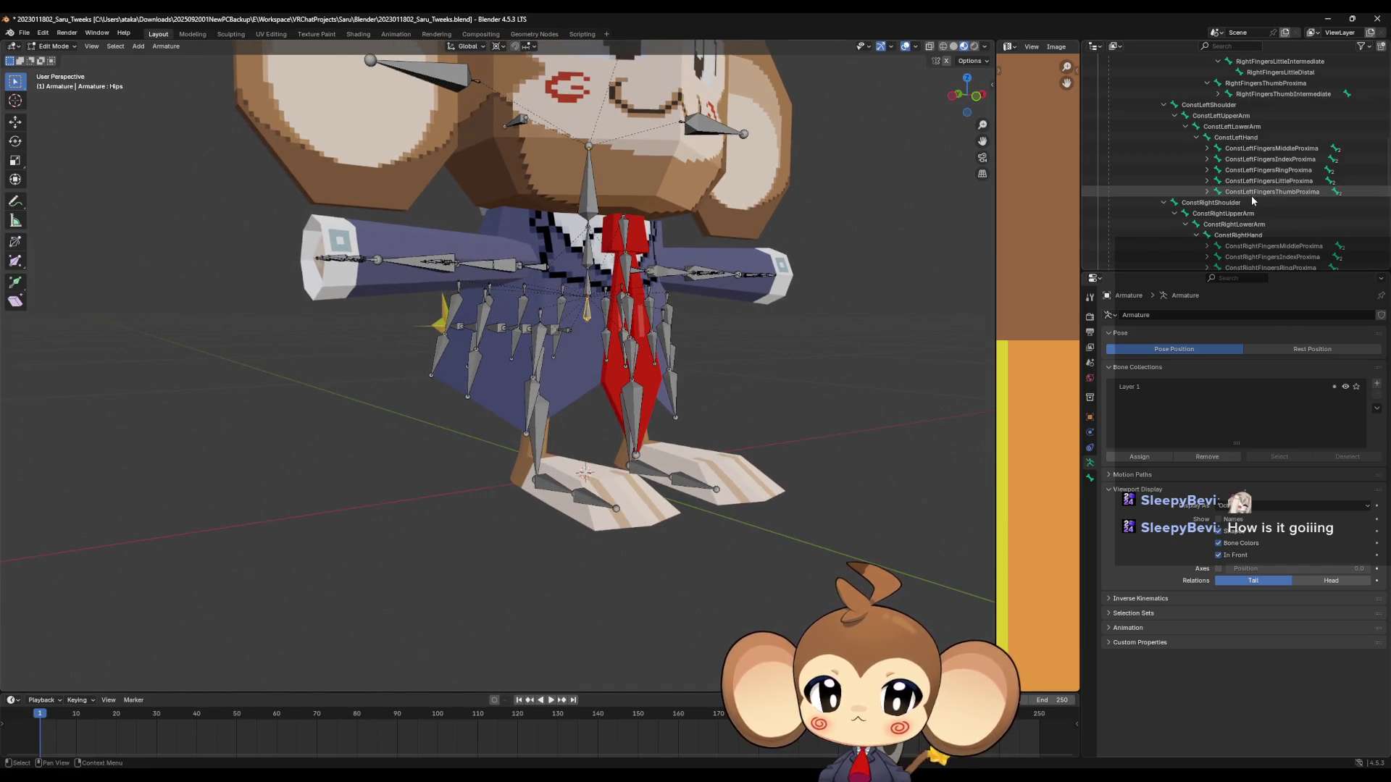
# Scroll the Outliner to the top of the armature tree and select the Spine bone above the hips.
pyautogui.scroll(15, 1240, 207)
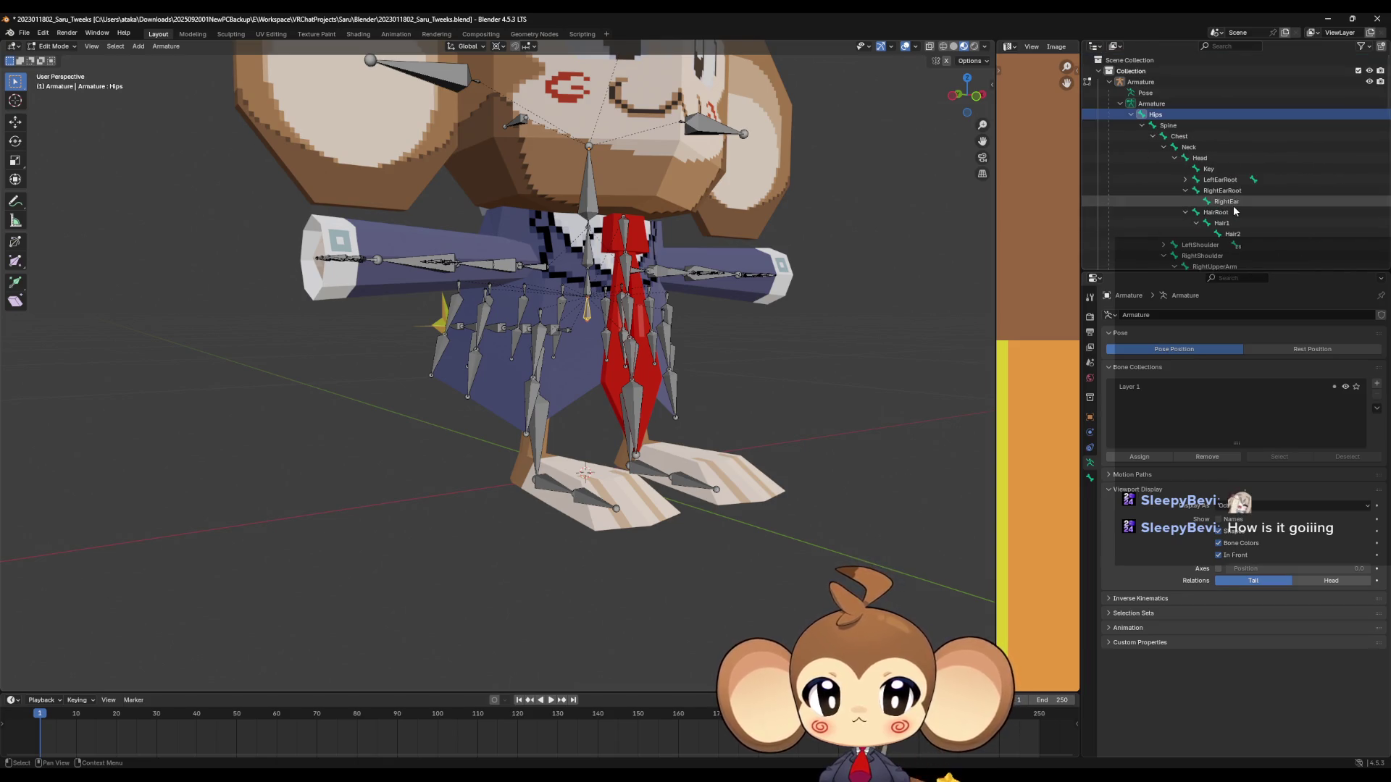
pyautogui.scroll(5, 629, 300)
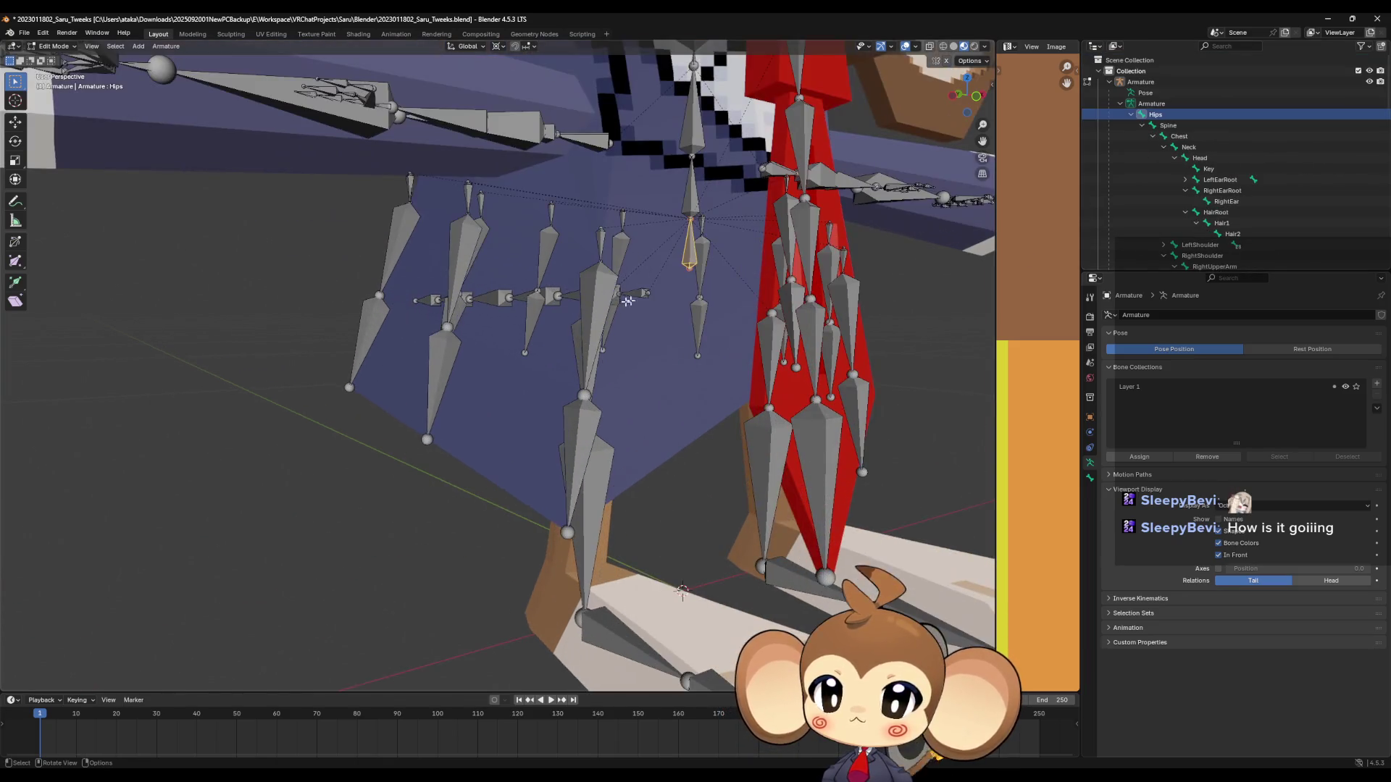
pyautogui.moveTo(629, 300)
pyautogui.mouseDown(button='middle')
pyautogui.moveTo(658, 292)
pyautogui.moveTo(648, 303)
pyautogui.mouseUp(button='middle')
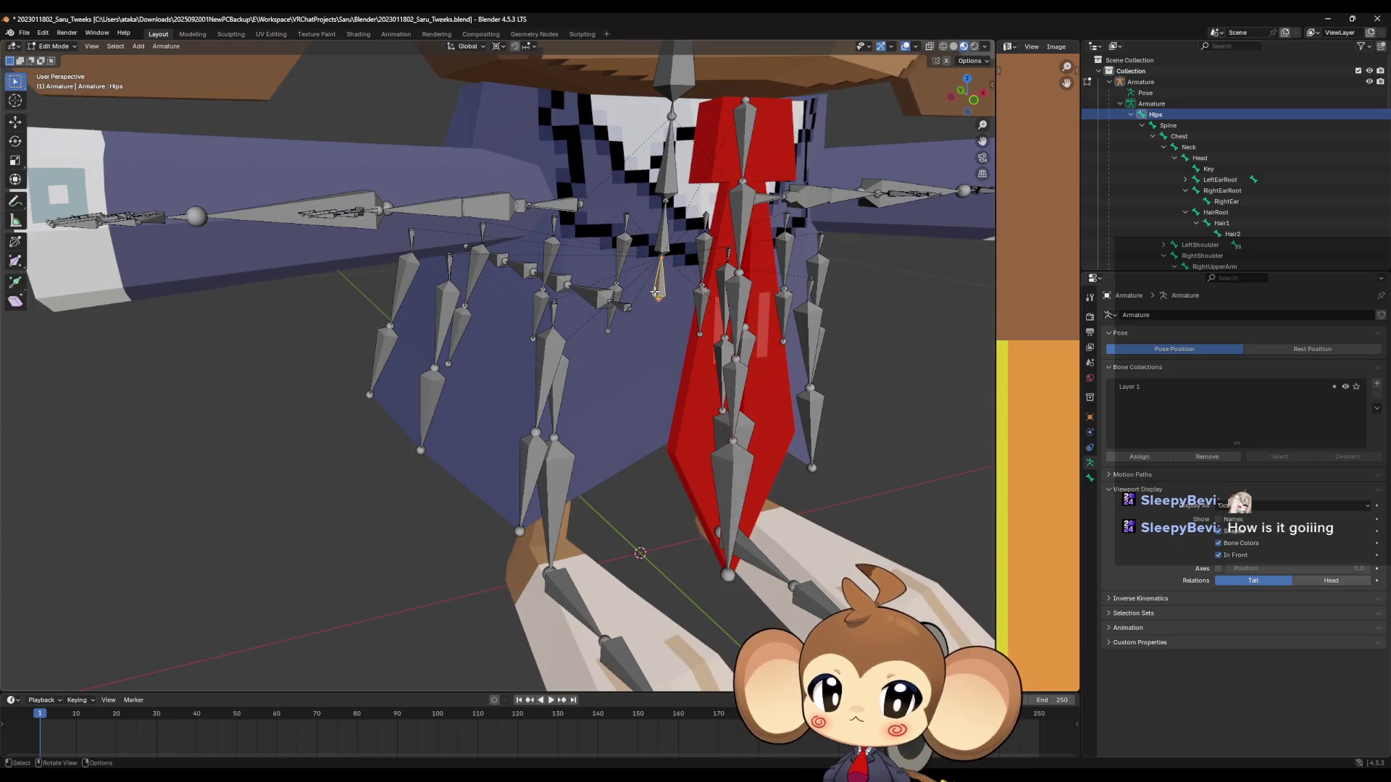
pyautogui.click(665, 244)
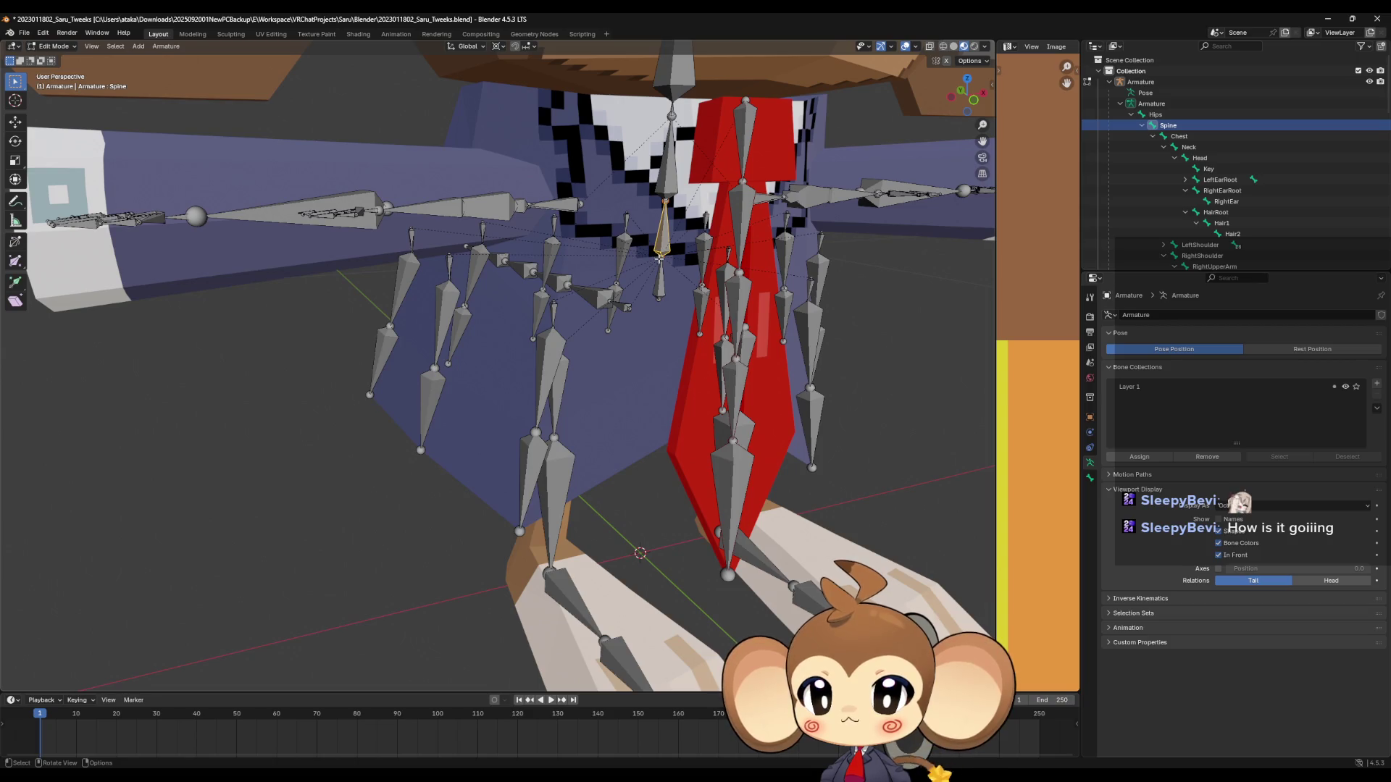
pyautogui.scroll(-5, 660, 259)
pyautogui.moveTo(660, 259); pyautogui.dragTo(691, 273, button='middle')
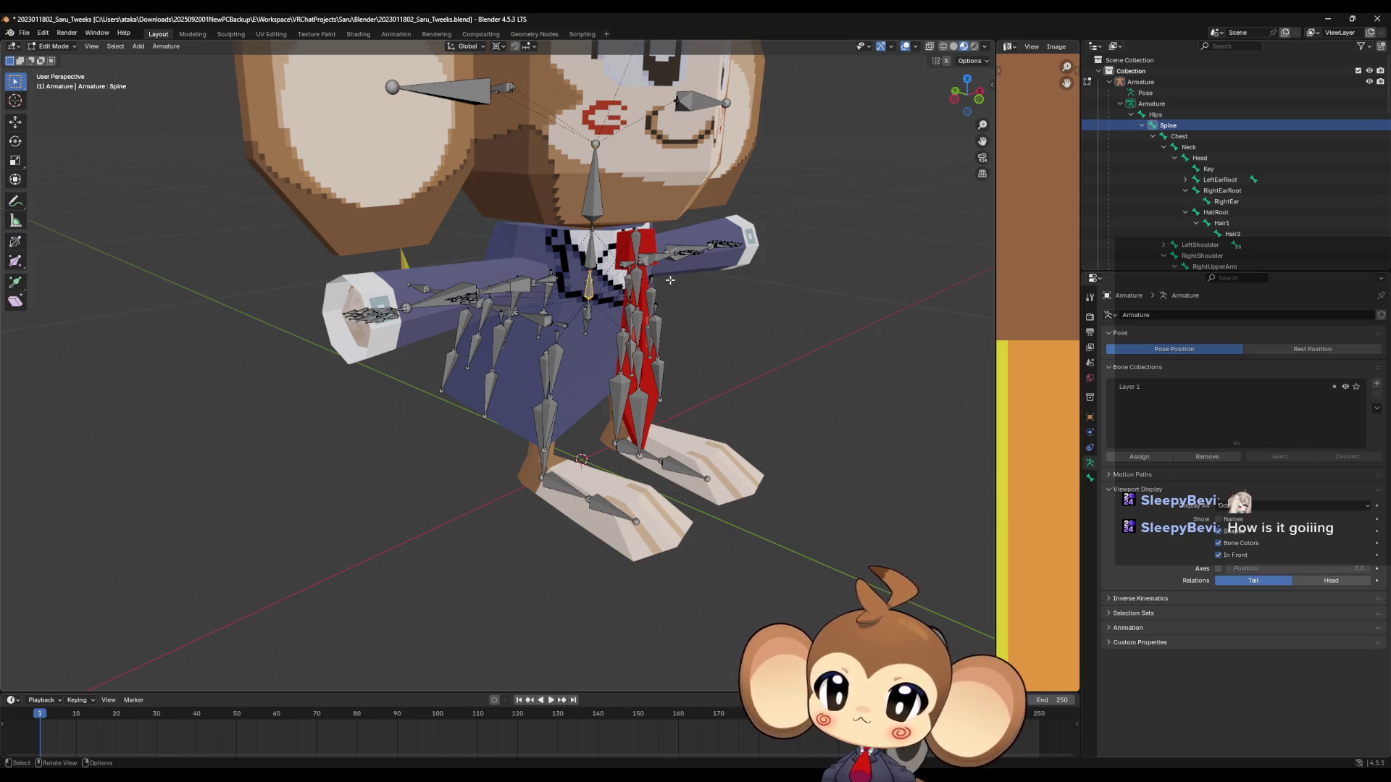
pyautogui.scroll(-5, 663, 307)
# Reselect the root Hips bone in the Outliner, then narrow the new blank Notepad window.
pyautogui.moveTo(660, 322)
pyautogui.mouseDown(button='middle')
pyautogui.moveTo(671, 366)
pyautogui.moveTo(707, 317)
pyautogui.moveTo(769, 323)
pyautogui.moveTo(792, 357)
pyautogui.moveTo(742, 385)
pyautogui.moveTo(742, 413)
pyautogui.moveTo(633, 450)
pyautogui.moveTo(540, 340)
pyautogui.moveTo(538, 359)
pyautogui.moveTo(622, 395)
pyautogui.moveTo(605, 434)
pyautogui.mouseUp(button='middle')
pyautogui.scroll(4, 652, 377)
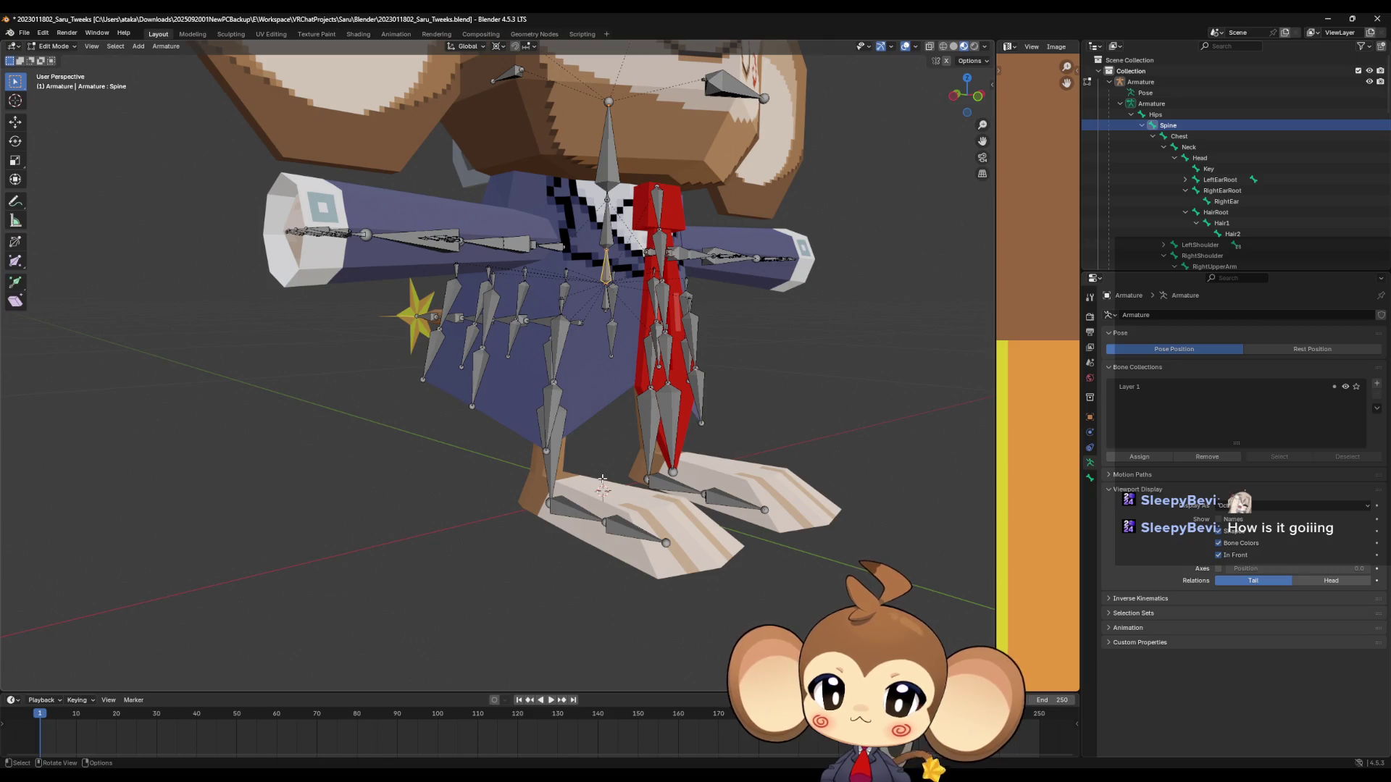
pyautogui.scroll(6, 602, 479)
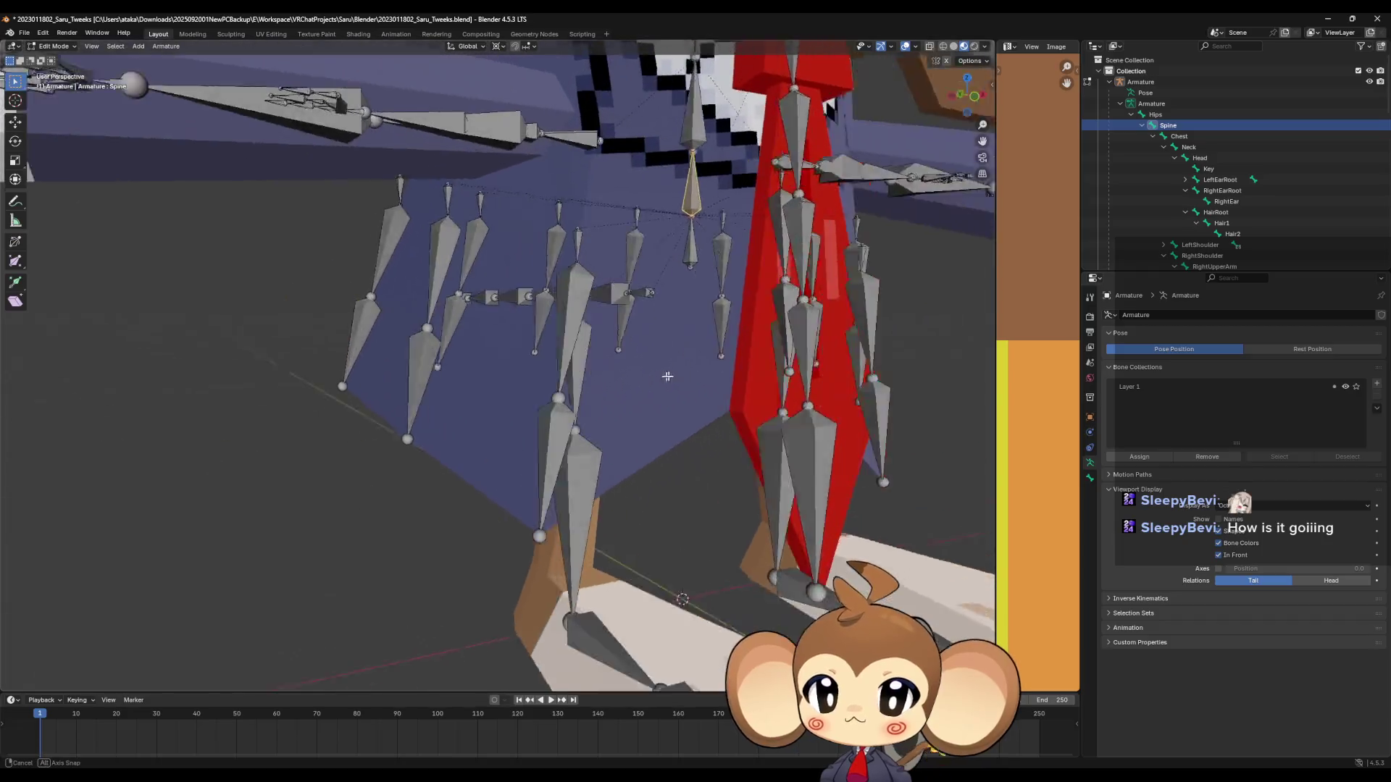
pyautogui.moveTo(612, 428)
pyautogui.mouseDown(button='middle')
pyautogui.moveTo(625, 363)
pyautogui.moveTo(652, 385)
pyautogui.moveTo(578, 380)
pyautogui.moveTo(697, 372)
pyautogui.moveTo(785, 388)
pyautogui.moveTo(792, 406)
pyautogui.moveTo(766, 360)
pyautogui.moveTo(652, 367)
pyautogui.moveTo(748, 373)
pyautogui.moveTo(745, 393)
pyautogui.moveTo(592, 348)
pyautogui.moveTo(670, 391)
pyautogui.mouseUp(button='middle')
pyautogui.scroll(-4, 579, 380)
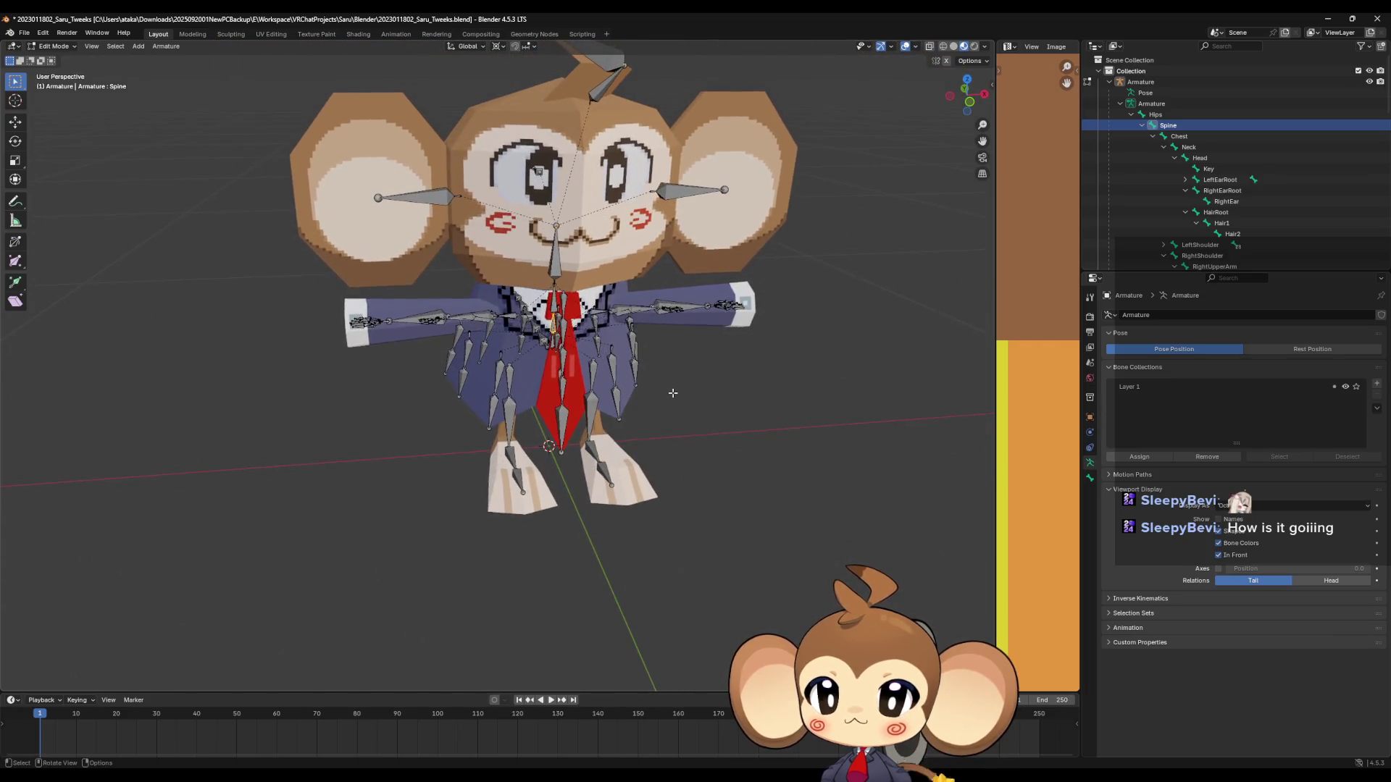
pyautogui.scroll(-2, 670, 391)
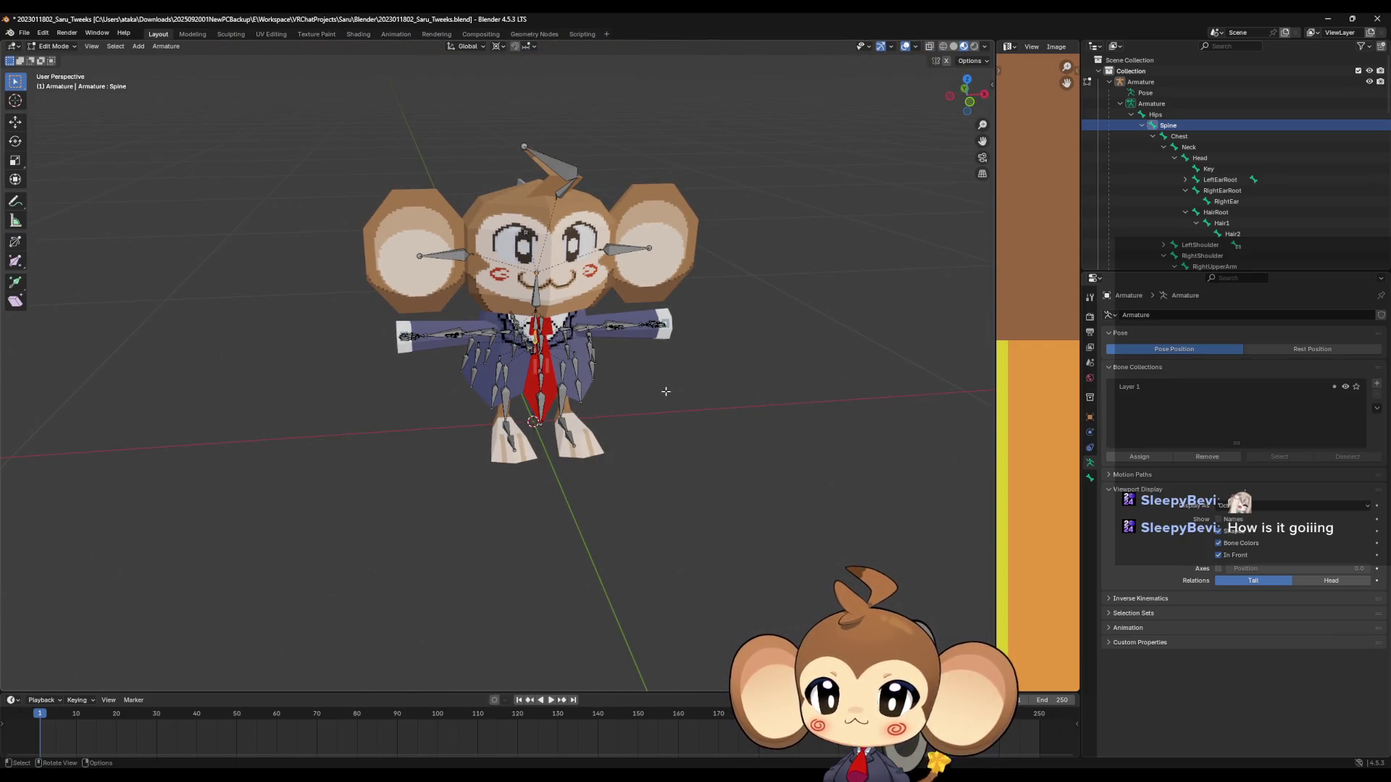
pyautogui.scroll(5, 587, 319)
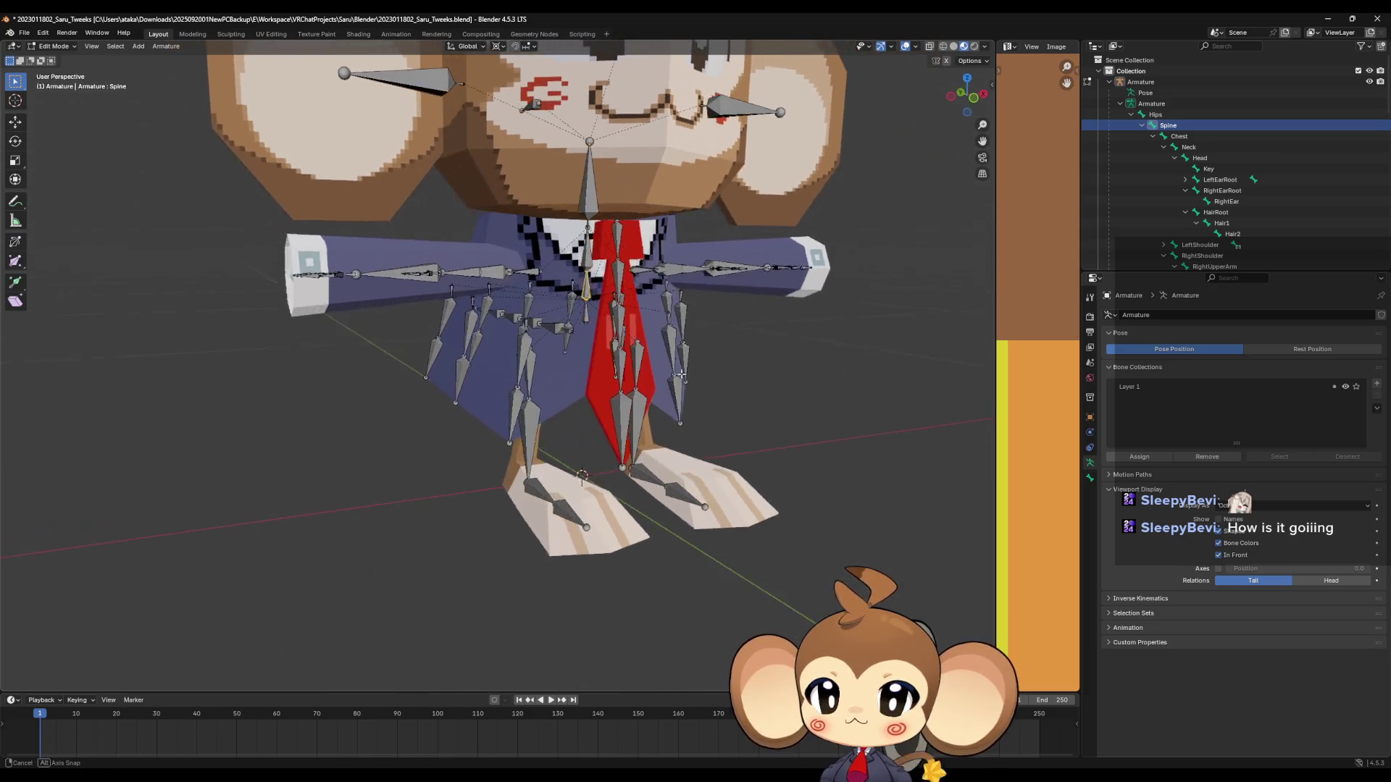
pyautogui.click(1157, 116)
pyautogui.click(1157, 116)
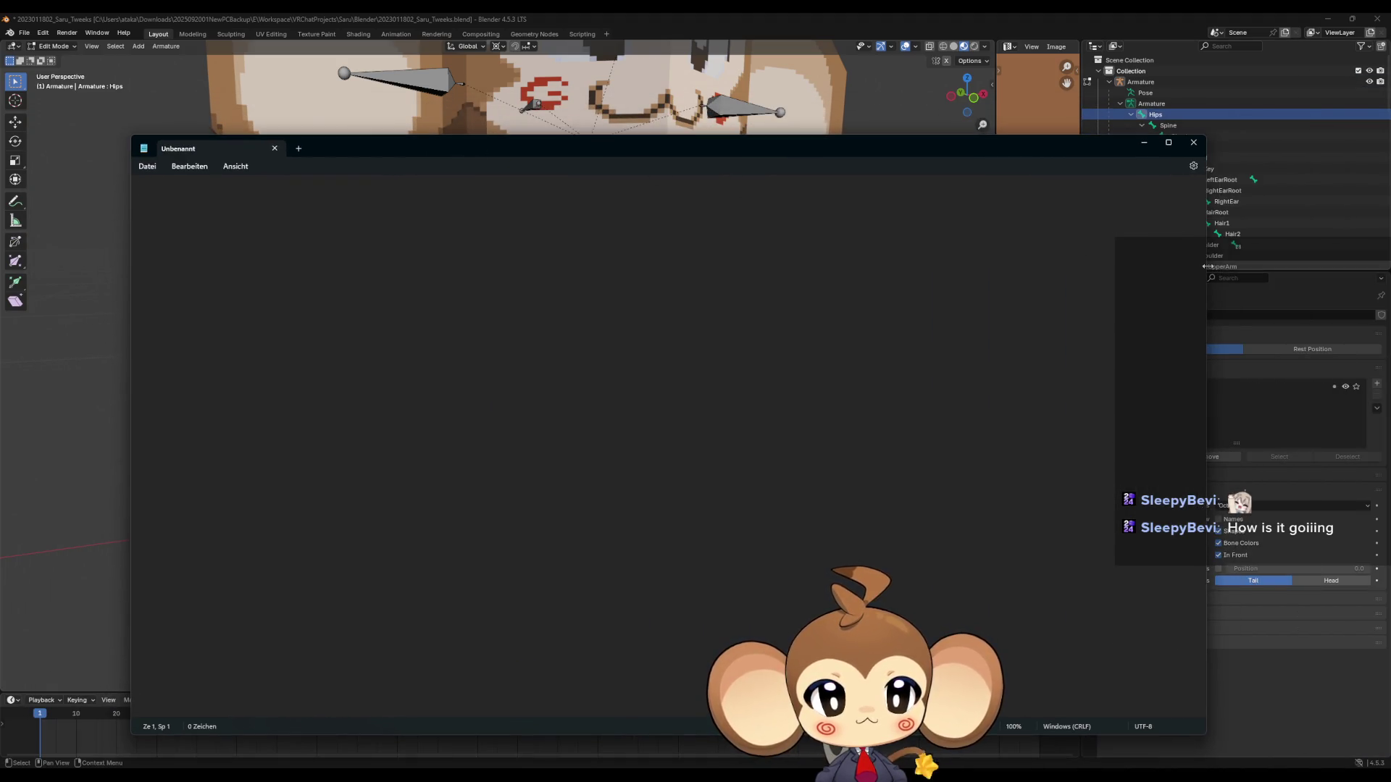
pyautogui.moveTo(1208, 267); pyautogui.dragTo(677, 267)
# List Hips, Spine, Chest, Neck and Head on separate lines in Notepad.
pyautogui.moveTo(480, 146); pyautogui.dragTo(717, 108)
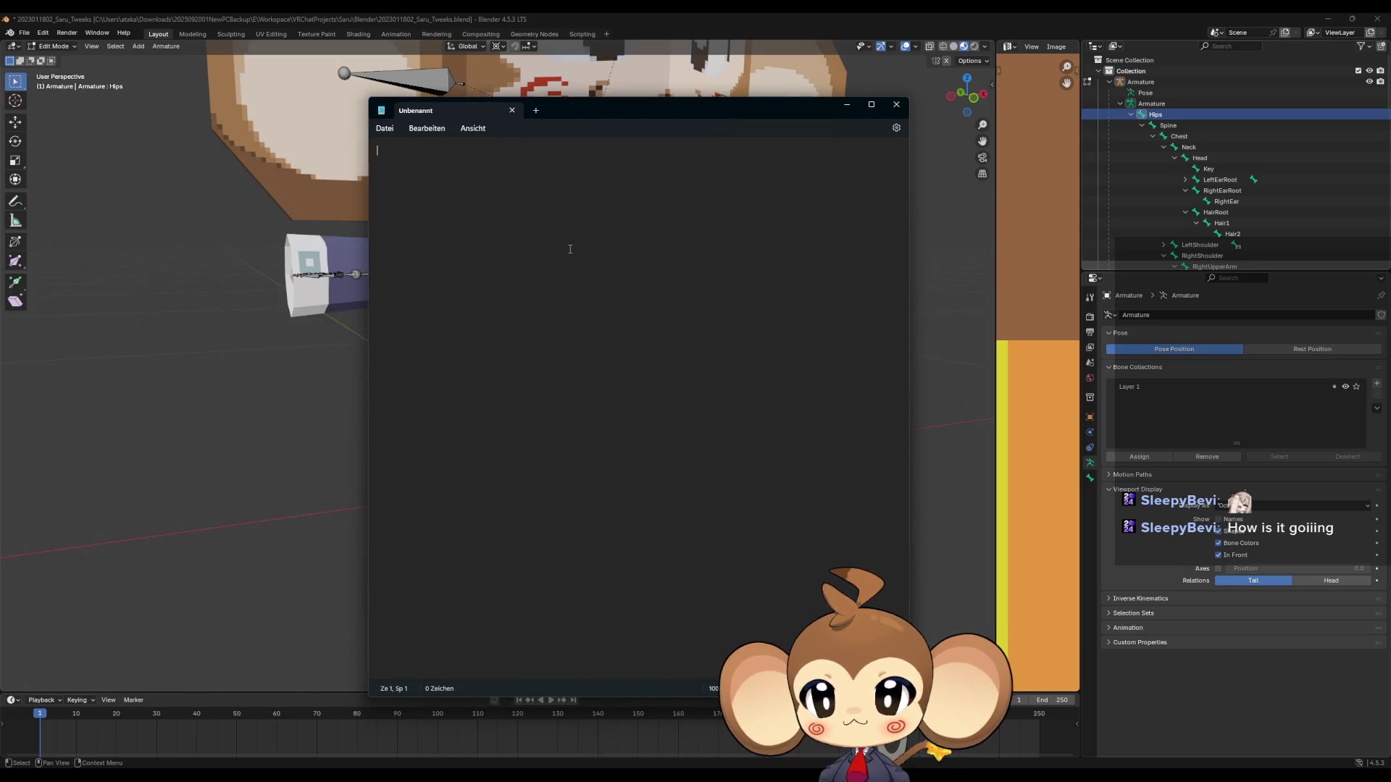
pyautogui.write('H')
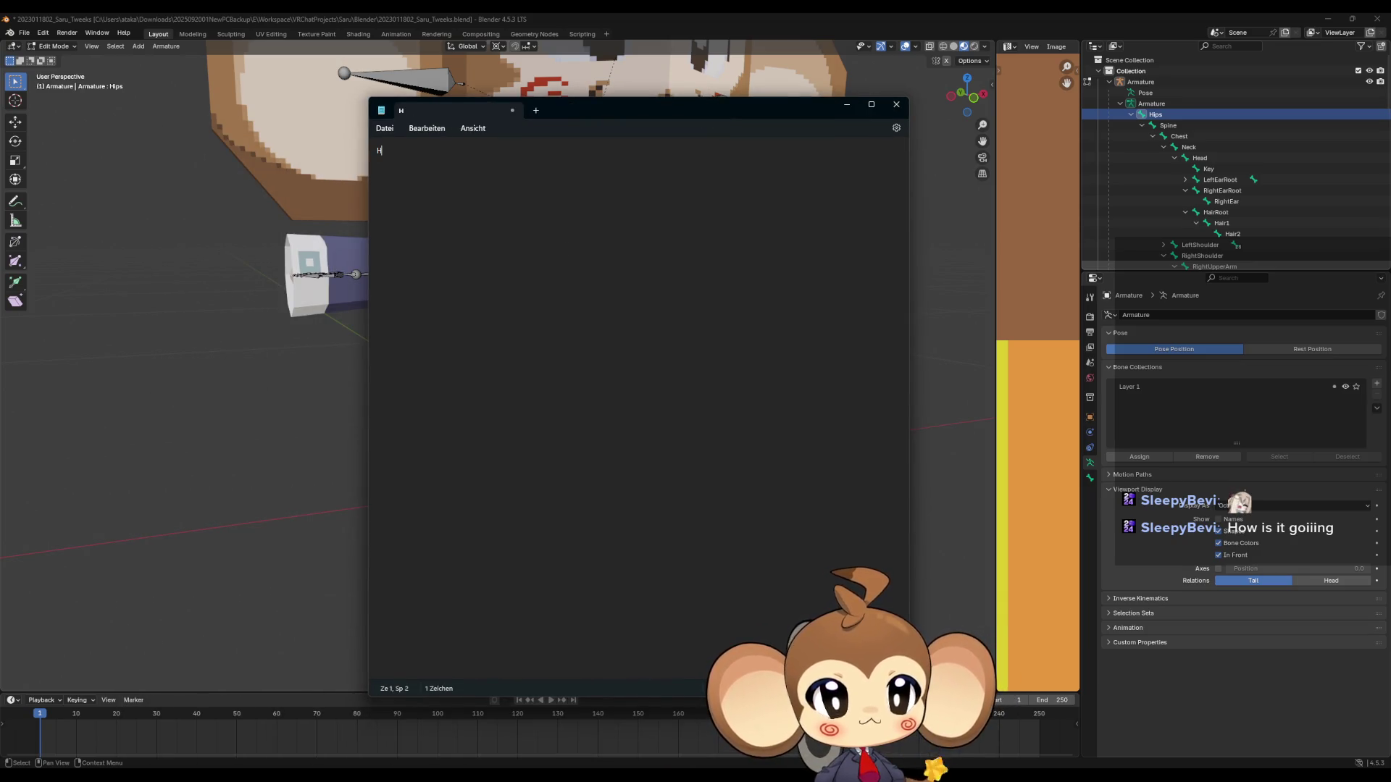
pyautogui.write('ips')
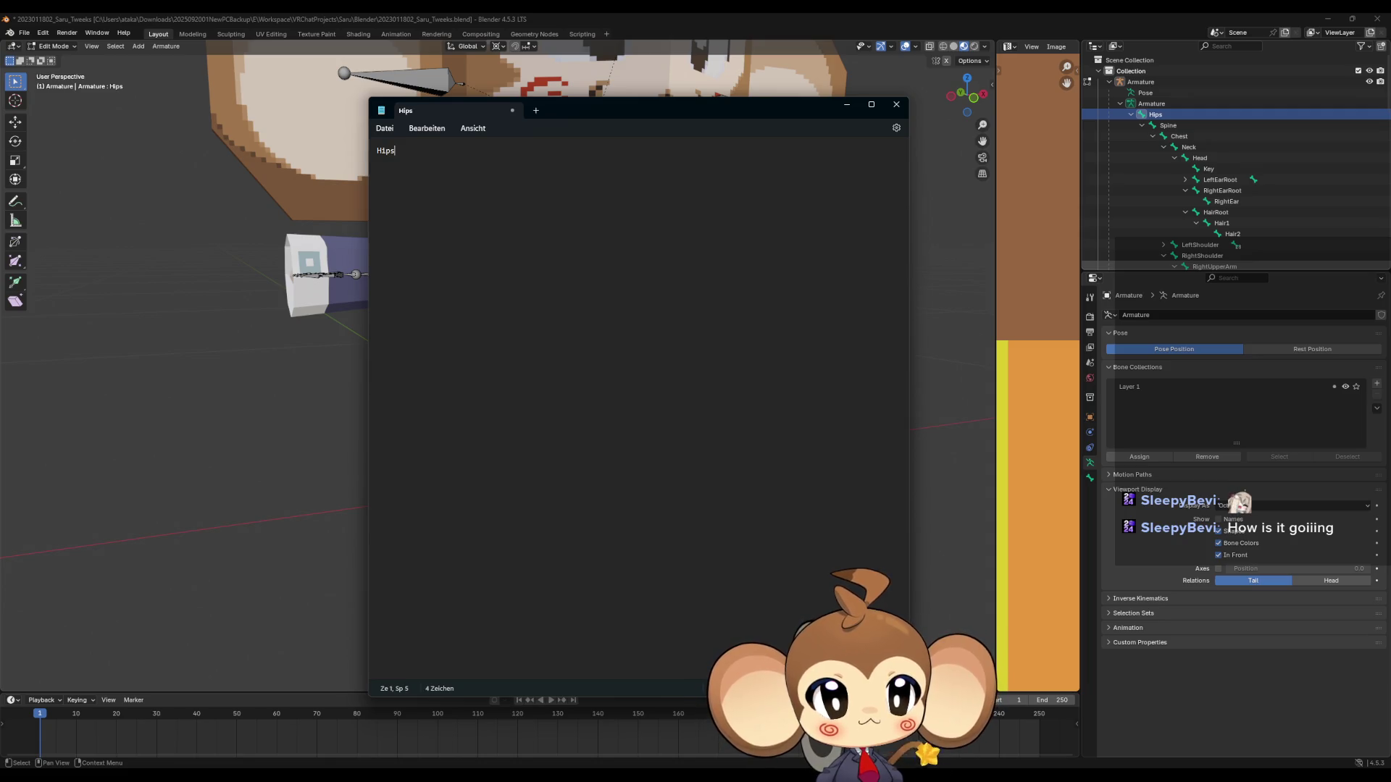
pyautogui.press('Return')
pyautogui.write('Spine')
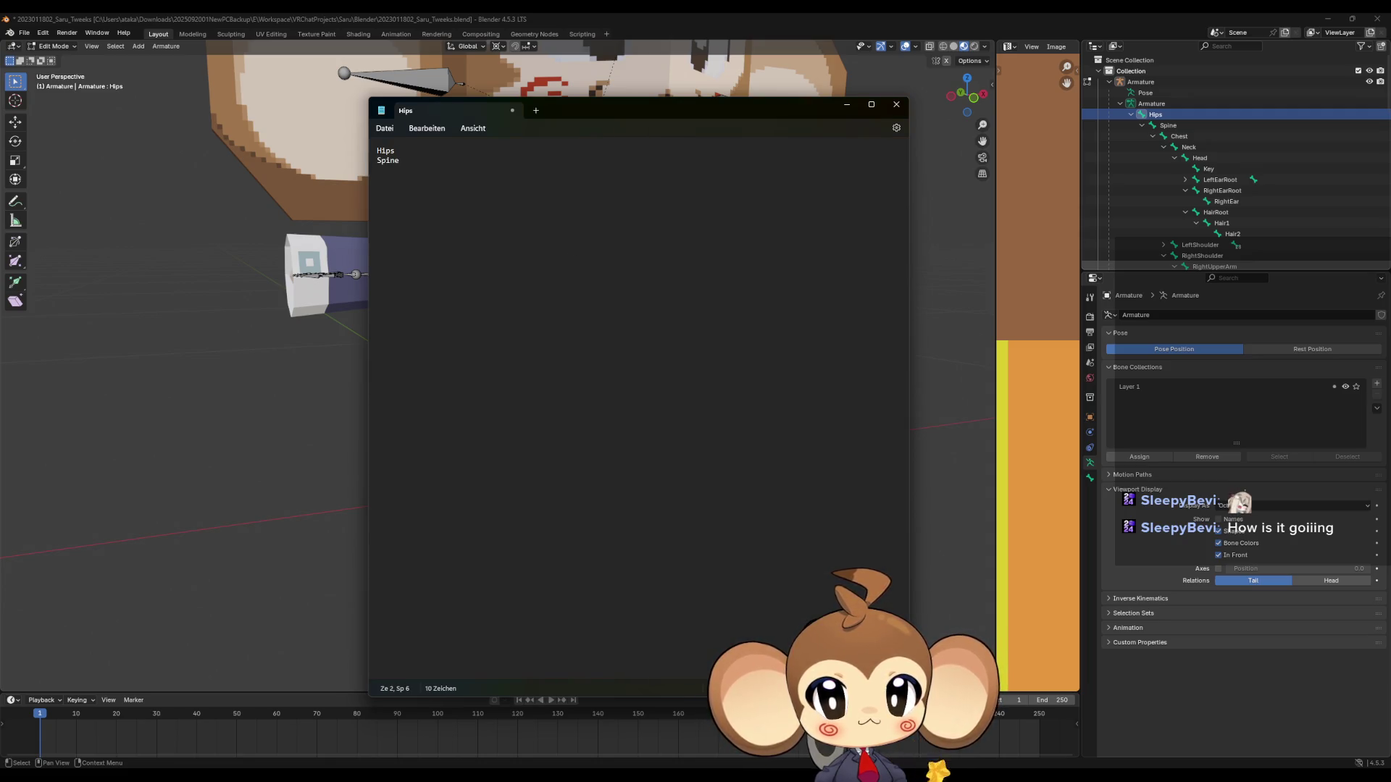
pyautogui.press('Return')
pyautogui.write('Chest')
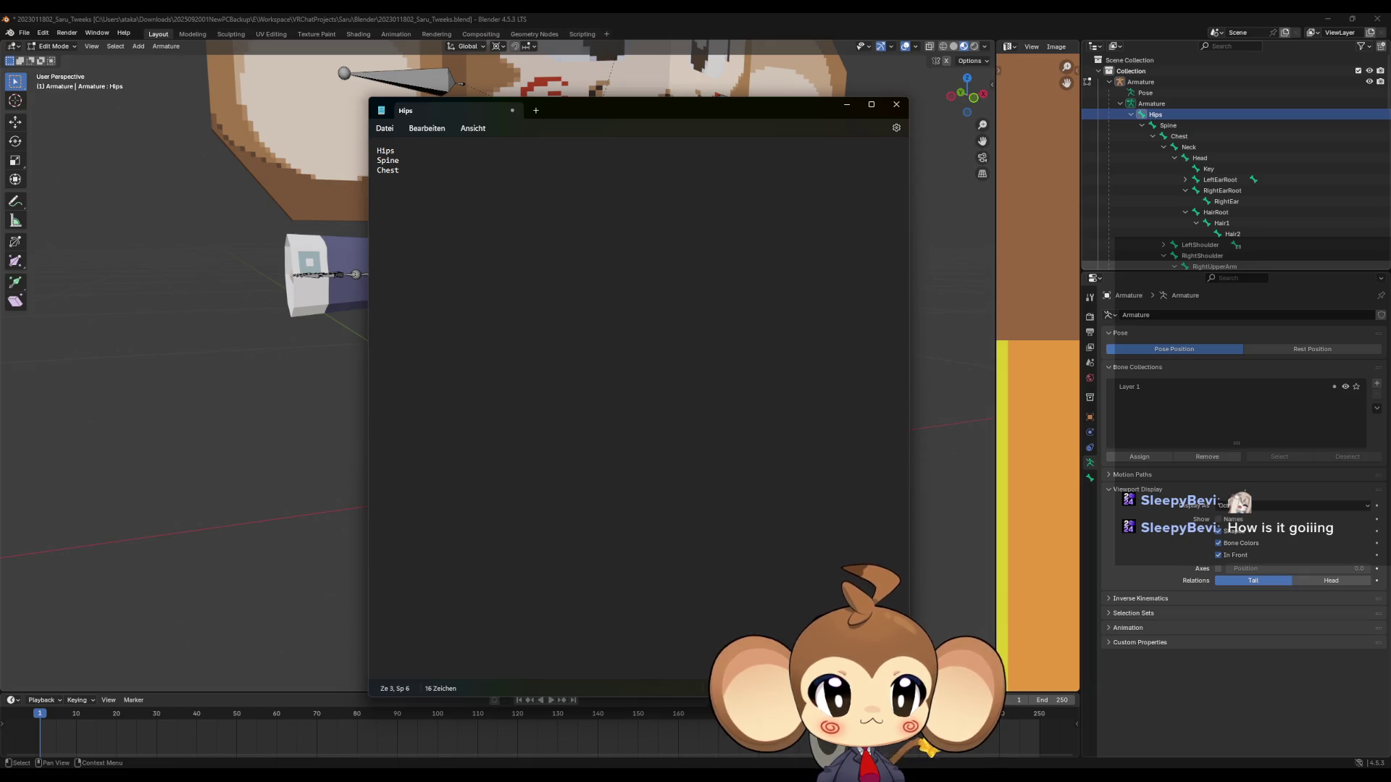
pyautogui.write('ck')
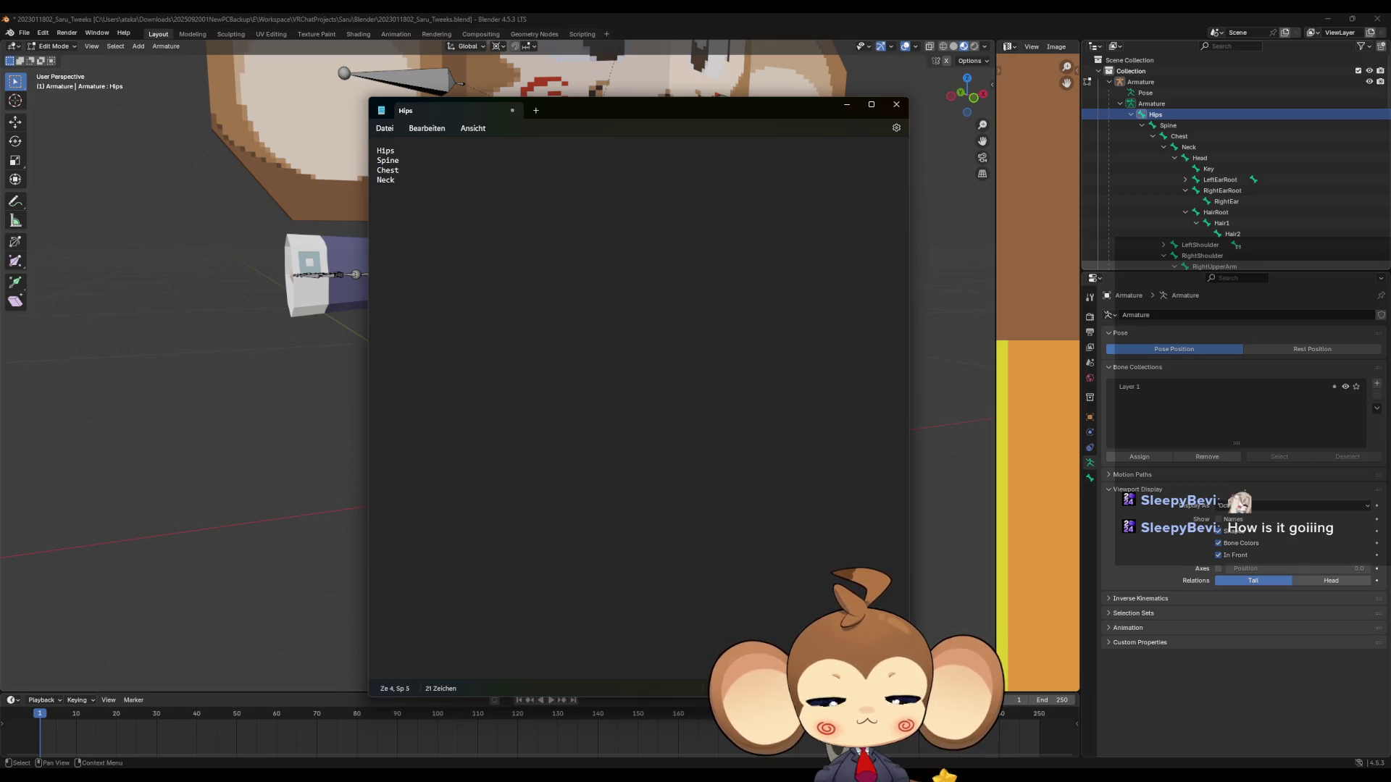
pyautogui.press('Return')
pyautogui.write('ead')
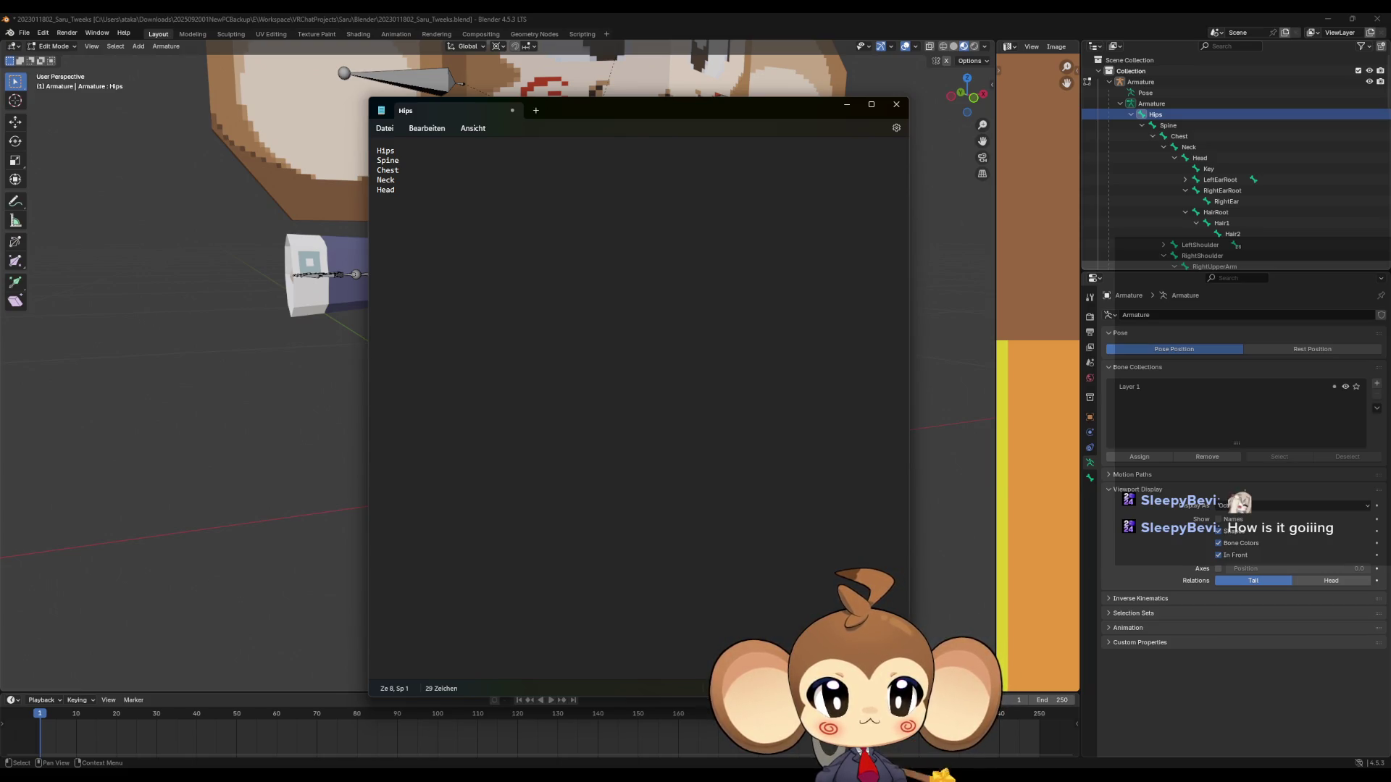
# Collapse the LeftEarRoot, RightEarRoot and HairRoot branches under Head in the Outliner.
pyautogui.click(1186, 182)
pyautogui.click(1185, 181)
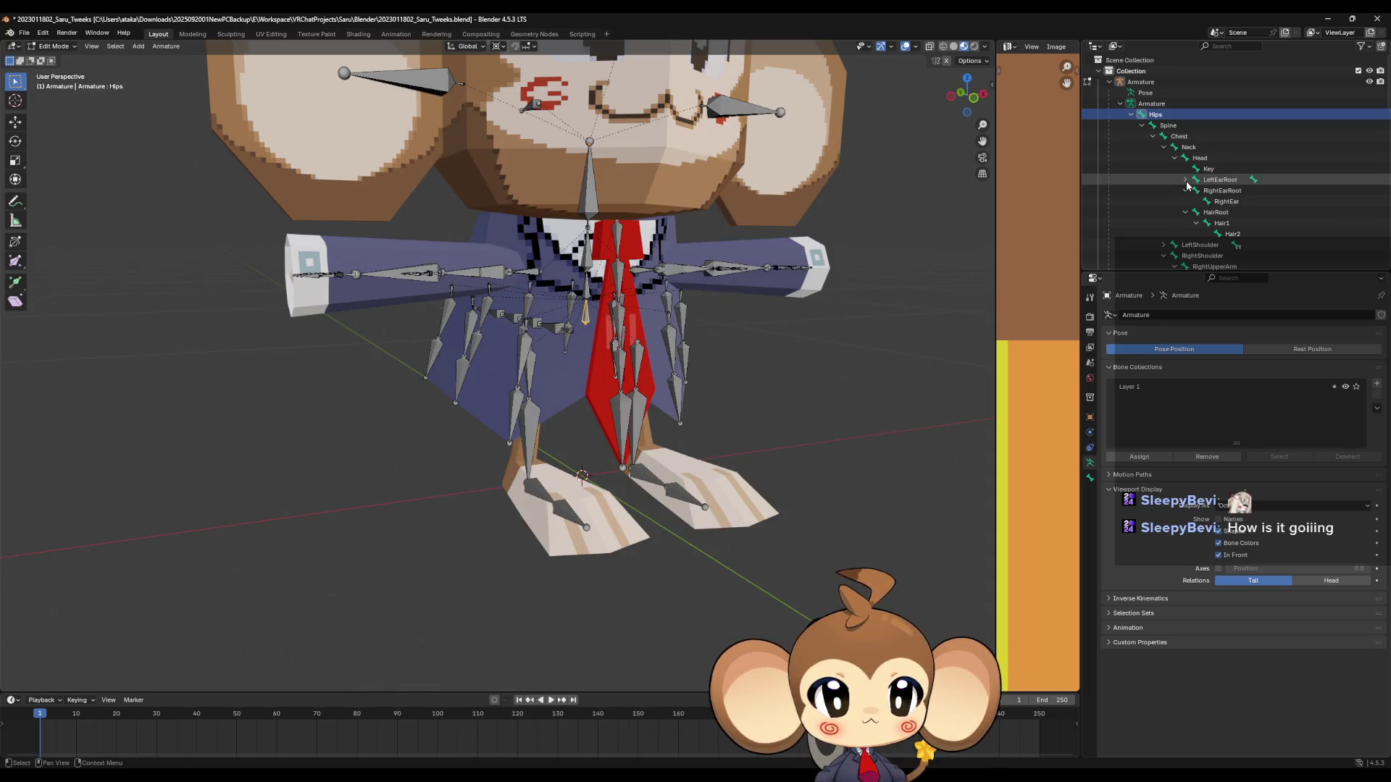
pyautogui.click(1186, 191)
pyautogui.click(1186, 201)
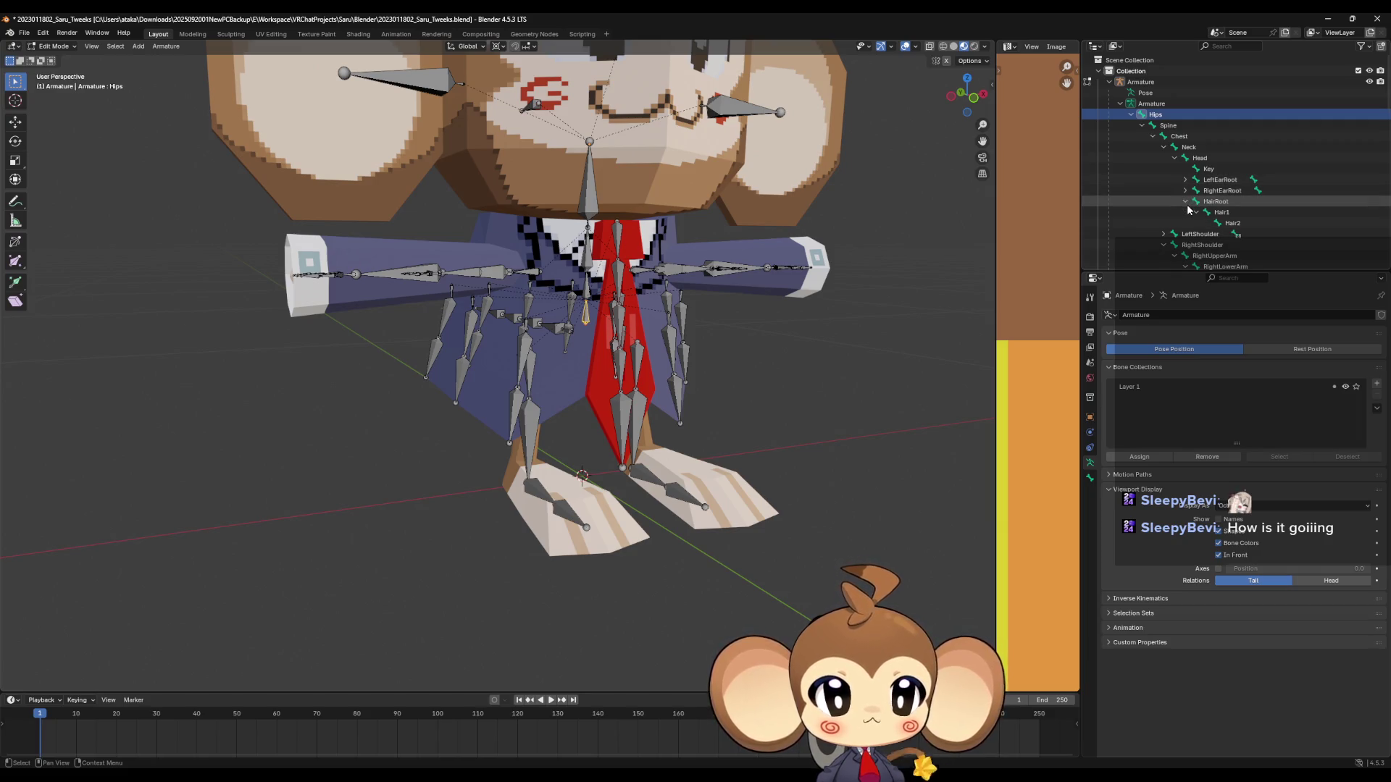
pyautogui.click(1175, 158)
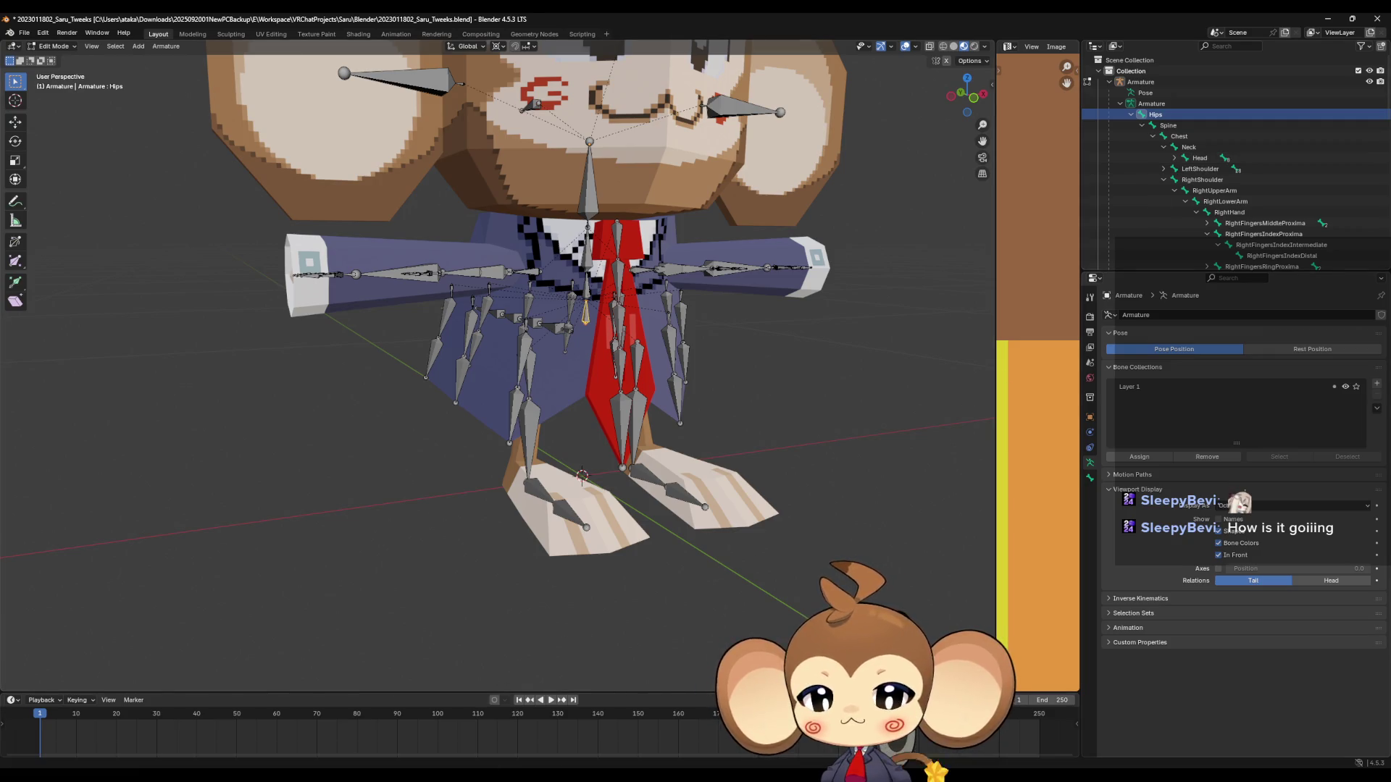
# Add the arm chain Neck, LeftShoulder, LeftUpperArm, LeftLowerArm, LeftHand, with a blank line after.
pyautogui.hotkey('alt', 'Tab')
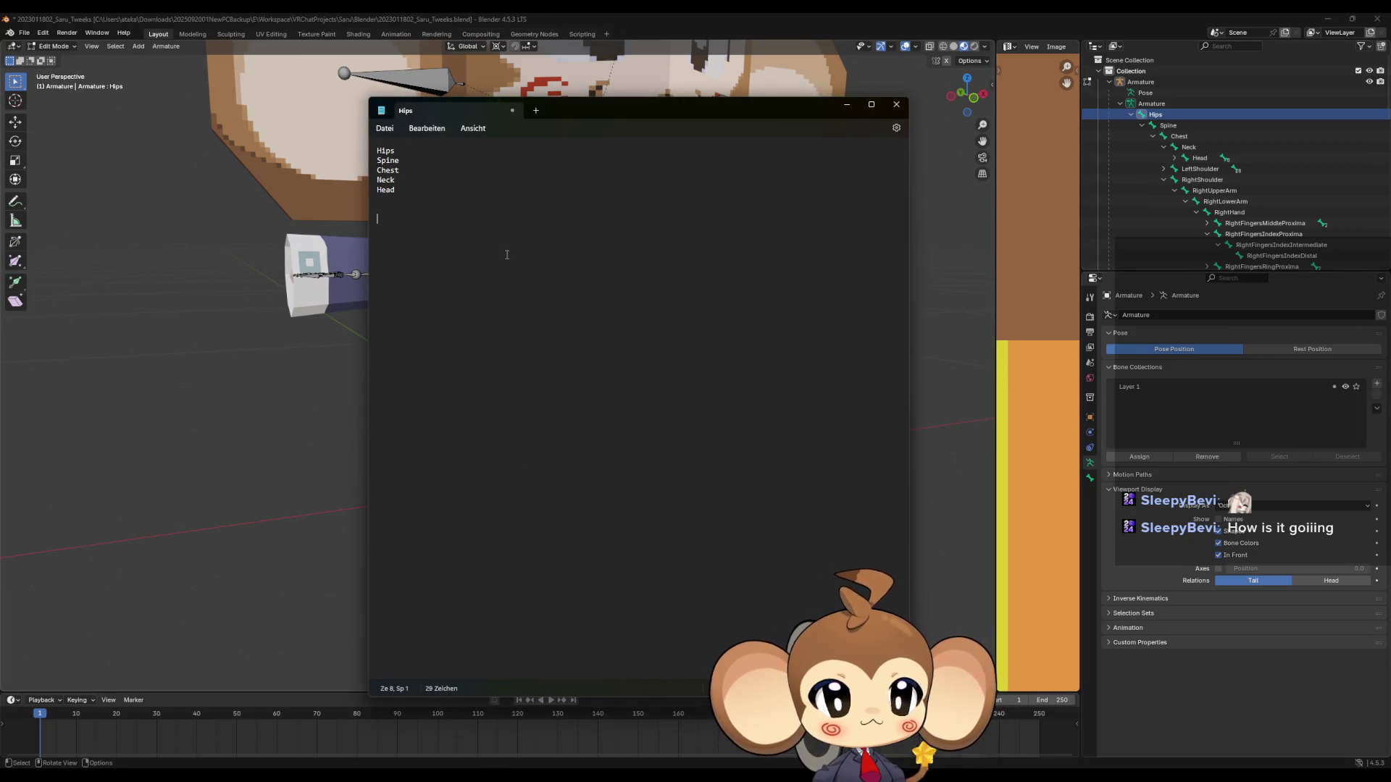
pyautogui.write('Neck')
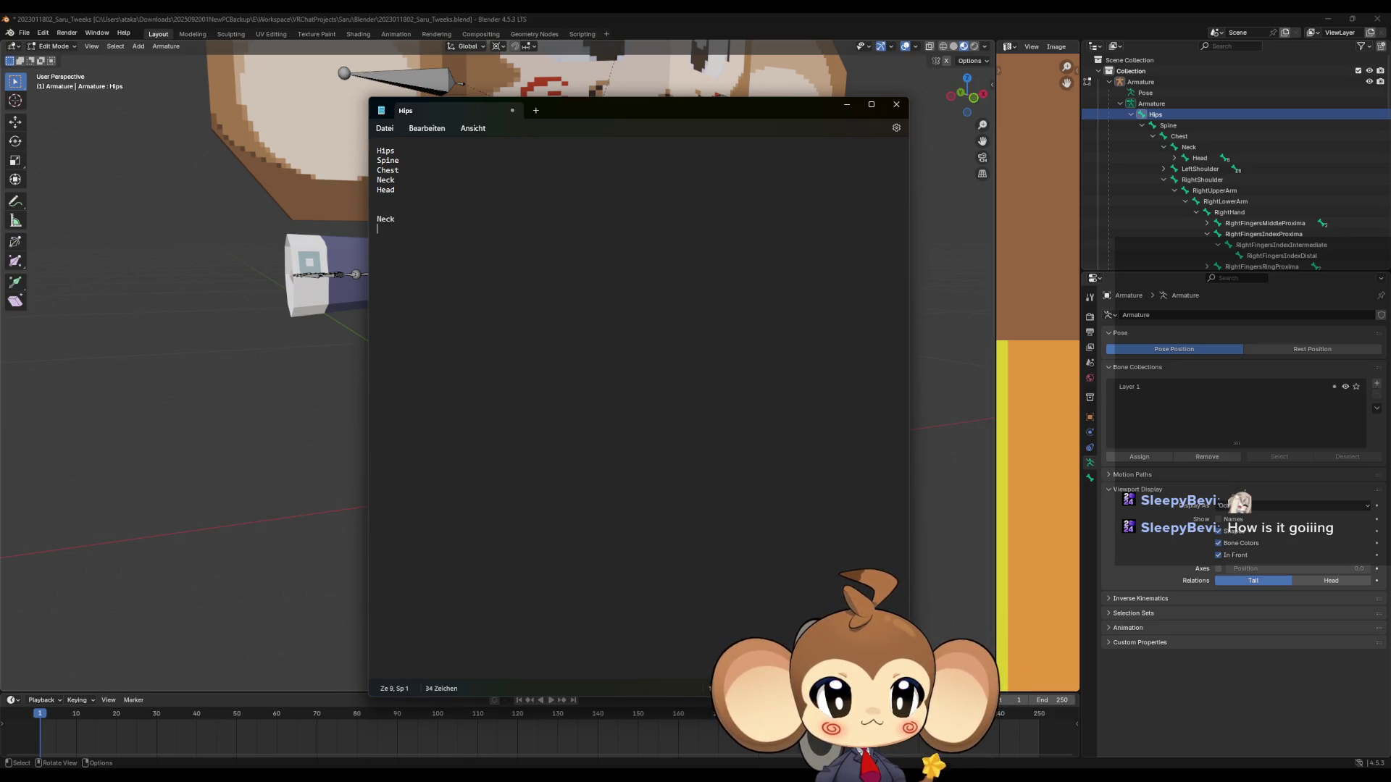
pyautogui.write(' Lef')
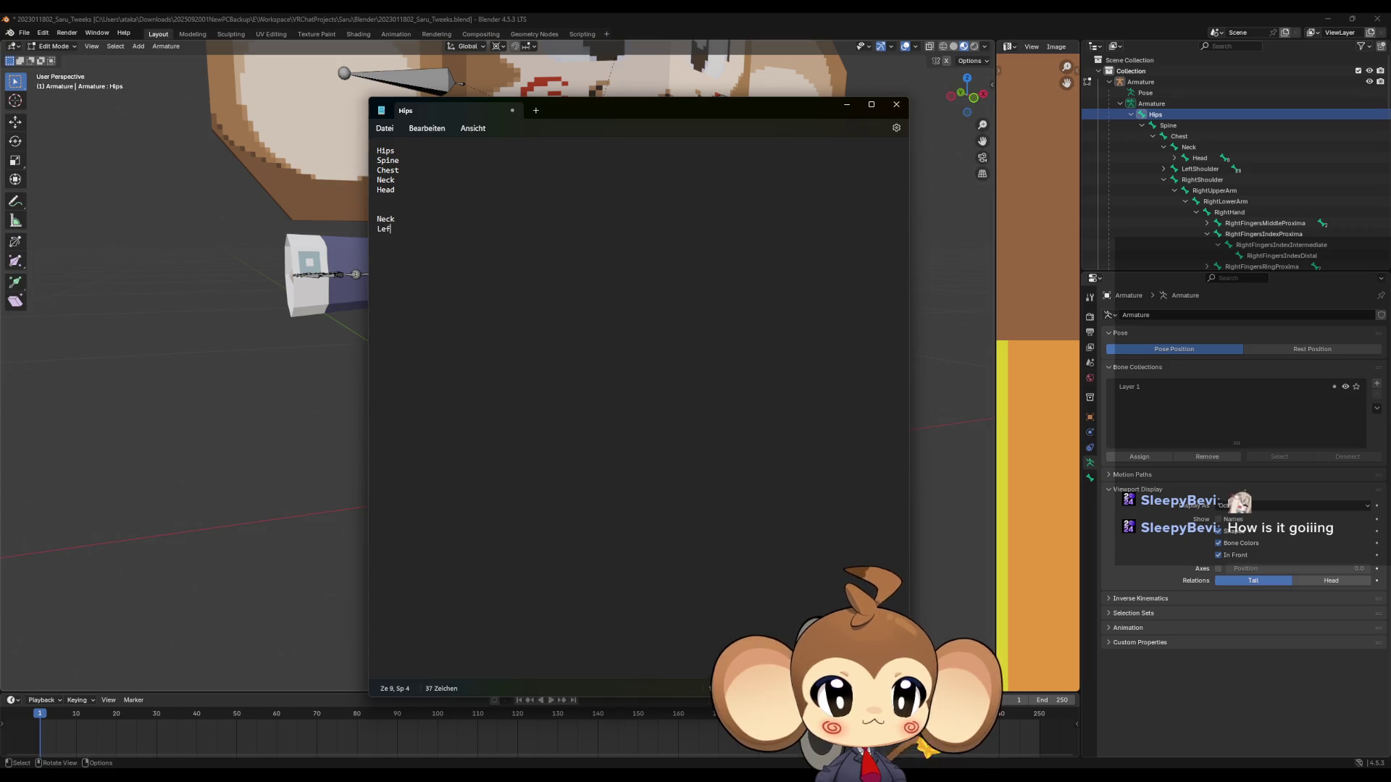
pyautogui.write('tShoulder')
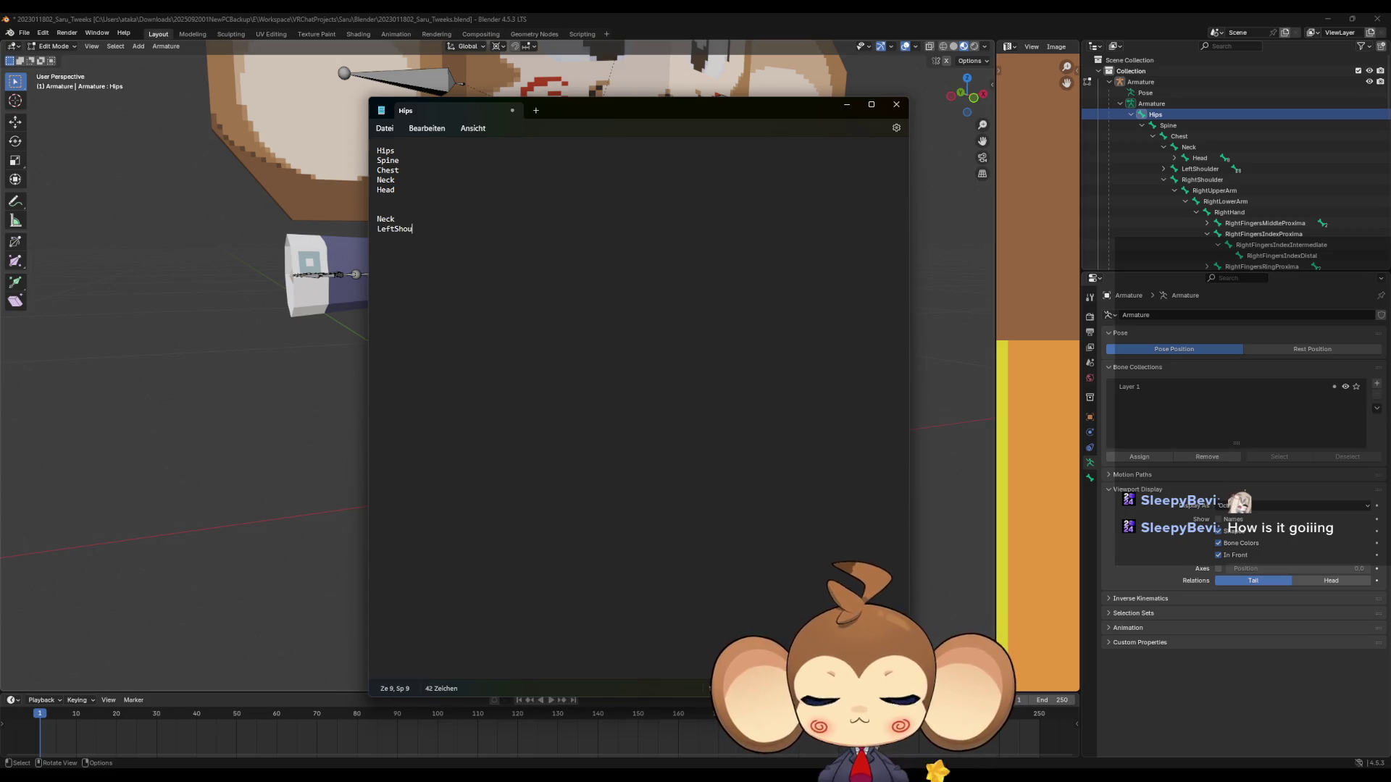
pyautogui.press('Return')
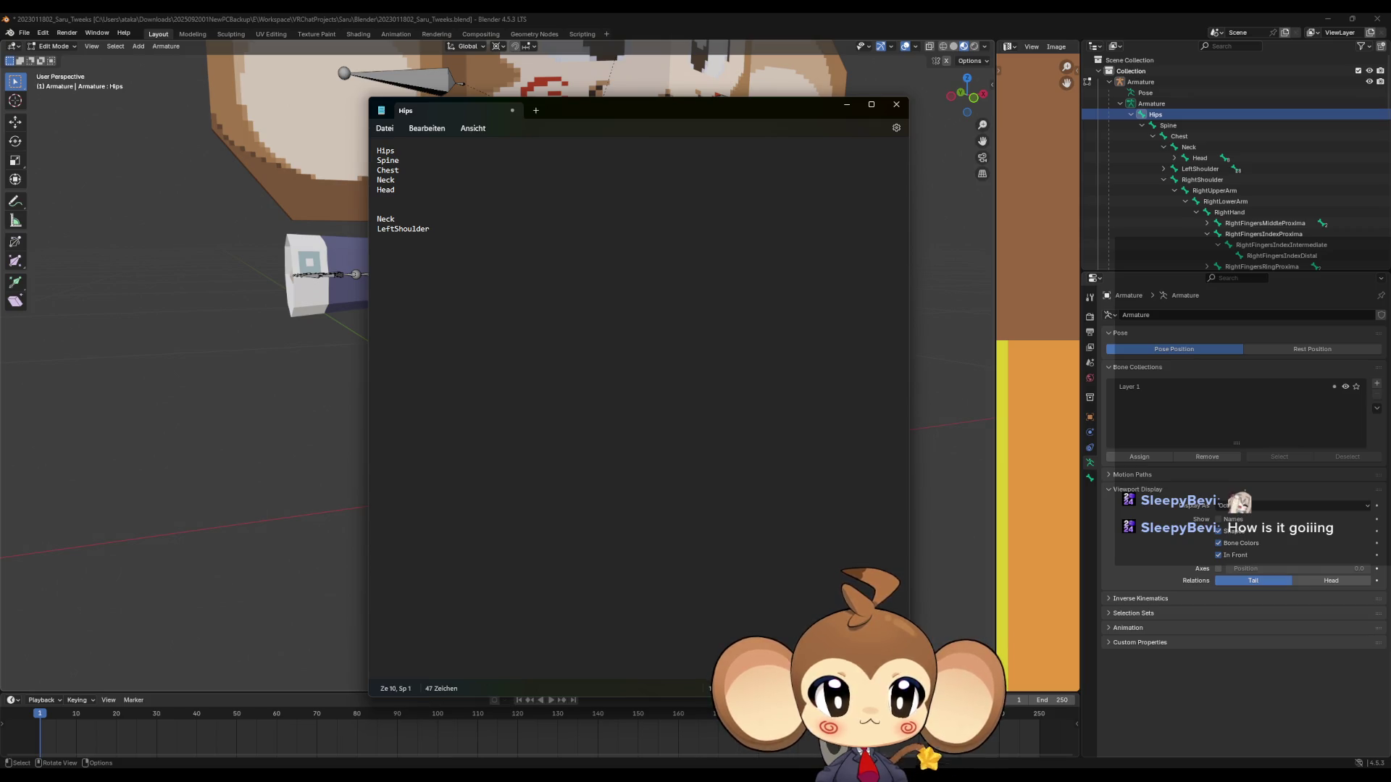
pyautogui.click(1163, 169)
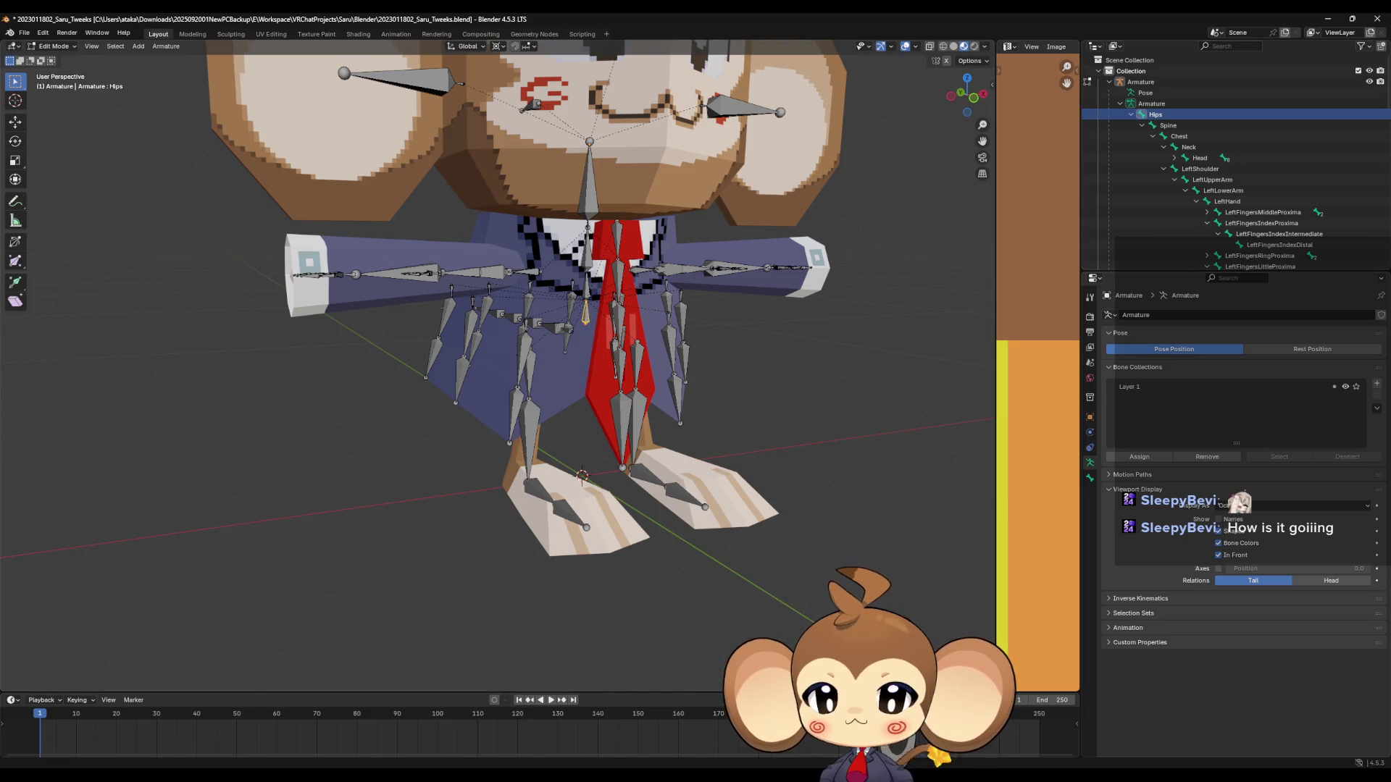
pyautogui.hotkey('alt', 'Tab')
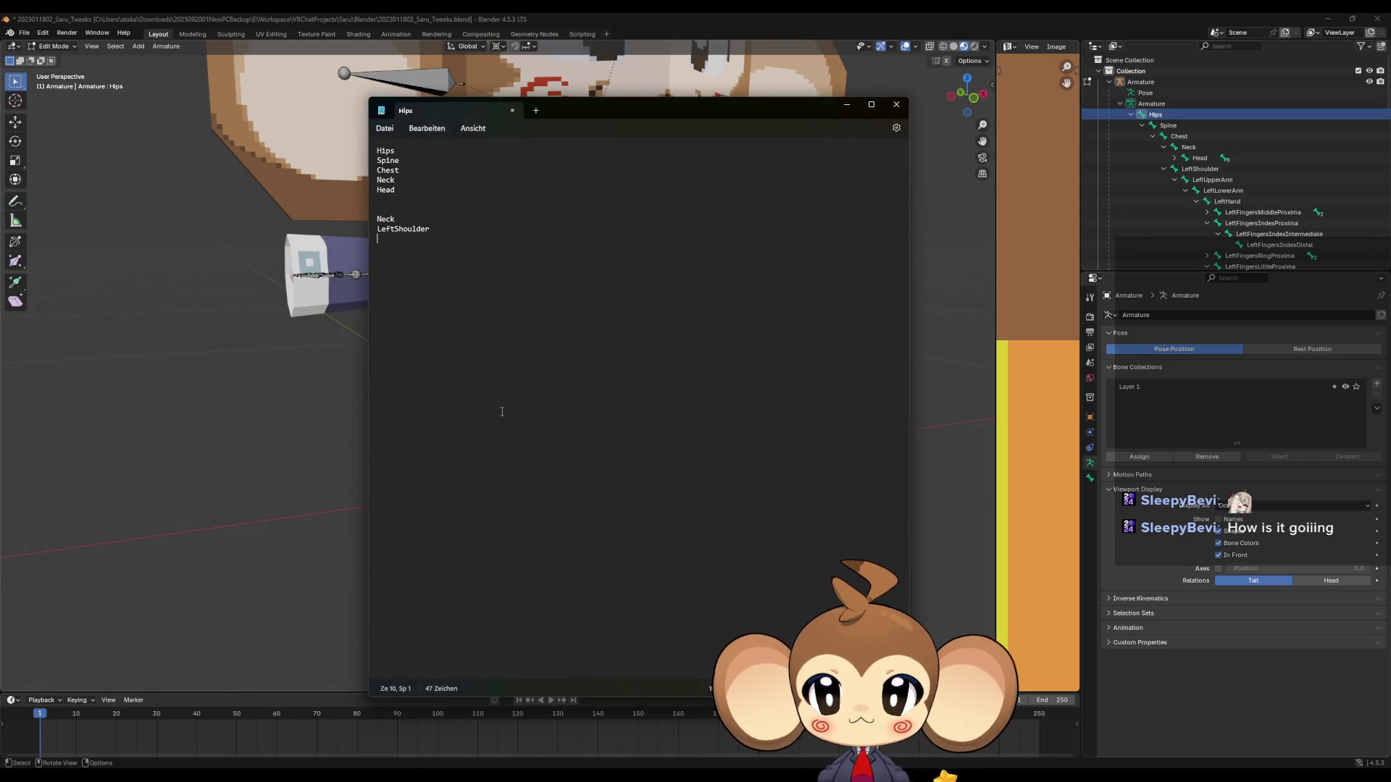
pyautogui.write('Lef')
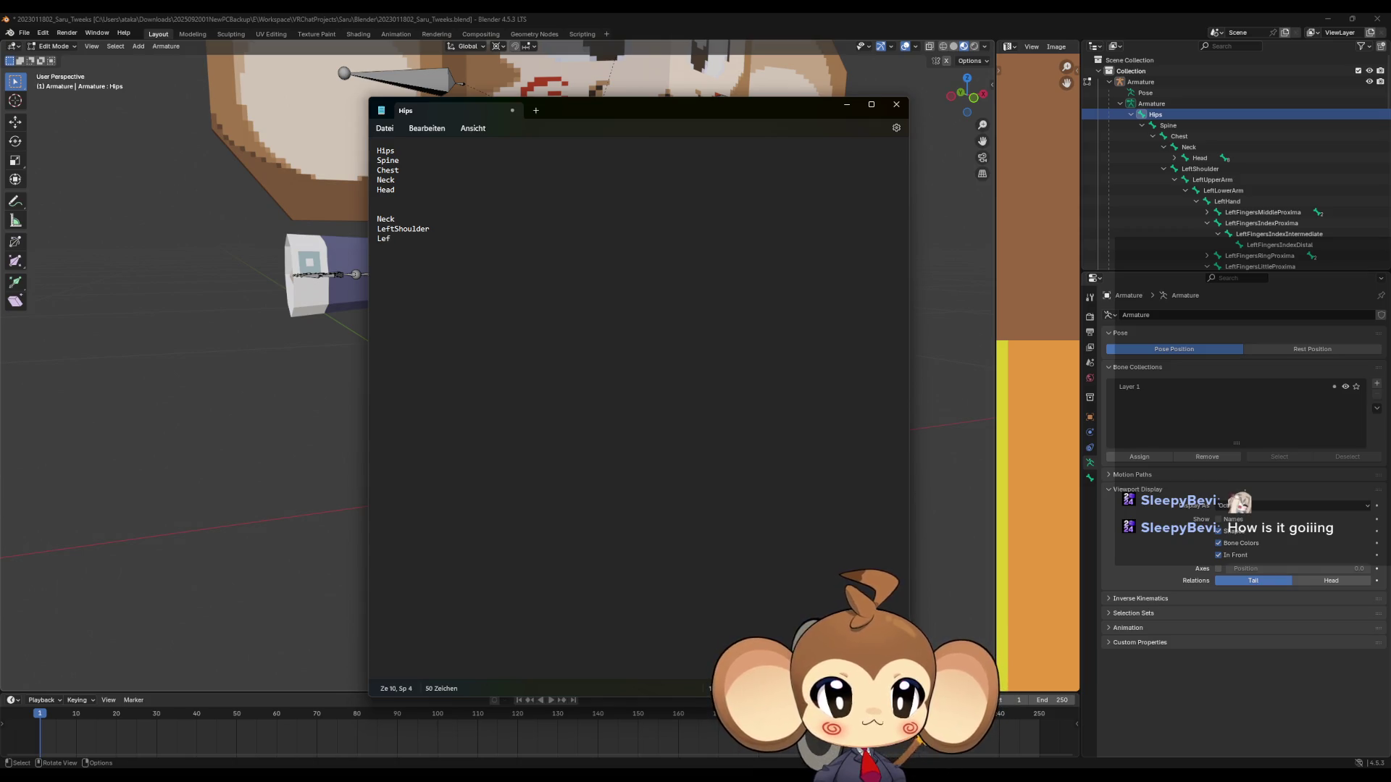
pyautogui.write('tUpperArm')
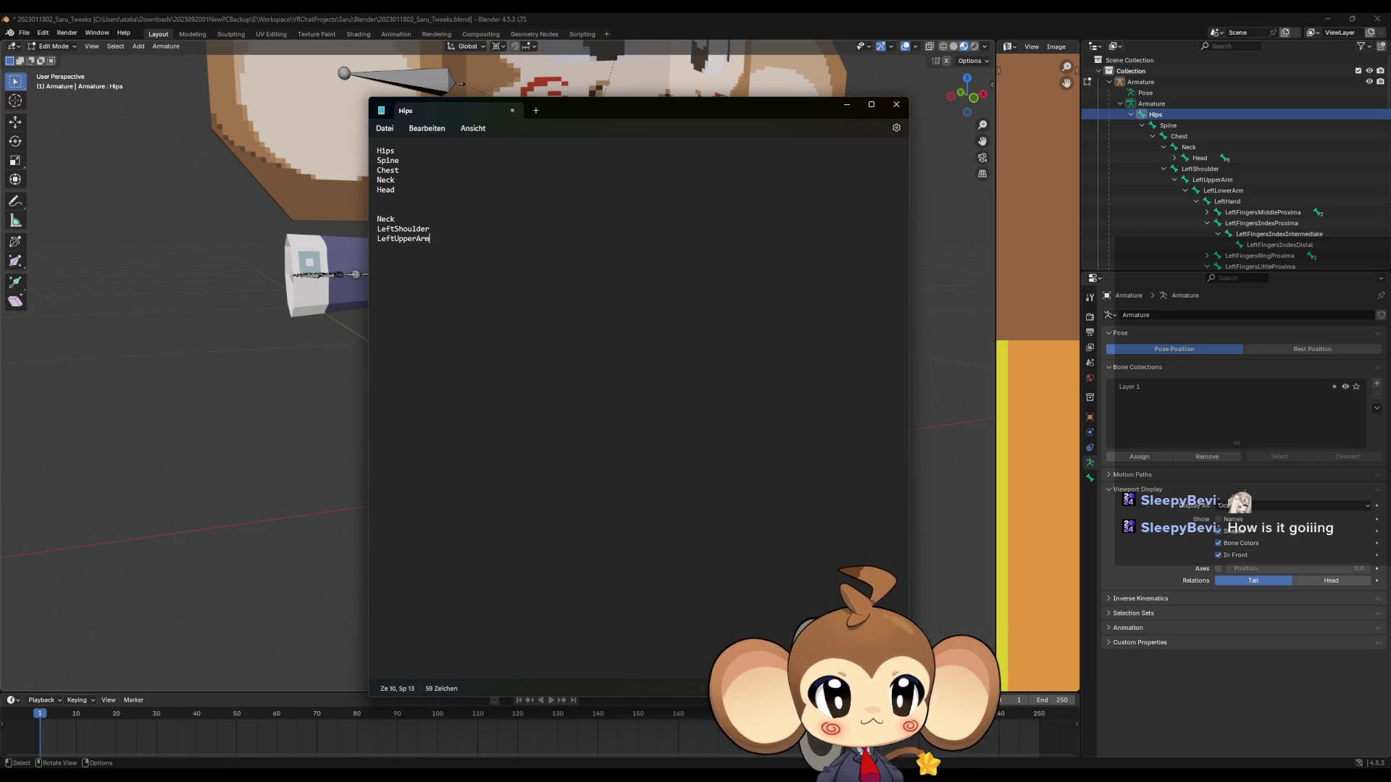
pyautogui.press('Return')
pyautogui.write('LeftL')
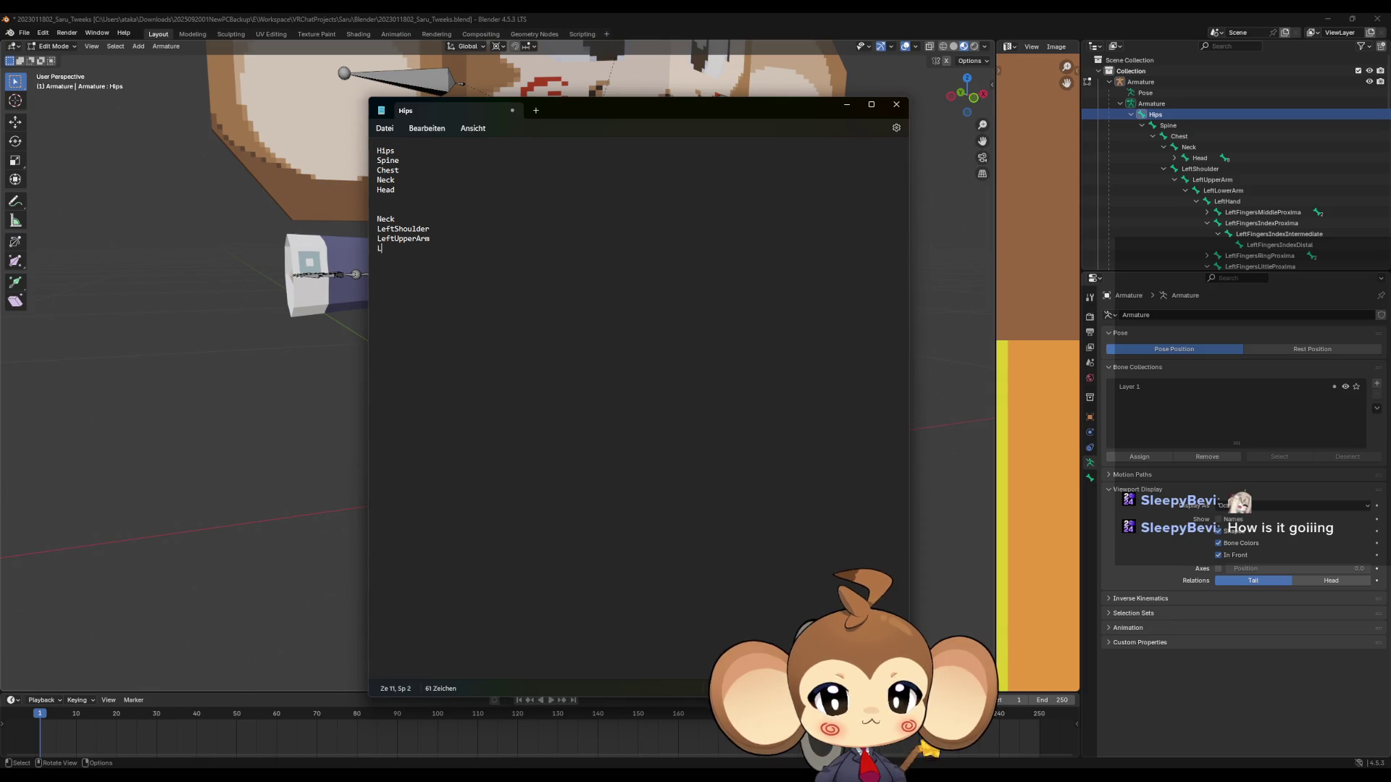
pyautogui.write('owerArm')
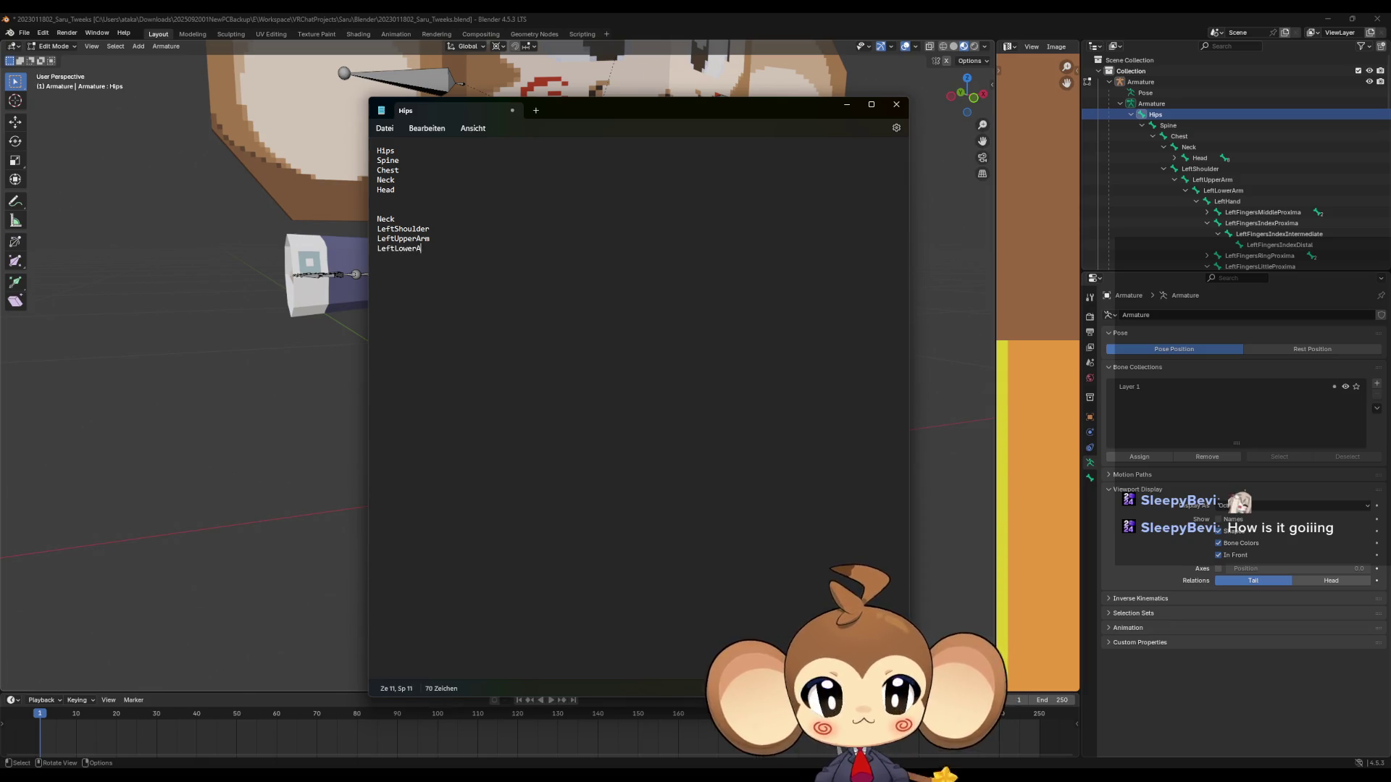
pyautogui.press('Return')
pyautogui.write('LeftHan')
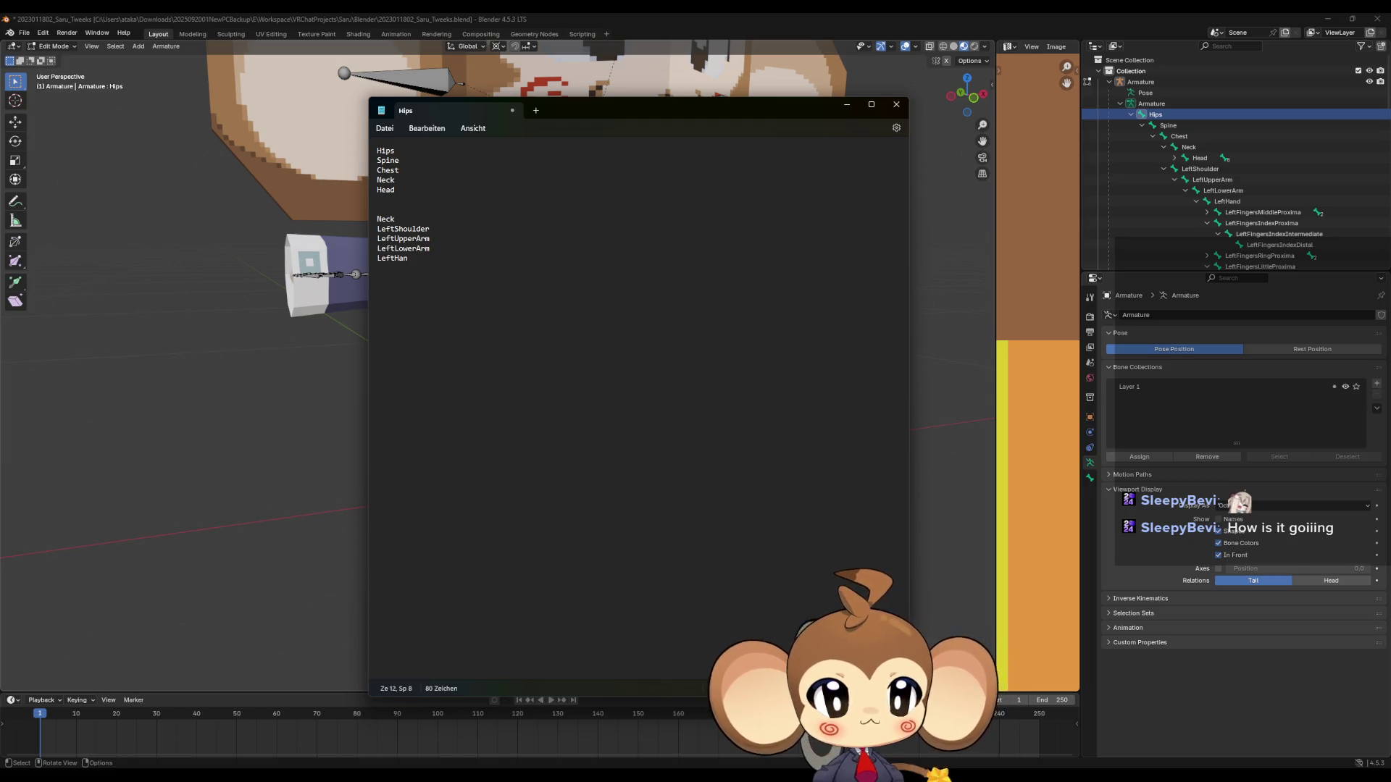
pyautogui.write('d')
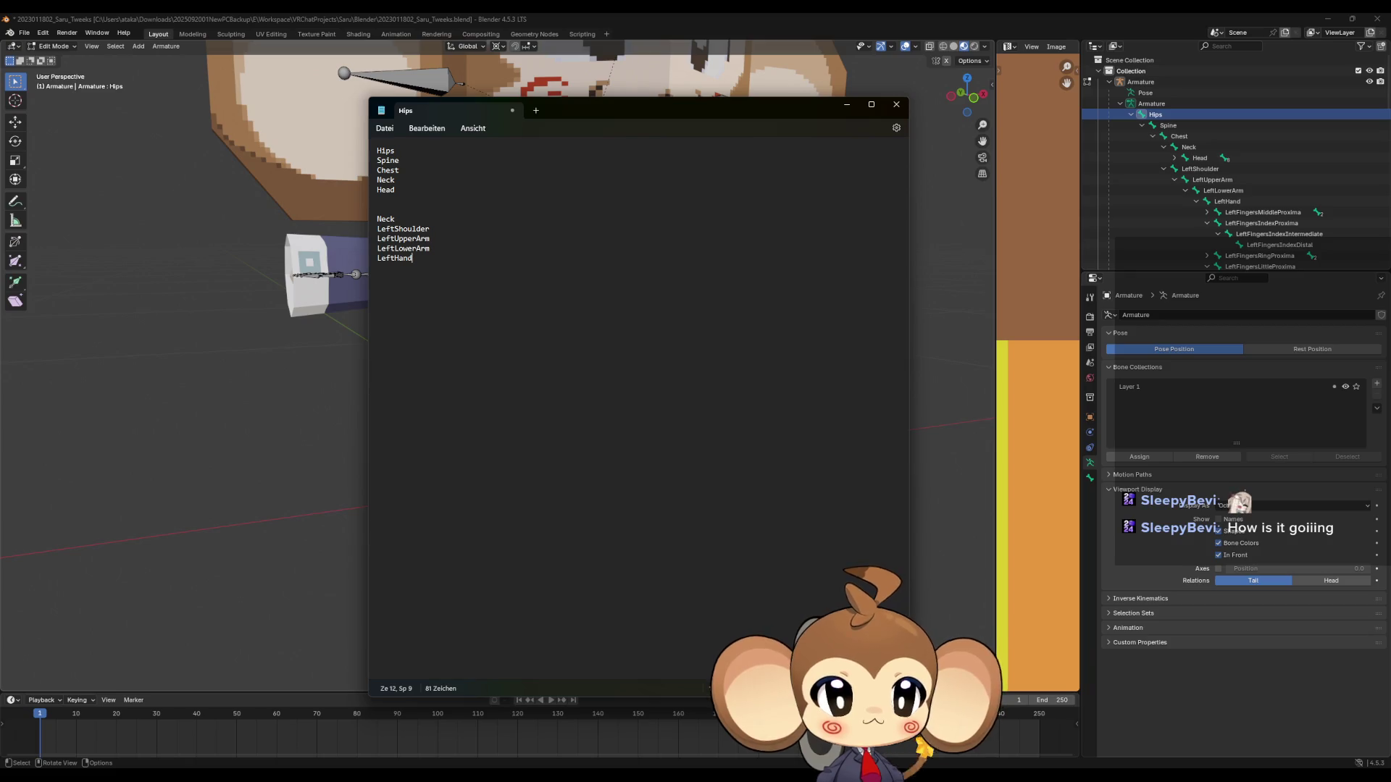
pyautogui.press('Return')
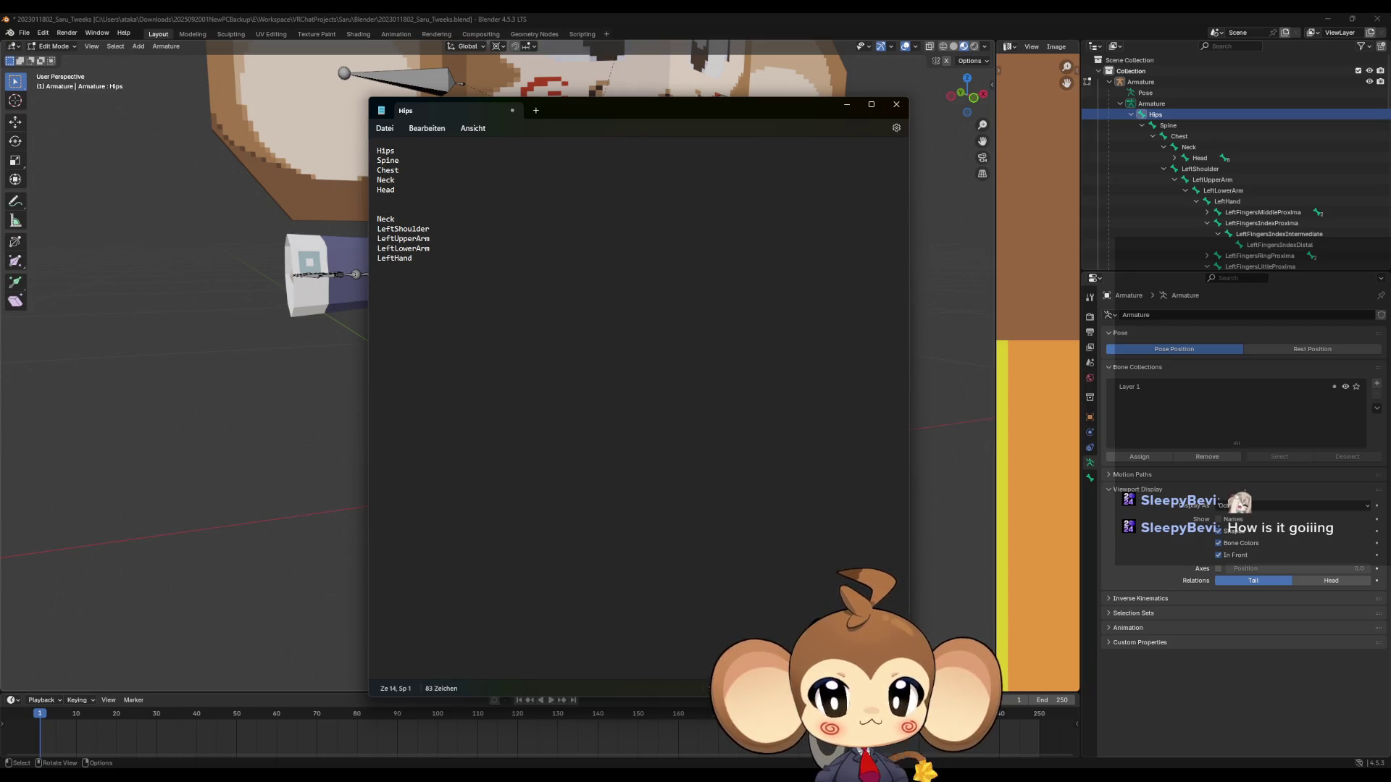
# Collapse the LeftFingersIndexProxima and LeftFingersLittleProxima branches in the Outliner.
pyautogui.click(1207, 223)
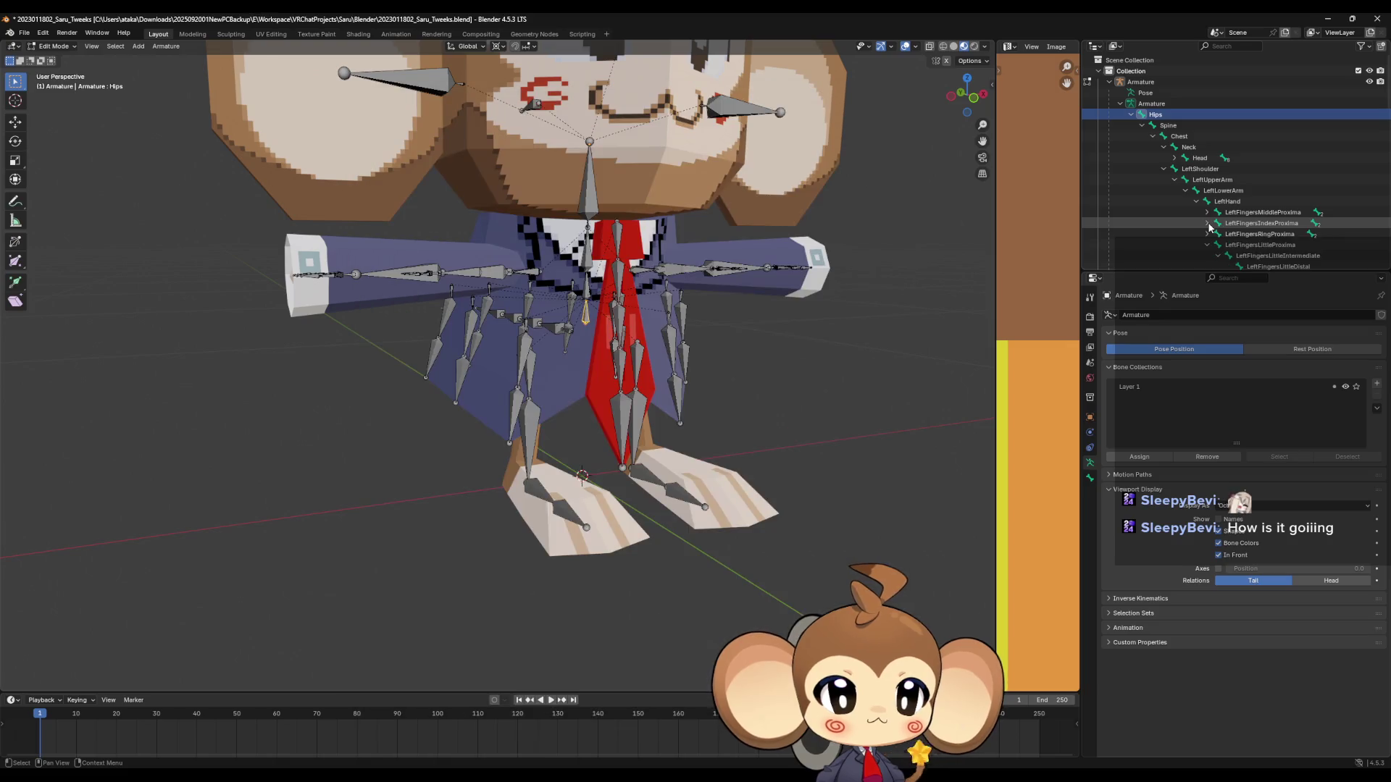
pyautogui.click(1208, 245)
pyautogui.scroll(-2, 1214, 248)
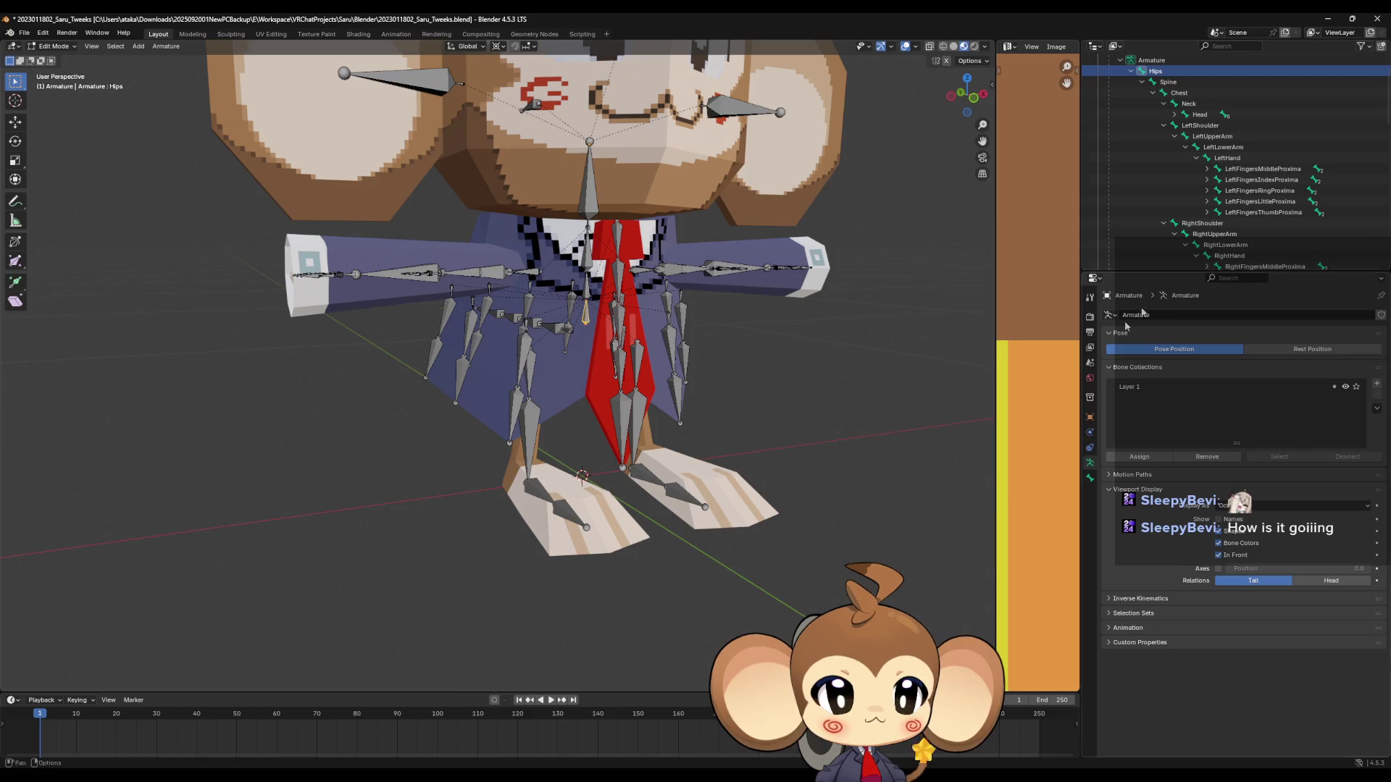
pyautogui.hotkey('alt', 'Tab')
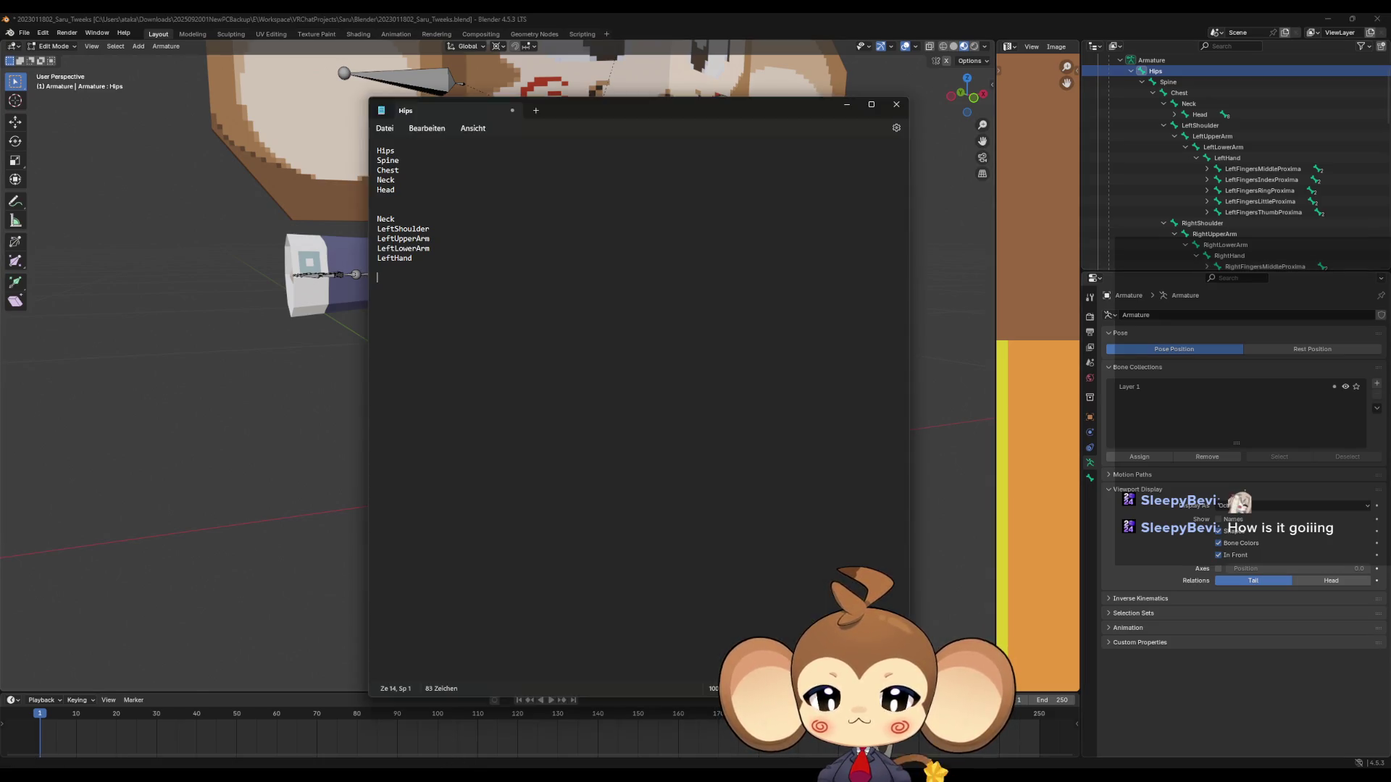
# Type LeftFingersMiddleProxima and paste four more copies of it on new lines.
pyautogui.write('L')
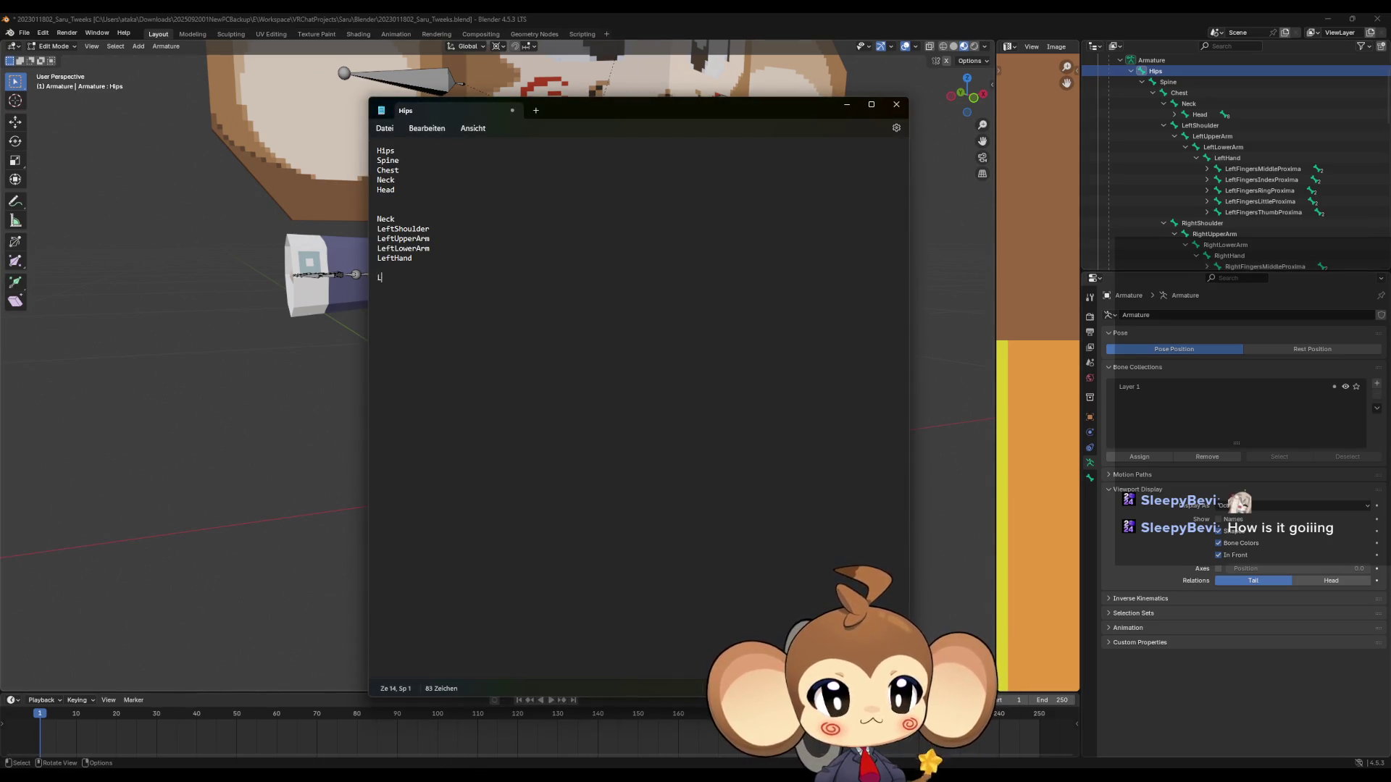
pyautogui.write('eftFi')
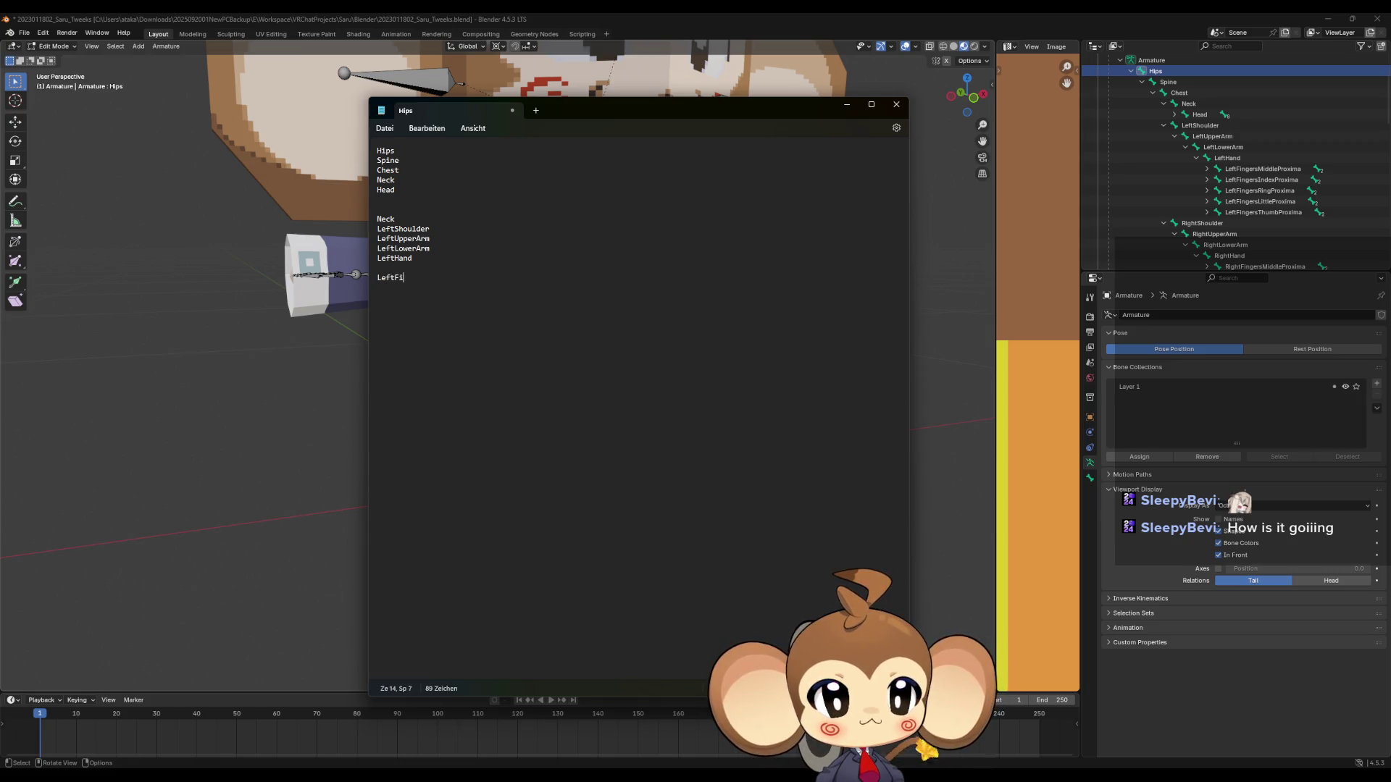
pyautogui.write('ngerMidd')
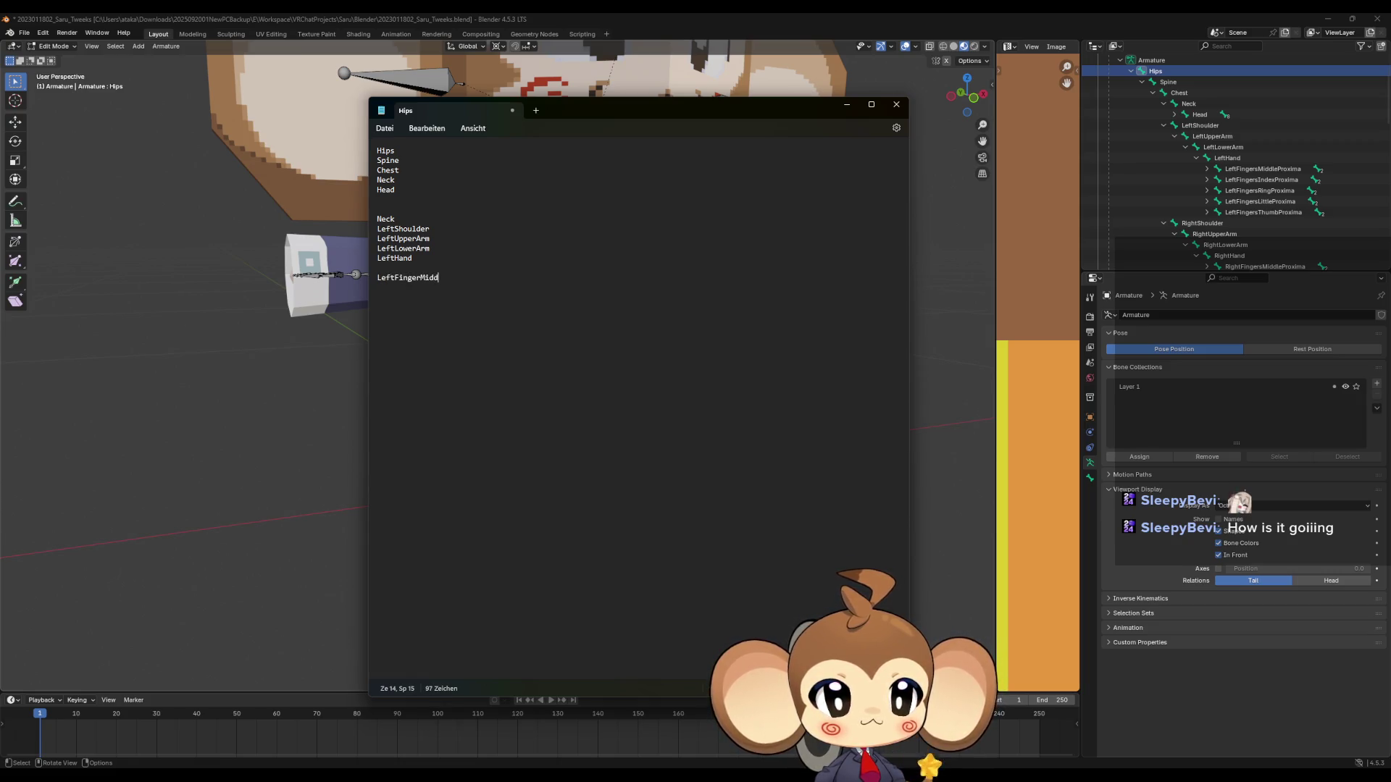
pyautogui.write('leProxima')
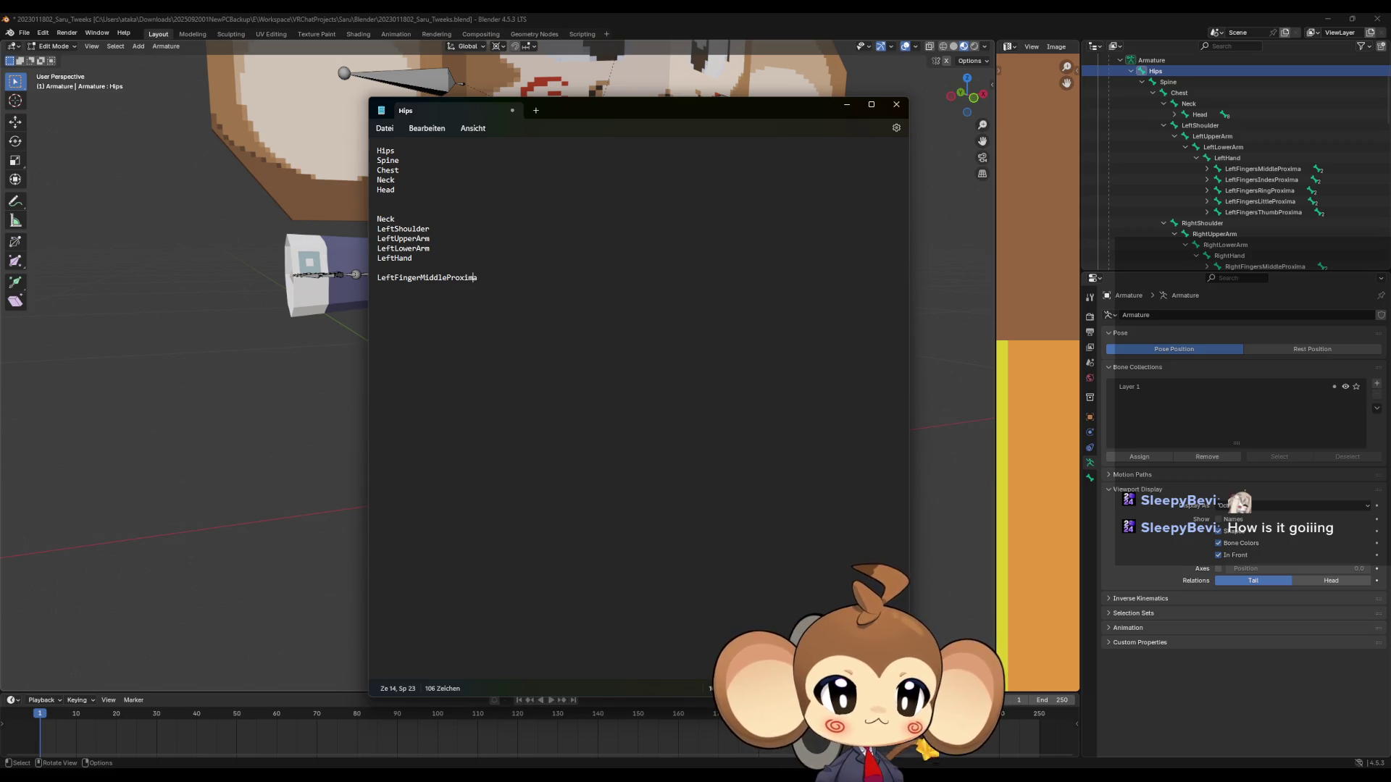
pyautogui.press('Right')
pyautogui.write('s')
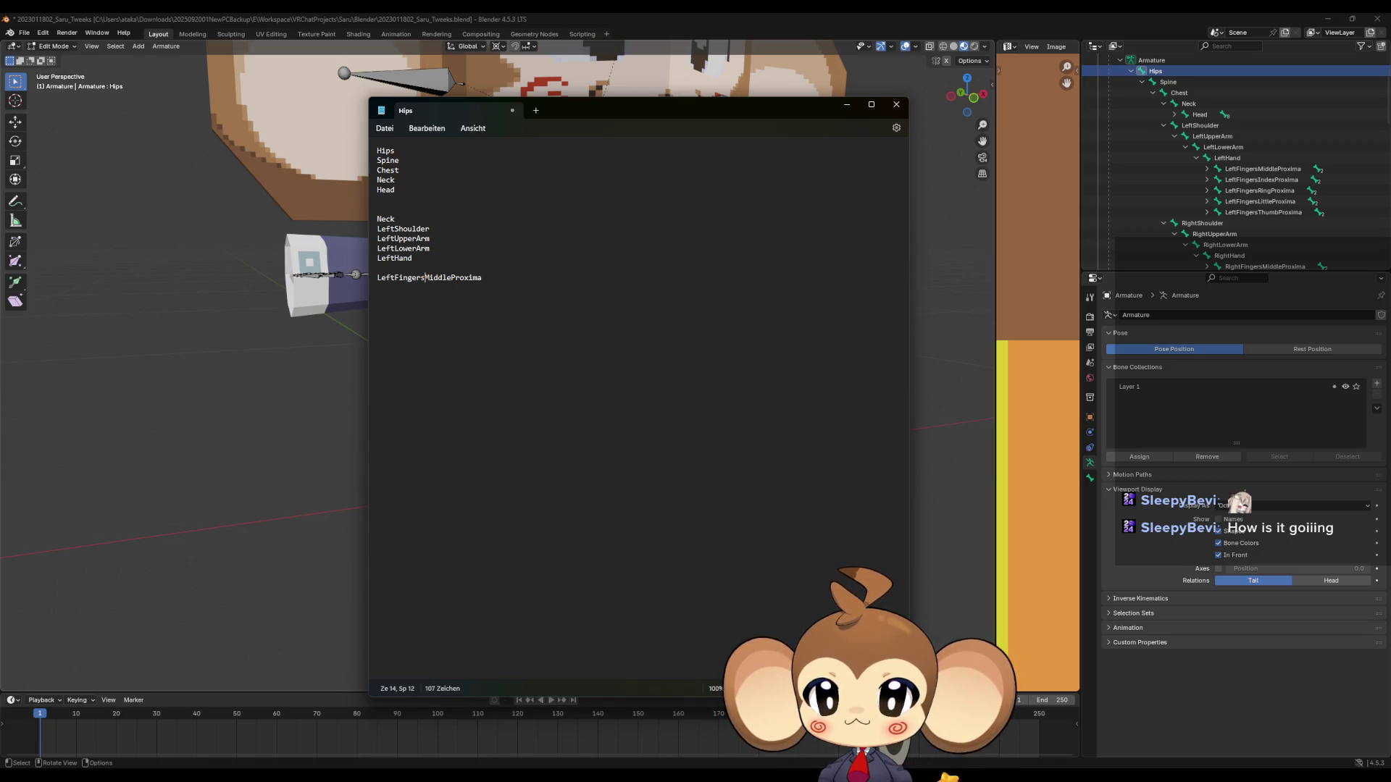
pyautogui.hotkey('shift', 'Left')
pyautogui.hotkey('shift', 'Left')
pyautogui.hotkey('shift', 'Left')
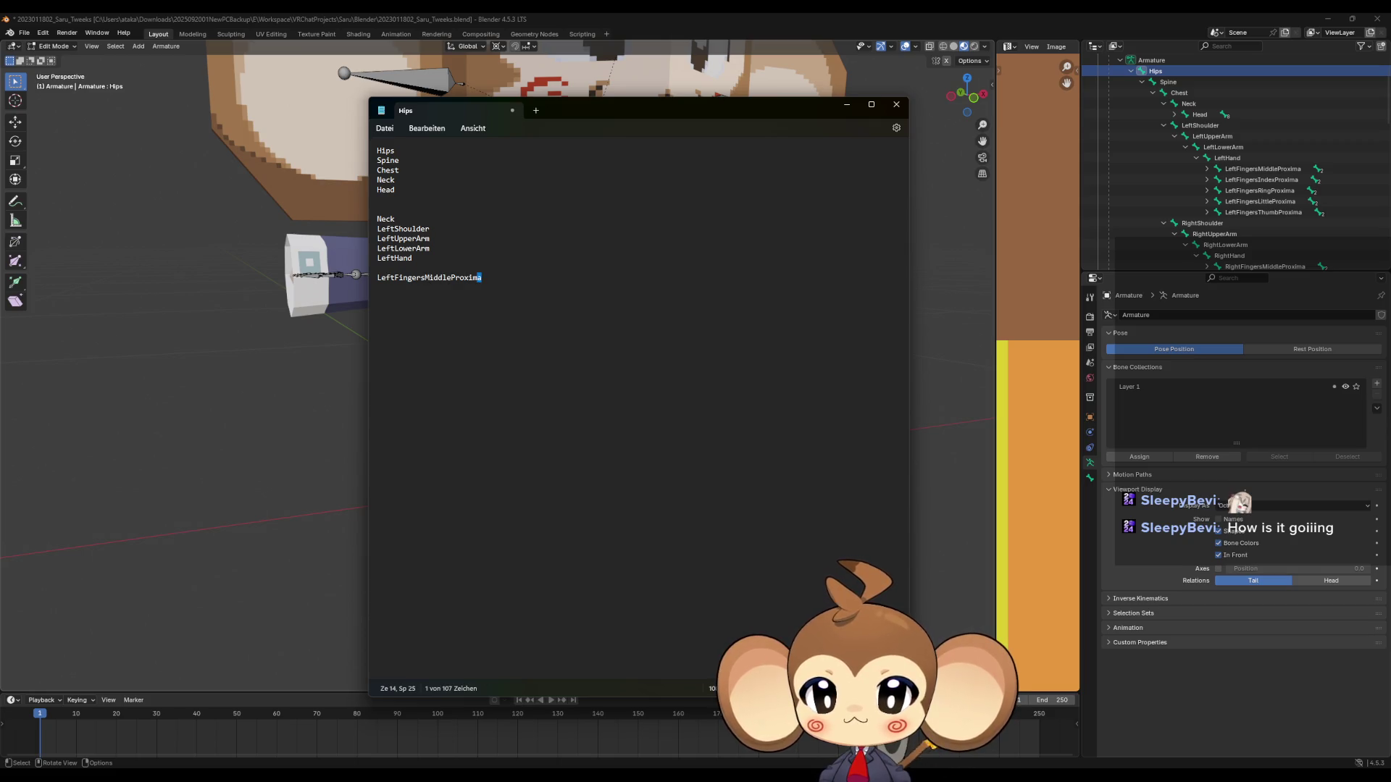
pyautogui.hotkey('ctrl', 'c')
pyautogui.press('End')
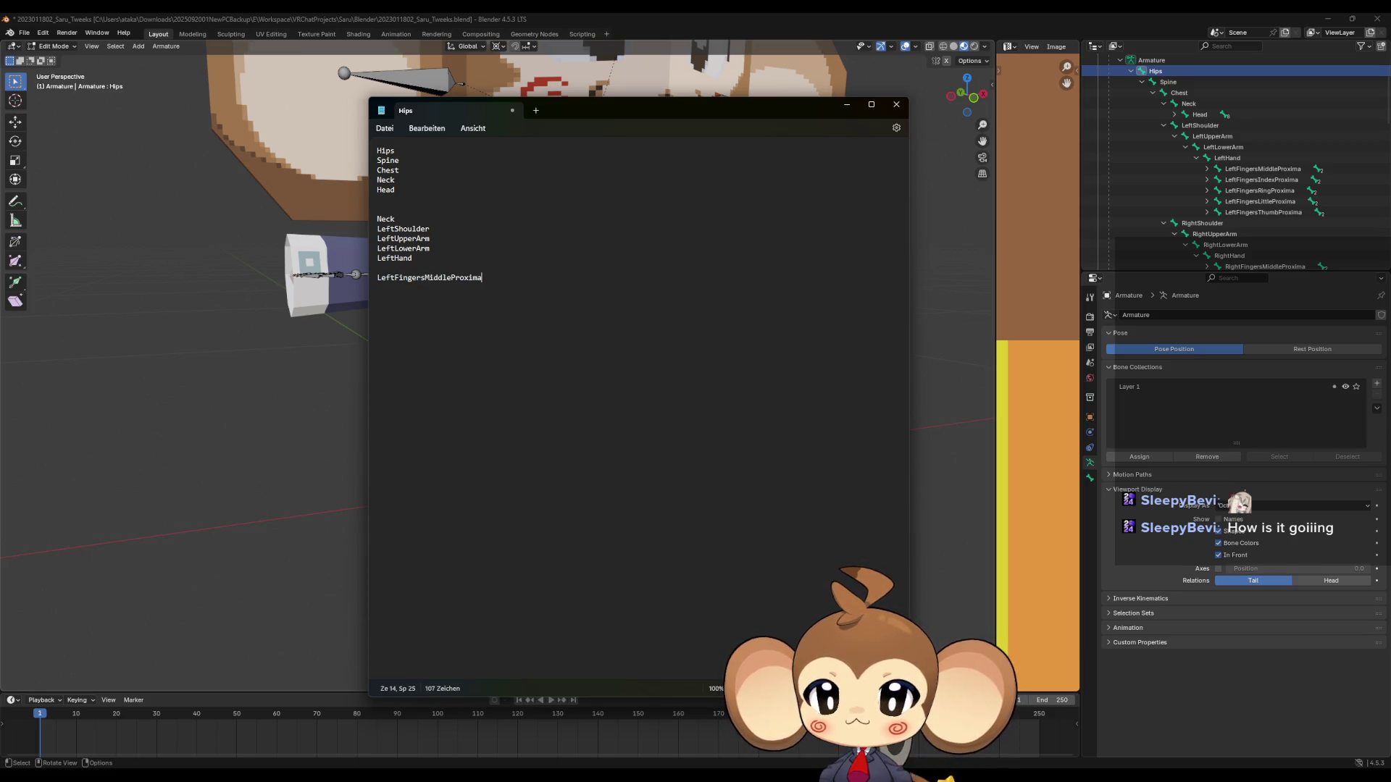
pyautogui.press('Return')
pyautogui.hotkey('ctrl', 'v')
pyautogui.press('Return')
pyautogui.hotkey('ctrl', 'v')
pyautogui.press('Return')
pyautogui.hotkey('ctrl', 'v')
pyautogui.press('Return')
pyautogui.hotkey('ctrl', 'v')
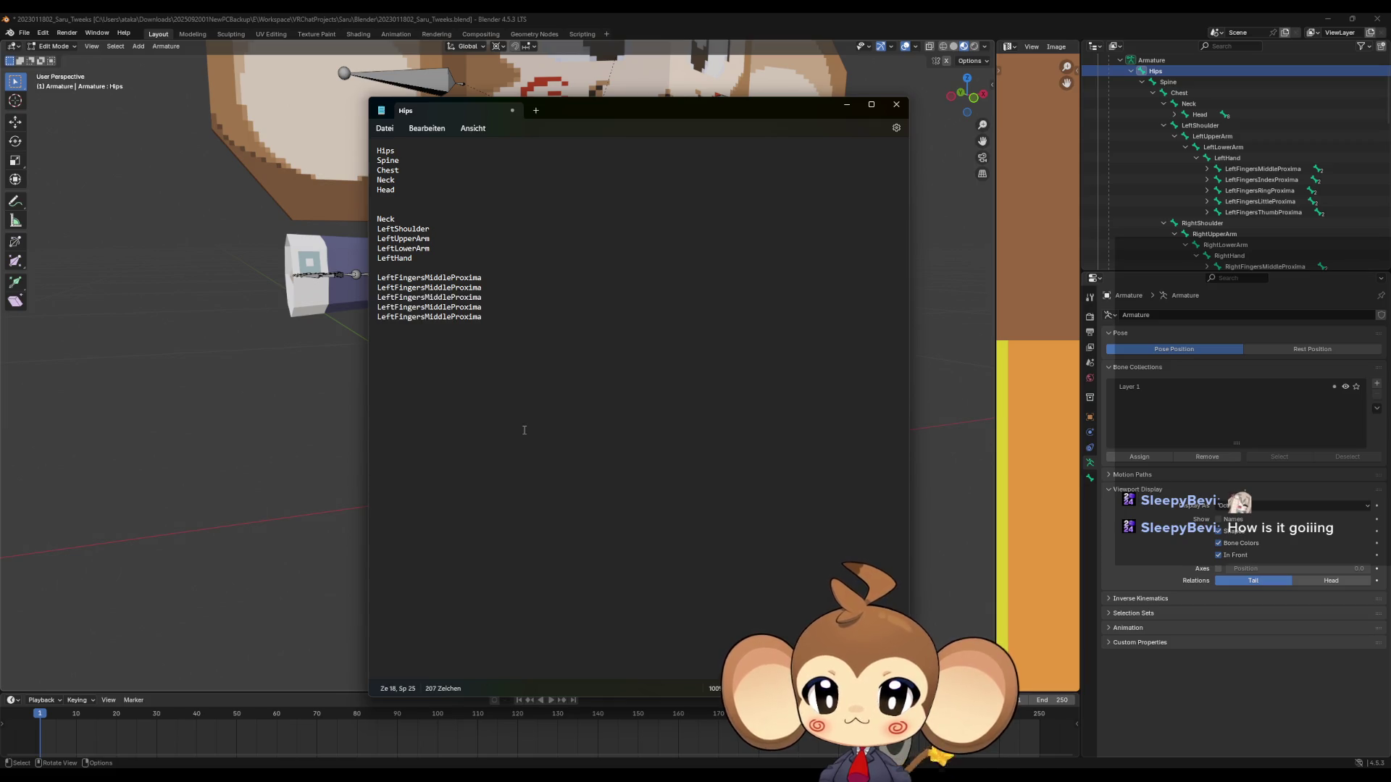
# Rename the four copies to the Index, Ring, Little and Thumb Proxima bones.
pyautogui.click(452, 288)
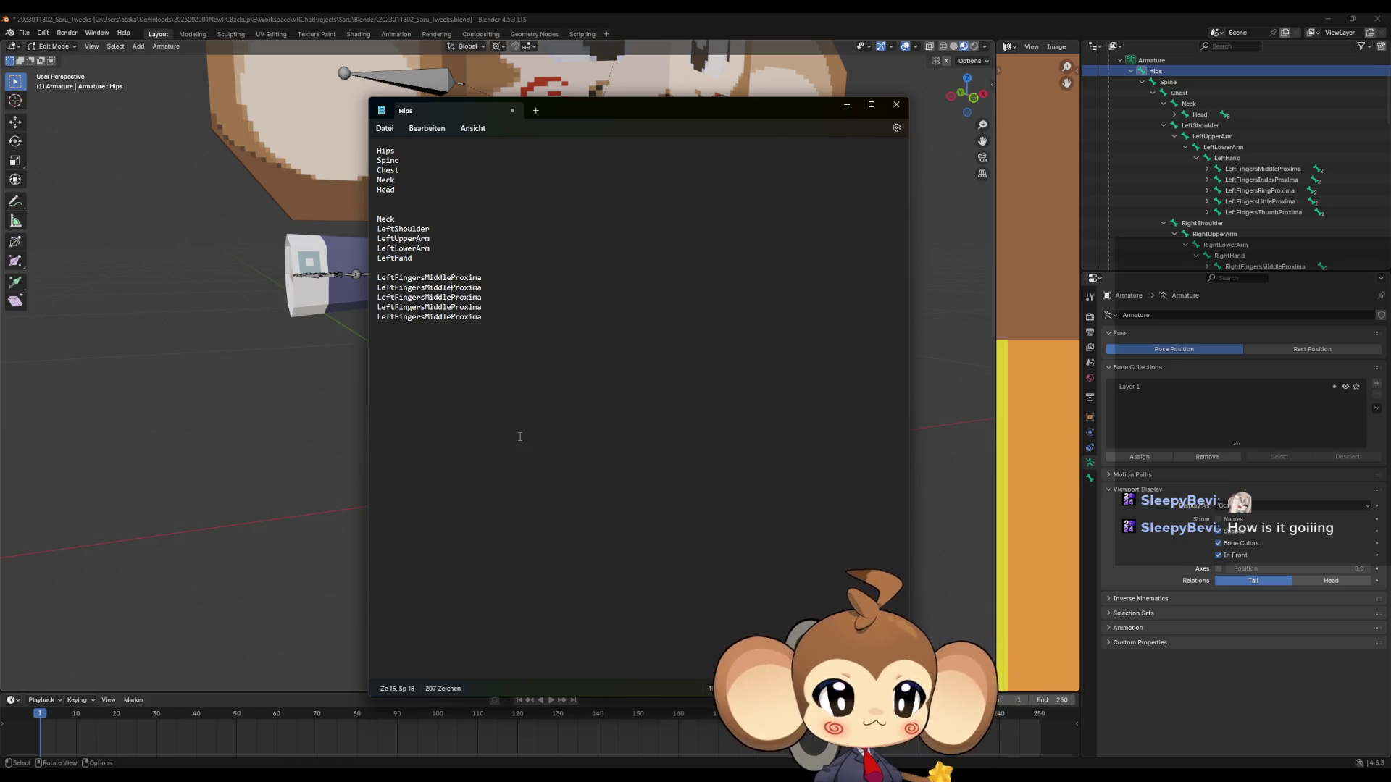
pyautogui.press('BackSpace')
pyautogui.press('BackSpace')
pyautogui.press('BackSpace')
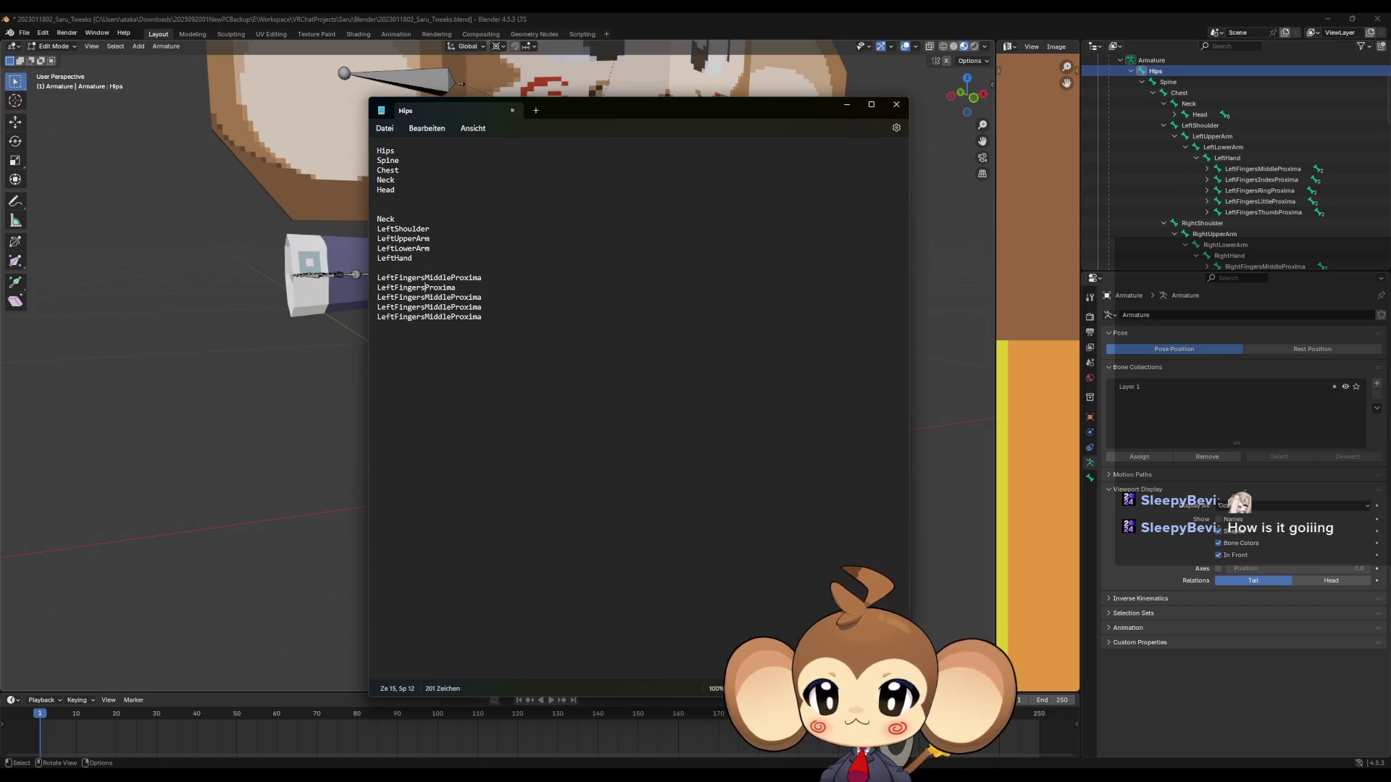
pyautogui.write('Index')
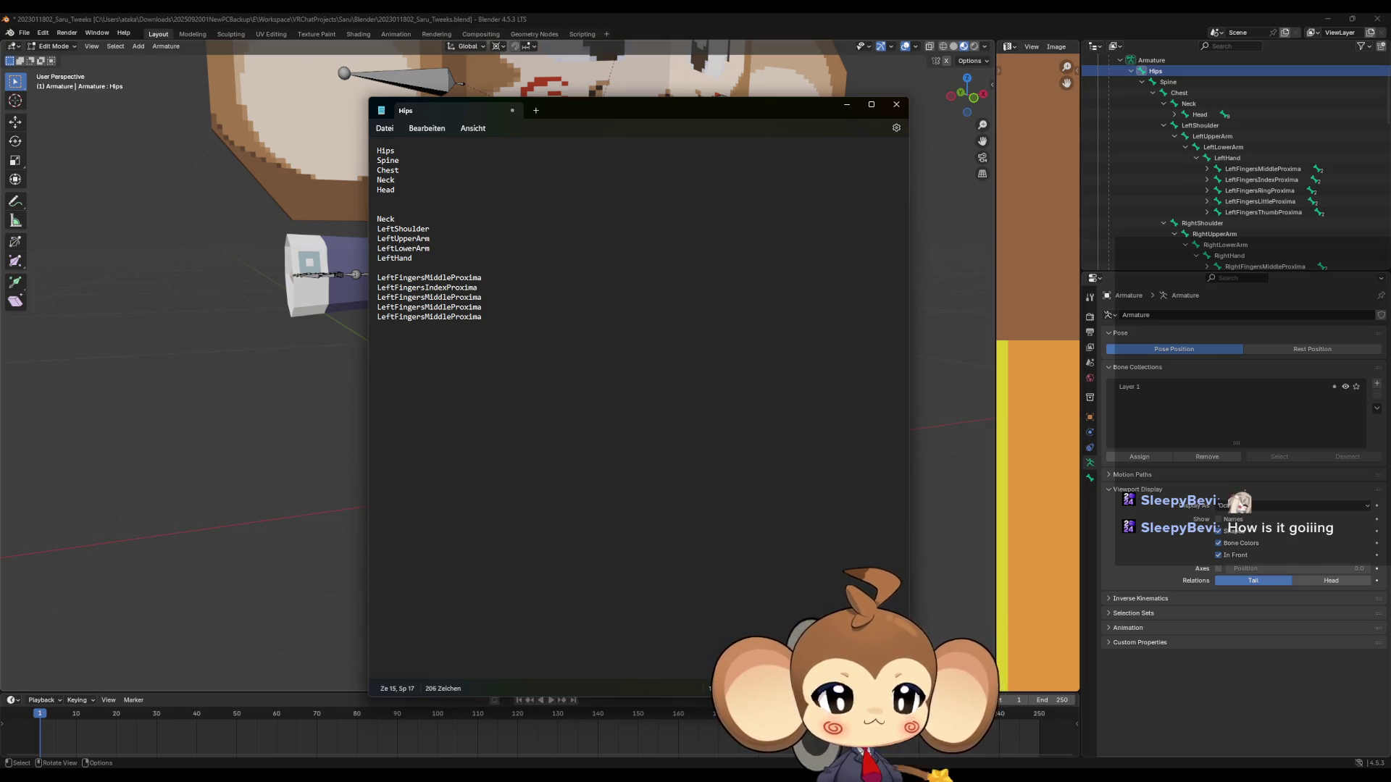
pyautogui.press('BackSpace')
pyautogui.press('BackSpace')
pyautogui.press('BackSpace')
pyautogui.press('Delete')
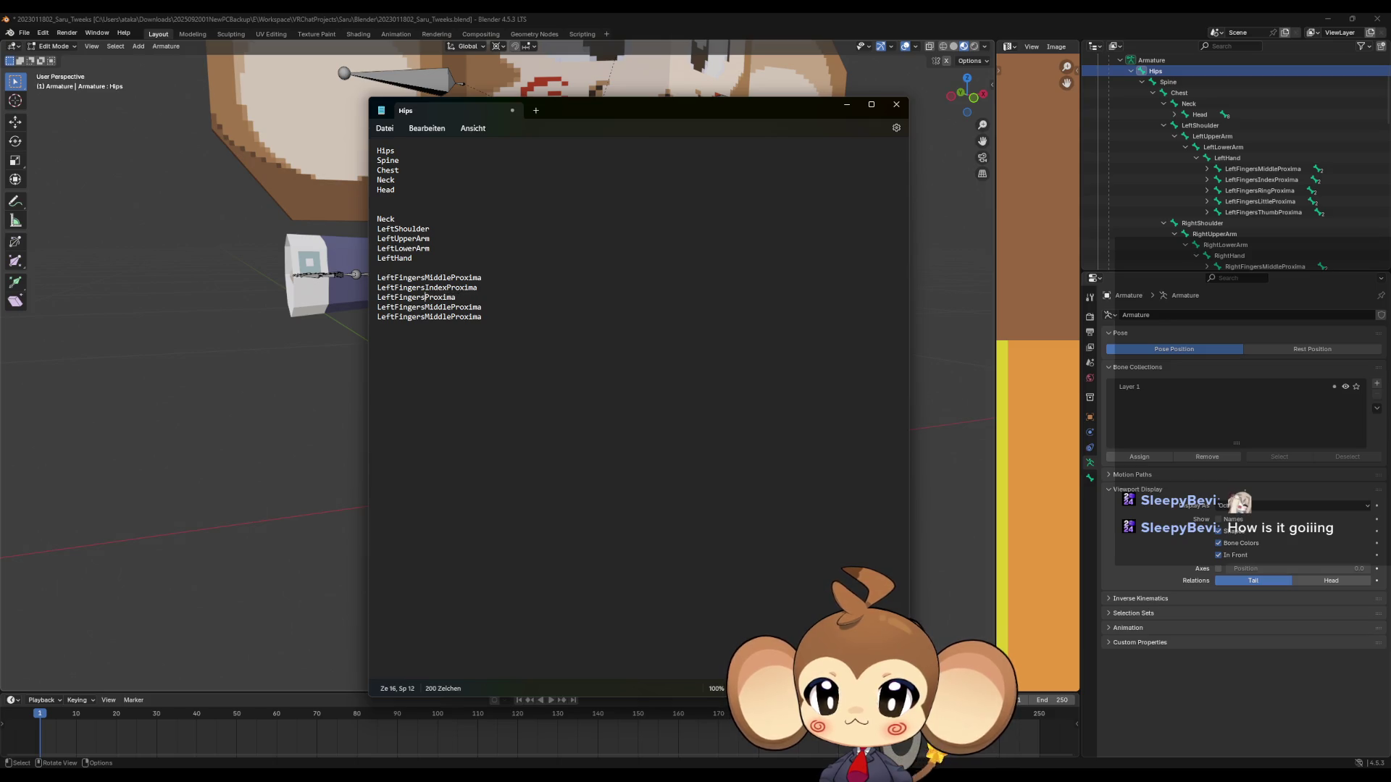
pyautogui.write('Ring')
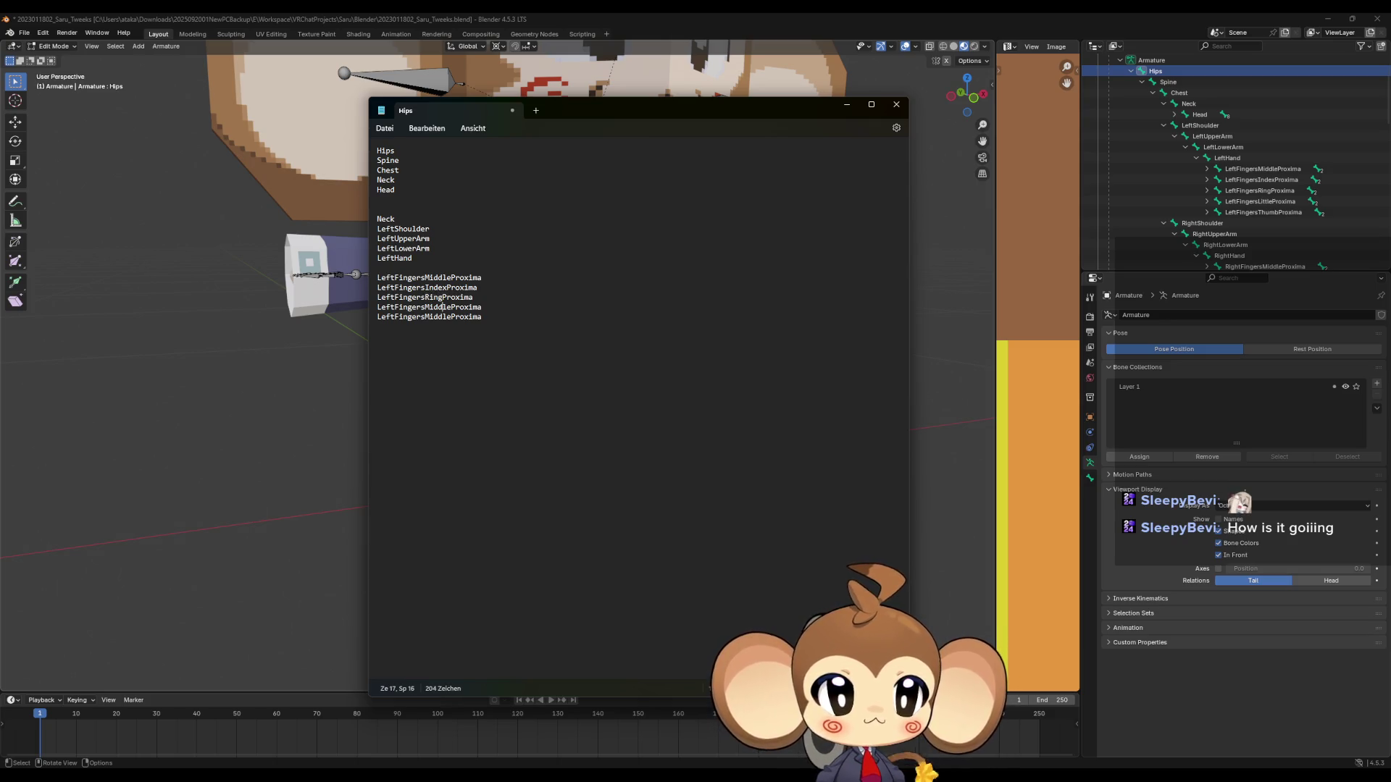
pyautogui.press('BackSpace')
pyautogui.press('BackSpace')
pyautogui.press('BackSpace')
pyautogui.press('Delete')
pyautogui.press('Delete')
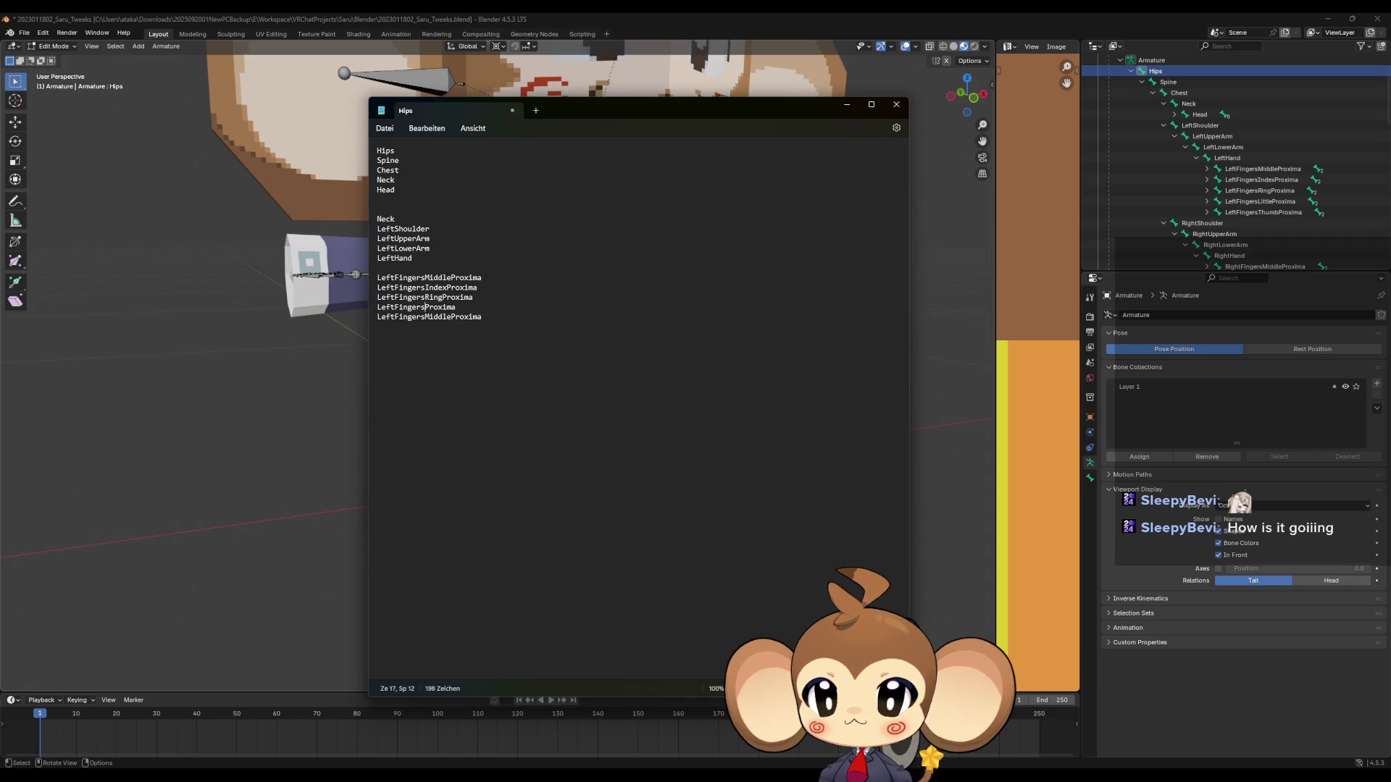
pyautogui.write('Little')
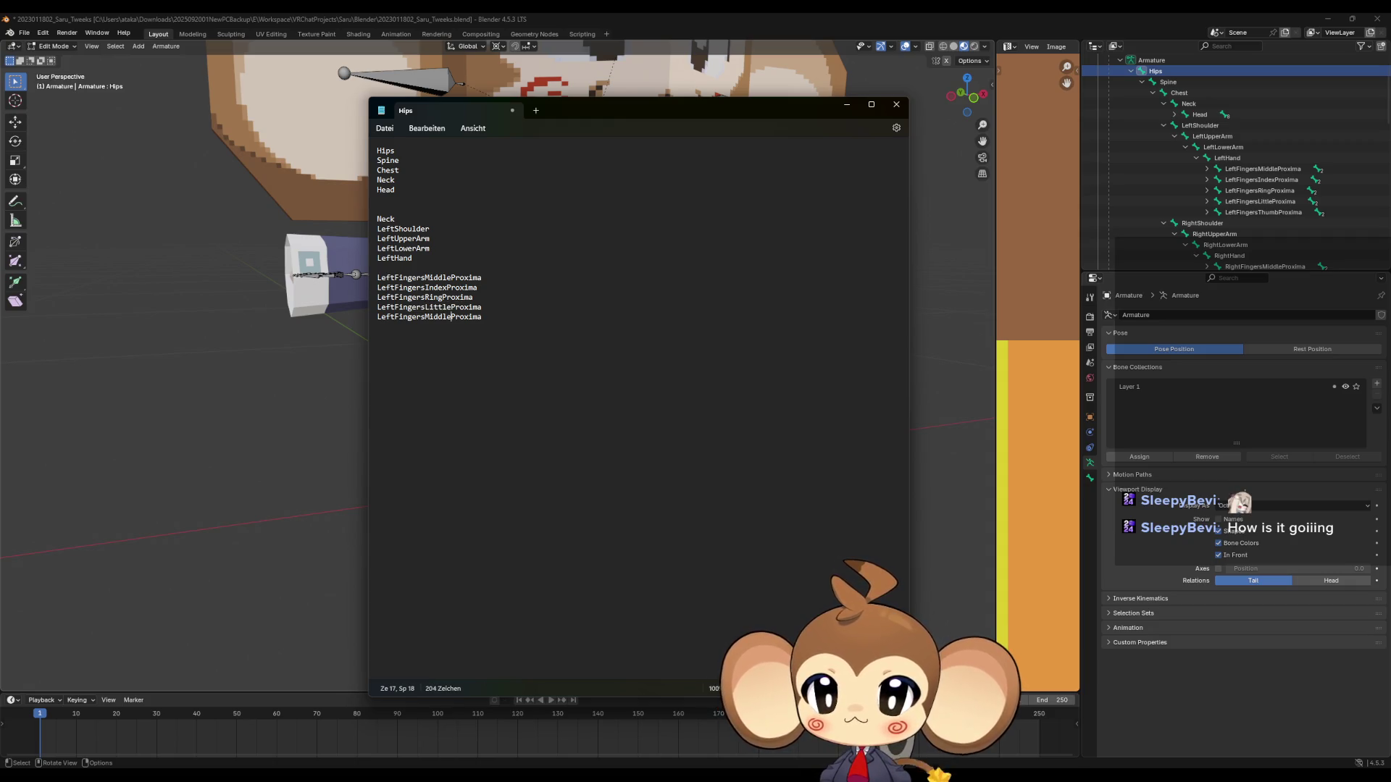
pyautogui.press('BackSpace')
pyautogui.press('BackSpace')
pyautogui.press('BackSpace')
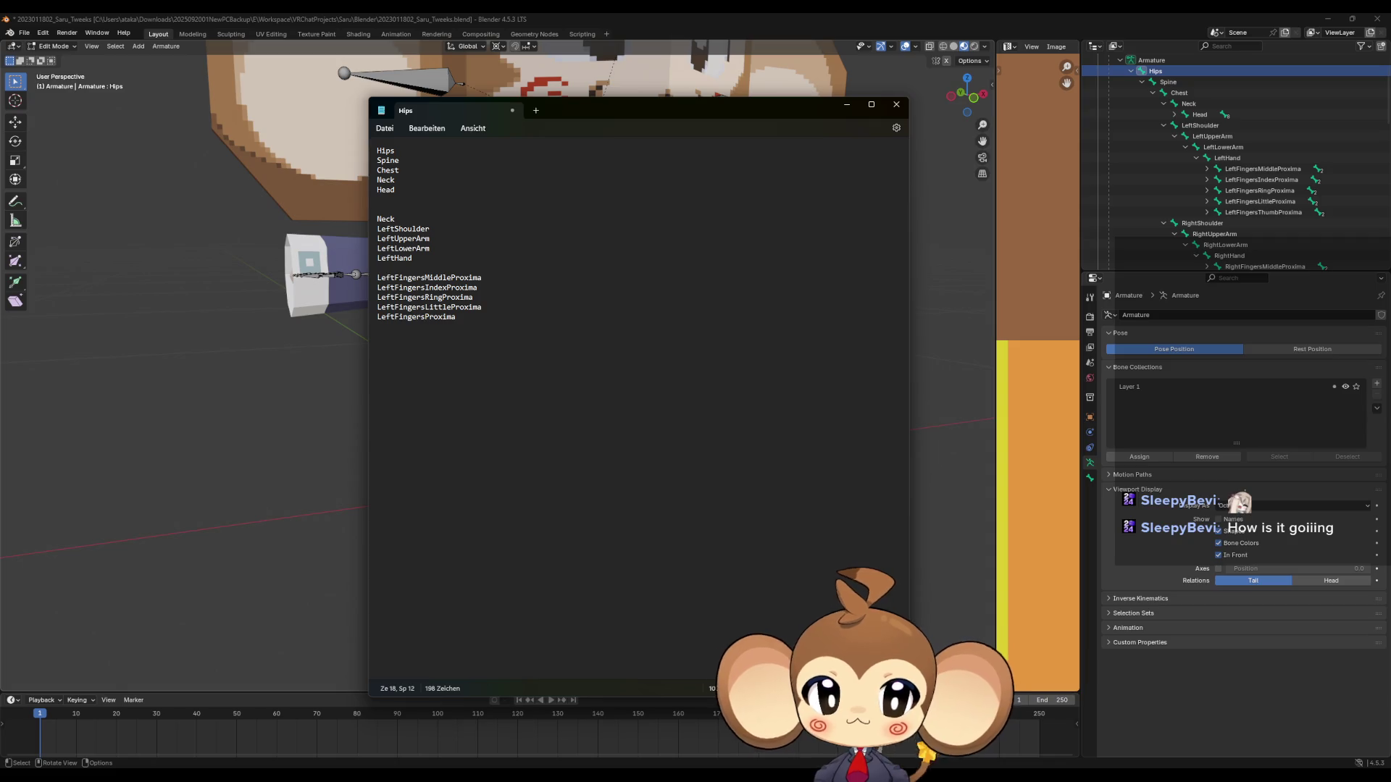
pyautogui.write('Thumb')
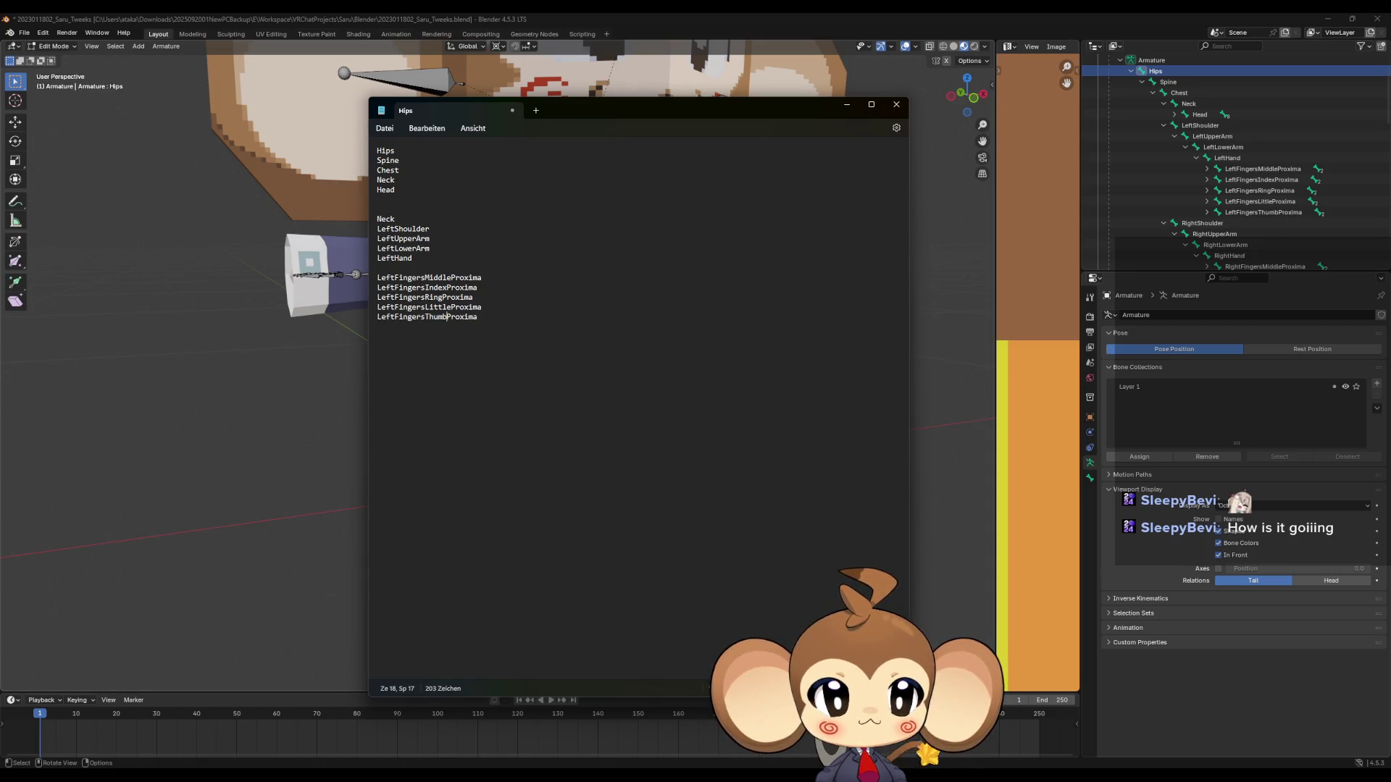
# Add Intermediate and Distal lines after checking the middle finger's child bones in the Outliner.
pyautogui.click(1207, 169)
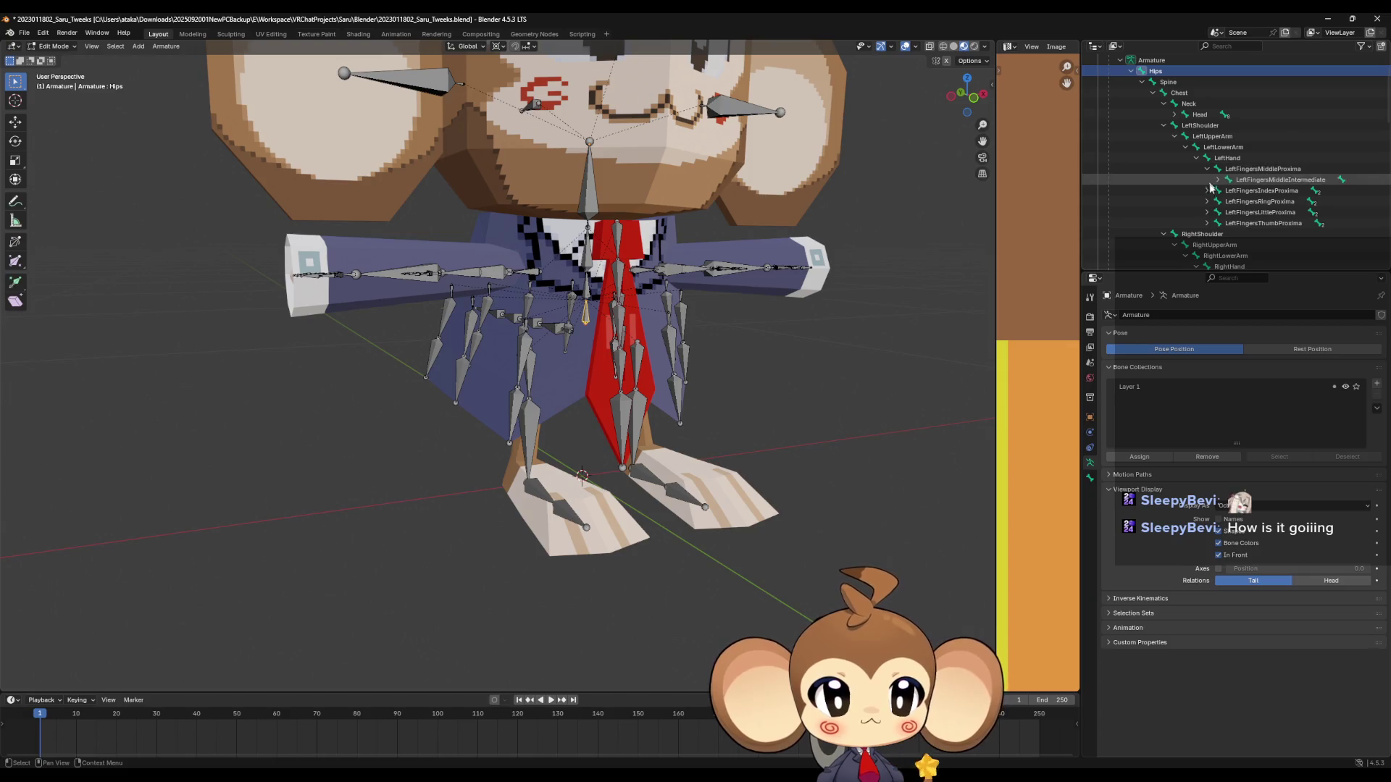
pyautogui.click(1218, 180)
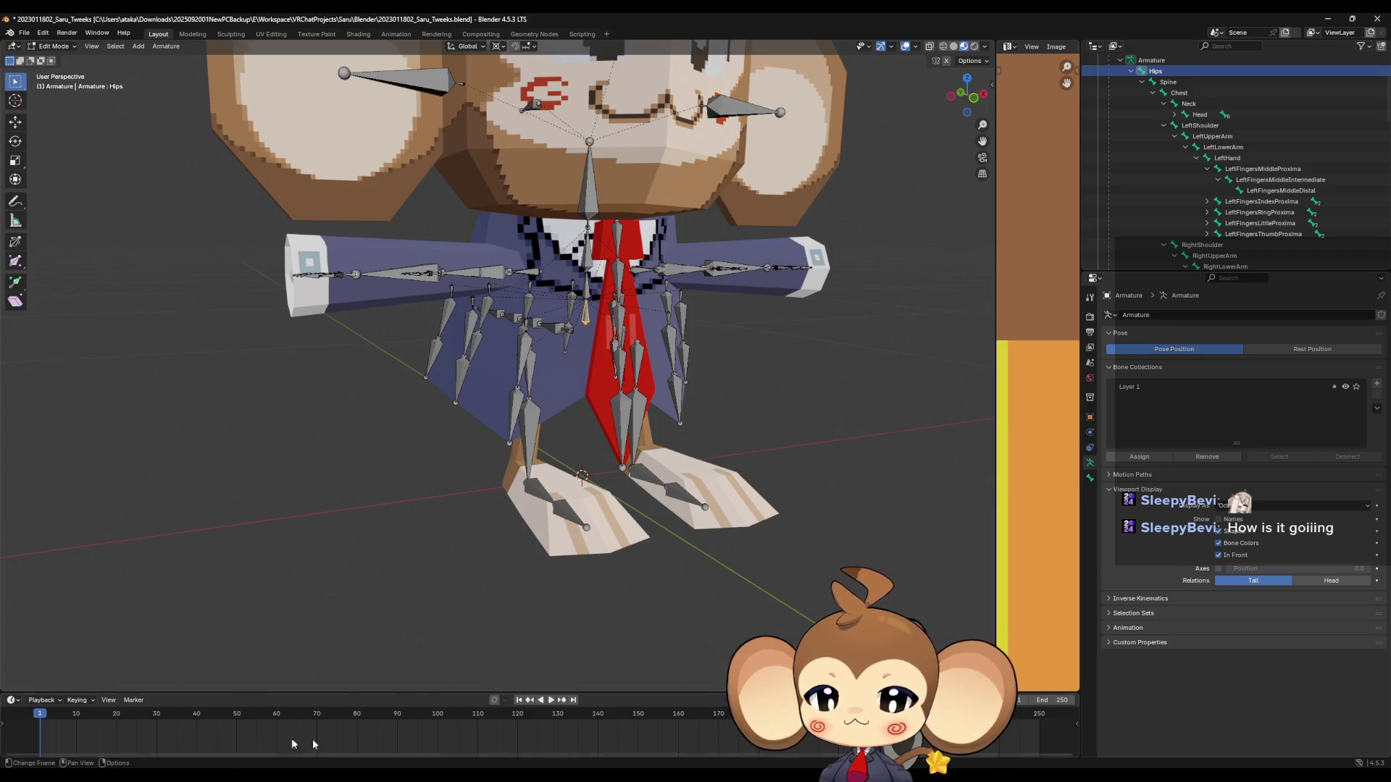
pyautogui.click(403, 753)
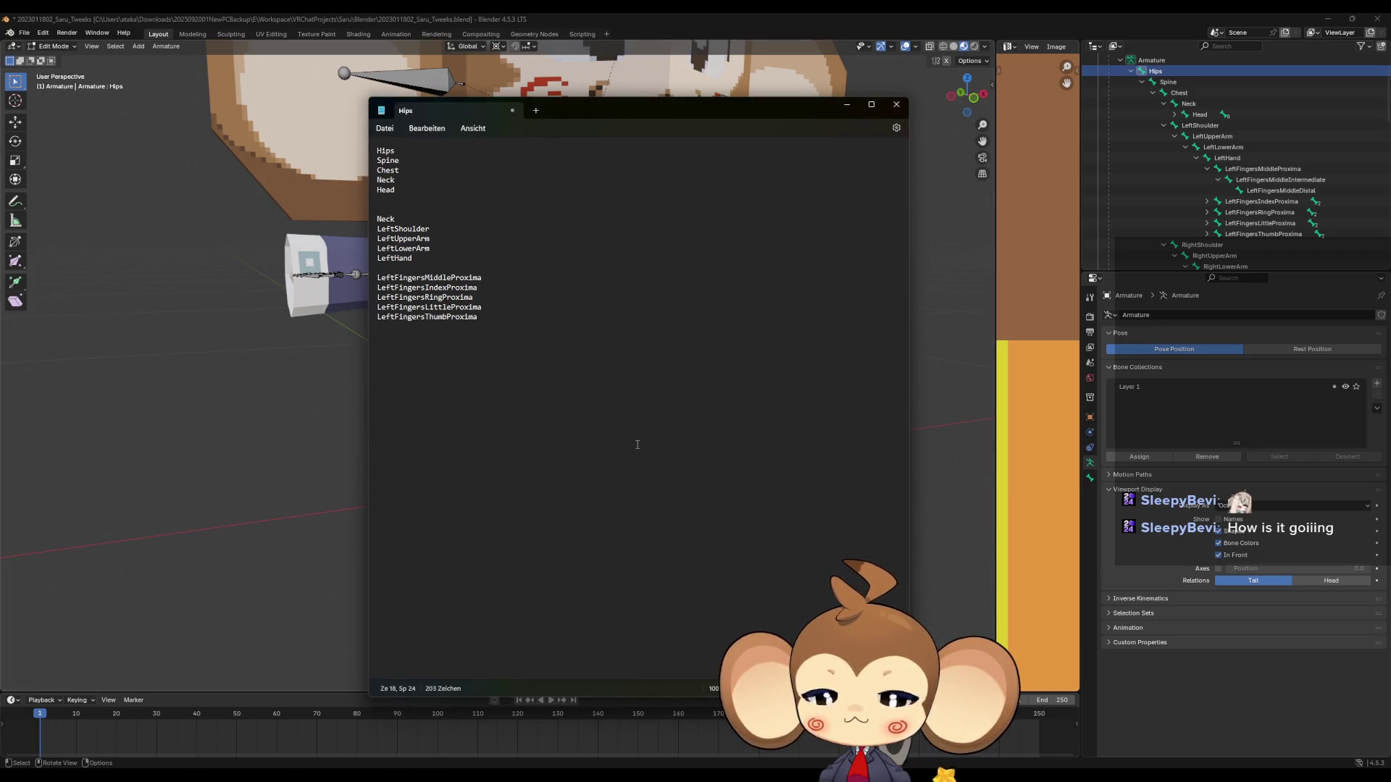
pyautogui.press('Return')
pyautogui.press('Return')
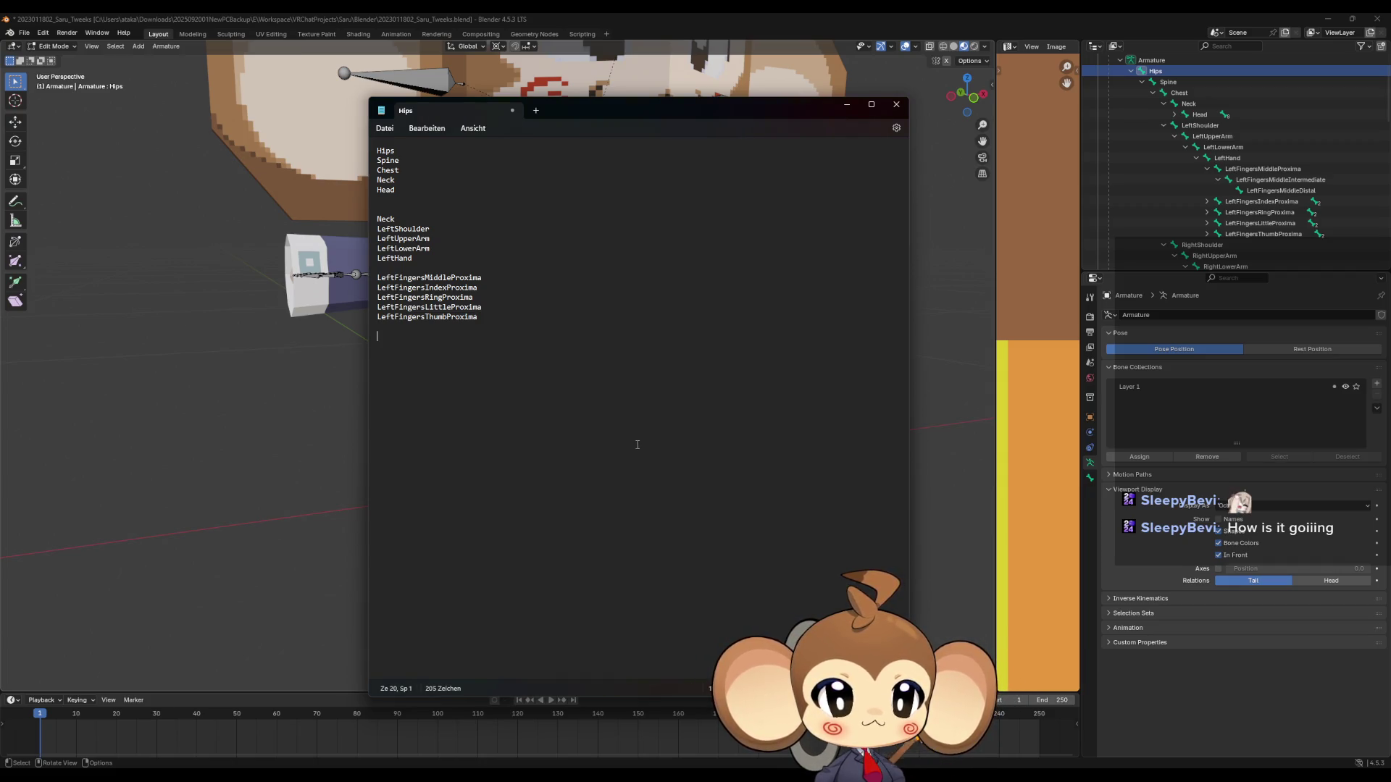
pyautogui.write('Interm')
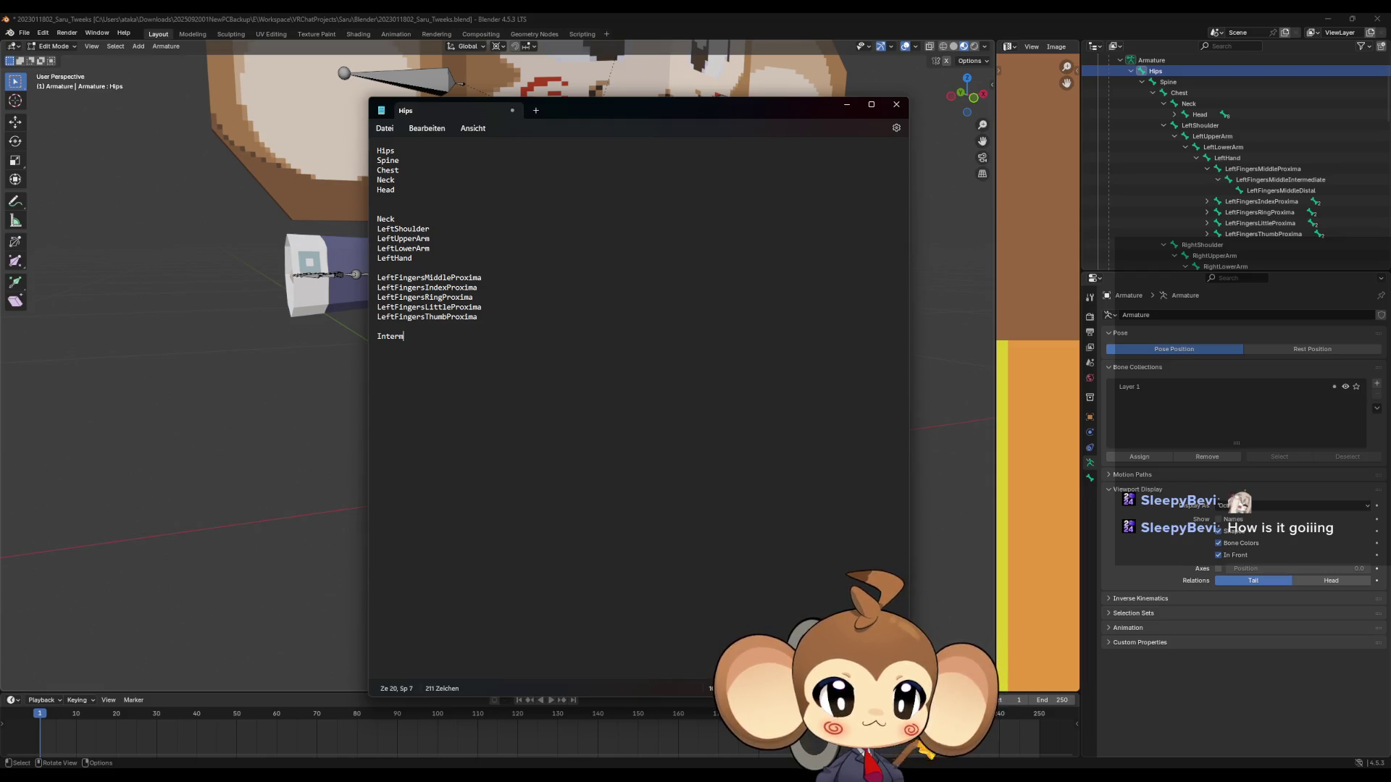
pyautogui.write('e')
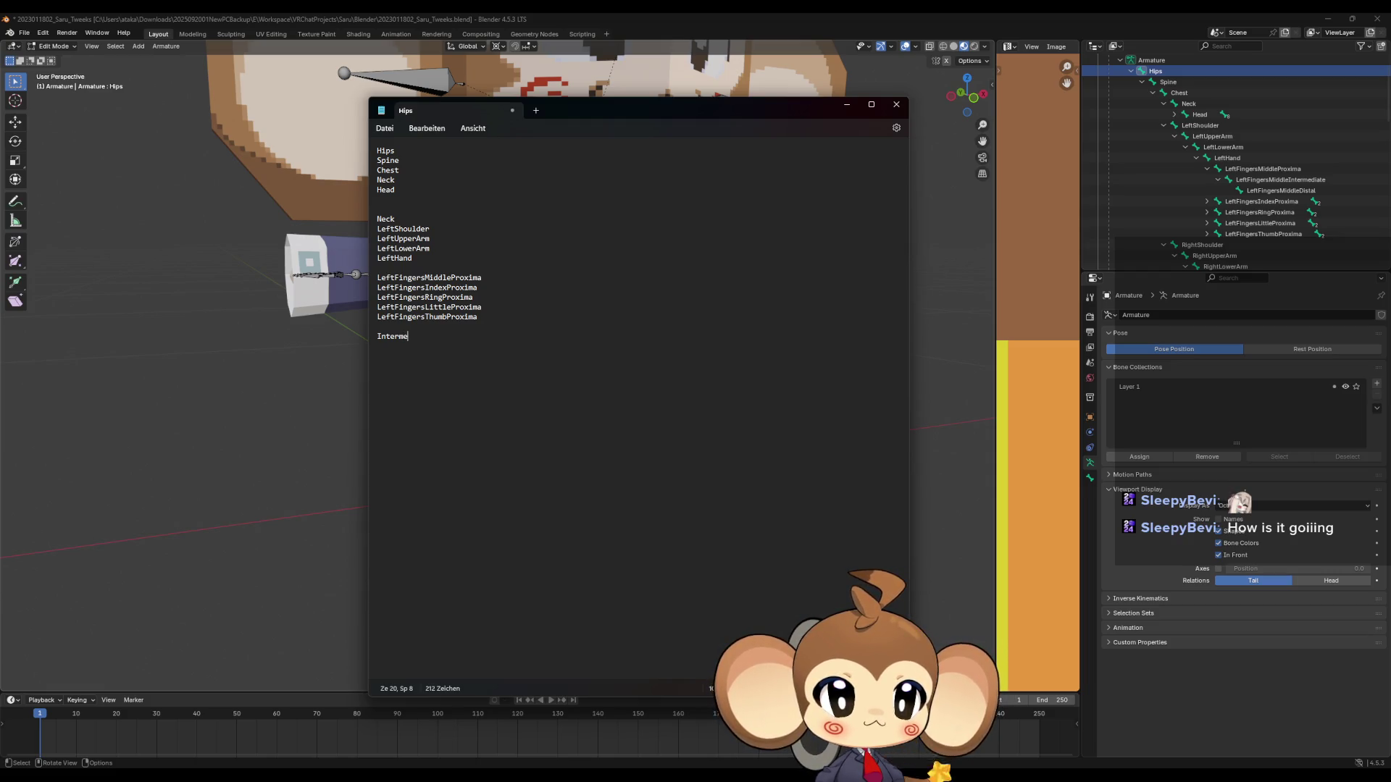
pyautogui.write('diate')
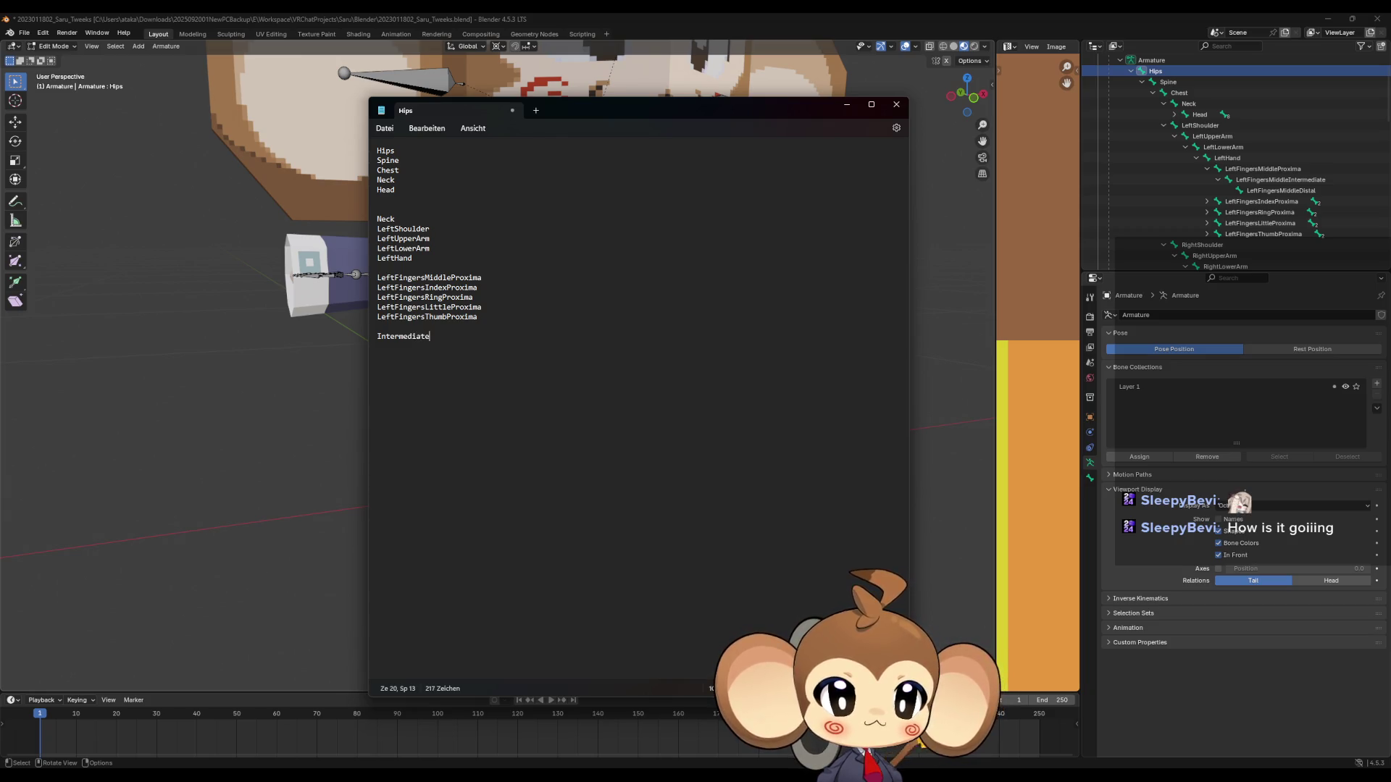
pyautogui.press('Return')
pyautogui.write('Distal')
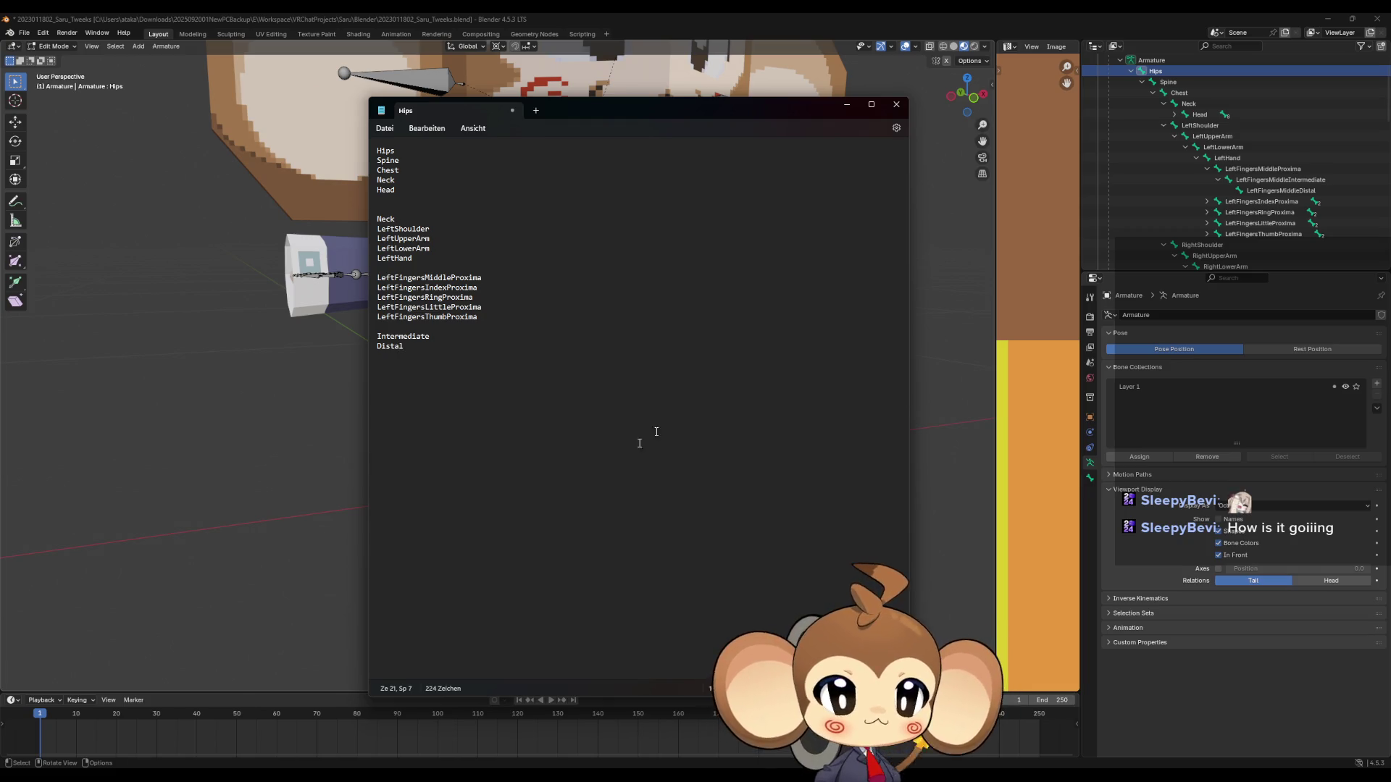
pyautogui.scroll(-1, 1164, 226)
pyautogui.click(1164, 224)
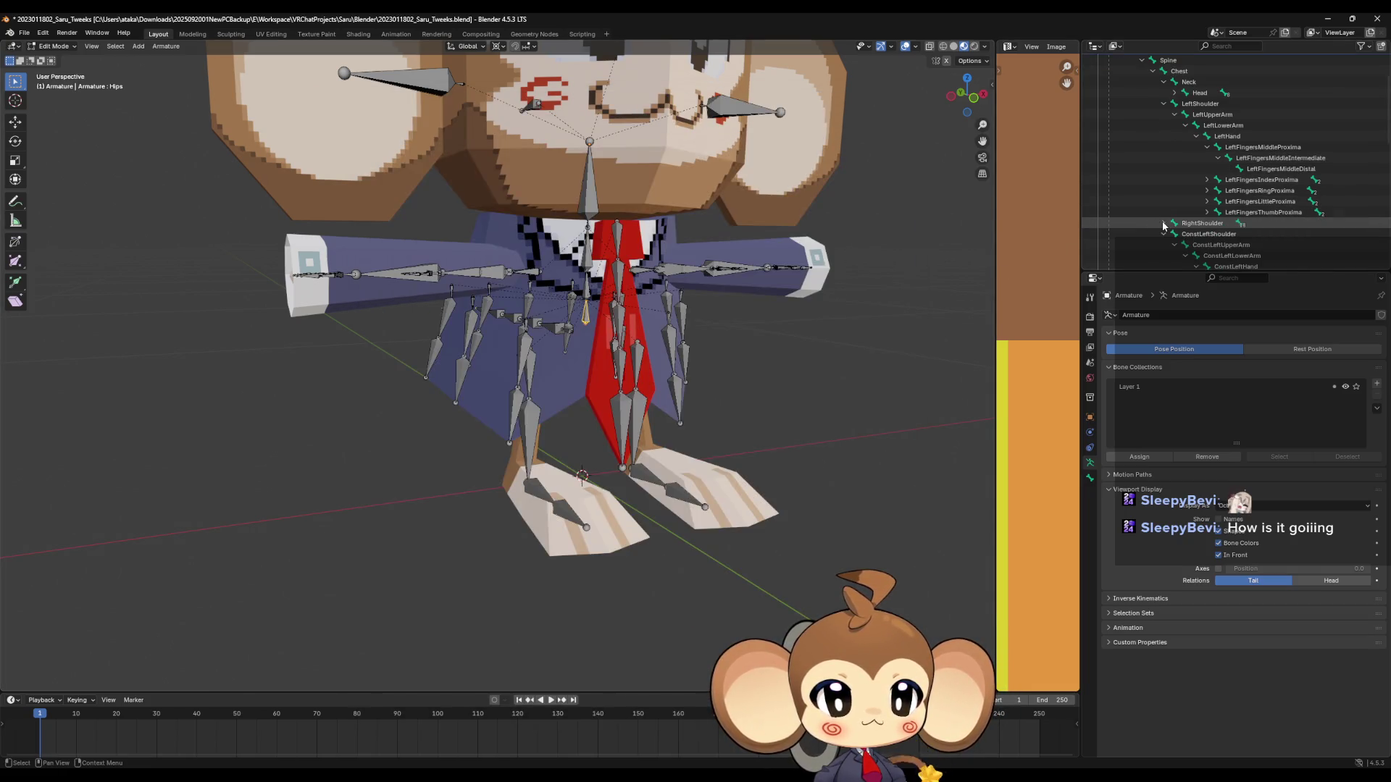
# Collapse LeftShoulder, then select ConstLeftShoulder, ConstLeftUpperArm, ConstLeftLowerArm and ConstLeftHand in turn.
pyautogui.click(1164, 103)
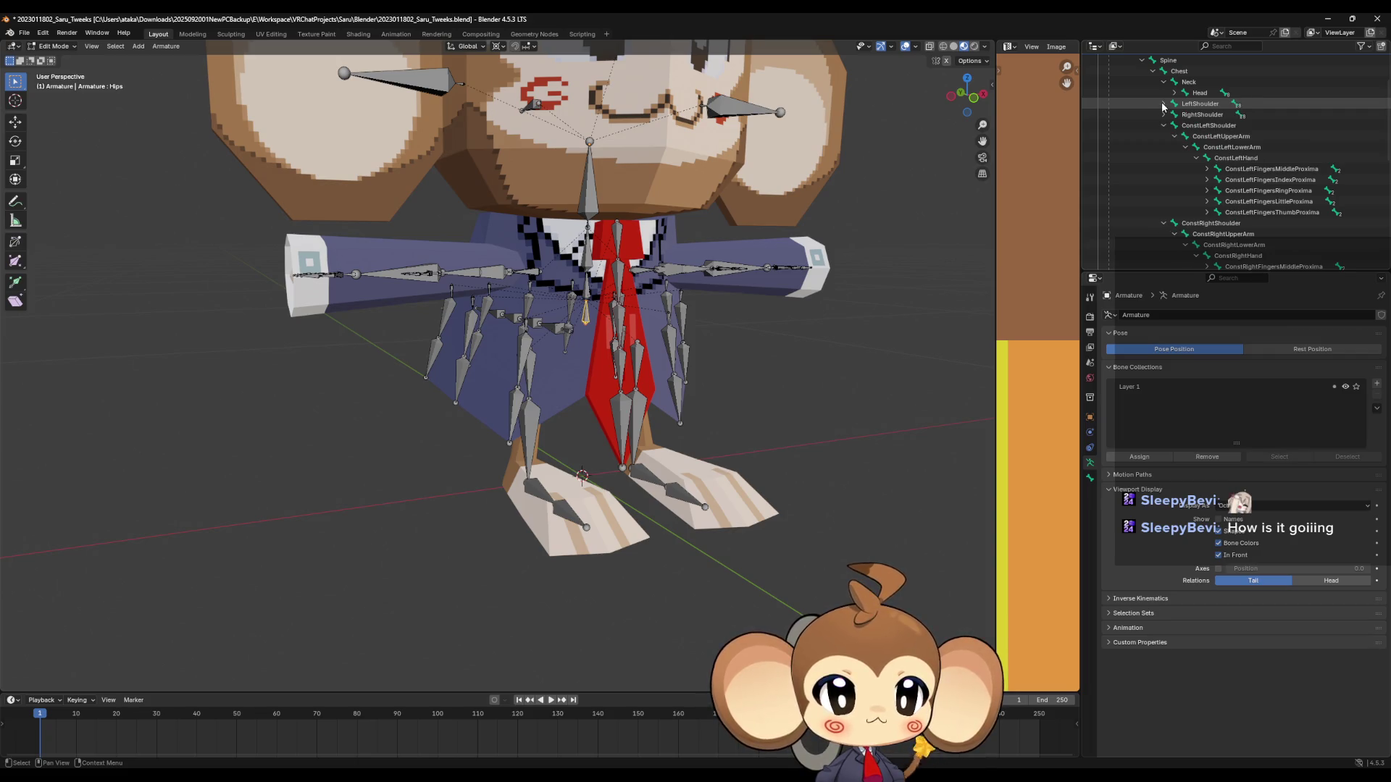
pyautogui.click(1218, 129)
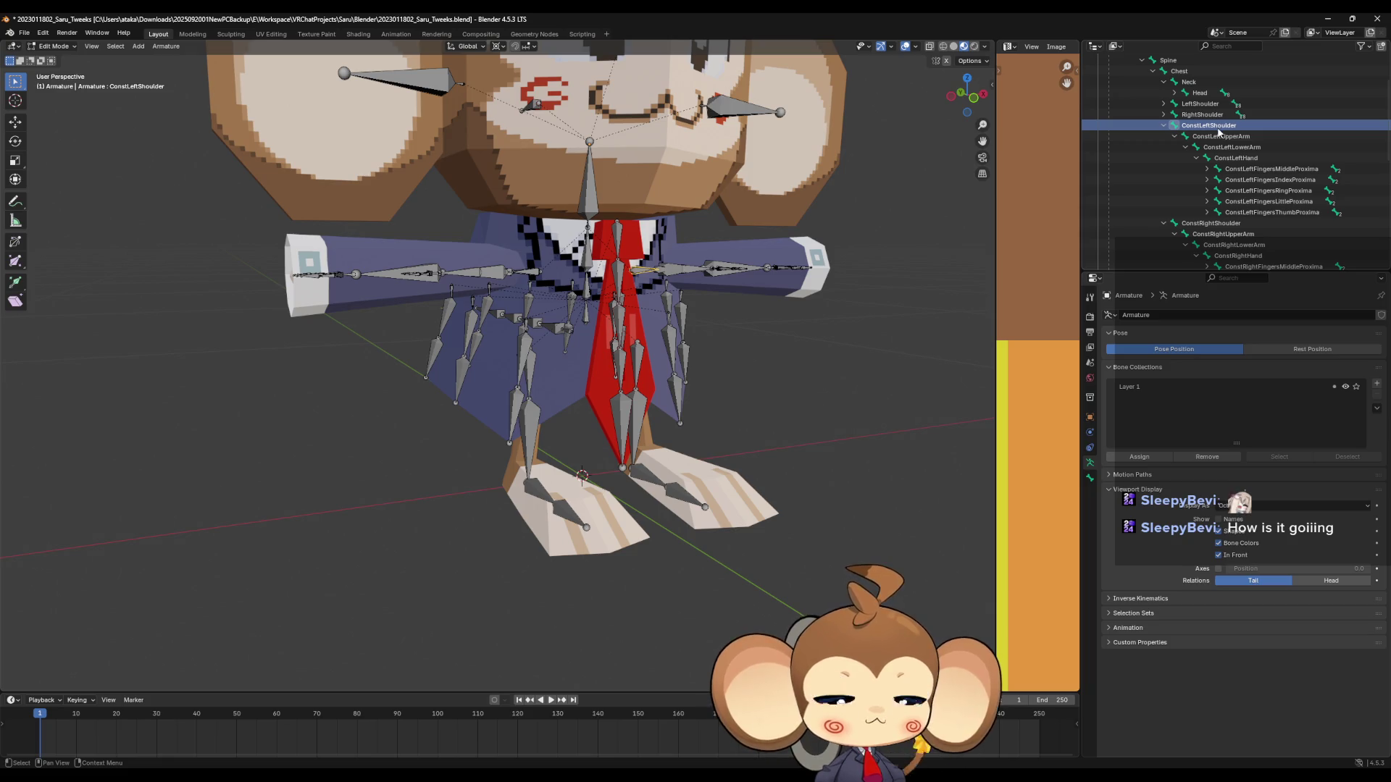
pyautogui.click(1212, 138)
pyautogui.click(1217, 149)
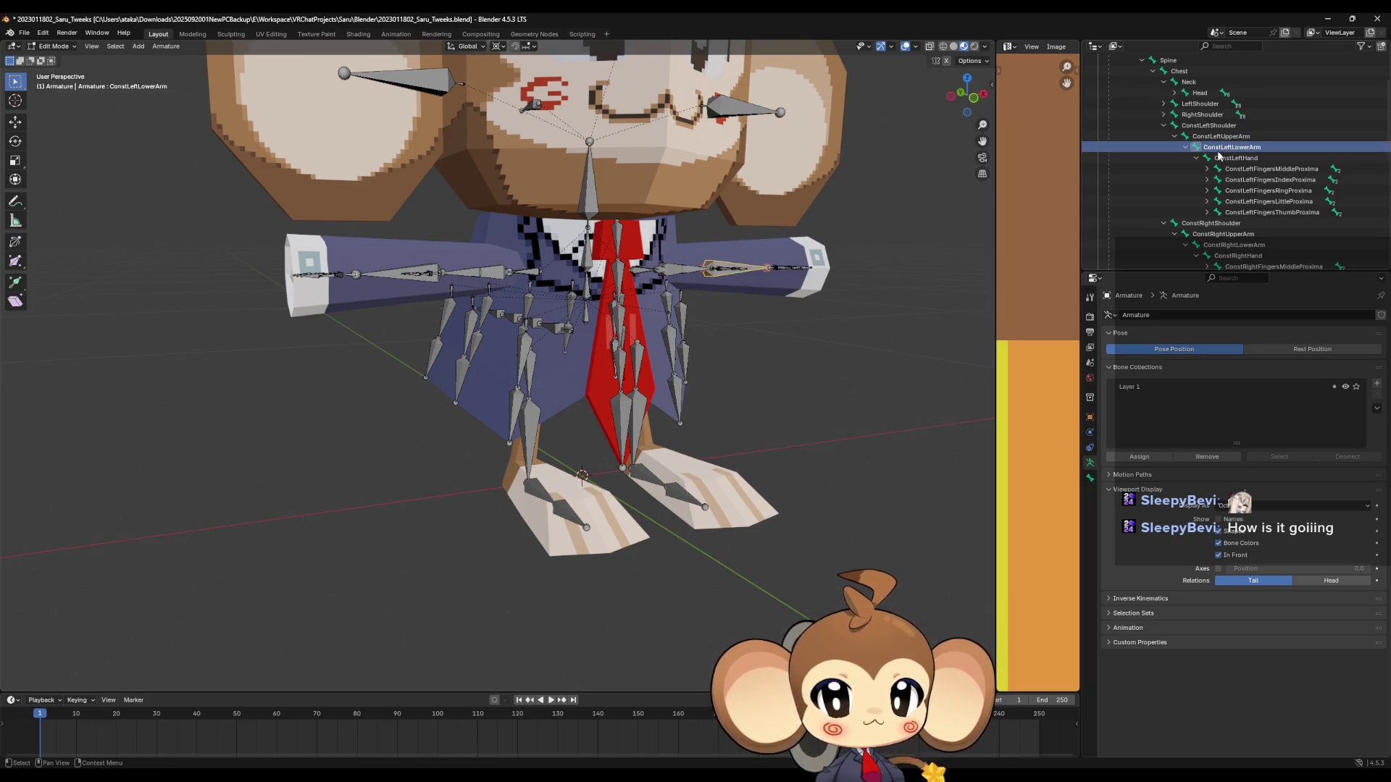
pyautogui.click(1223, 159)
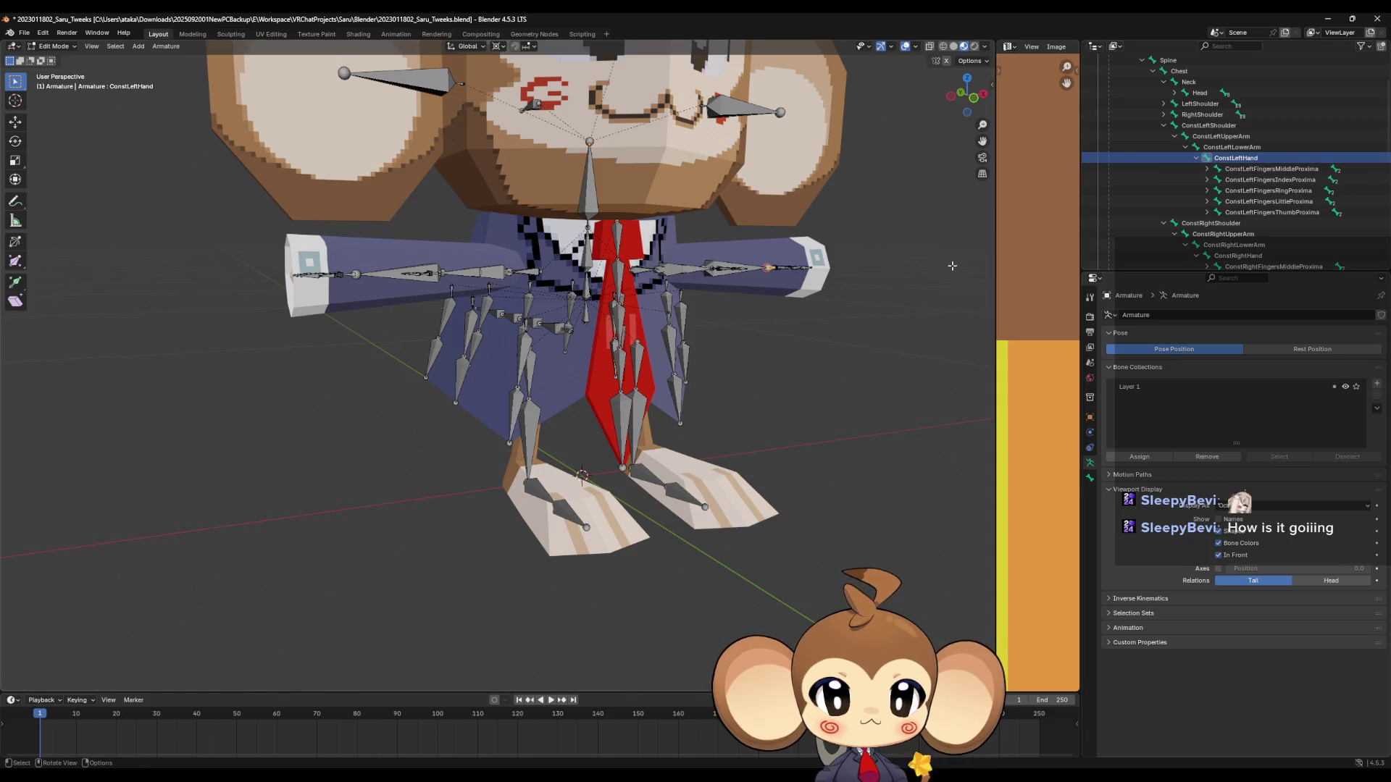
pyautogui.moveTo(954, 267)
pyautogui.mouseDown(button='middle')
pyautogui.moveTo(919, 298)
pyautogui.moveTo(969, 260)
pyautogui.moveTo(928, 275)
pyautogui.moveTo(958, 262)
pyautogui.mouseUp(button='middle')
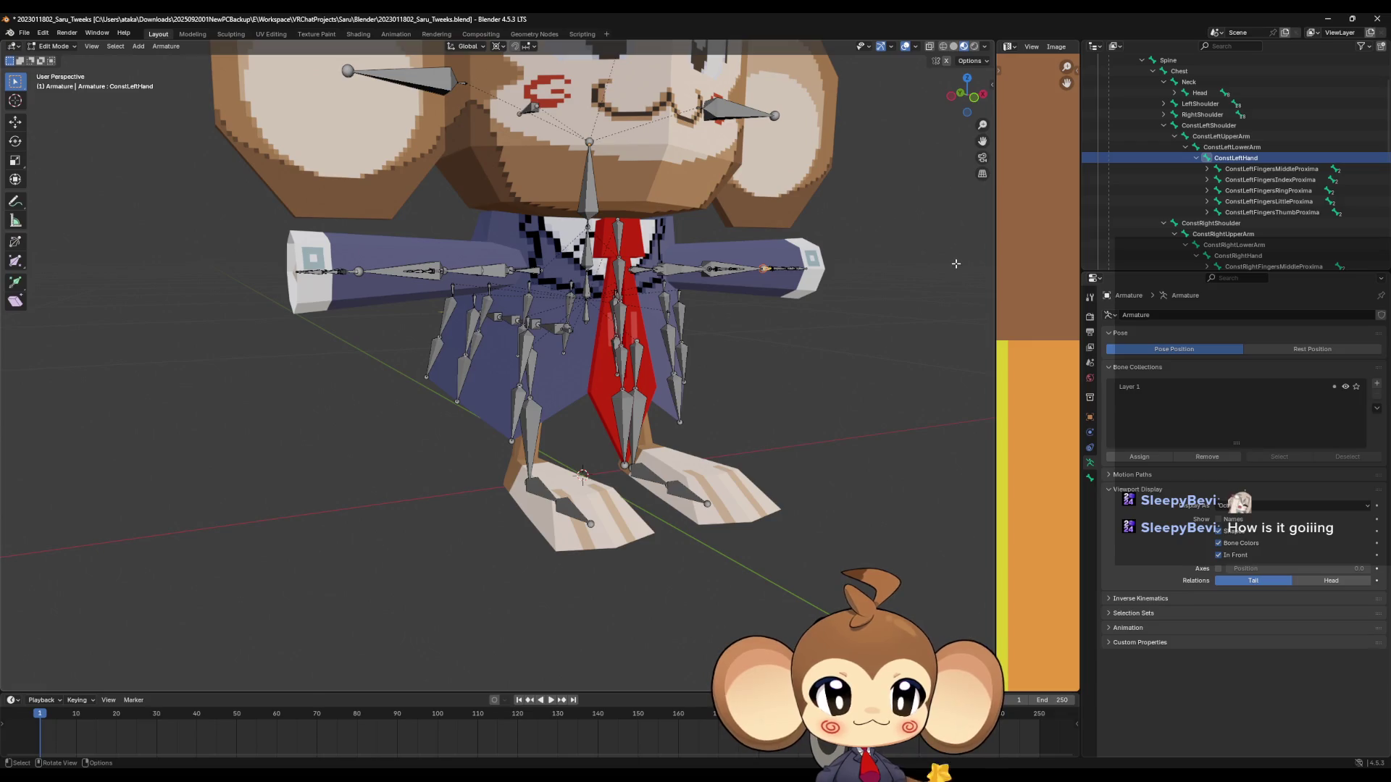
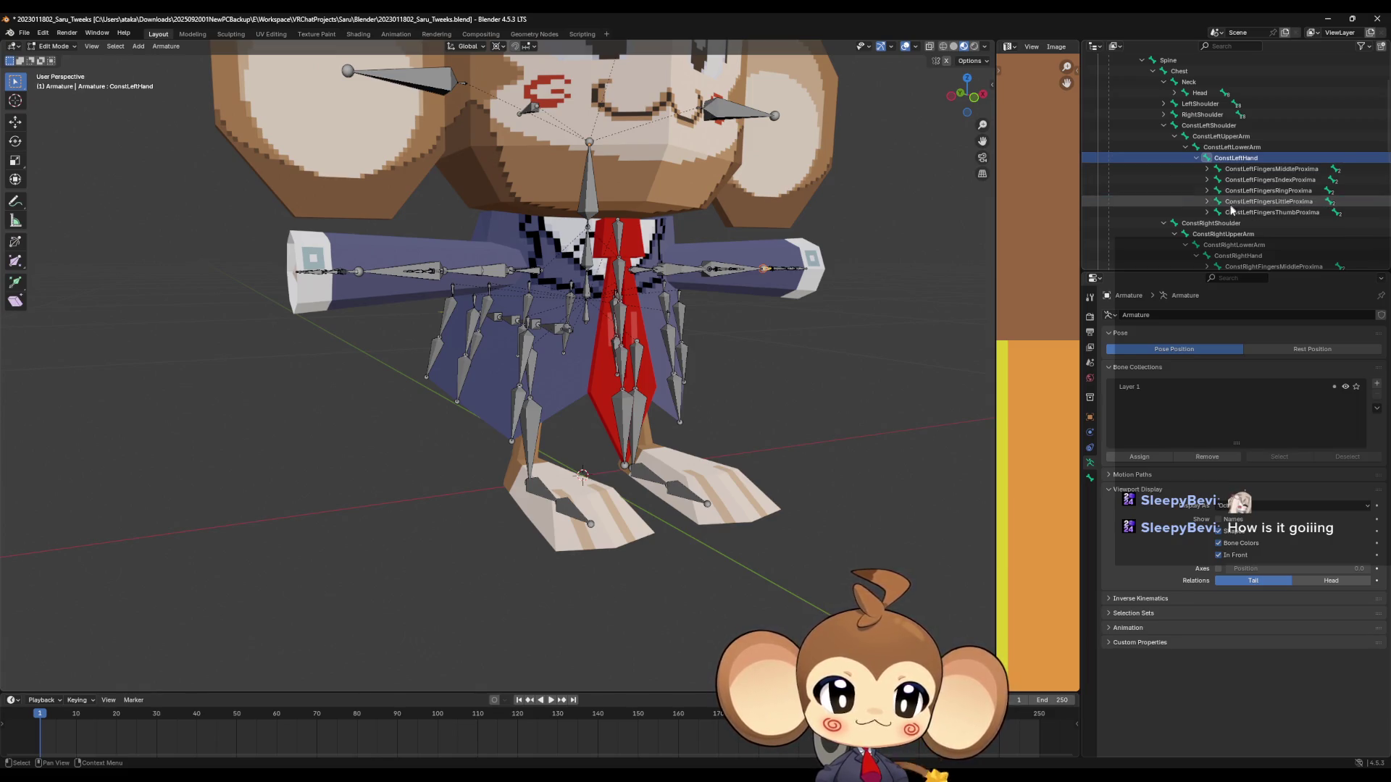
# Collapse the ConstRightShoulder and ConstLeftShoulder branches, then select the NecktieRoot and TailRoot bones.
pyautogui.scroll(-2, 1232, 211)
pyautogui.click(1163, 179)
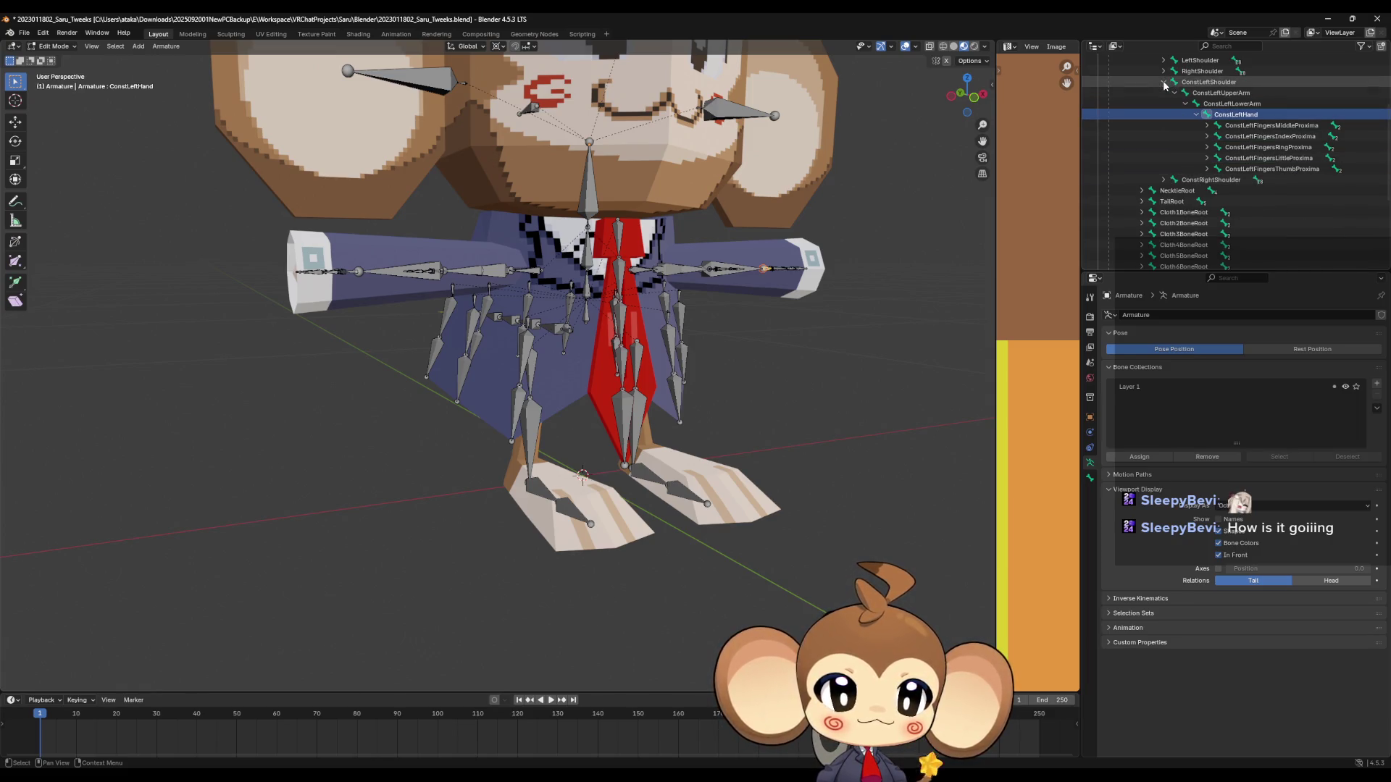
pyautogui.click(1163, 83)
pyautogui.scroll(2, 1165, 115)
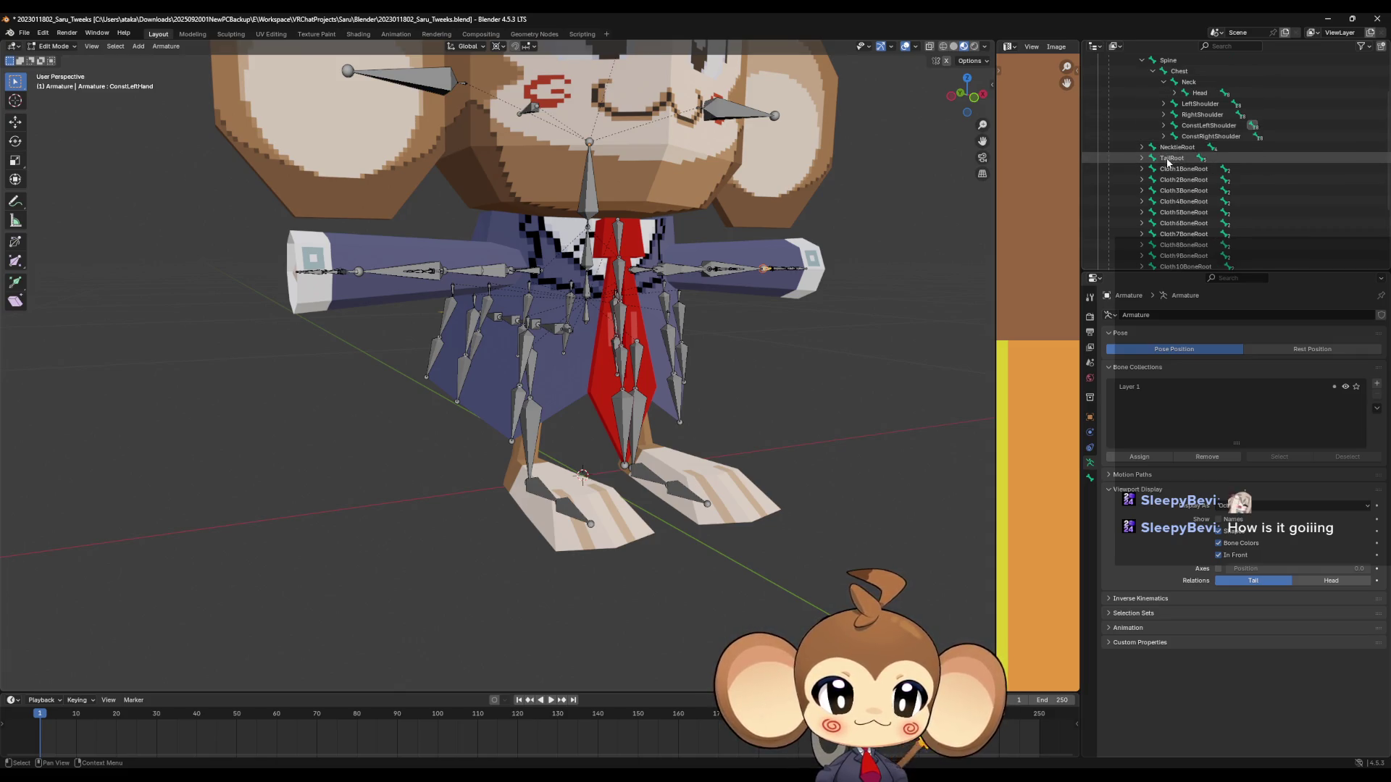
pyautogui.click(1164, 150)
pyautogui.click(1165, 157)
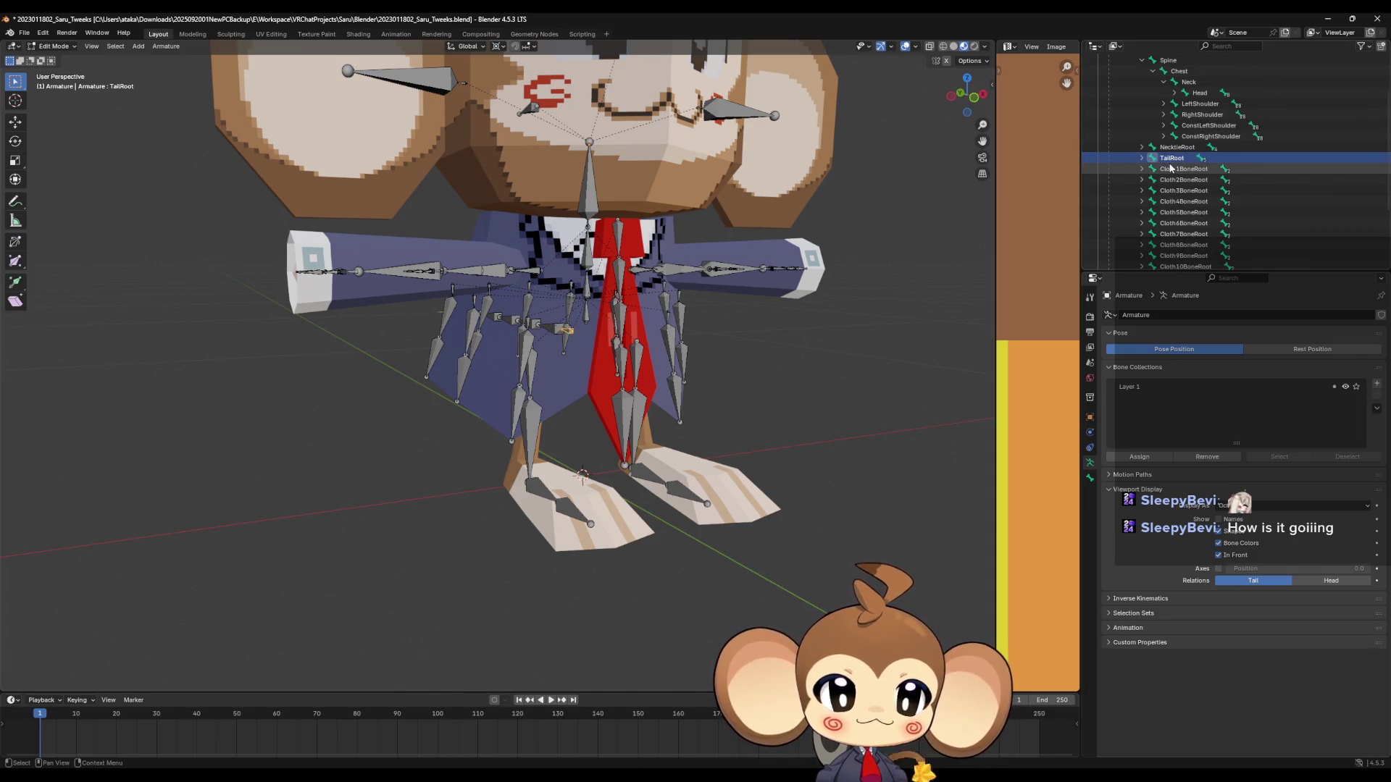
# Select the RightUpperLeg bone and collapse the Spine branch to shorten the bone list.
pyautogui.moveTo(833, 311); pyautogui.dragTo(717, 305, button='middle')
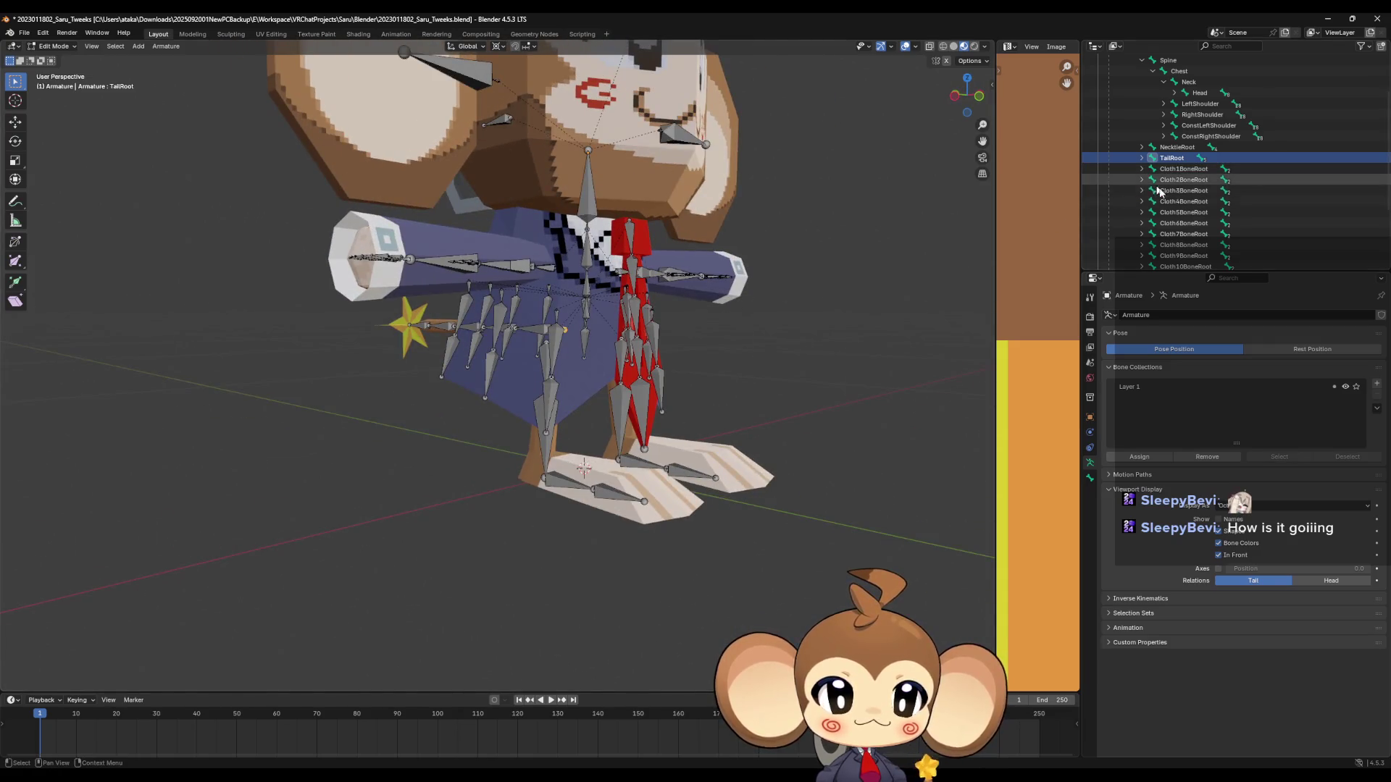
pyautogui.scroll(-3, 1197, 218)
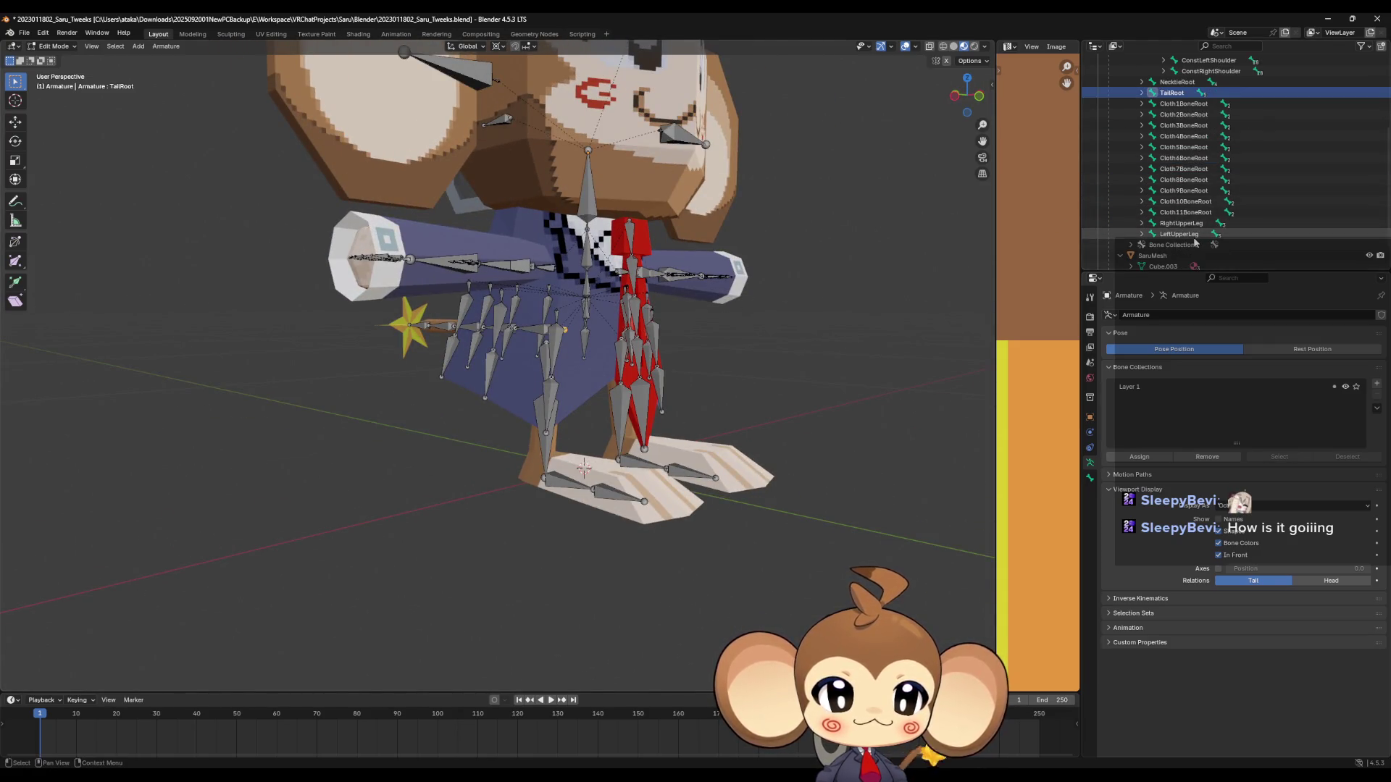
pyautogui.click(1179, 225)
pyautogui.scroll(6, 1171, 230)
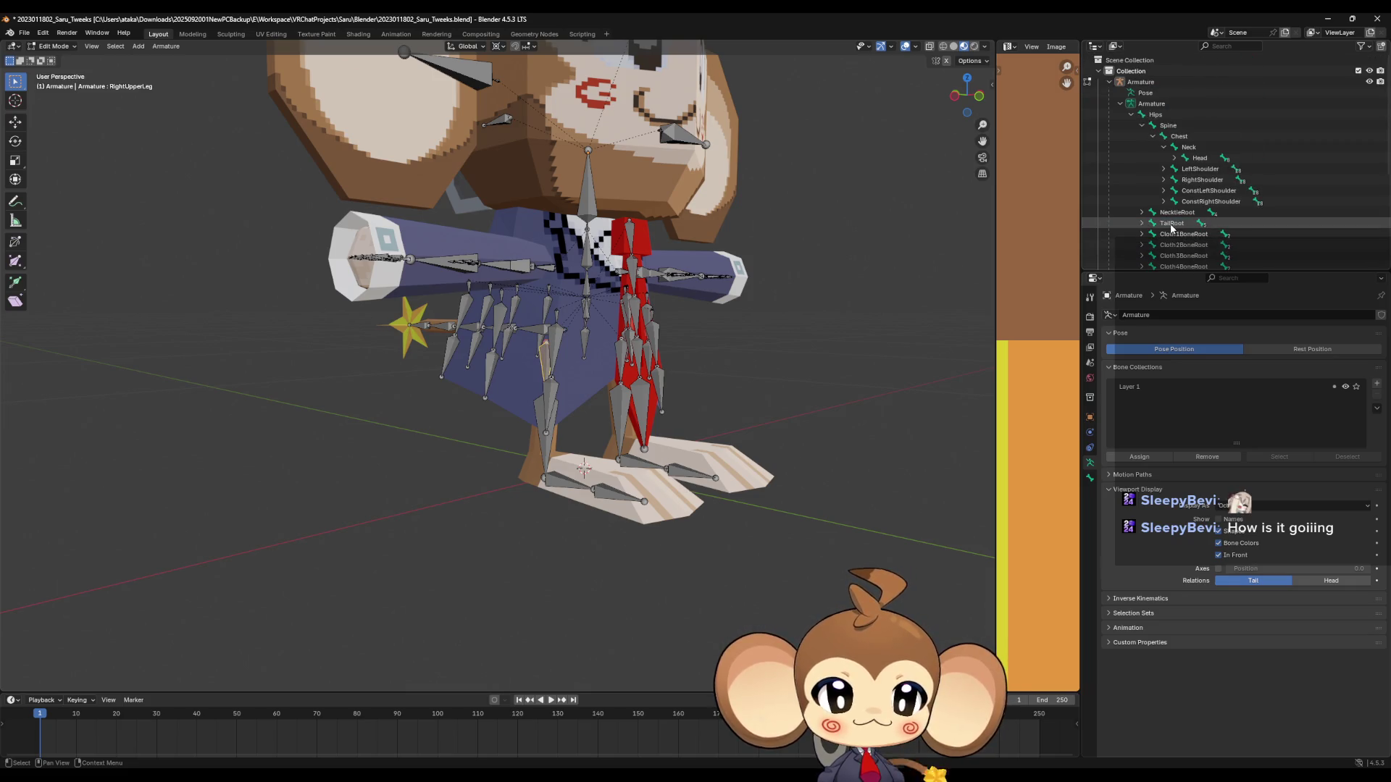
pyautogui.click(1141, 127)
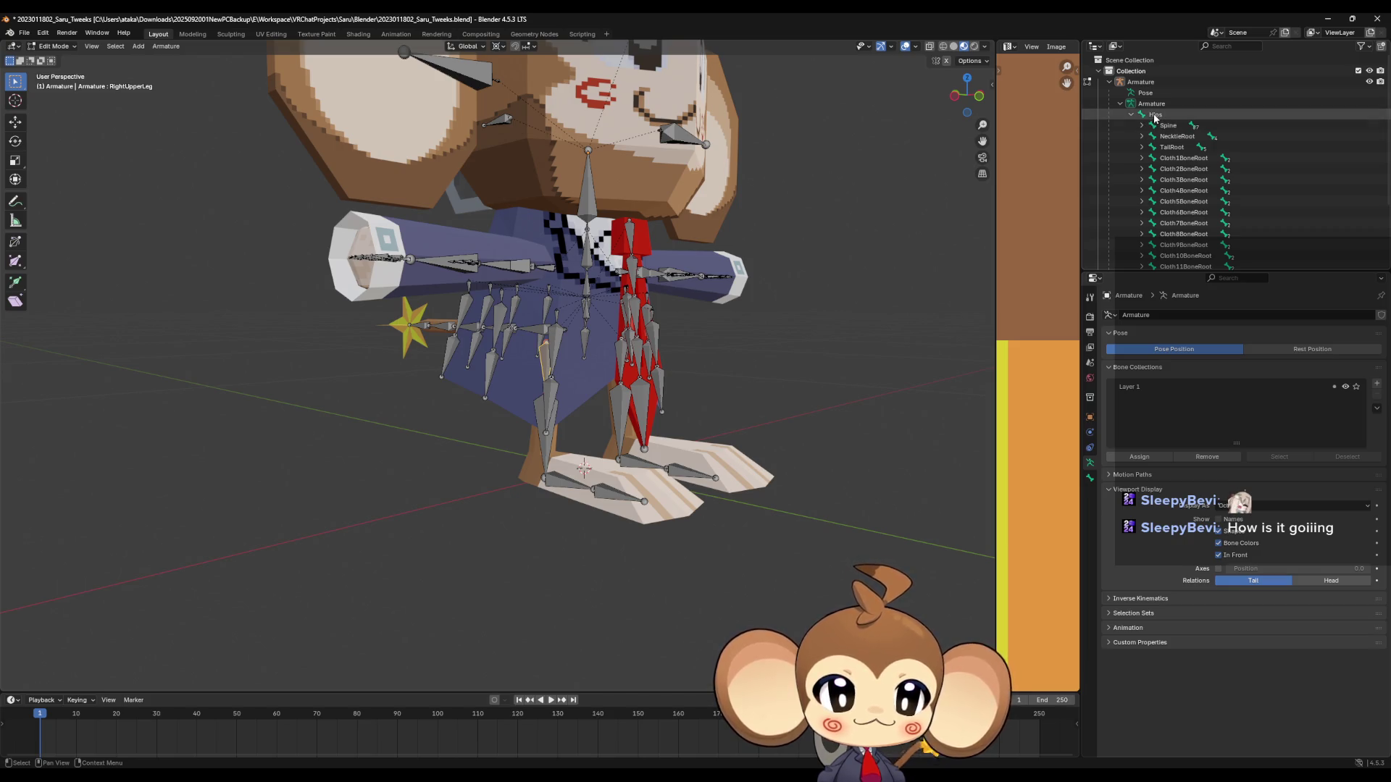
# Expand RightUpperLeg to reveal RightLowerLeg, RightFoot and RightToe.
pyautogui.scroll(-4, 1154, 159)
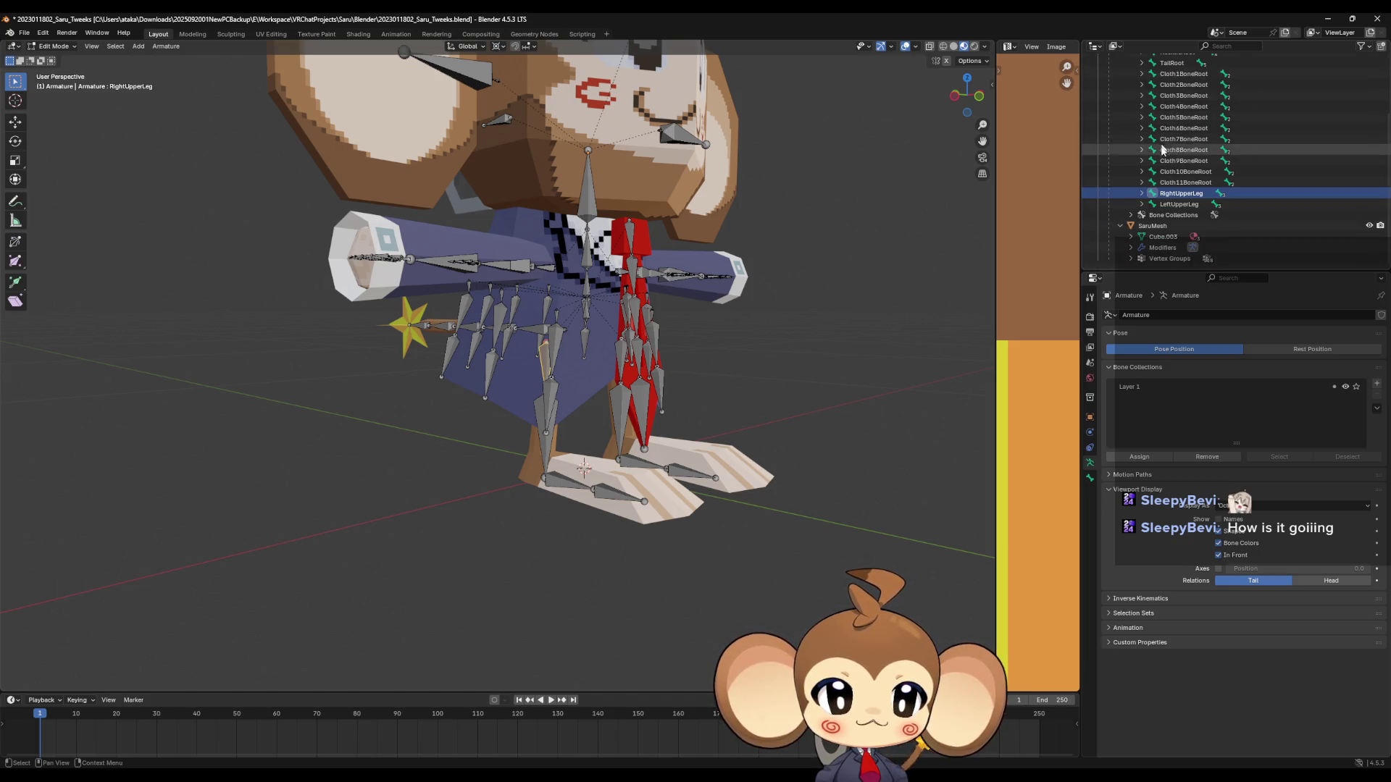
pyautogui.click(1143, 194)
pyautogui.scroll(-1, 1144, 195)
pyautogui.click(1153, 183)
pyautogui.click(1165, 194)
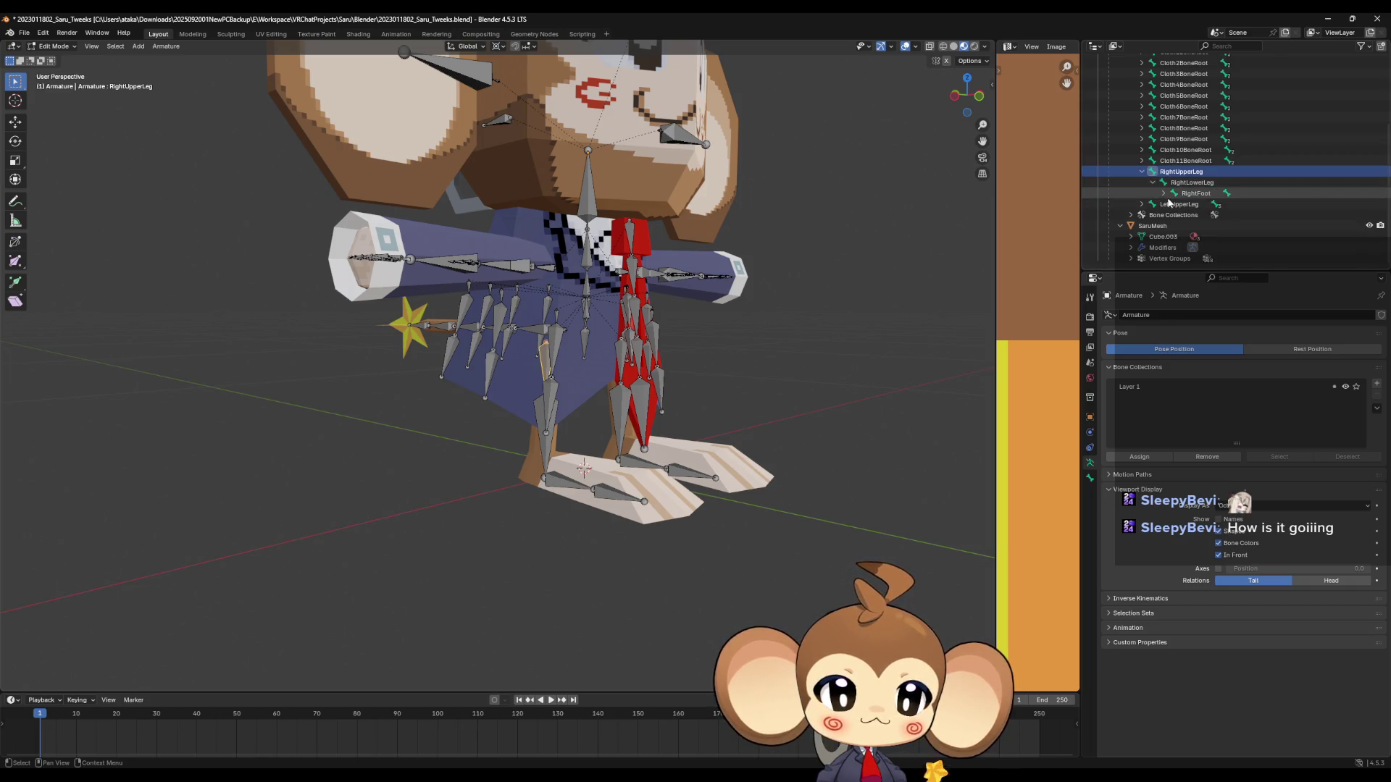
pyautogui.scroll(-1, 1167, 196)
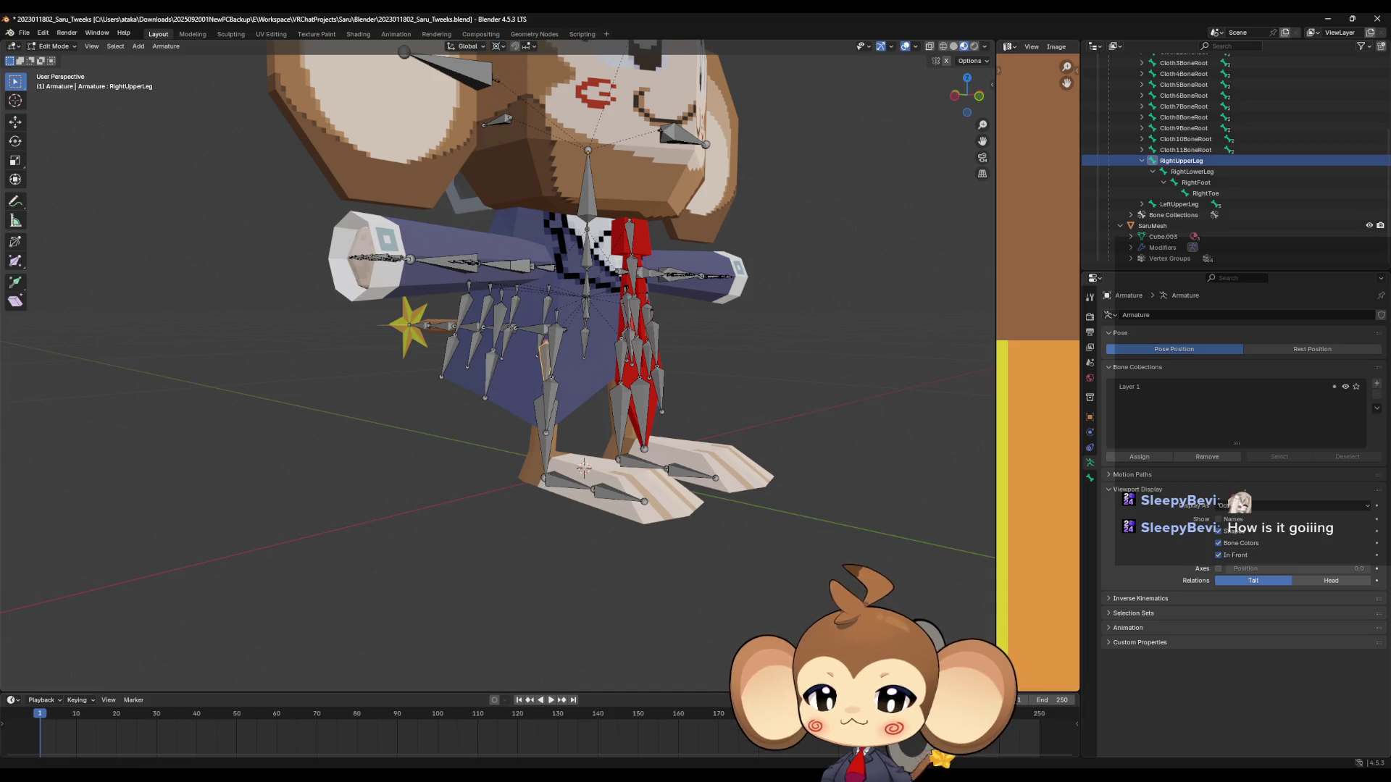
# Add Hips, RightUpperLeg, RightLowerLeg, RightFoot and RightToe on new lines in the Notepad bone notes.
pyautogui.hotkey('alt', 'Tab')
pyautogui.press('Return')
pyautogui.press('Return')
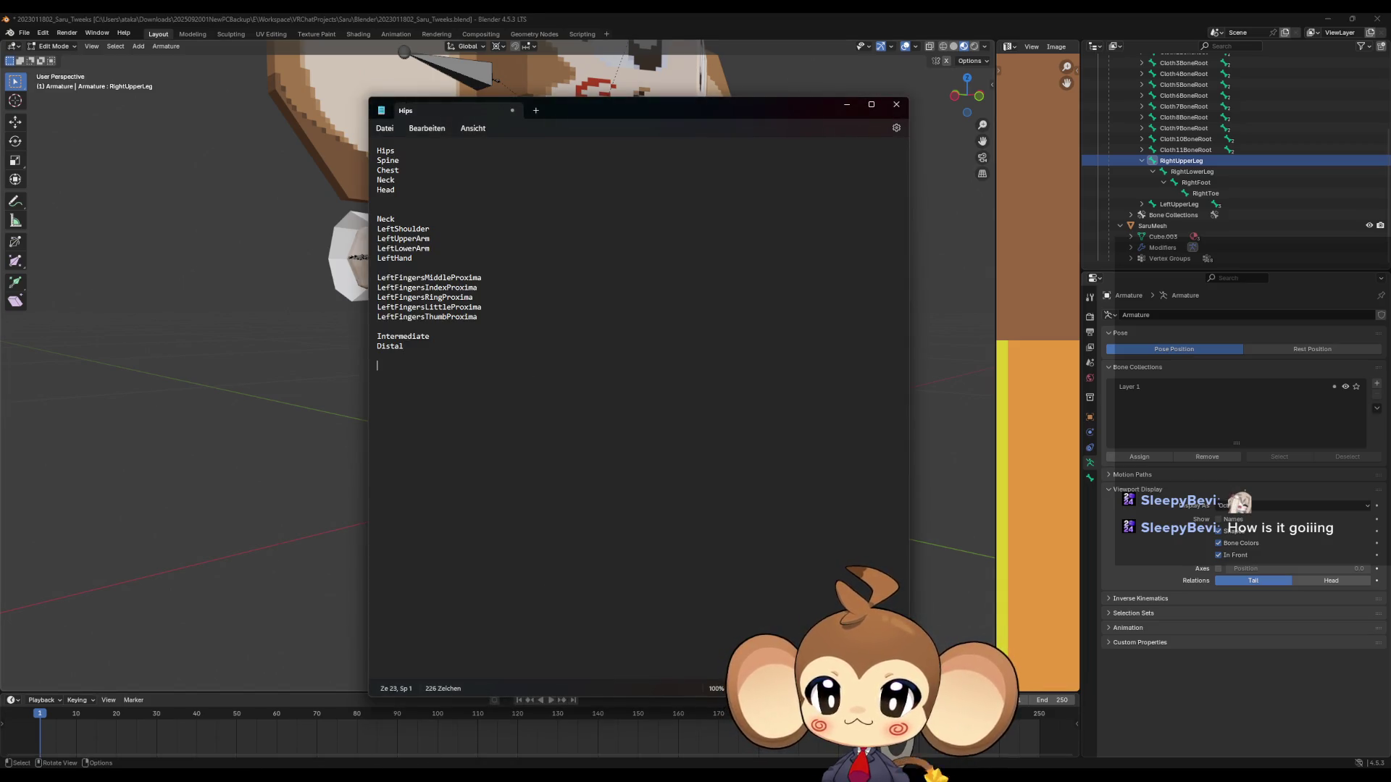
pyautogui.write('Hips ')
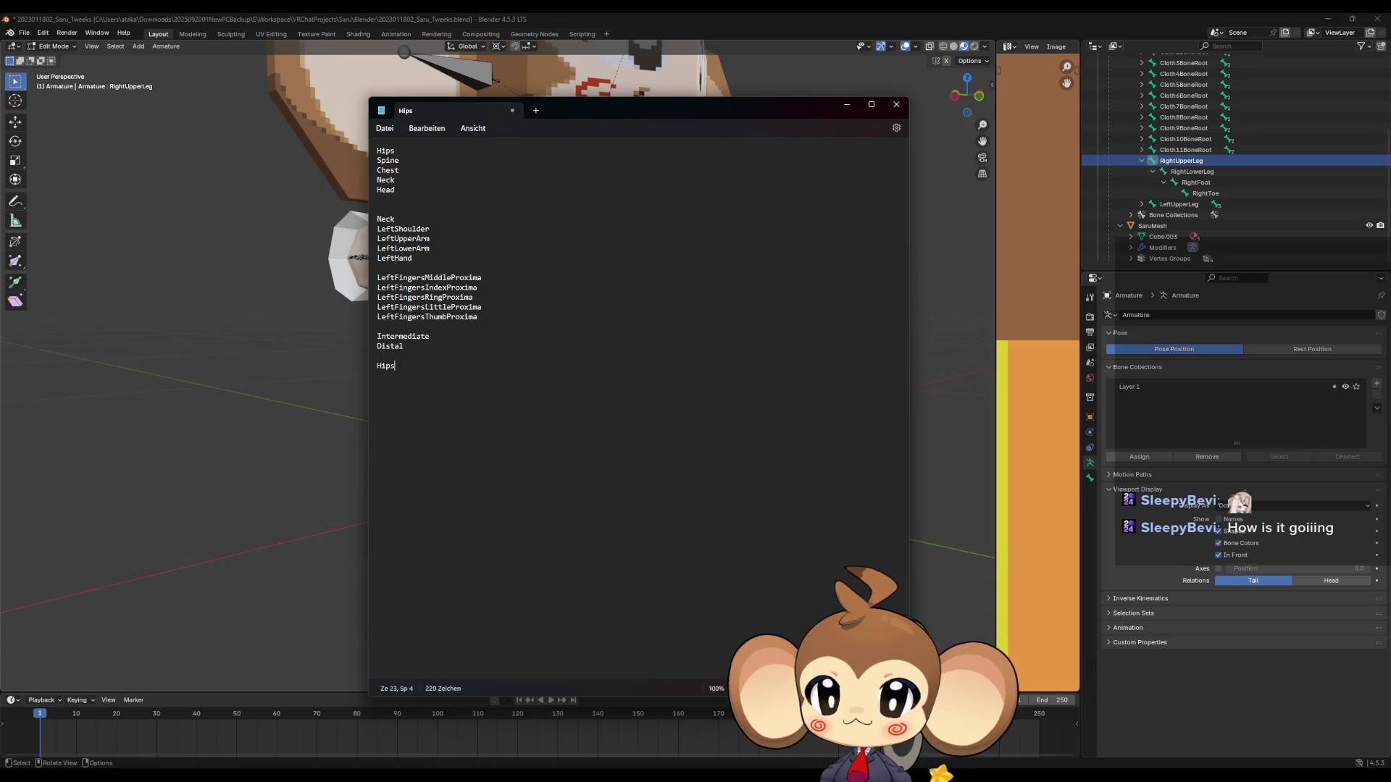
pyautogui.write('R')
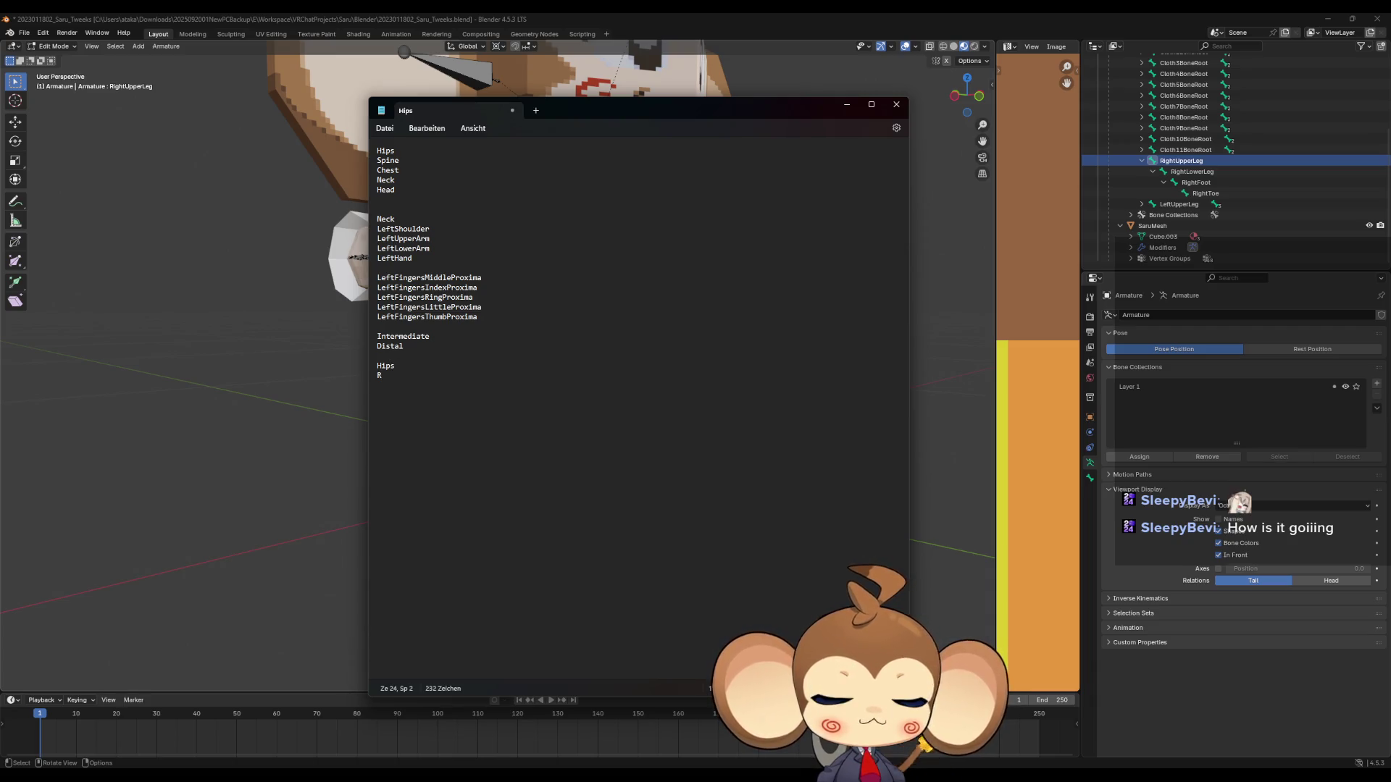
pyautogui.write('ight')
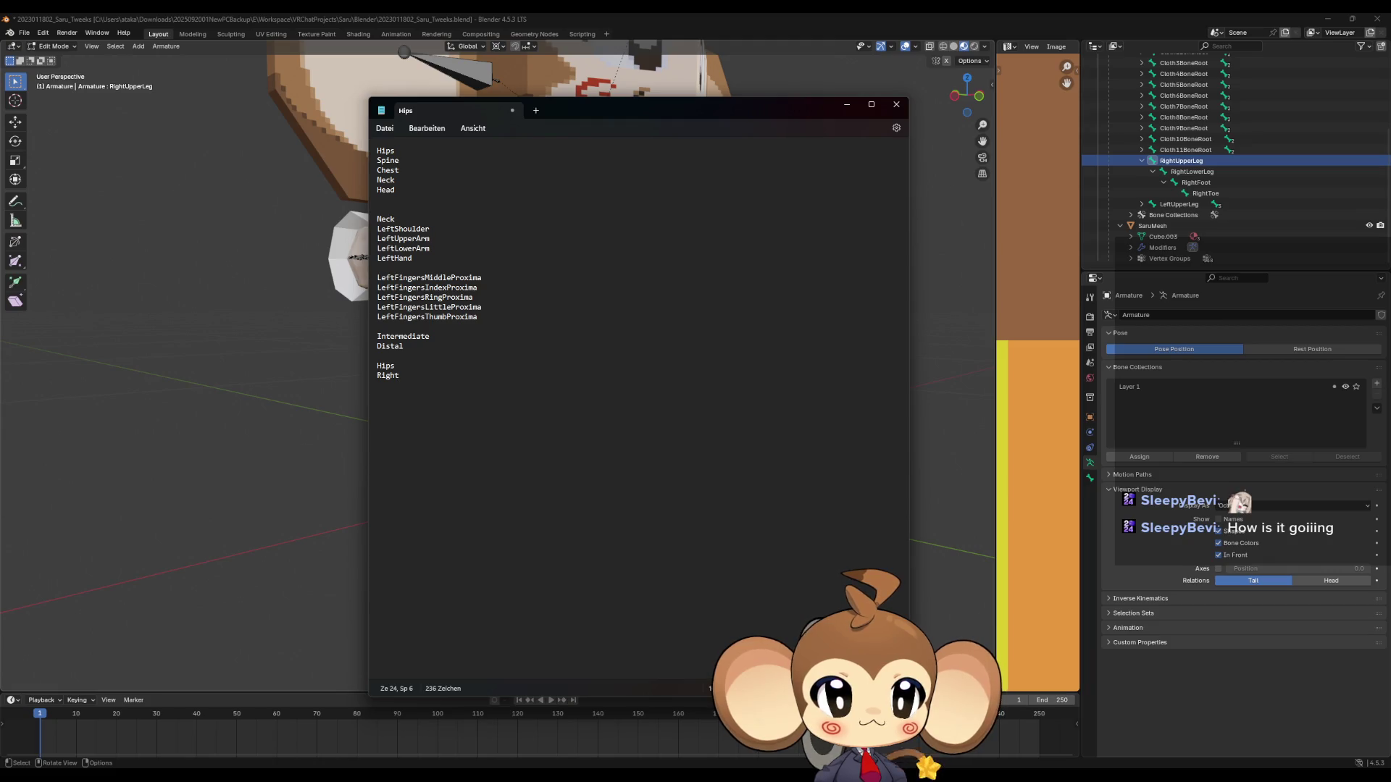
pyautogui.write('Upper')
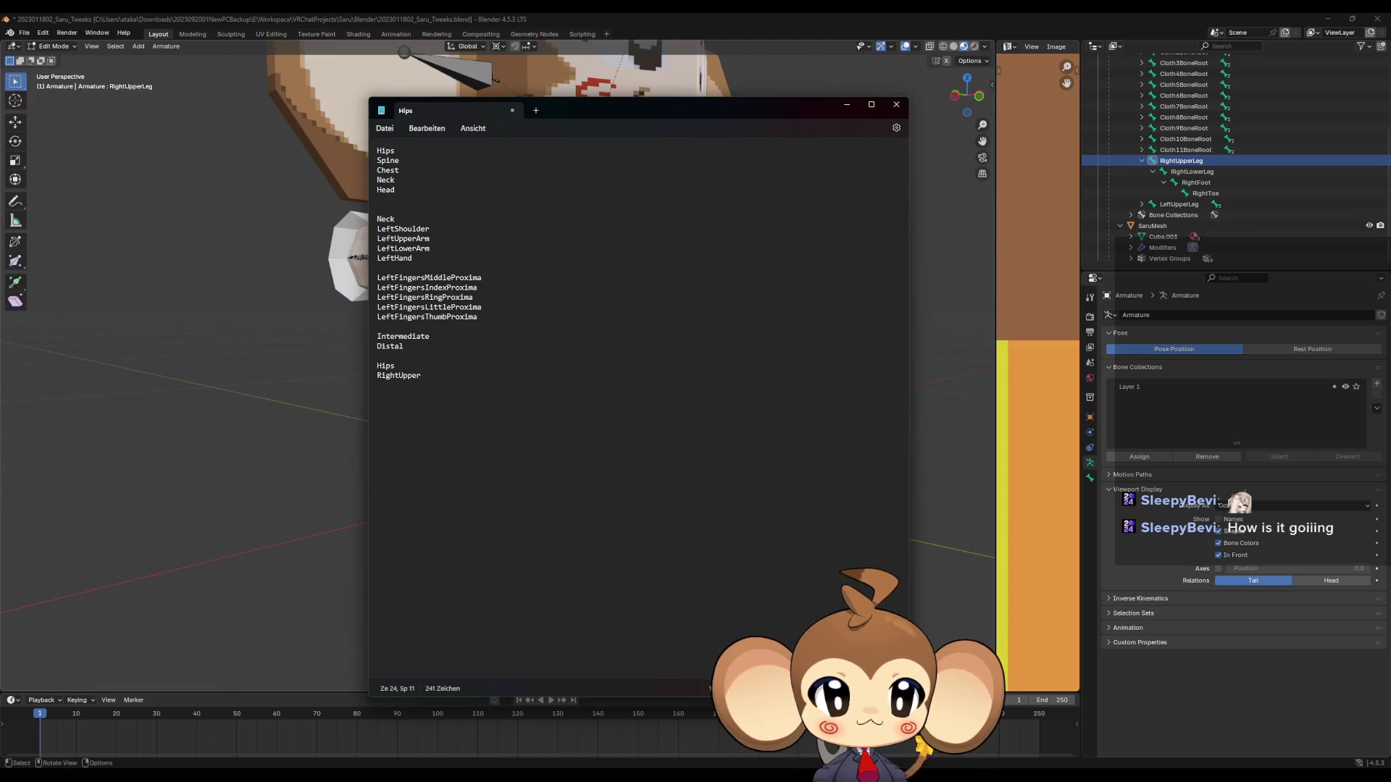
pyautogui.write('Leg')
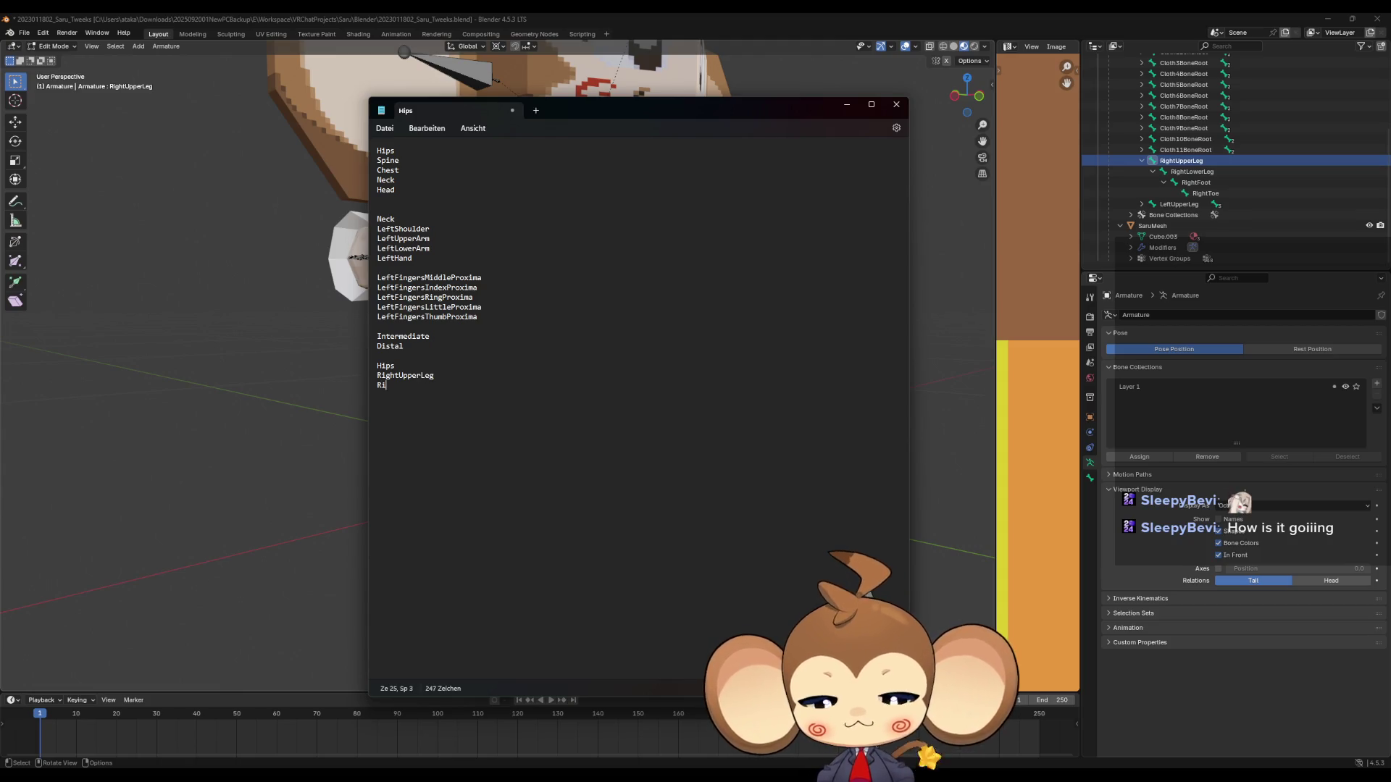
pyautogui.write(' RightLower')
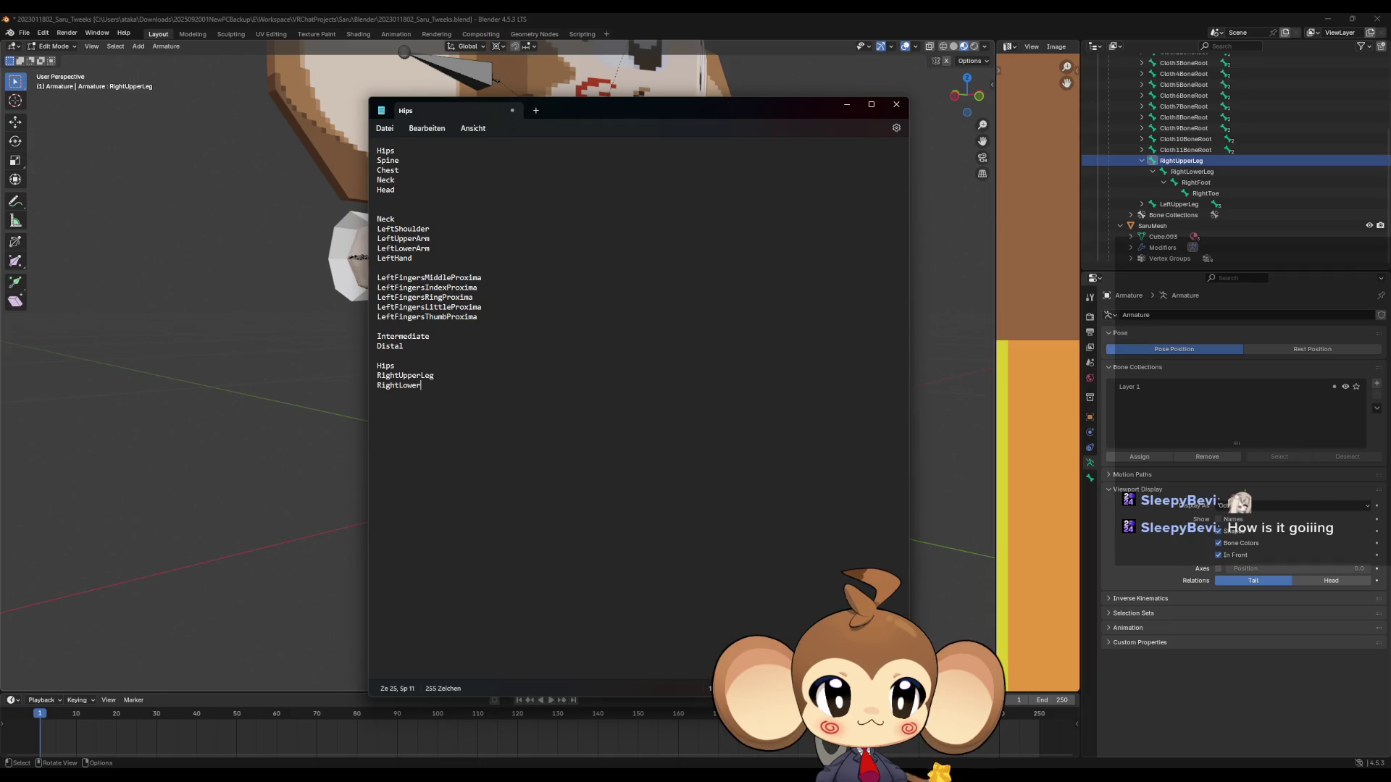
pyautogui.write('Leg R')
pyautogui.write('ightFoot ')
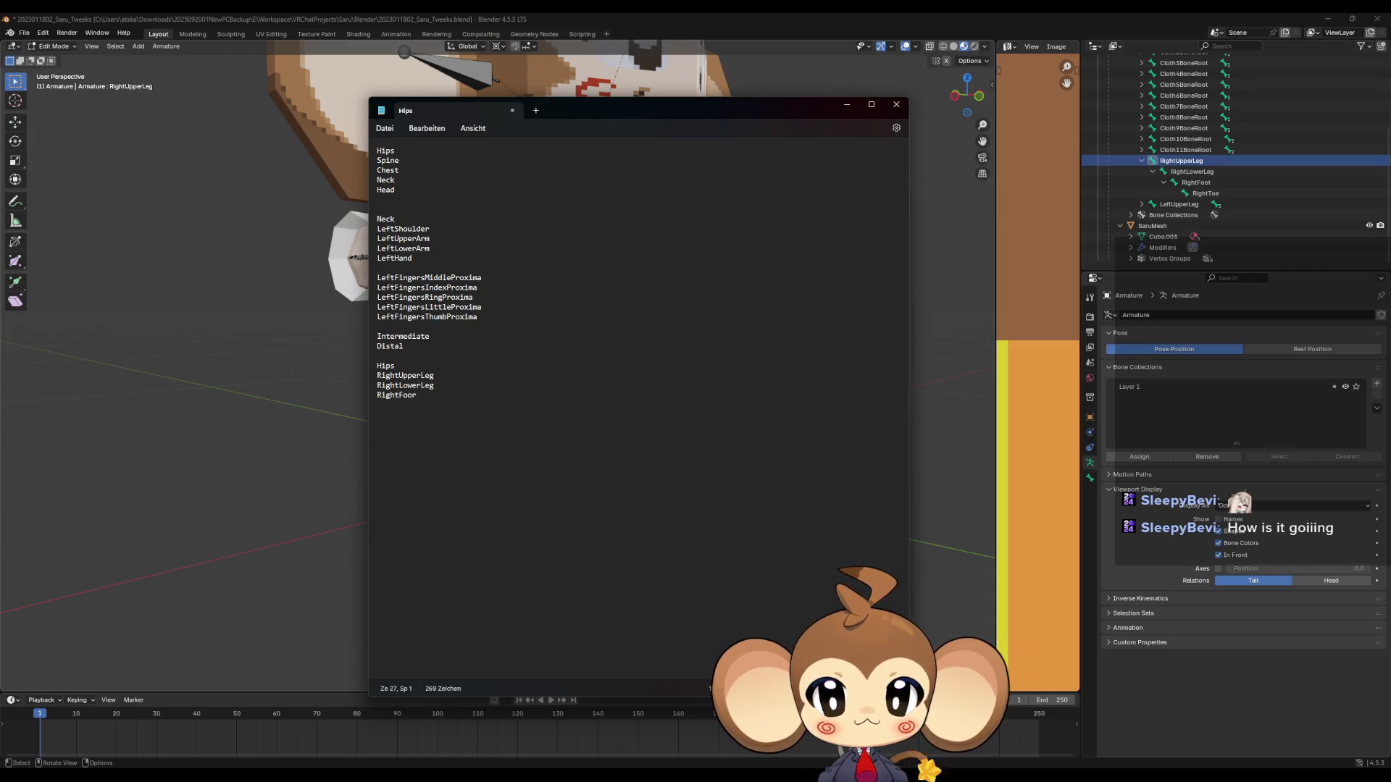
pyautogui.write('Right')
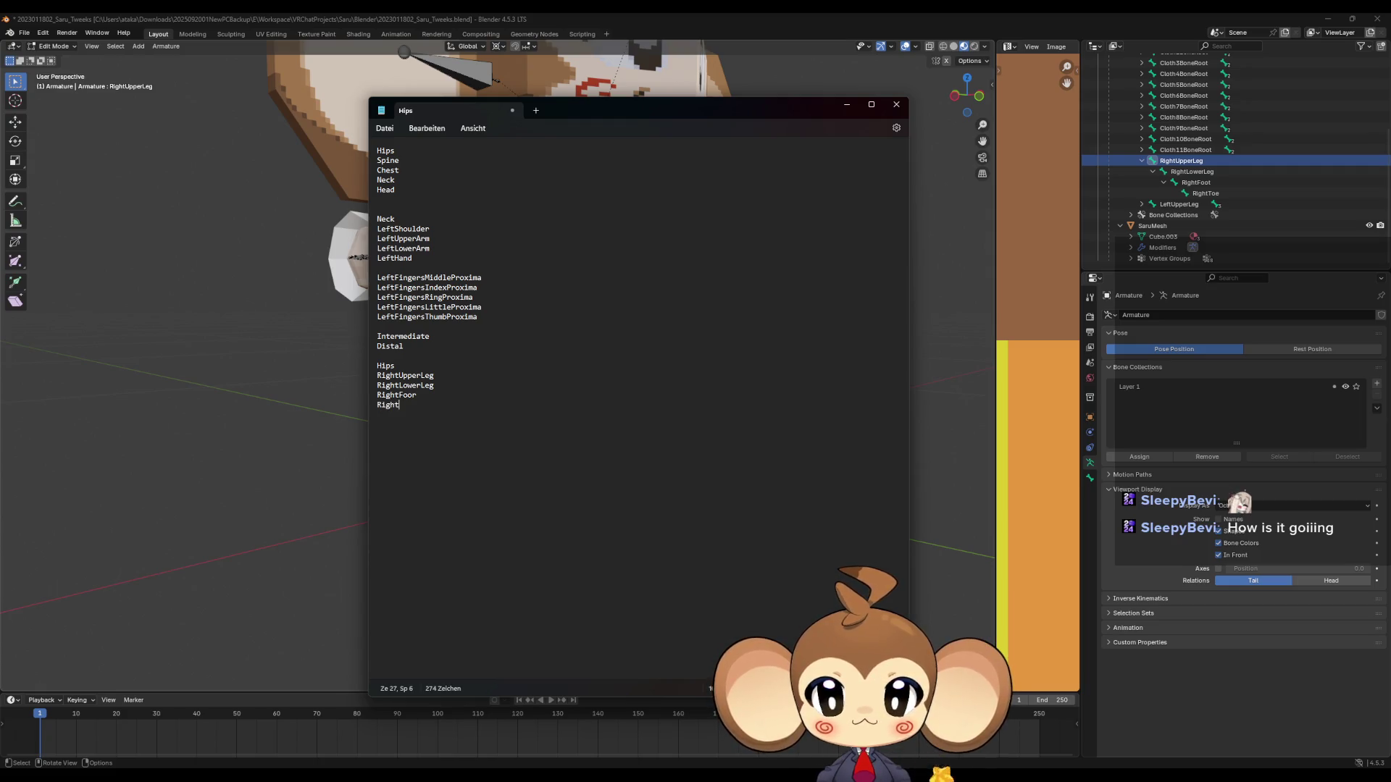
pyautogui.write('Toe')
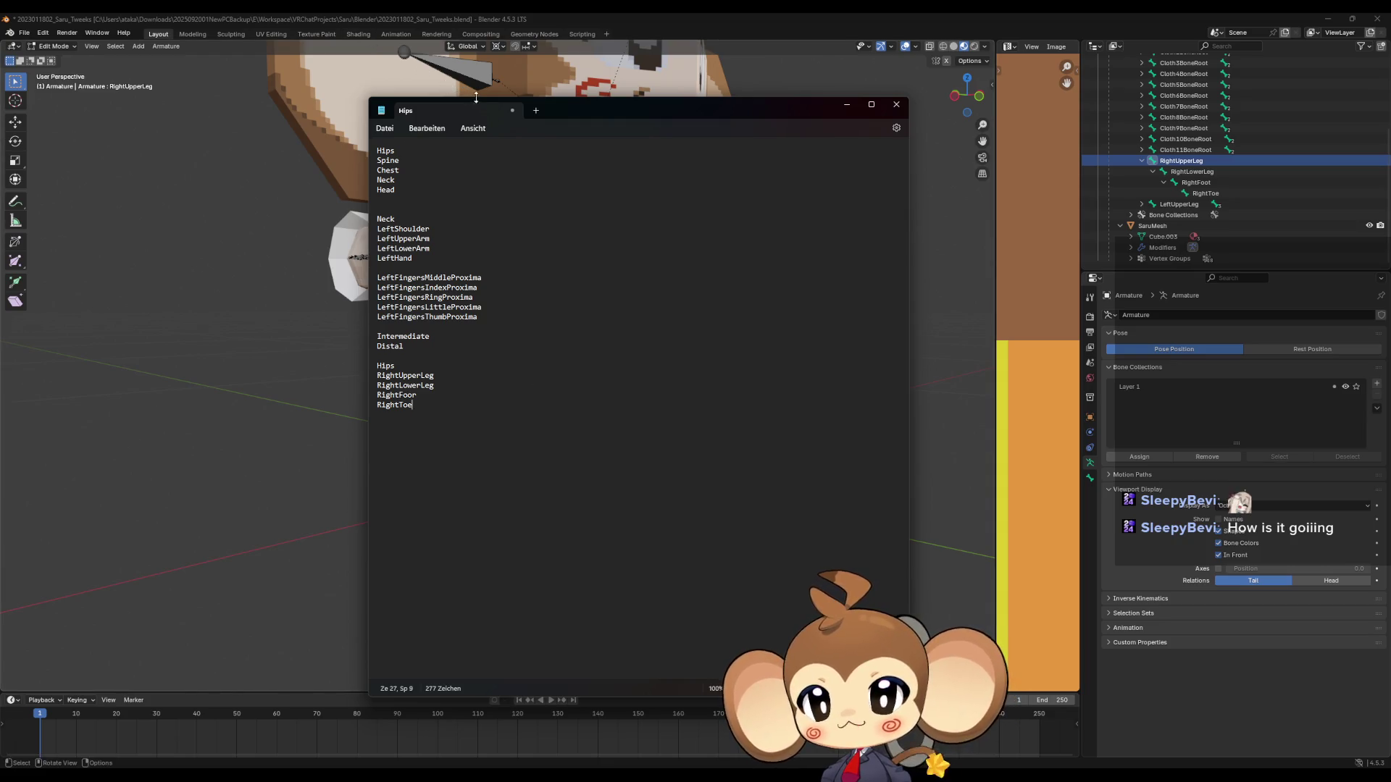
pyautogui.click(926, 128)
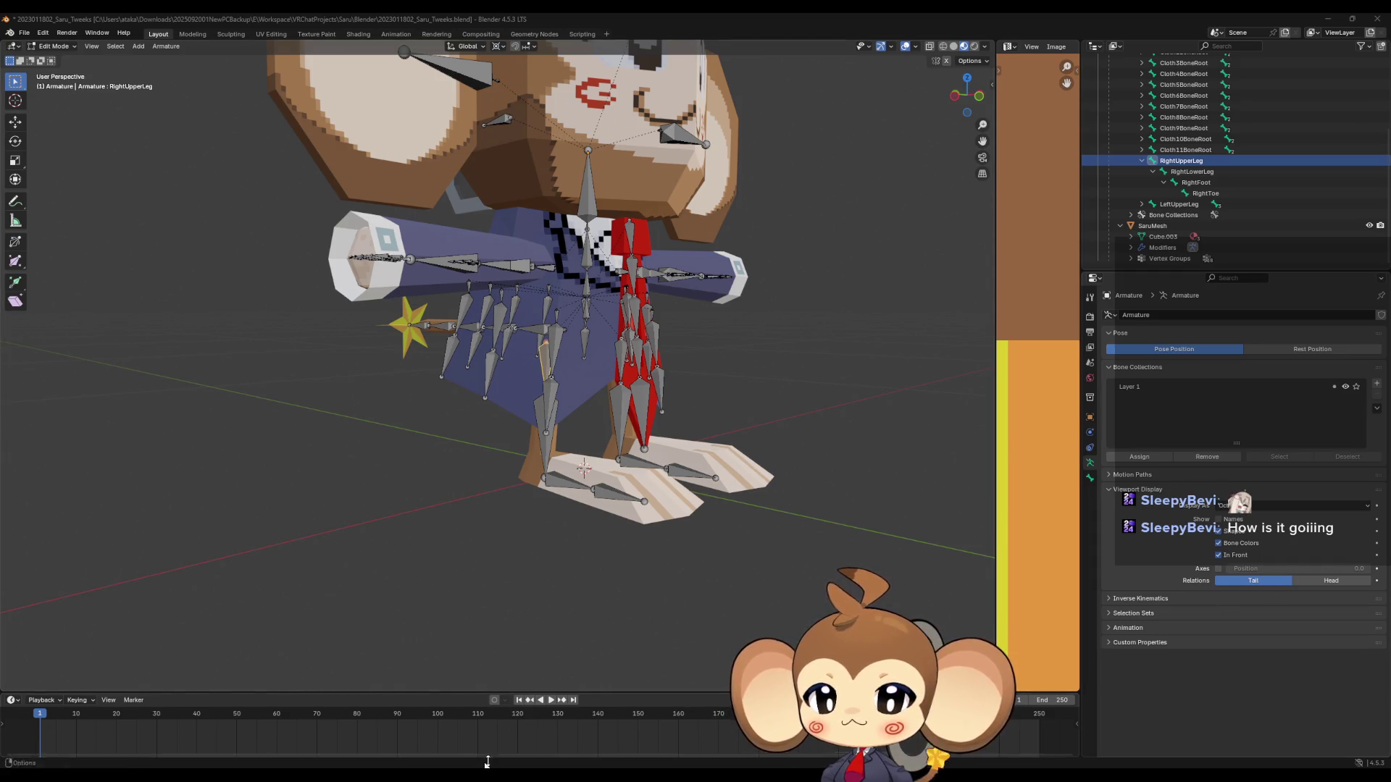
# Switch to the Monkey2026_RoughMesh Blender window and orbit around the monkey.
pyautogui.moveTo(283, 775)
pyautogui.click(250, 723)
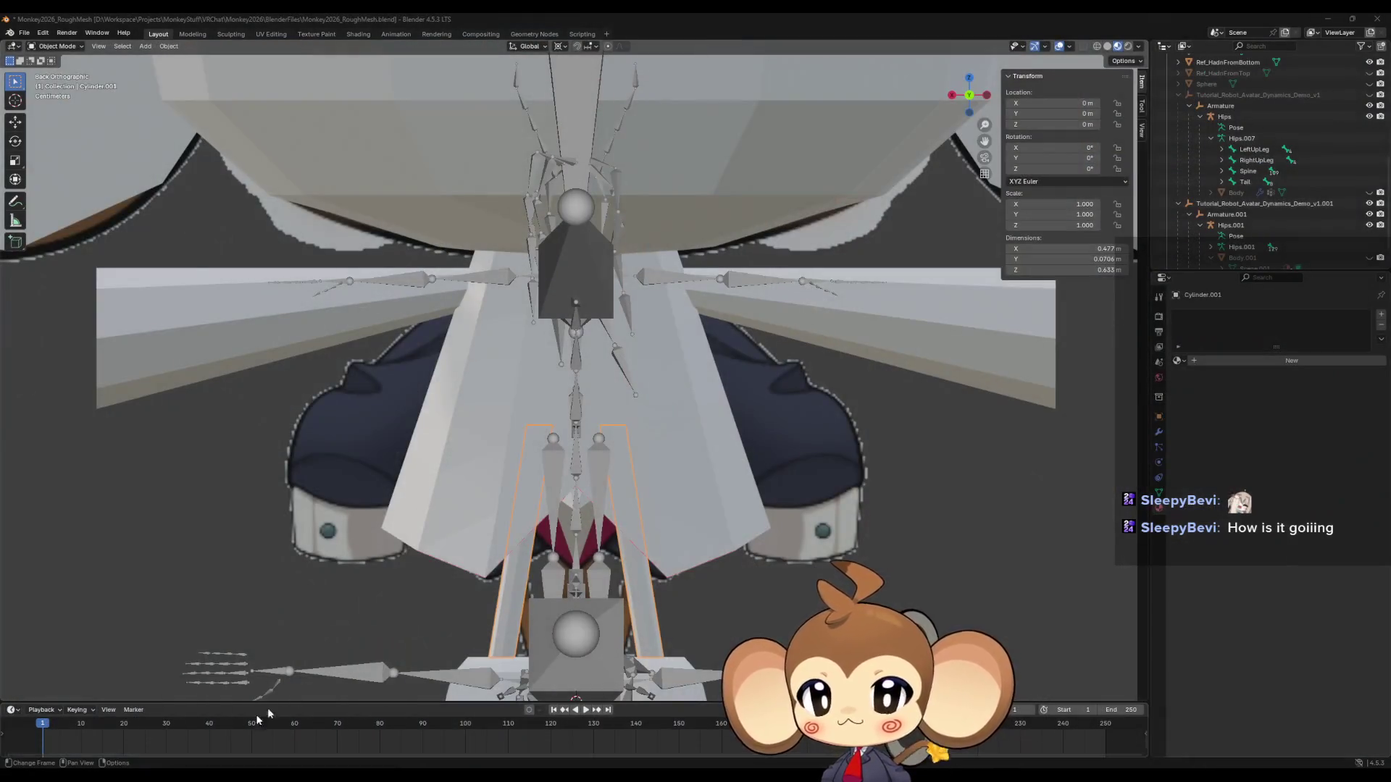
pyautogui.scroll(-5, 803, 495)
pyautogui.moveTo(876, 519)
pyautogui.mouseDown(button='middle')
pyautogui.moveTo(793, 530)
pyautogui.moveTo(745, 562)
pyautogui.moveTo(753, 577)
pyautogui.moveTo(931, 512)
pyautogui.moveTo(857, 550)
pyautogui.mouseUp(button='middle')
# Select the monkey's body mesh and enter Edit Mode on it.
pyautogui.click(624, 526)
pyautogui.click(554, 443)
pyautogui.moveTo(624, 526)
pyautogui.mouseDown(button='middle')
pyautogui.moveTo(554, 443)
pyautogui.moveTo(585, 463)
pyautogui.moveTo(562, 360)
pyautogui.moveTo(550, 373)
pyautogui.moveTo(647, 348)
pyautogui.moveTo(625, 337)
pyautogui.moveTo(589, 391)
pyautogui.moveTo(500, 297)
pyautogui.mouseUp(button='middle')
pyautogui.click(555, 372)
pyautogui.press('Tab')
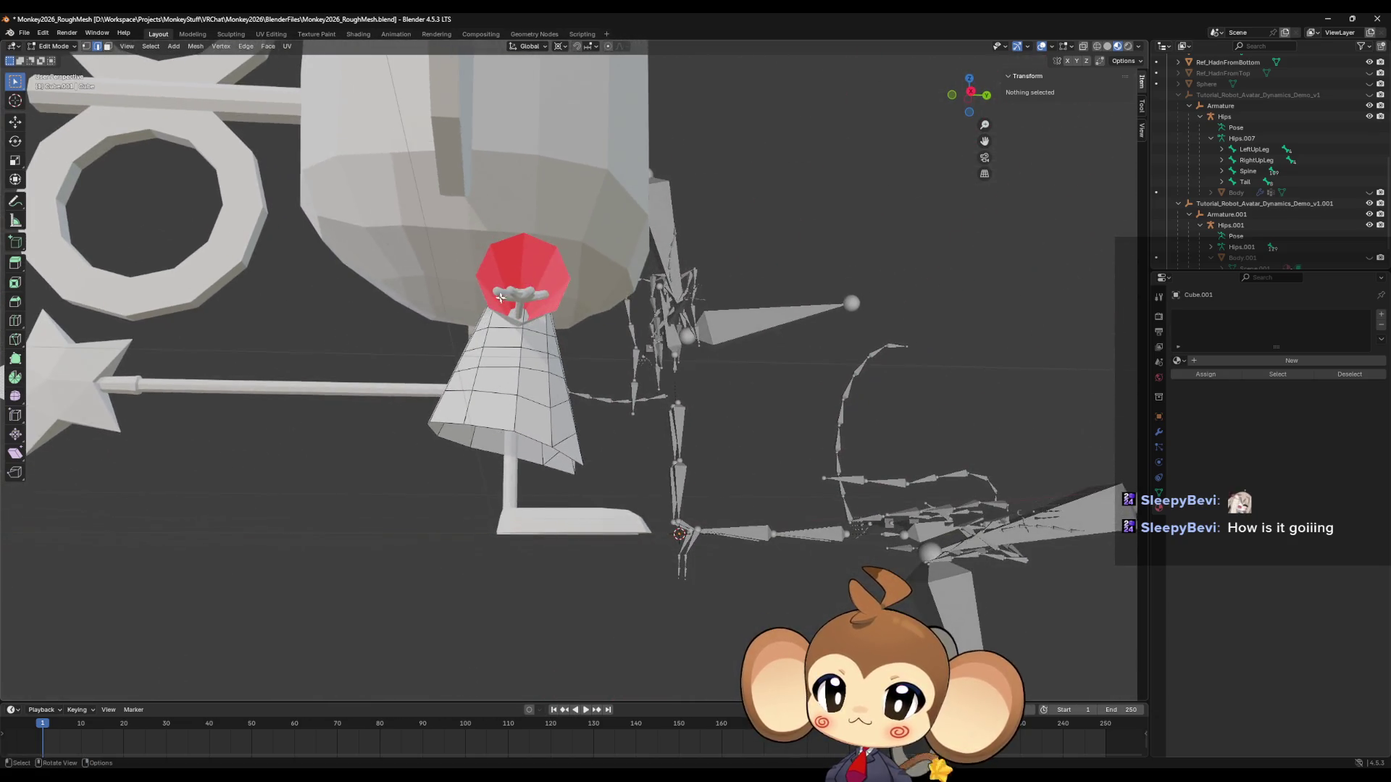
# Leave body editing, then select the red collar ring and enter Edit Mode on it.
pyautogui.click(523, 299)
pyautogui.press('Tab')
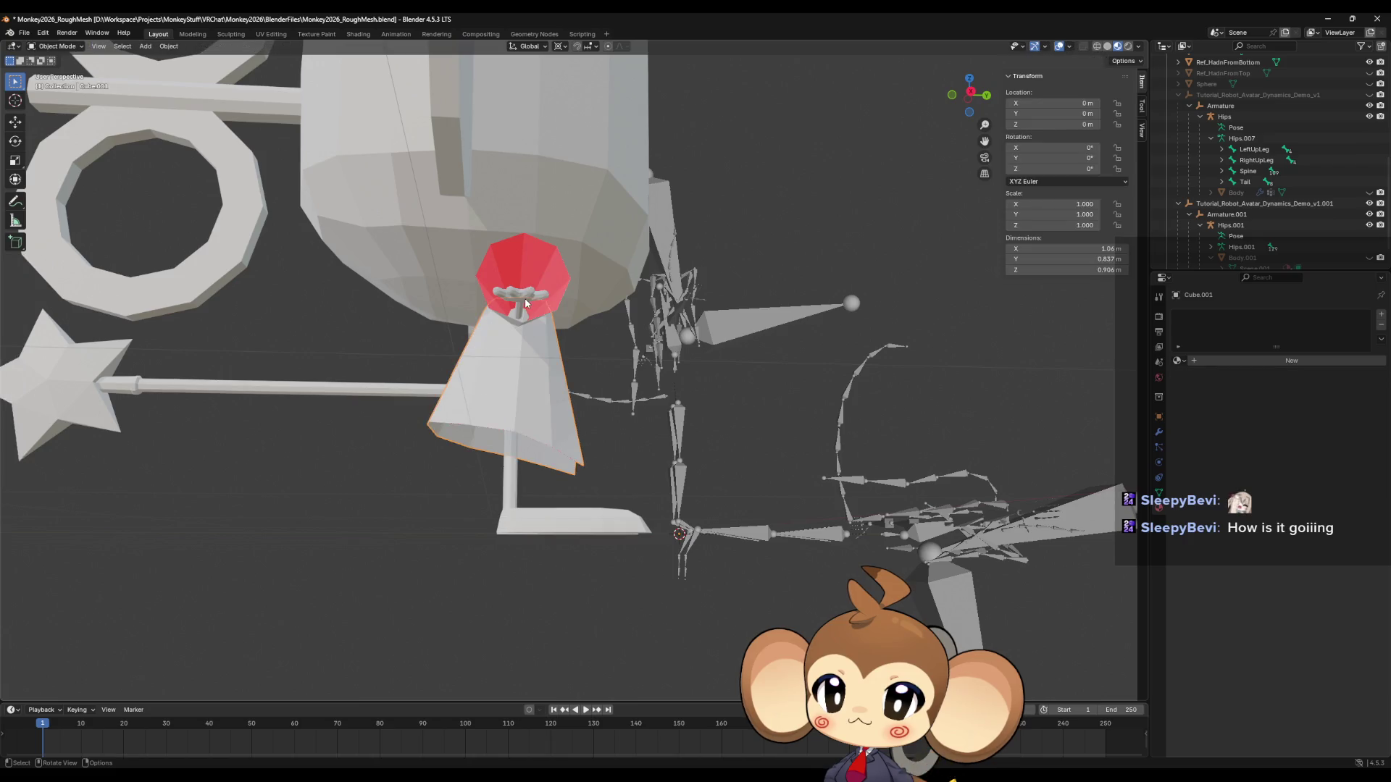
pyautogui.click(521, 296)
pyautogui.moveTo(521, 296); pyautogui.dragTo(289, 322, button='middle')
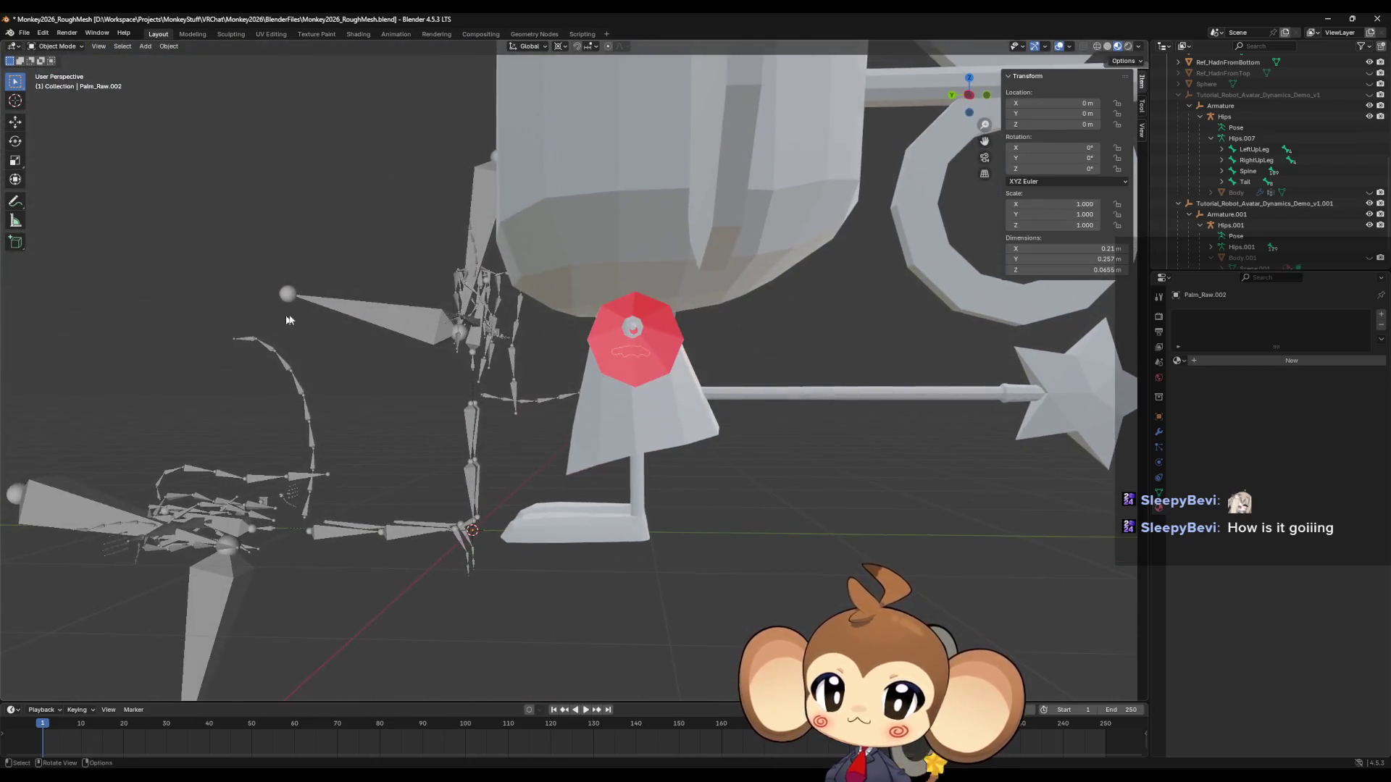
pyautogui.click(631, 329)
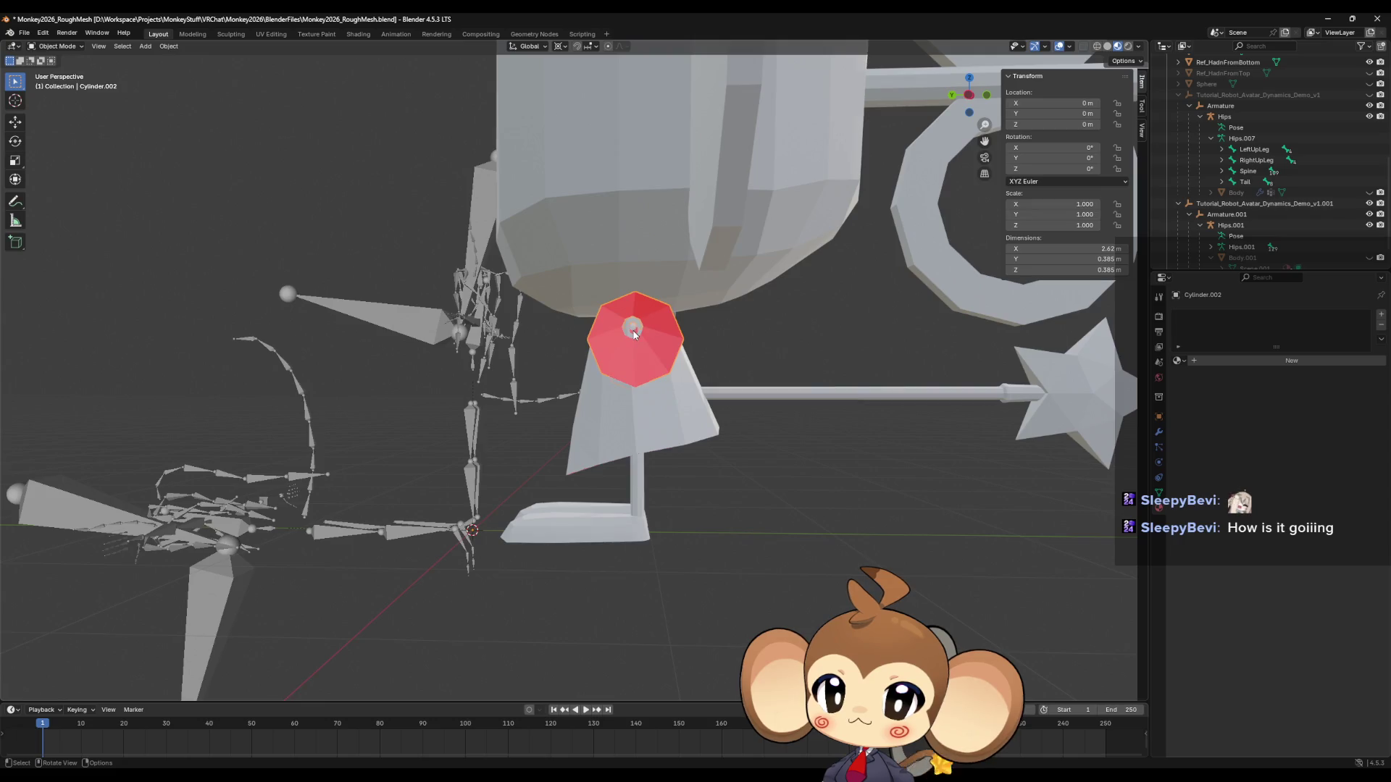
pyautogui.moveTo(632, 329)
pyautogui.mouseDown(button='middle')
pyautogui.moveTo(763, 346)
pyautogui.moveTo(554, 506)
pyautogui.moveTo(548, 481)
pyautogui.moveTo(736, 488)
pyautogui.mouseUp(button='middle')
pyautogui.press('Tab')
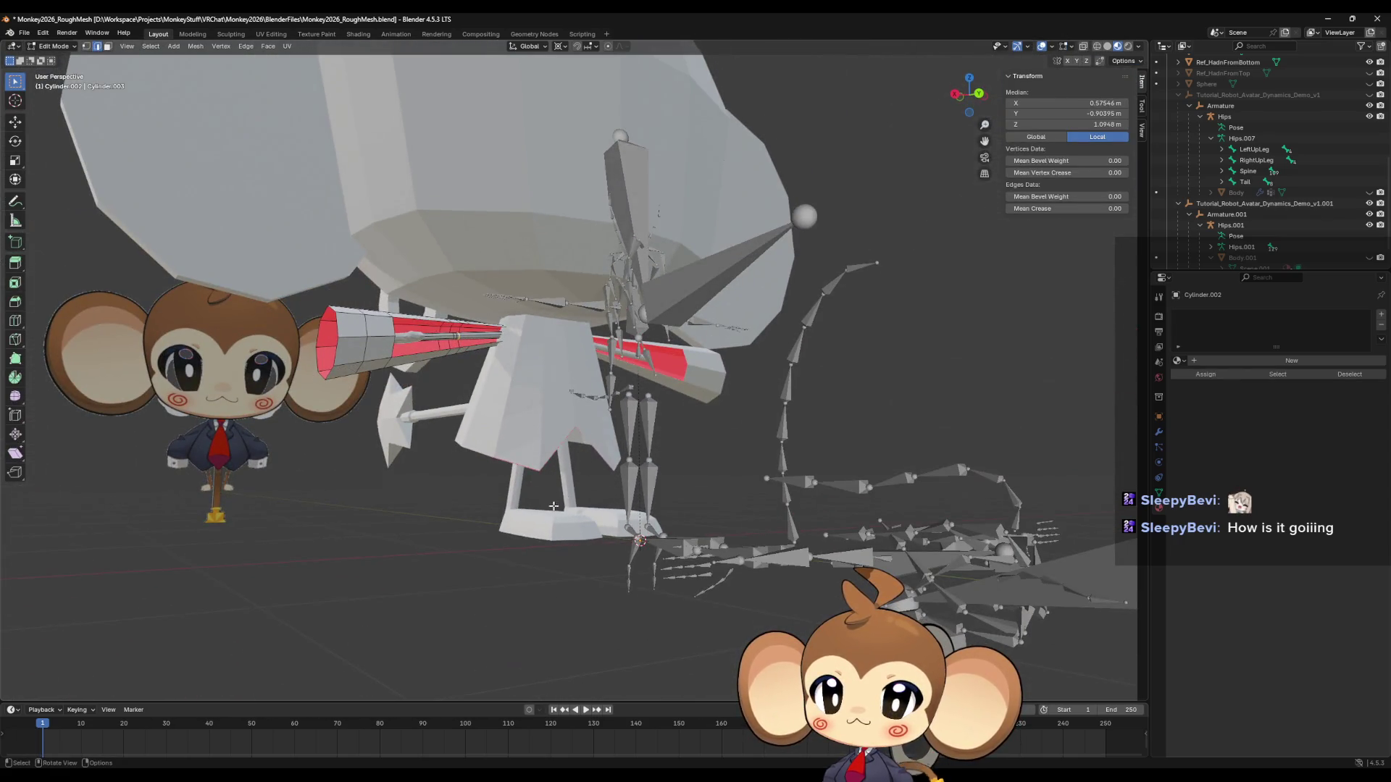
# Undo back to the leg cylinders, return to Object Mode in side view, and open the leg's context menu.
pyautogui.hotkey('ctrl', 'z')
pyautogui.hotkey('ctrl', 'z')
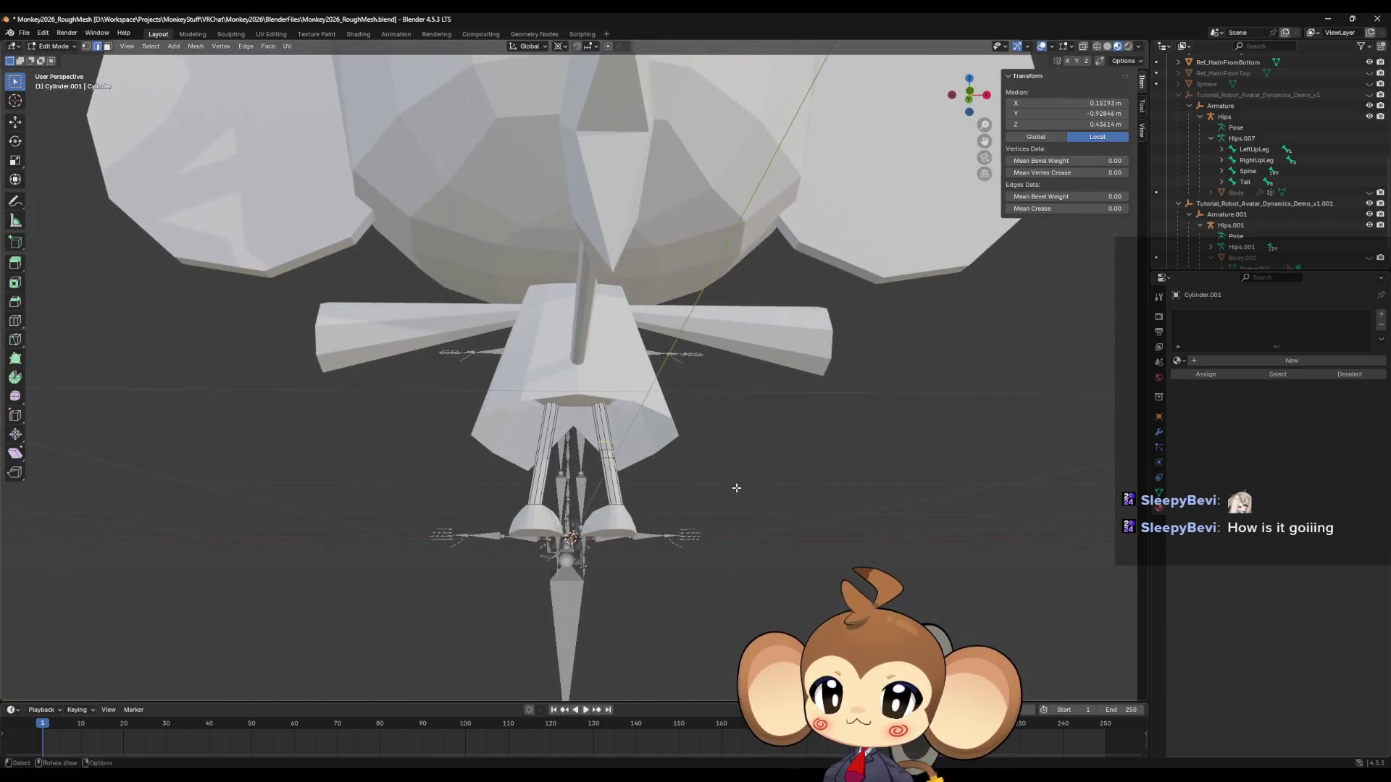
pyautogui.scroll(2, 630, 497)
pyautogui.moveTo(550, 501)
pyautogui.mouseDown(button='middle')
pyautogui.moveTo(566, 557)
pyautogui.moveTo(580, 366)
pyautogui.mouseUp(button='middle')
pyautogui.scroll(3, 580, 365)
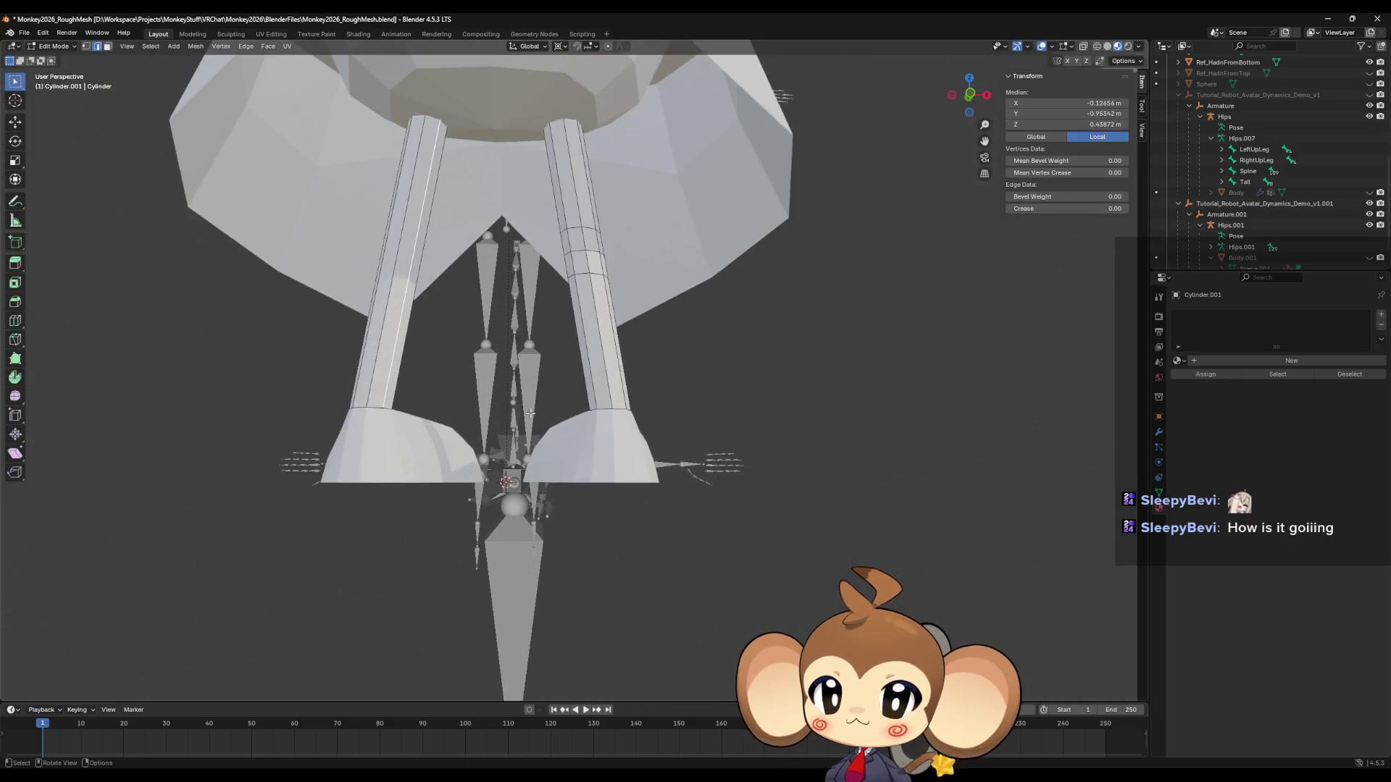
pyautogui.press('Tab')
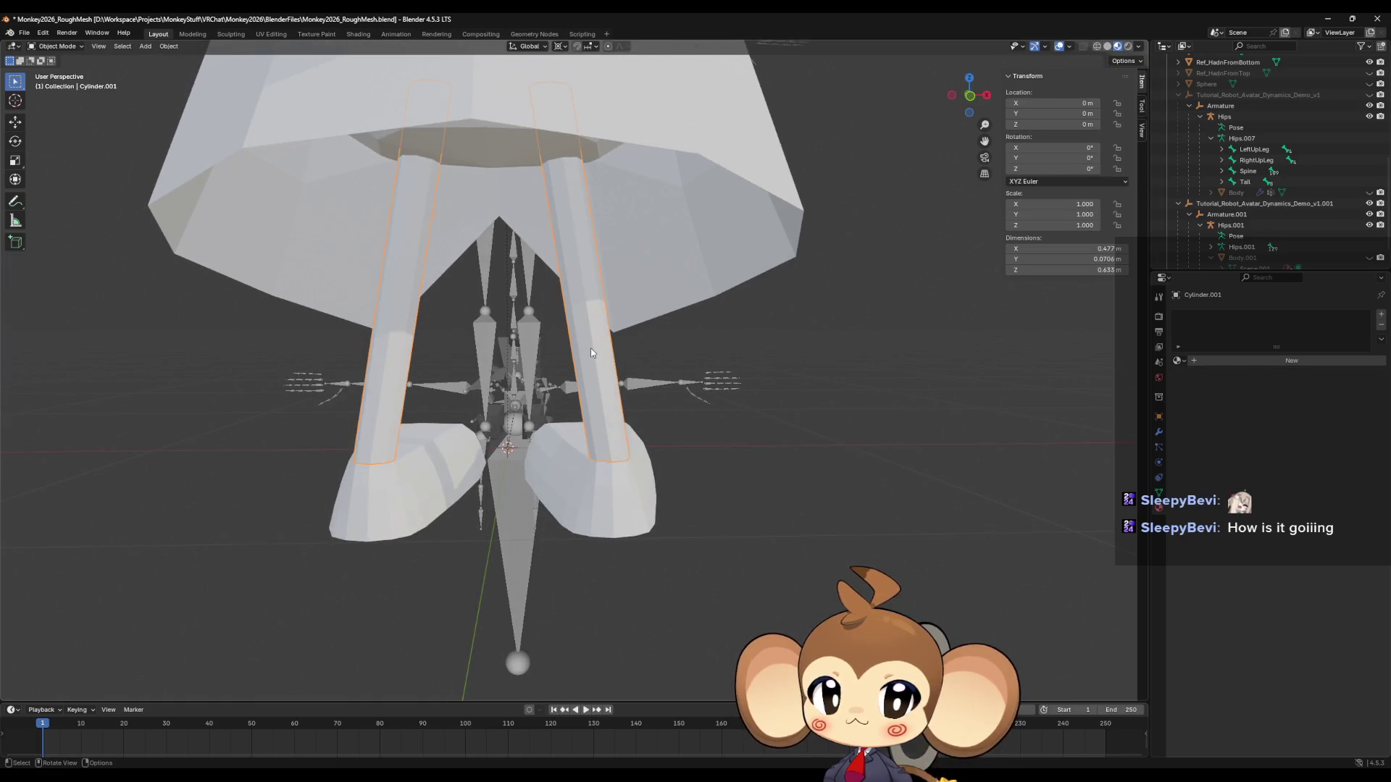
pyautogui.scroll(-8, 591, 354)
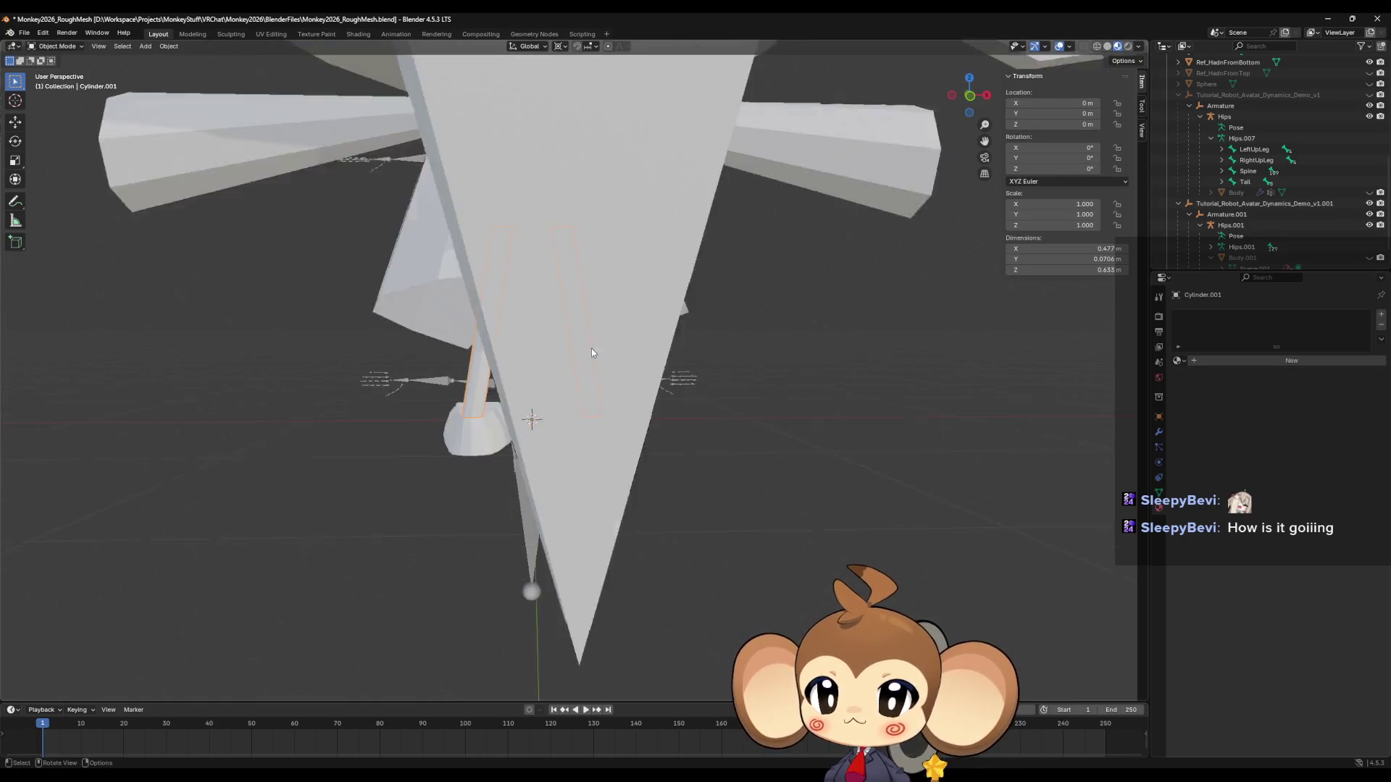
pyautogui.moveTo(591, 353)
pyautogui.mouseDown(button='middle')
pyautogui.moveTo(509, 369)
pyautogui.moveTo(534, 392)
pyautogui.mouseUp(button='middle')
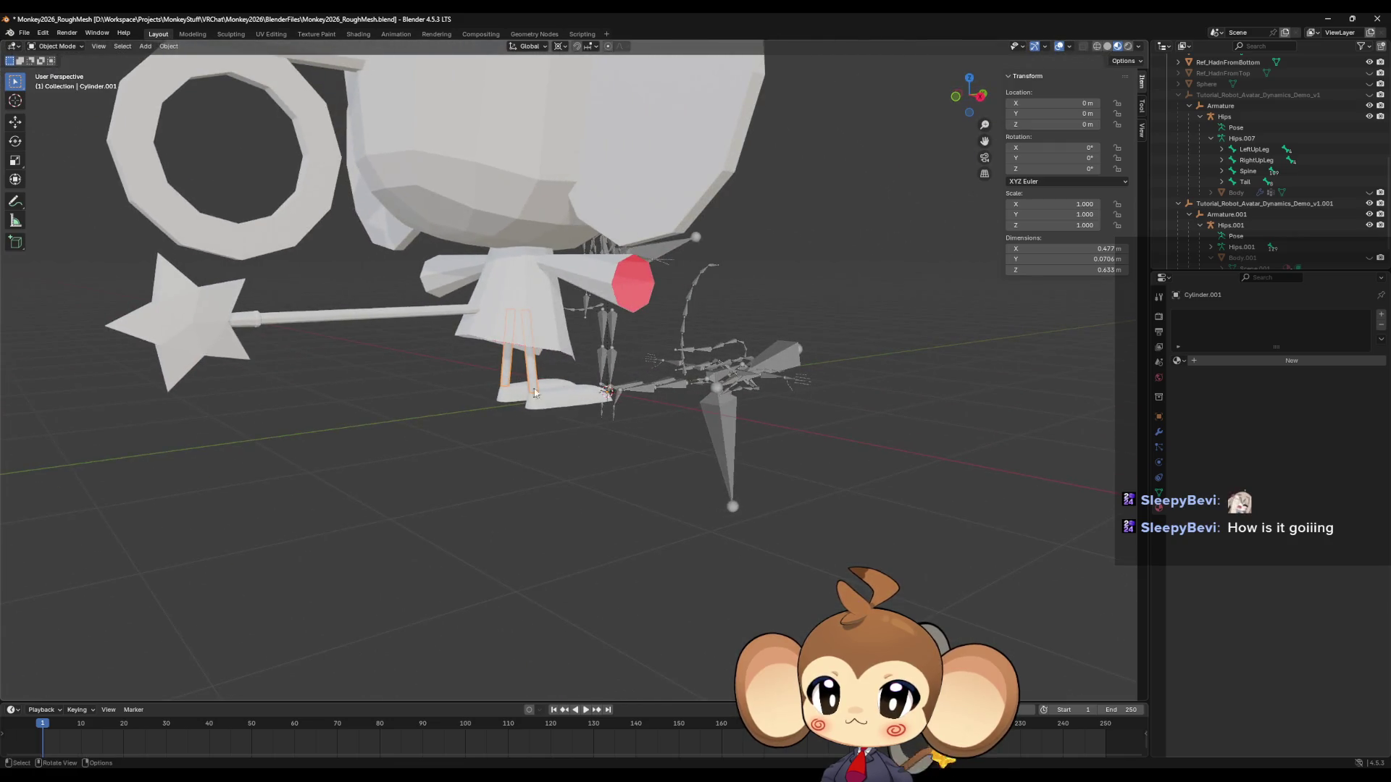
pyautogui.rightClick(550, 403)
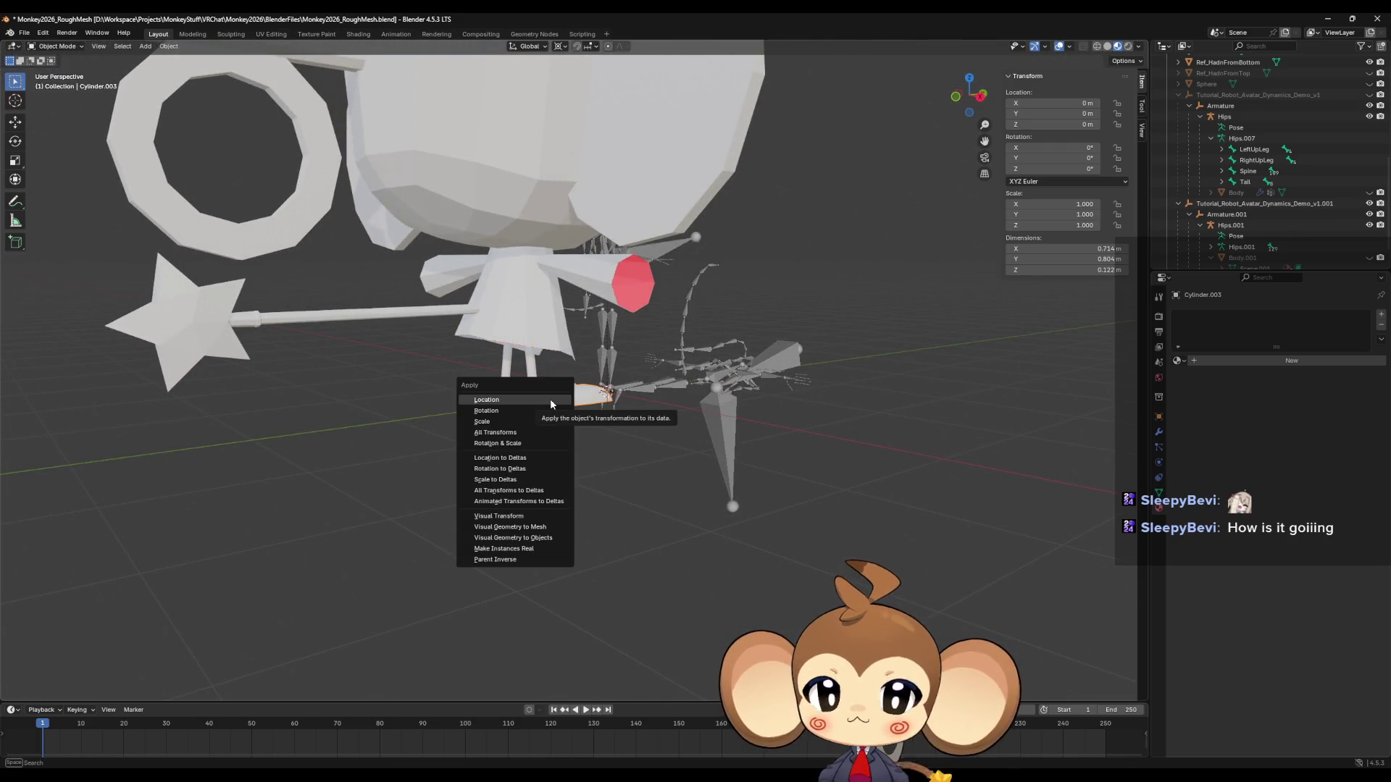
pyautogui.press('Escape')
pyautogui.moveTo(532, 367); pyautogui.dragTo(541, 306, button='middle')
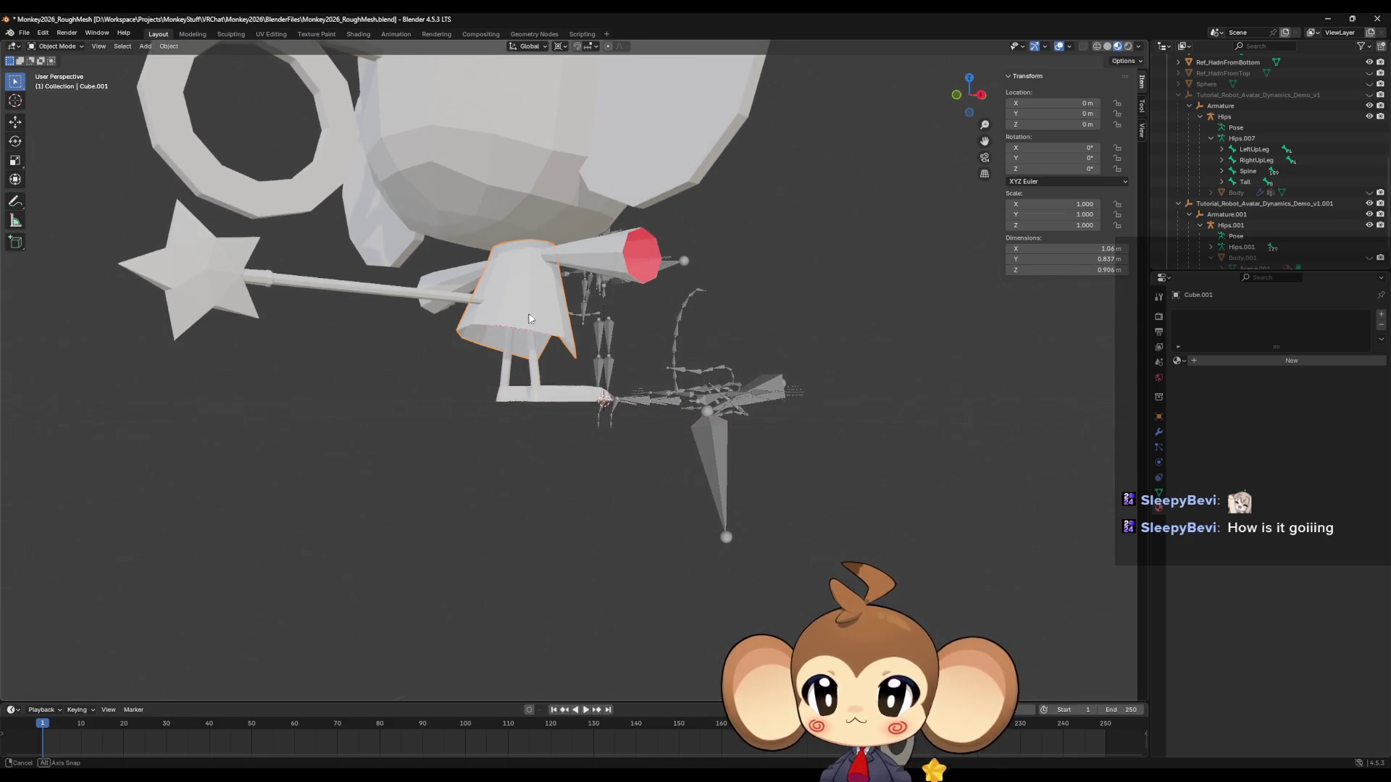
pyautogui.click(597, 255)
pyautogui.moveTo(598, 255)
pyautogui.mouseDown(button='middle')
pyautogui.moveTo(539, 261)
pyautogui.moveTo(533, 289)
pyautogui.mouseUp(button='middle')
pyautogui.click(295, 304)
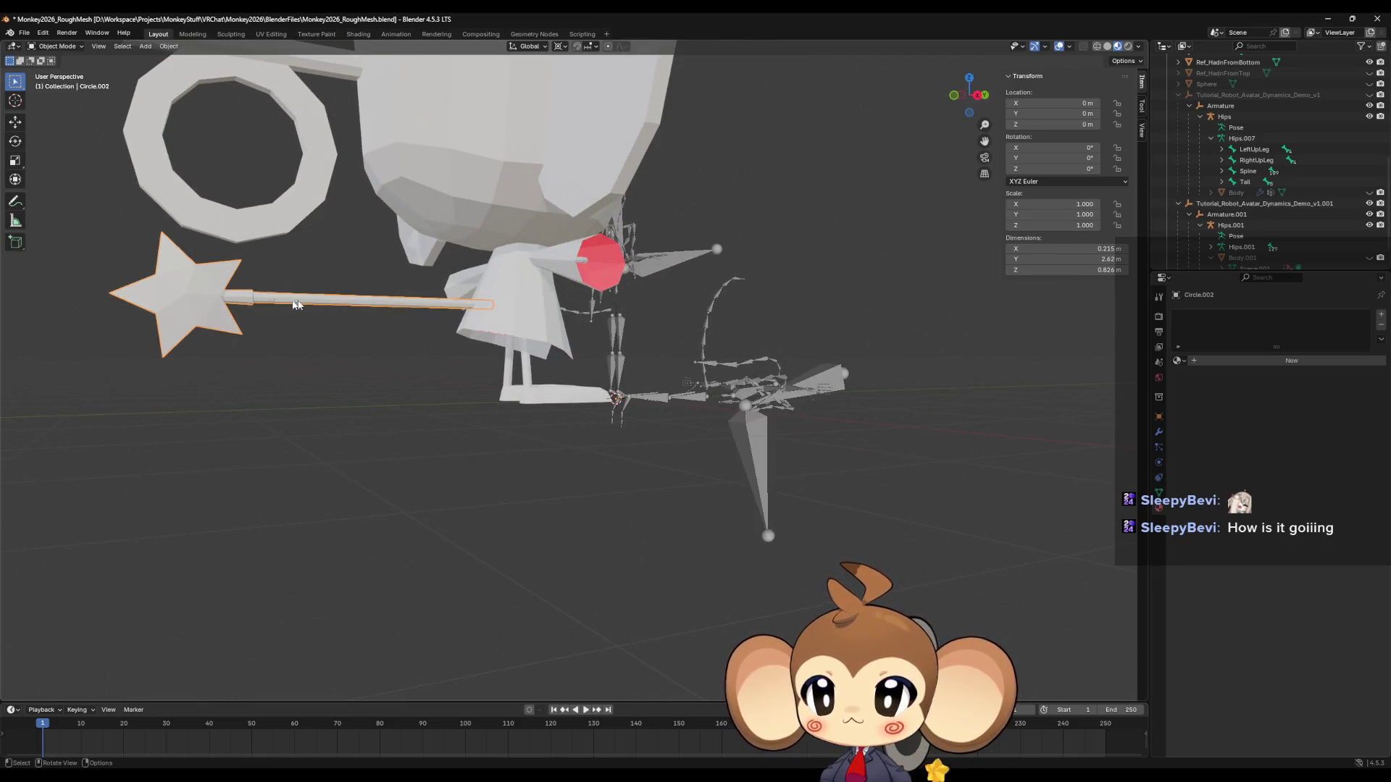
pyautogui.moveTo(202, 300); pyautogui.dragTo(319, 277, button='middle')
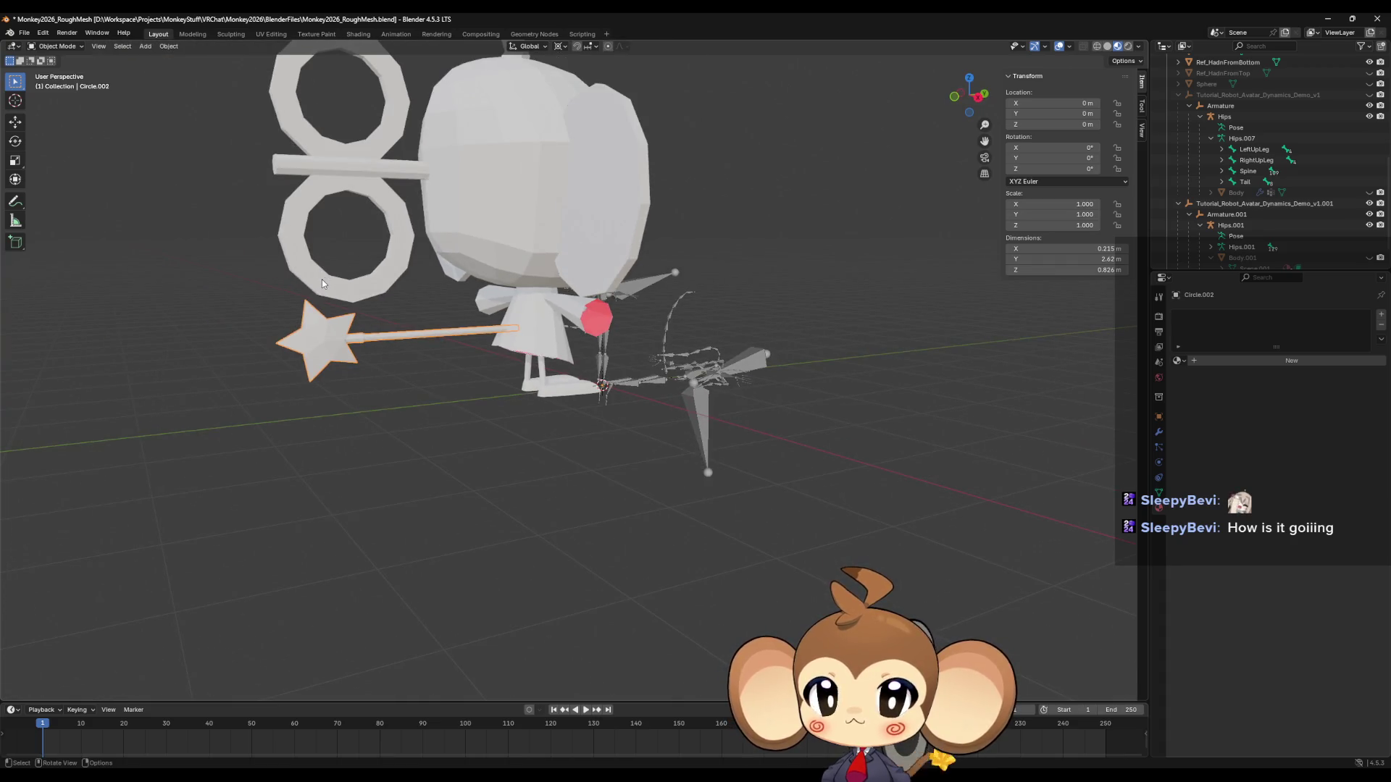
pyautogui.click(322, 279)
pyautogui.click(530, 198)
pyautogui.click(627, 183)
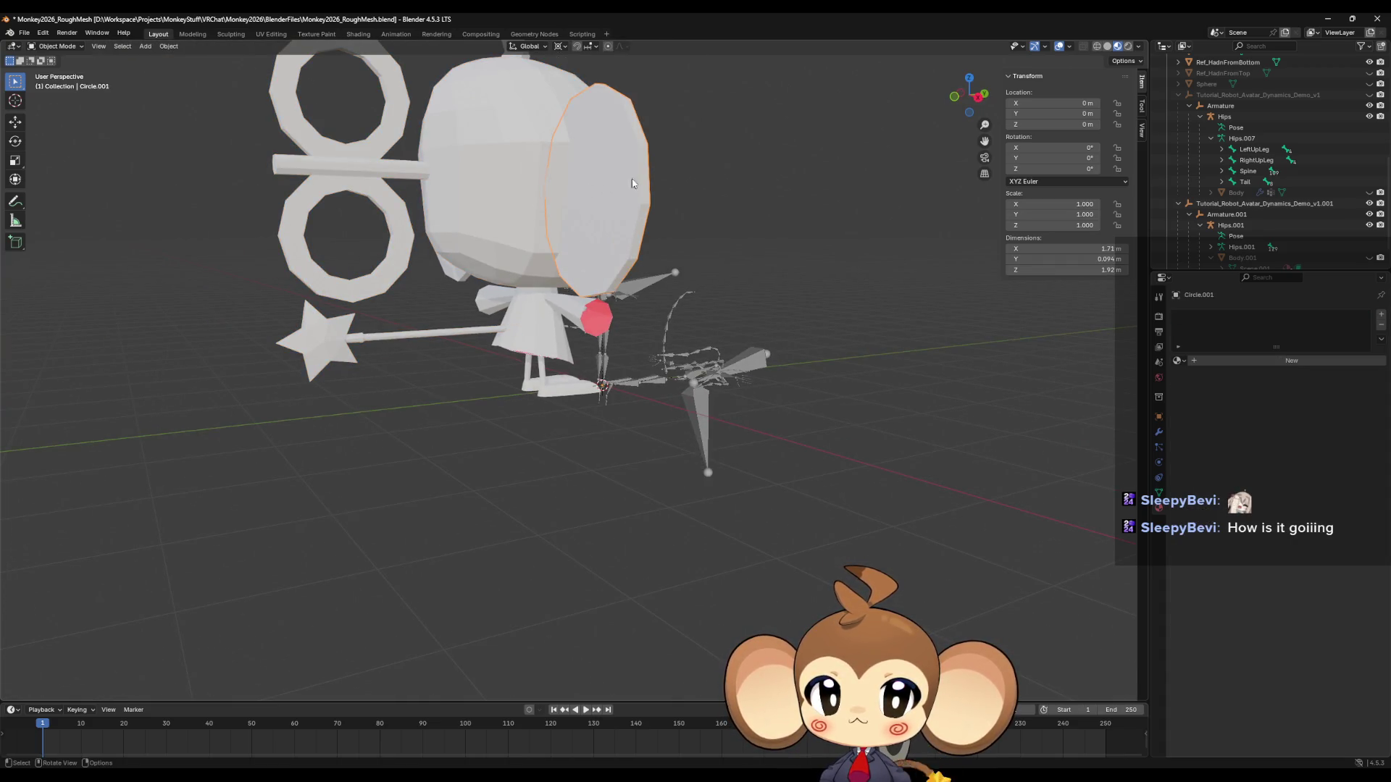
pyautogui.moveTo(627, 181)
pyautogui.mouseDown(button='middle')
pyautogui.moveTo(420, 190)
pyautogui.moveTo(530, 239)
pyautogui.mouseUp(button='middle')
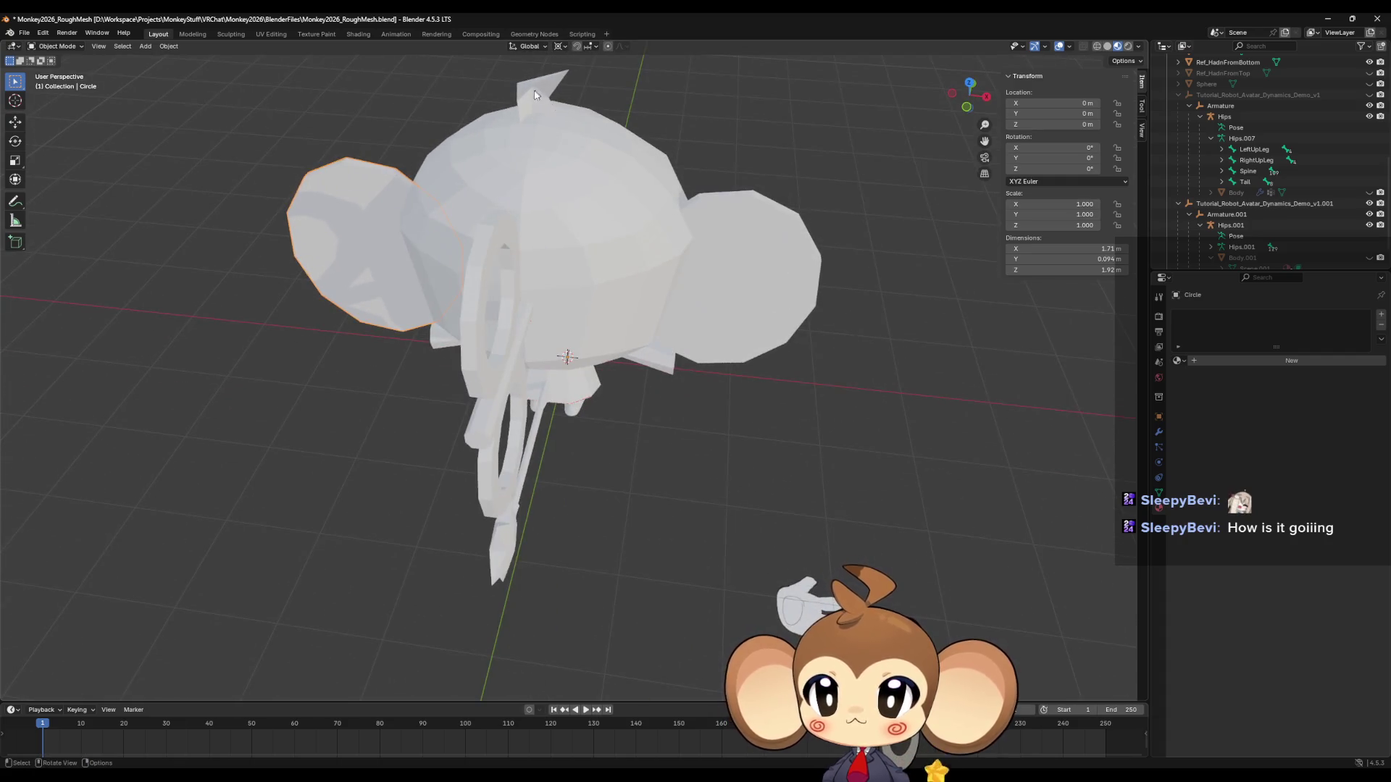
pyautogui.click(554, 120)
pyautogui.moveTo(666, 330)
pyautogui.mouseDown(button='middle')
pyautogui.moveTo(543, 342)
pyautogui.moveTo(607, 354)
pyautogui.moveTo(580, 382)
pyautogui.moveTo(588, 312)
pyautogui.moveTo(554, 435)
pyautogui.moveTo(575, 420)
pyautogui.moveTo(547, 417)
pyautogui.mouseUp(button='middle')
pyautogui.scroll(3, 543, 341)
# Delete one leg's connected vertices from the leg cylinder mesh.
pyautogui.click(554, 435)
pyautogui.press('Tab')
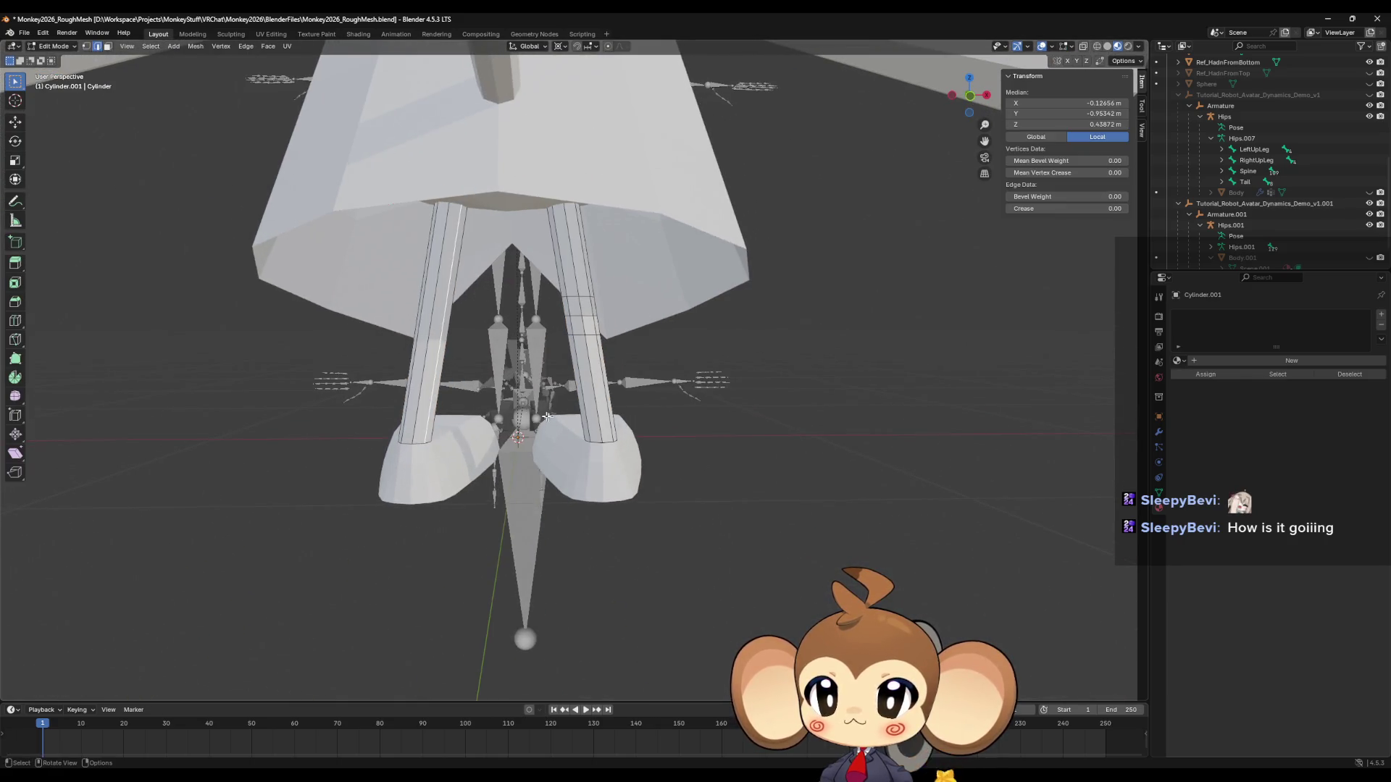
pyautogui.press('l')
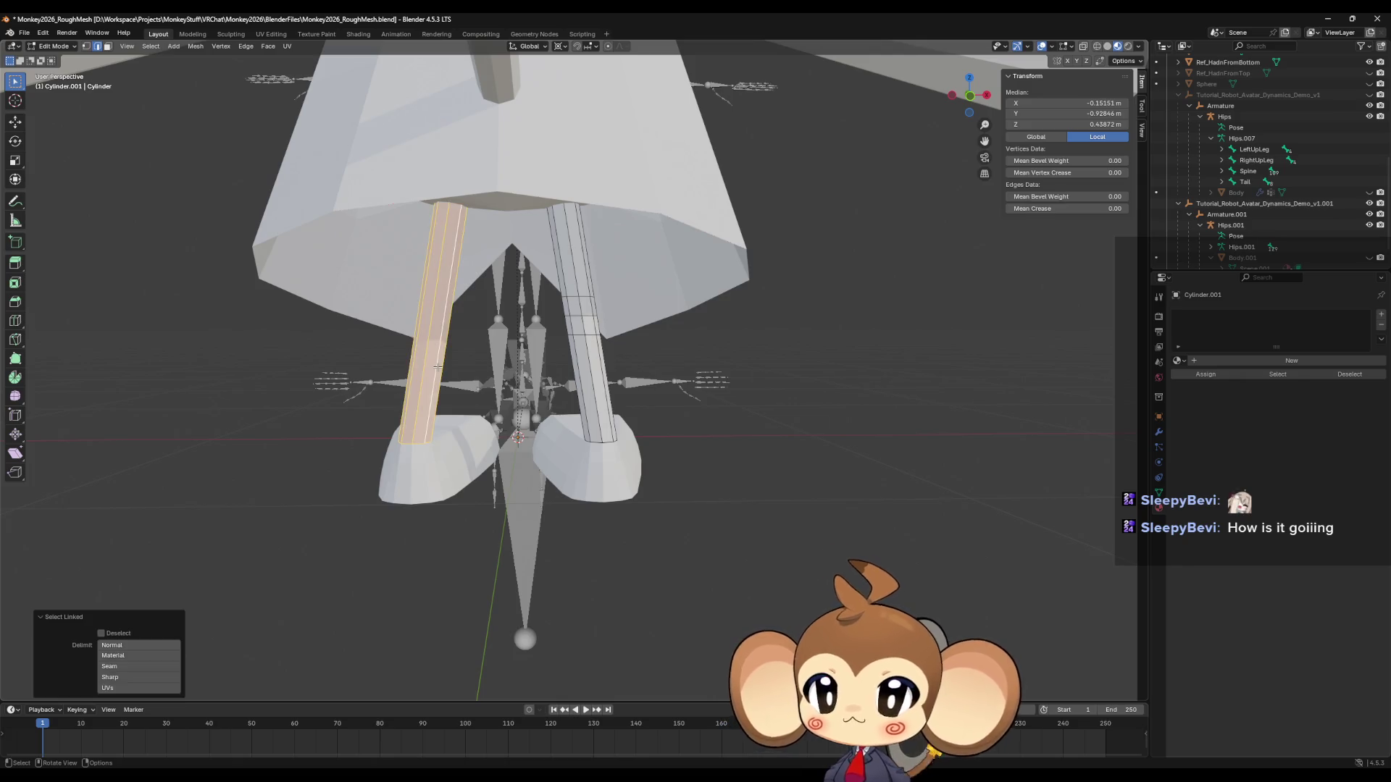
pyautogui.press('x')
pyautogui.click(418, 298)
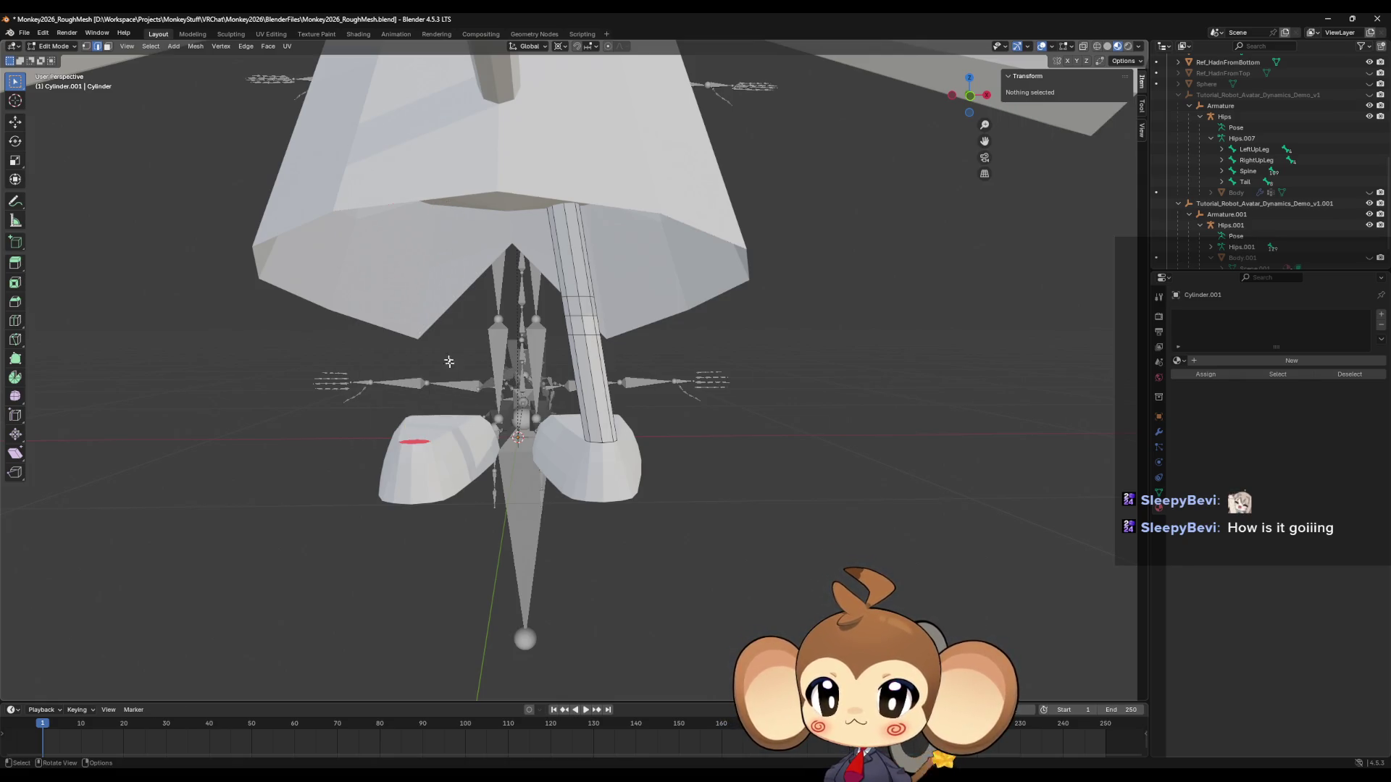
pyautogui.press('Tab')
# Add a Mirror modifier to the remaining leg cylinder to recreate the deleted leg.
pyautogui.click(454, 455)
pyautogui.press('Tab')
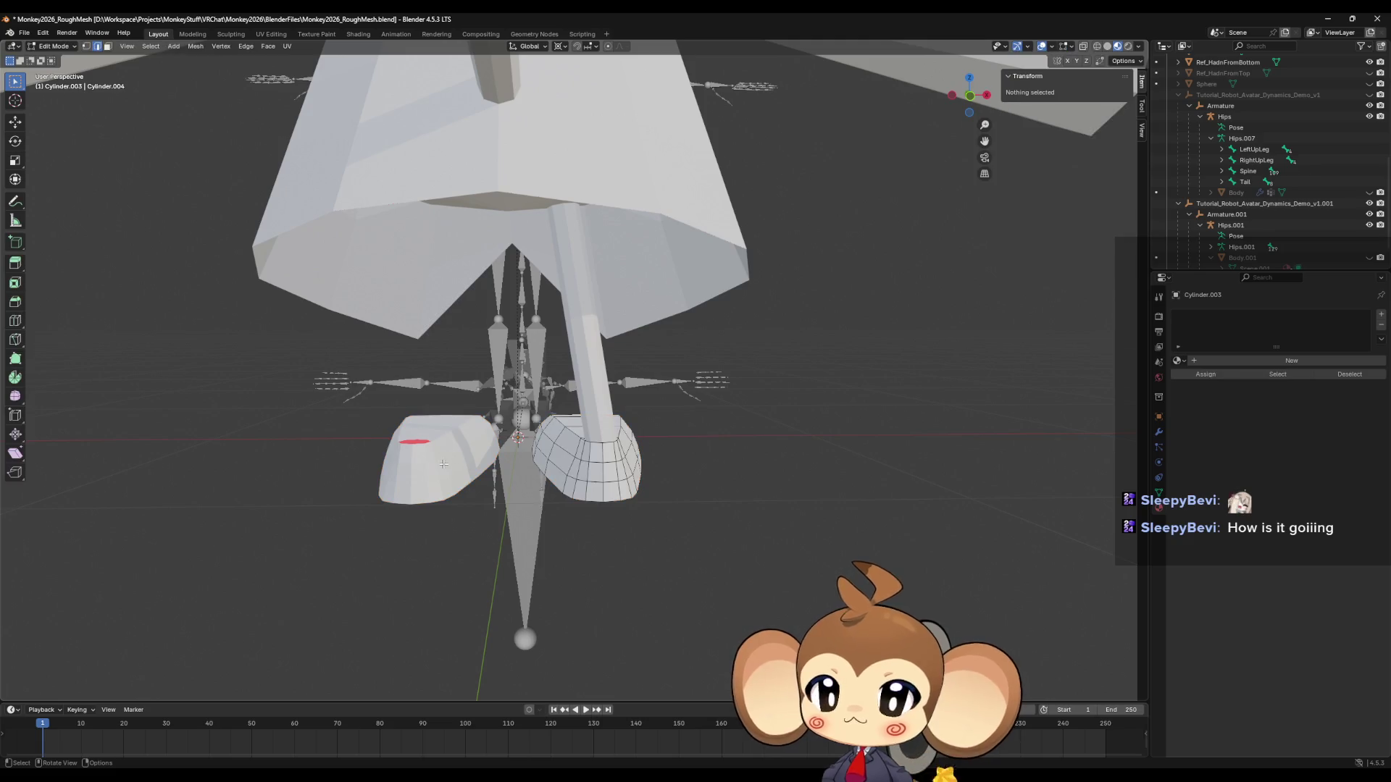
pyautogui.press('Tab')
pyautogui.click(592, 360)
pyautogui.press('Tab')
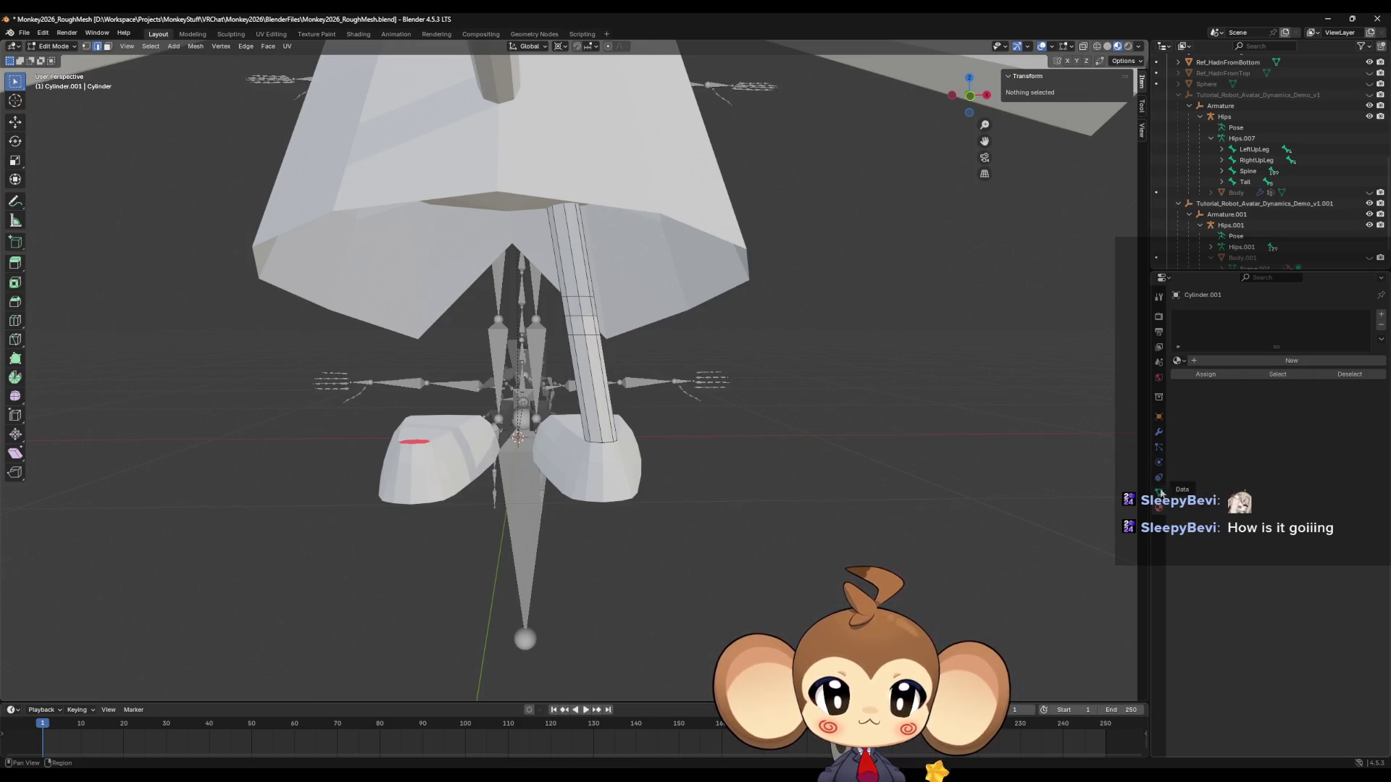
pyautogui.click(1158, 431)
pyautogui.click(1260, 317)
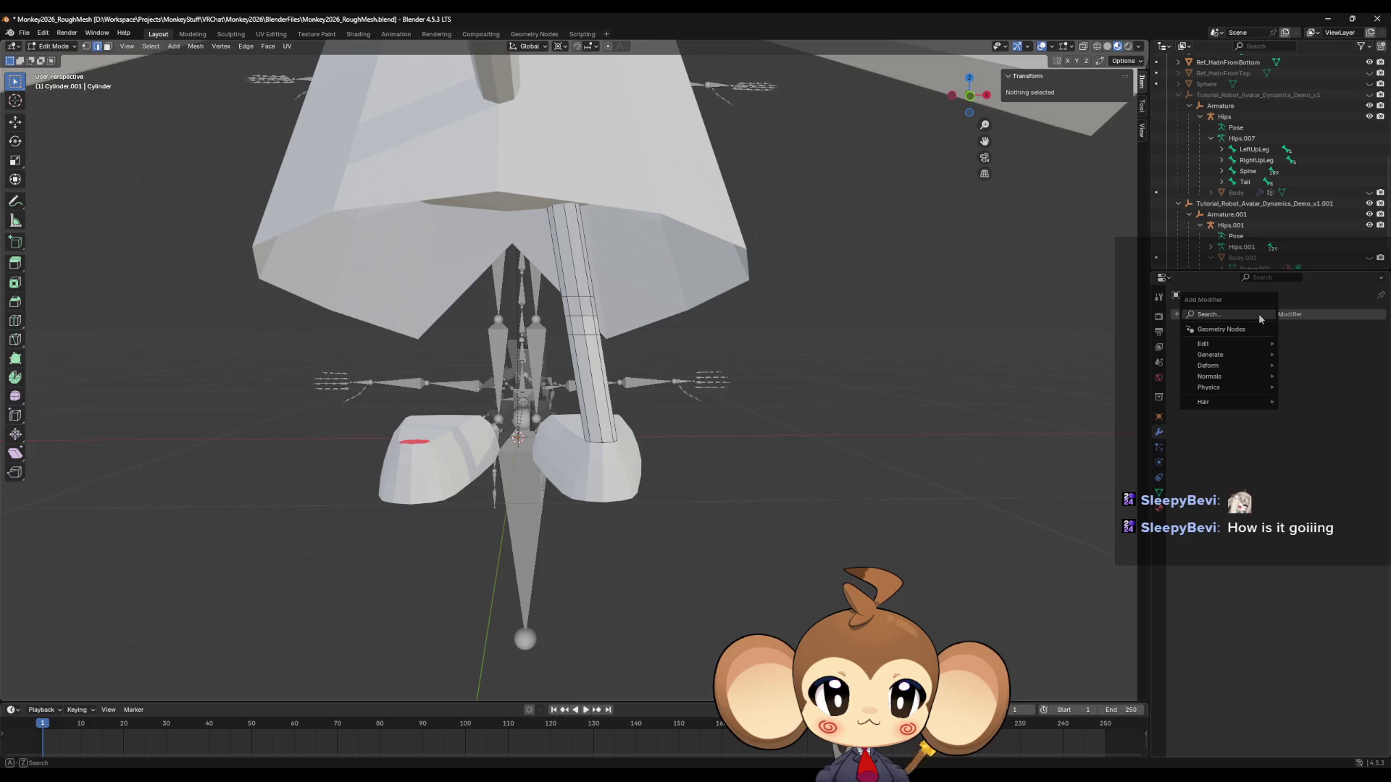
pyautogui.moveTo(1244, 355)
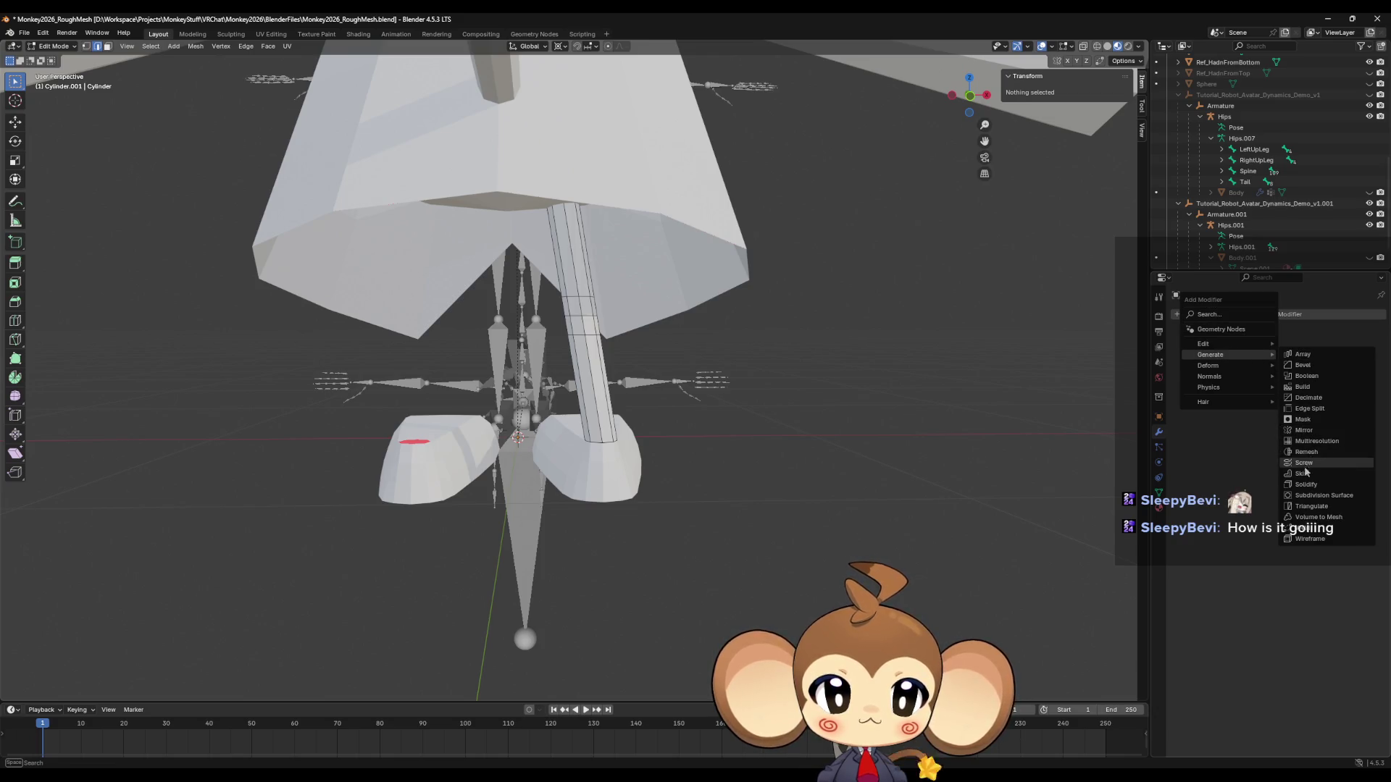
pyautogui.click(1311, 433)
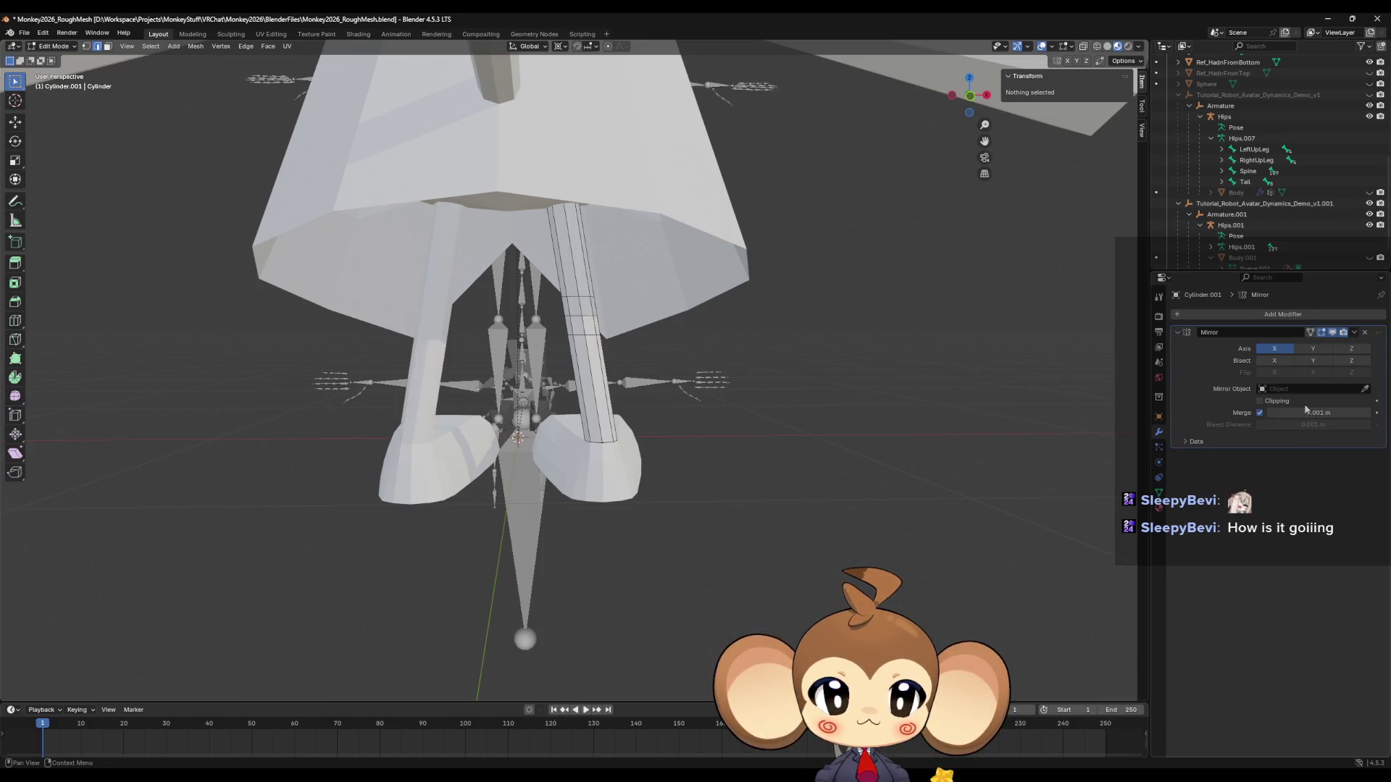
pyautogui.press('Tab')
# Inspect the mirrored legs from several angles, then open the red collar in Edit Mode.
pyautogui.moveTo(915, 441)
pyautogui.mouseDown(button='middle')
pyautogui.moveTo(793, 433)
pyautogui.moveTo(798, 447)
pyautogui.mouseUp(button='middle')
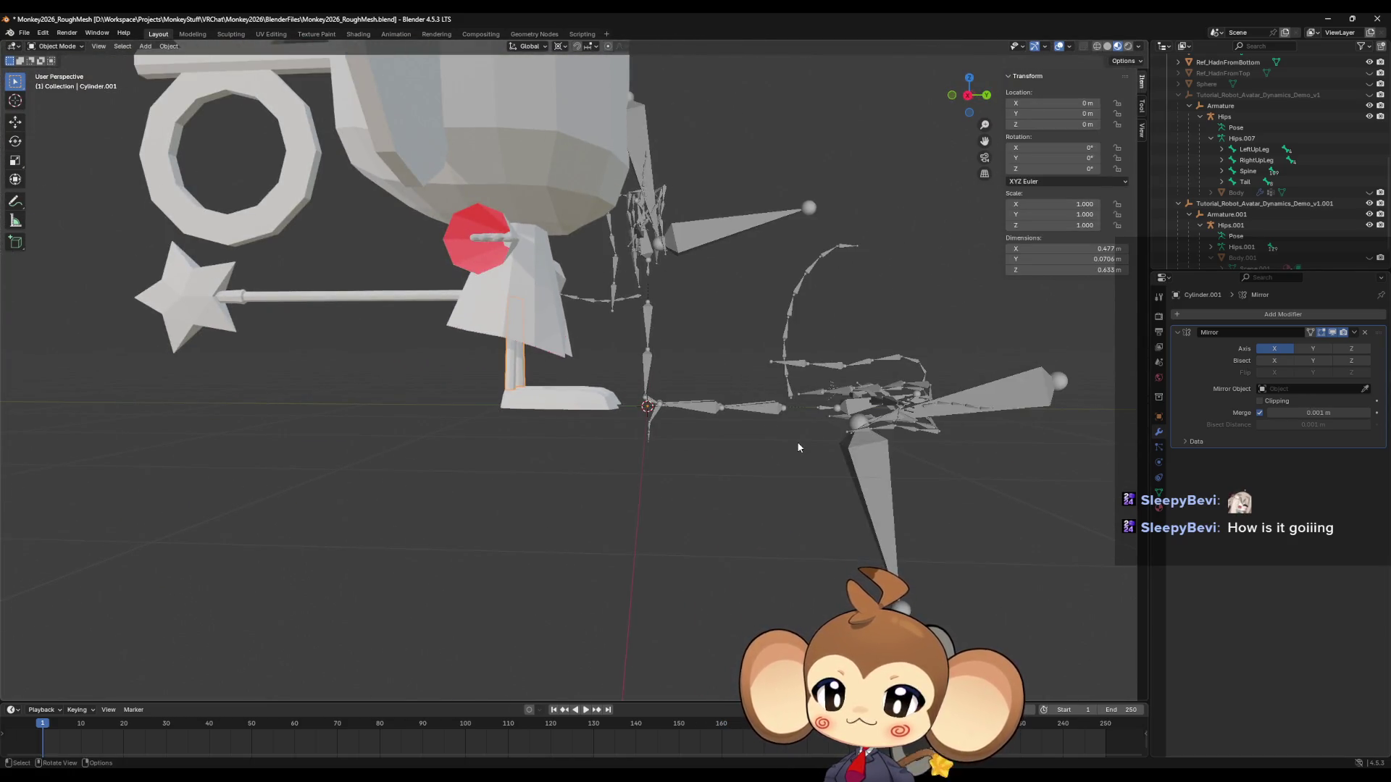
pyautogui.scroll(-5, 796, 441)
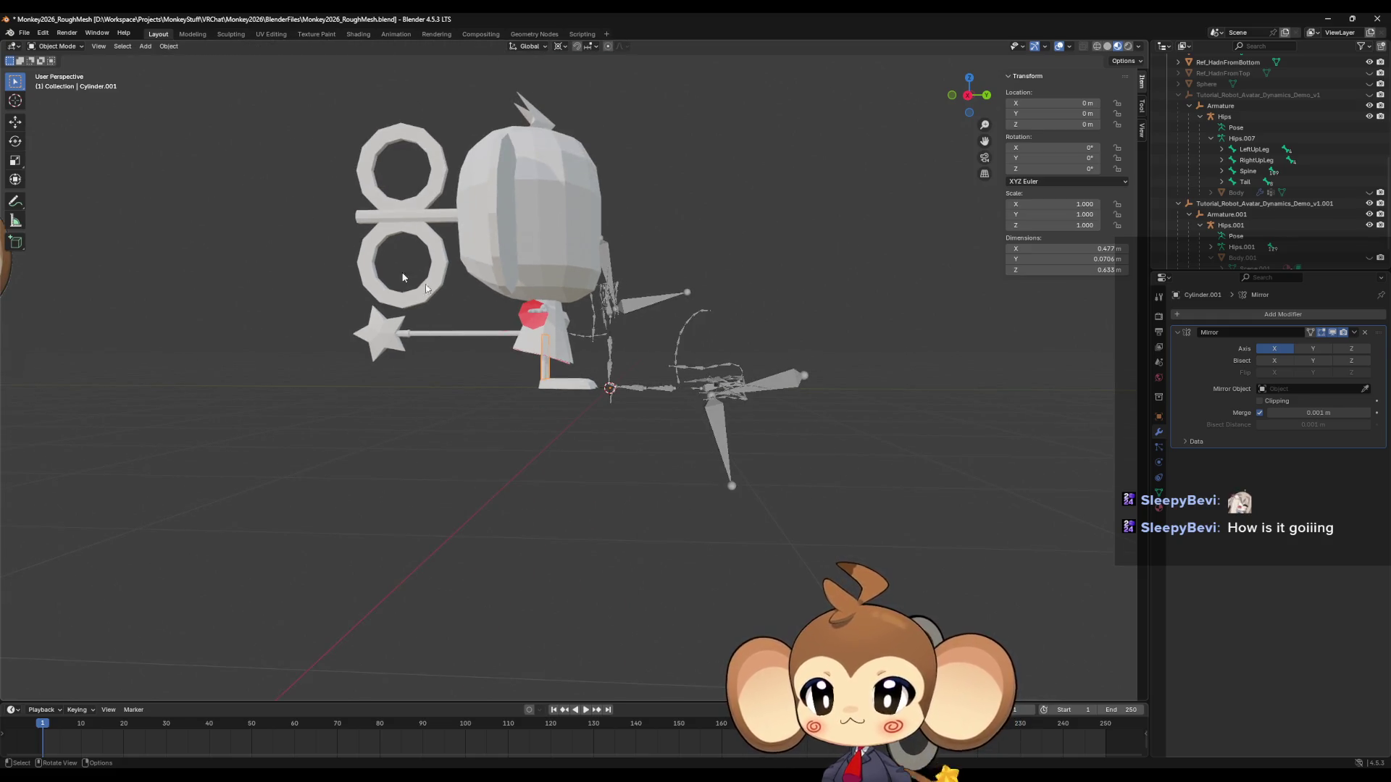
pyautogui.moveTo(123, 169)
pyautogui.mouseDown(button='middle')
pyautogui.moveTo(273, 199)
pyautogui.moveTo(211, 208)
pyautogui.mouseUp(button='middle')
pyautogui.scroll(5, 398, 323)
pyautogui.moveTo(397, 323)
pyautogui.mouseDown(button='middle')
pyautogui.moveTo(432, 273)
pyautogui.moveTo(501, 311)
pyautogui.mouseUp(button='middle')
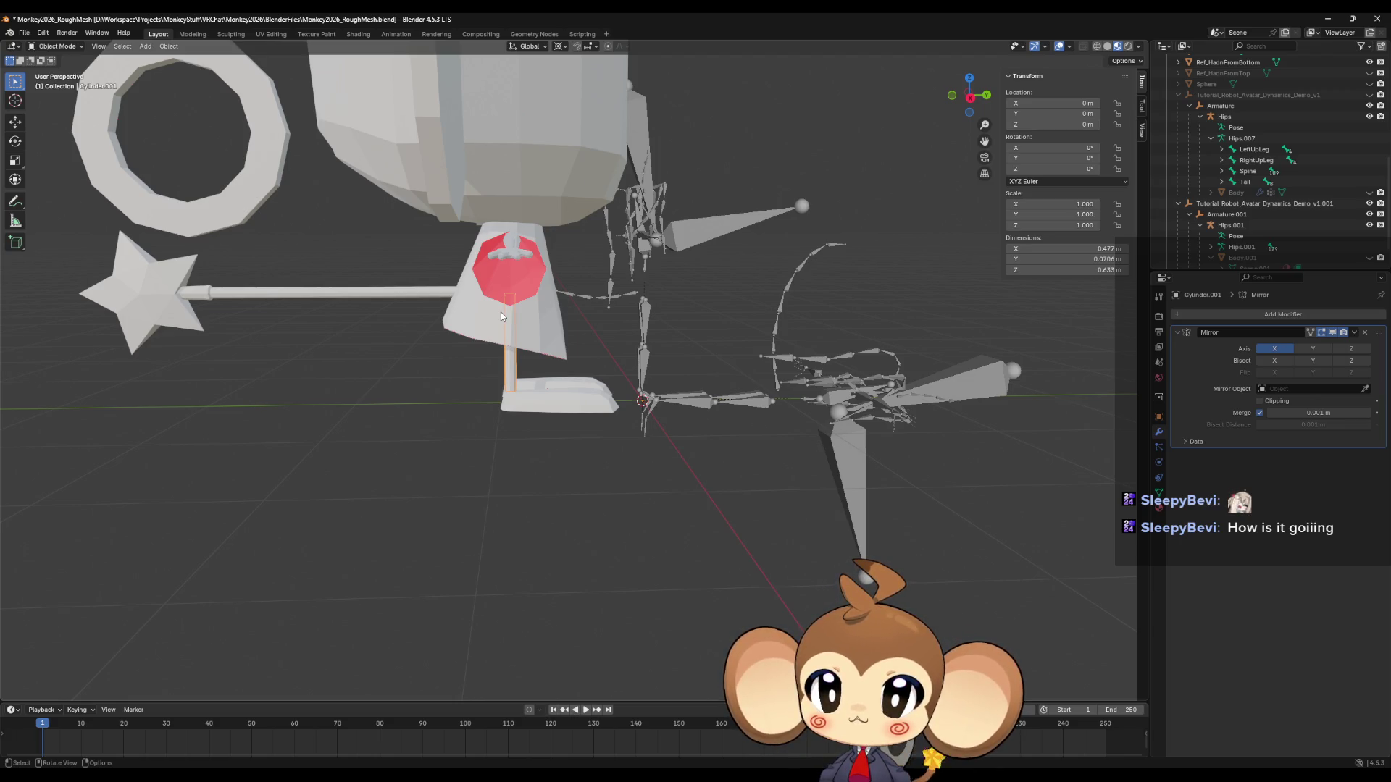
pyautogui.scroll(5, 507, 232)
pyautogui.moveTo(589, 231)
pyautogui.mouseDown(button='middle')
pyautogui.moveTo(567, 319)
pyautogui.moveTo(590, 373)
pyautogui.mouseUp(button='middle')
pyautogui.click(590, 373)
pyautogui.press('Tab')
# Switch to vertex select and pick two vertices on the collar rim.
pyautogui.scroll(4, 658, 425)
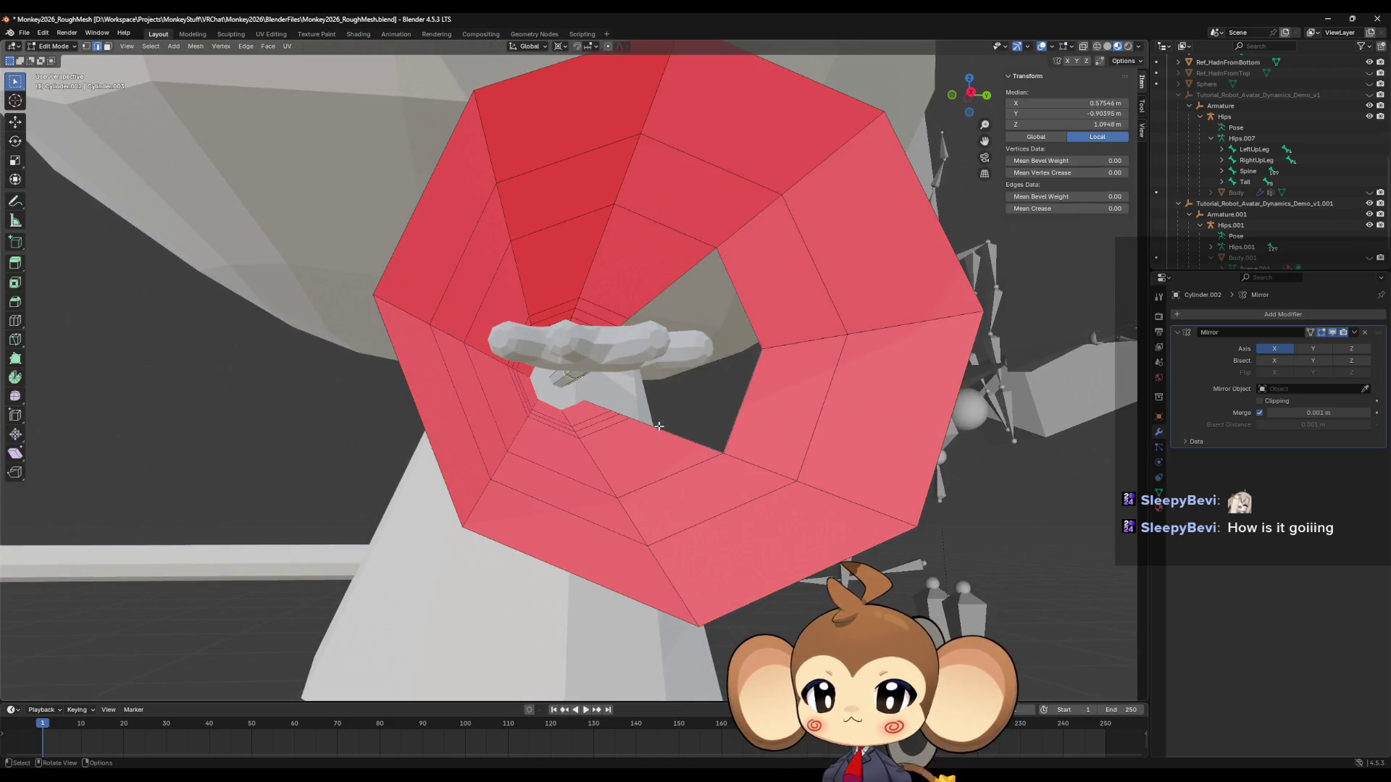
pyautogui.scroll(3, 658, 463)
pyautogui.moveTo(657, 463)
pyautogui.mouseDown(button='middle')
pyautogui.moveTo(476, 479)
pyautogui.moveTo(637, 367)
pyautogui.moveTo(609, 337)
pyautogui.mouseUp(button='middle')
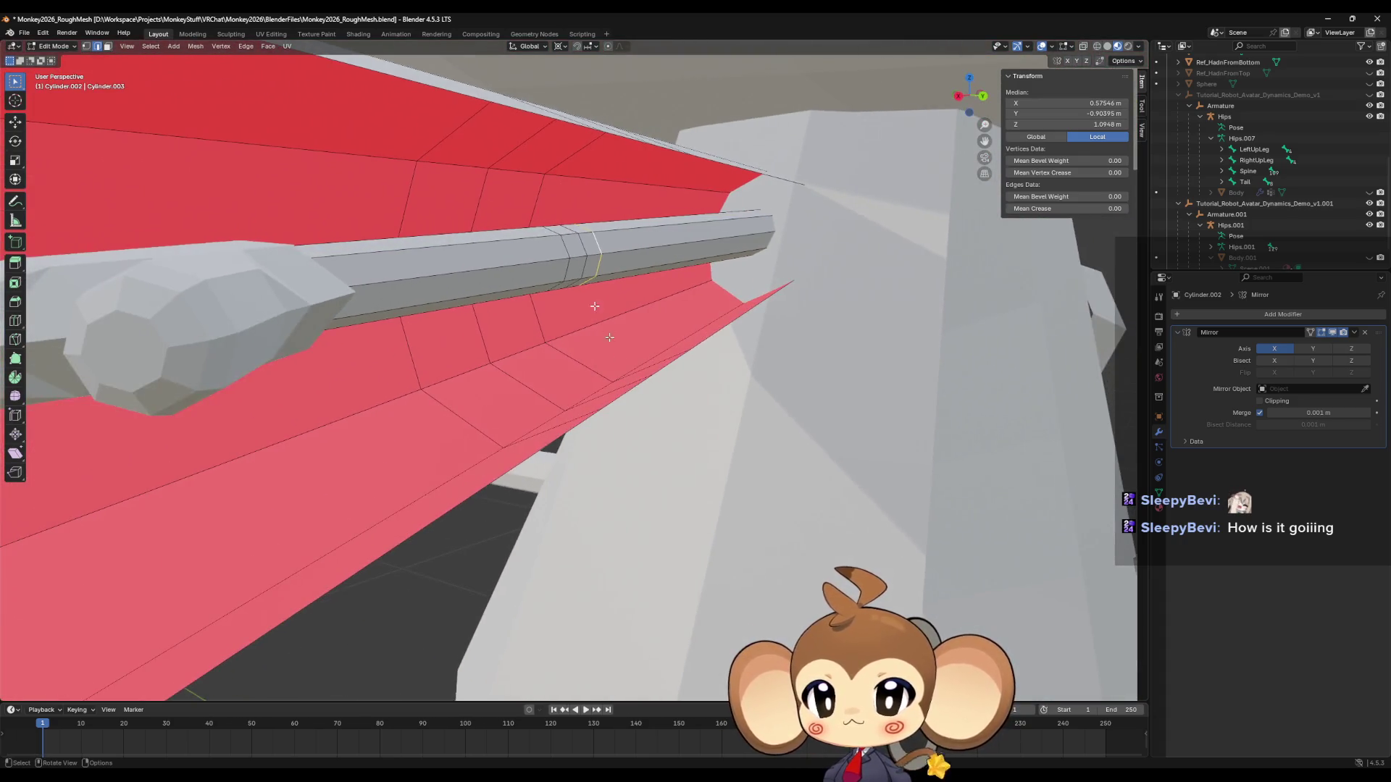
pyautogui.click(86, 47)
pyautogui.moveTo(508, 435)
pyautogui.mouseDown(button='middle')
pyautogui.moveTo(649, 402)
pyautogui.moveTo(602, 106)
pyautogui.moveTo(583, 112)
pyautogui.moveTo(750, 293)
pyautogui.moveTo(743, 306)
pyautogui.mouseUp(button='middle')
pyautogui.click(572, 422)
pyautogui.keyDown('shift'); pyautogui.click(580, 107); pyautogui.keyUp('shift')
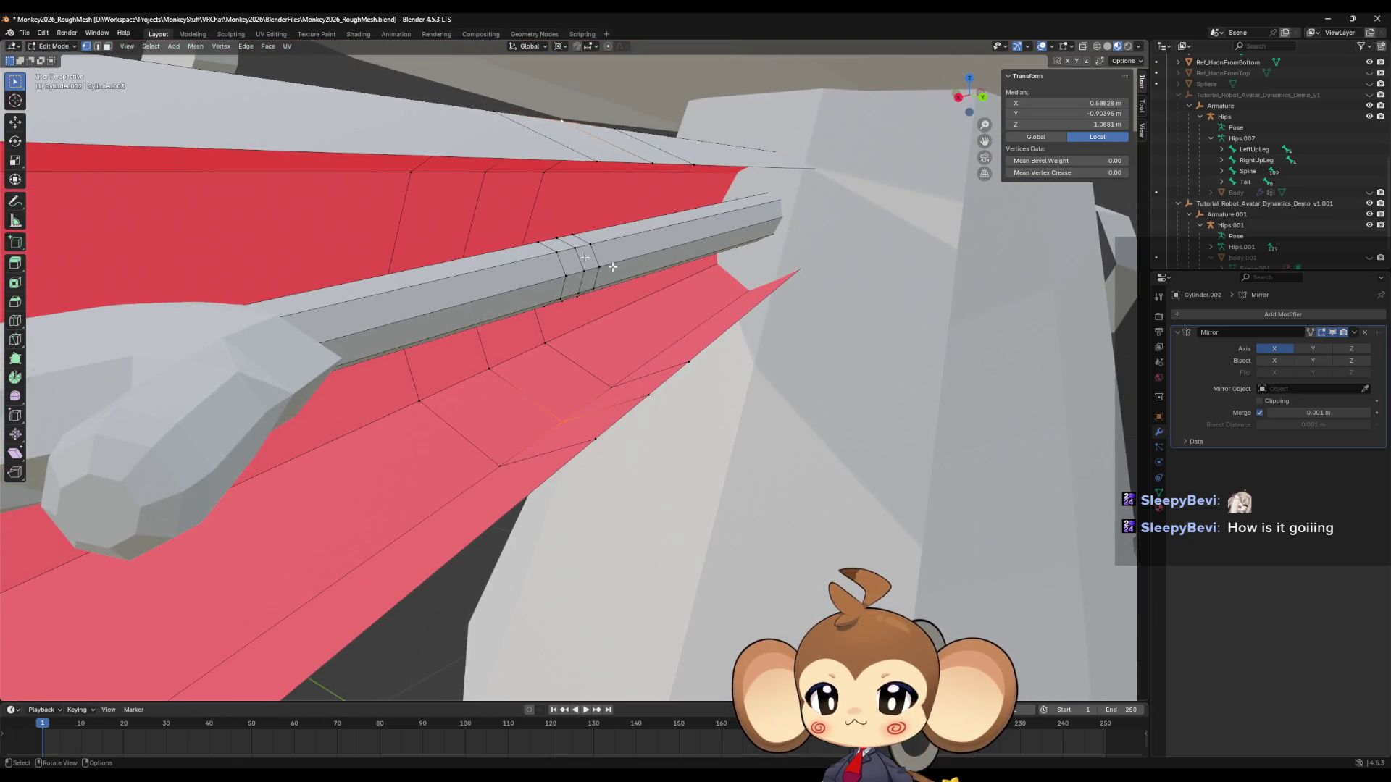
# In face select, hide the shaft's top face loop, a small side face and the inset strip.
pyautogui.click(107, 47)
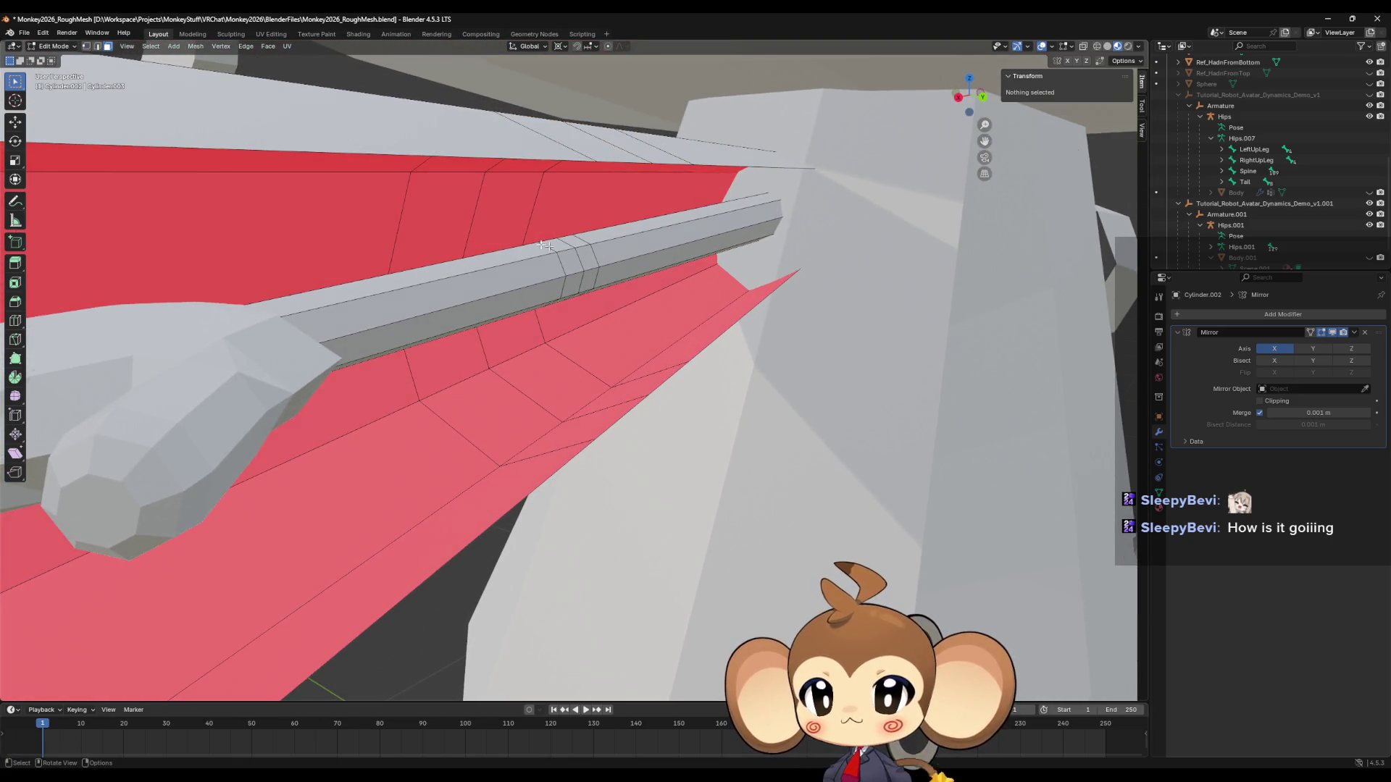
pyautogui.keyDown('alt'); pyautogui.click(599, 272); pyautogui.keyUp('alt')
pyautogui.press('h')
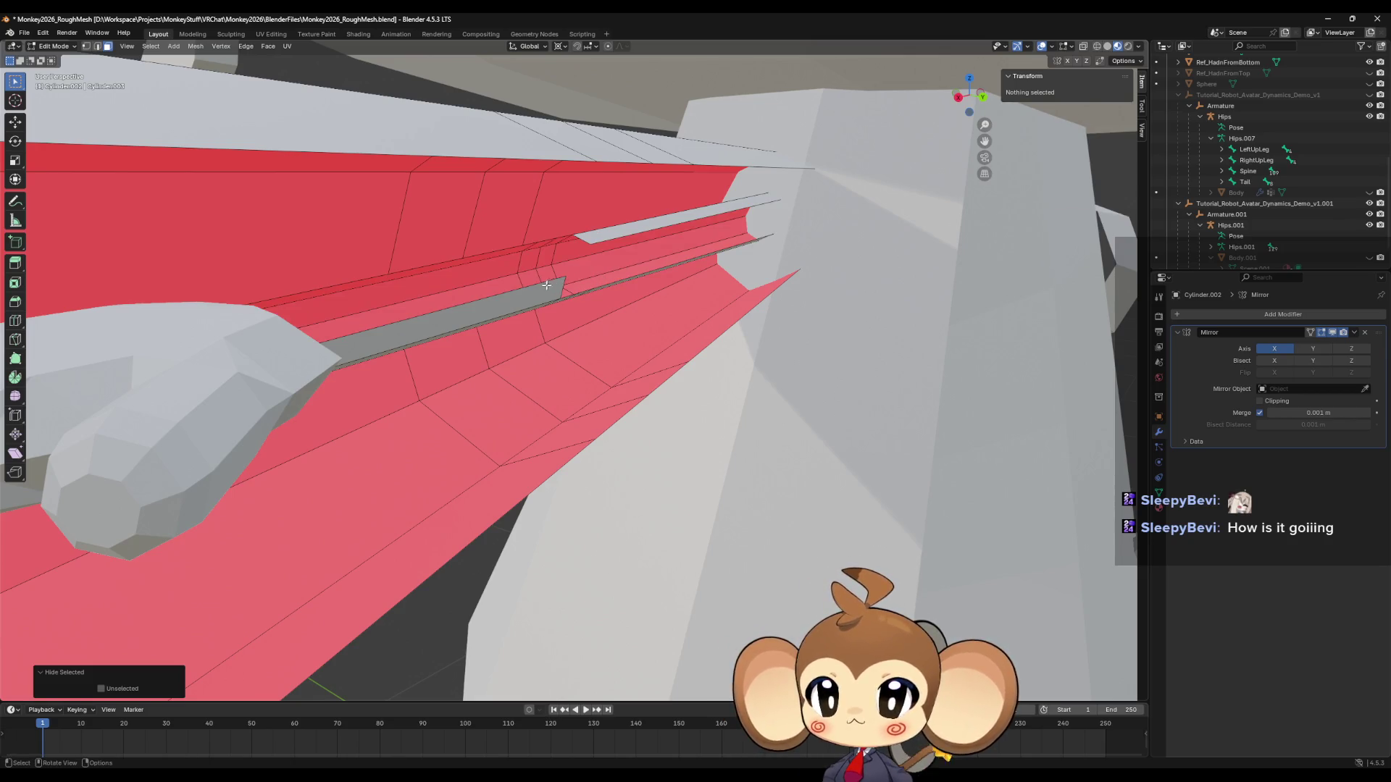
pyautogui.click(551, 254)
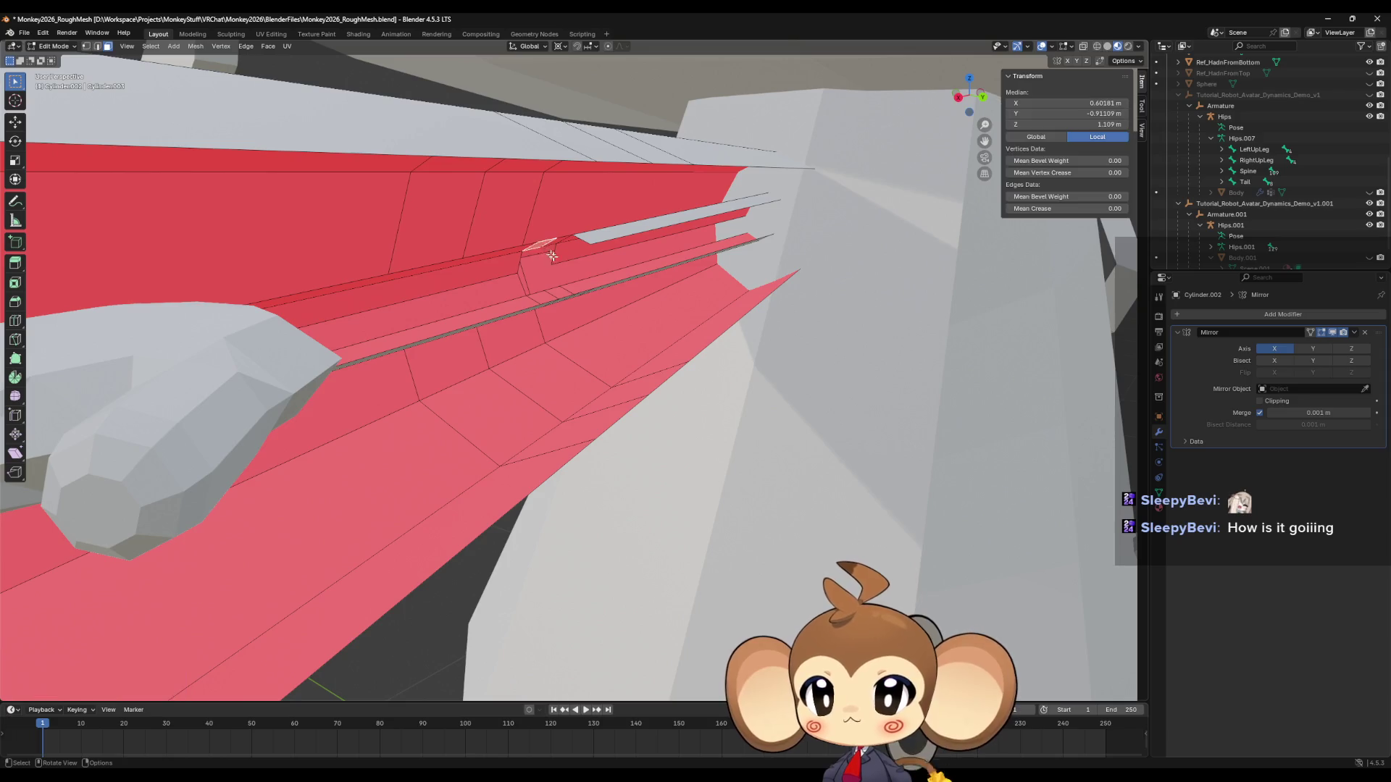
pyautogui.moveTo(552, 256); pyautogui.dragTo(544, 219, button='middle')
pyautogui.press('h')
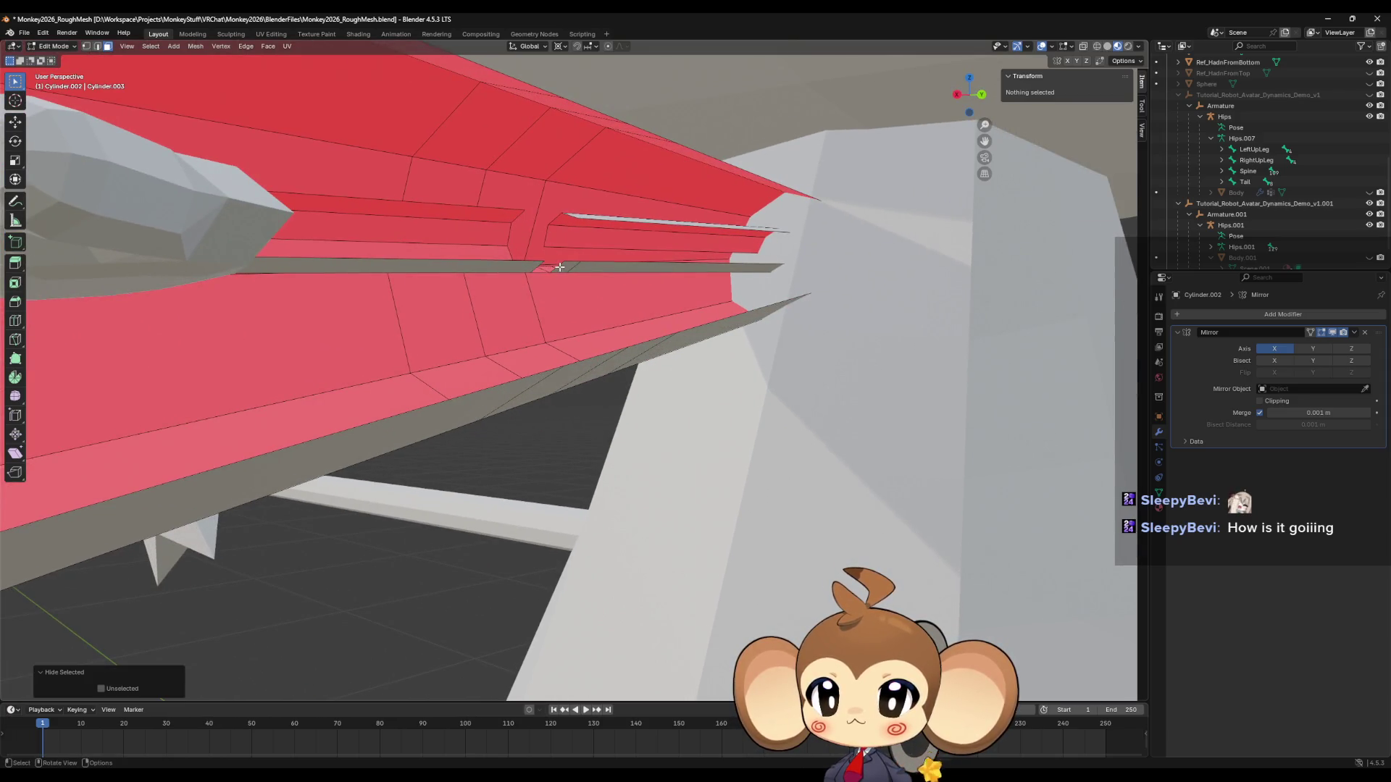
pyautogui.click(450, 237)
pyautogui.press('h')
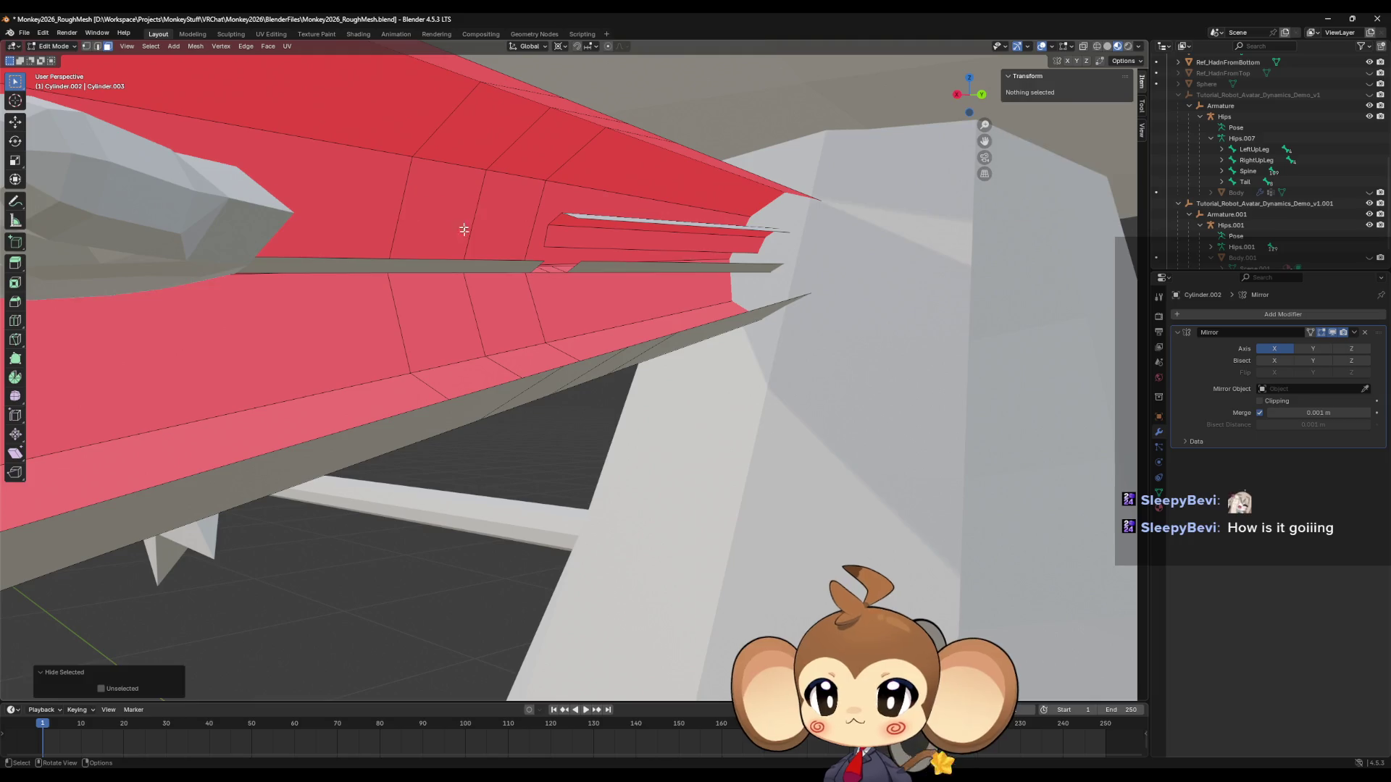
# Hide the remaining thin strip faces inside the collar one by one.
pyautogui.click(459, 263)
pyautogui.press('h')
pyautogui.click(576, 264)
pyautogui.press('h')
pyautogui.click(573, 234)
pyautogui.press('h')
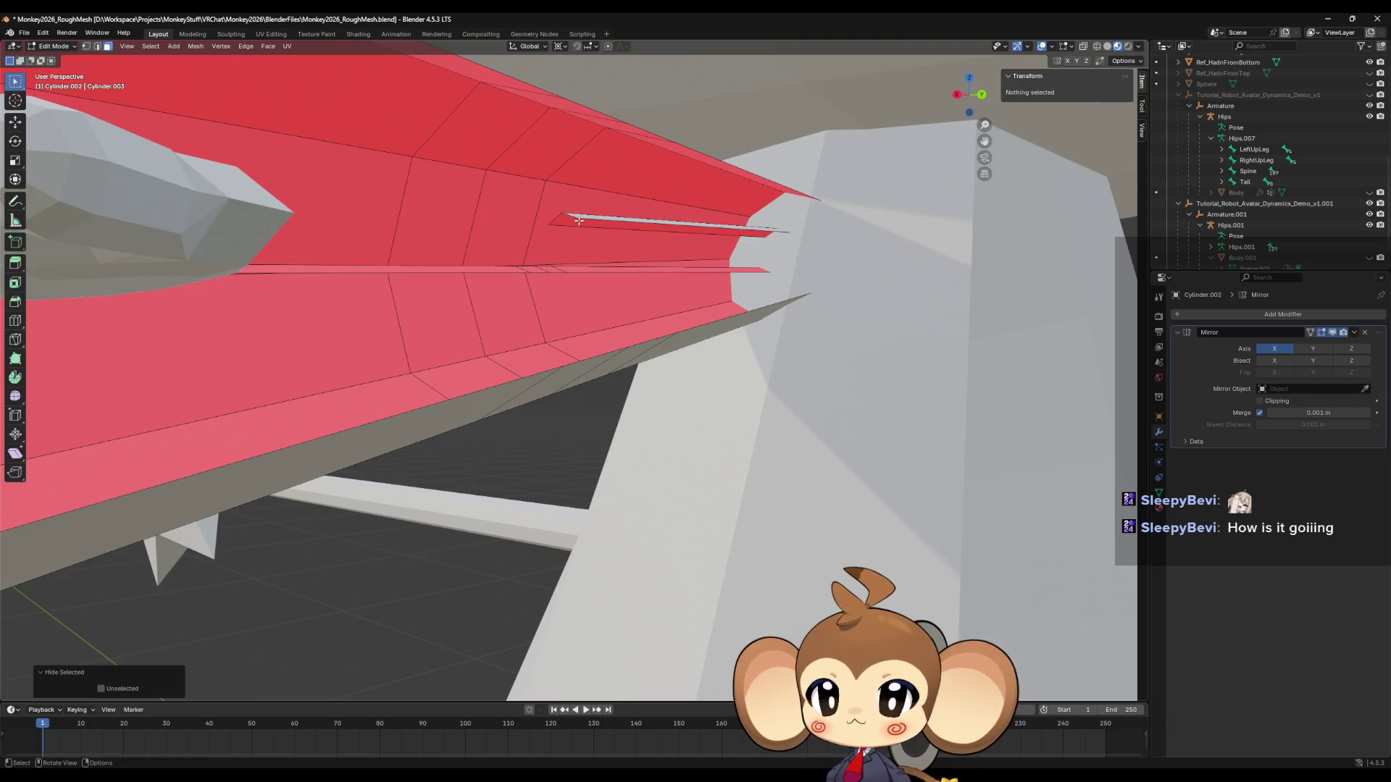
pyautogui.click(566, 258)
pyautogui.press('h')
pyautogui.moveTo(568, 270); pyautogui.dragTo(552, 301, button='middle')
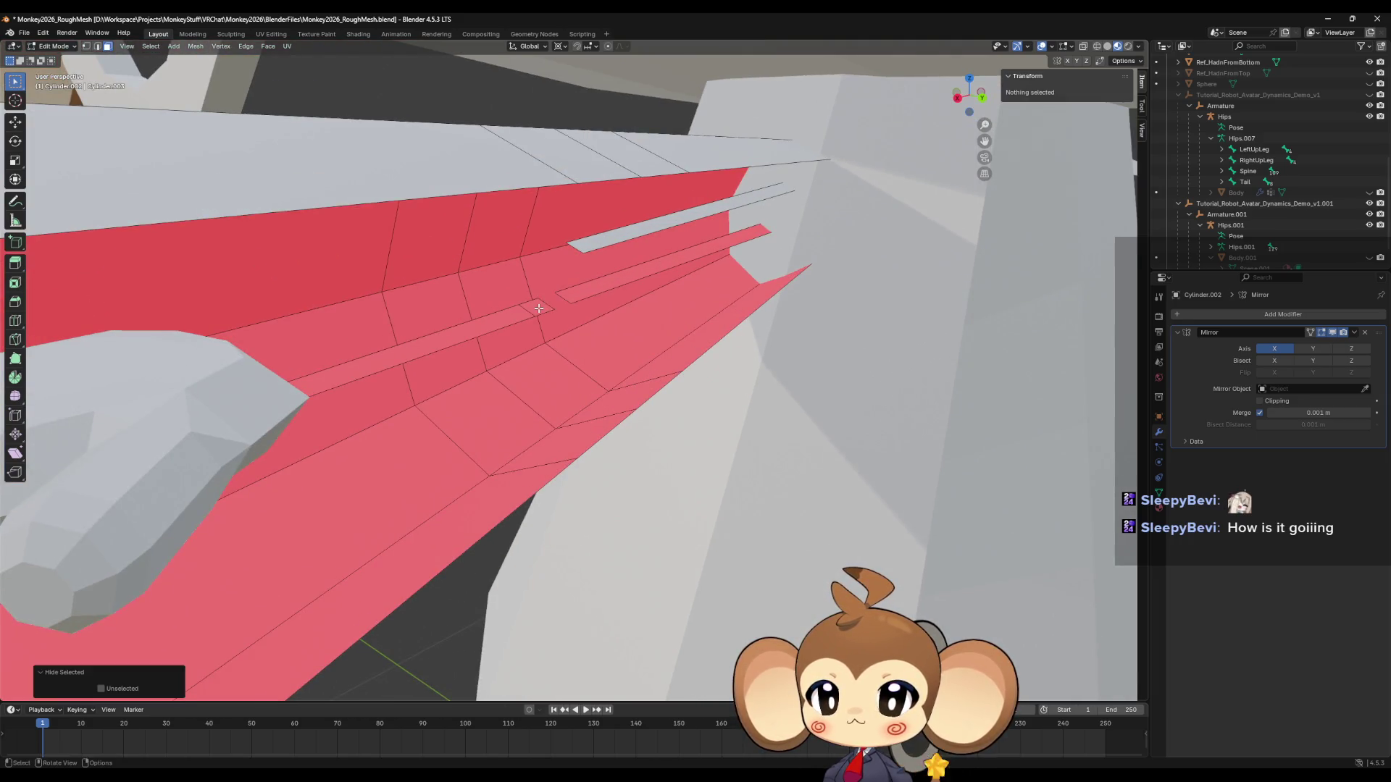
pyautogui.click(577, 293)
pyautogui.press('h')
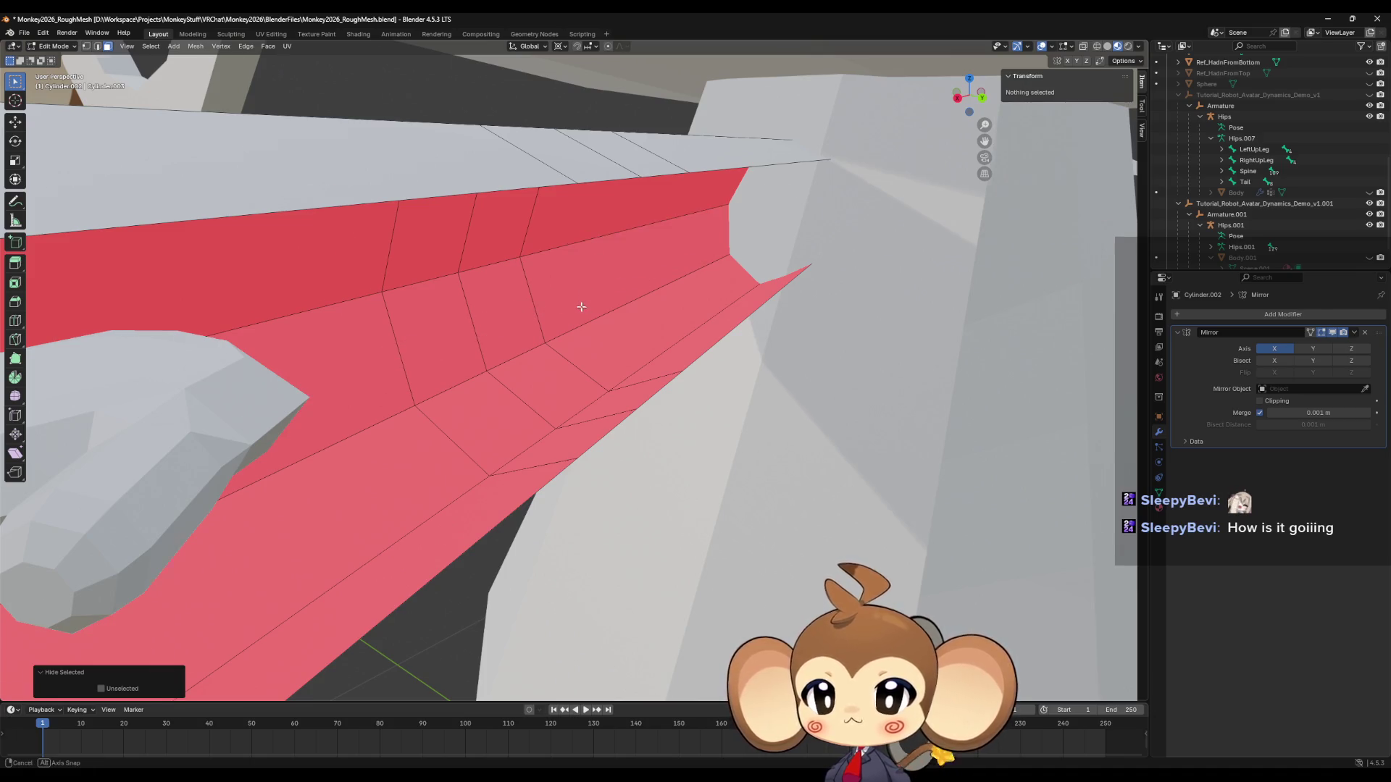
# Select two collar vertices forming an edge and subdivide it with 1 cut.
pyautogui.moveTo(580, 304)
pyautogui.keyDown('shift'); pyautogui.mouseDown(button='middle')
pyautogui.moveTo(119, 54)
pyautogui.moveTo(478, 342)
pyautogui.mouseUp(button='middle'); pyautogui.keyUp('shift')
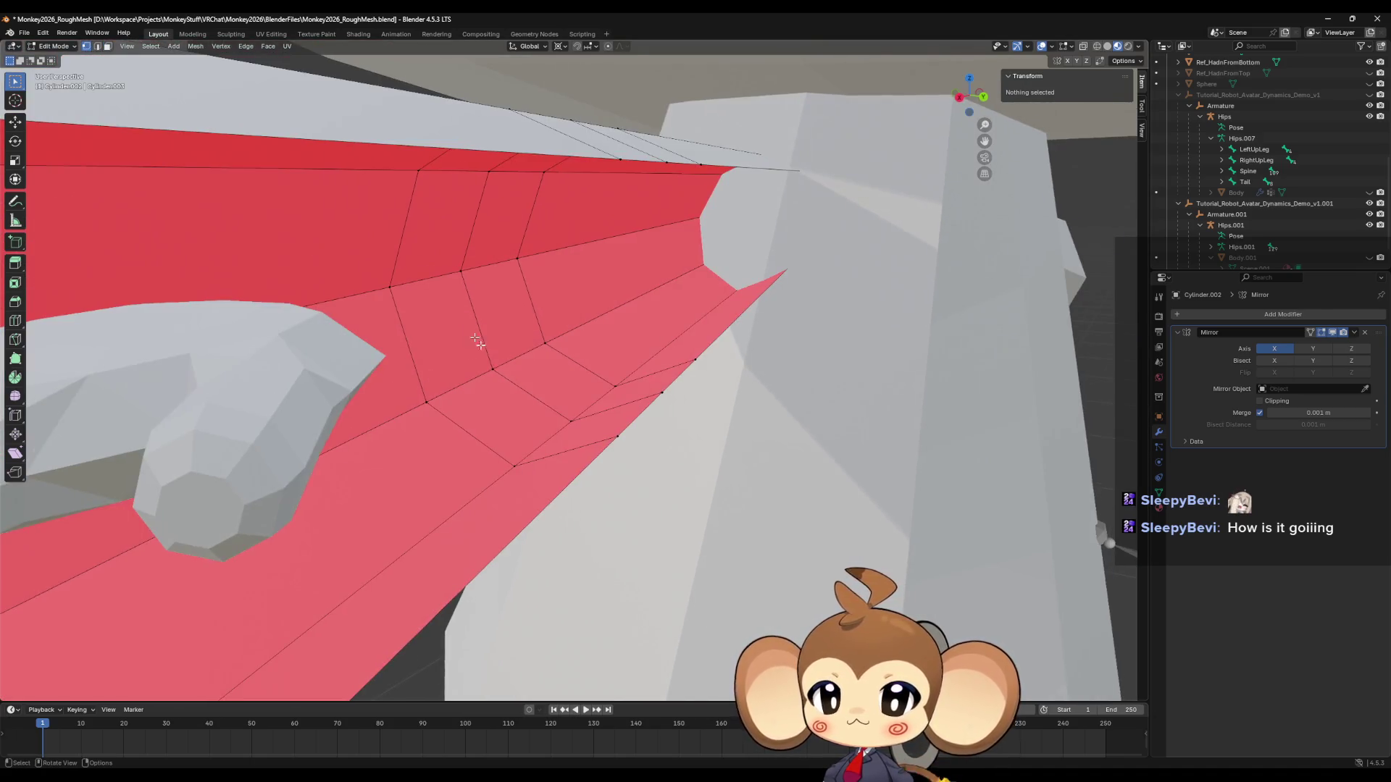
pyautogui.click(566, 418)
pyautogui.moveTo(566, 418)
pyautogui.mouseDown(button='middle')
pyautogui.moveTo(599, 202)
pyautogui.moveTo(576, 255)
pyautogui.moveTo(594, 292)
pyautogui.moveTo(558, 285)
pyautogui.moveTo(596, 284)
pyautogui.moveTo(567, 295)
pyautogui.mouseUp(button='middle')
pyautogui.keyDown('shift'); pyautogui.click(570, 264); pyautogui.keyUp('shift')
pyautogui.rightClick(568, 259)
pyautogui.click(568, 259)
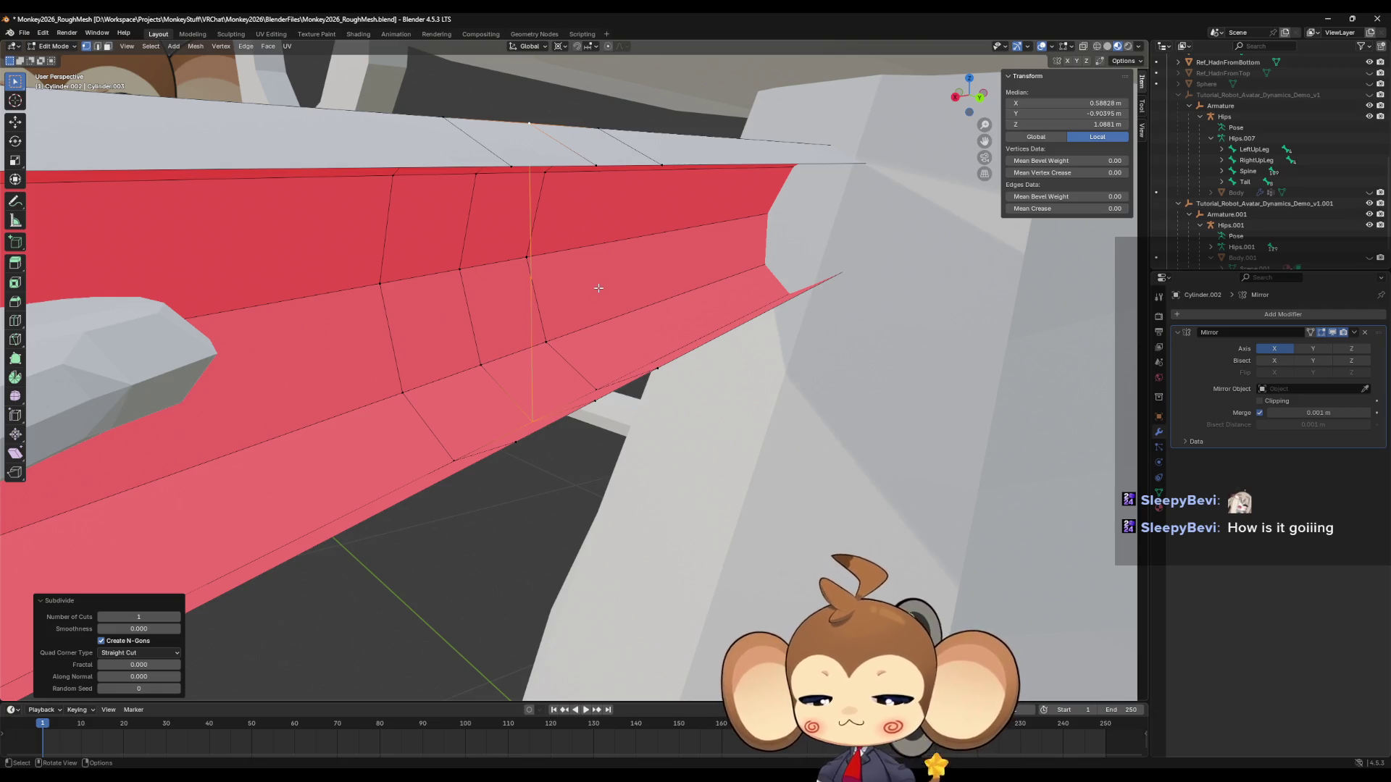
# Reveal all geometry, select the whole linked staff rod with Ctrl+L, and hide it.
pyautogui.hotkey('alt', 'h')
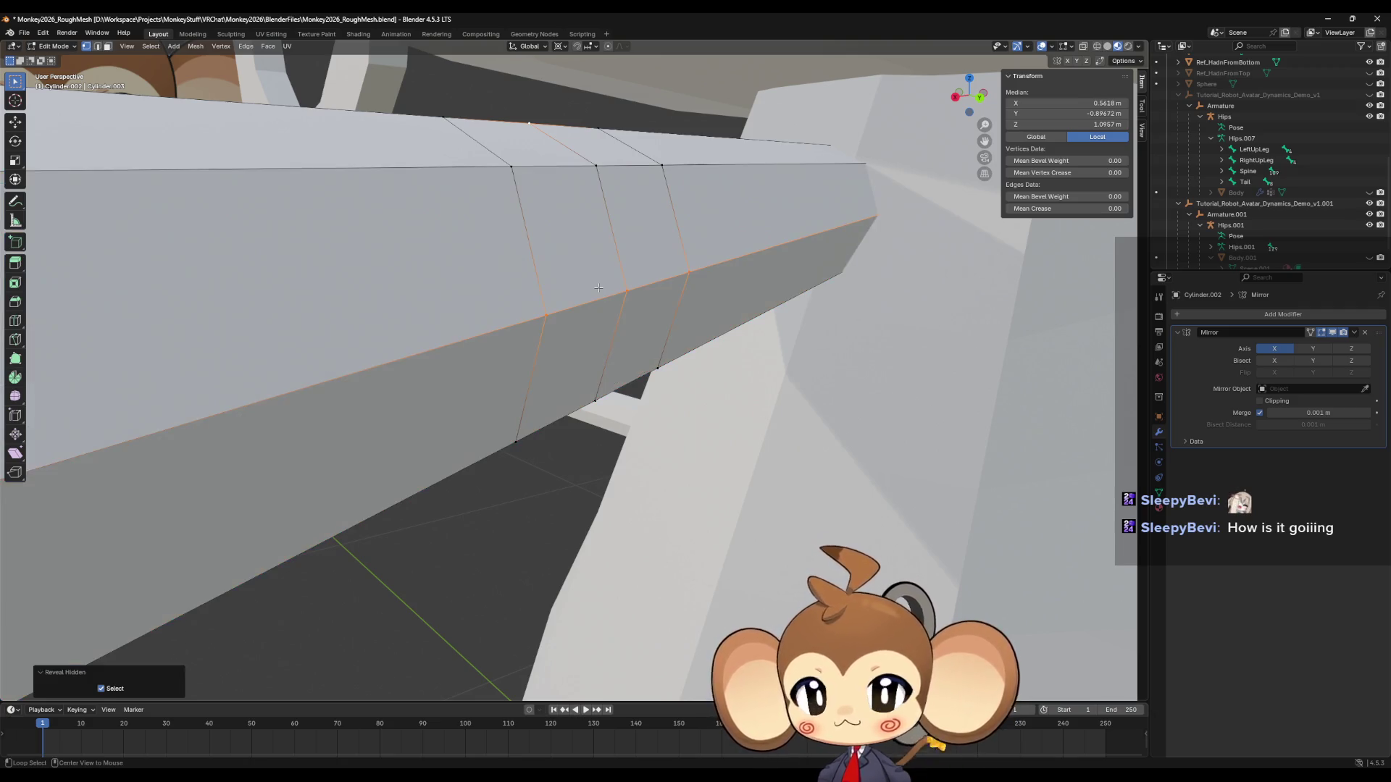
pyautogui.click(107, 46)
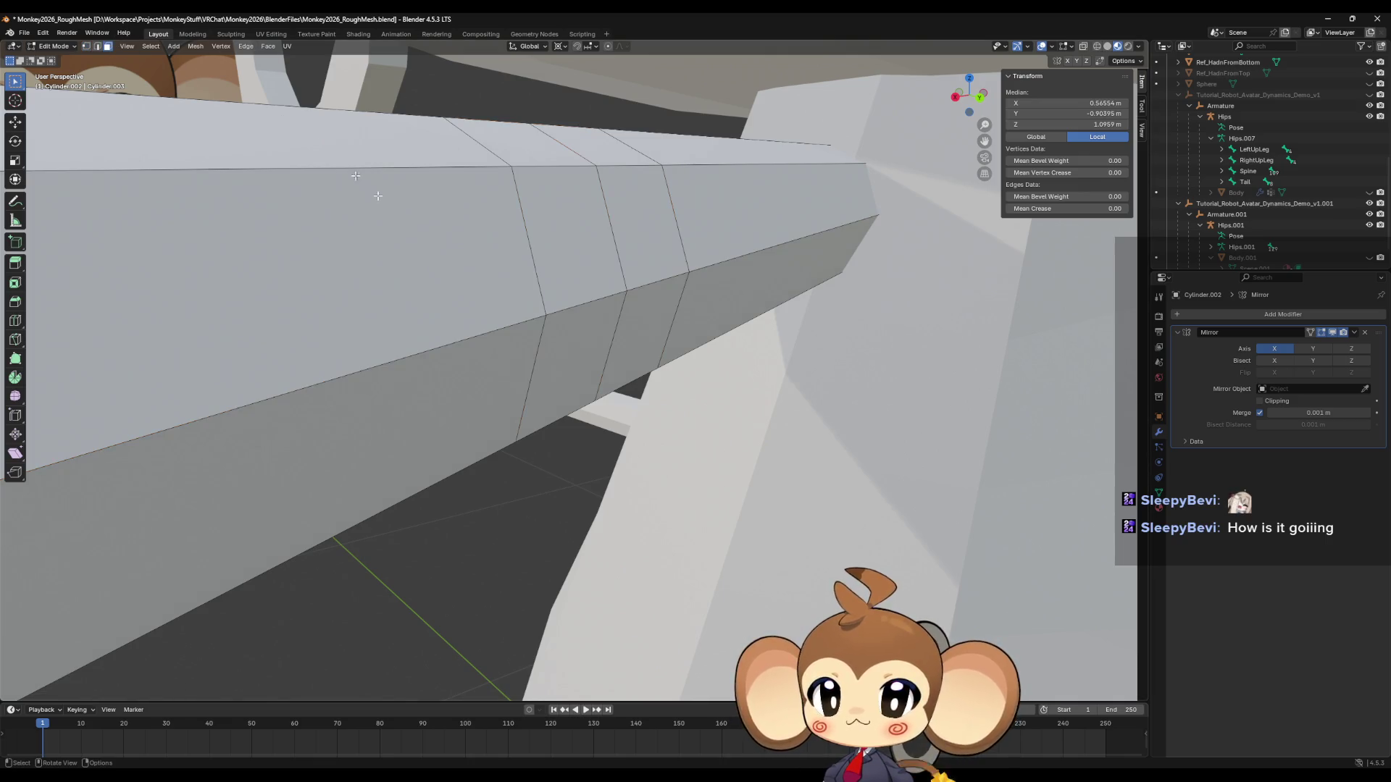
pyautogui.moveTo(505, 315)
pyautogui.mouseDown(button='middle')
pyautogui.moveTo(578, 316)
pyautogui.moveTo(649, 286)
pyautogui.mouseUp(button='middle')
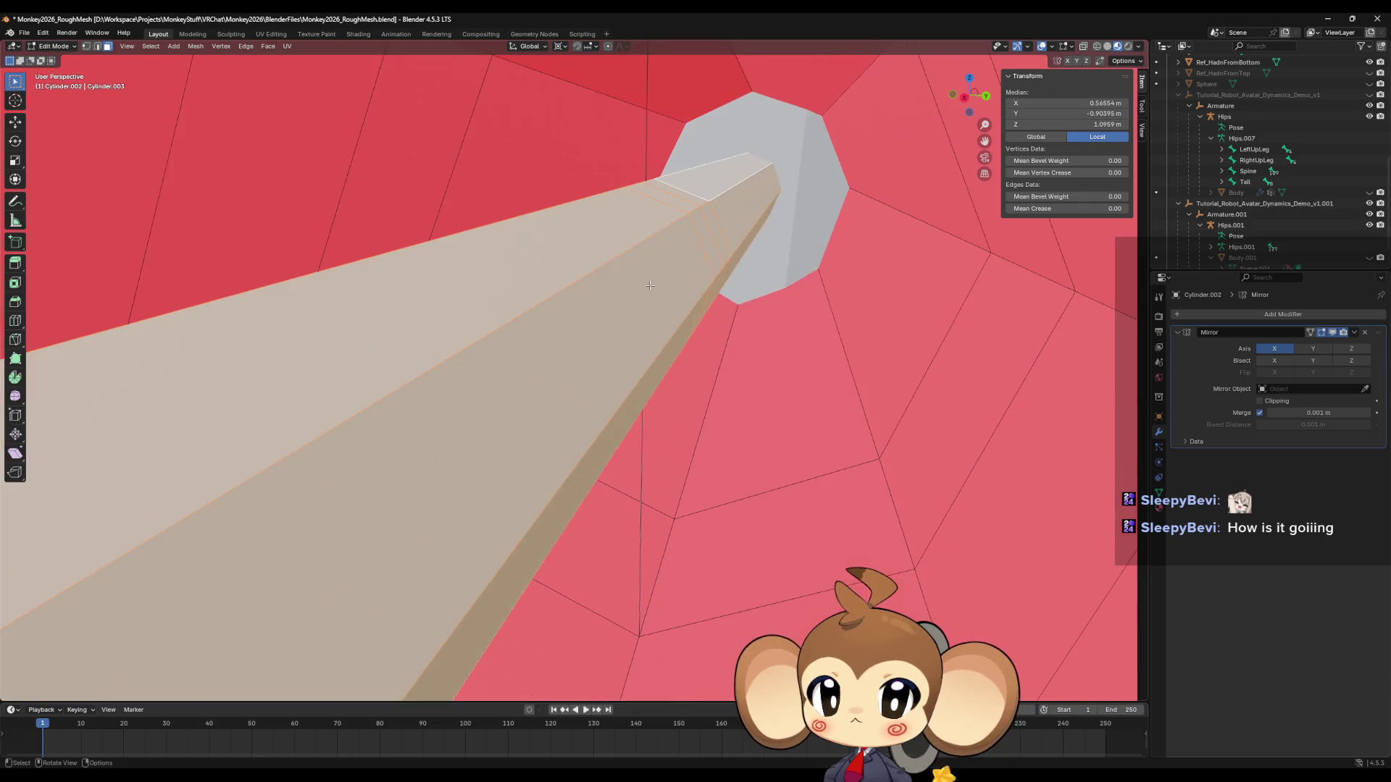
pyautogui.click(629, 241)
pyautogui.hotkey('ctrl', 'l')
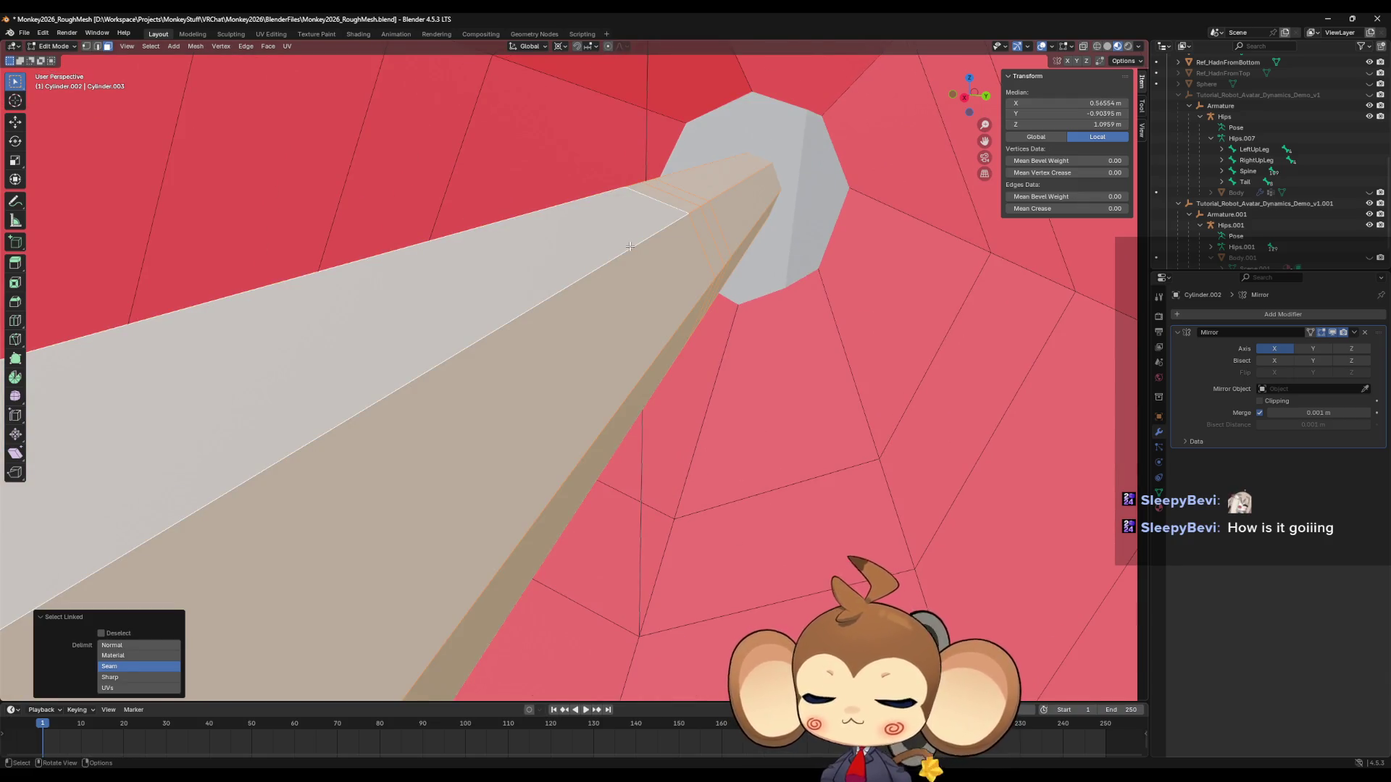
pyautogui.press('h')
pyautogui.moveTo(630, 247); pyautogui.dragTo(635, 251, button='middle')
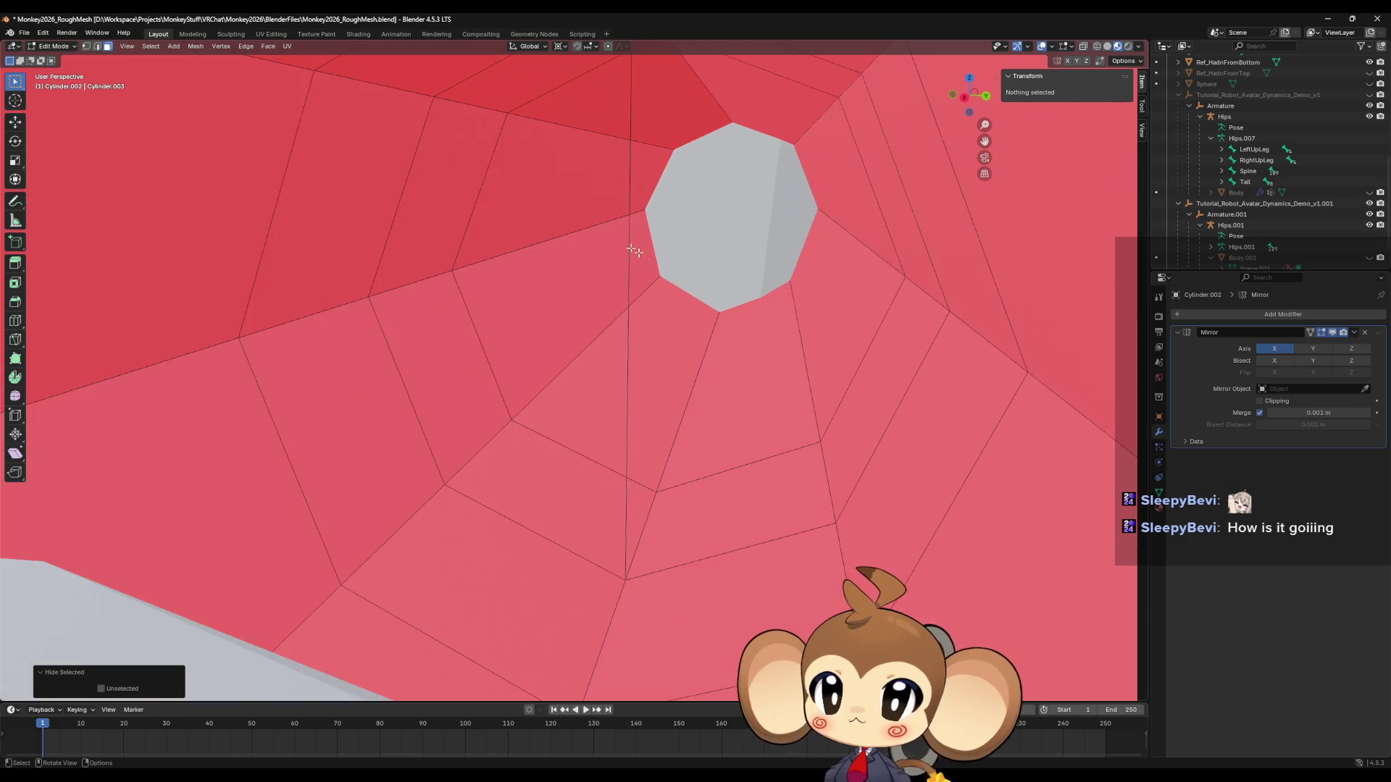
pyautogui.click(86, 45)
pyautogui.scroll(-3, 401, 177)
# Fill the first two triangle faces between vertex triples beside the hole.
pyautogui.moveTo(400, 177)
pyautogui.mouseDown(button='middle')
pyautogui.moveTo(677, 310)
pyautogui.moveTo(608, 306)
pyautogui.moveTo(717, 197)
pyautogui.mouseUp(button='middle')
pyautogui.click(608, 307)
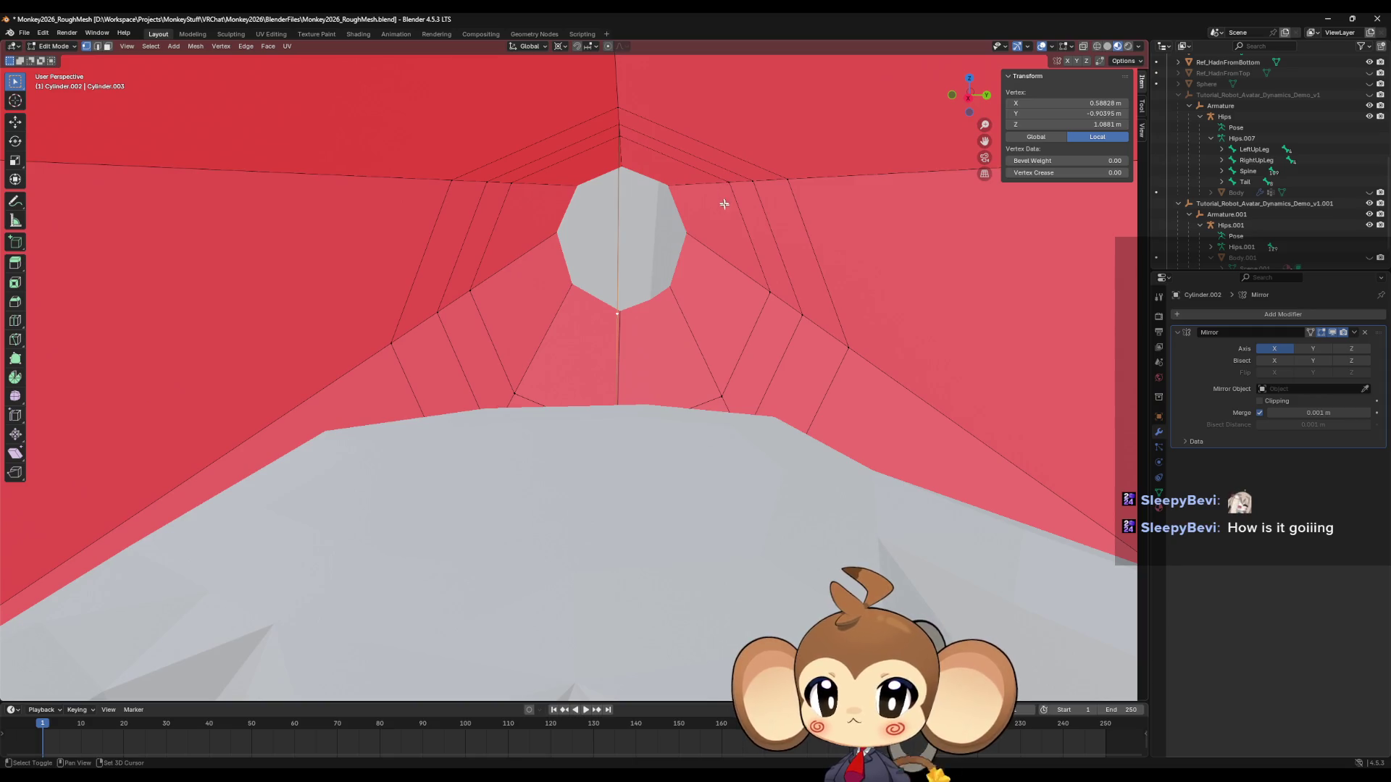
pyautogui.keyDown('shift'); pyautogui.scroll(-2, 726, 198); pyautogui.keyUp('shift')
pyautogui.keyDown('shift'); pyautogui.click(751, 166); pyautogui.keyUp('shift')
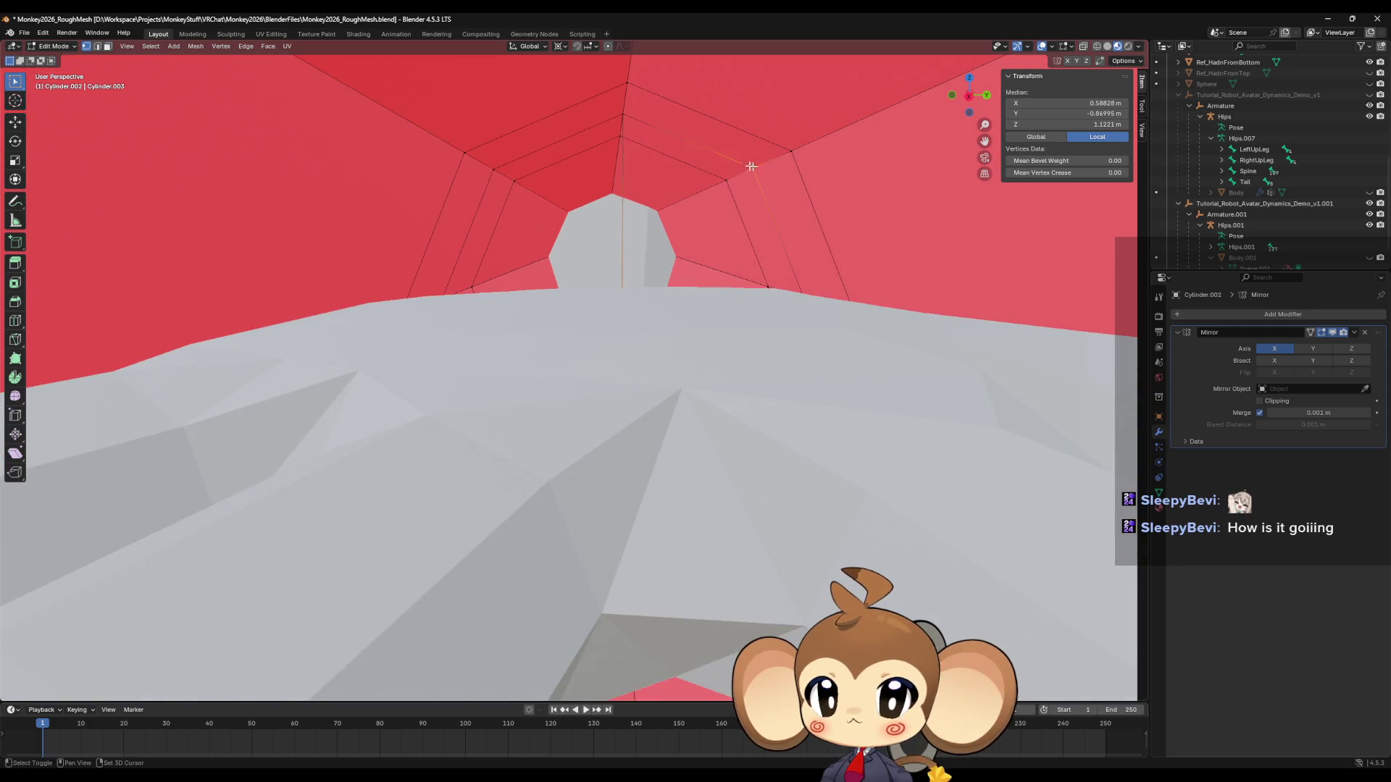
pyautogui.keyDown('shift'); pyautogui.click(617, 113); pyautogui.keyUp('shift')
pyautogui.press('f')
pyautogui.moveTo(617, 113); pyautogui.dragTo(640, 304, button='middle')
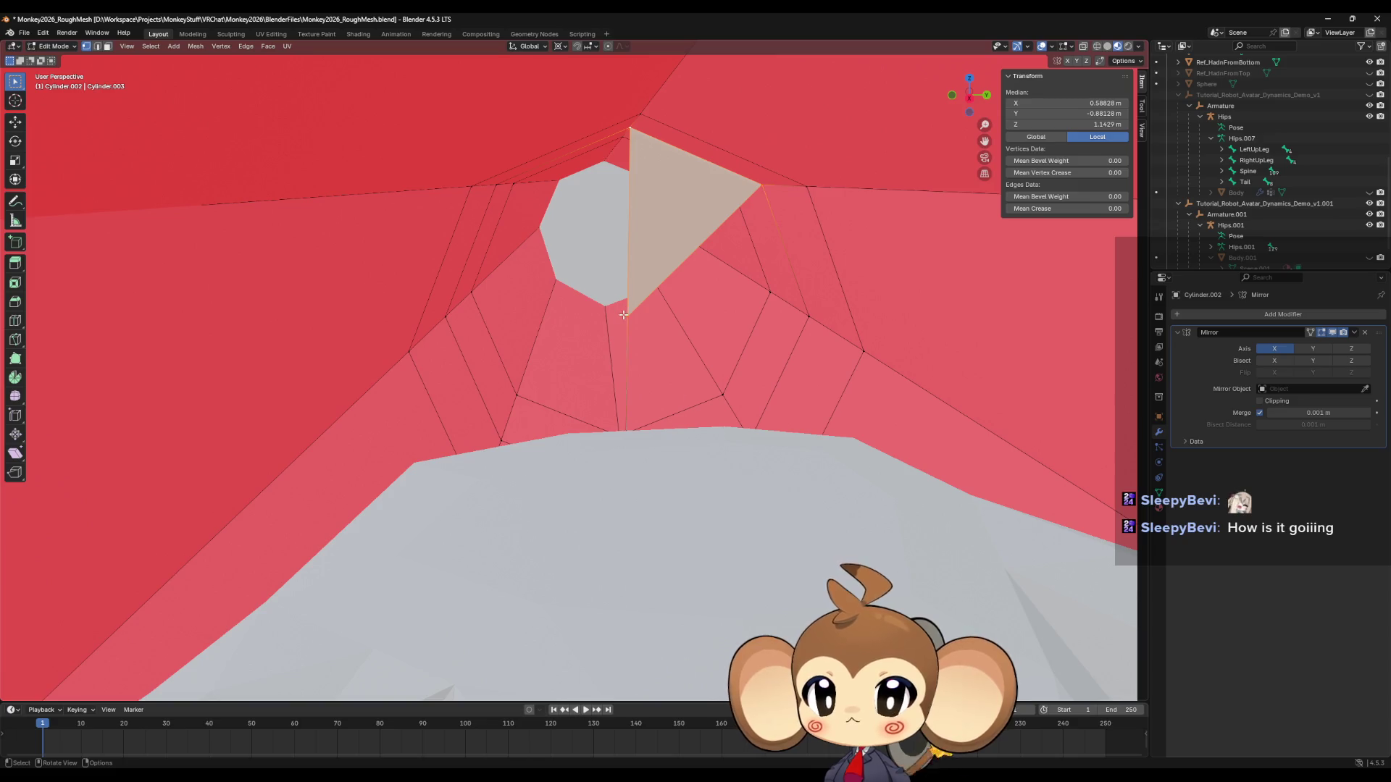
pyautogui.click(624, 315)
pyautogui.keyDown('shift'); pyautogui.click(808, 316); pyautogui.keyUp('shift')
pyautogui.keyDown('shift'); pyautogui.click(759, 186); pyautogui.keyUp('shift')
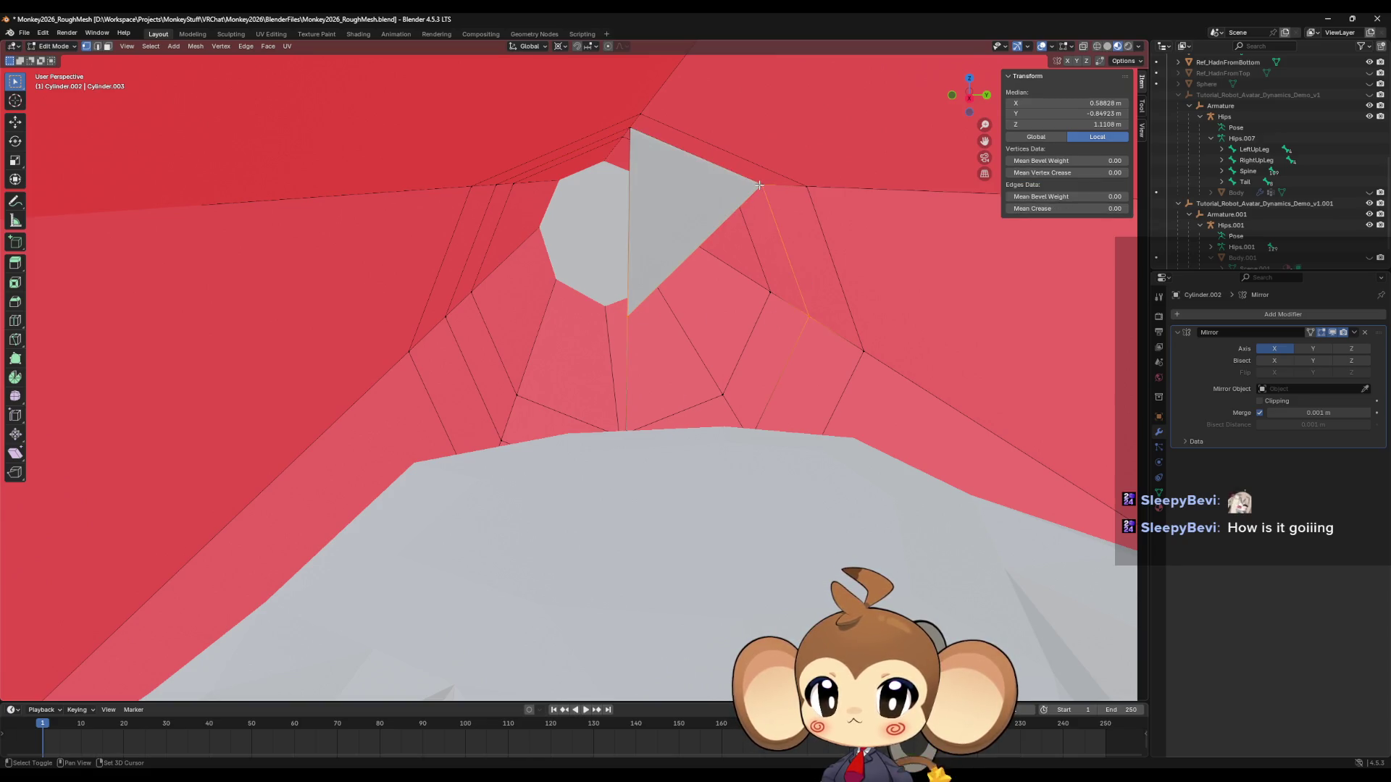
pyautogui.press('f')
# Pick the vertices at the hole's lower corner and top for the next triangle.
pyautogui.click(808, 317)
pyautogui.scroll(4, 805, 323)
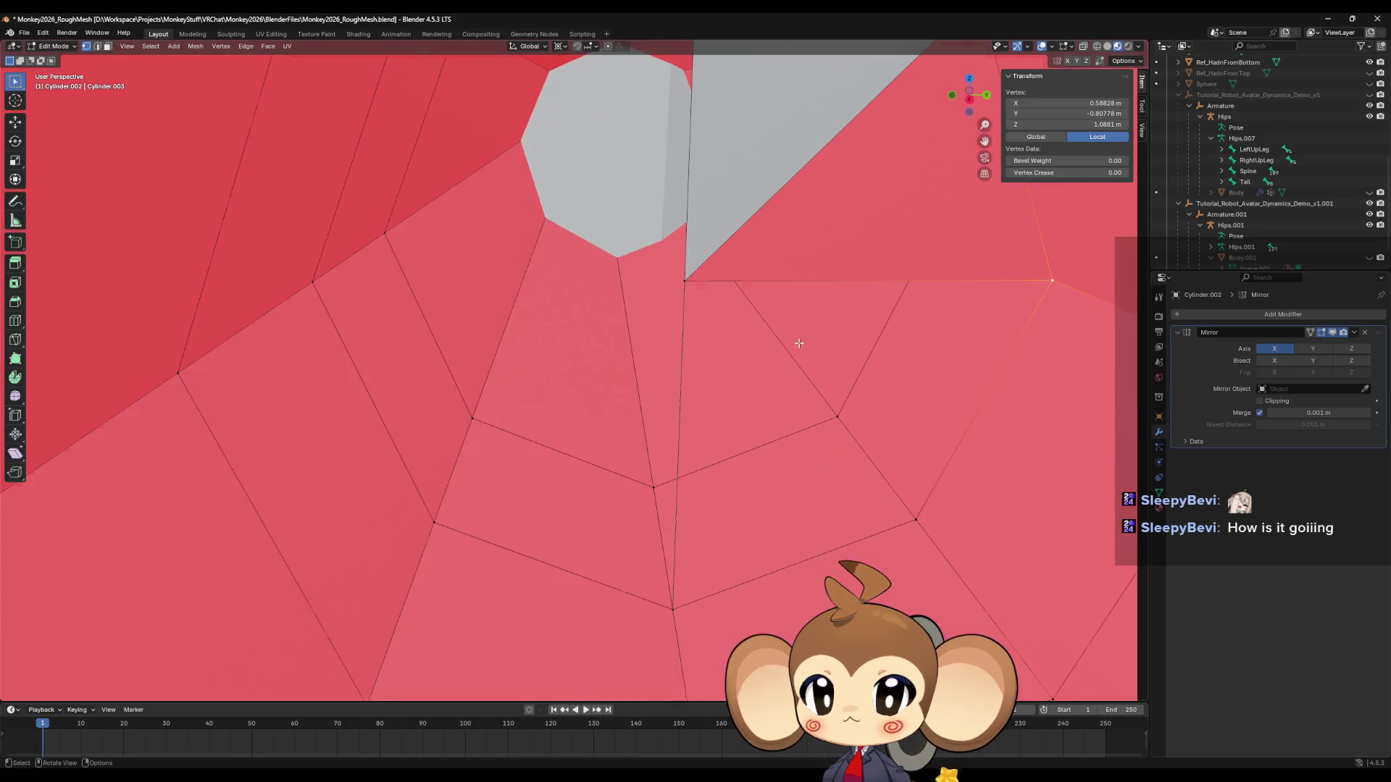
pyautogui.click(684, 280)
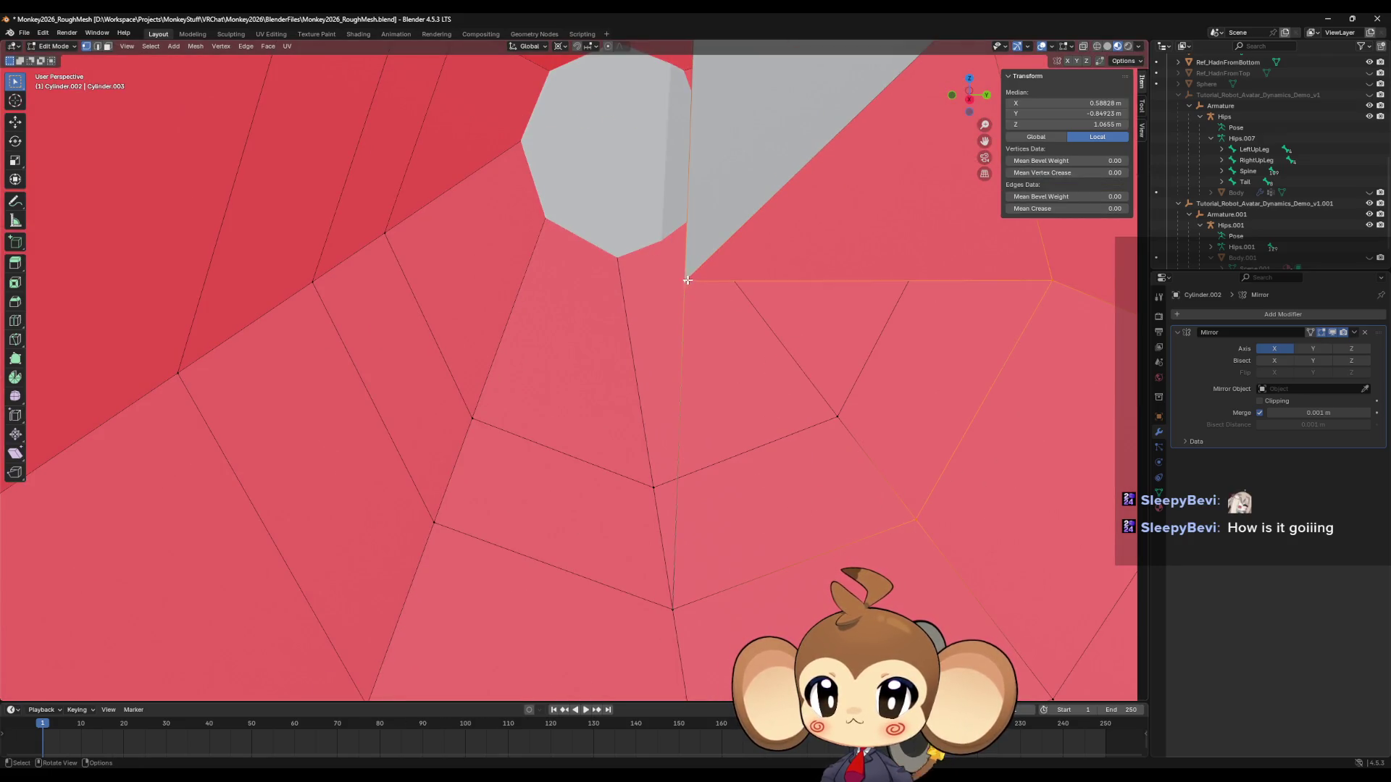
pyautogui.keyDown('shift'); pyautogui.click(917, 516); pyautogui.keyUp('shift')
pyautogui.keyDown('shift'); pyautogui.click(675, 607); pyautogui.keyUp('shift')
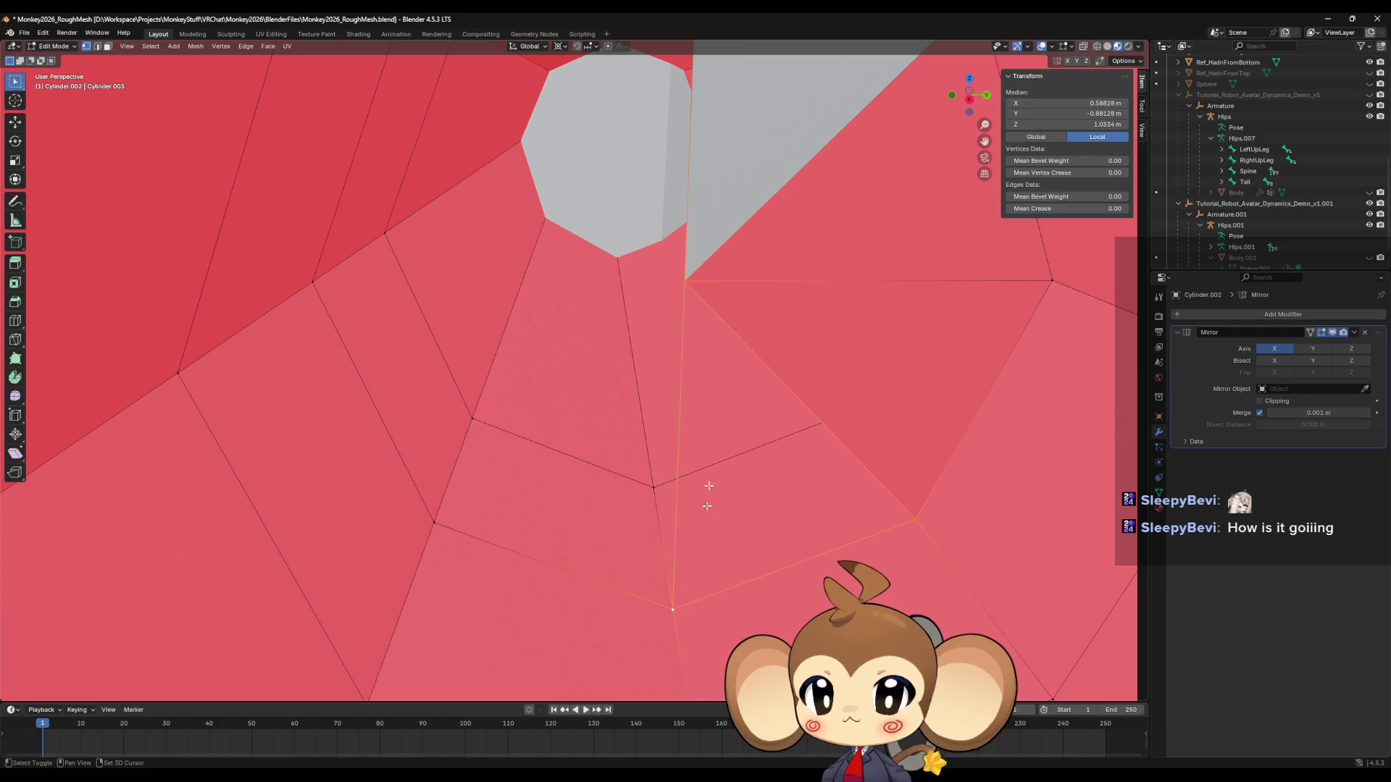
pyautogui.keyDown('shift'); pyautogui.click(660, 591); pyautogui.keyUp('shift')
pyautogui.keyDown('ctrl'); pyautogui.click(694, 282); pyautogui.keyUp('ctrl')
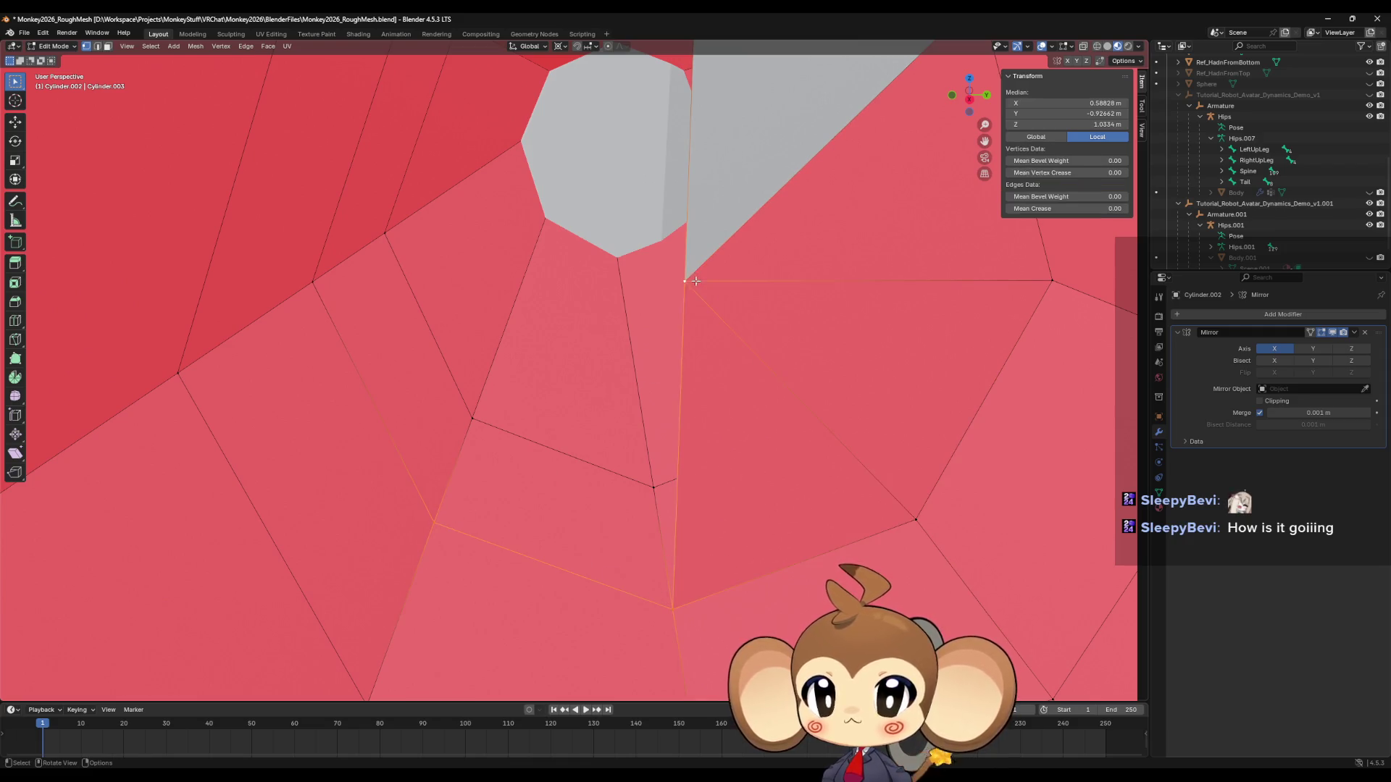
pyautogui.click(695, 281)
pyautogui.moveTo(695, 281); pyautogui.dragTo(578, 342, button='middle')
# Fill two more faces from the centre vertex to the upper gap beside the hole.
pyautogui.keyDown('shift'); pyautogui.click(418, 484); pyautogui.keyUp('shift')
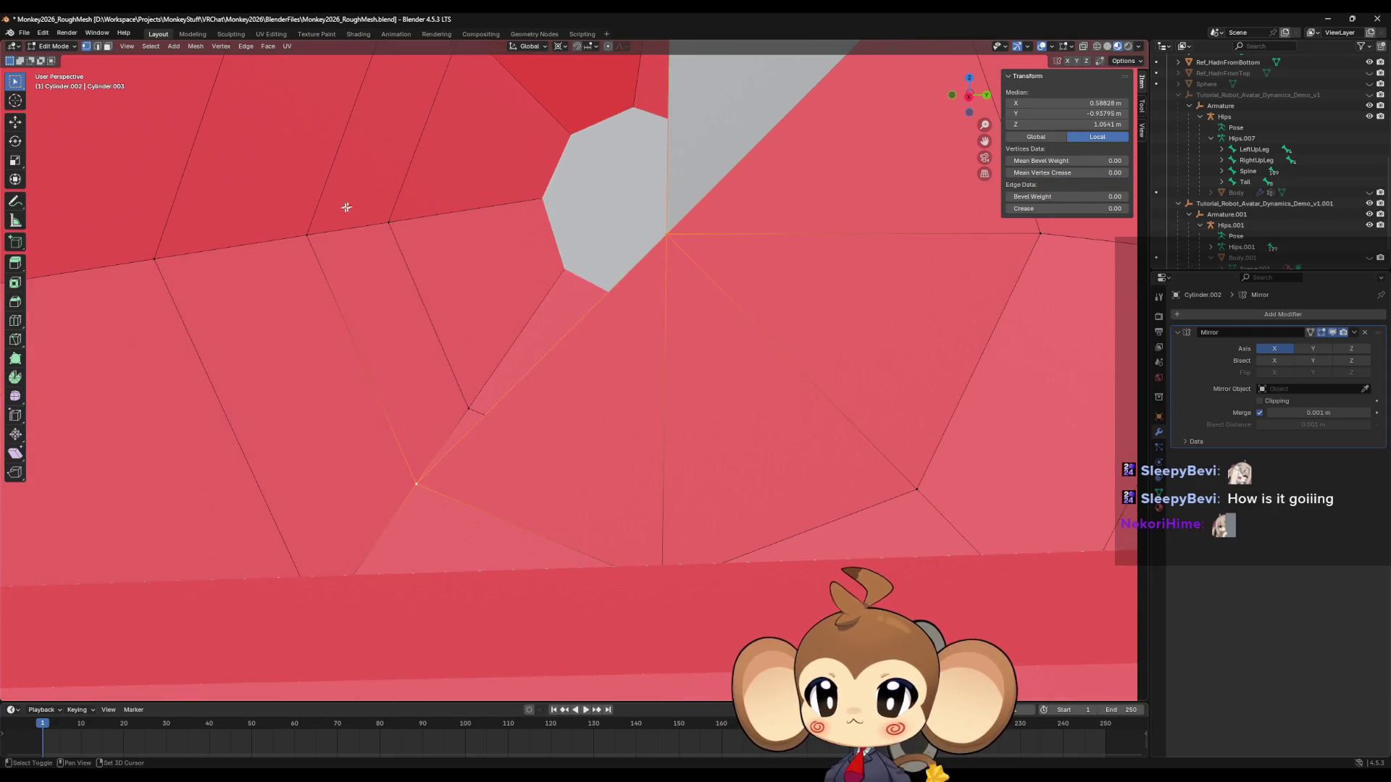
pyautogui.keyDown('shift'); pyautogui.click(308, 234); pyautogui.keyUp('shift')
pyautogui.moveTo(668, 248); pyautogui.dragTo(698, 327, button='middle')
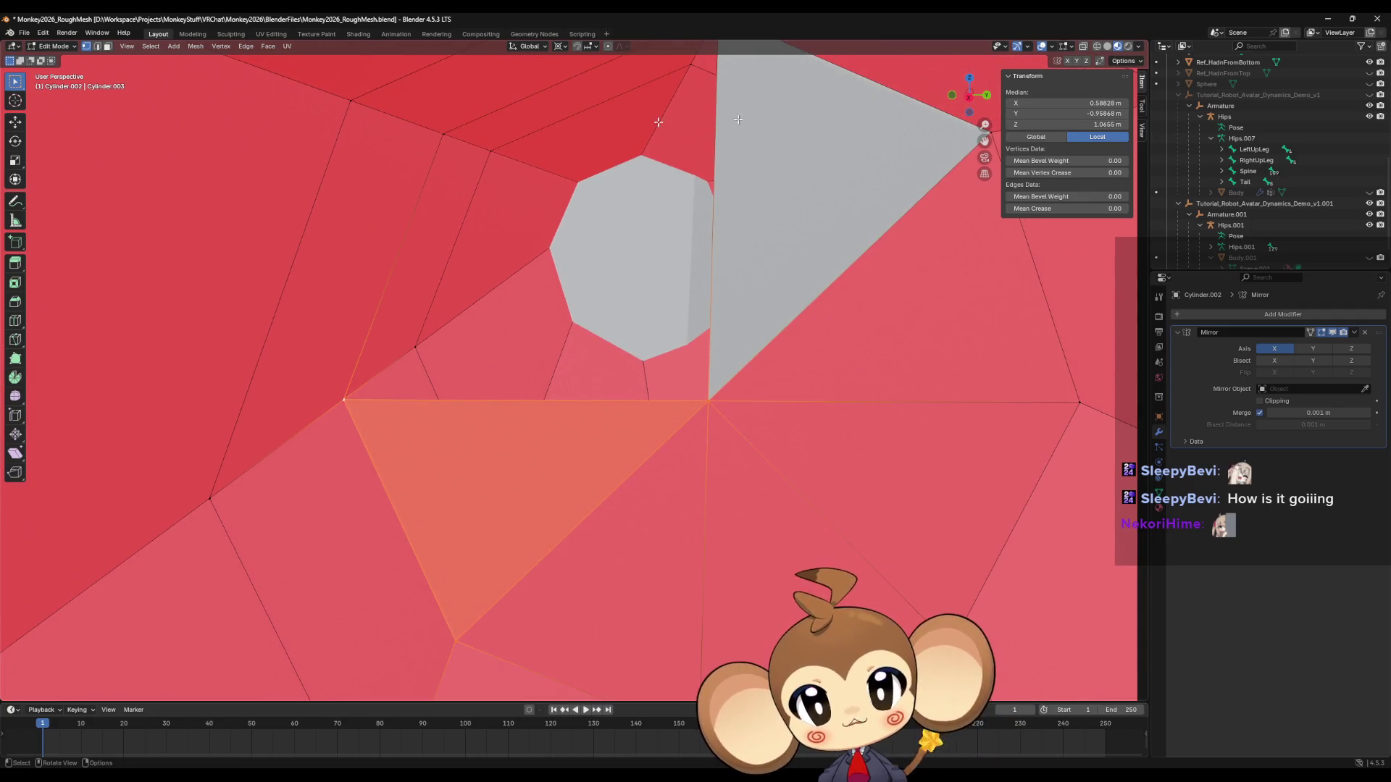
pyautogui.click(709, 410)
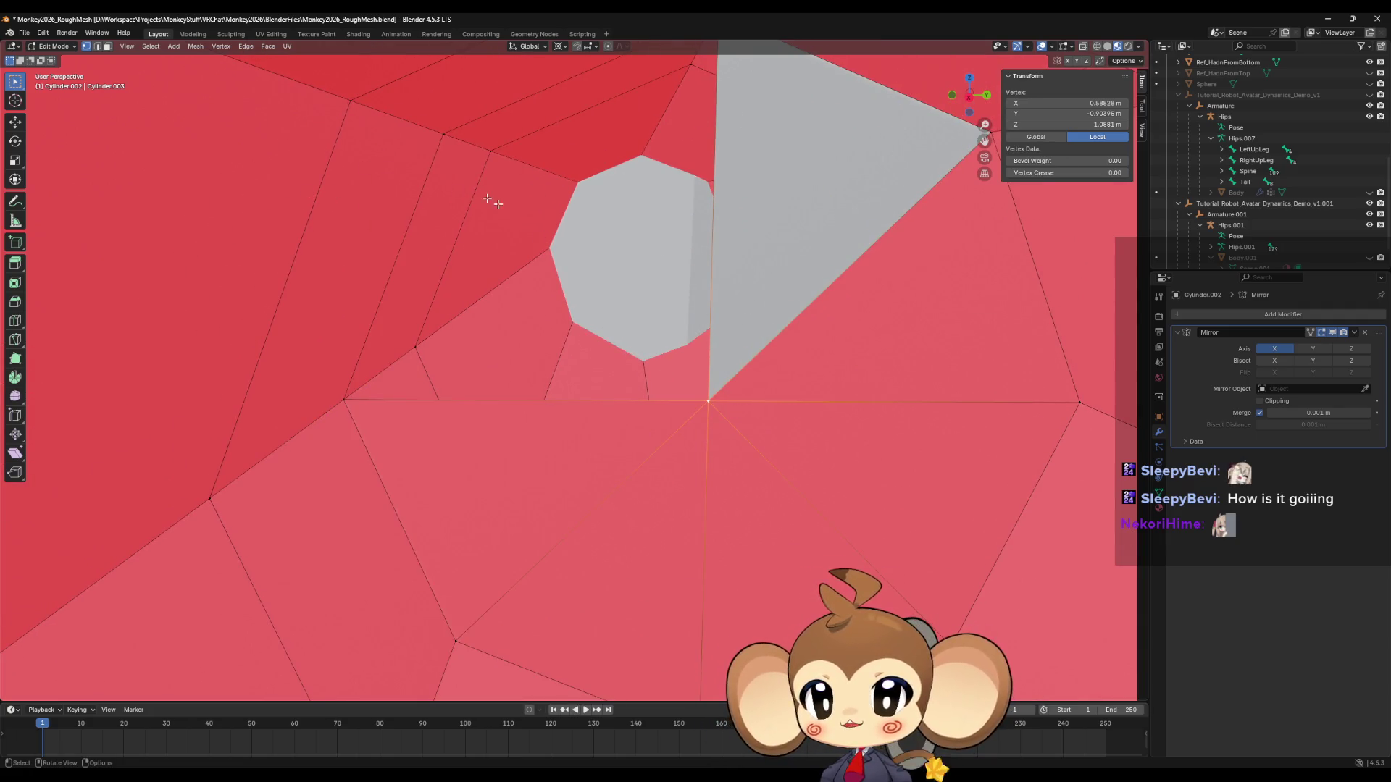
pyautogui.keyDown('shift'); pyautogui.click(443, 135); pyautogui.keyUp('shift')
pyautogui.press('f')
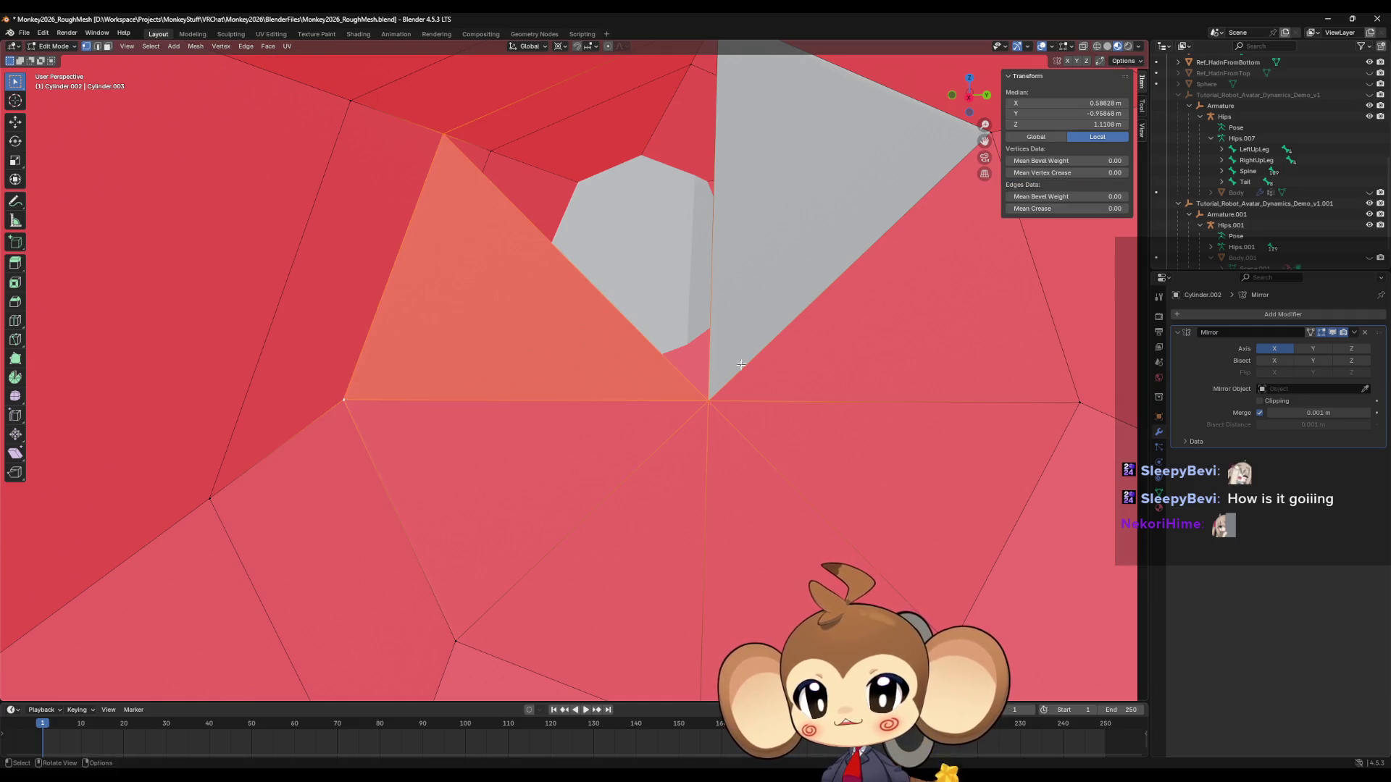
pyautogui.click(706, 404)
pyautogui.keyDown('shift'); pyautogui.moveTo(710, 127); pyautogui.dragTo(717, 213, button='middle'); pyautogui.keyUp('shift')
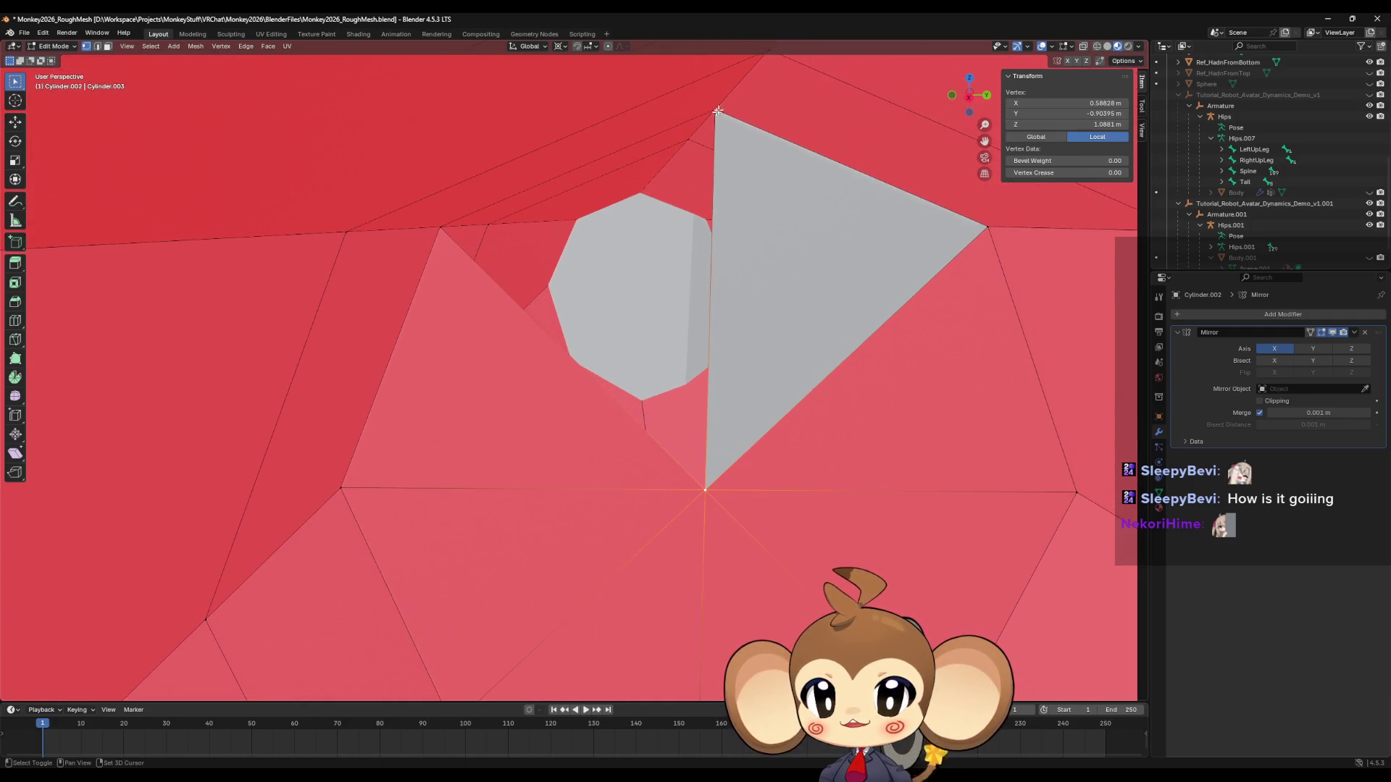
pyautogui.keyDown('shift'); pyautogui.click(715, 110); pyautogui.keyUp('shift')
pyautogui.keyDown('shift'); pyautogui.click(437, 229); pyautogui.keyUp('shift')
pyautogui.press('f')
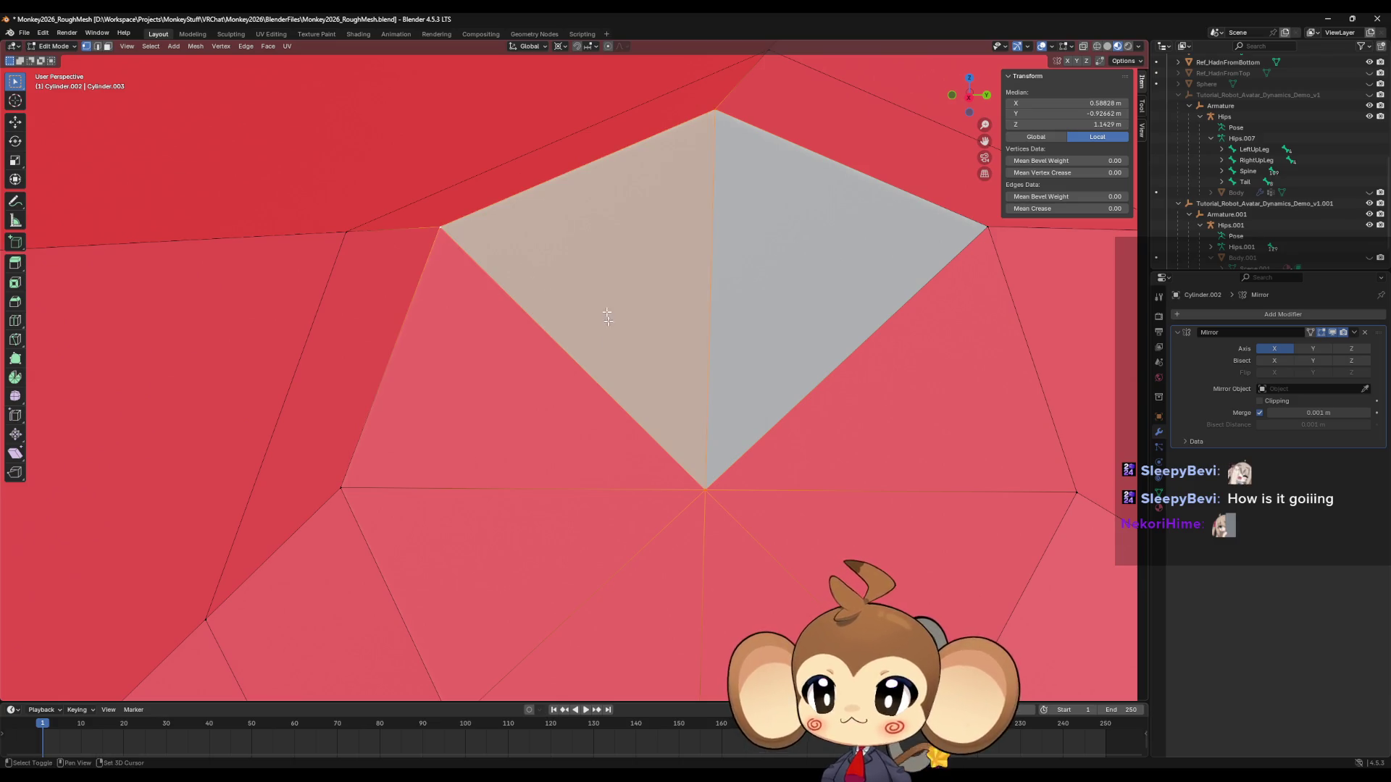
# In face mode, flip the normals of the new faces on the left and right sides.
pyautogui.keyDown('shift'); pyautogui.moveTo(234, 288); pyautogui.dragTo(140, 115, button='middle'); pyautogui.keyUp('shift')
pyautogui.click(107, 45)
pyautogui.moveTo(491, 311); pyautogui.dragTo(512, 439)
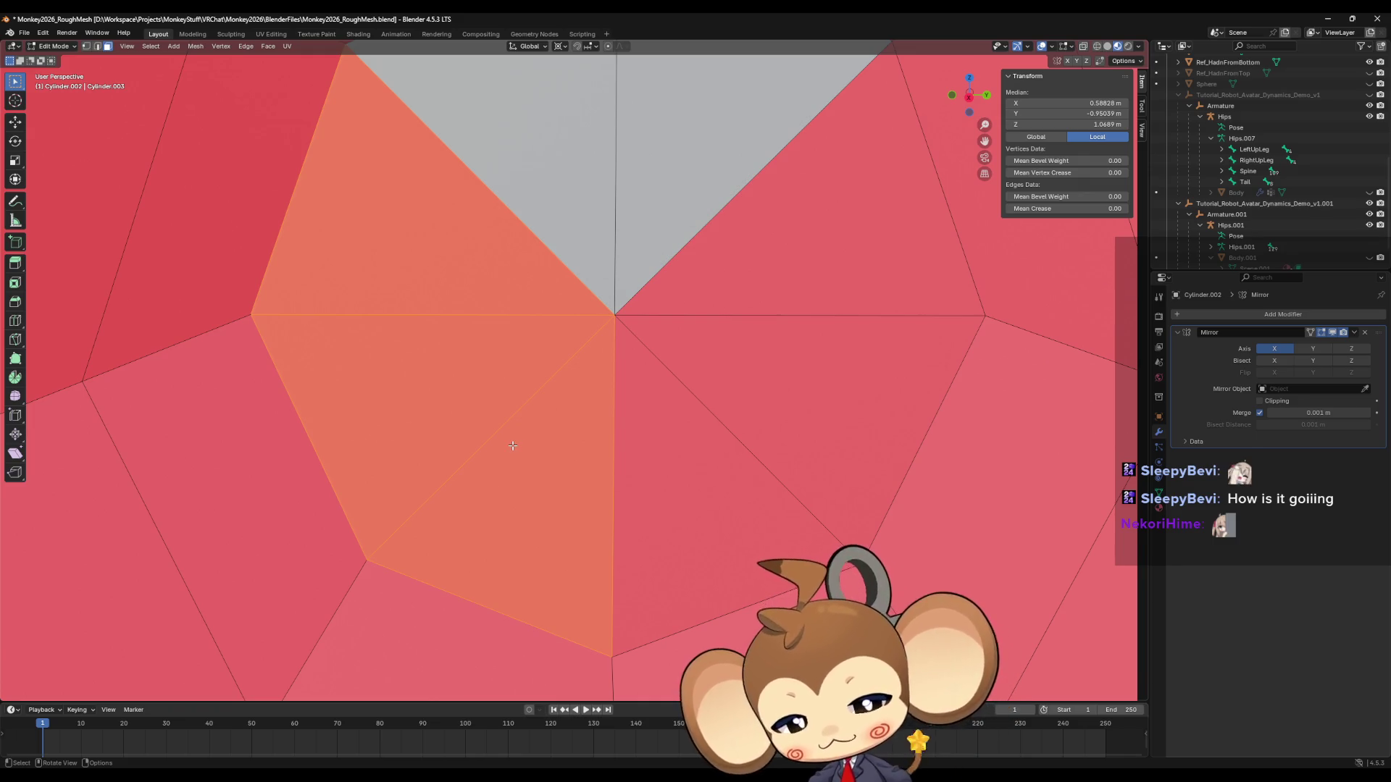
pyautogui.hotkey('alt', 'n')
pyautogui.click(511, 445)
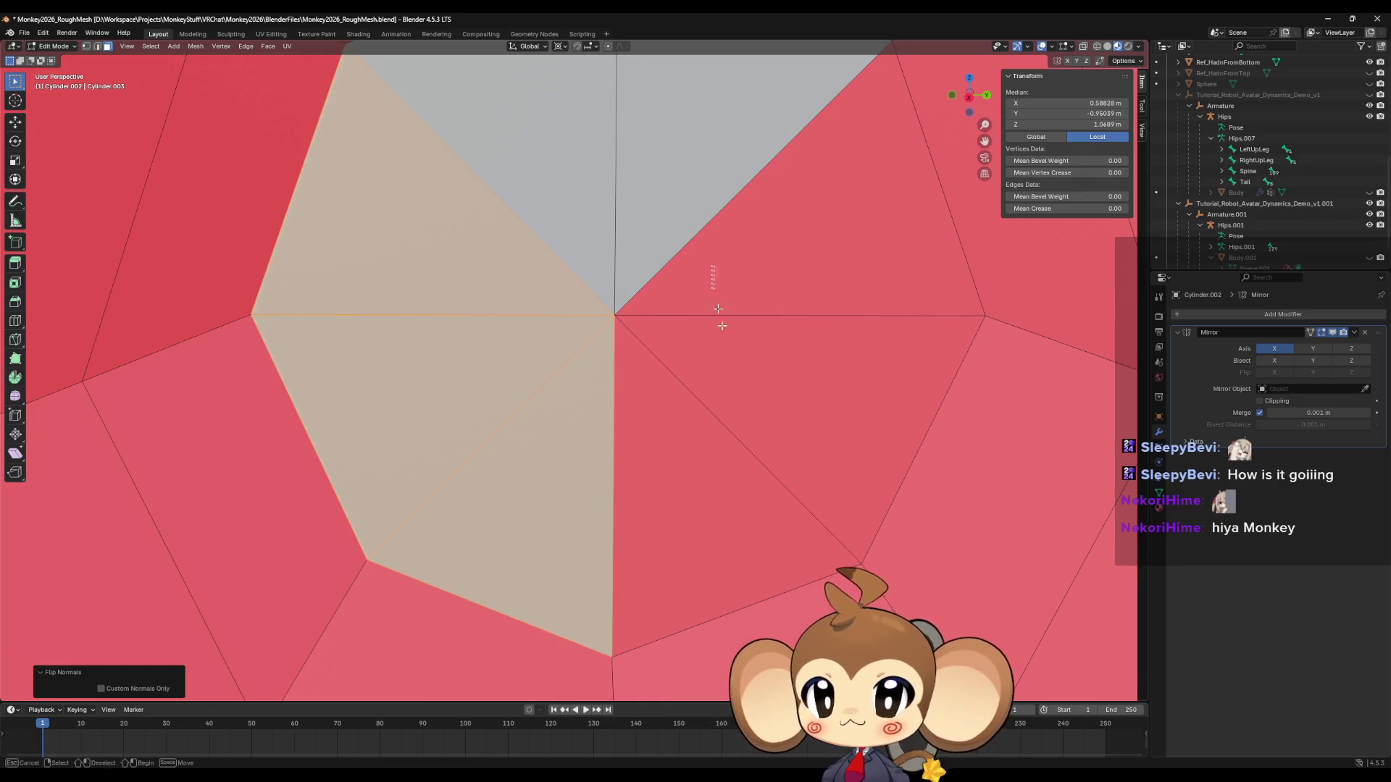
pyautogui.moveTo(717, 279); pyautogui.dragTo(746, 470)
pyautogui.hotkey('alt', 'n')
pyautogui.click(749, 474)
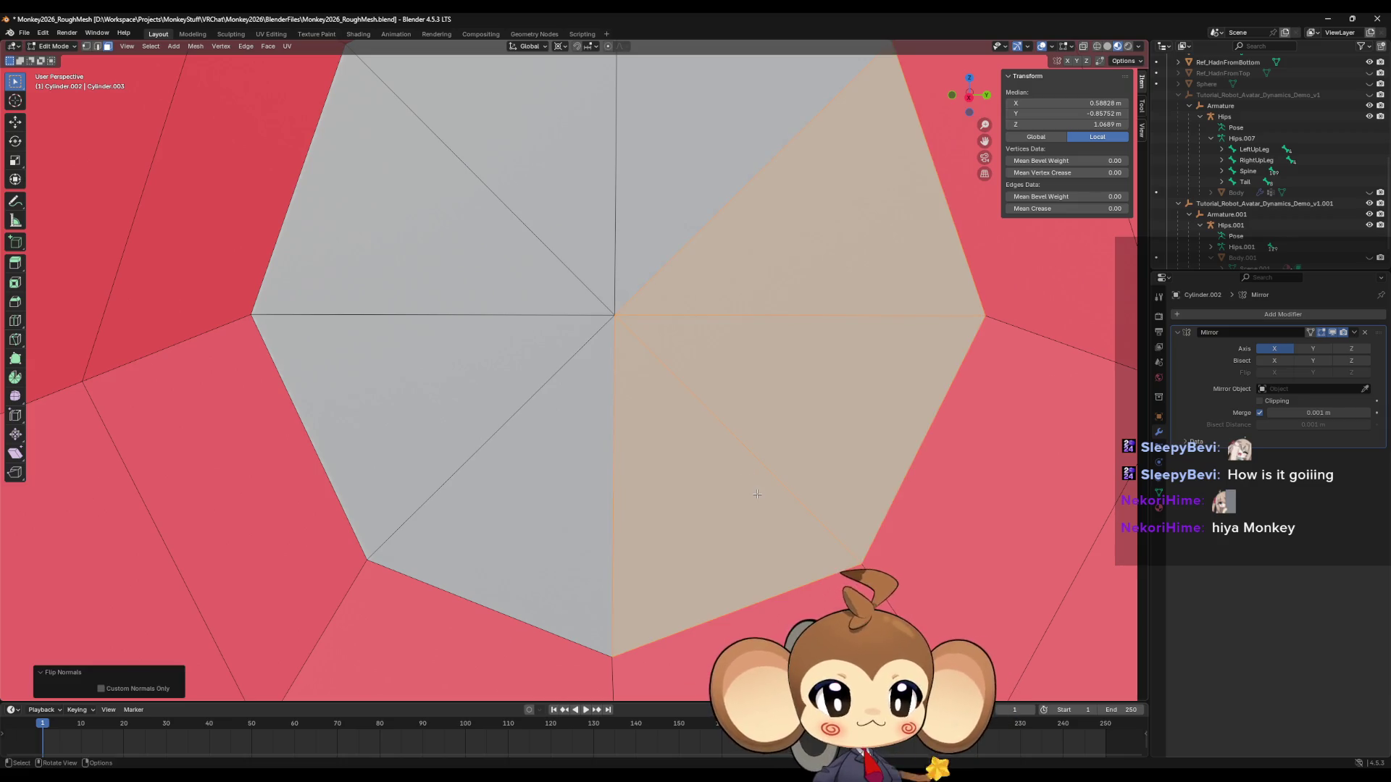
pyautogui.scroll(-10, 846, 421)
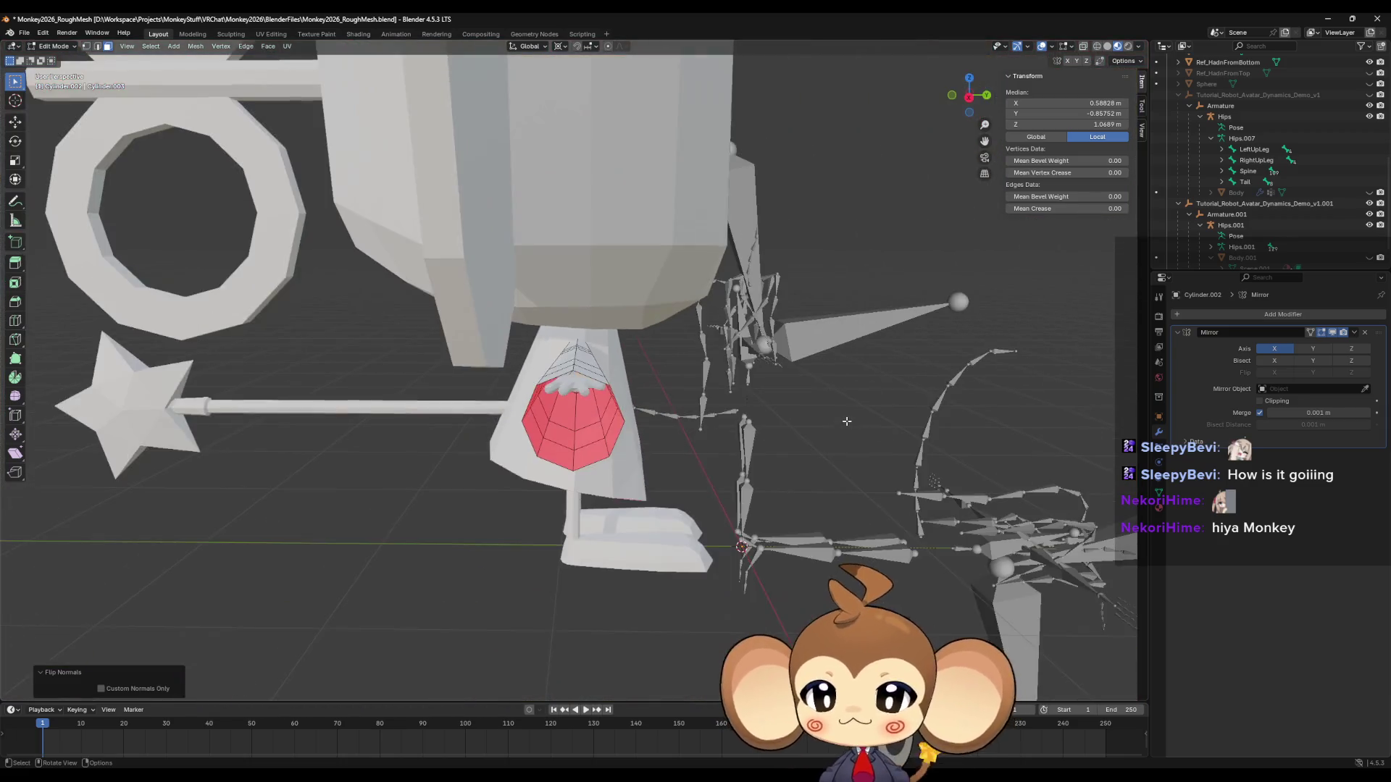
# Deselect all of the collar's geometry with Alt+A and bring up the File menu.
pyautogui.moveTo(846, 421)
pyautogui.mouseDown(button='middle')
pyautogui.moveTo(770, 389)
pyautogui.moveTo(781, 444)
pyautogui.mouseUp(button='middle')
pyautogui.scroll(4, 783, 447)
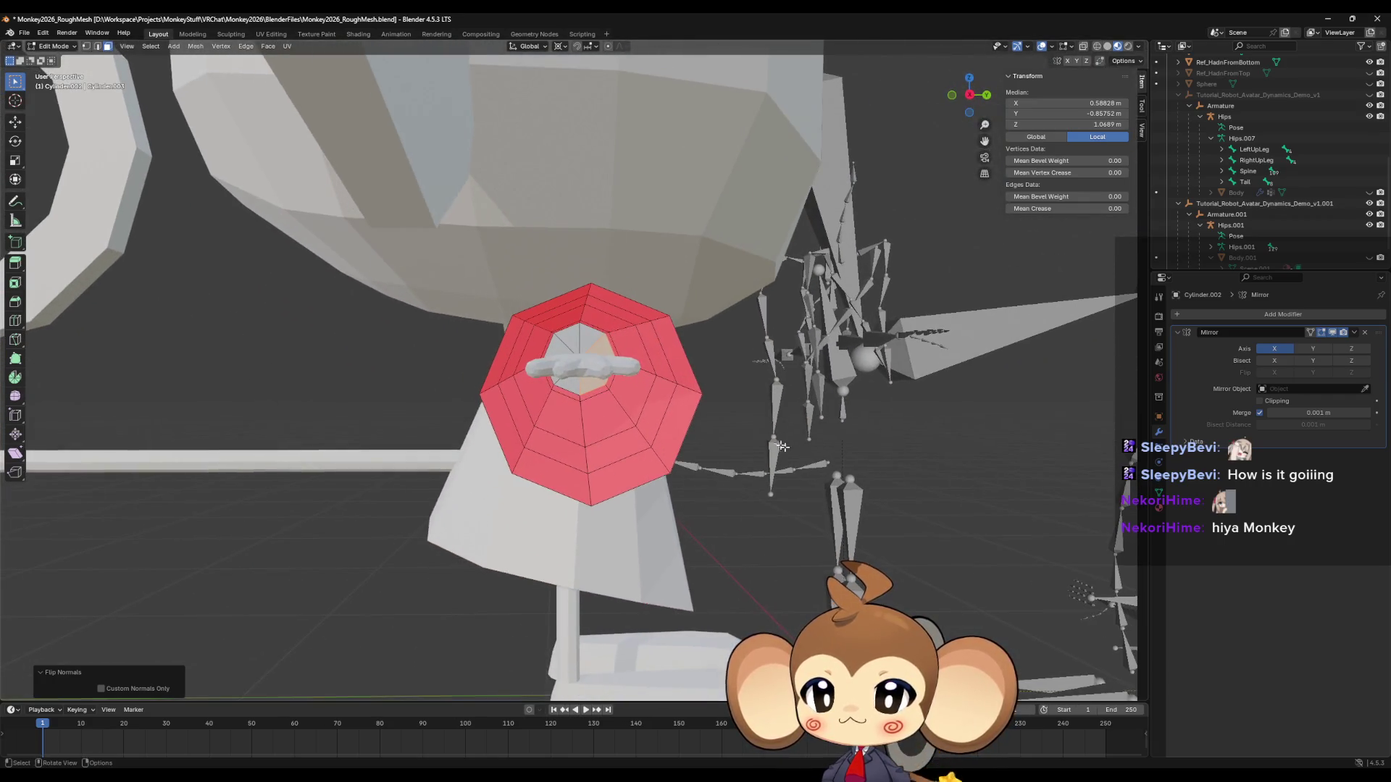
pyautogui.hotkey('alt', 'a')
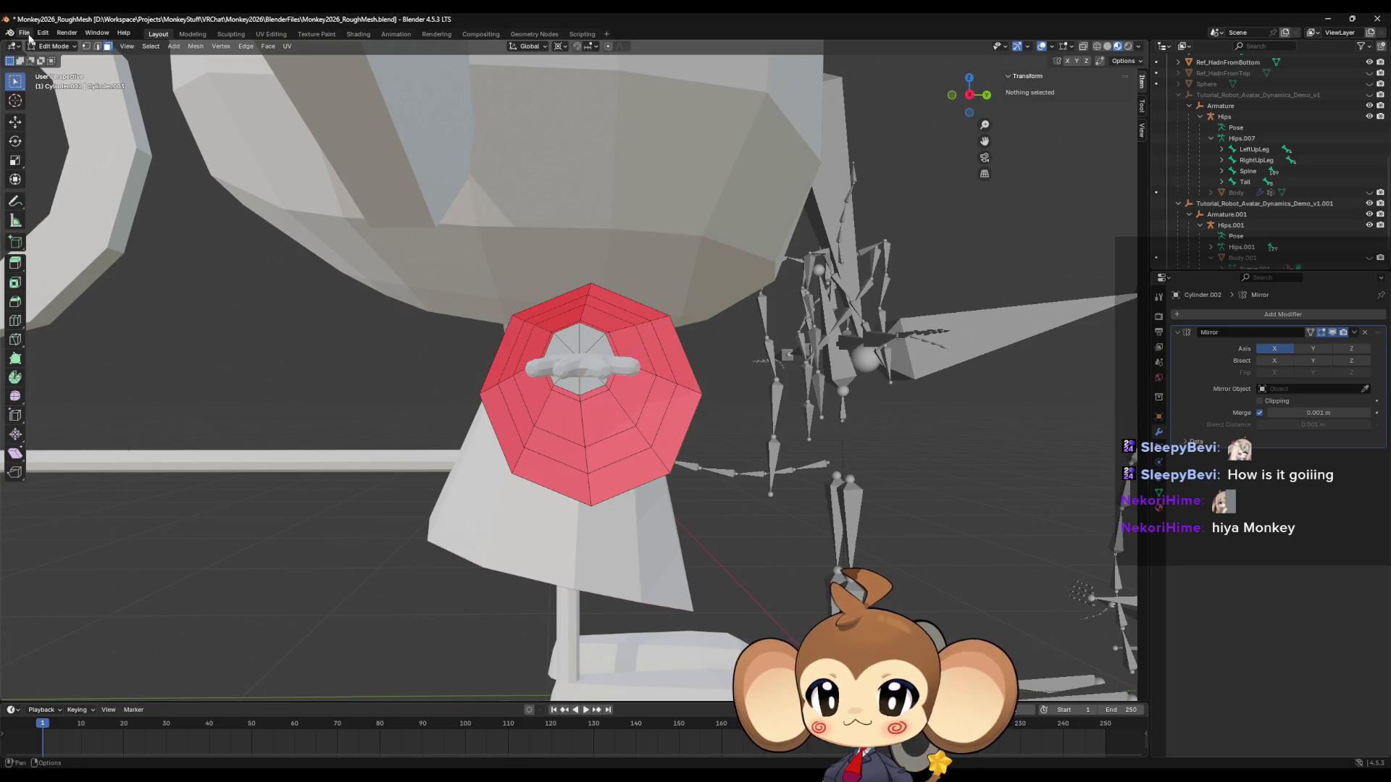
pyautogui.click(26, 34)
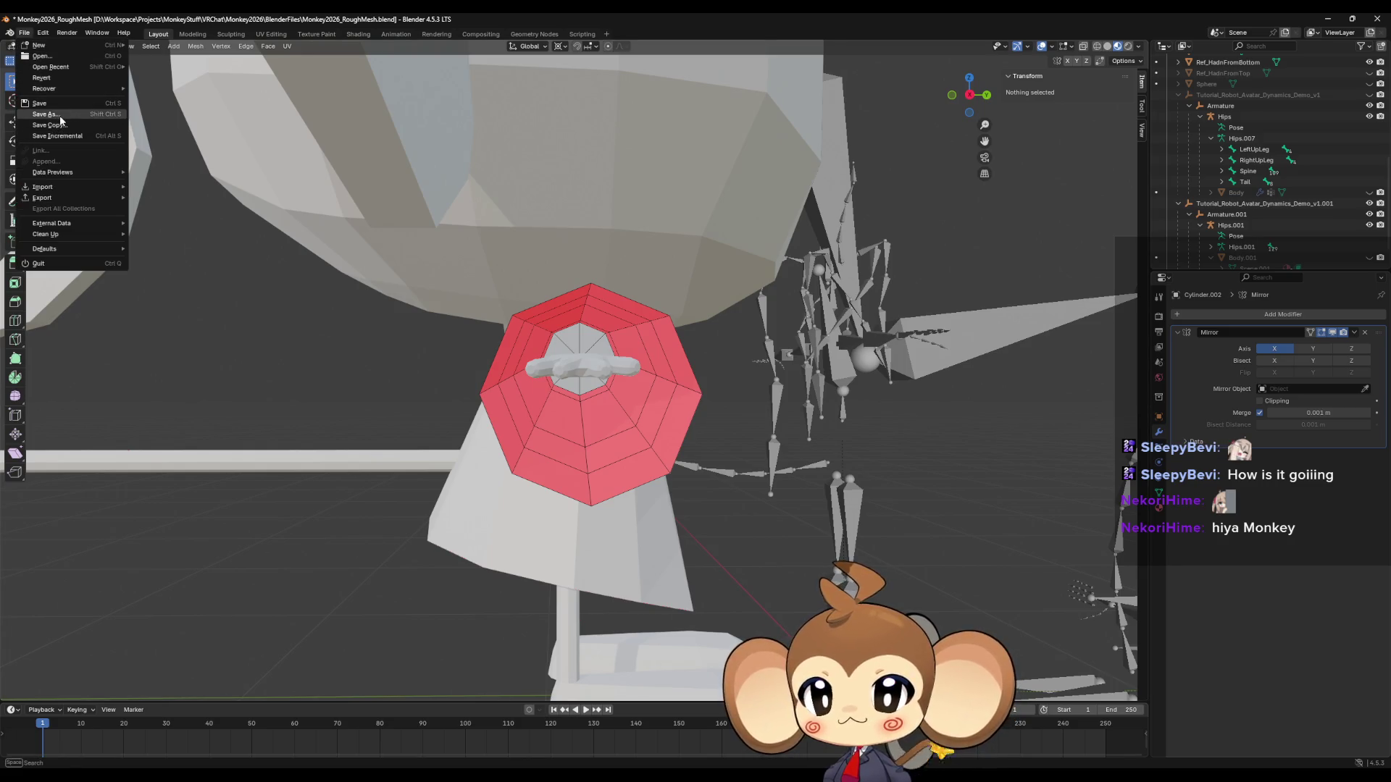
# Save As Monkey2026_FusingStep.blend, editing an existing file name in the BlenderFiles folder.
pyautogui.click(60, 116)
pyautogui.click(626, 257)
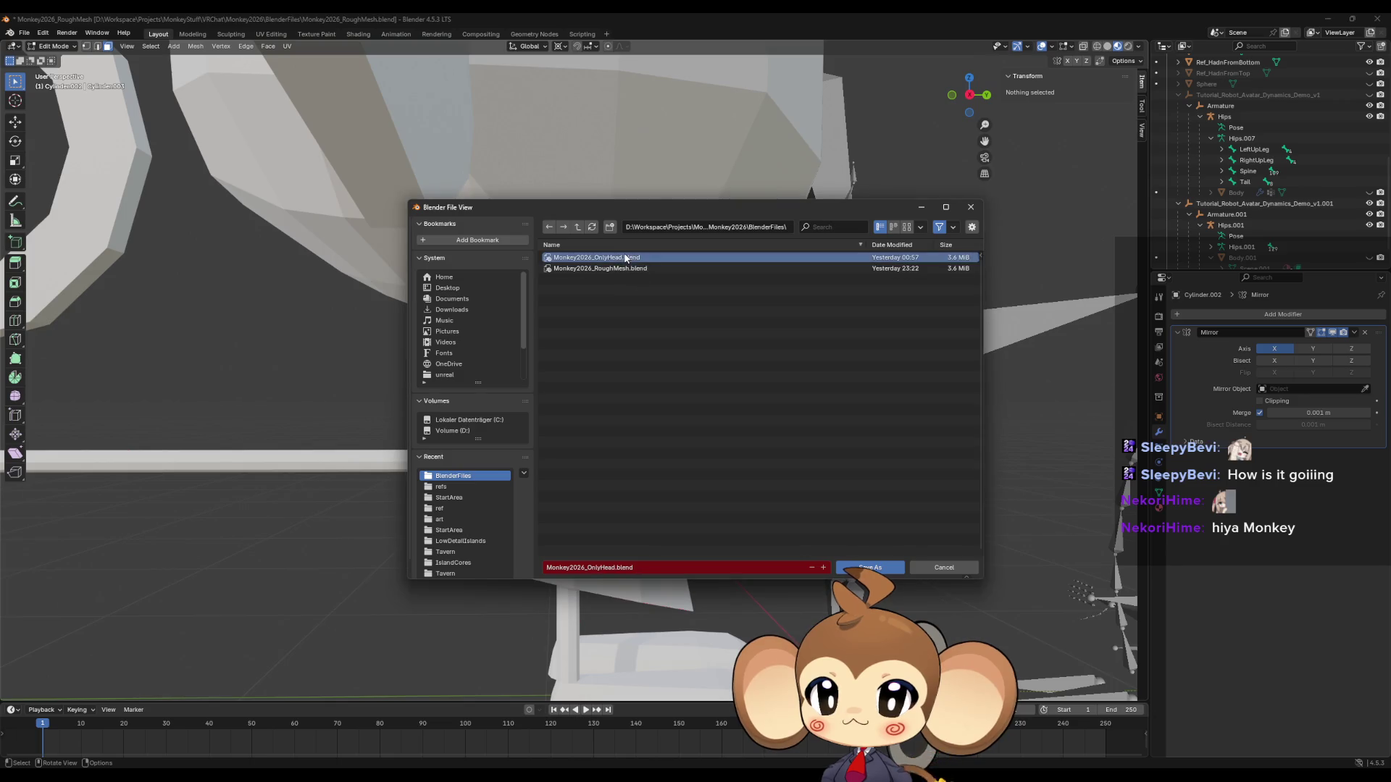
pyautogui.click(607, 568)
pyautogui.press('Delete')
pyautogui.press('Delete')
pyautogui.press('Delete')
pyautogui.press('BackSpace')
pyautogui.press('BackSpace')
pyautogui.press('BackSpace')
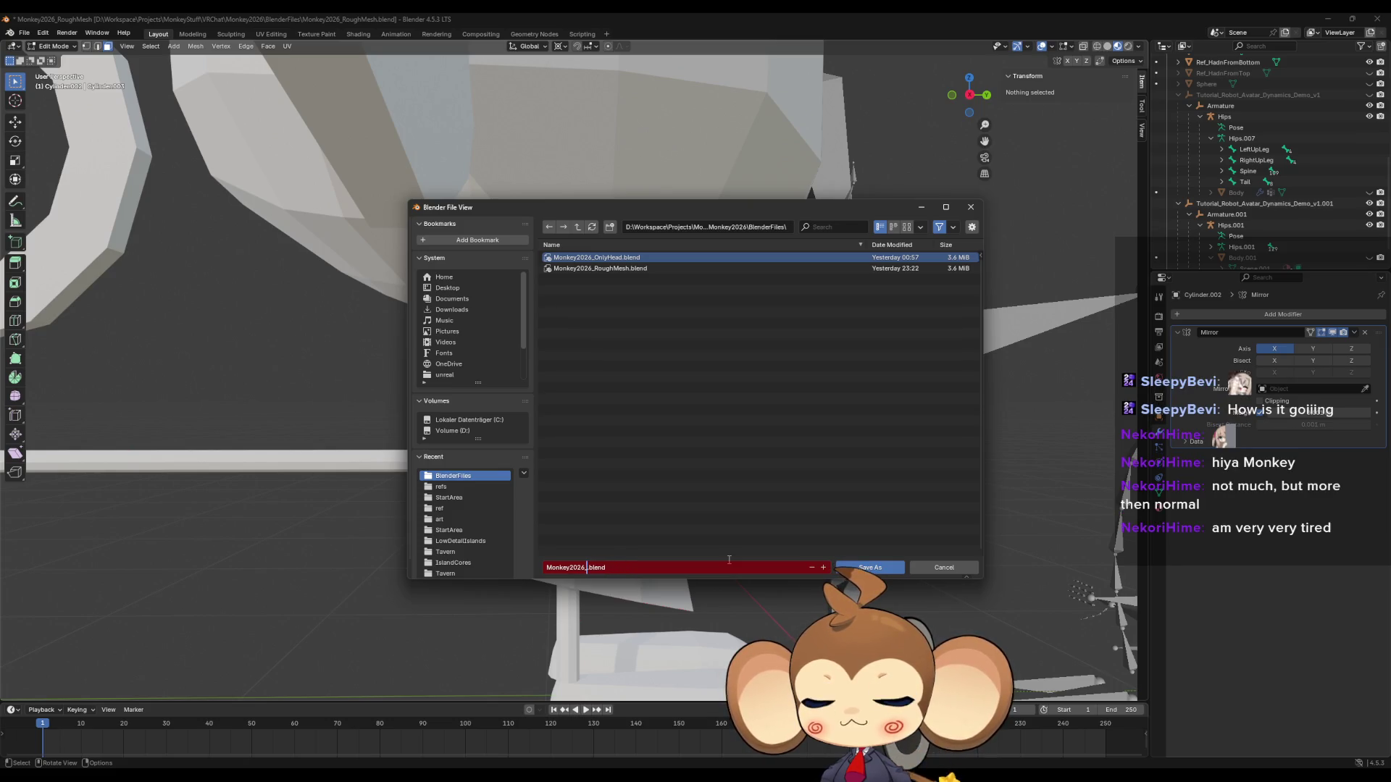
pyautogui.write('Fusing')
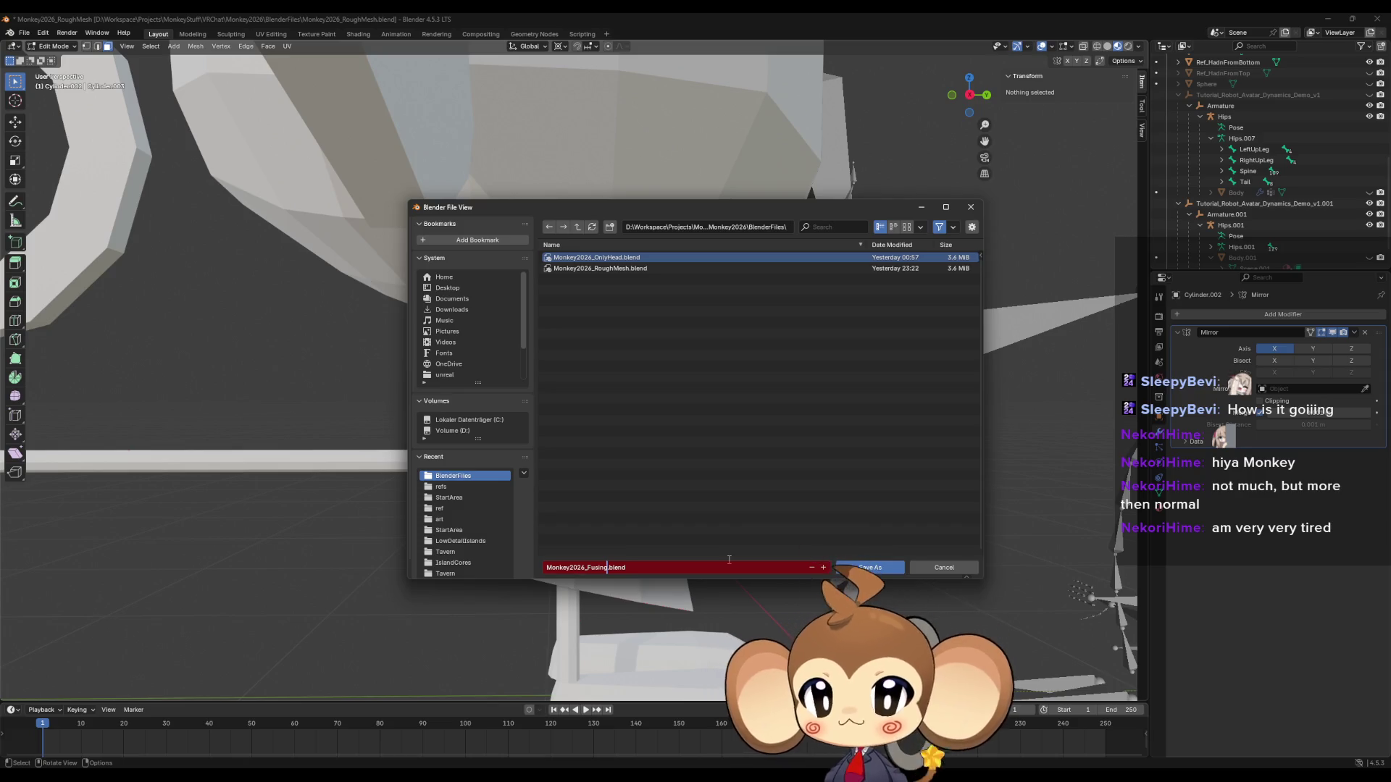
pyautogui.press('BackSpace')
pyautogui.press('BackSpace')
pyautogui.press('BackSpace')
pyautogui.write('us')
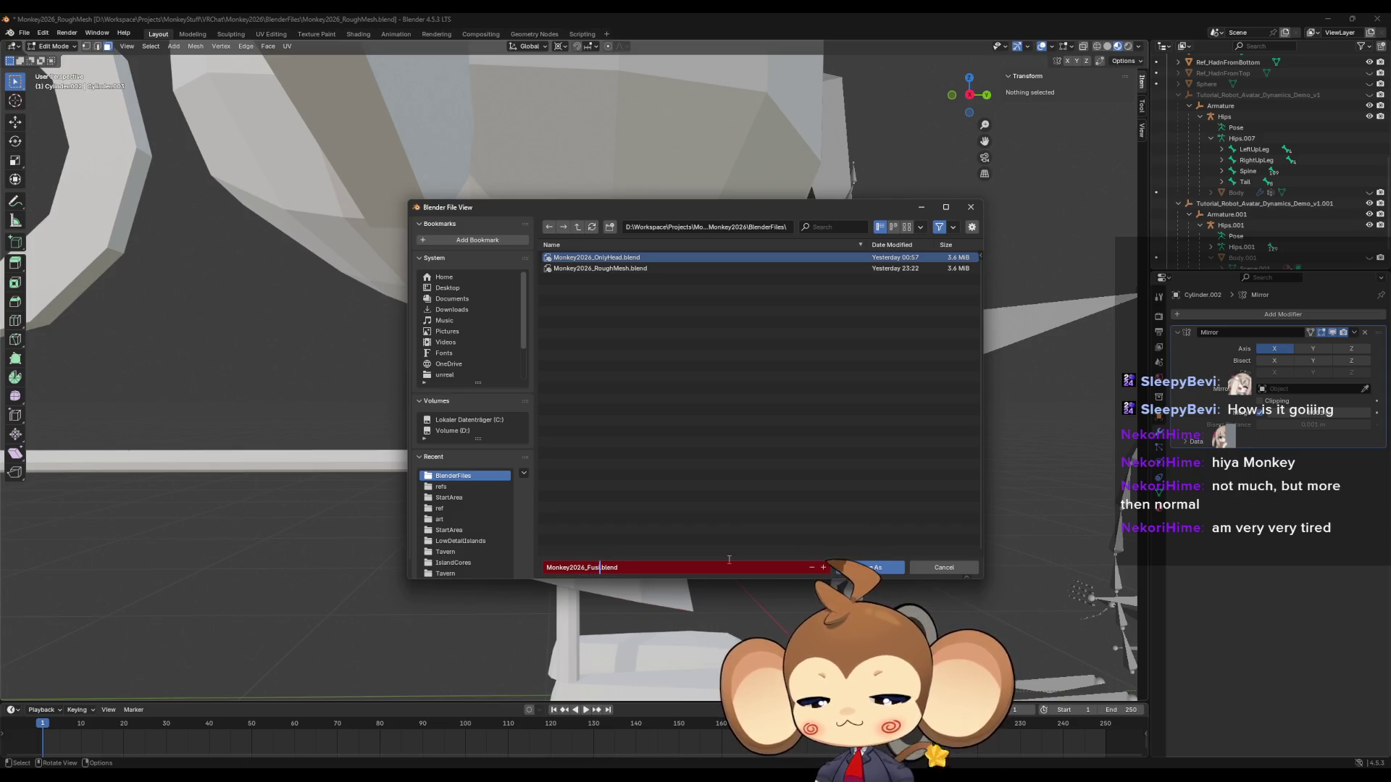
pyautogui.write('ingStep')
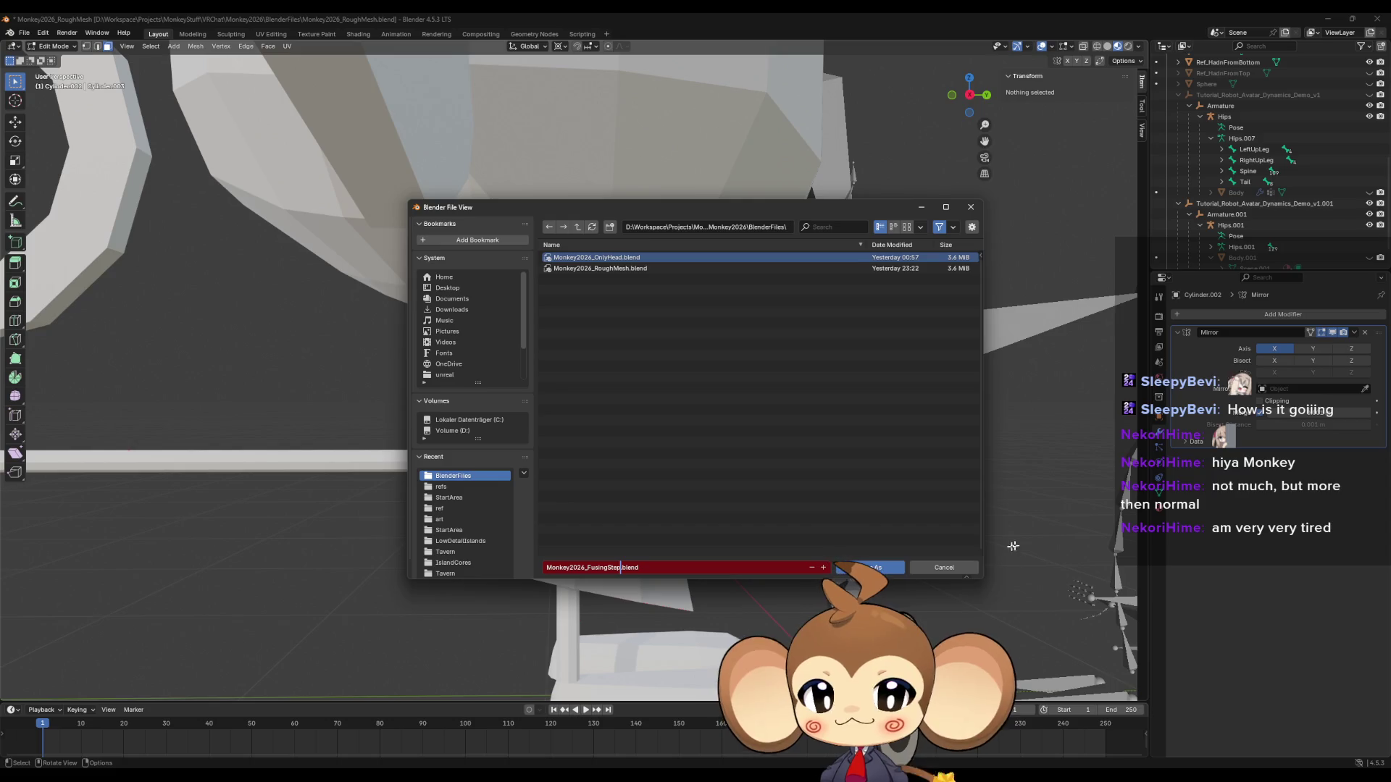
pyautogui.press('Return')
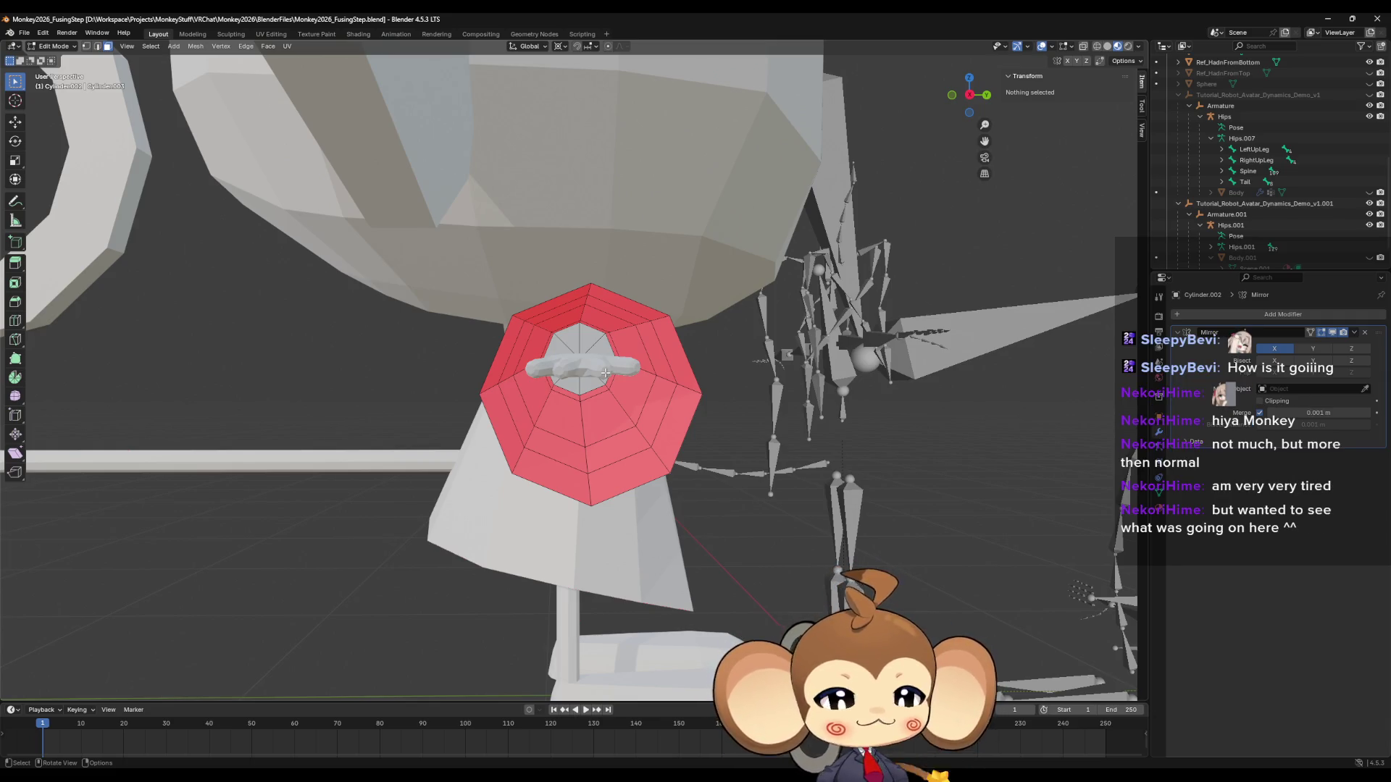
# Delete the centre cap face at the red cone's octagonal end.
pyautogui.scroll(-10, 520, 349)
pyautogui.moveTo(520, 349)
pyautogui.mouseDown(button='middle')
pyautogui.moveTo(785, 505)
pyautogui.moveTo(527, 440)
pyautogui.moveTo(548, 471)
pyautogui.mouseUp(button='middle')
pyautogui.scroll(5, 738, 473)
pyautogui.scroll(6, 548, 471)
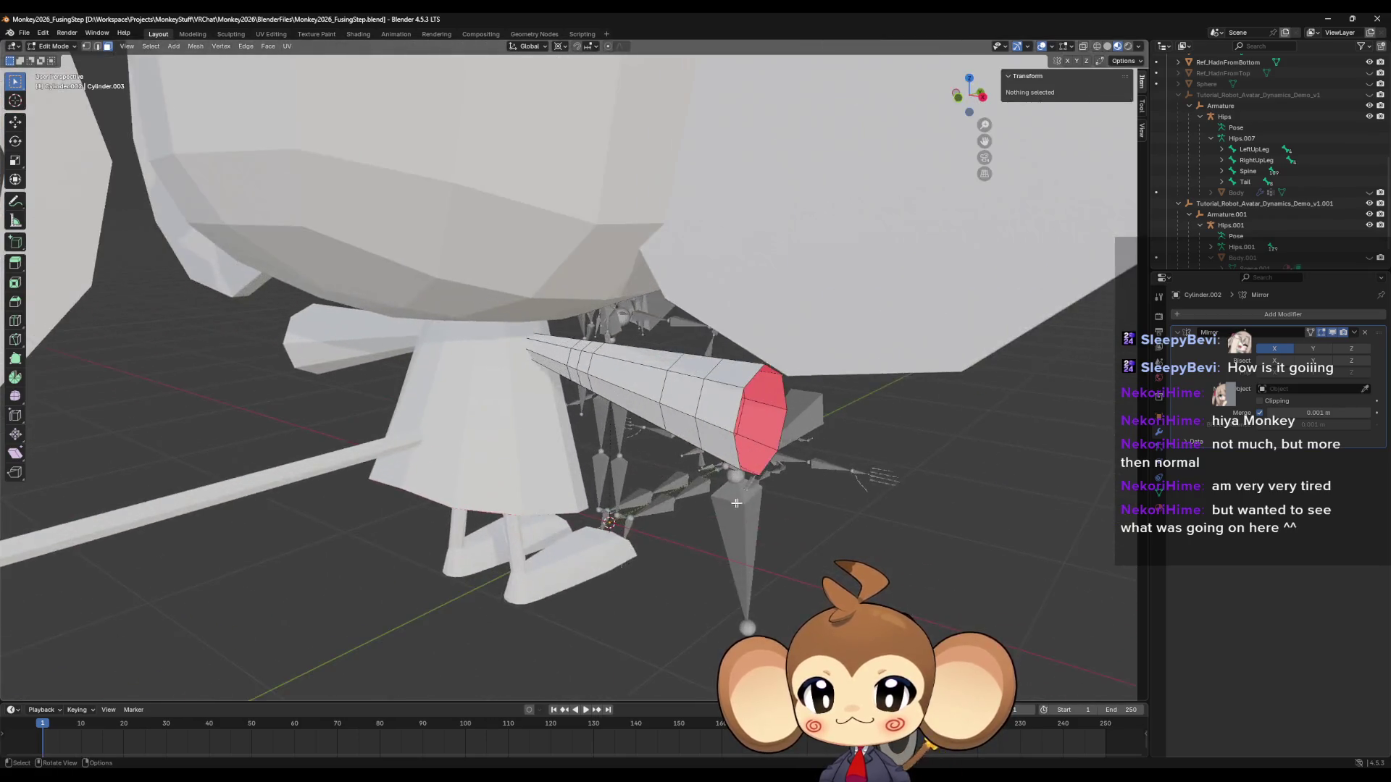
pyautogui.moveTo(634, 484)
pyautogui.mouseDown(button='middle')
pyautogui.moveTo(719, 497)
pyautogui.moveTo(661, 488)
pyautogui.moveTo(667, 475)
pyautogui.mouseUp(button='middle')
pyautogui.scroll(-6, 667, 474)
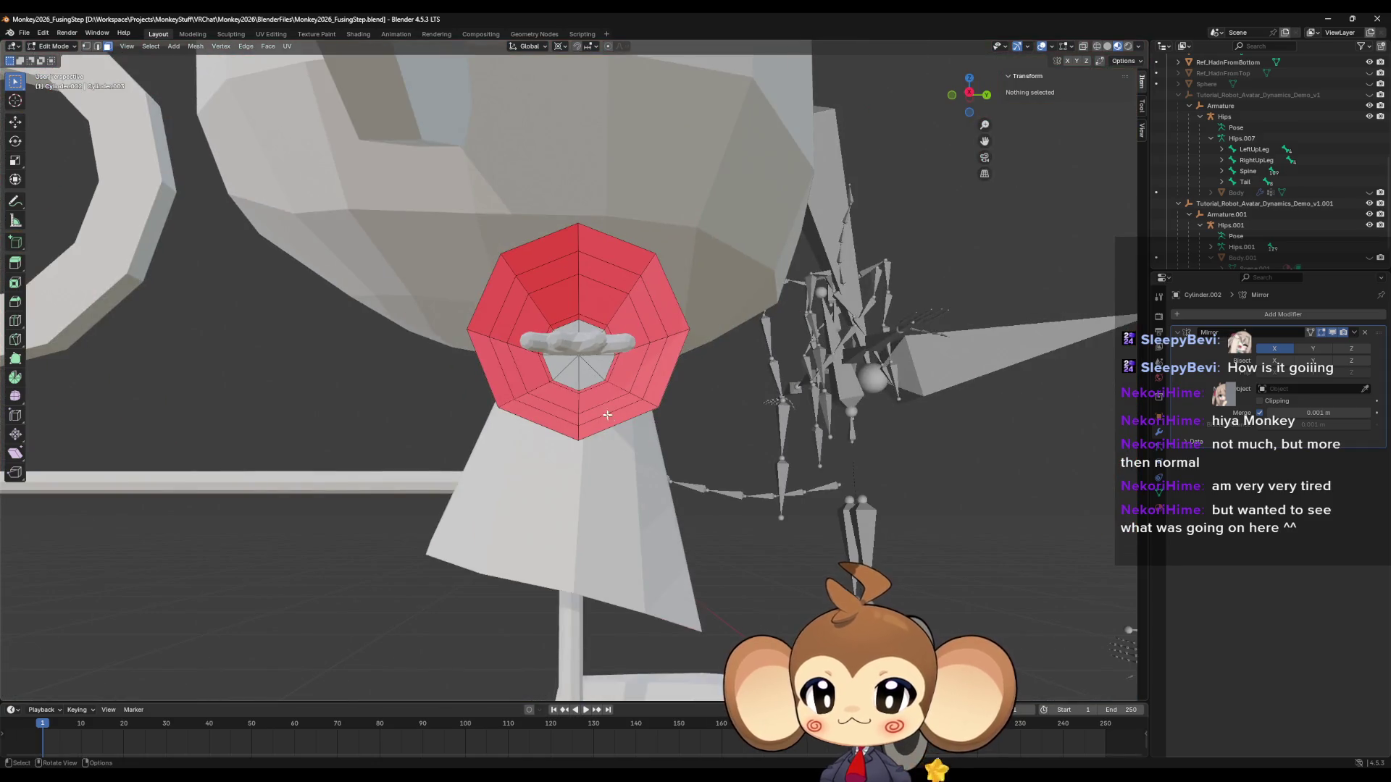
pyautogui.scroll(4, 584, 403)
pyautogui.moveTo(583, 404); pyautogui.dragTo(569, 346, button='middle')
pyautogui.scroll(5, 582, 408)
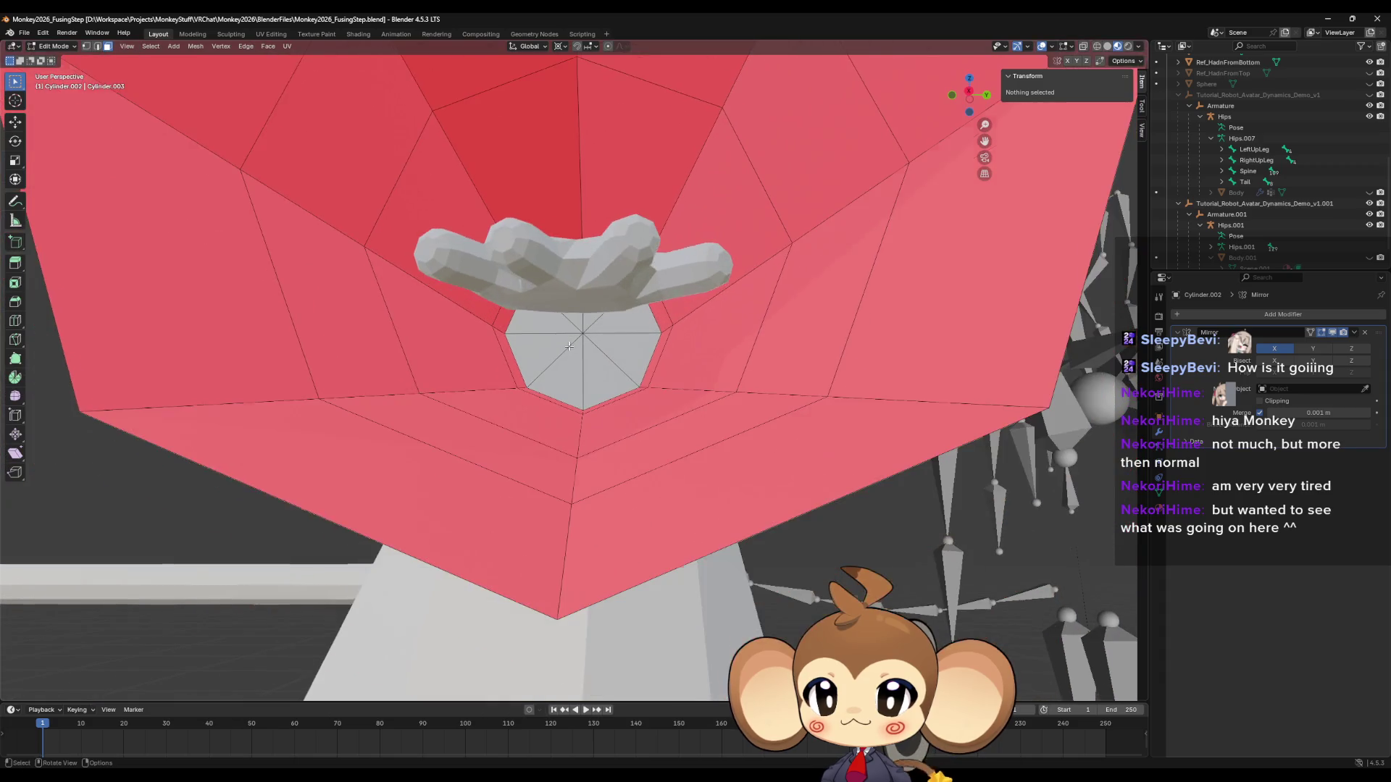
pyautogui.click(573, 331)
pyautogui.rightClick(590, 350)
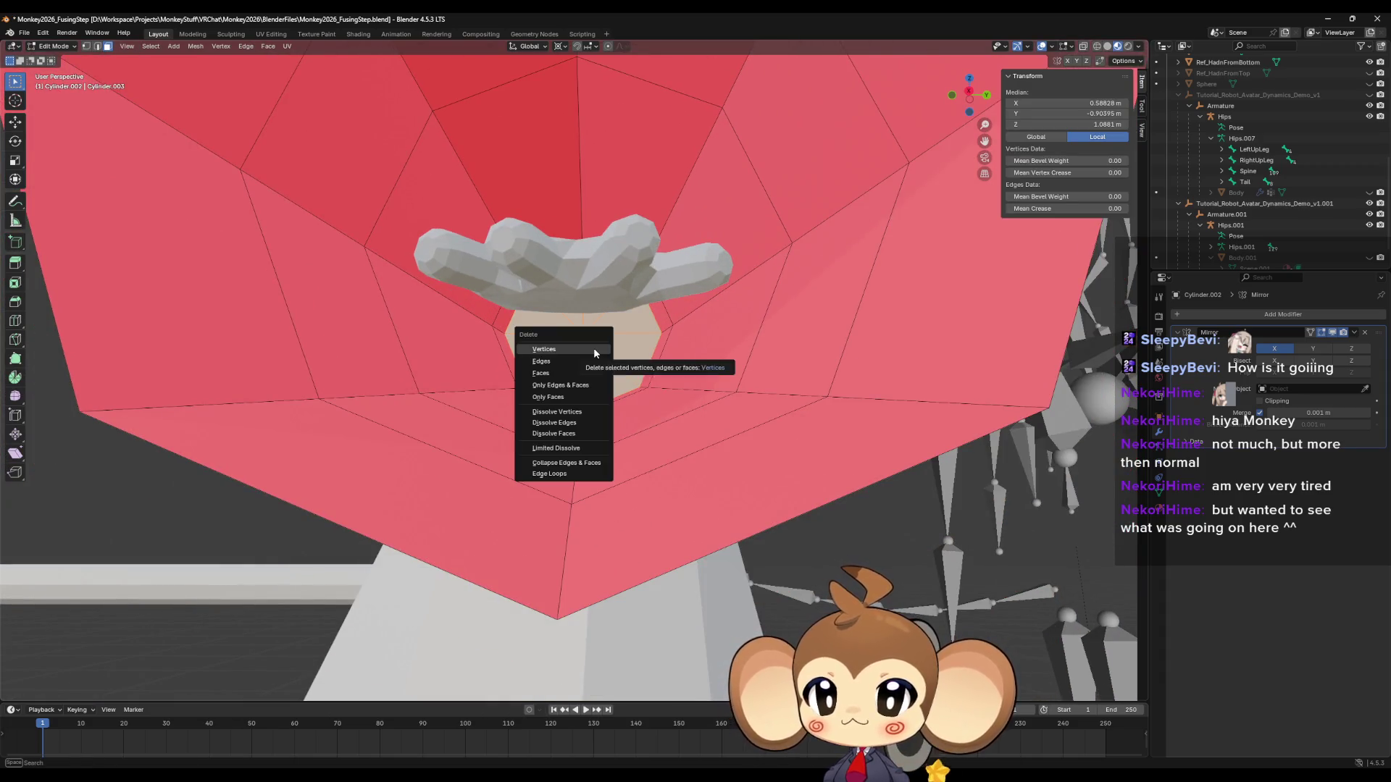
pyautogui.click(595, 356)
# Delete the faces of a loop around the tube, then switch to vertex select.
pyautogui.scroll(-3, 609, 391)
pyautogui.moveTo(609, 391); pyautogui.dragTo(667, 404, button='middle')
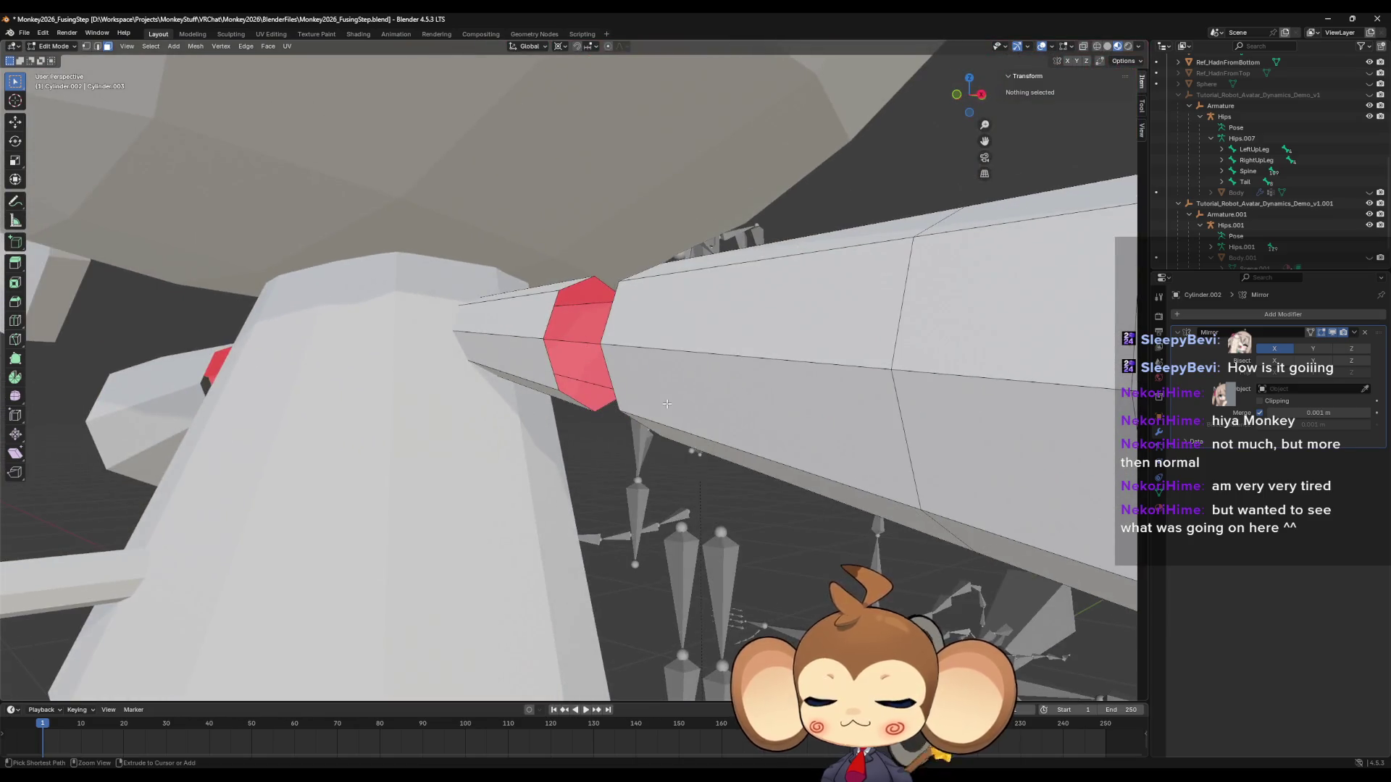
pyautogui.keyDown('alt'); pyautogui.click(666, 403); pyautogui.keyUp('alt')
pyautogui.press('x')
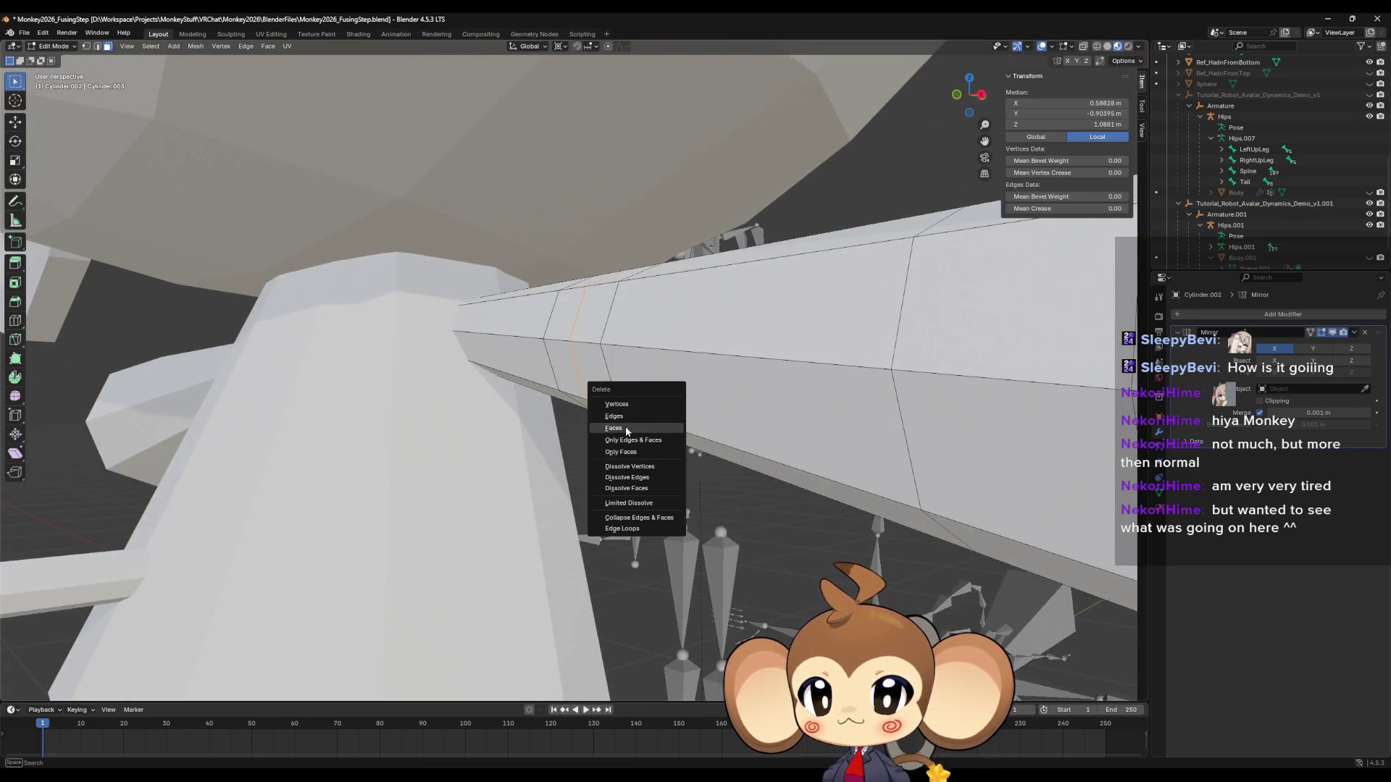
pyautogui.click(624, 427)
pyautogui.moveTo(624, 427); pyautogui.dragTo(573, 429, button='middle')
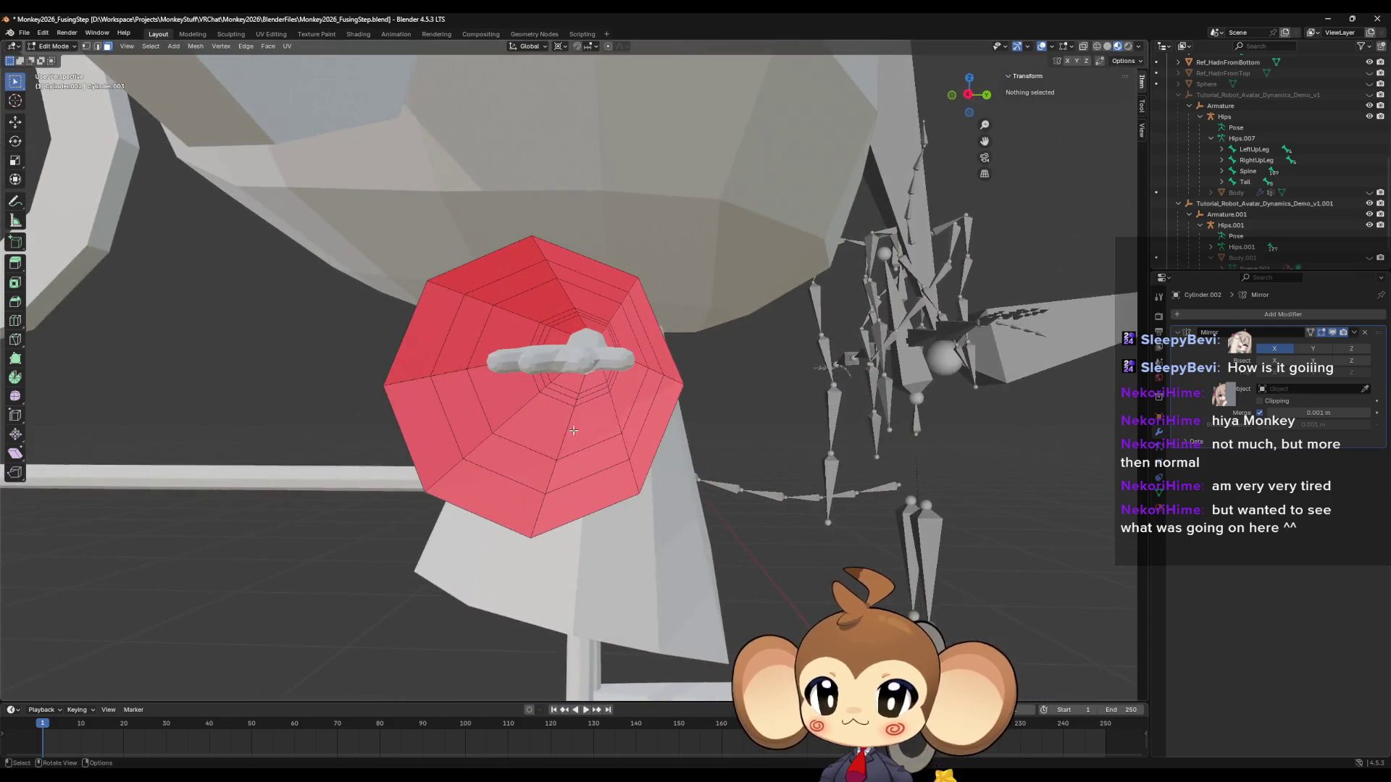
pyautogui.scroll(2, 573, 430)
pyautogui.press('1')
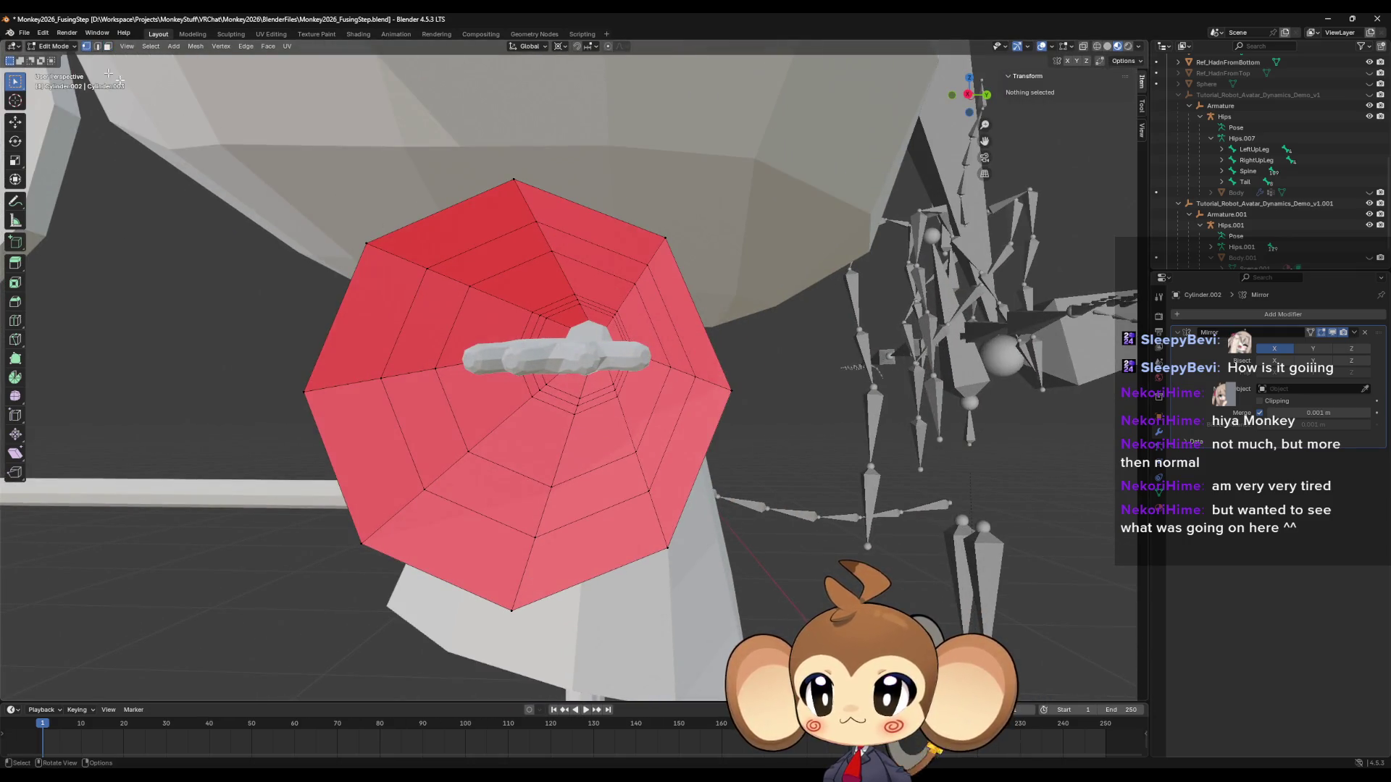
pyautogui.scroll(4, 594, 410)
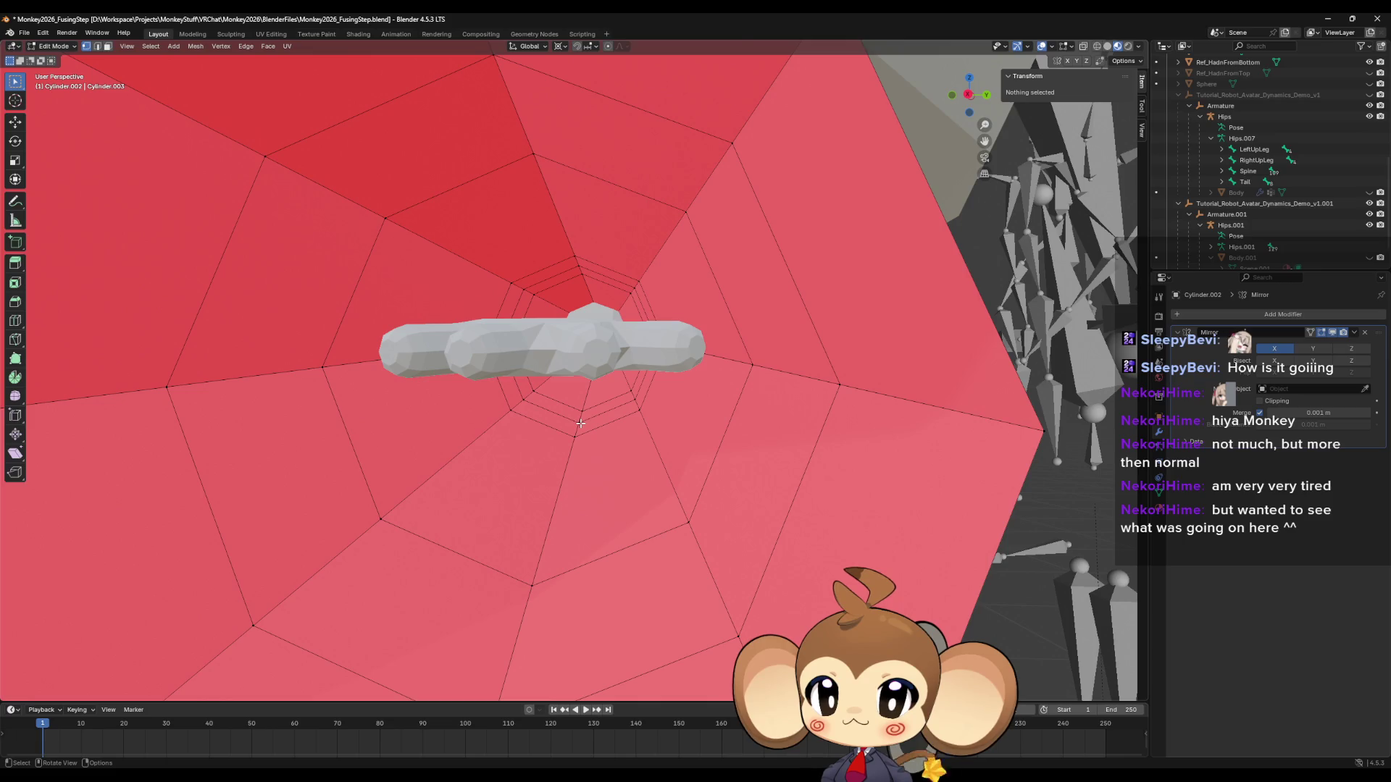
pyautogui.scroll(-5, 581, 423)
pyautogui.moveTo(580, 423); pyautogui.dragTo(298, 237, button='middle')
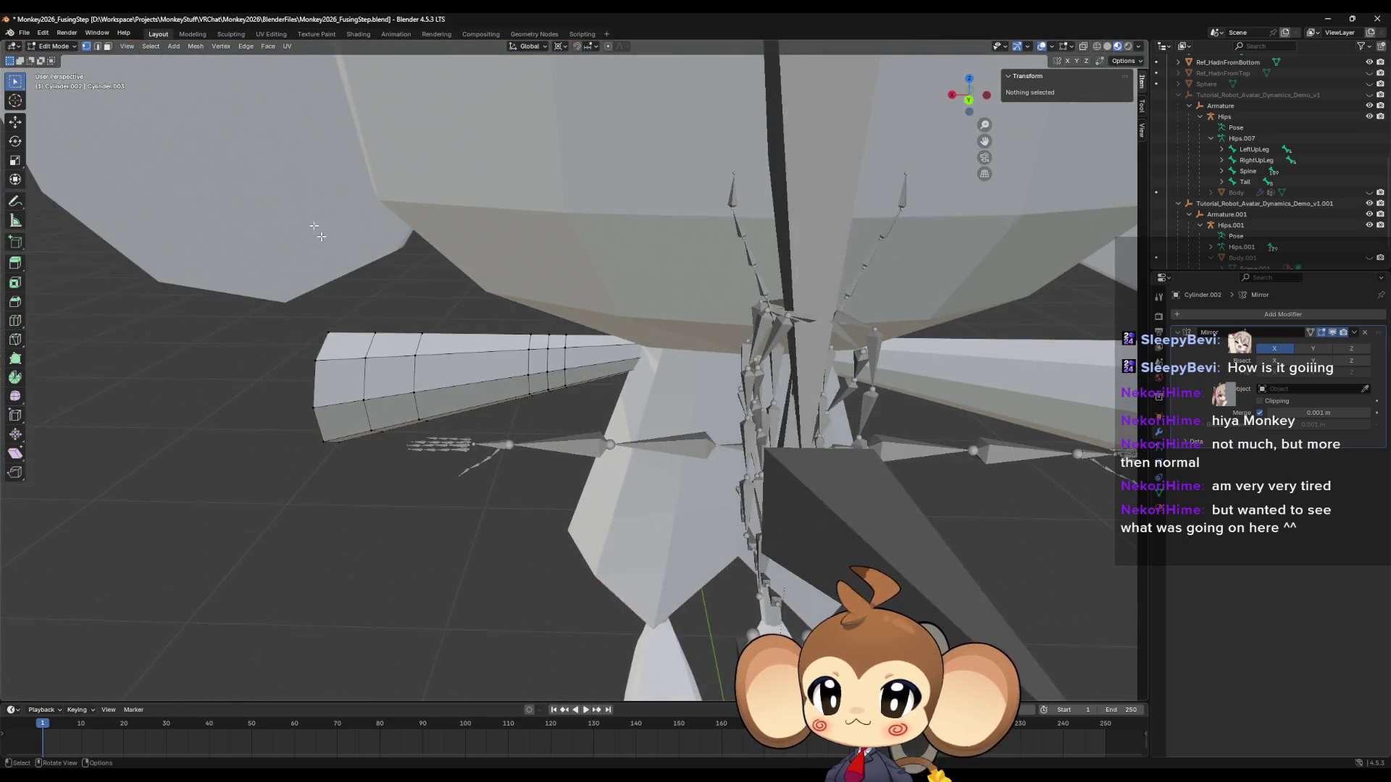
# Box-select the tube's faces in face select mode.
pyautogui.click(107, 46)
pyautogui.moveTo(339, 342); pyautogui.dragTo(533, 407)
pyautogui.moveTo(534, 407); pyautogui.dragTo(344, 375, button='middle')
pyautogui.moveTo(344, 374); pyautogui.dragTo(394, 422)
pyautogui.moveTo(394, 422)
pyautogui.mouseDown(button='middle')
pyautogui.moveTo(627, 382)
pyautogui.moveTo(625, 369)
pyautogui.mouseUp(button='middle')
pyautogui.keyDown('shift'); pyautogui.click(627, 377); pyautogui.keyUp('shift')
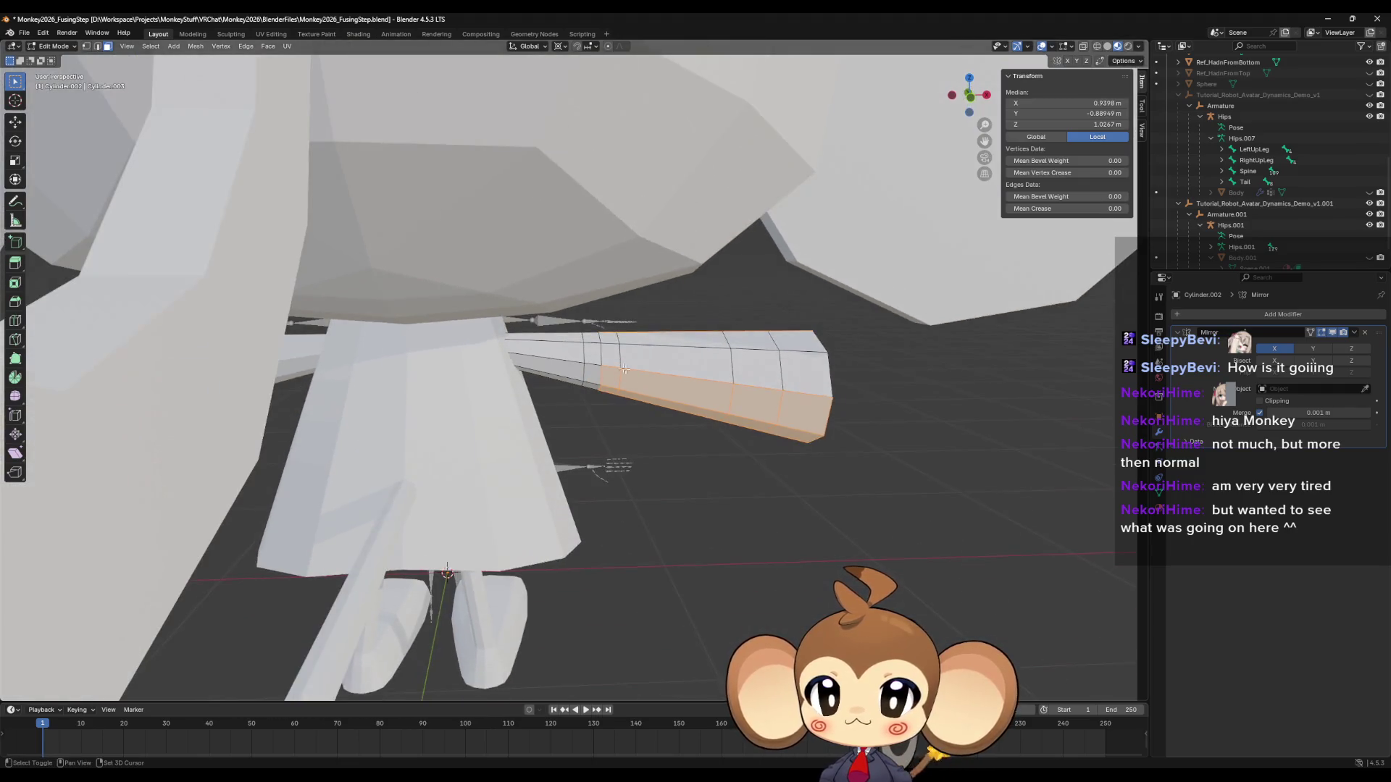
pyautogui.keyDown('shift'); pyautogui.click(616, 340); pyautogui.keyUp('shift')
pyautogui.moveTo(838, 450)
pyautogui.mouseDown(button='middle')
pyautogui.moveTo(575, 451)
pyautogui.moveTo(639, 458)
pyautogui.moveTo(348, 290)
pyautogui.mouseUp(button='middle')
pyautogui.scroll(3, 79, 130)
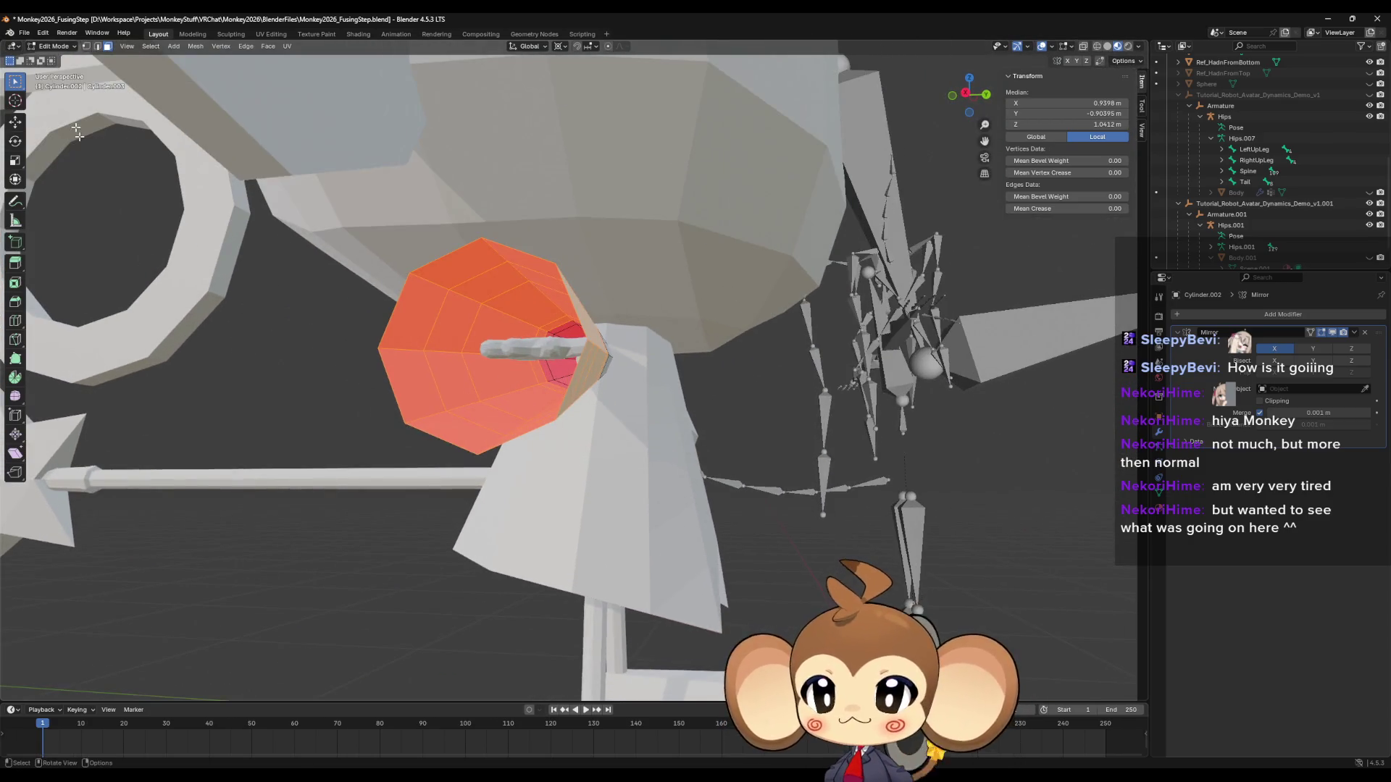
# In vertex mode, deselect six outer rim vertices around the octagonal end.
pyautogui.click(87, 46)
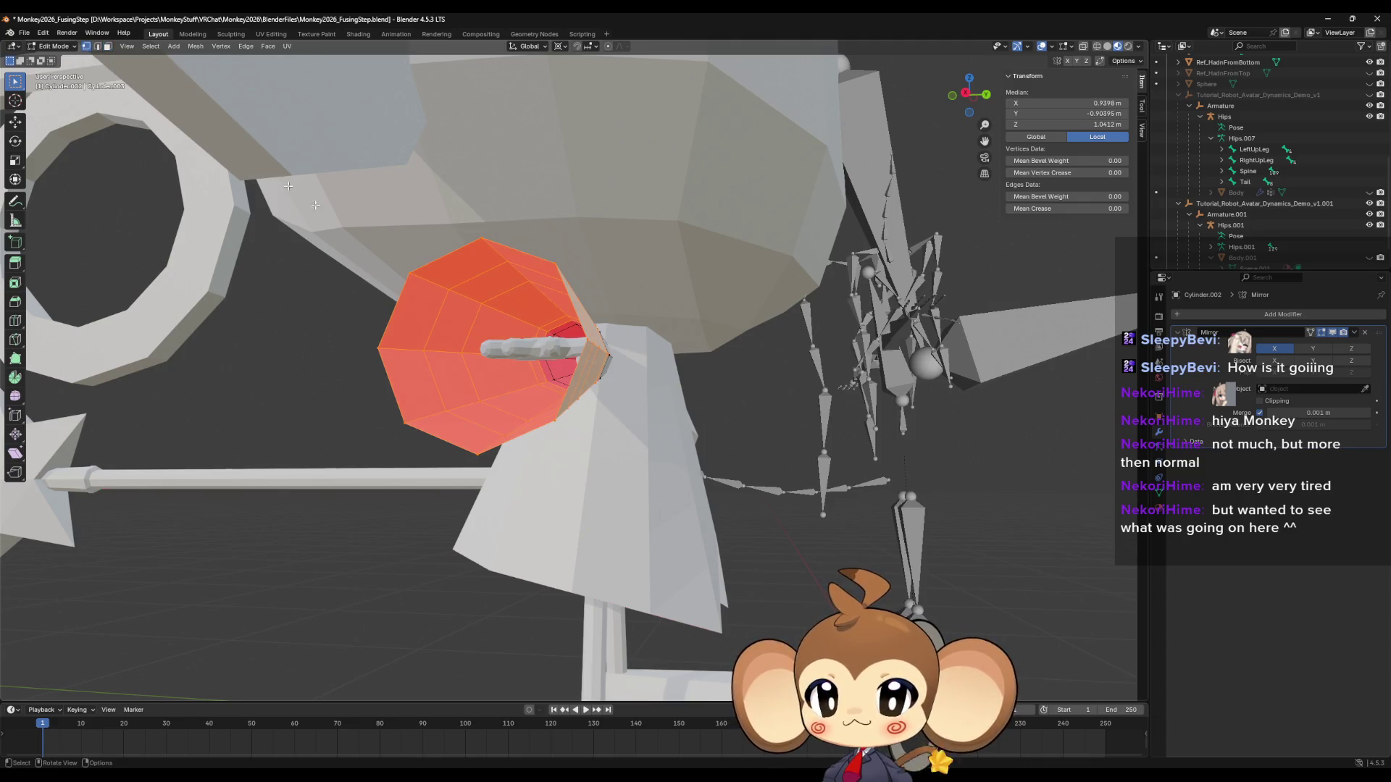
pyautogui.moveTo(239, 217); pyautogui.dragTo(395, 292, button='middle')
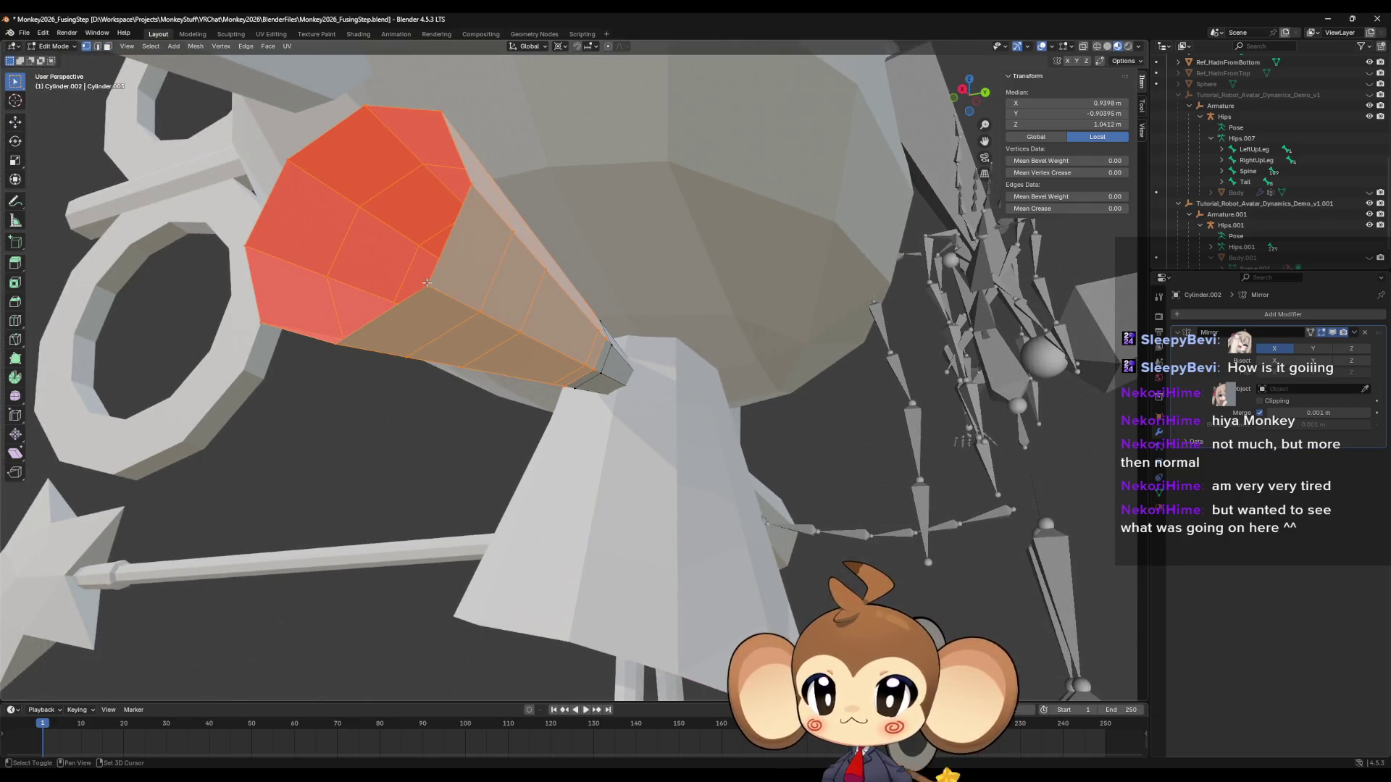
pyautogui.moveTo(475, 208); pyautogui.dragTo(478, 262, button='middle')
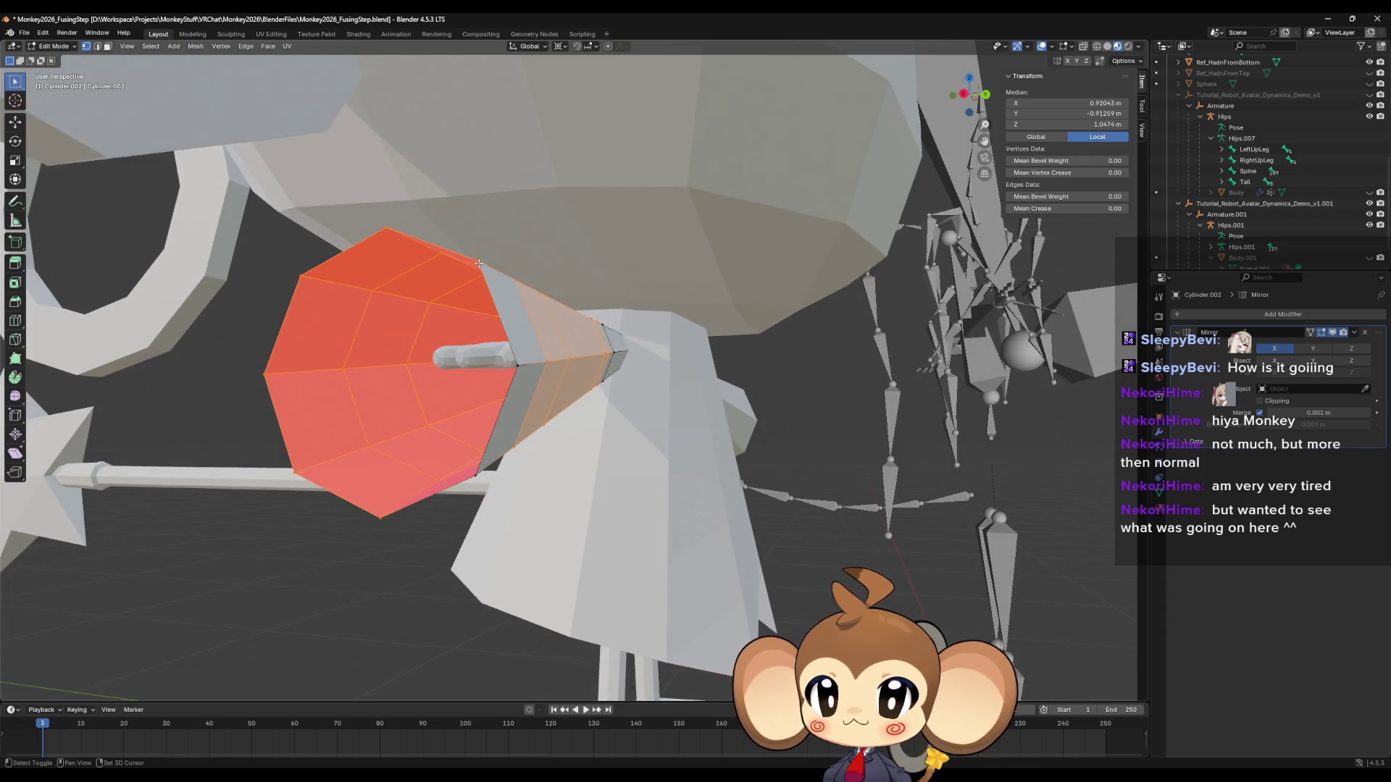
pyautogui.keyDown('shift'); pyautogui.click(478, 263); pyautogui.keyUp('shift')
pyautogui.keyDown('shift'); pyautogui.click(385, 225); pyautogui.keyUp('shift')
pyautogui.keyDown('shift'); pyautogui.click(302, 272); pyautogui.keyUp('shift')
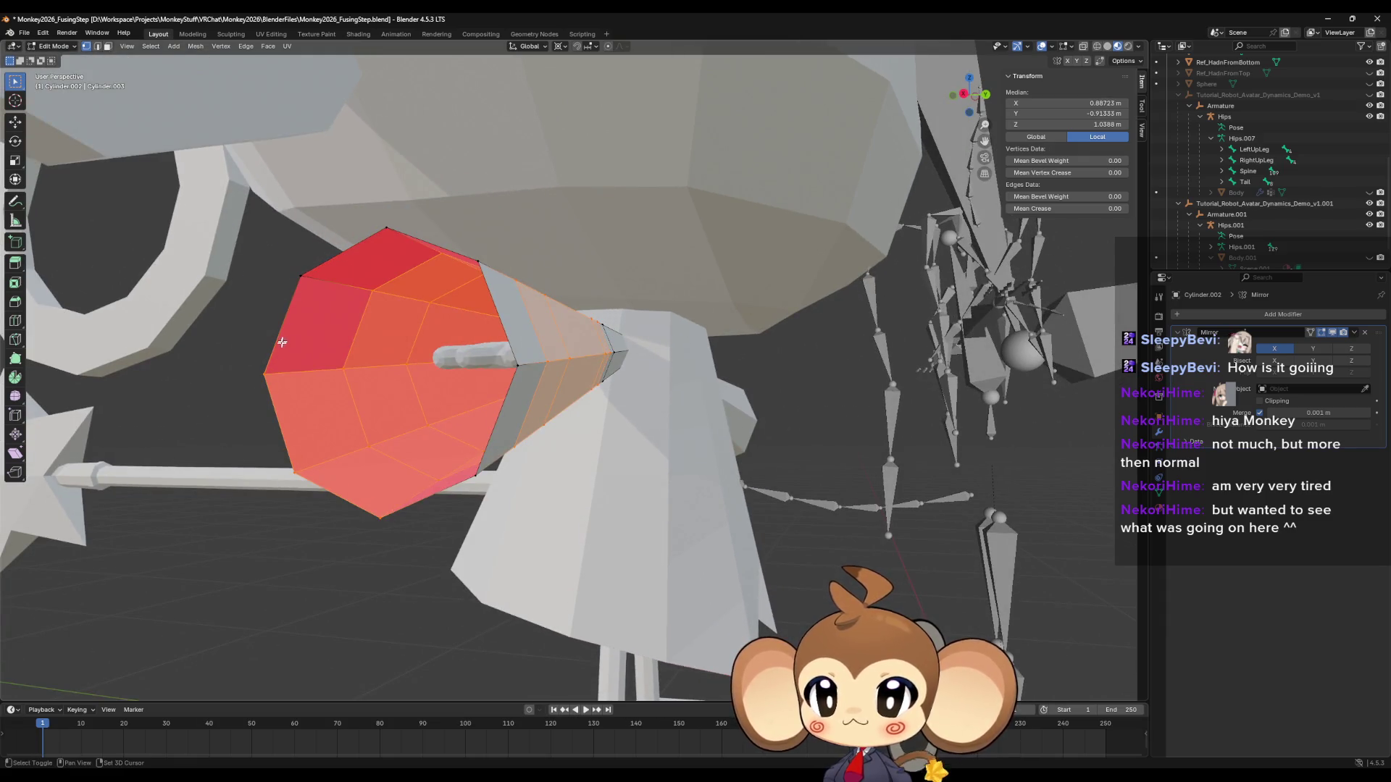
pyautogui.keyDown('shift'); pyautogui.click(268, 373); pyautogui.keyUp('shift')
pyautogui.keyDown('shift'); pyautogui.click(296, 469); pyautogui.keyUp('shift')
pyautogui.keyDown('shift'); pyautogui.click(381, 517); pyautogui.keyUp('shift')
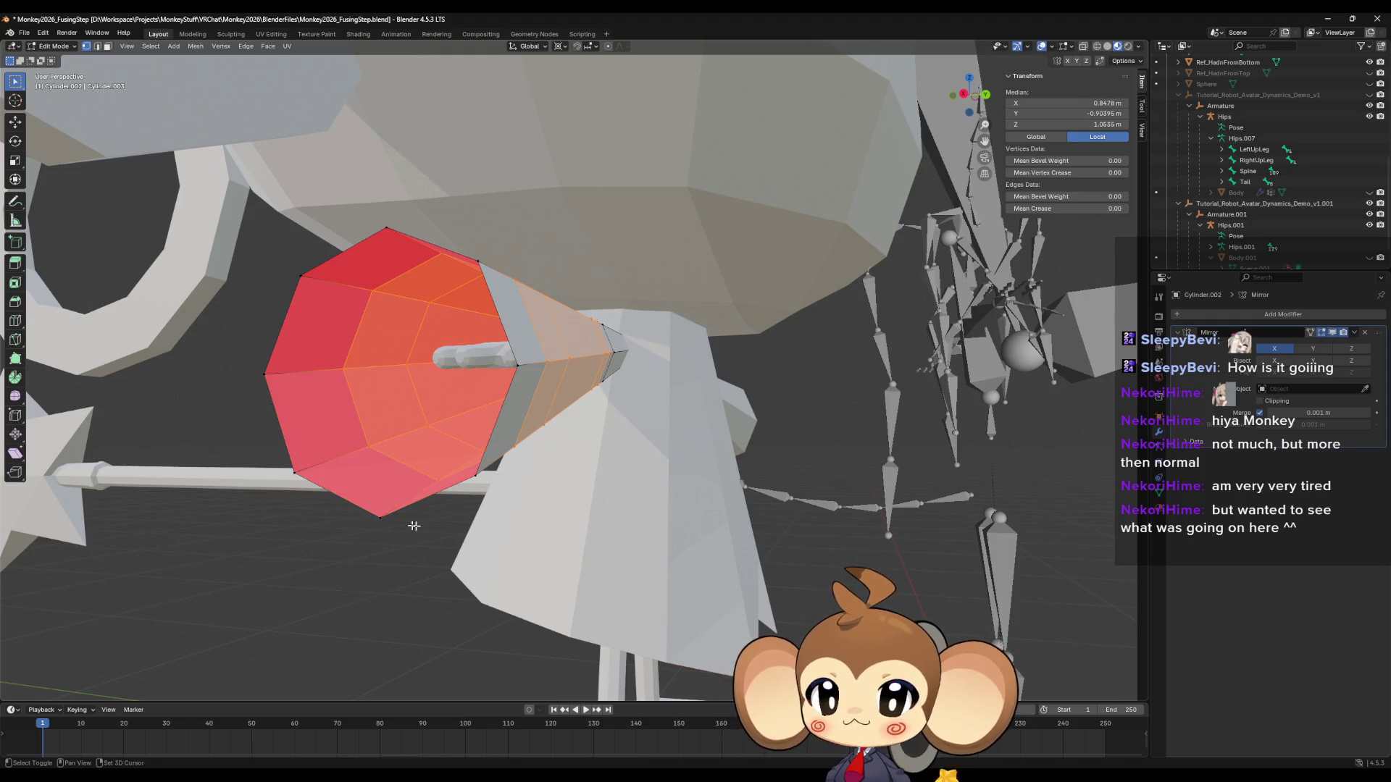
pyautogui.moveTo(413, 521)
pyautogui.mouseDown(button='middle')
pyautogui.moveTo(714, 588)
pyautogui.moveTo(689, 454)
pyautogui.mouseUp(button='middle')
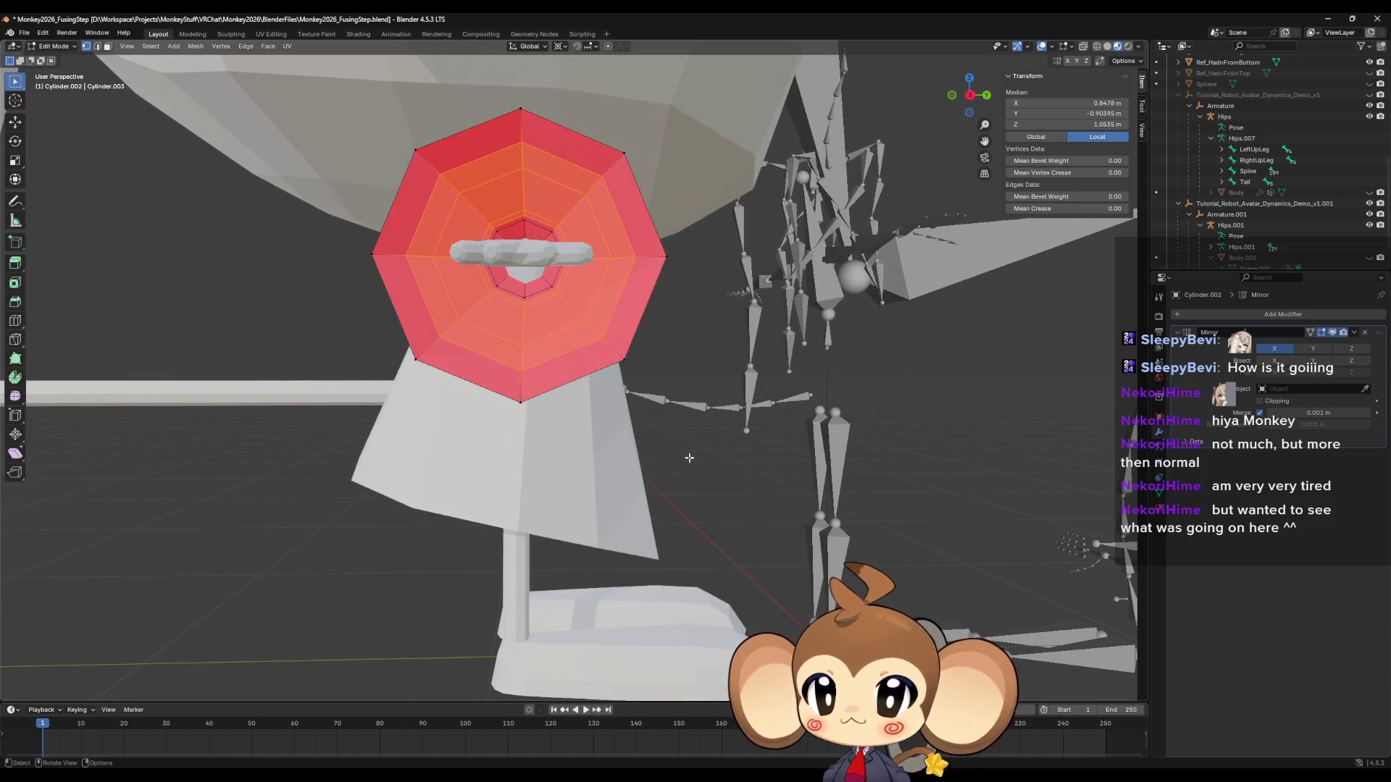
# Snap the 3D cursor to two inner vertices at the centre of the opening.
pyautogui.hotkey('shift', 's')
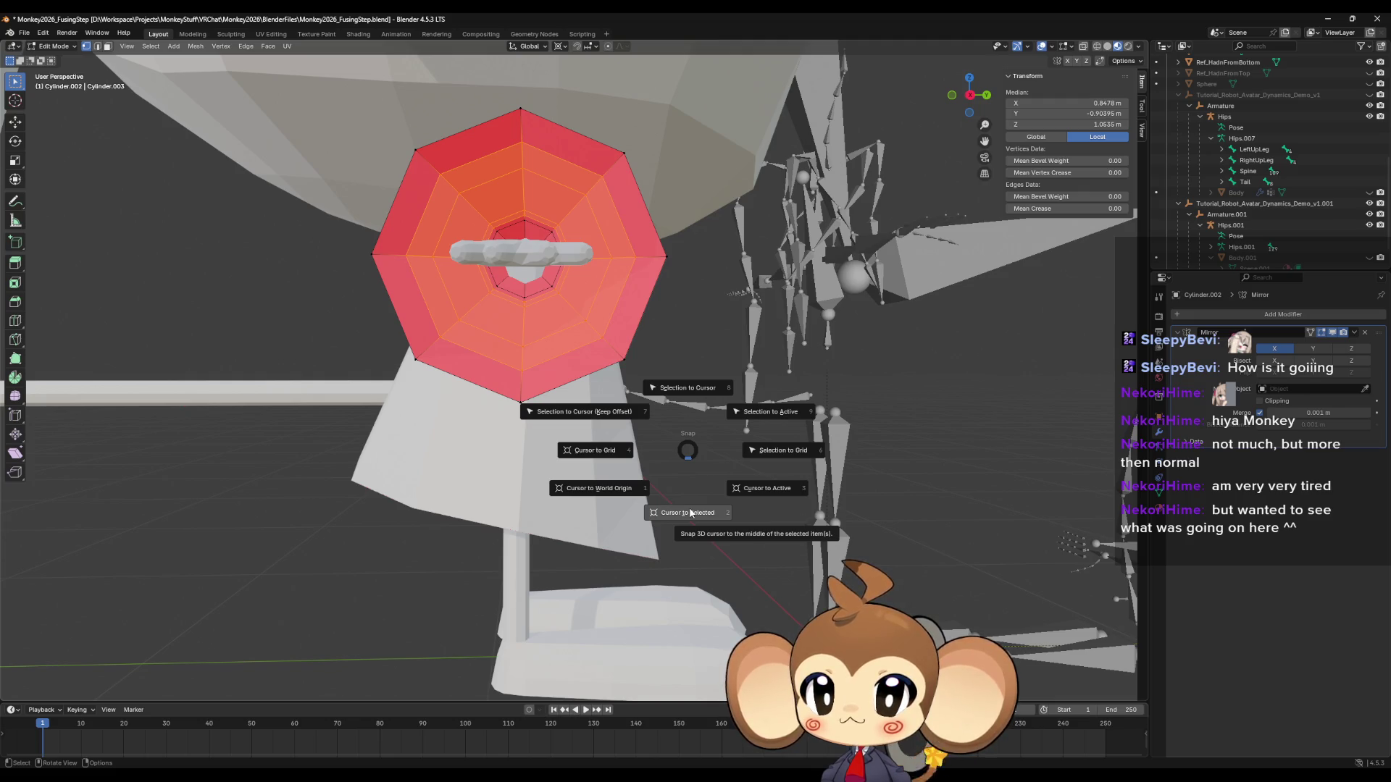
pyautogui.press('Escape')
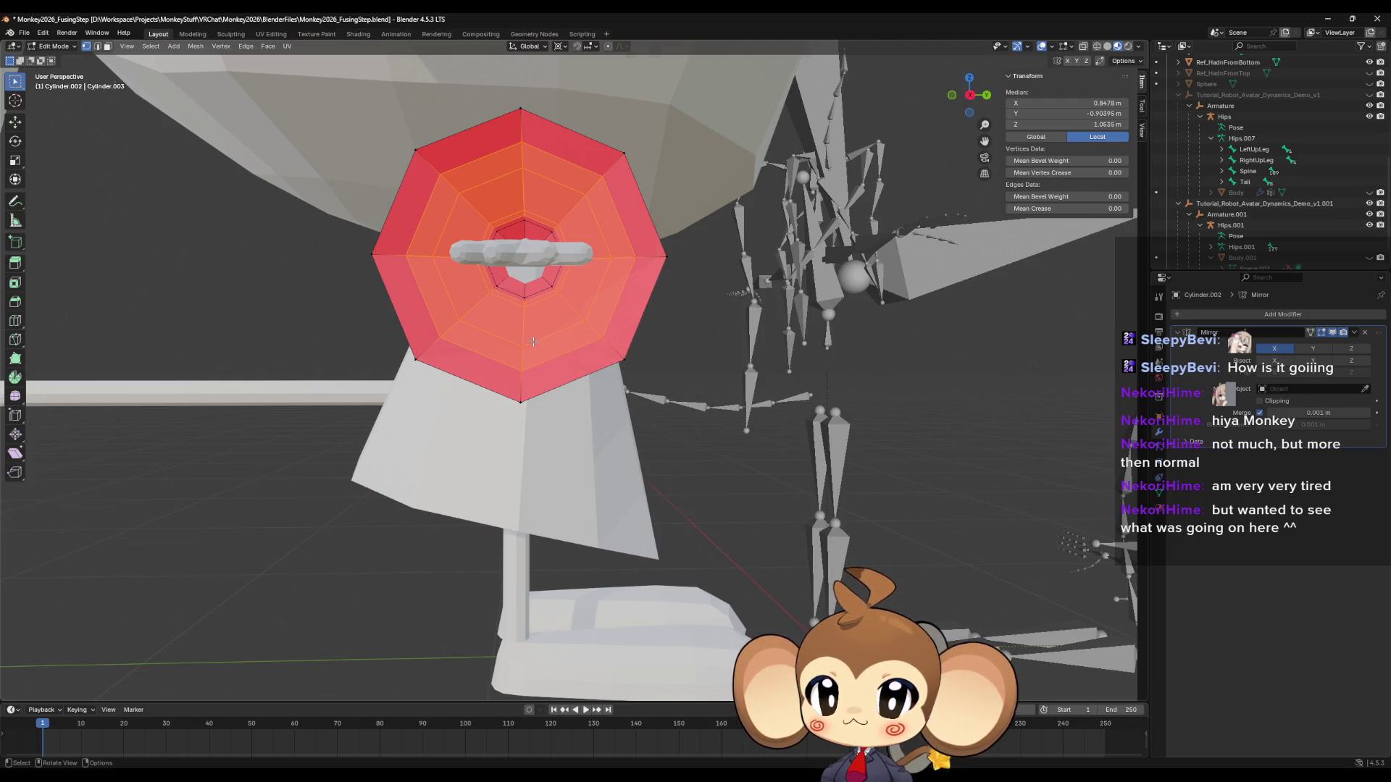
pyautogui.scroll(4, 533, 333)
pyautogui.keyDown('shift'); pyautogui.scroll(3, 533, 332); pyautogui.keyUp('shift')
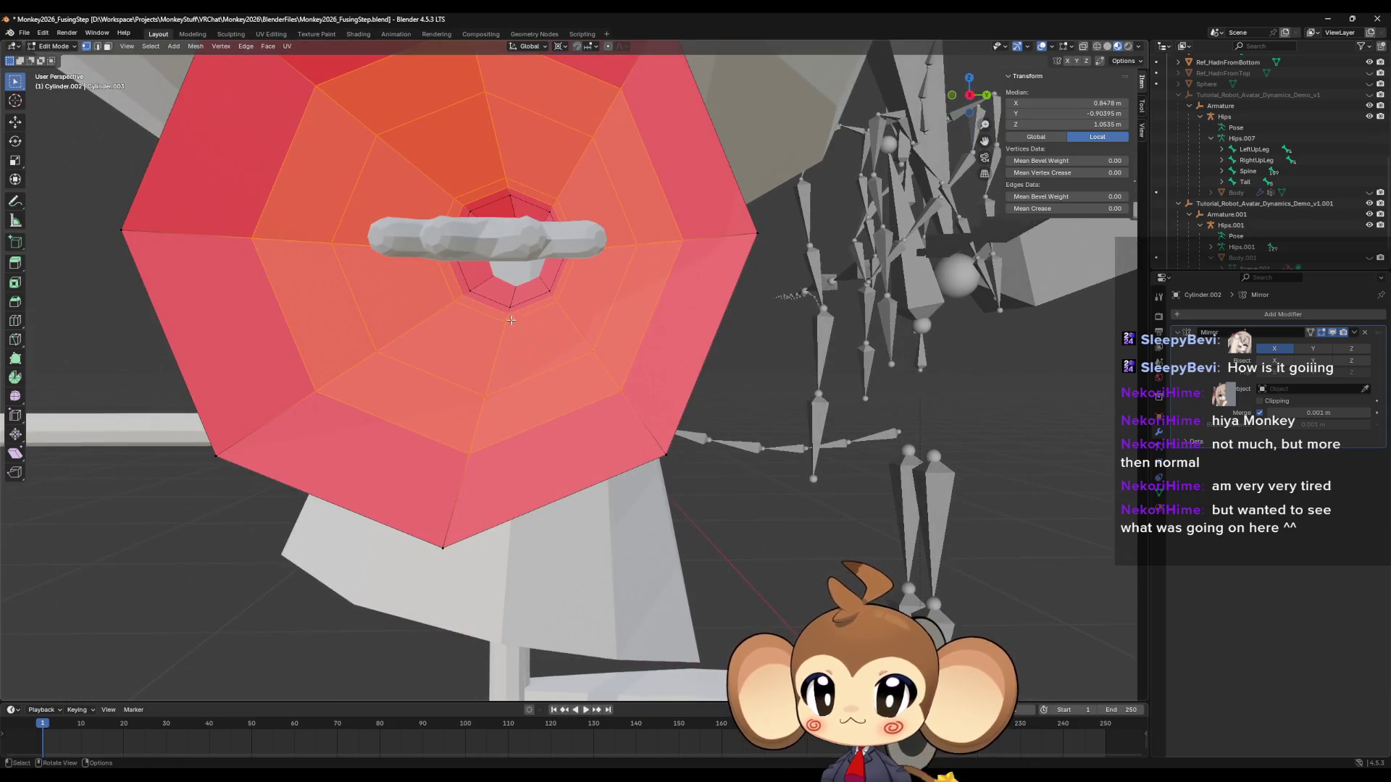
pyautogui.keyDown('shift'); pyautogui.scroll(2, 509, 313); pyautogui.keyUp('shift')
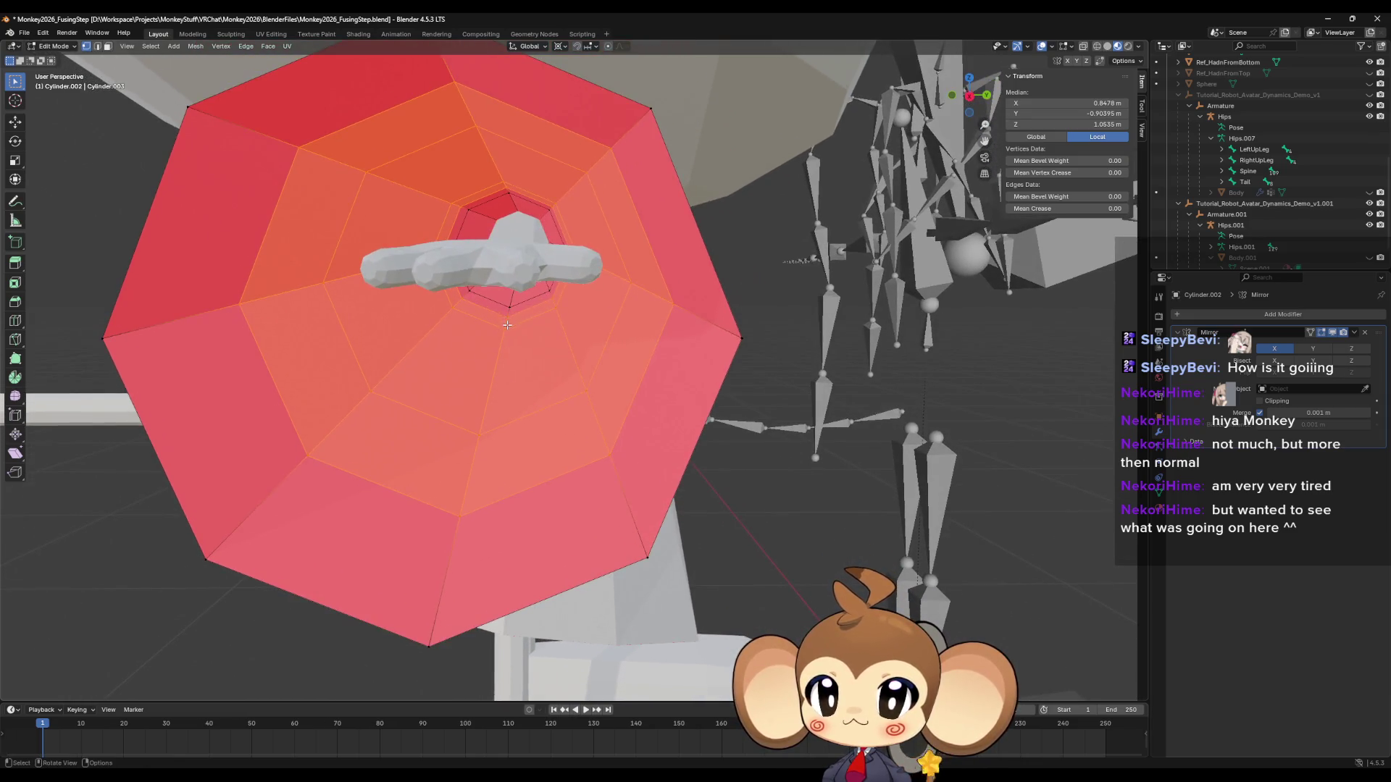
pyautogui.click(509, 311)
pyautogui.moveTo(518, 307)
pyautogui.mouseDown(button='middle')
pyautogui.moveTo(516, 318)
pyautogui.moveTo(509, 199)
pyautogui.mouseUp(button='middle')
pyautogui.keyDown('shift'); pyautogui.click(510, 195); pyautogui.keyUp('shift')
pyautogui.hotkey('shift', 's')
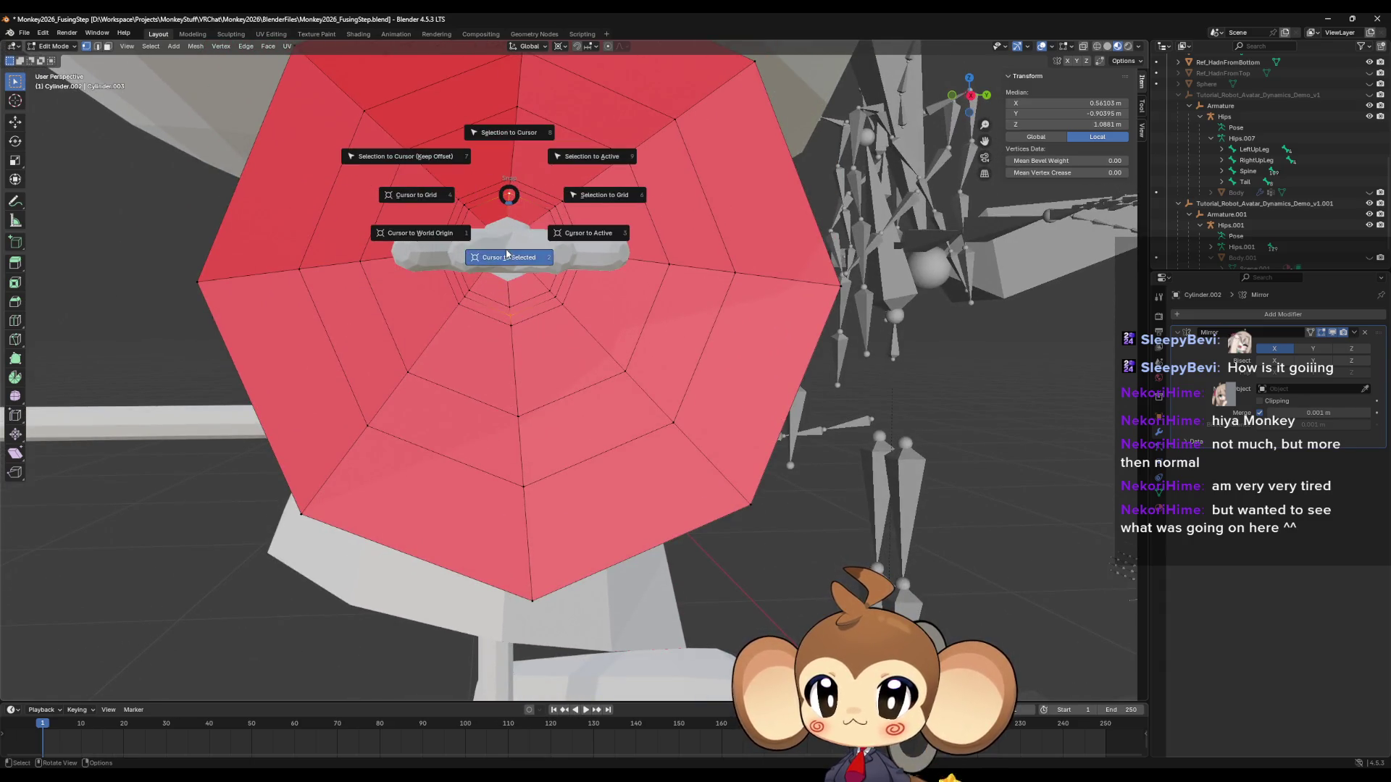
pyautogui.click(509, 251)
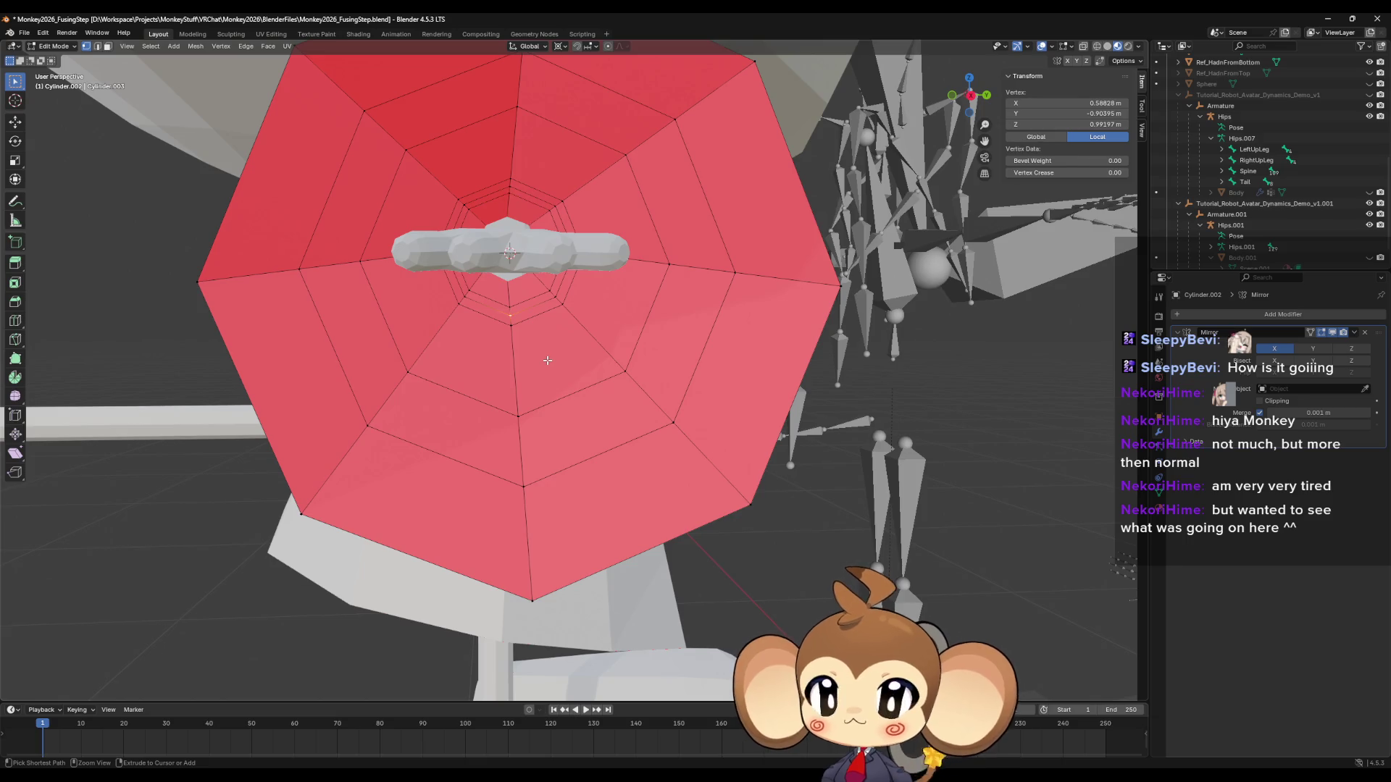
# Duplicate the central ring of faces in place, try scaling it to 0.944, then undo.
pyautogui.keyDown('ctrl'); pyautogui.click(548, 360); pyautogui.keyUp('ctrl')
pyautogui.moveTo(605, 482); pyautogui.dragTo(604, 471, button='middle')
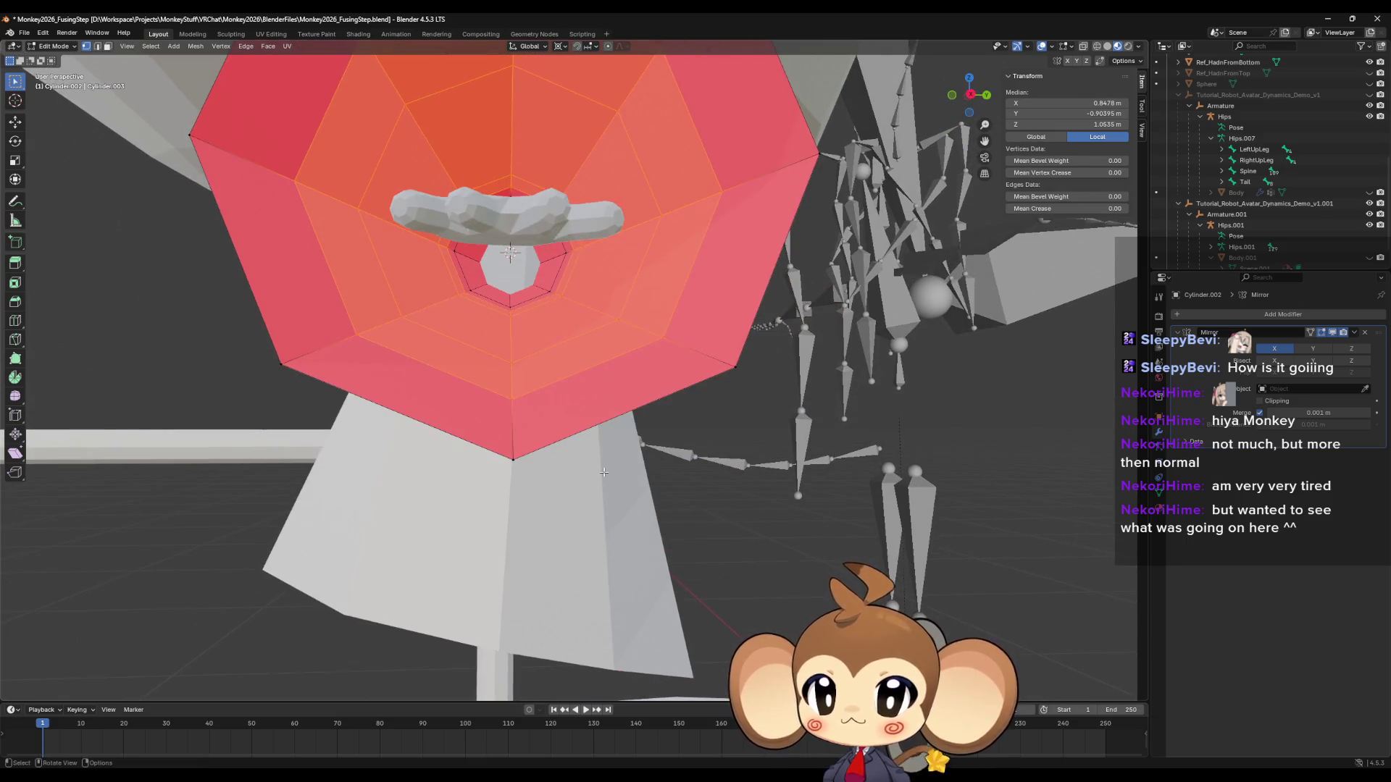
pyautogui.hotkey('shift', 'd')
pyautogui.rightClick(605, 472)
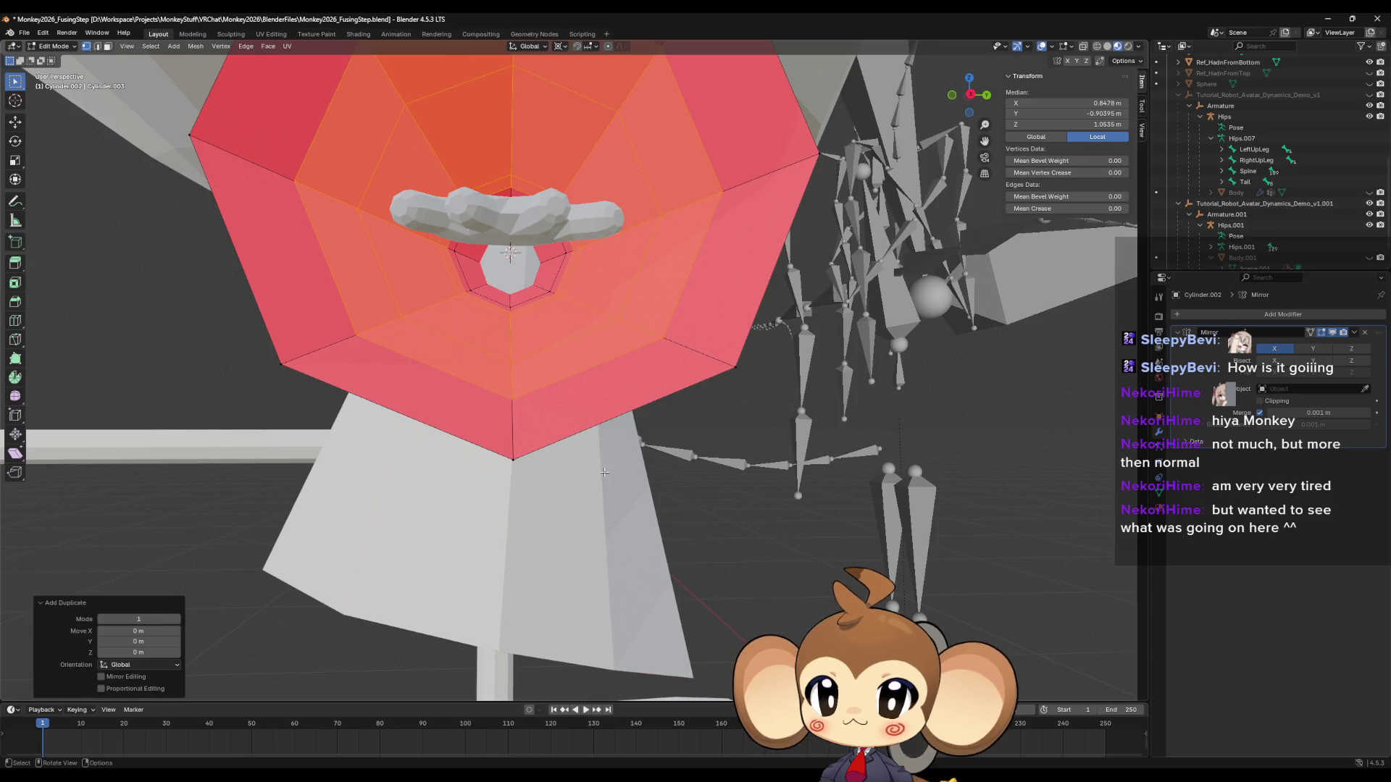
pyautogui.moveTo(604, 472)
pyautogui.mouseDown(button='middle')
pyautogui.moveTo(611, 482)
pyautogui.moveTo(528, 477)
pyautogui.moveTo(536, 464)
pyautogui.moveTo(554, 477)
pyautogui.mouseUp(button='middle')
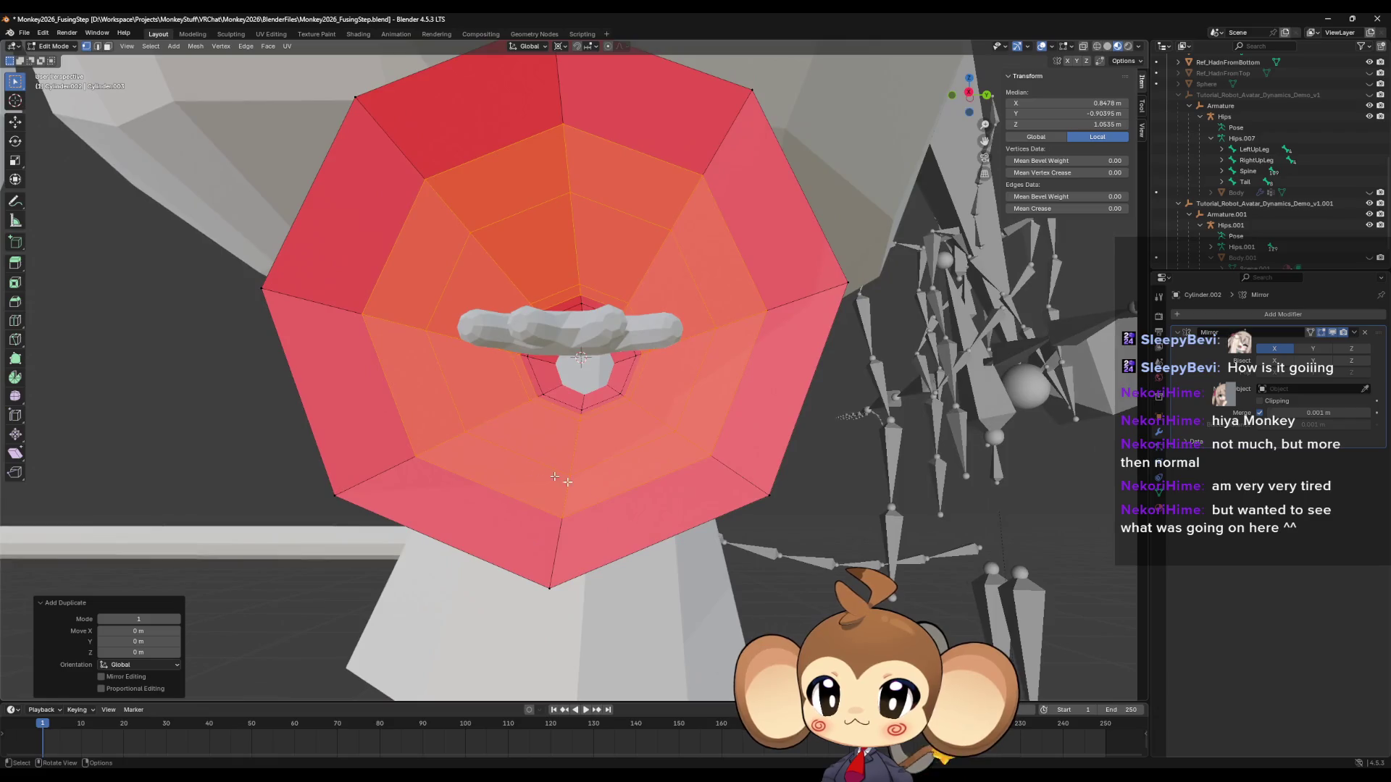
pyautogui.press('s')
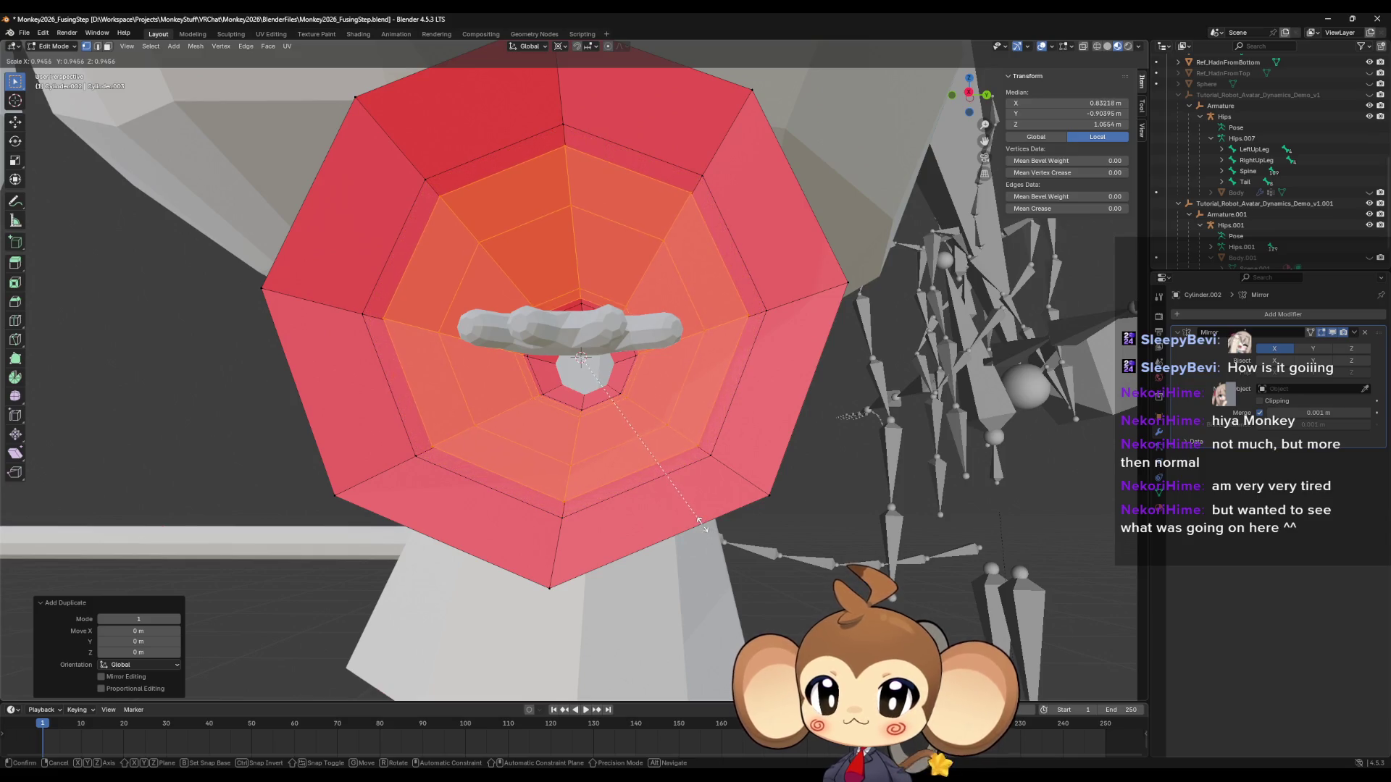
pyautogui.click(699, 521)
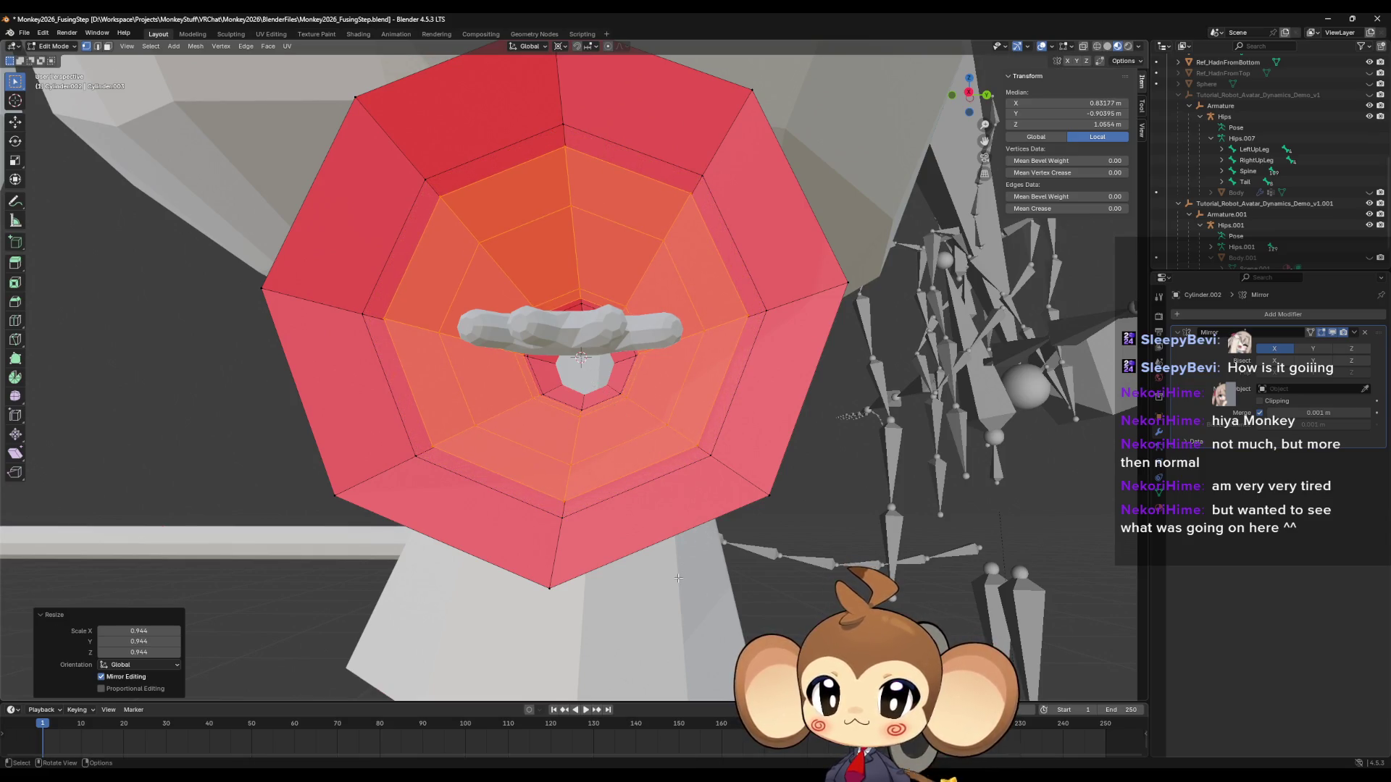
pyautogui.hotkey('ctrl', 'z')
pyautogui.moveTo(678, 577)
pyautogui.mouseDown(button='middle')
pyautogui.moveTo(731, 583)
pyautogui.moveTo(675, 583)
pyautogui.mouseUp(button='middle')
pyautogui.rightClick(676, 582)
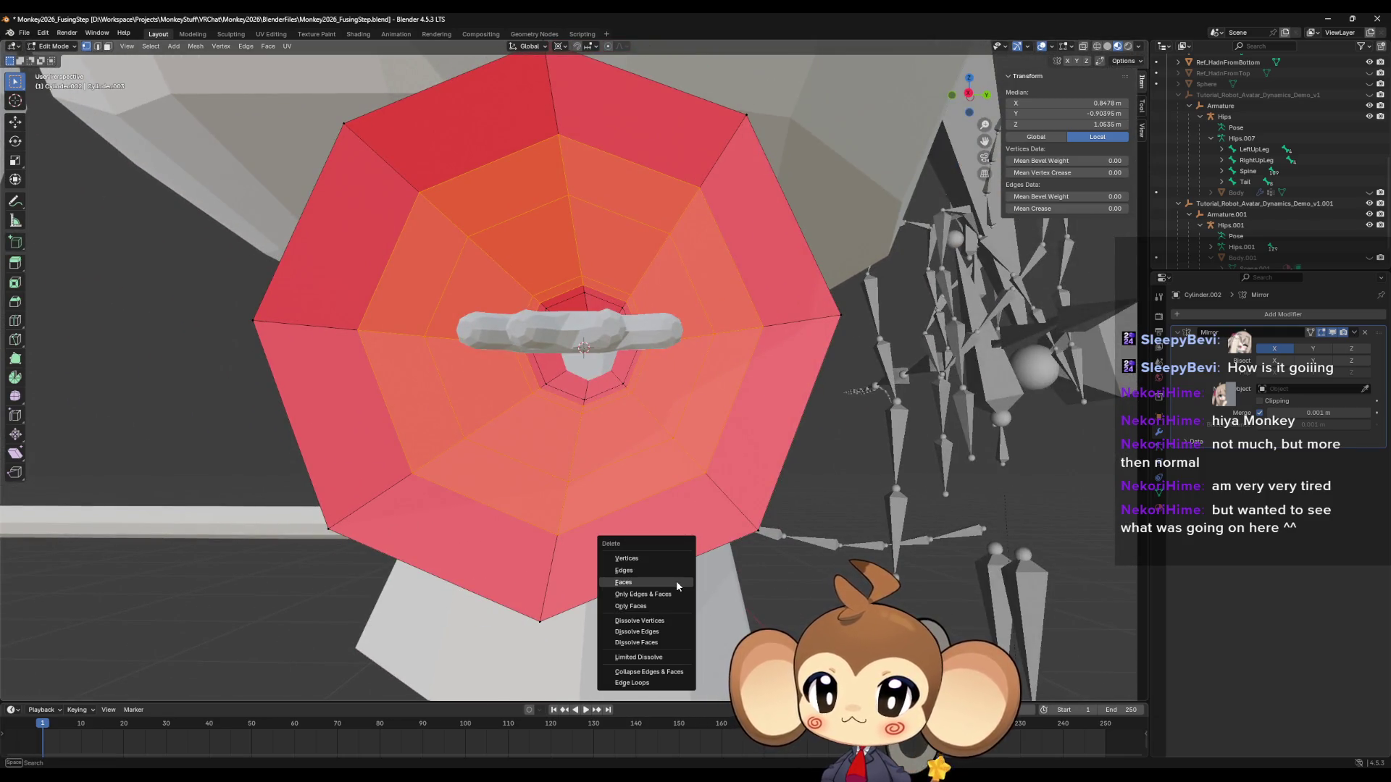
# Delete the ring faces, then duplicate the two innermost loops in place and scale them to 0.01.
pyautogui.click(658, 555)
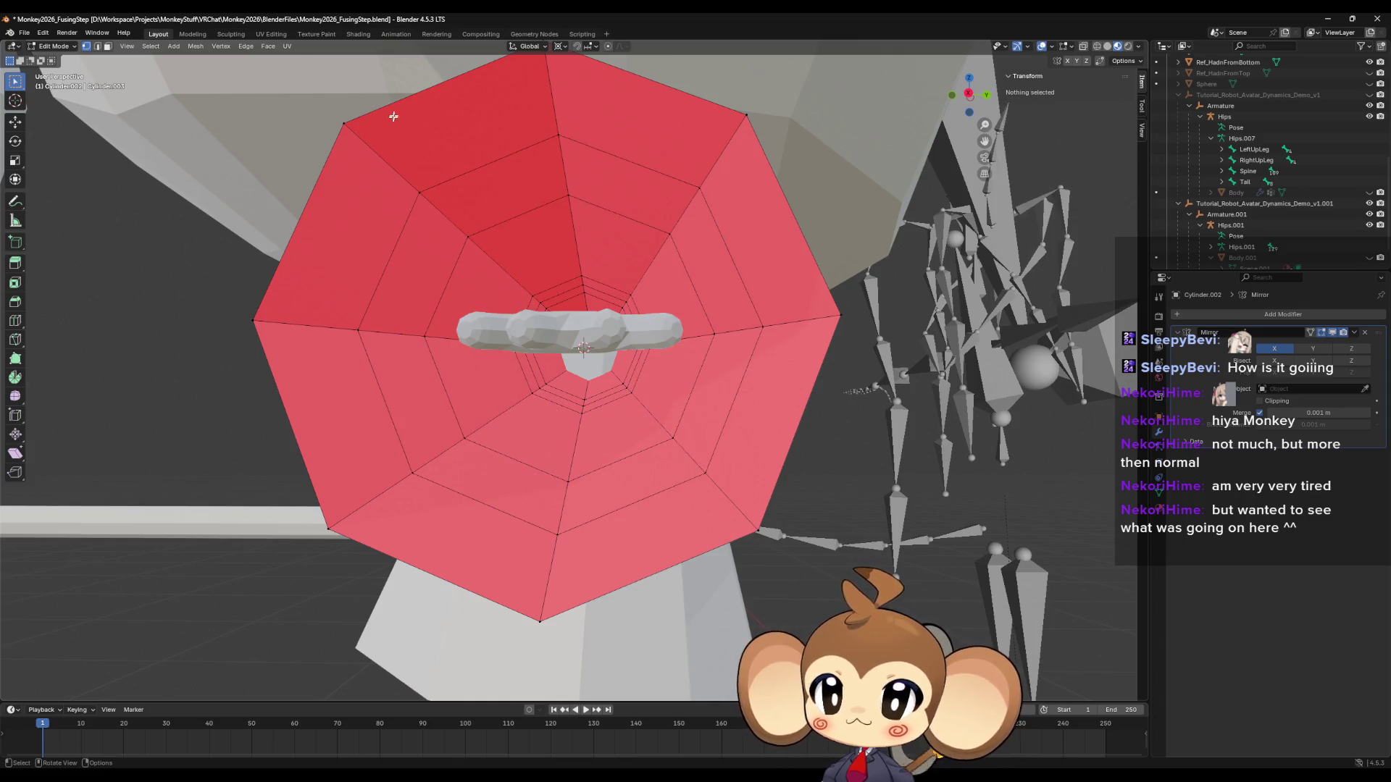
pyautogui.scroll(2, 603, 419)
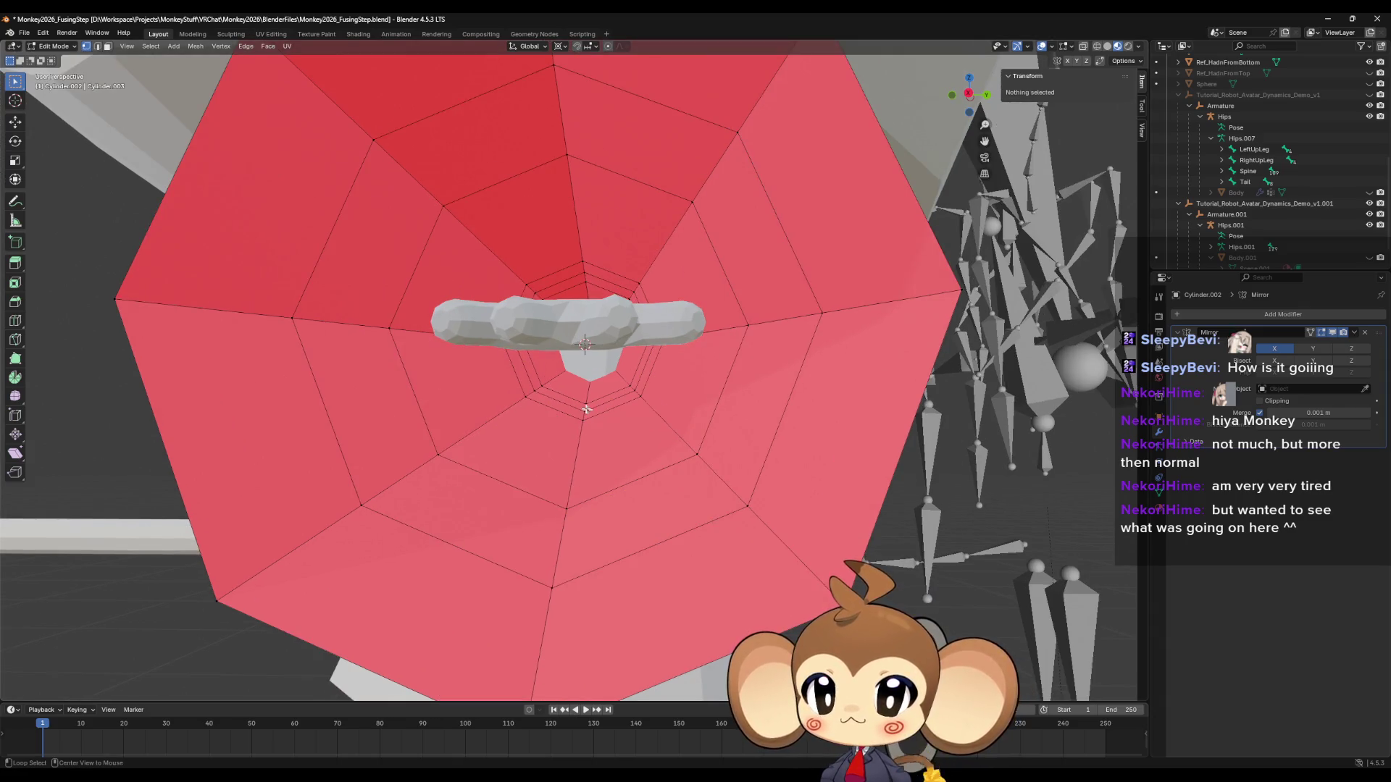
pyautogui.keyDown('alt'); pyautogui.click(578, 409); pyautogui.keyUp('alt')
pyautogui.keyDown('alt'); pyautogui.keyDown('shift'); pyautogui.click(579, 408); pyautogui.keyUp('shift'); pyautogui.keyUp('alt')
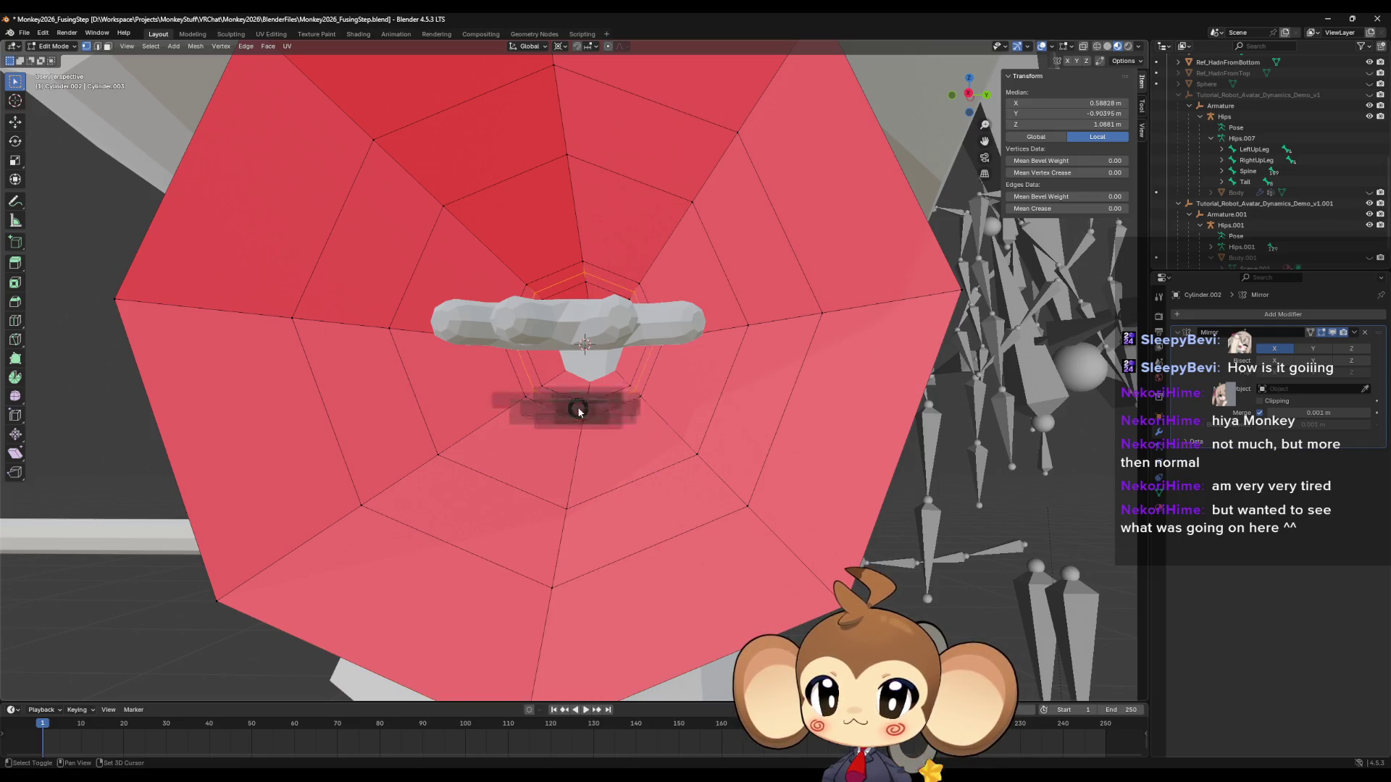
pyautogui.press('s')
pyautogui.click(575, 454)
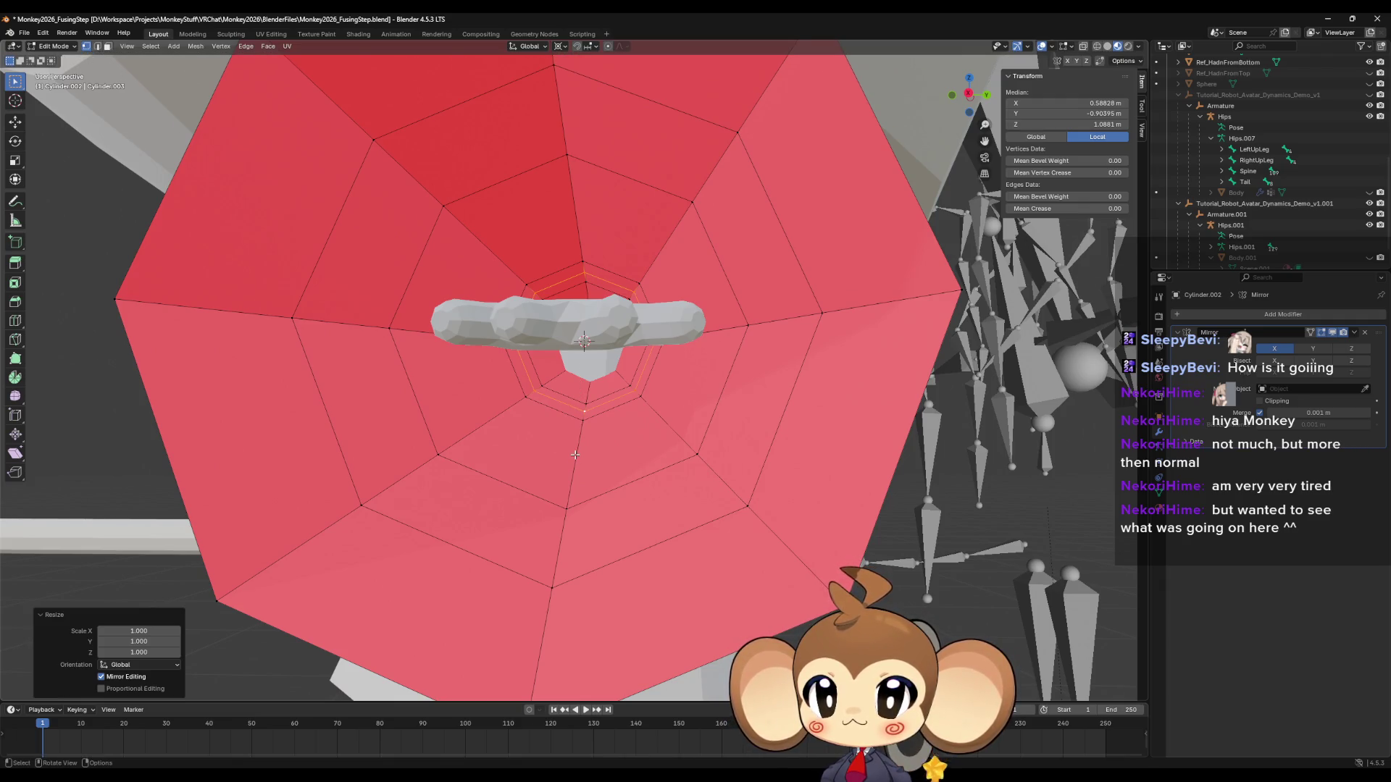
pyautogui.hotkey('shift', 'd')
pyautogui.rightClick(575, 454)
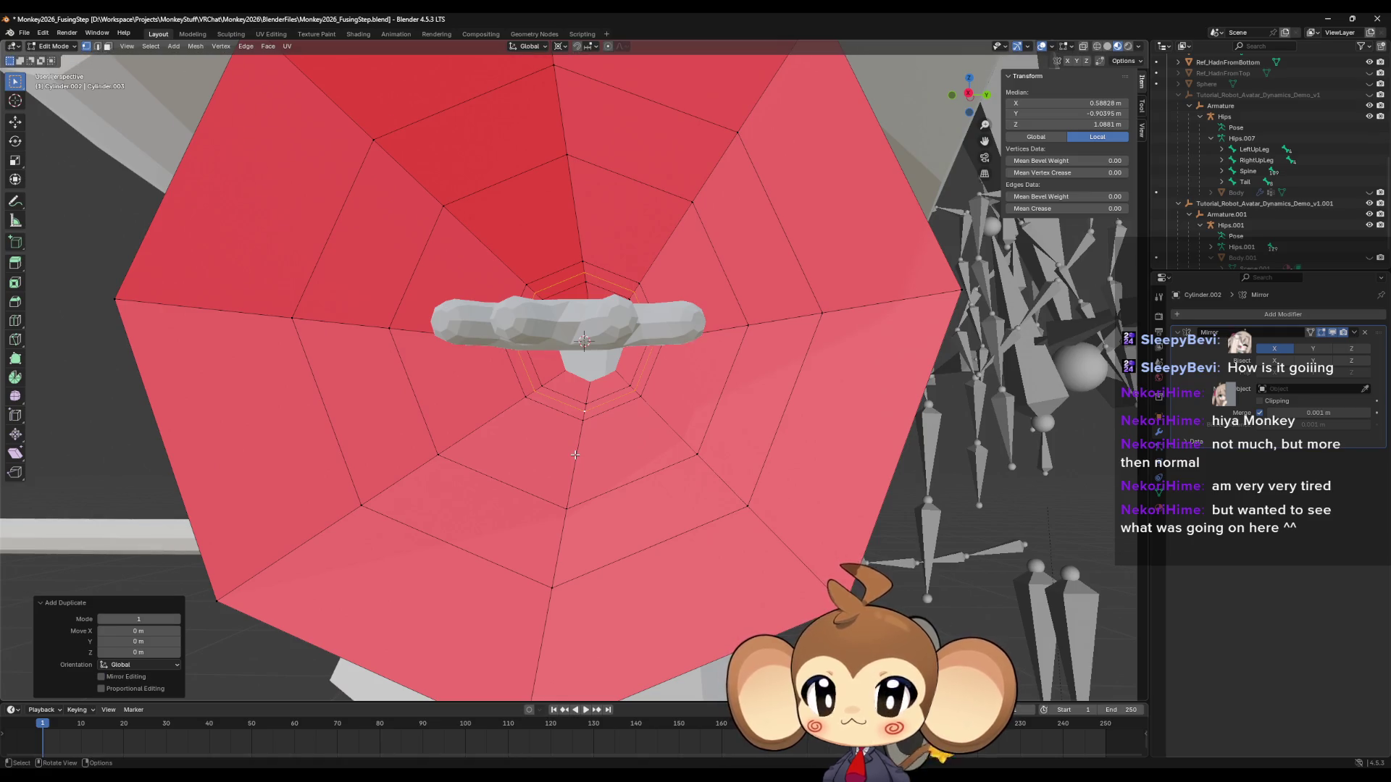
pyautogui.write('s')
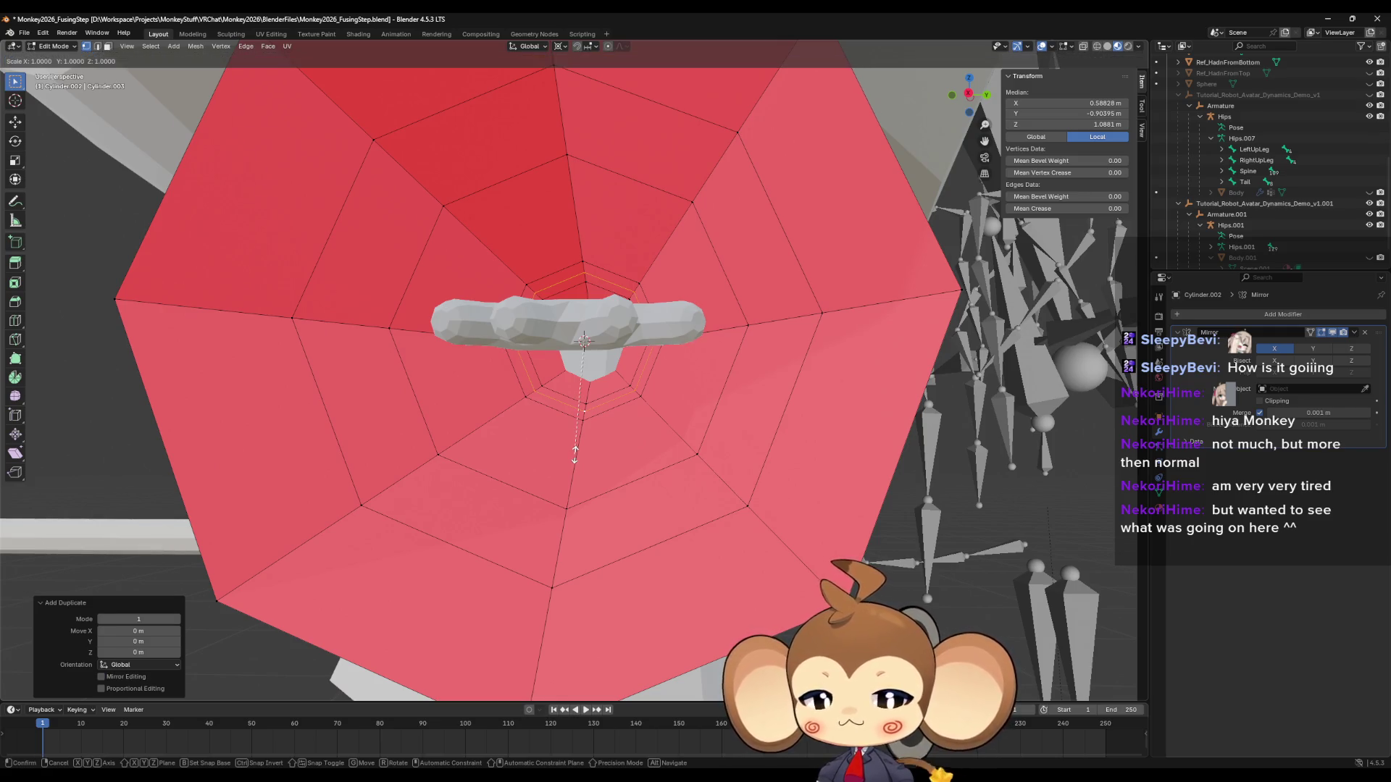
pyautogui.write('0.01')
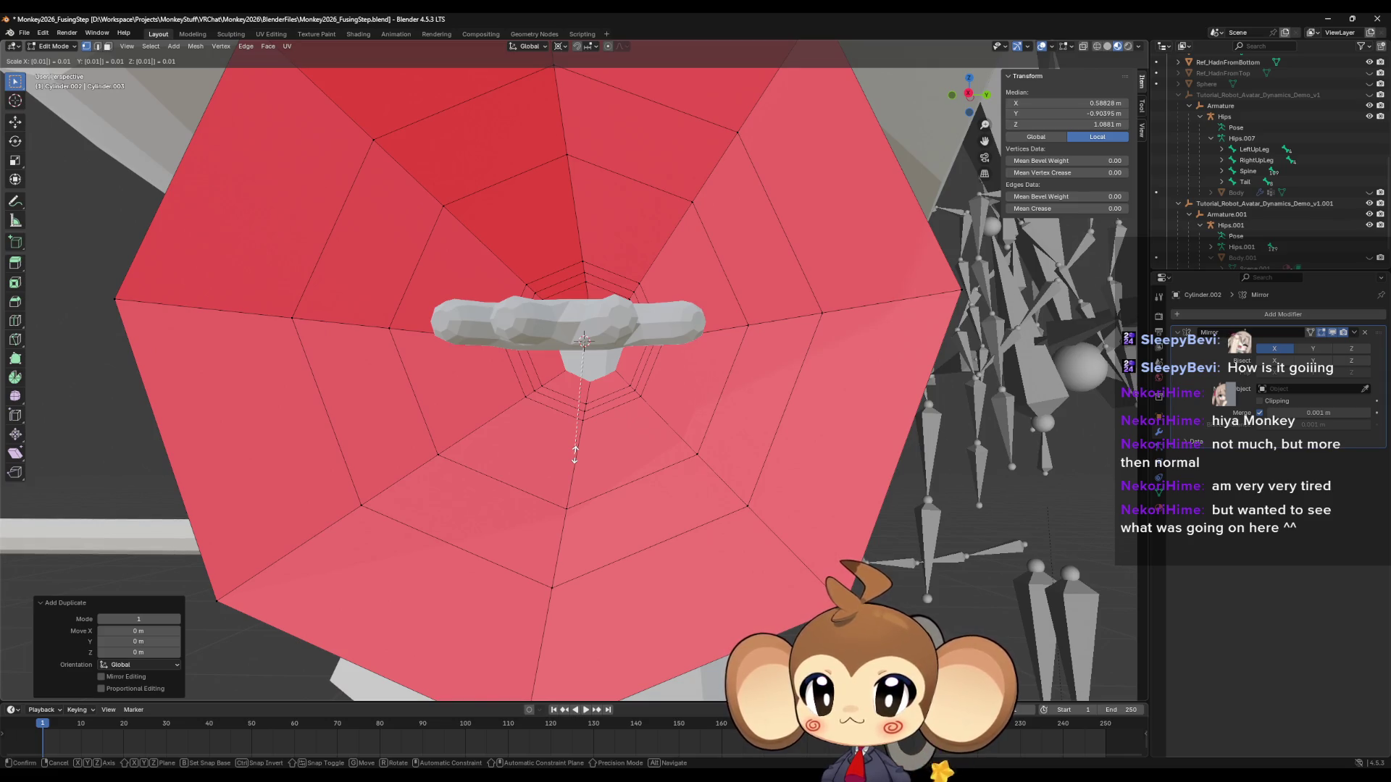
pyautogui.press('Return')
# Duplicate the inner ring's edge loop in place.
pyautogui.moveTo(575, 454)
pyautogui.mouseDown(button='middle')
pyautogui.moveTo(593, 391)
pyautogui.moveTo(592, 408)
pyautogui.mouseUp(button='middle')
pyautogui.rightClick(581, 427)
pyautogui.click(580, 431)
pyautogui.keyDown('alt'); pyautogui.click(593, 391); pyautogui.keyUp('alt')
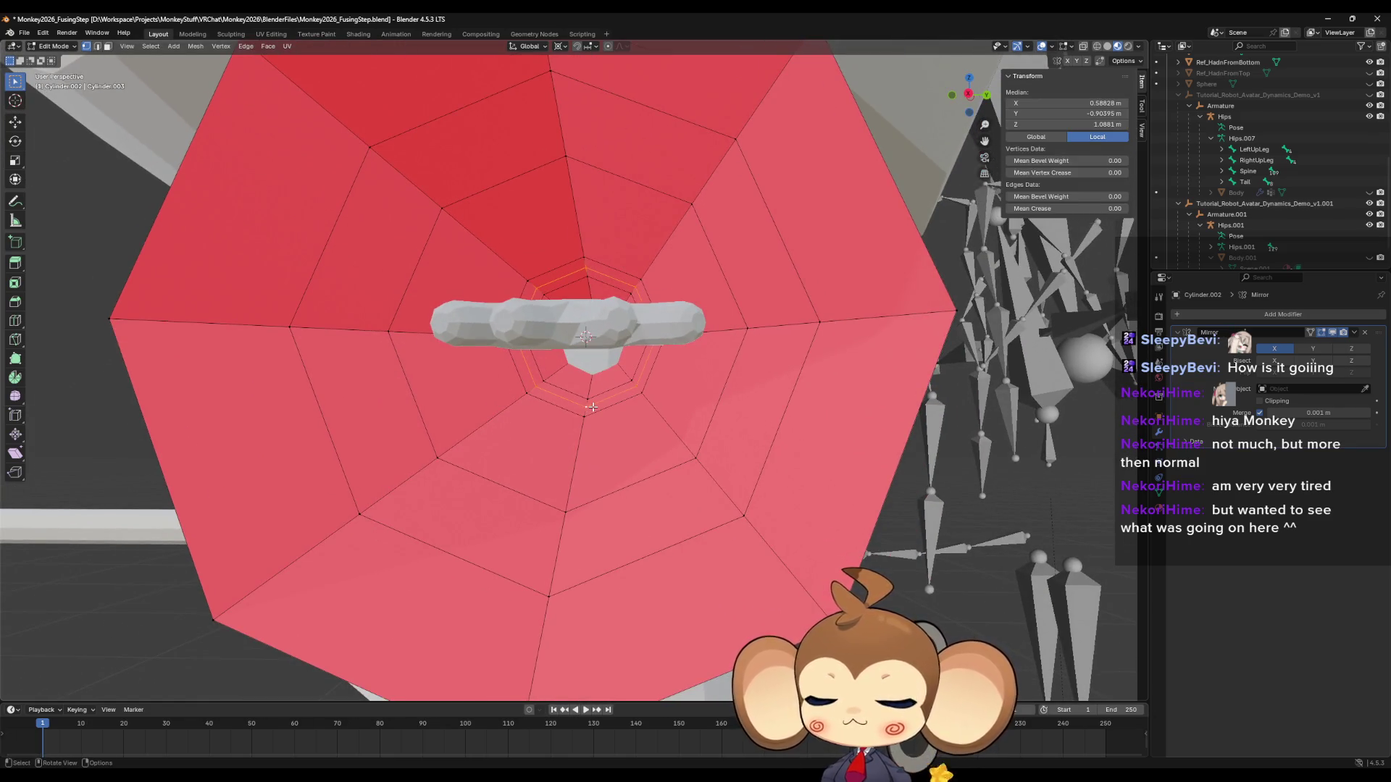
pyautogui.hotkey('shift', 'd')
pyautogui.rightClick(593, 408)
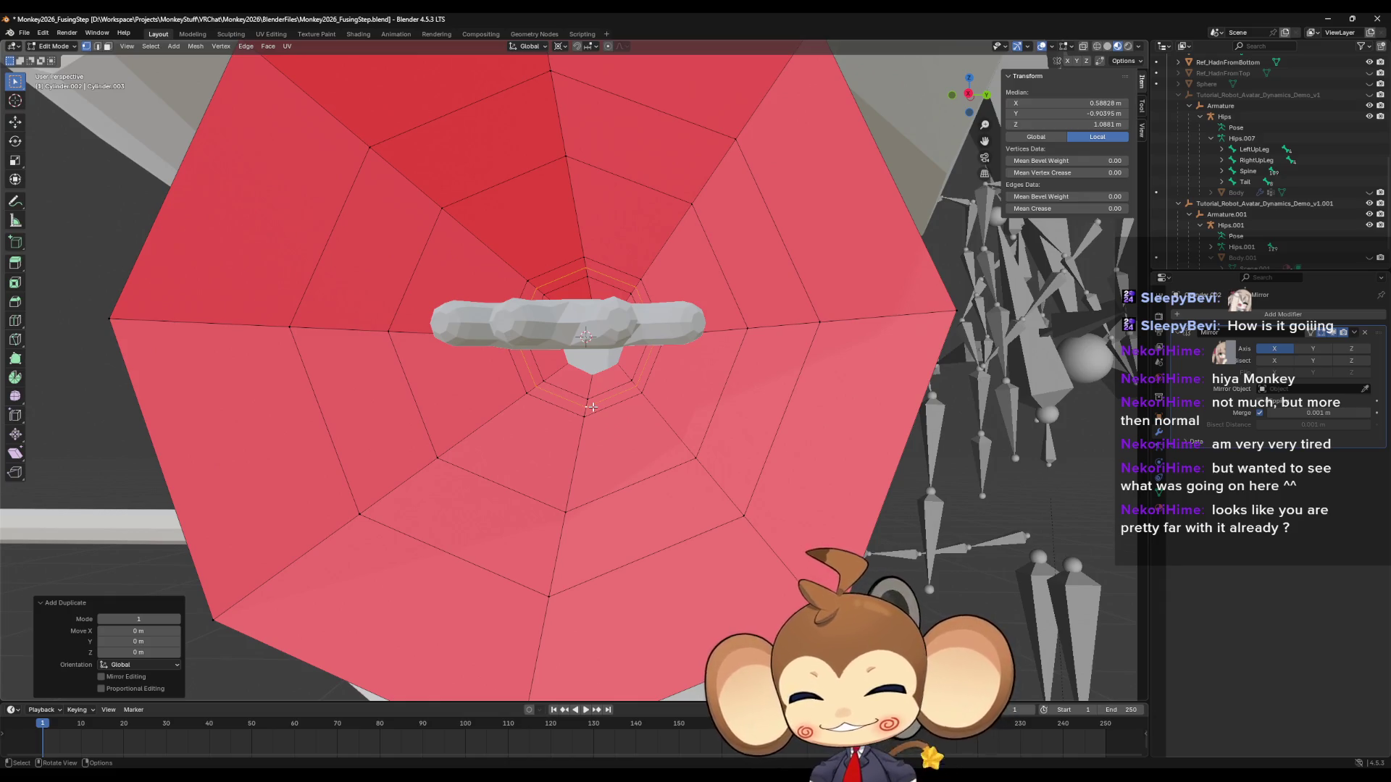
# Shrink the current duplicated ring to 0.95, correcting the mistyped 0.99.
pyautogui.write('s0.')
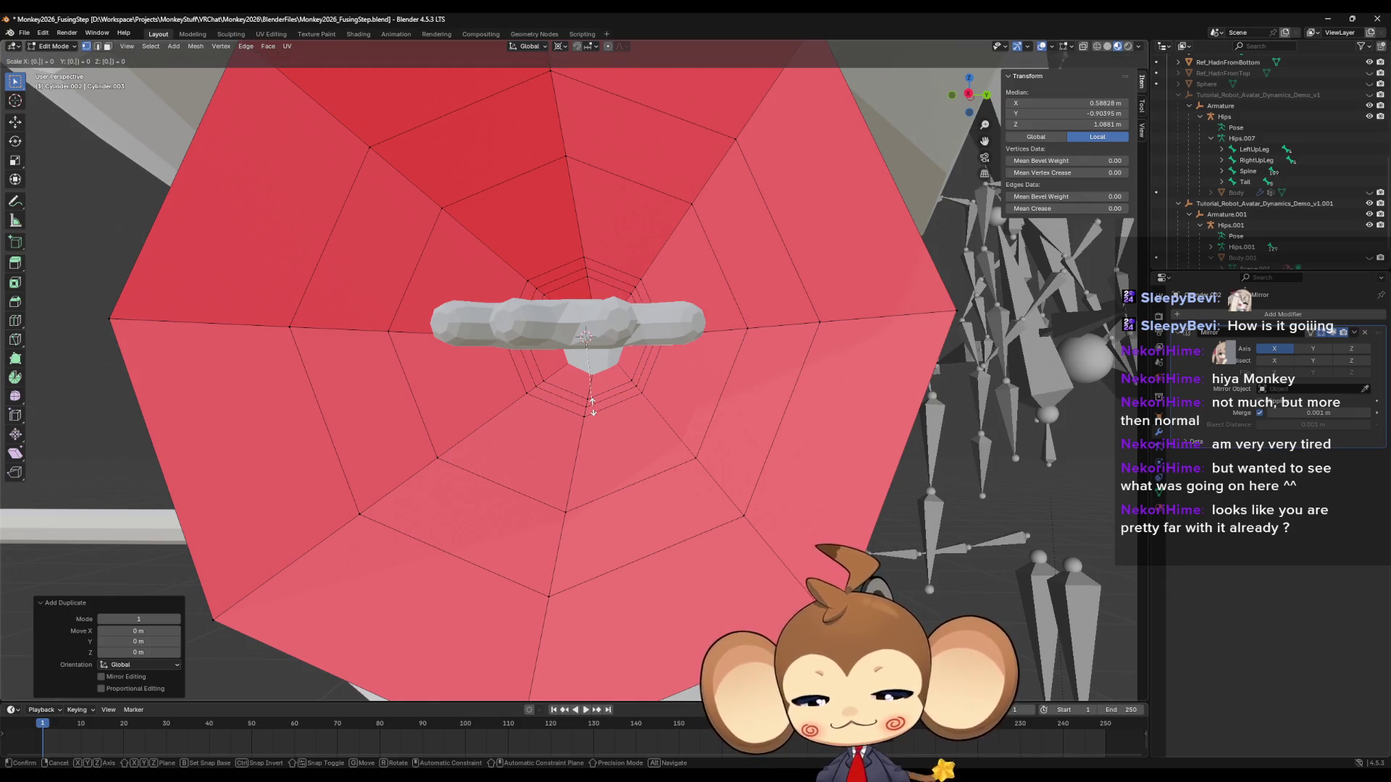
pyautogui.write('9')
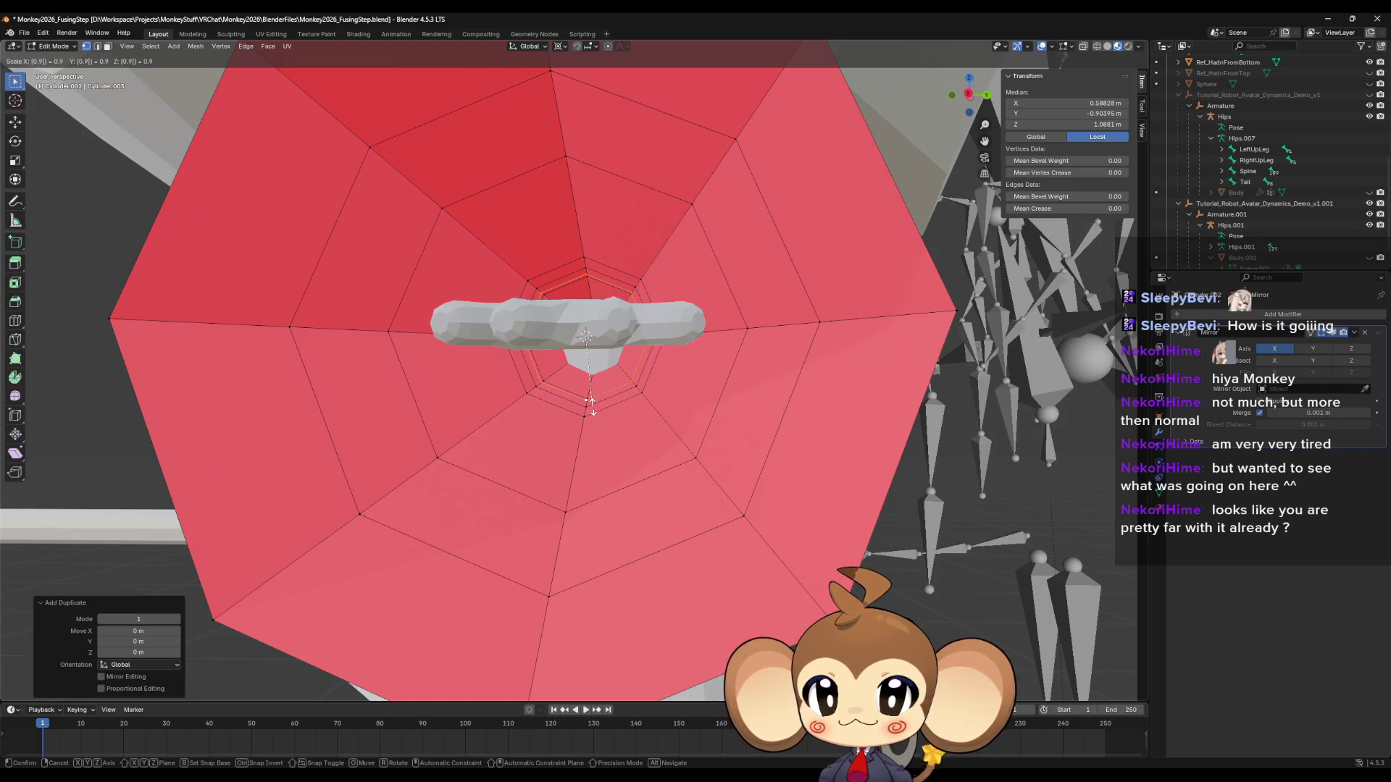
pyautogui.write('9')
pyautogui.press('BackSpace')
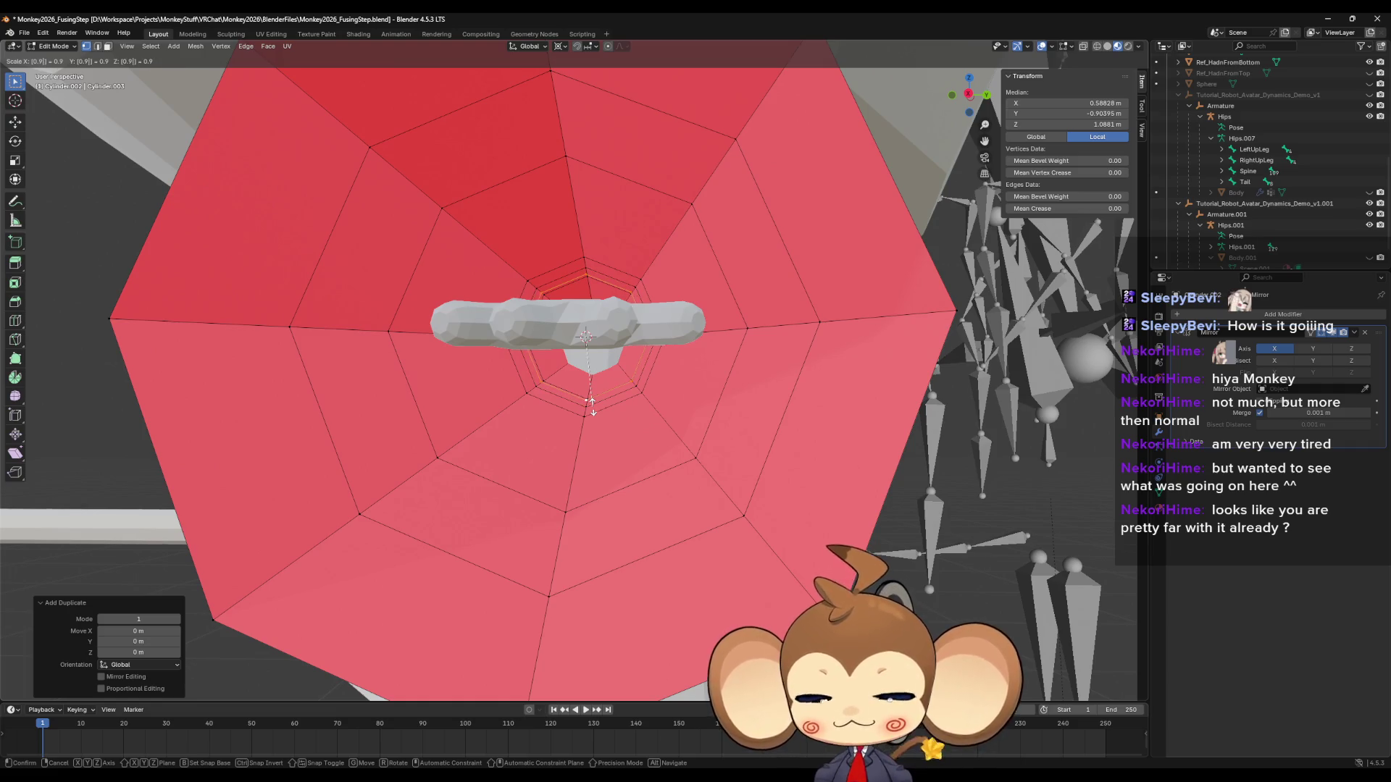
pyautogui.write('5')
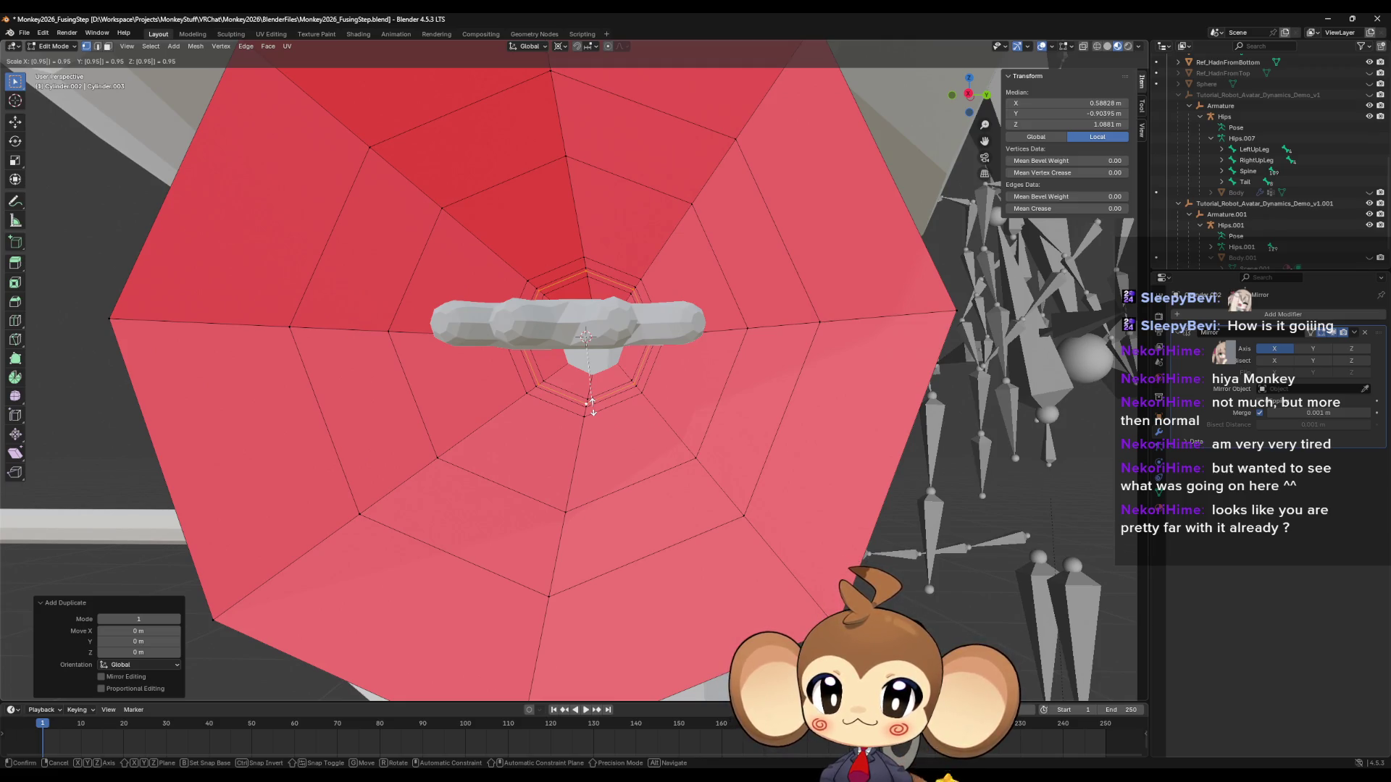
pyautogui.press('Return')
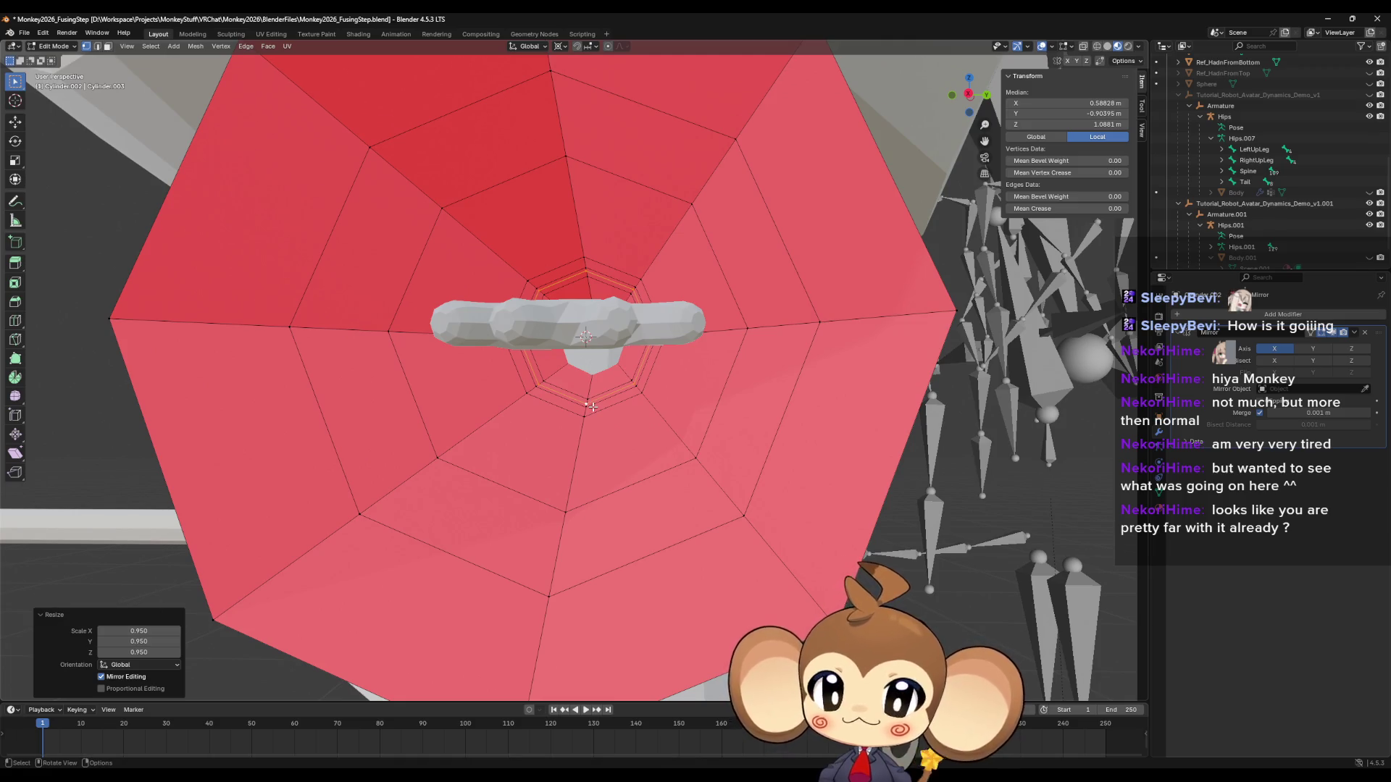
# Duplicate the inner ring loop around the opening and shrink the copy to 0.95 about its centre.
pyautogui.keyDown('alt'); pyautogui.click(586, 414); pyautogui.keyUp('alt')
pyautogui.keyDown('alt'); pyautogui.click(591, 418); pyautogui.keyUp('alt')
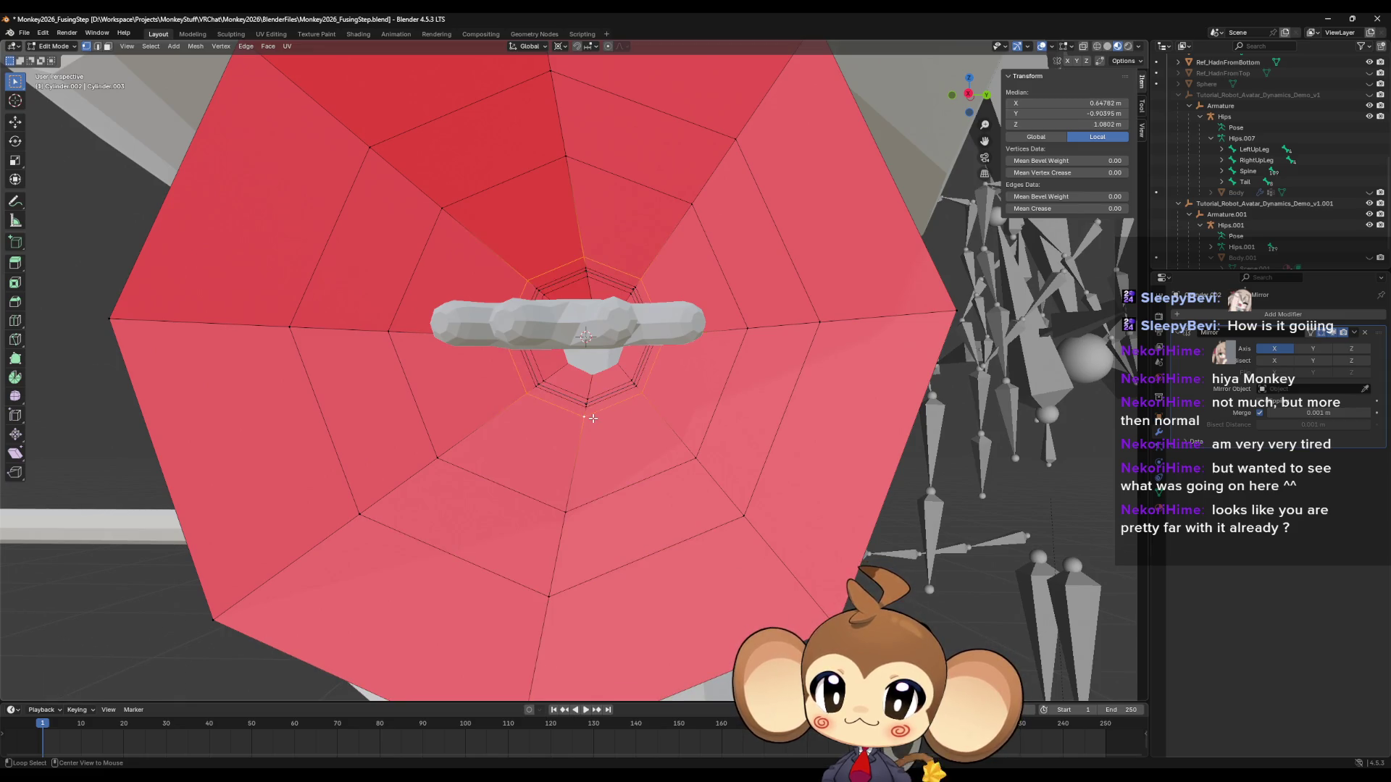
pyautogui.hotkey('shift', 'd')
pyautogui.rightClick(592, 418)
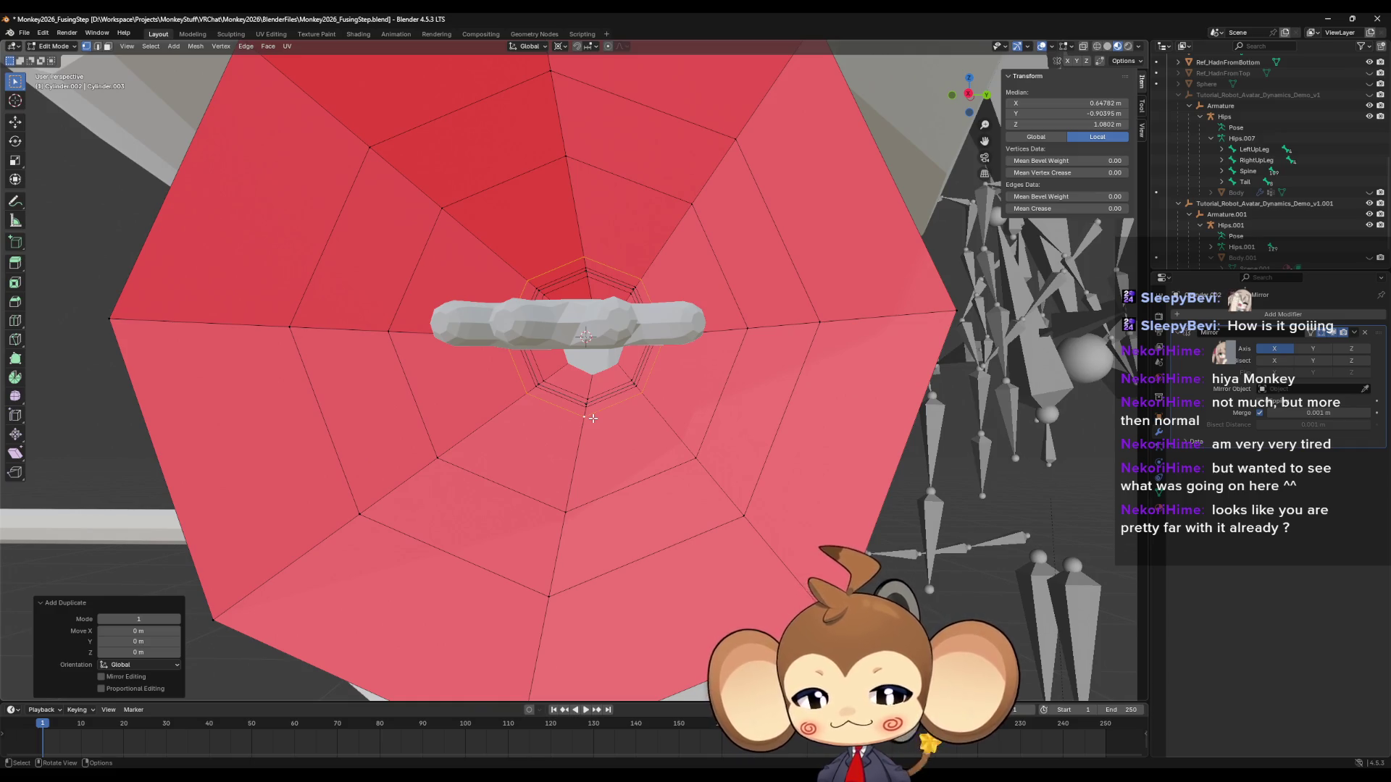
pyautogui.hotkey('shift', 's')
pyautogui.click(599, 478)
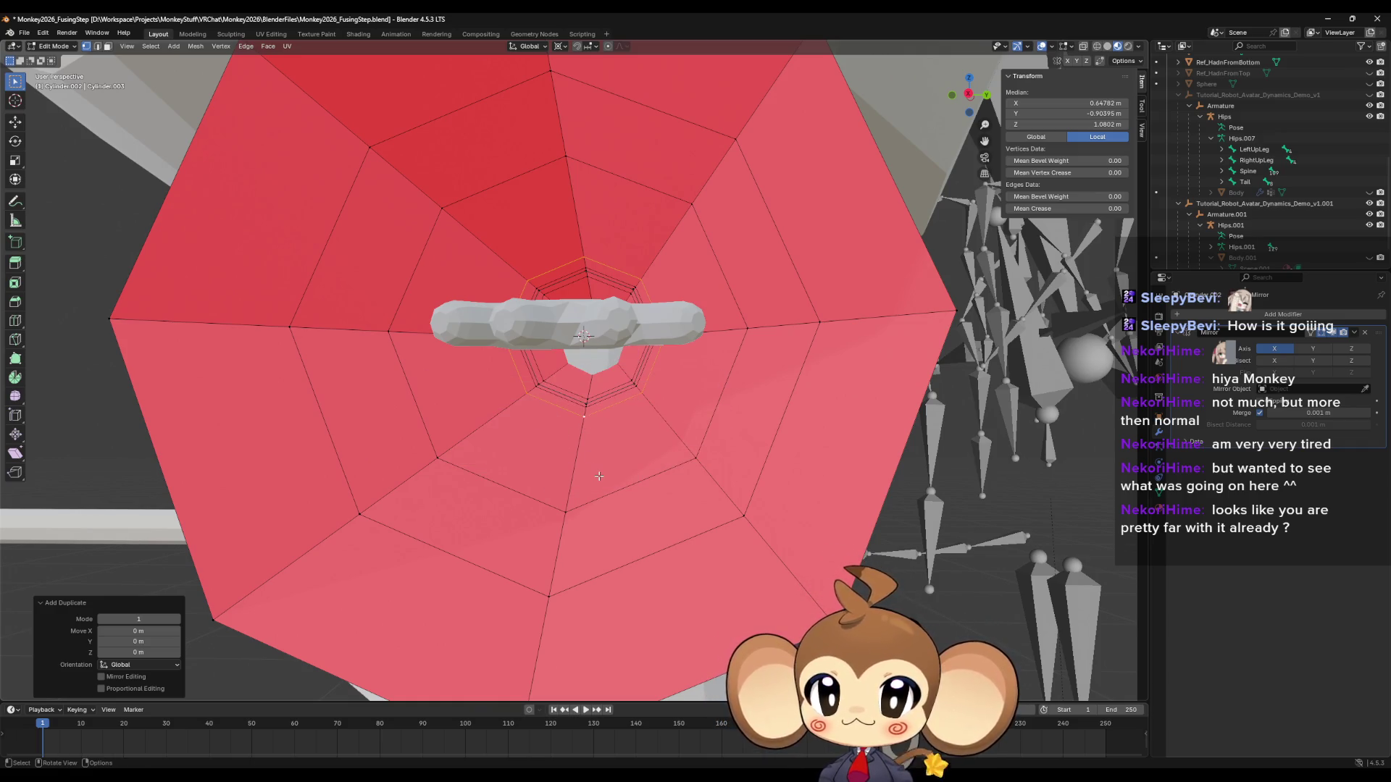
pyautogui.write('s')
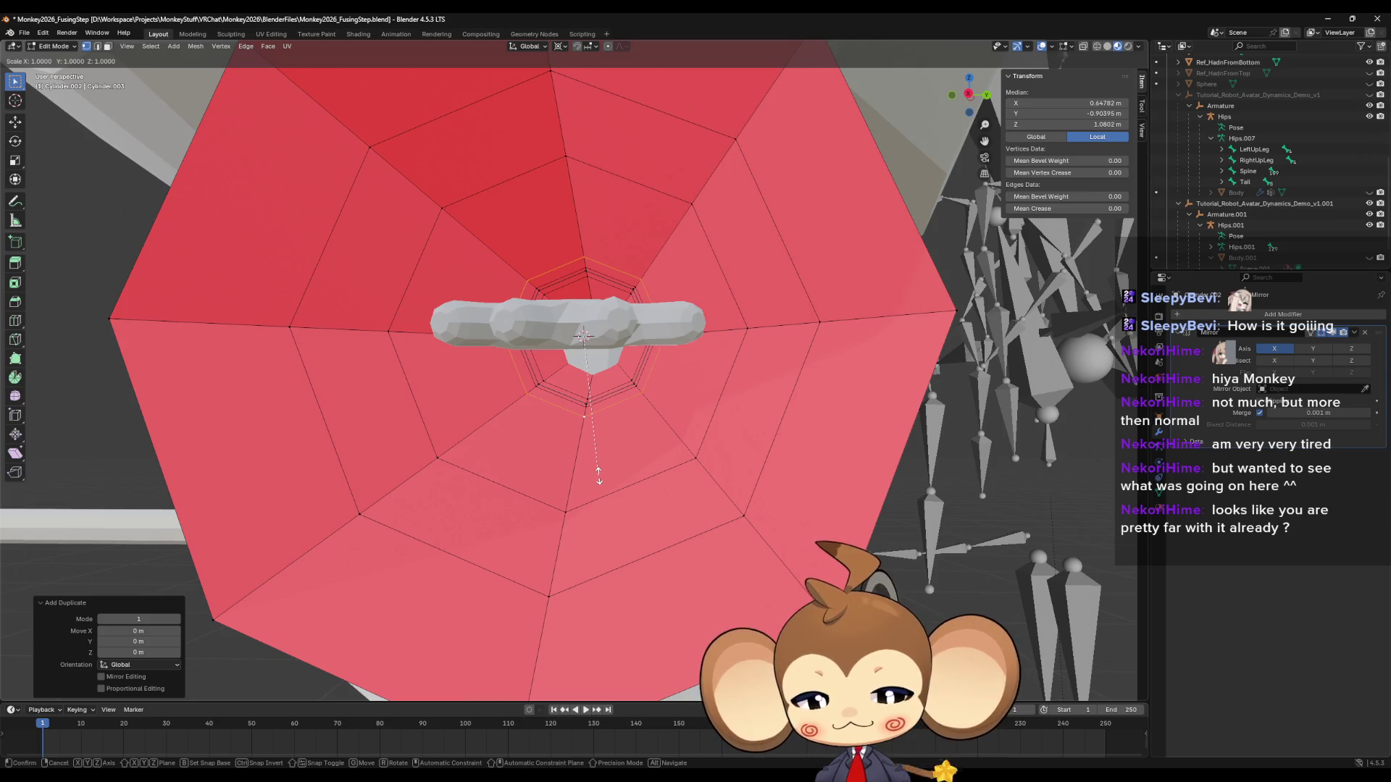
pyautogui.write('0.')
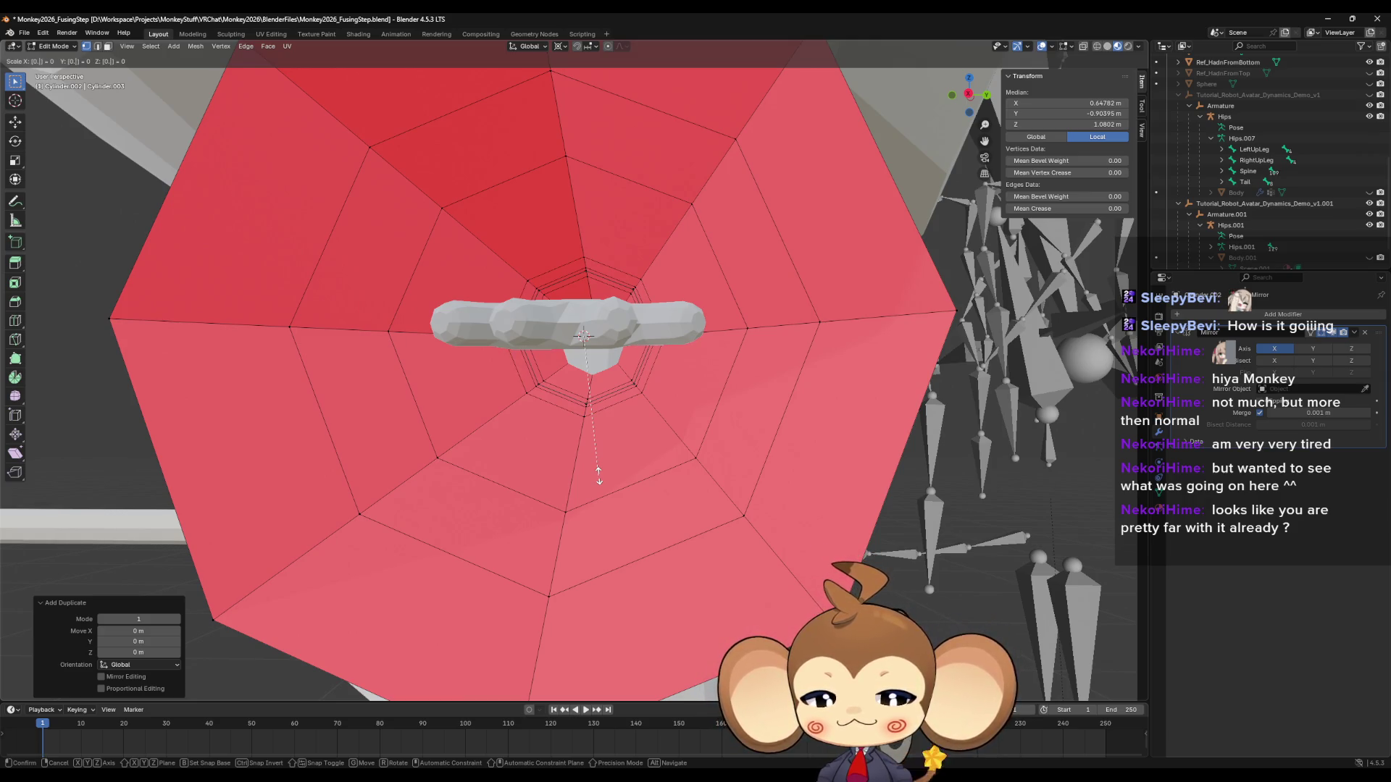
pyautogui.write('95')
pyautogui.press('Return')
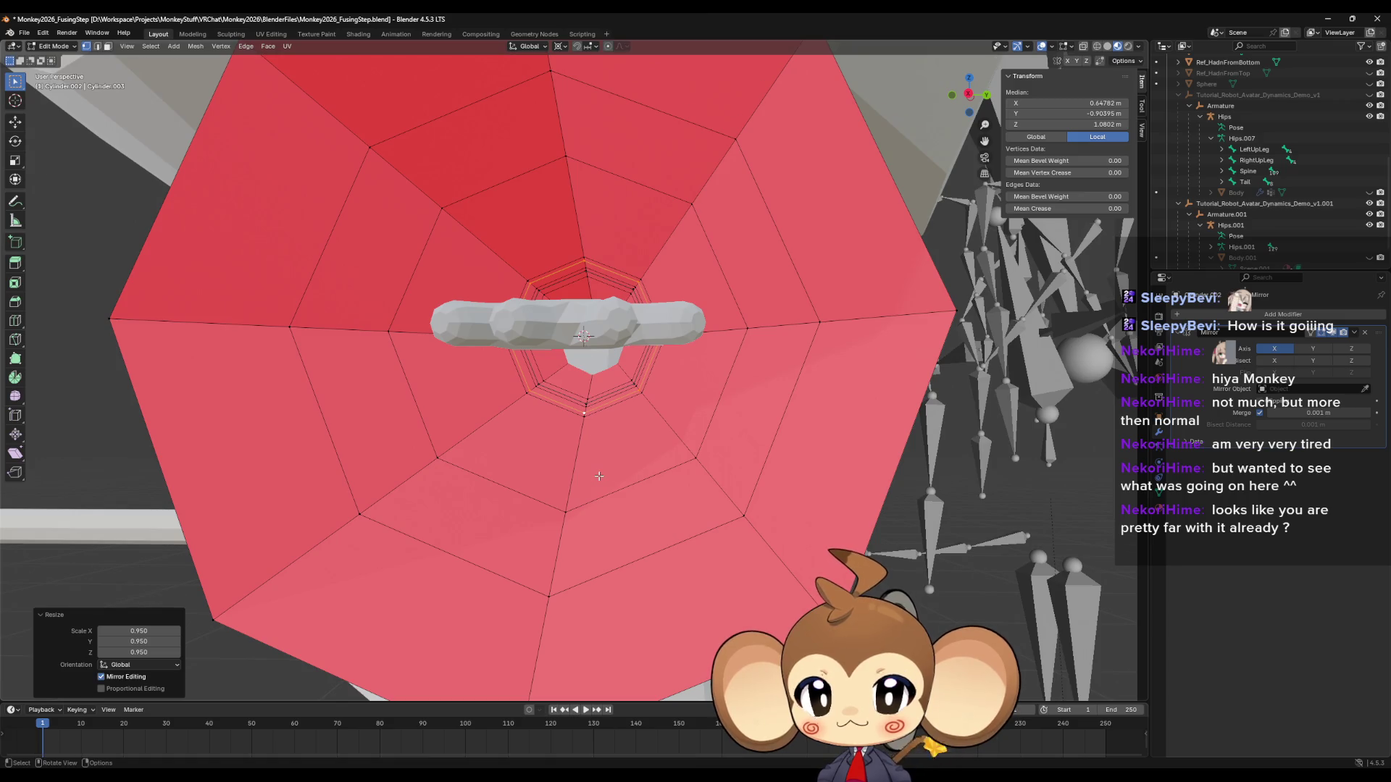
# Duplicate the larger middle edge loop and scale the copy to 0.95 about its centre.
pyautogui.keyDown('alt'); pyautogui.click(564, 510); pyautogui.keyUp('alt')
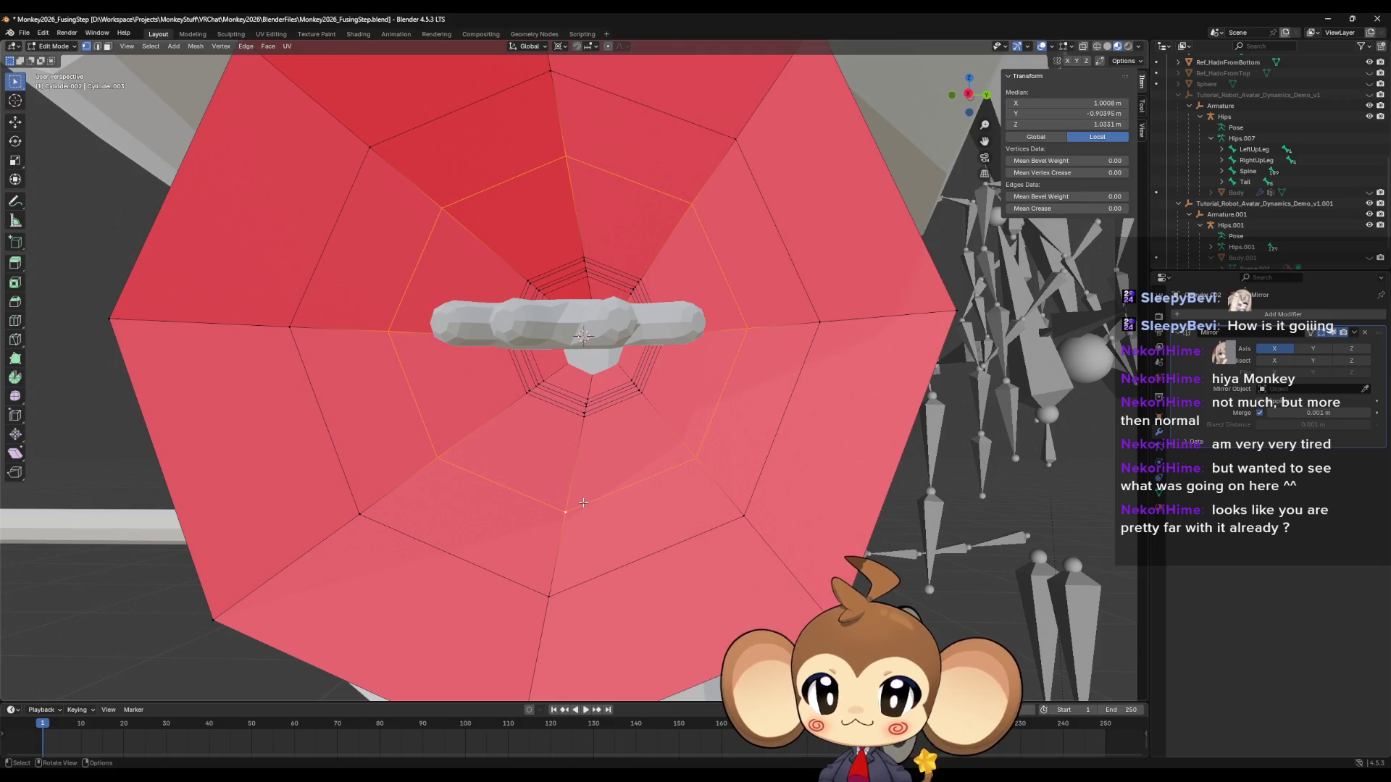
pyautogui.hotkey('shift', 'd')
pyautogui.rightClick(583, 502)
pyautogui.hotkey('shift', 's')
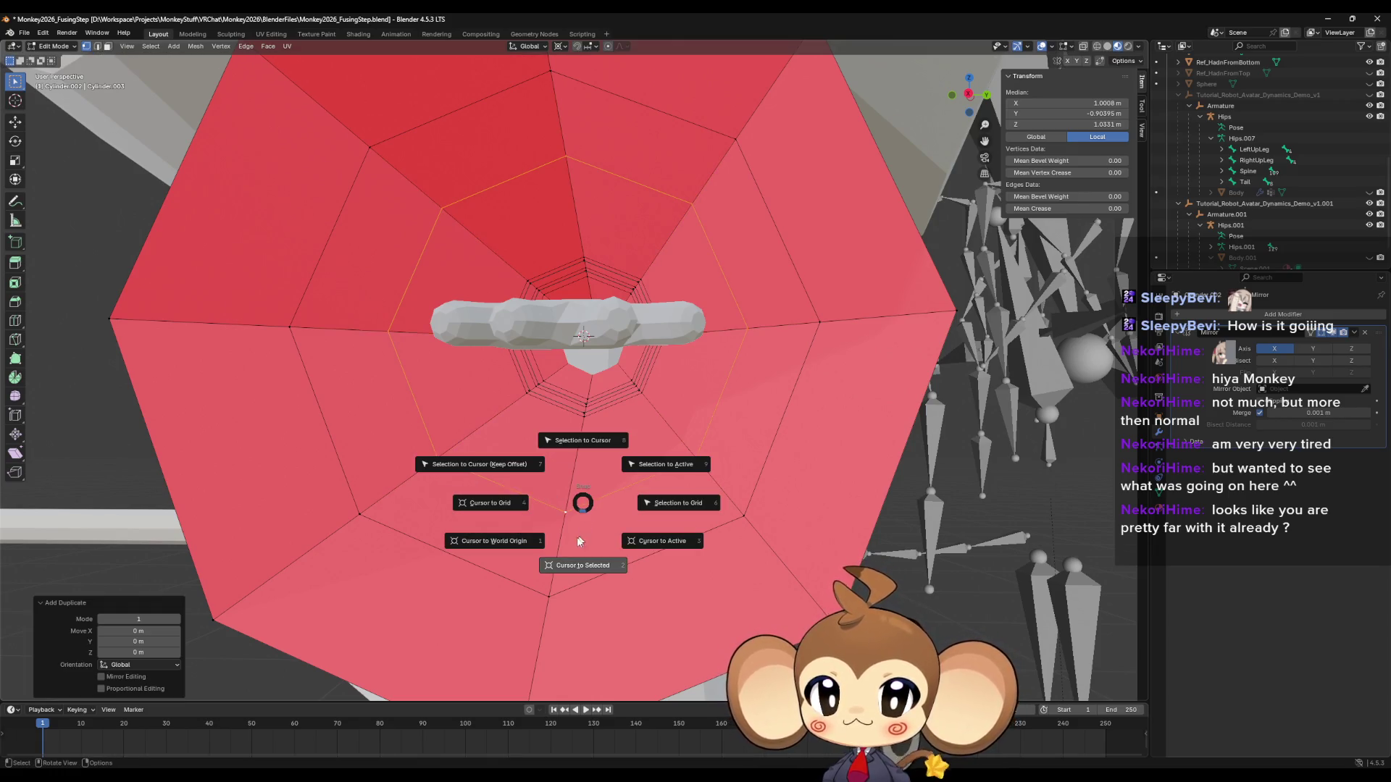
pyautogui.click(572, 548)
pyautogui.write('s')
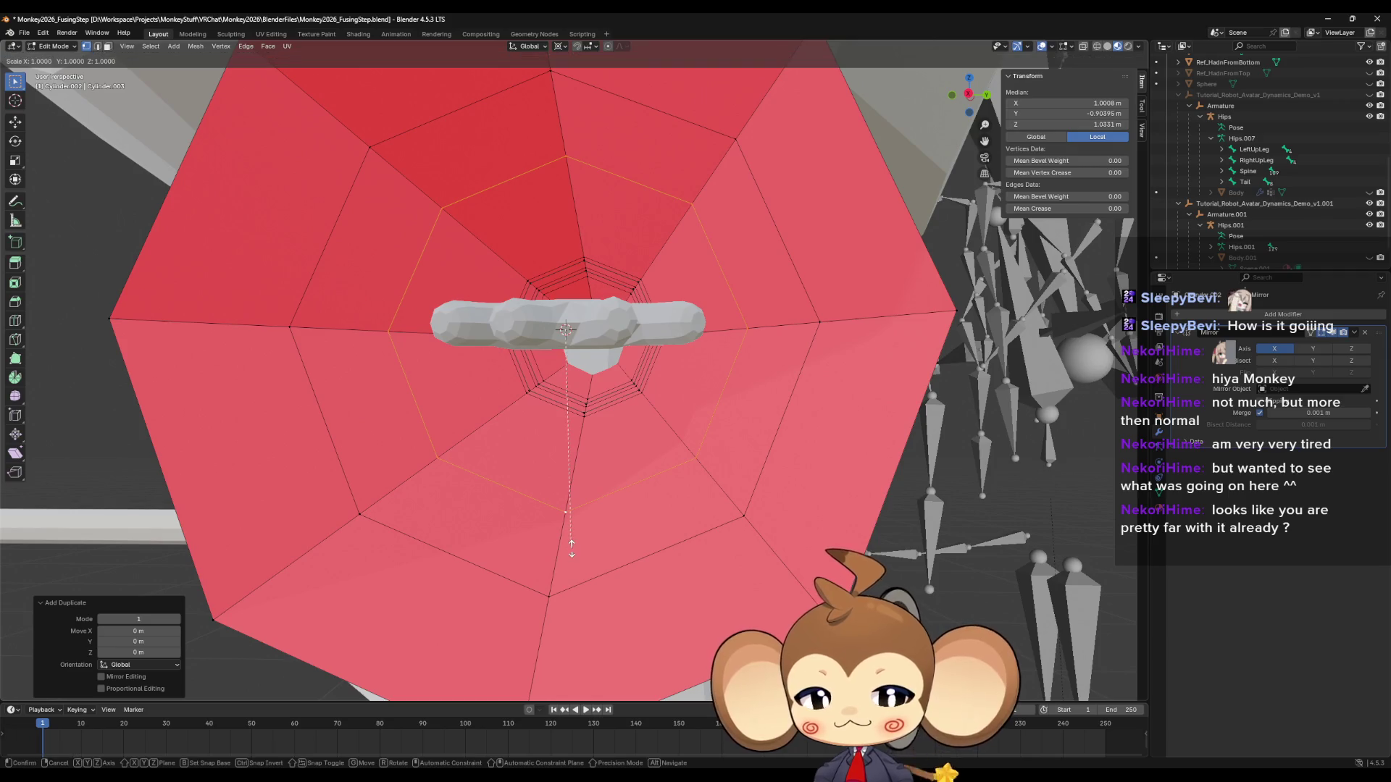
pyautogui.write('0')
pyautogui.write('95')
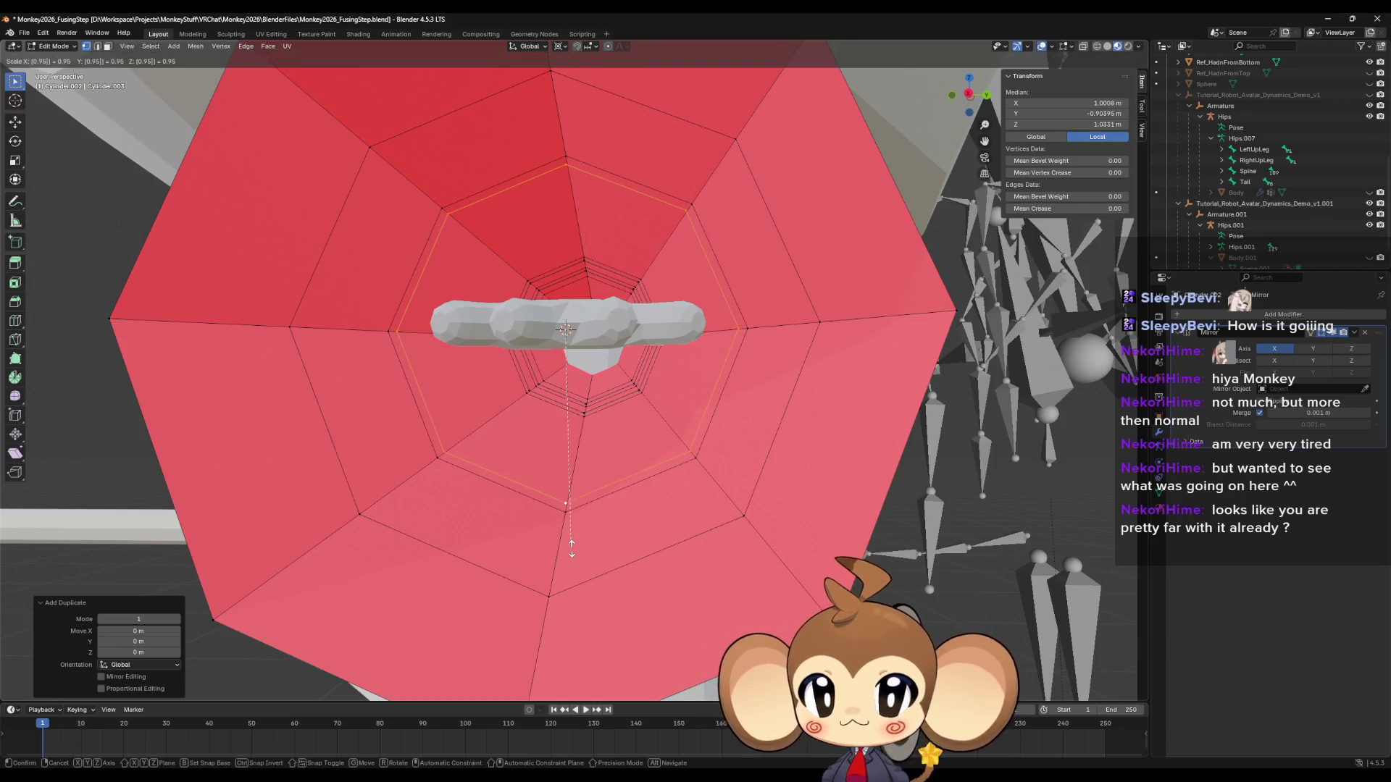
pyautogui.press('Return')
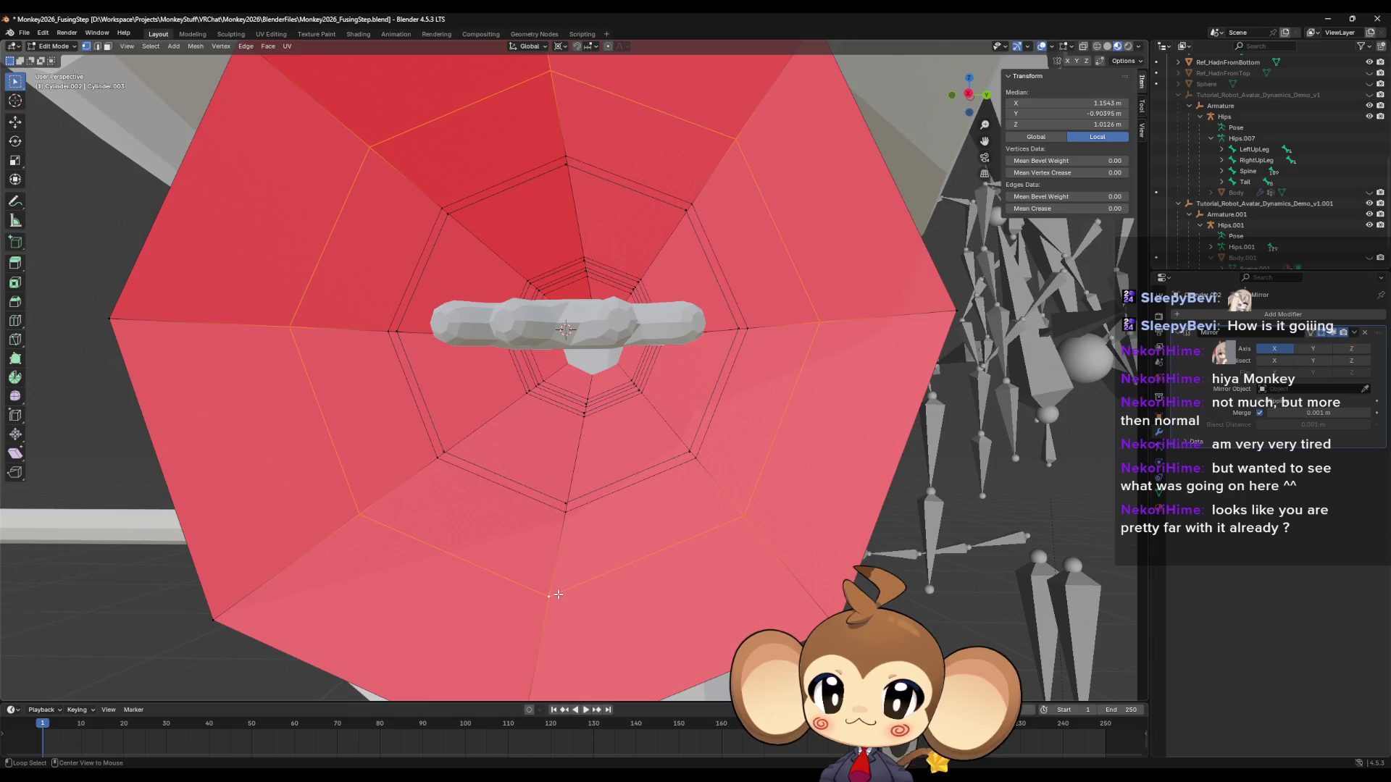
# Duplicate the outer collar ring loop and shrink the copy to 0.95 about its centre.
pyautogui.keyDown('alt'); pyautogui.click(557, 595); pyautogui.keyUp('alt')
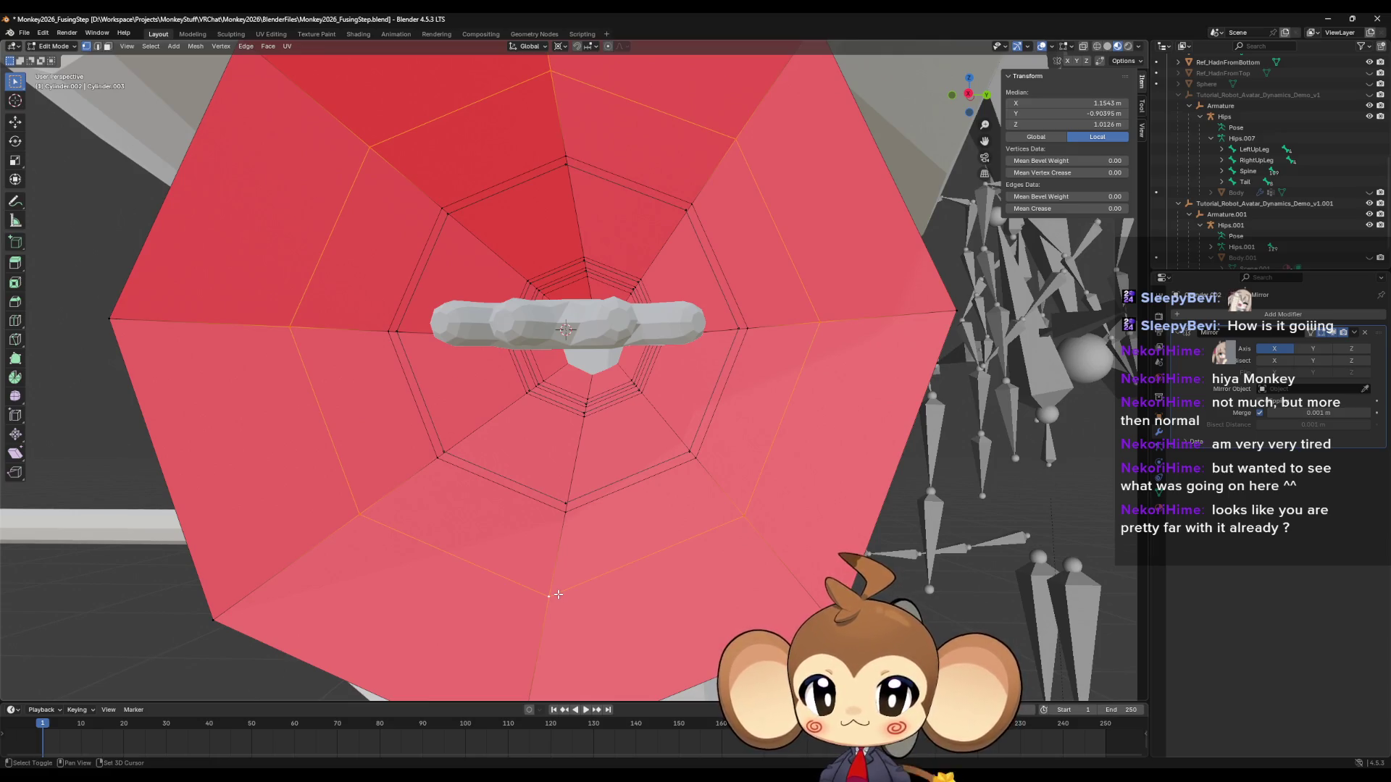
pyautogui.hotkey('shift', 'd')
pyautogui.press('Escape')
pyautogui.hotkey('shift', 's')
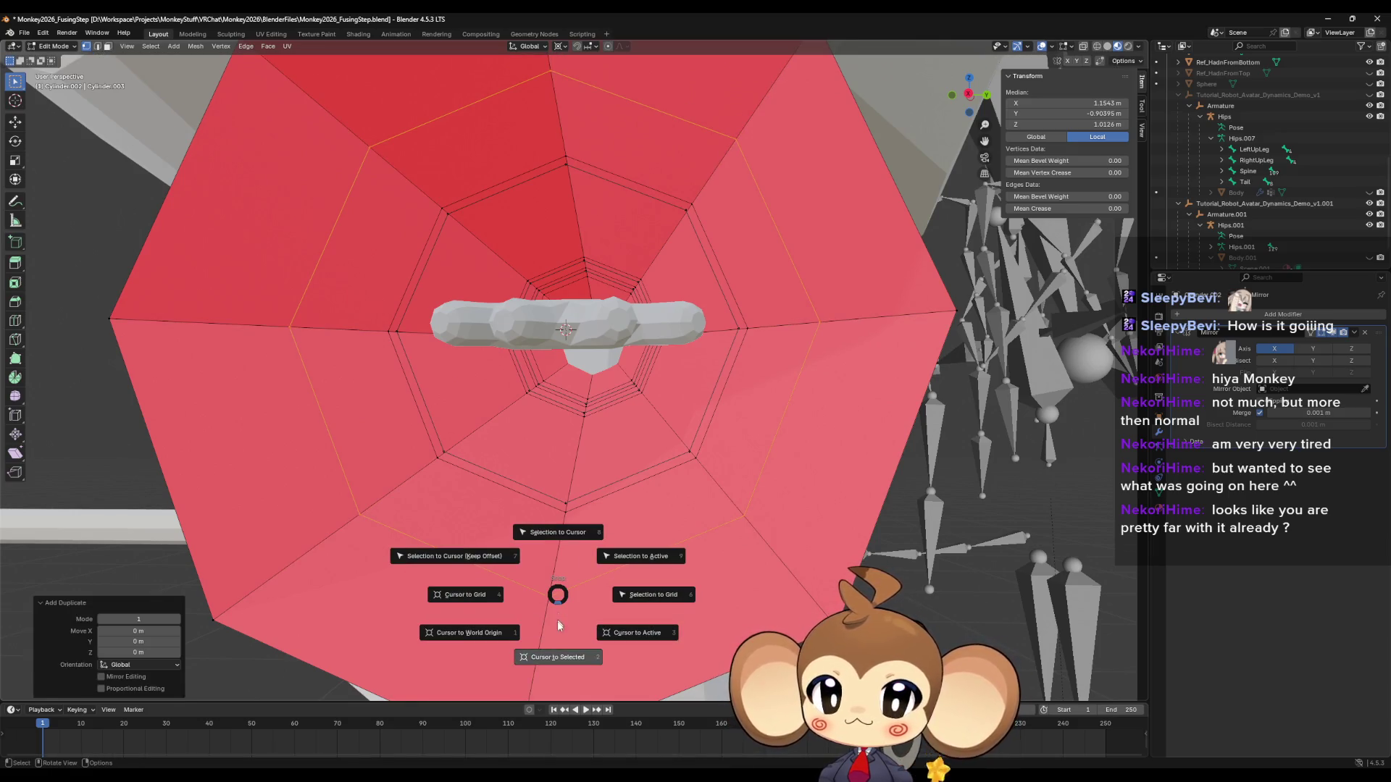
pyautogui.click(556, 640)
pyautogui.write('s0.95')
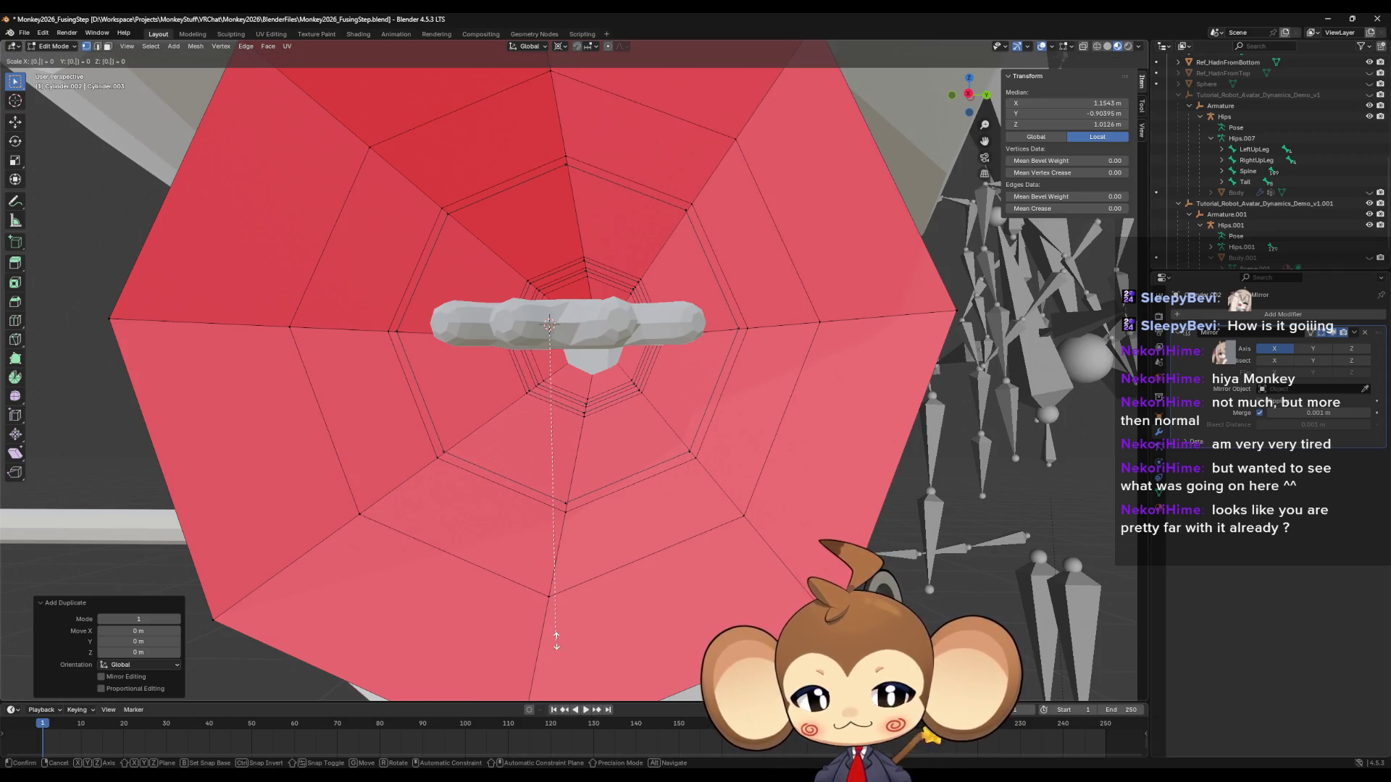
pyautogui.press('Return')
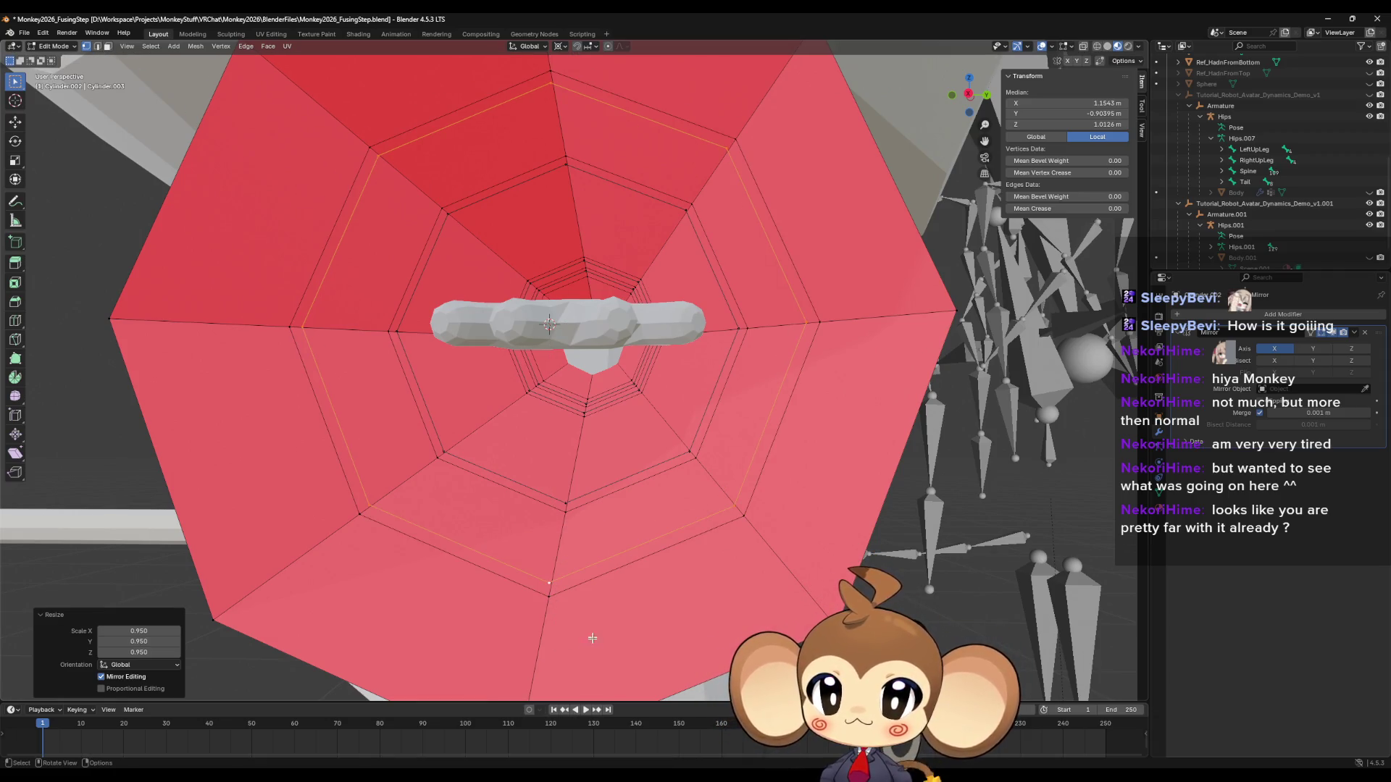
pyautogui.scroll(-2, 593, 638)
pyautogui.moveTo(592, 638)
pyautogui.mouseDown(button='middle')
pyautogui.moveTo(636, 533)
pyautogui.moveTo(591, 560)
pyautogui.mouseUp(button='middle')
pyautogui.scroll(-5, 616, 580)
pyautogui.scroll(2, 591, 559)
pyautogui.click(562, 650)
pyautogui.keyDown('shift'); pyautogui.click(659, 522); pyautogui.keyUp('shift')
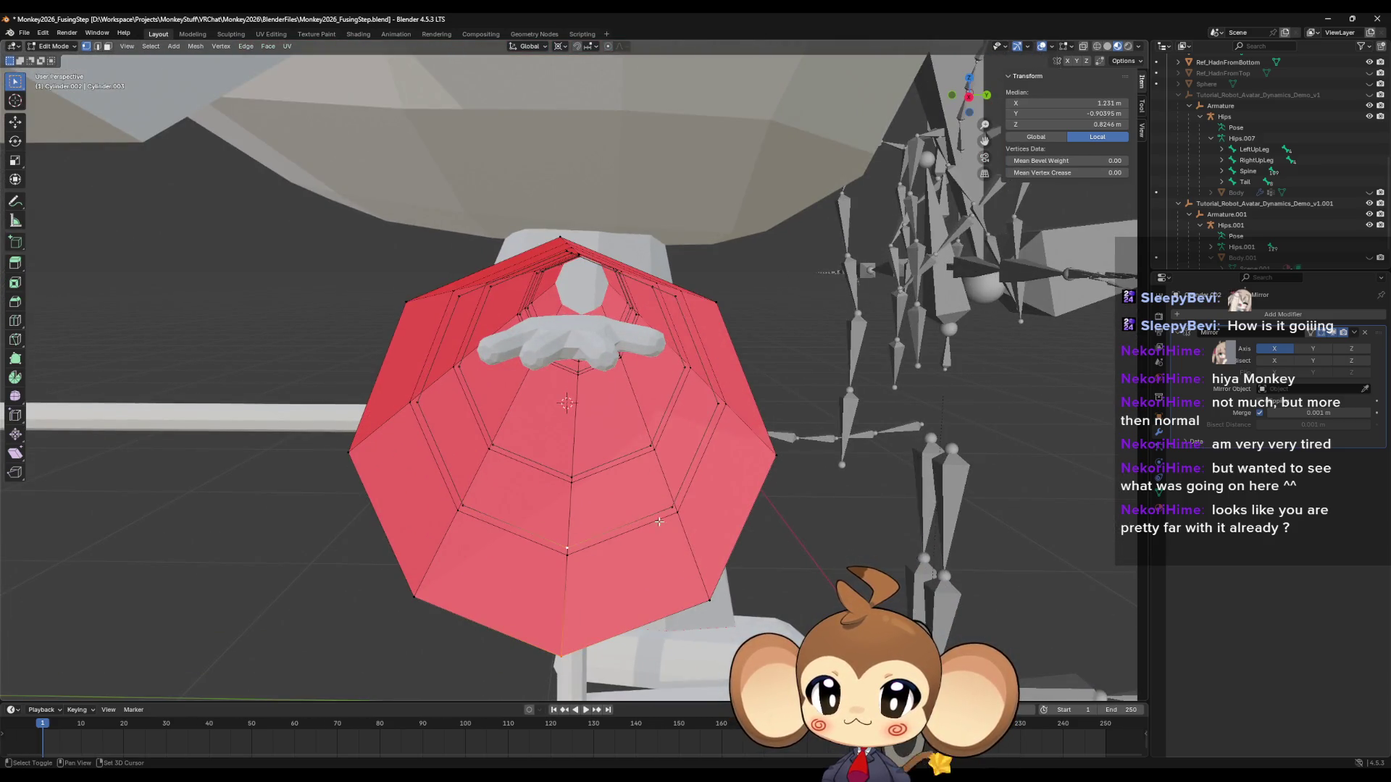
pyautogui.keyDown('shift'); pyautogui.click(705, 596); pyautogui.keyUp('shift')
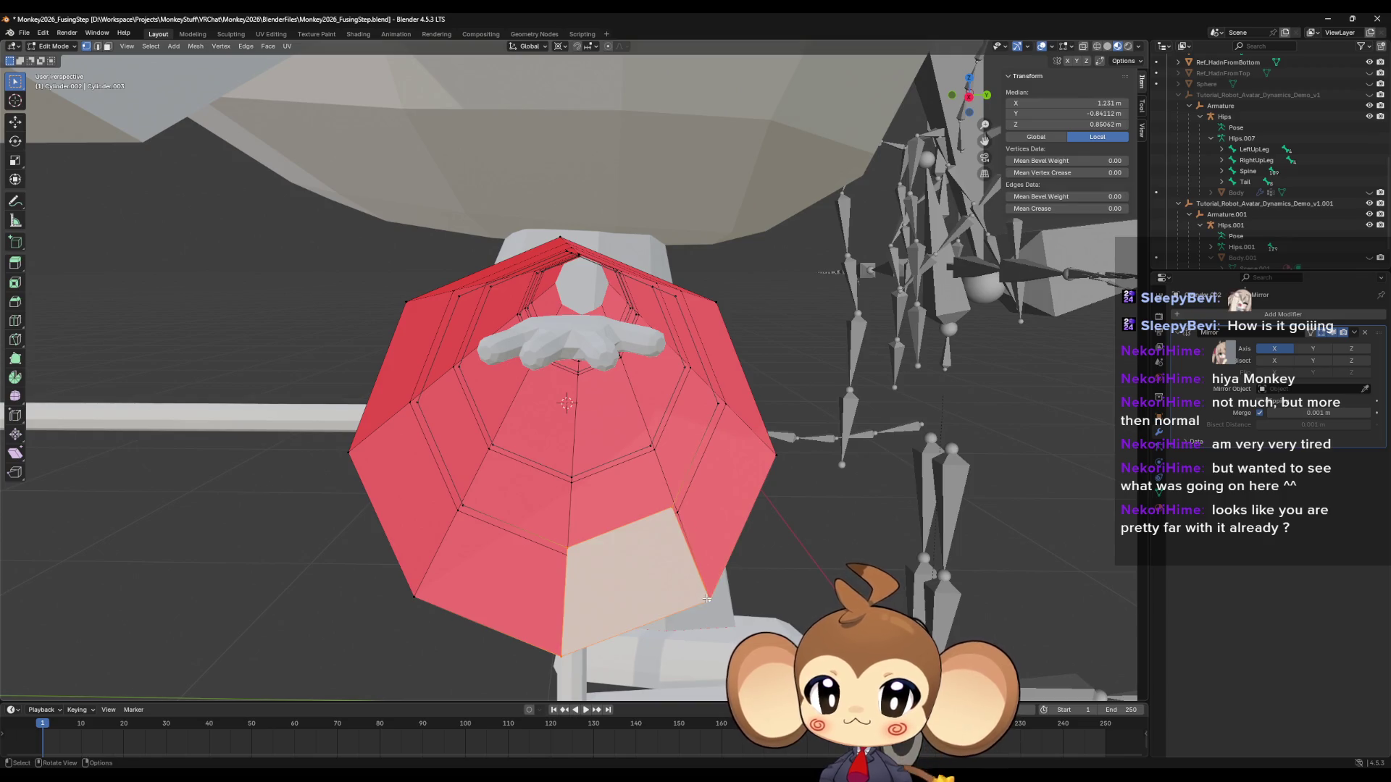
pyautogui.keyDown('shift'); pyautogui.click(564, 655); pyautogui.keyUp('shift')
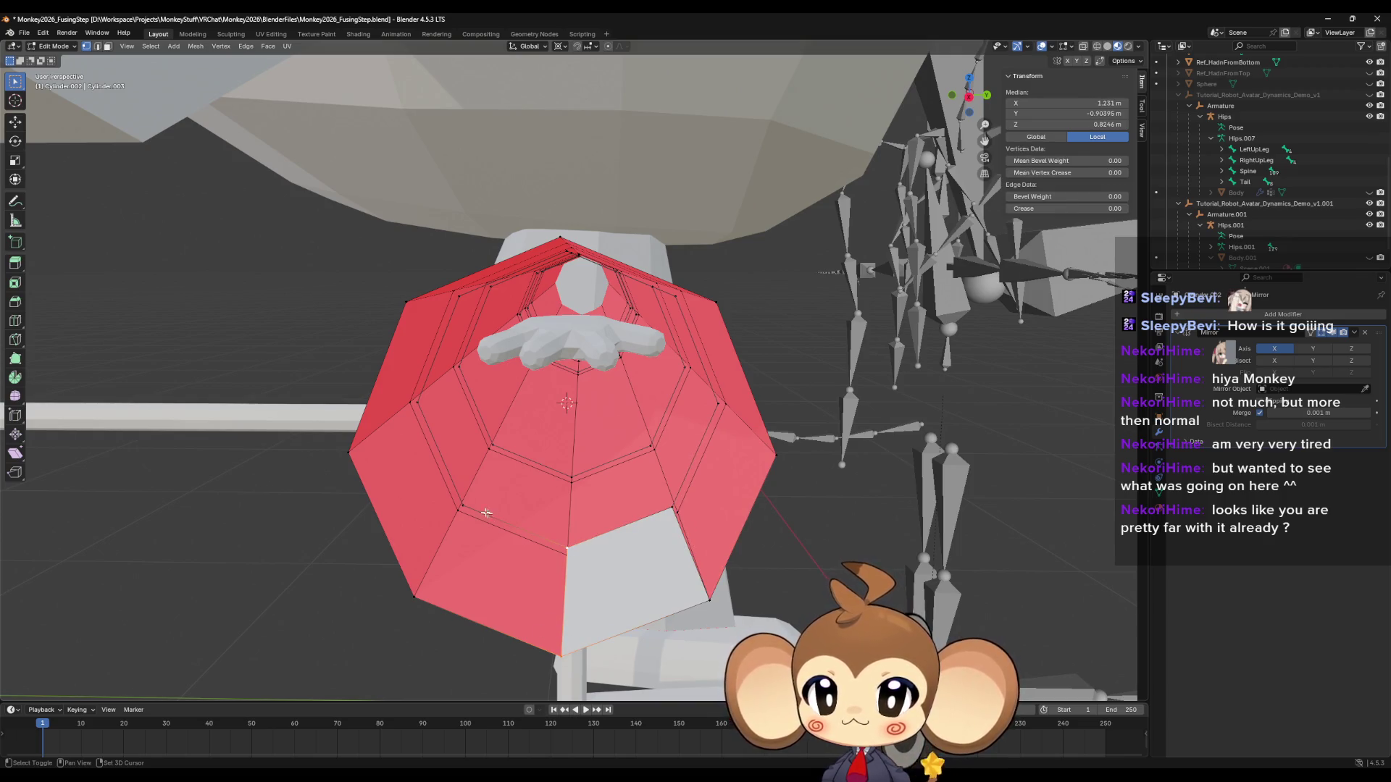
pyautogui.keyDown('shift'); pyautogui.click(462, 505); pyautogui.keyUp('shift')
pyautogui.keyDown('shift'); pyautogui.click(422, 596); pyautogui.keyUp('shift')
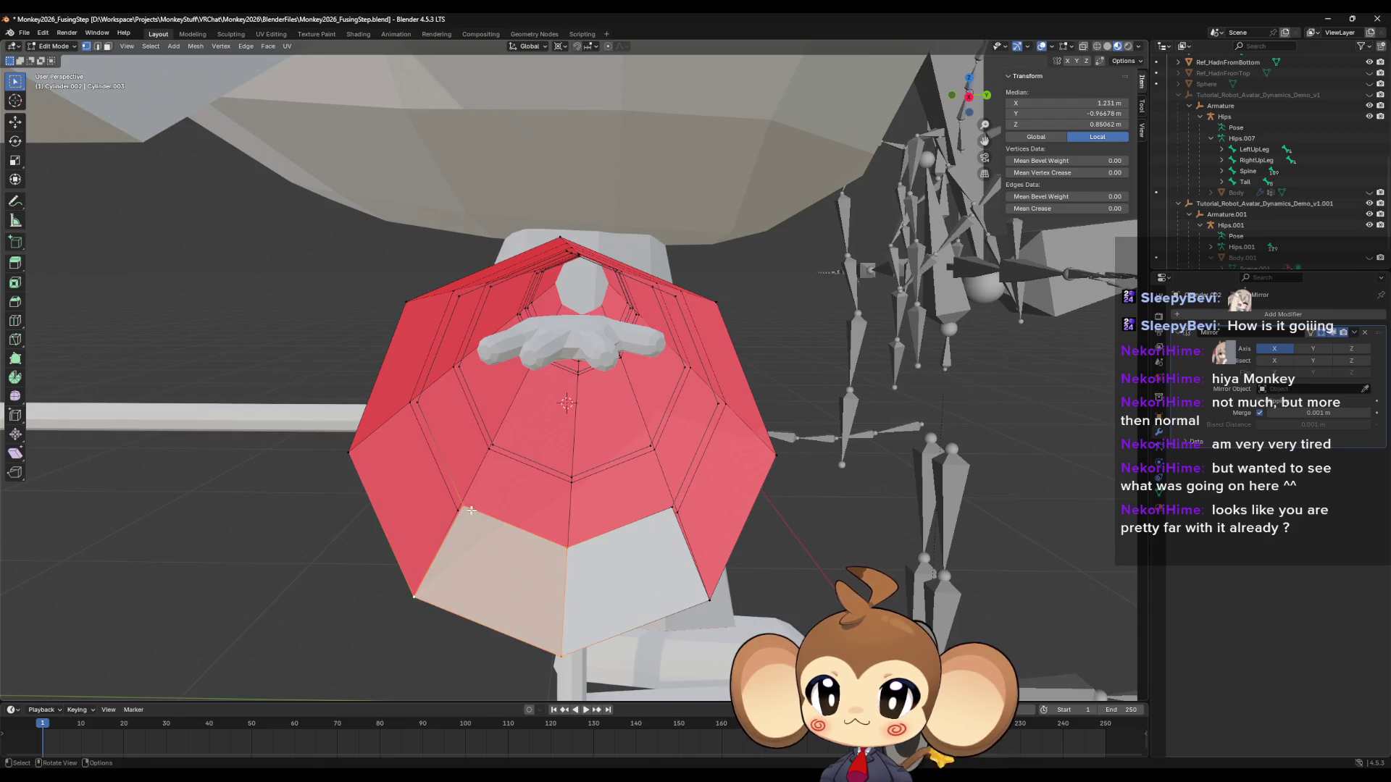
pyautogui.click(471, 511)
pyautogui.scroll(5, 507, 516)
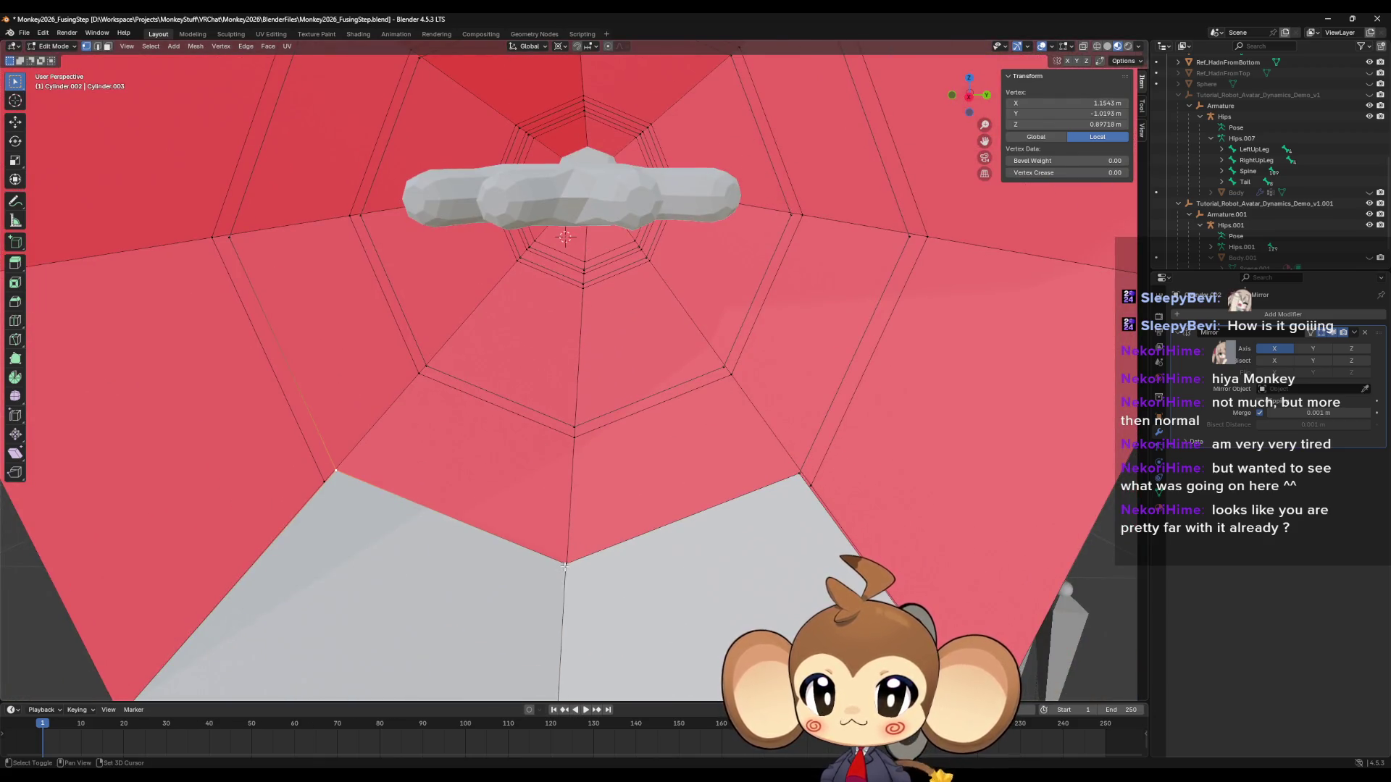
pyautogui.keyDown('shift'); pyautogui.click(565, 565); pyautogui.keyUp('shift')
pyautogui.keyDown('shift'); pyautogui.click(425, 367); pyautogui.keyUp('shift')
pyautogui.keyDown('shift'); pyautogui.click(576, 428); pyautogui.keyUp('shift')
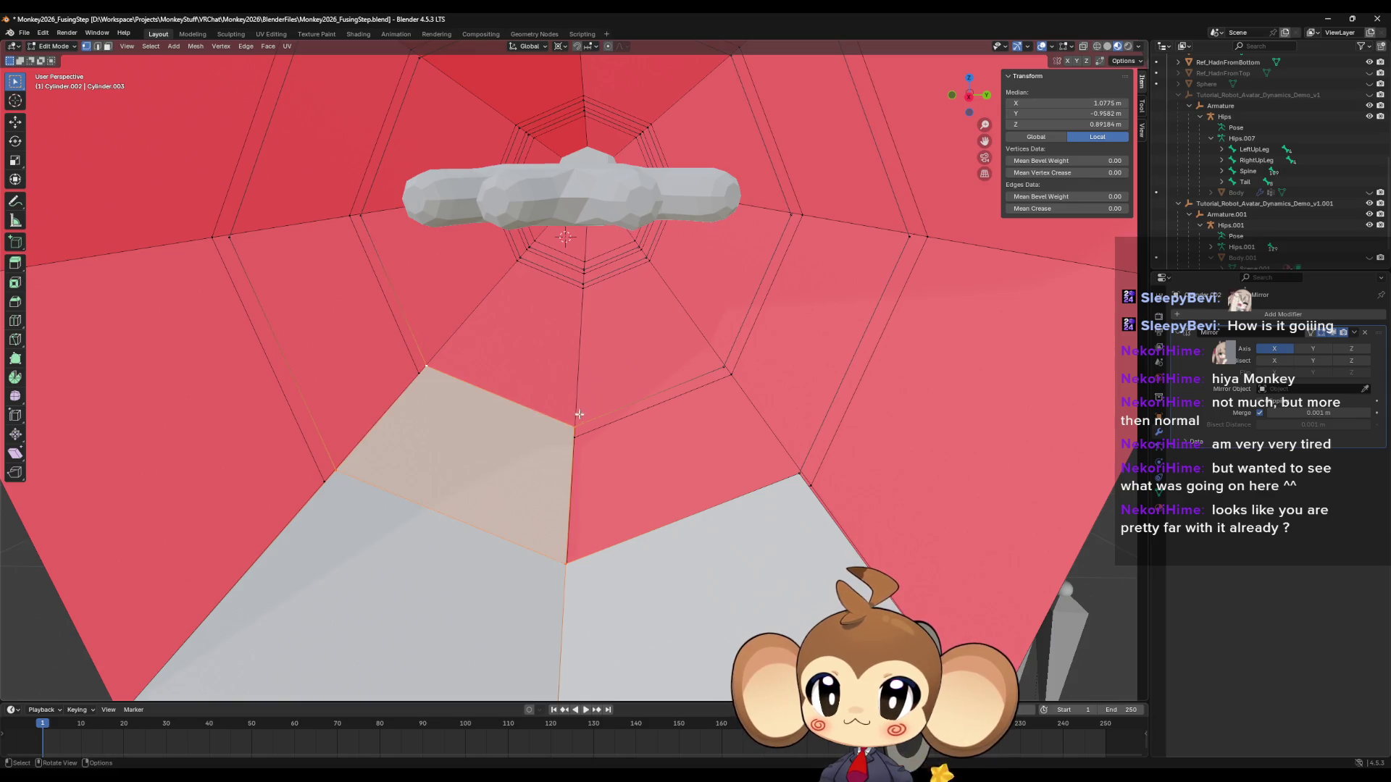
pyautogui.click(579, 416)
pyautogui.keyDown('shift'); pyautogui.click(726, 370); pyautogui.keyUp('shift')
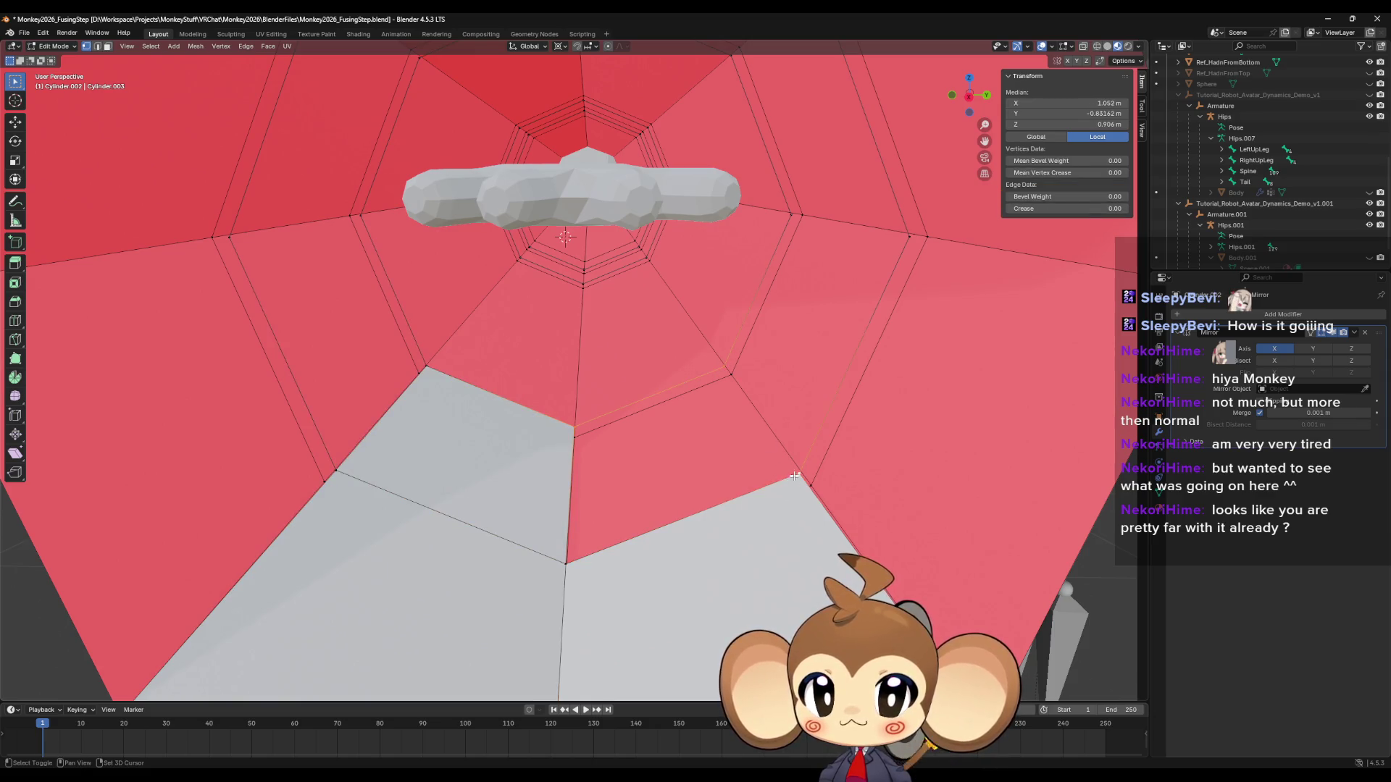
pyautogui.keyDown('shift'); pyautogui.click(566, 564); pyautogui.keyUp('shift')
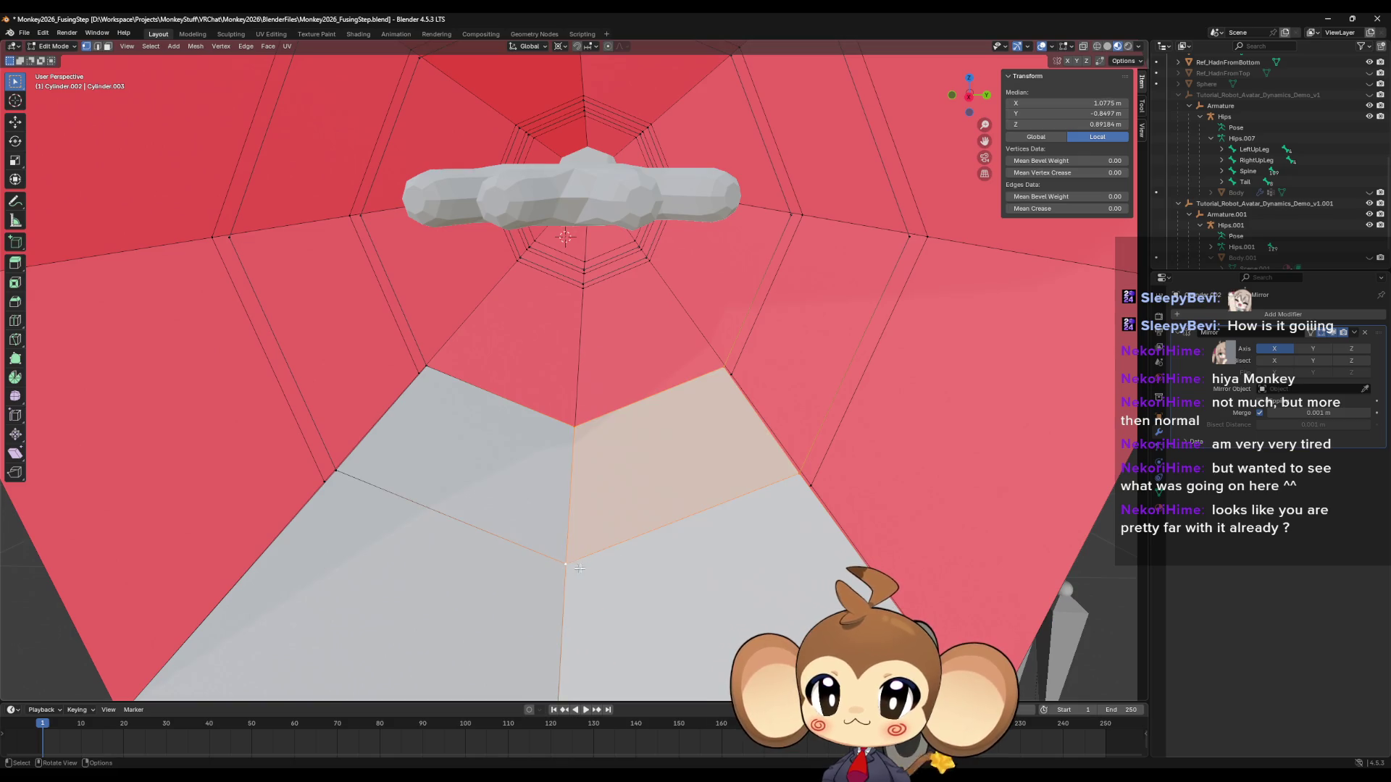
pyautogui.click(573, 423)
pyautogui.scroll(4, 586, 324)
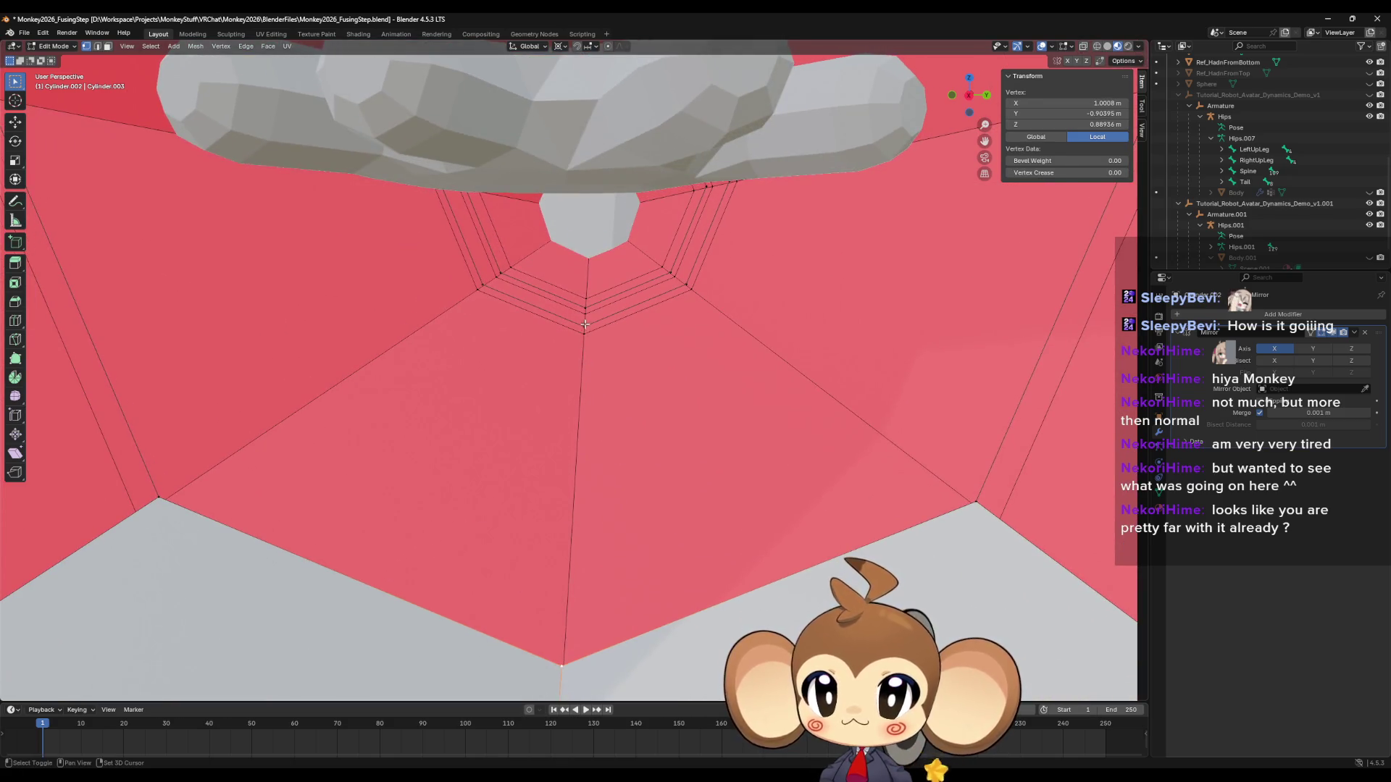
# Select the rim vertices bordering the collar opening and the left face.
pyautogui.keyDown('shift'); pyautogui.click(690, 290); pyautogui.keyUp('shift')
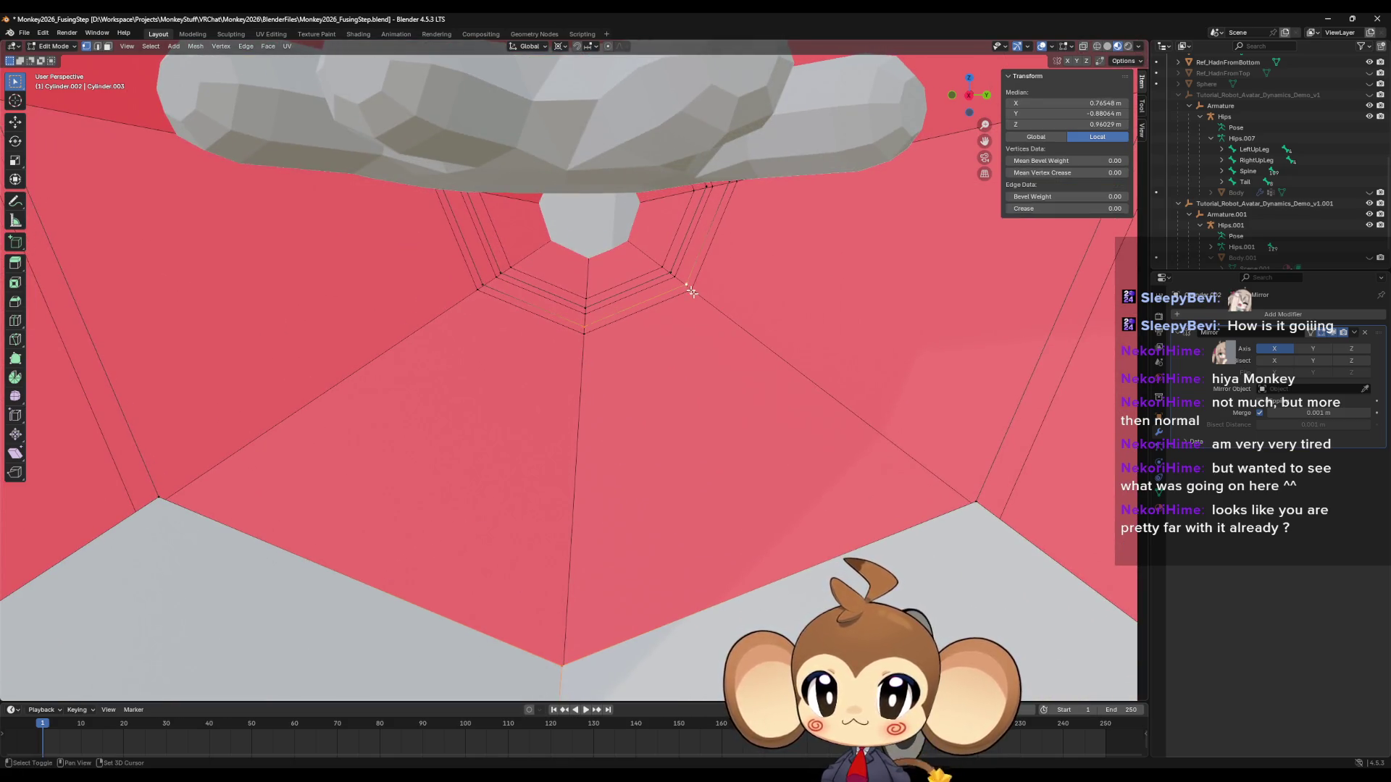
pyautogui.keyDown('shift'); pyautogui.click(973, 500); pyautogui.keyUp('shift')
pyautogui.keyDown('shift'); pyautogui.click(585, 316); pyautogui.keyUp('shift')
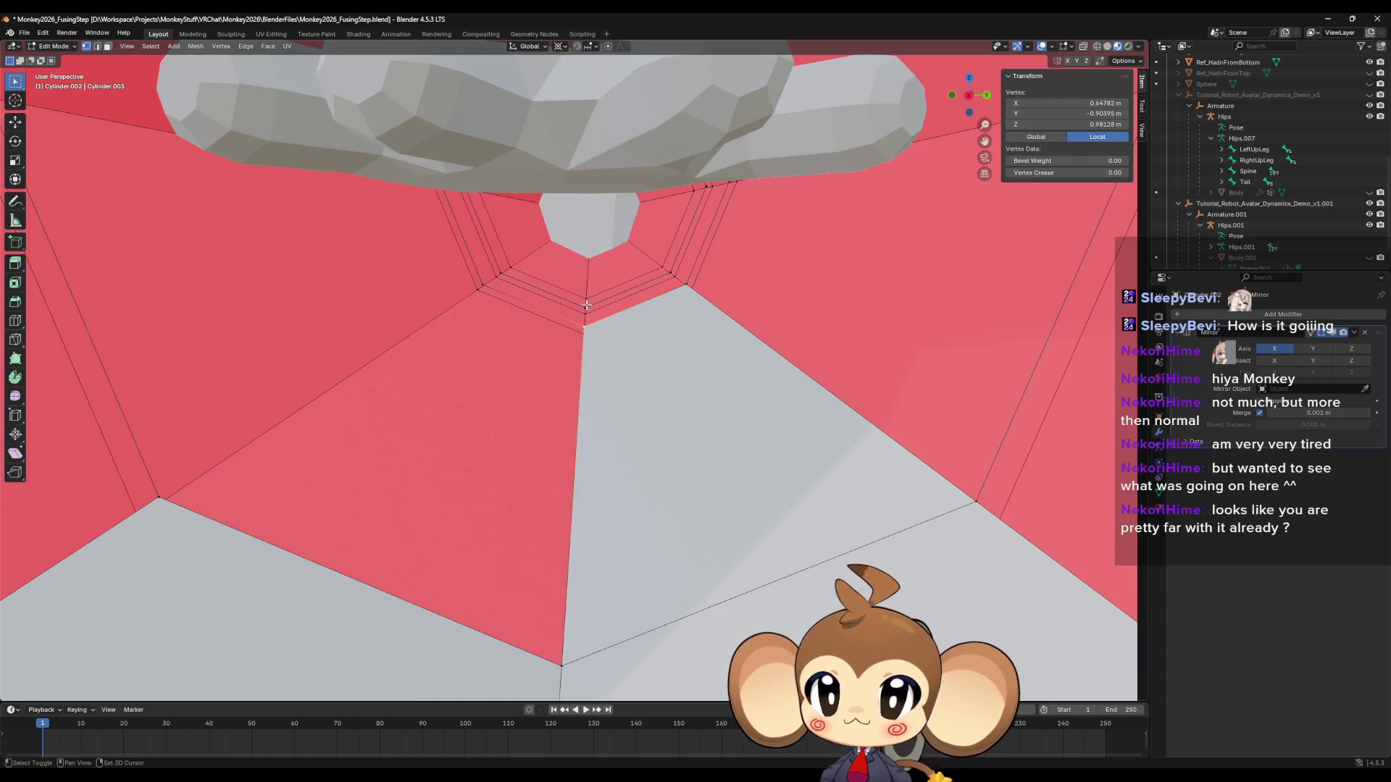
pyautogui.keyDown('shift'); pyautogui.click(668, 272); pyautogui.keyUp('shift')
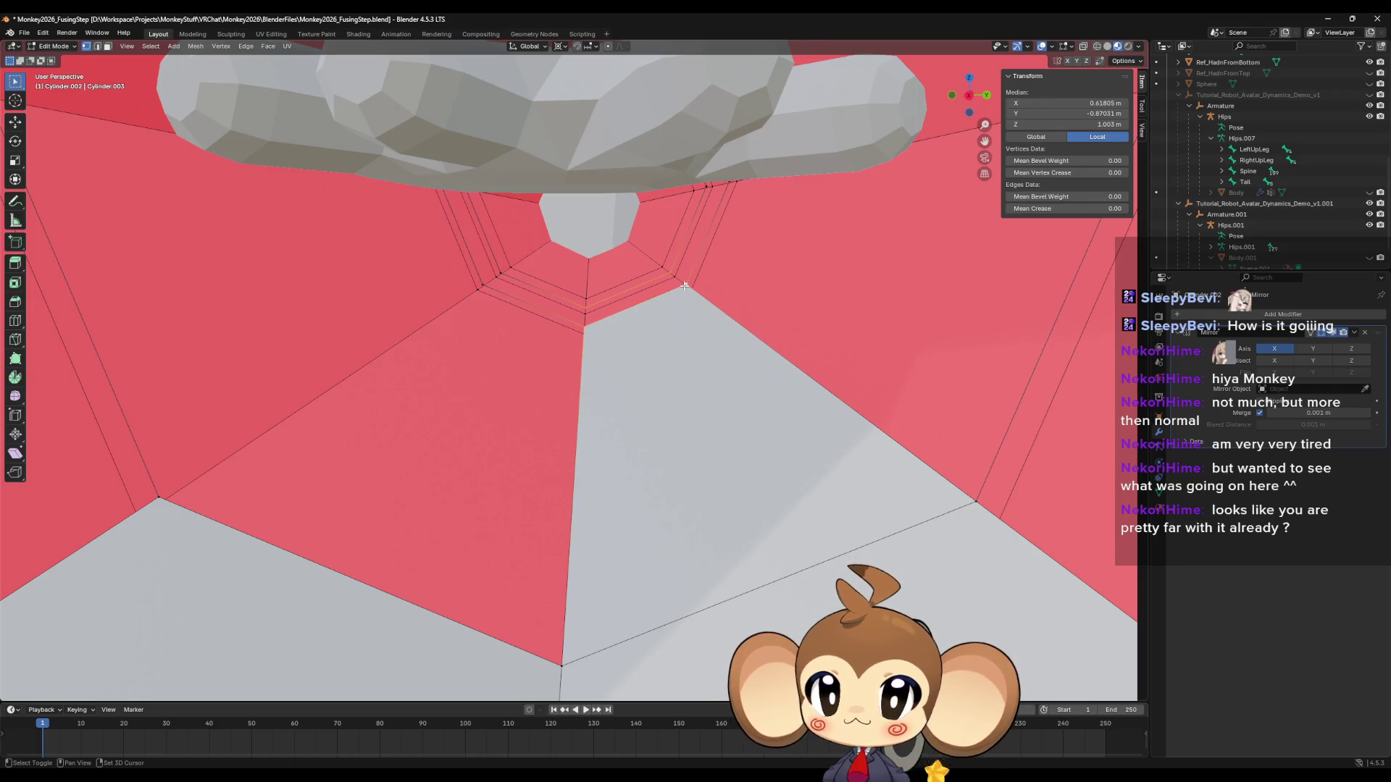
pyautogui.keyDown('shift'); pyautogui.click(580, 320); pyautogui.keyUp('shift')
pyautogui.click(587, 304)
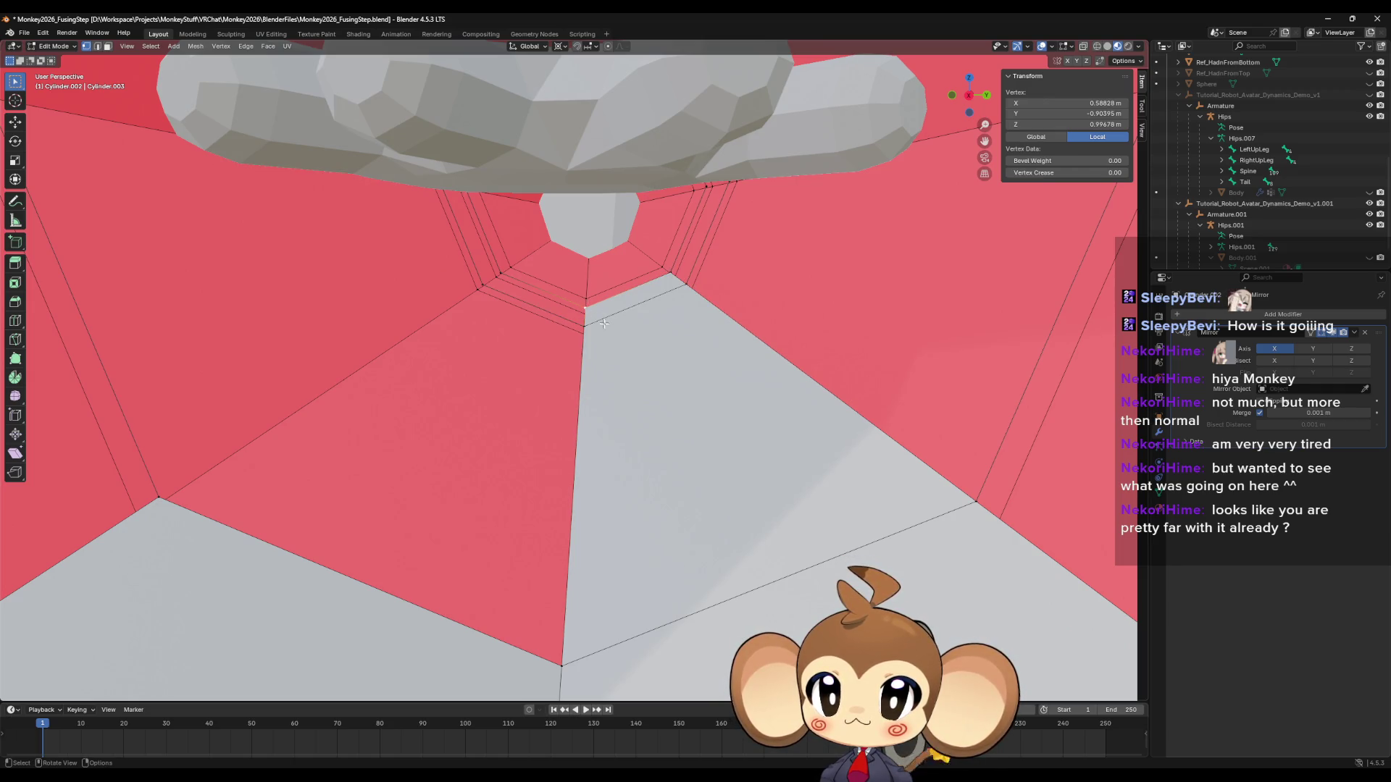
pyautogui.keyDown('shift'); pyautogui.click(586, 324); pyautogui.keyUp('shift')
pyautogui.keyDown('shift'); pyautogui.click(500, 275); pyautogui.keyUp('shift')
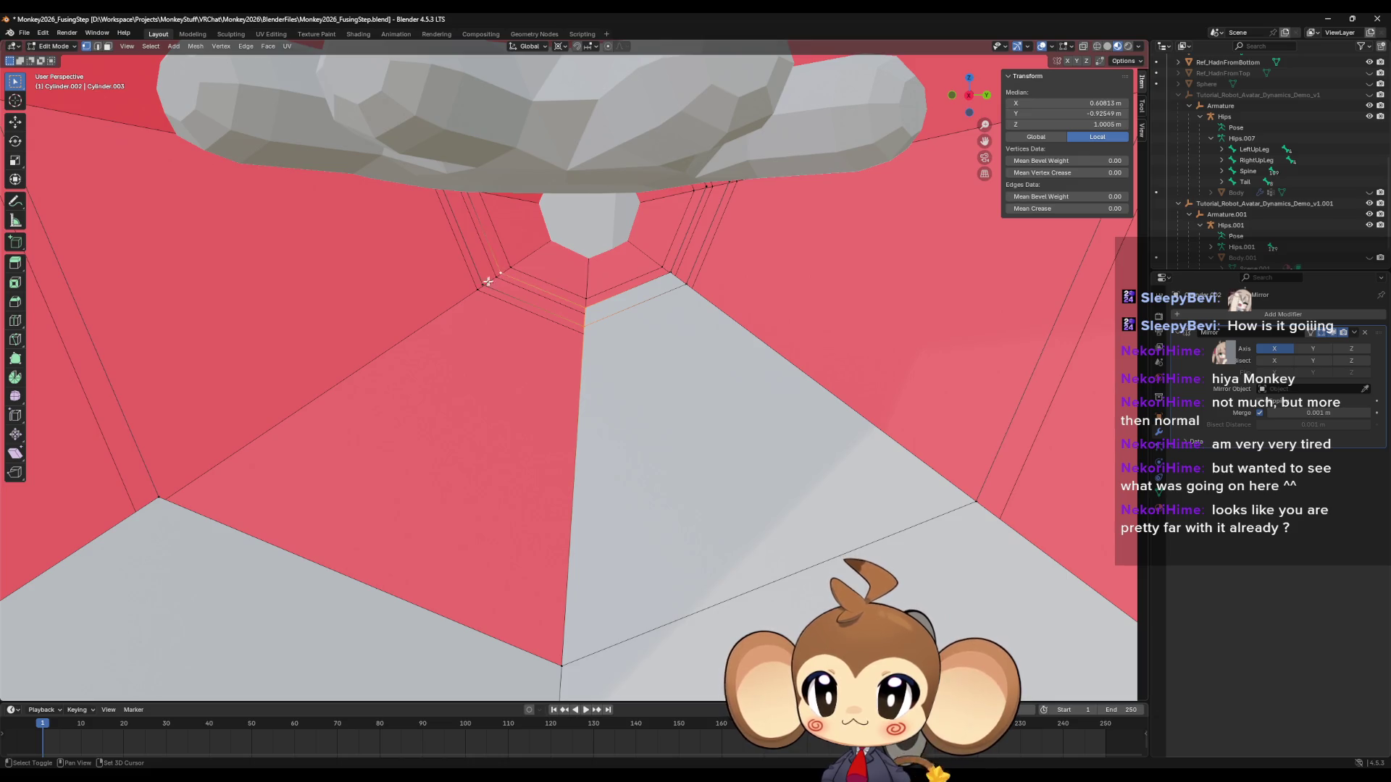
pyautogui.keyDown('shift'); pyautogui.click(482, 285); pyautogui.keyUp('shift')
pyautogui.click(483, 284)
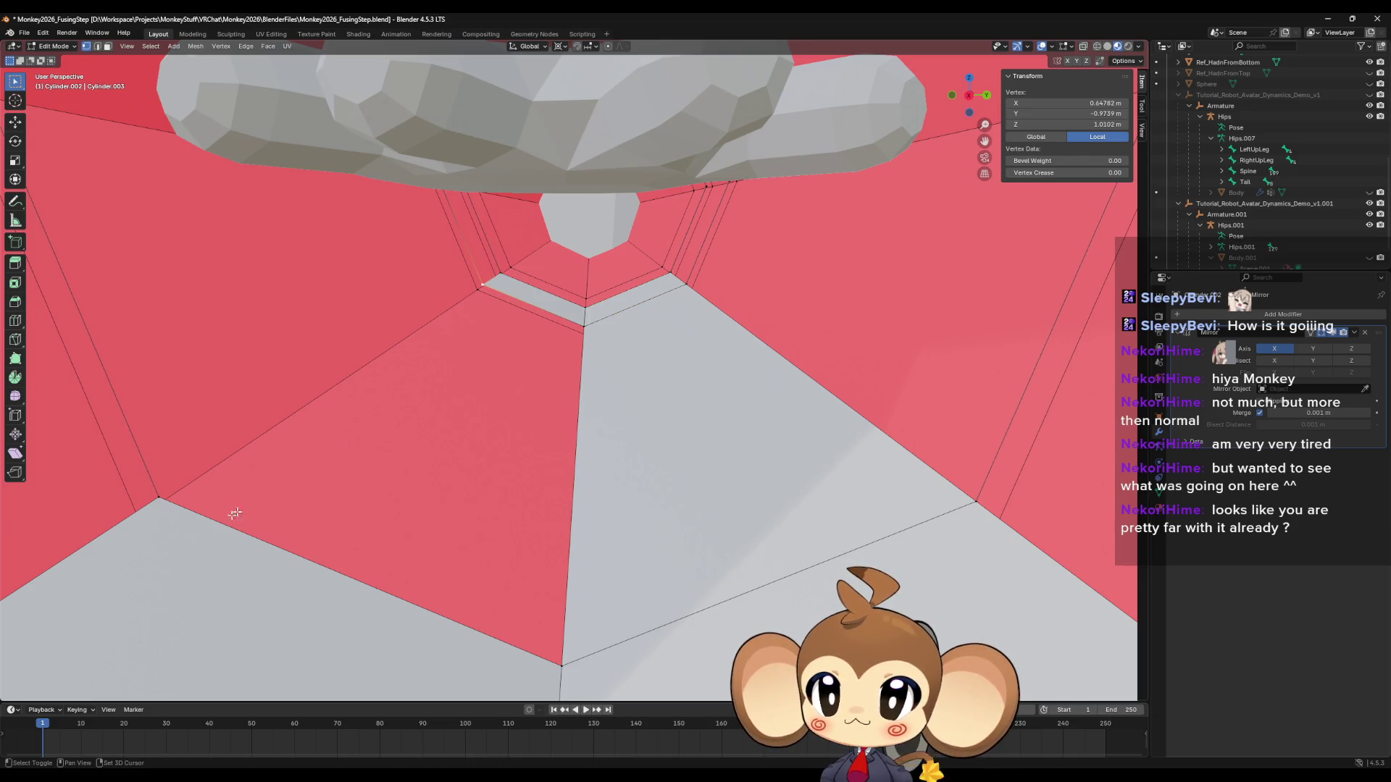
pyautogui.keyDown('shift'); pyautogui.click(157, 495); pyautogui.keyUp('shift')
pyautogui.keyDown('shift'); pyautogui.click(584, 425); pyautogui.keyUp('shift')
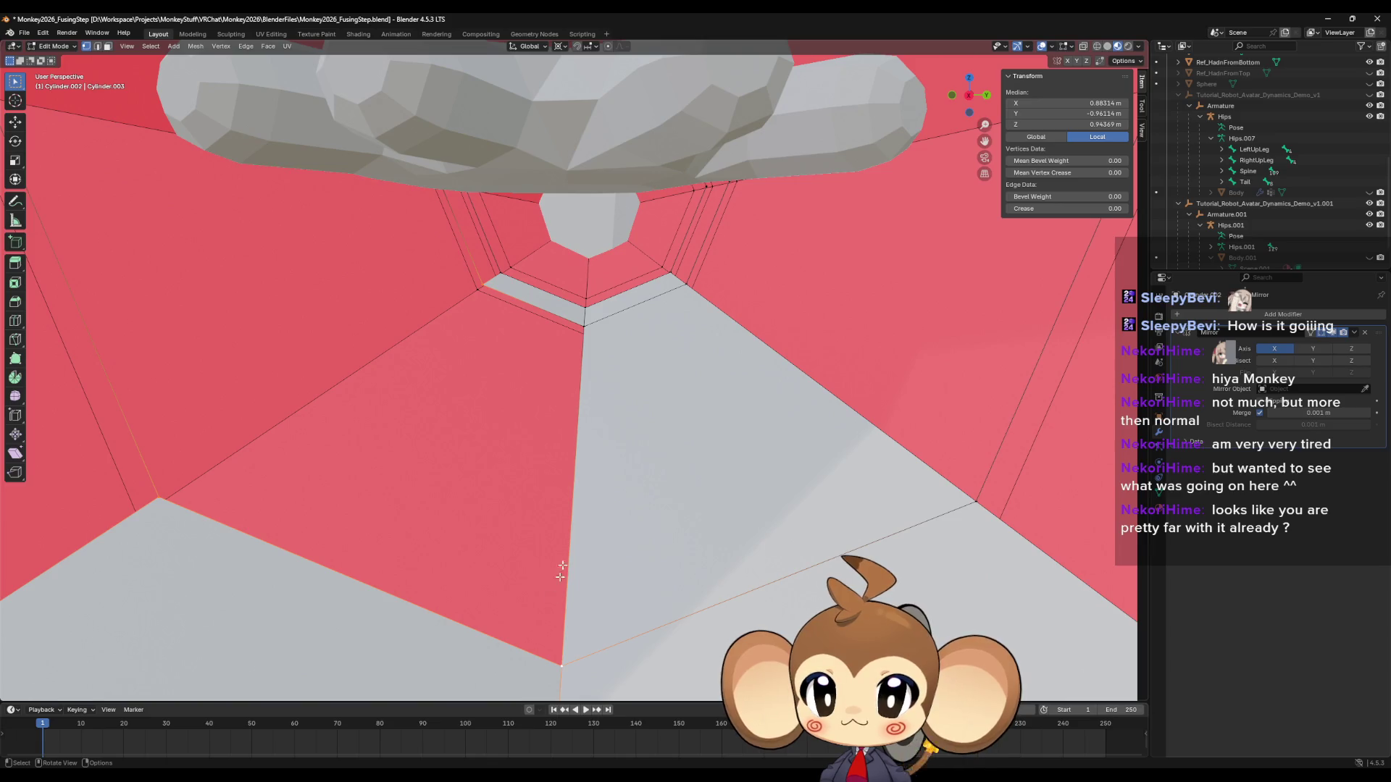
pyautogui.keyDown('shift'); pyautogui.click(584, 329); pyautogui.keyUp('shift')
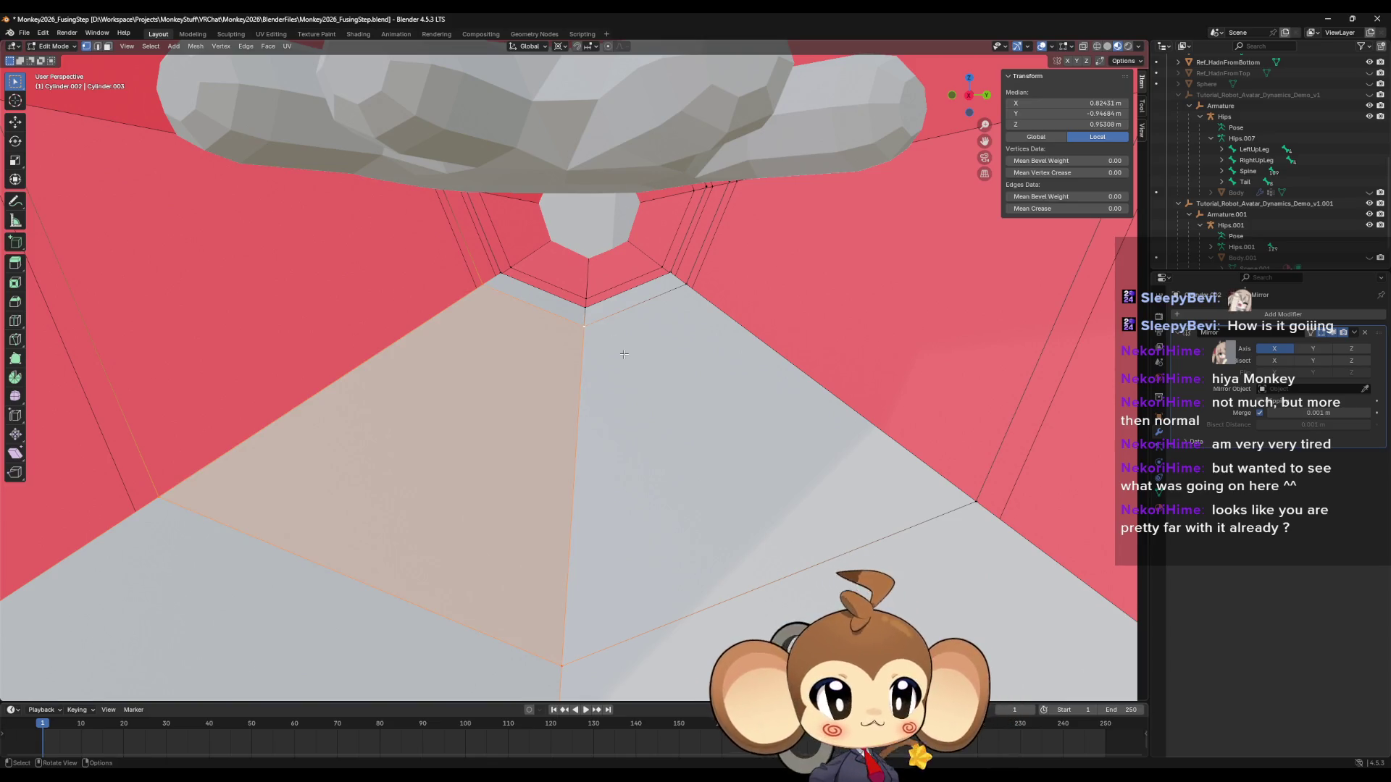
# Select the edges bordering the right-side gap and fill it with a new face.
pyautogui.moveTo(677, 427); pyautogui.dragTo(621, 387, button='middle')
pyautogui.click(526, 358)
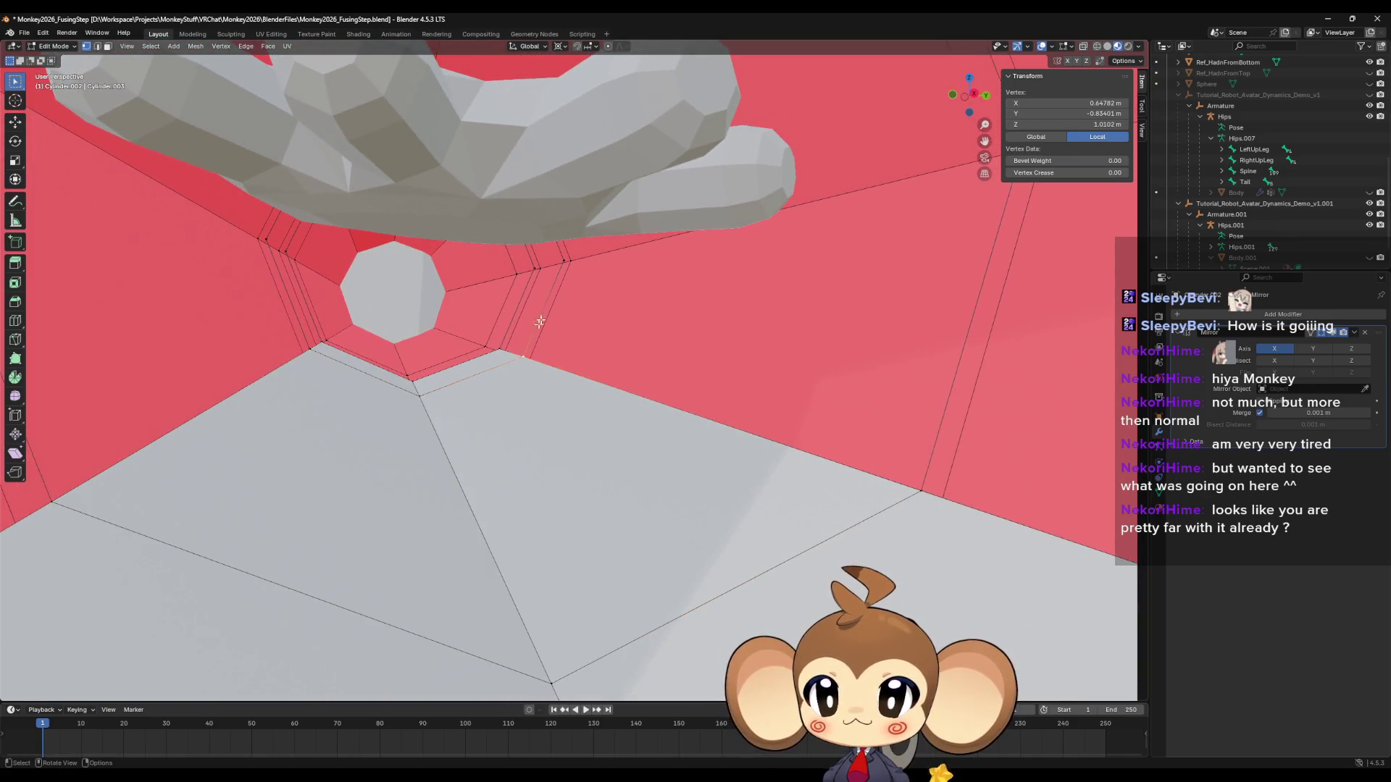
pyautogui.click(554, 269)
pyautogui.moveTo(889, 285); pyautogui.dragTo(873, 241, button='middle')
pyautogui.keyDown('shift'); pyautogui.click(890, 200); pyautogui.keyUp('shift')
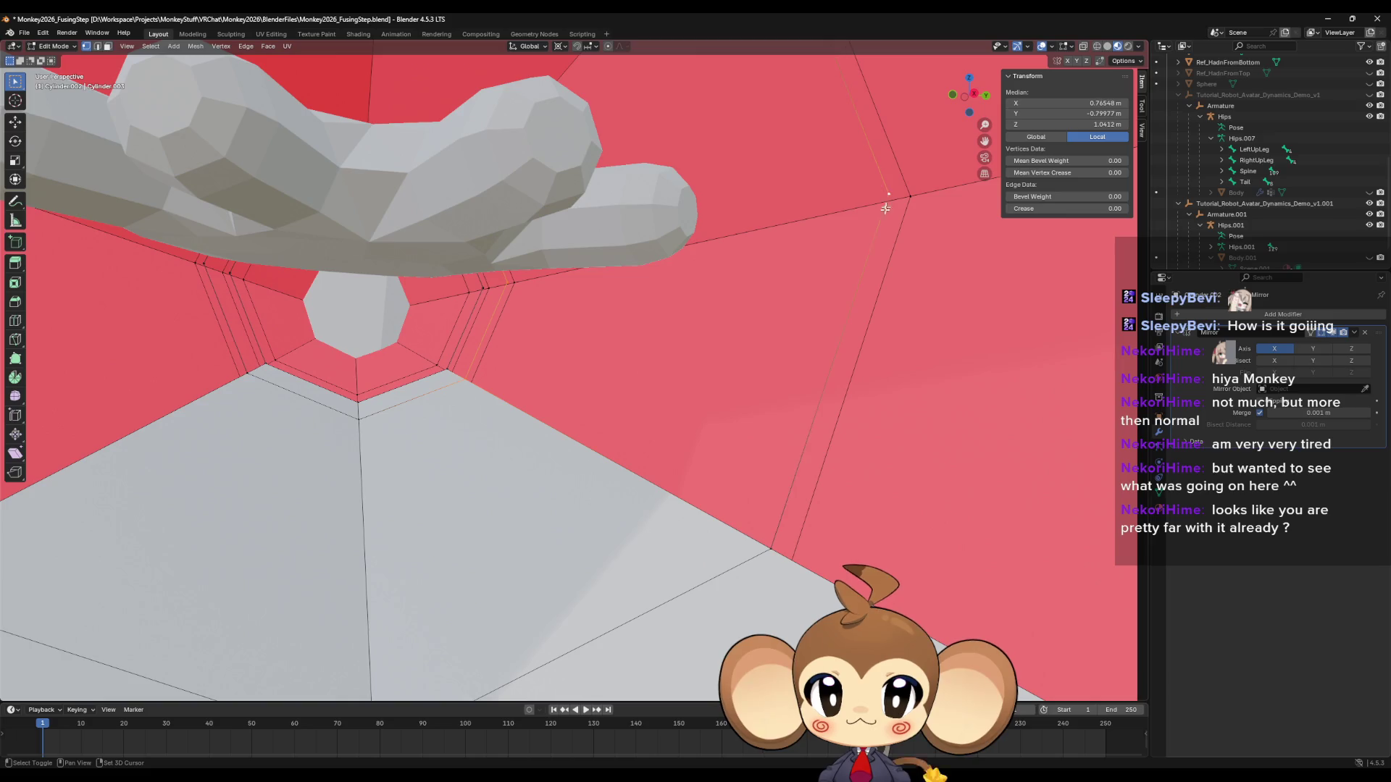
pyautogui.keyDown('shift'); pyautogui.click(770, 540); pyautogui.keyUp('shift')
pyautogui.press('f')
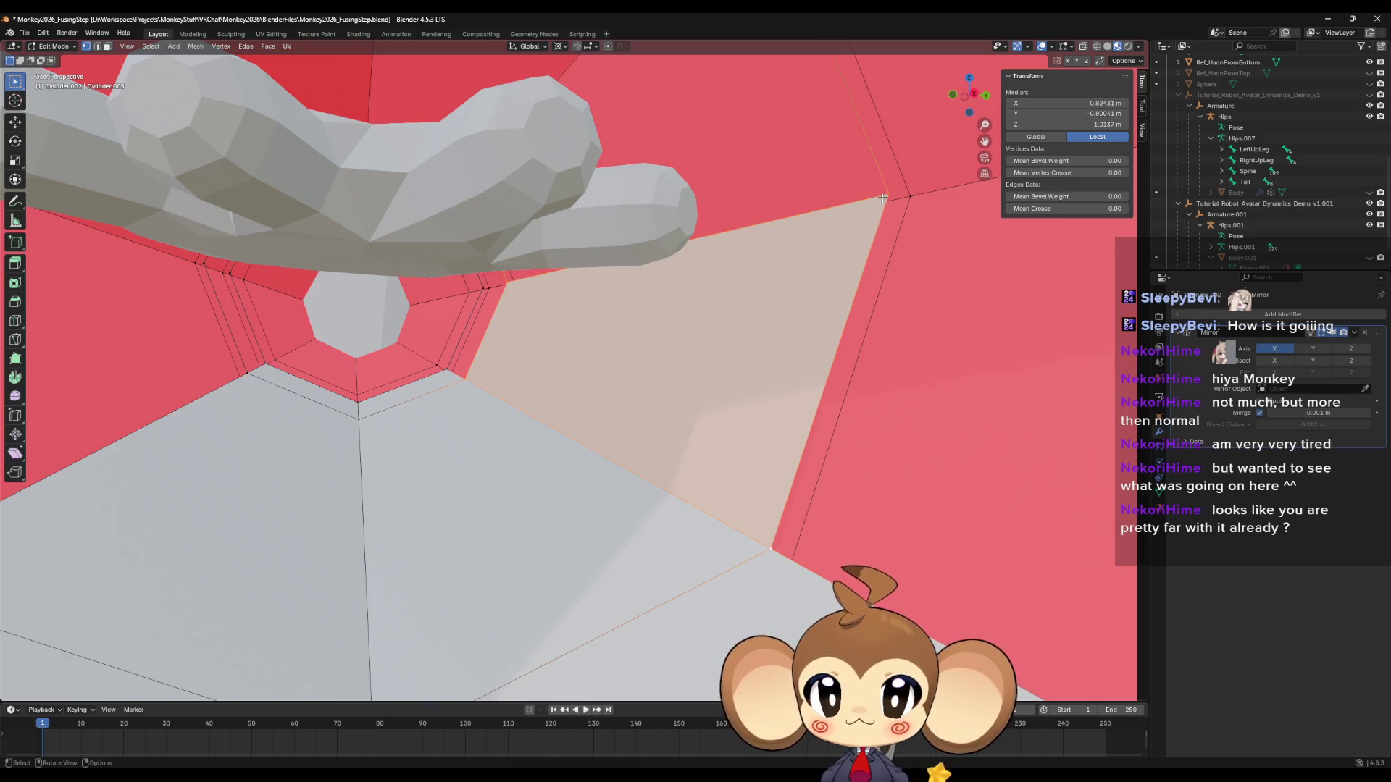
pyautogui.click(882, 198)
pyautogui.moveTo(882, 198)
pyautogui.mouseDown(button='middle')
pyautogui.moveTo(802, 348)
pyautogui.moveTo(730, 210)
pyautogui.mouseUp(button='middle')
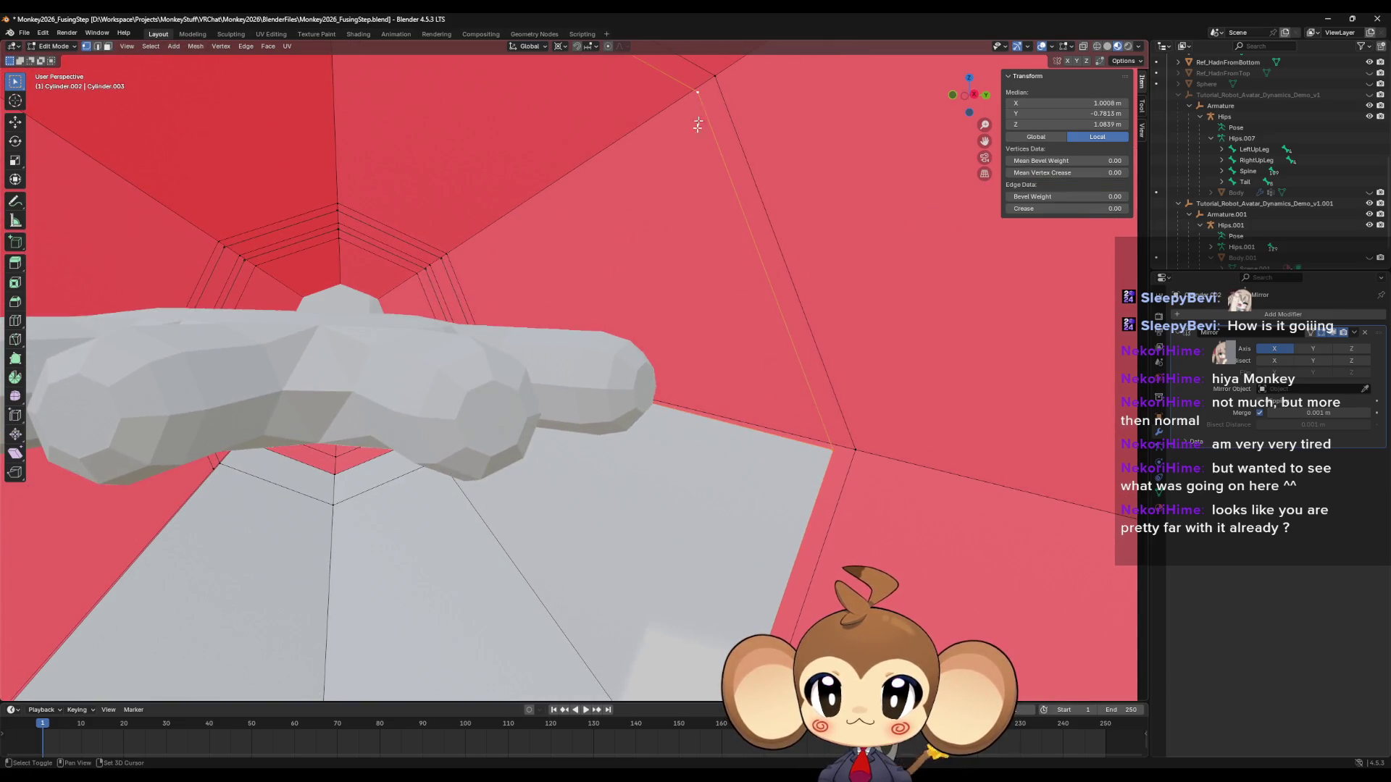
# Select the edges bordering the gap under the arm and fill it with a face.
pyautogui.moveTo(666, 298); pyautogui.dragTo(596, 305, button='middle')
pyautogui.click(475, 253)
pyautogui.moveTo(475, 253)
pyautogui.mouseDown(button='middle')
pyautogui.moveTo(485, 268)
pyautogui.moveTo(515, 237)
pyautogui.moveTo(583, 226)
pyautogui.moveTo(652, 301)
pyautogui.mouseUp(button='middle')
pyautogui.keyDown('shift'); pyautogui.click(513, 230); pyautogui.keyUp('shift')
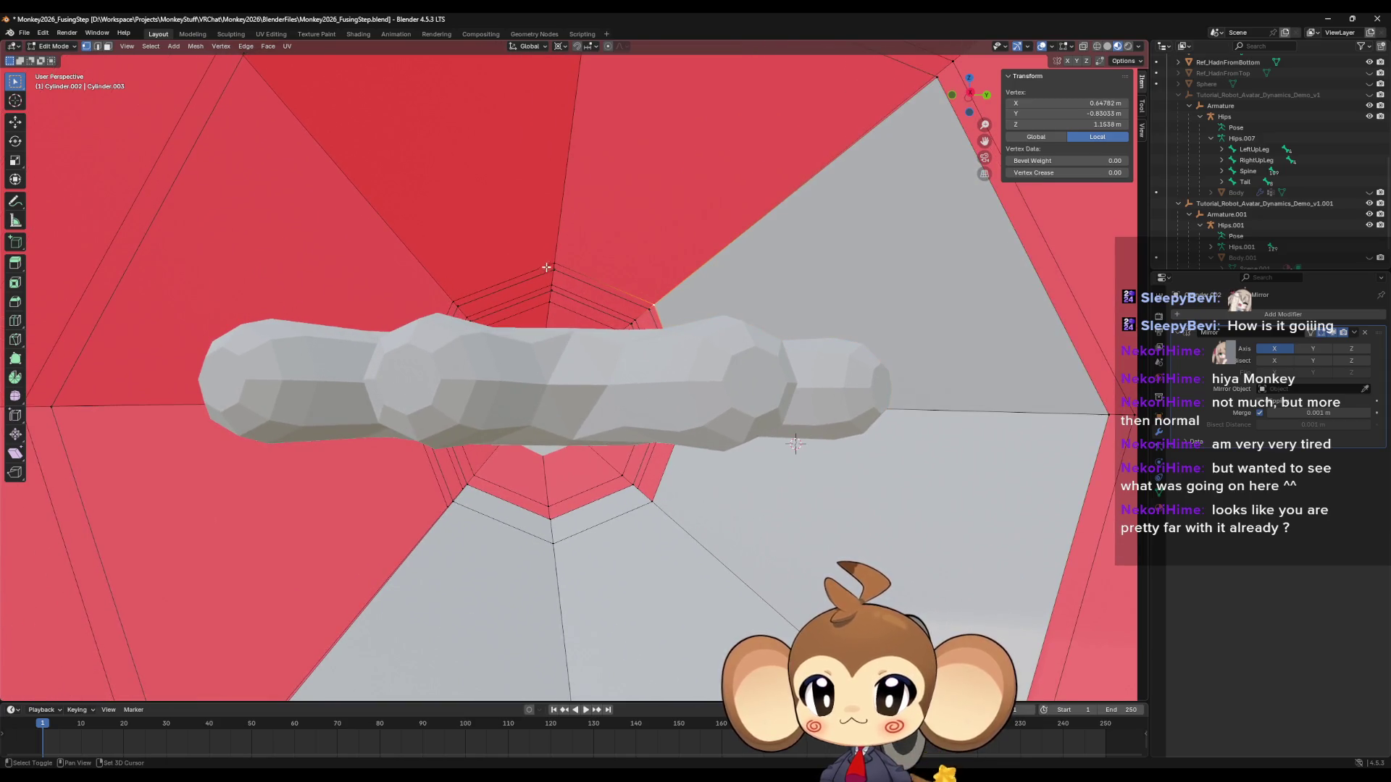
pyautogui.moveTo(590, 264); pyautogui.dragTo(900, 201, button='middle')
pyautogui.keyDown('shift'); pyautogui.click(900, 200); pyautogui.keyUp('shift')
pyautogui.keyDown('shift'); pyautogui.click(598, 96); pyautogui.keyUp('shift')
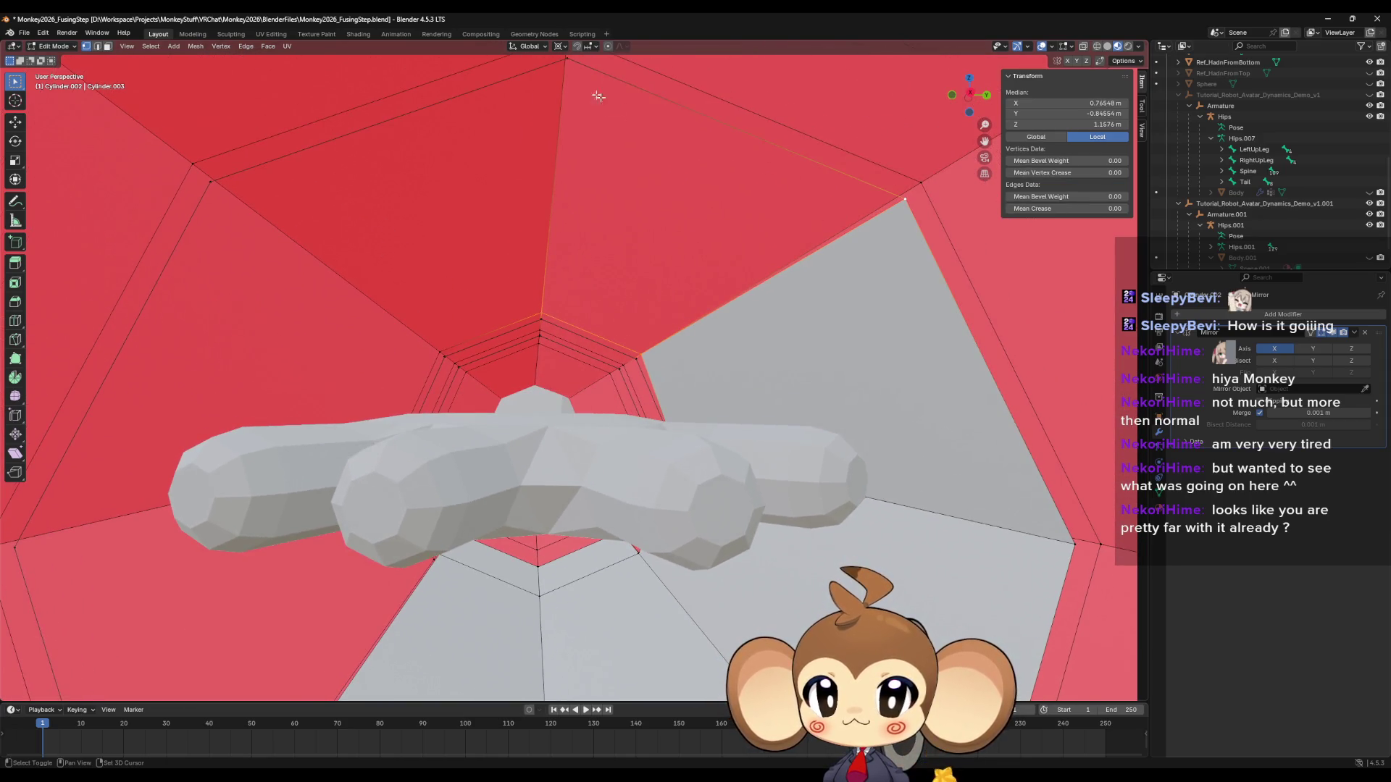
pyautogui.press('f')
# Select an edge path around the grey gap and fill it with a new face.
pyautogui.click(569, 63)
pyautogui.keyDown('shift'); pyautogui.click(209, 194); pyautogui.keyUp('shift')
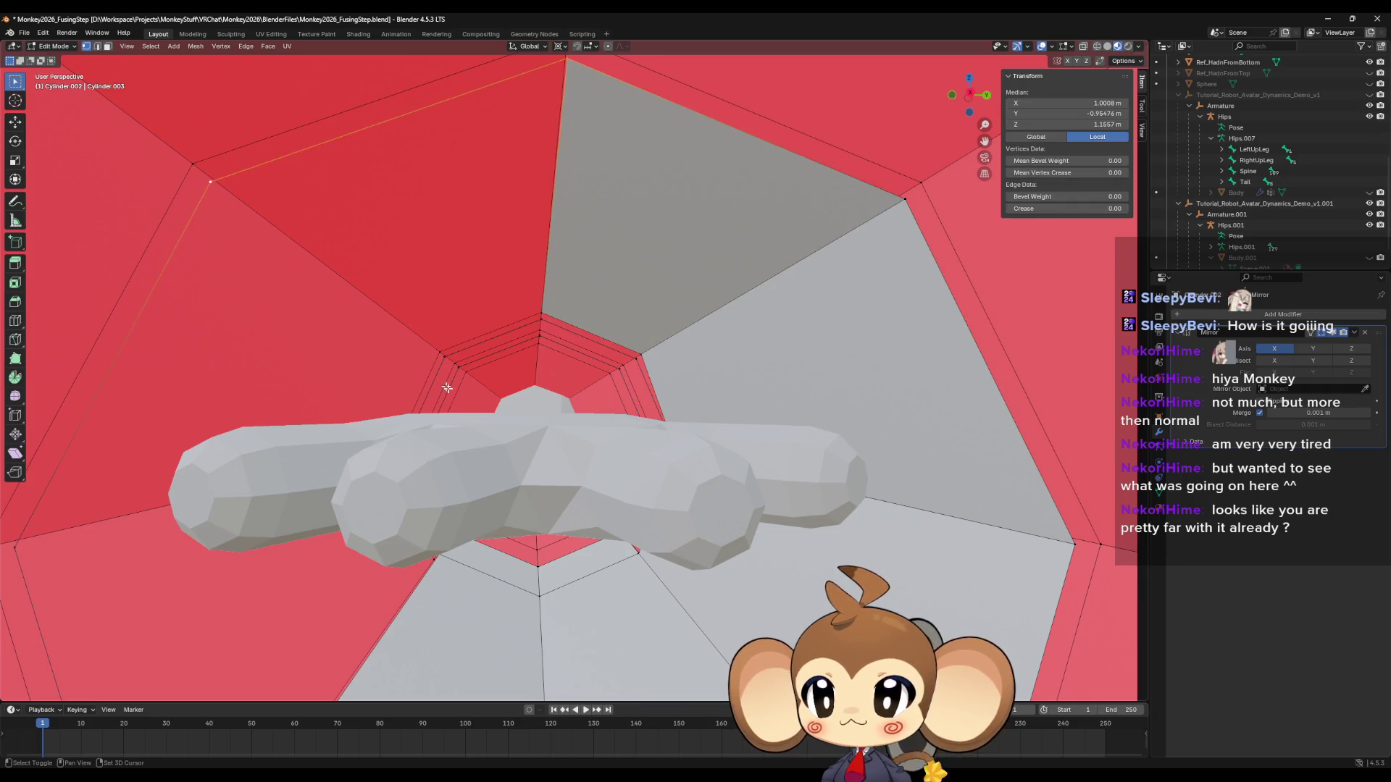
pyautogui.keyDown('shift'); pyautogui.click(442, 355); pyautogui.keyUp('shift')
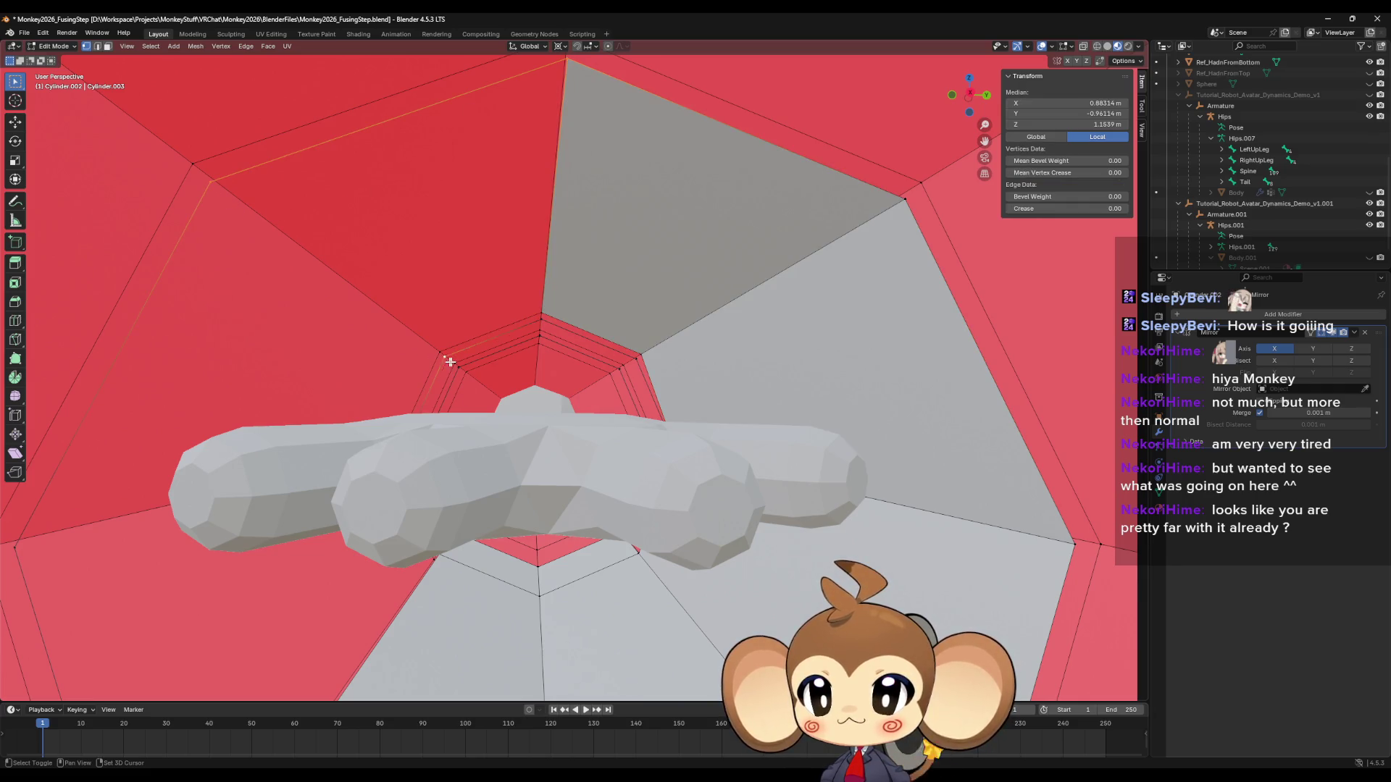
pyautogui.keyDown('ctrl'); pyautogui.click(536, 330); pyautogui.keyUp('ctrl')
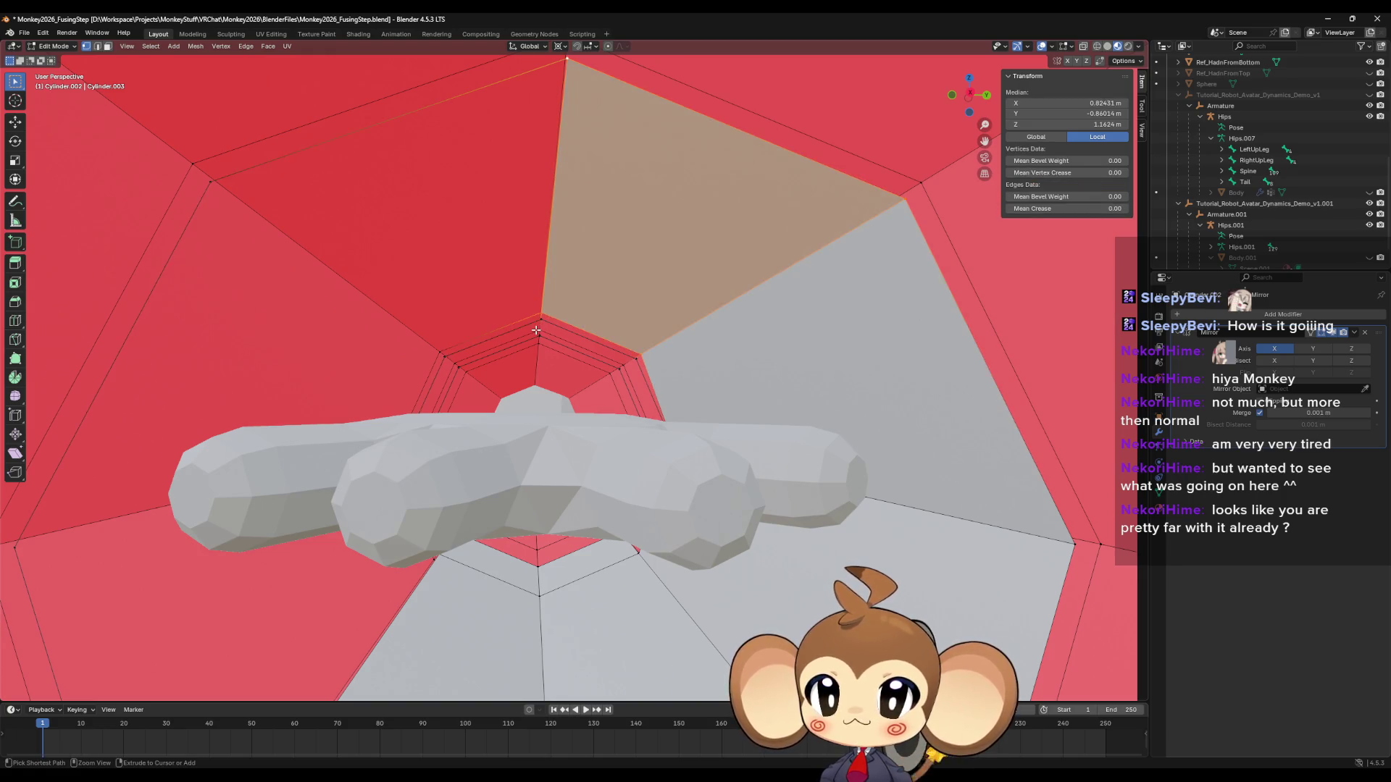
pyautogui.hotkey('ctrl', 'z')
pyautogui.click(540, 321)
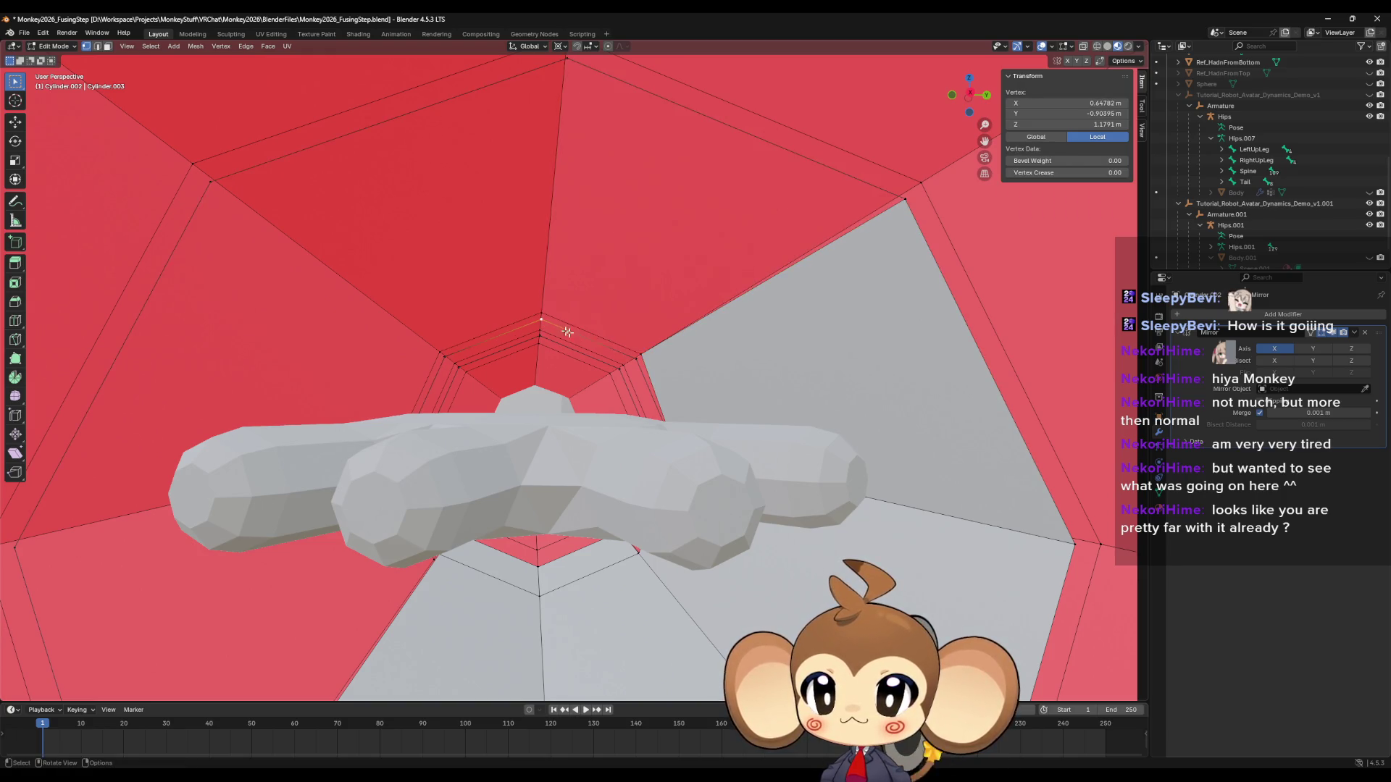
pyautogui.keyDown('ctrl'); pyautogui.click(635, 359); pyautogui.keyUp('ctrl')
pyautogui.moveTo(634, 359); pyautogui.dragTo(727, 337, button='middle')
pyautogui.keyDown('ctrl'); pyautogui.click(728, 338); pyautogui.keyUp('ctrl')
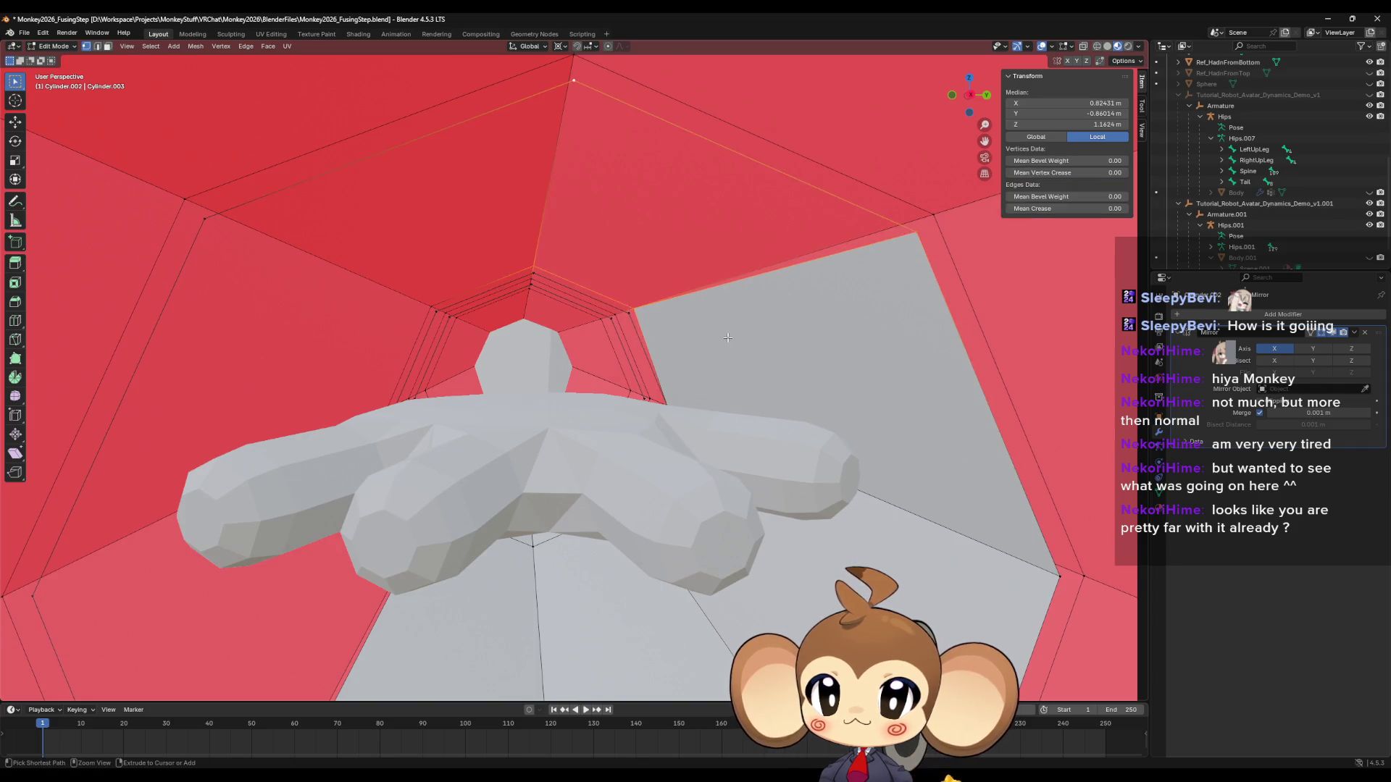
pyautogui.keyDown('ctrl'); pyautogui.click(727, 339); pyautogui.keyUp('ctrl')
pyautogui.press('f')
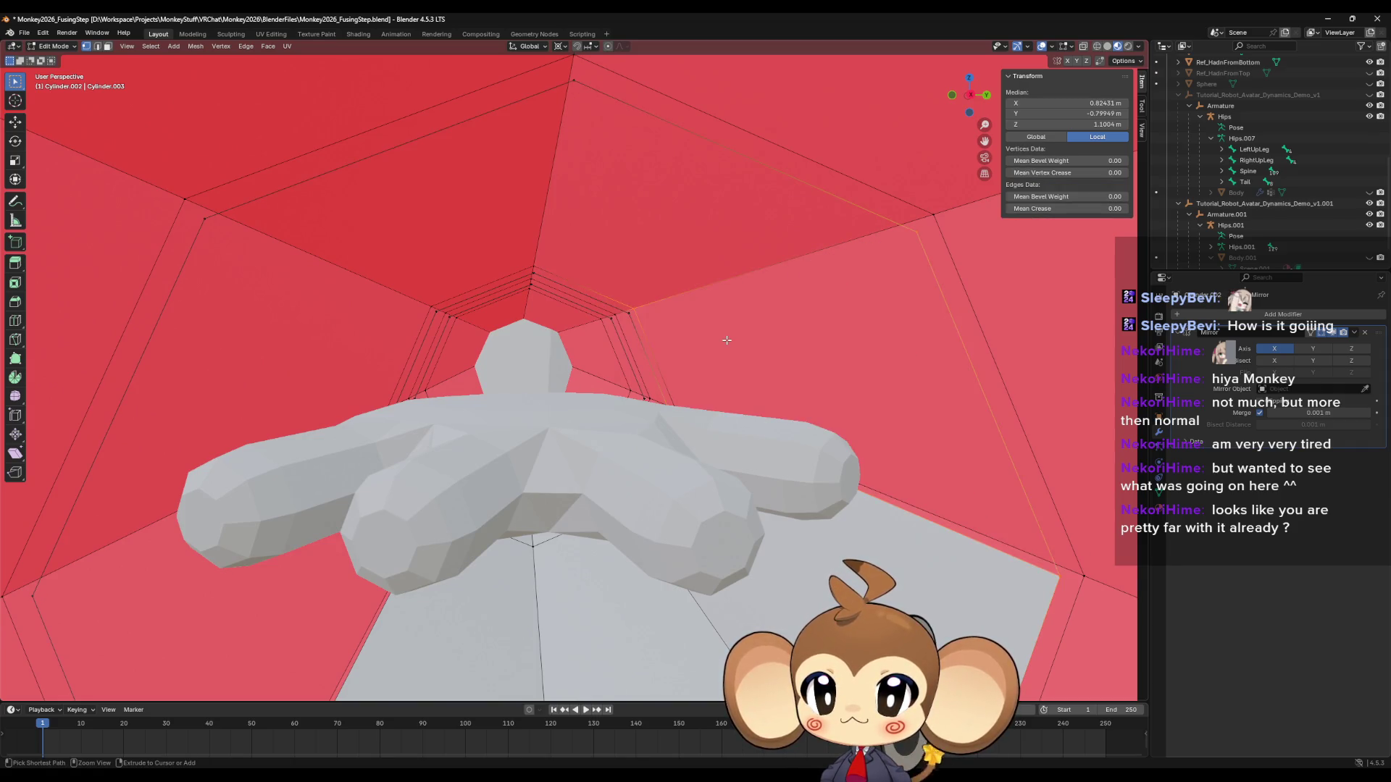
# Select the top and side edges of the remaining gap and fill it with a face.
pyautogui.keyDown('shift'); pyautogui.click(631, 314); pyautogui.keyUp('shift')
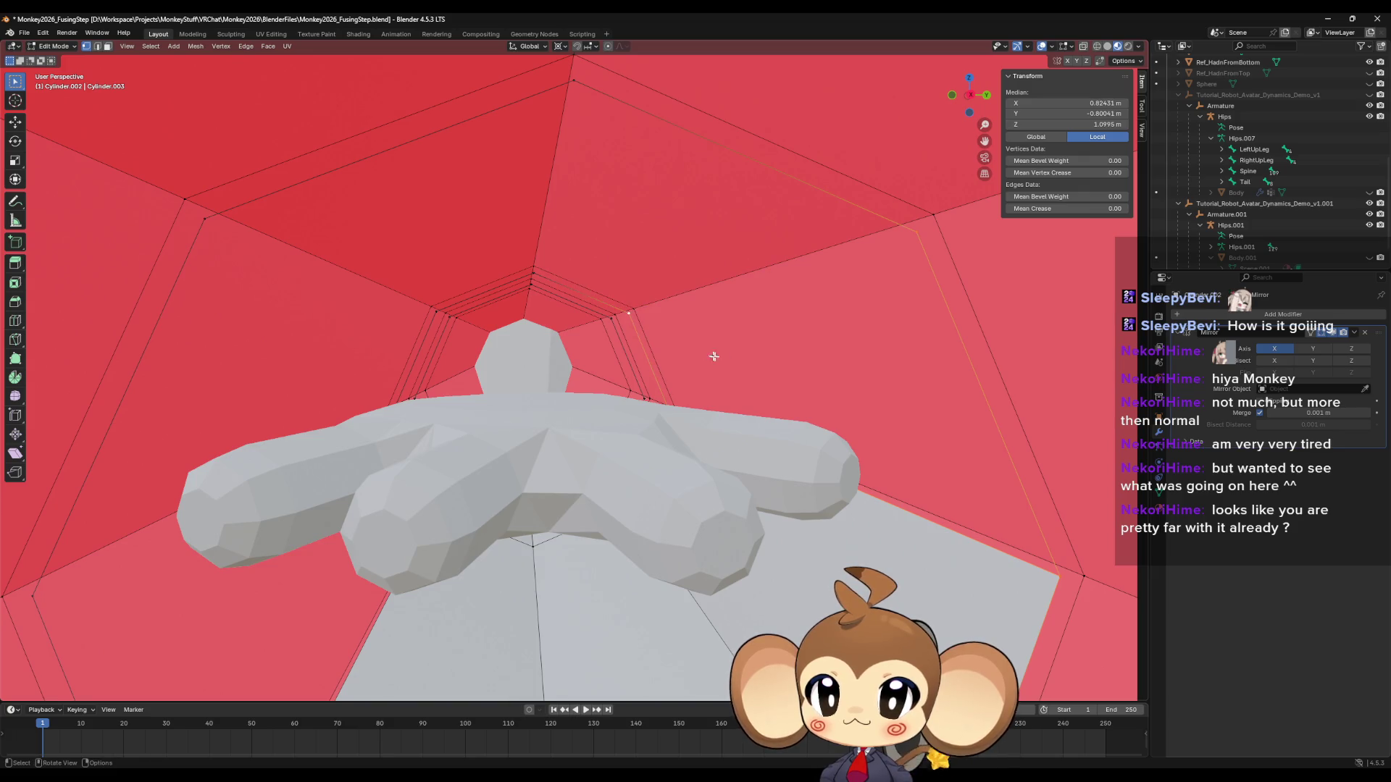
pyautogui.moveTo(714, 356)
pyautogui.mouseDown(button='middle')
pyautogui.moveTo(708, 324)
pyautogui.moveTo(713, 335)
pyautogui.moveTo(645, 335)
pyautogui.mouseUp(button='middle')
pyautogui.click(645, 336)
pyautogui.keyDown('shift'); pyautogui.click(811, 188); pyautogui.keyUp('shift')
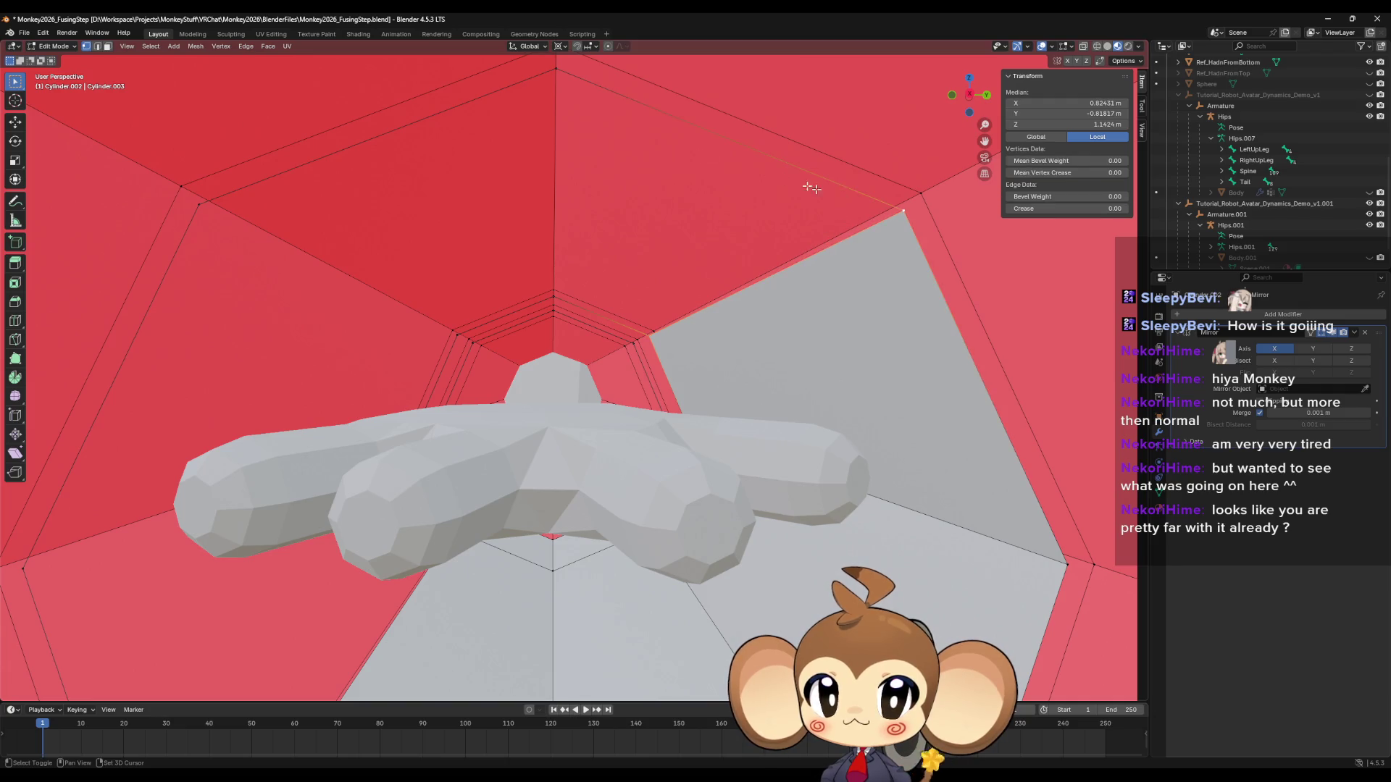
pyautogui.keyDown('shift'); pyautogui.click(558, 105); pyautogui.keyUp('shift')
pyautogui.moveTo(558, 315)
pyautogui.mouseDown(button='middle')
pyautogui.moveTo(536, 319)
pyautogui.moveTo(596, 304)
pyautogui.mouseUp(button='middle')
pyautogui.keyDown('shift'); pyautogui.click(419, 325); pyautogui.keyUp('shift')
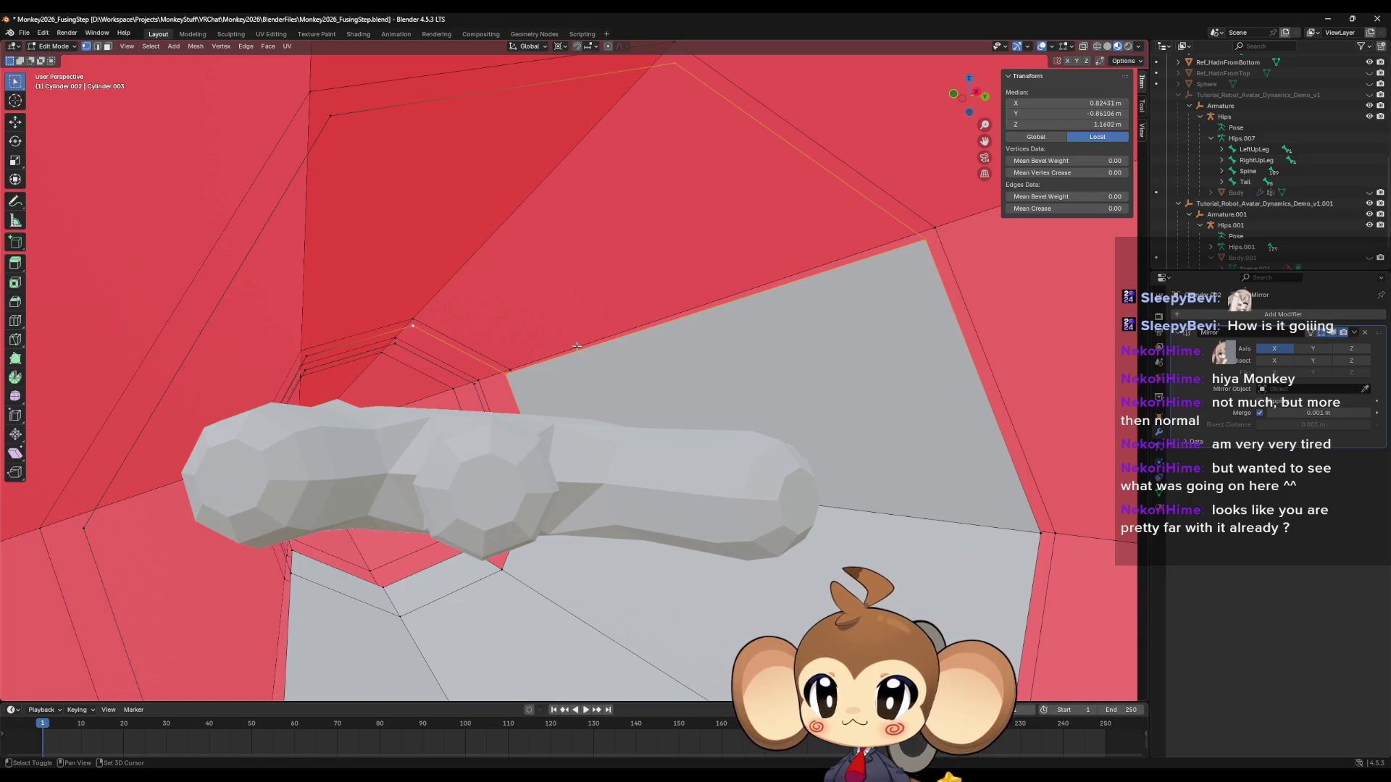
pyautogui.press('f')
# Select the border edges of the next quad face around the collar opening.
pyautogui.click(400, 328)
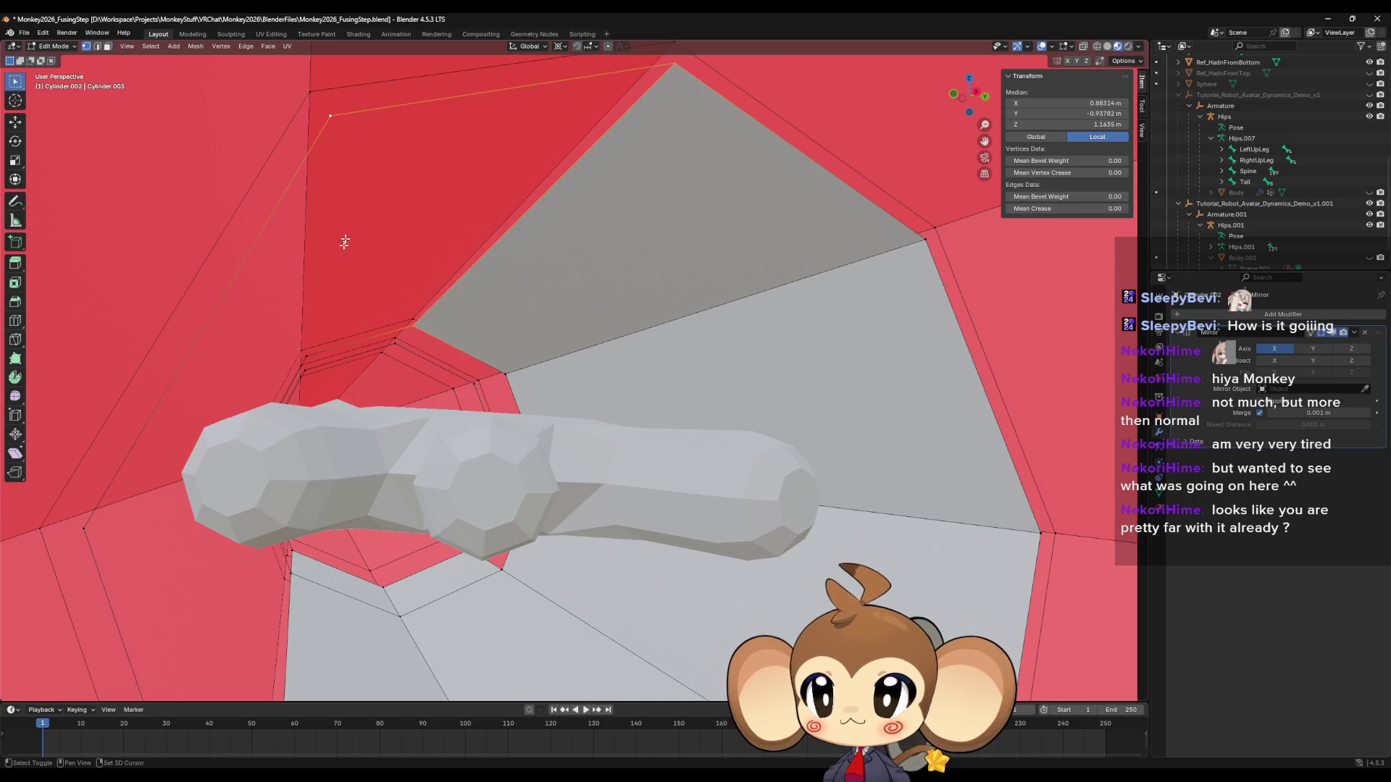
pyautogui.keyDown('shift'); pyautogui.click(324, 355); pyautogui.keyUp('shift')
pyautogui.moveTo(377, 358); pyautogui.dragTo(359, 365, button='middle')
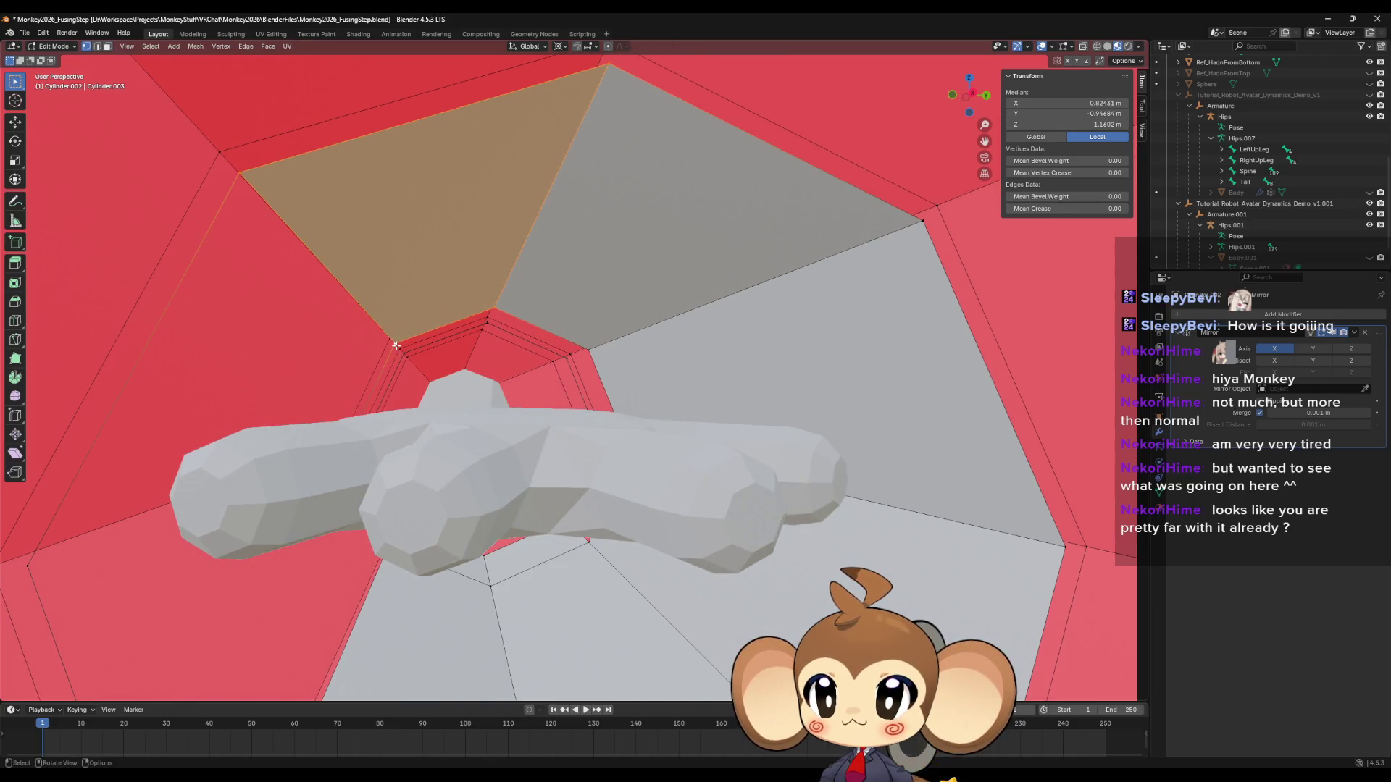
pyautogui.click(308, 232)
pyautogui.moveTo(254, 181)
pyautogui.mouseDown(button='middle')
pyautogui.moveTo(377, 291)
pyautogui.moveTo(355, 328)
pyautogui.mouseUp(button='middle')
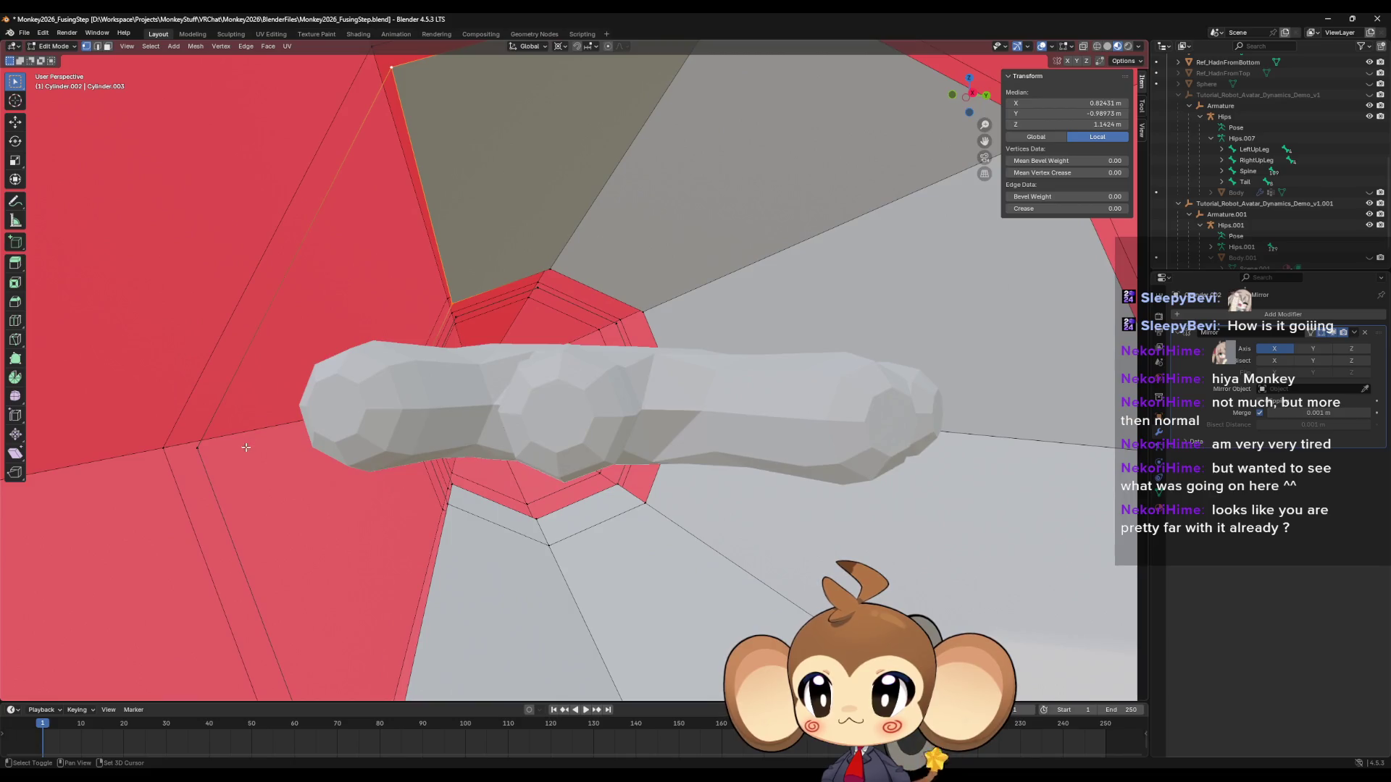
pyautogui.keyDown('shift'); pyautogui.click(209, 451); pyautogui.keyUp('shift')
pyautogui.moveTo(209, 450)
pyautogui.mouseDown(button='middle')
pyautogui.moveTo(387, 281)
pyautogui.moveTo(489, 406)
pyautogui.mouseUp(button='middle')
pyautogui.keyDown('shift'); pyautogui.click(412, 301); pyautogui.keyUp('shift')
# Select further border edges down the tube and zoom out to see the collar.
pyautogui.click(640, 385)
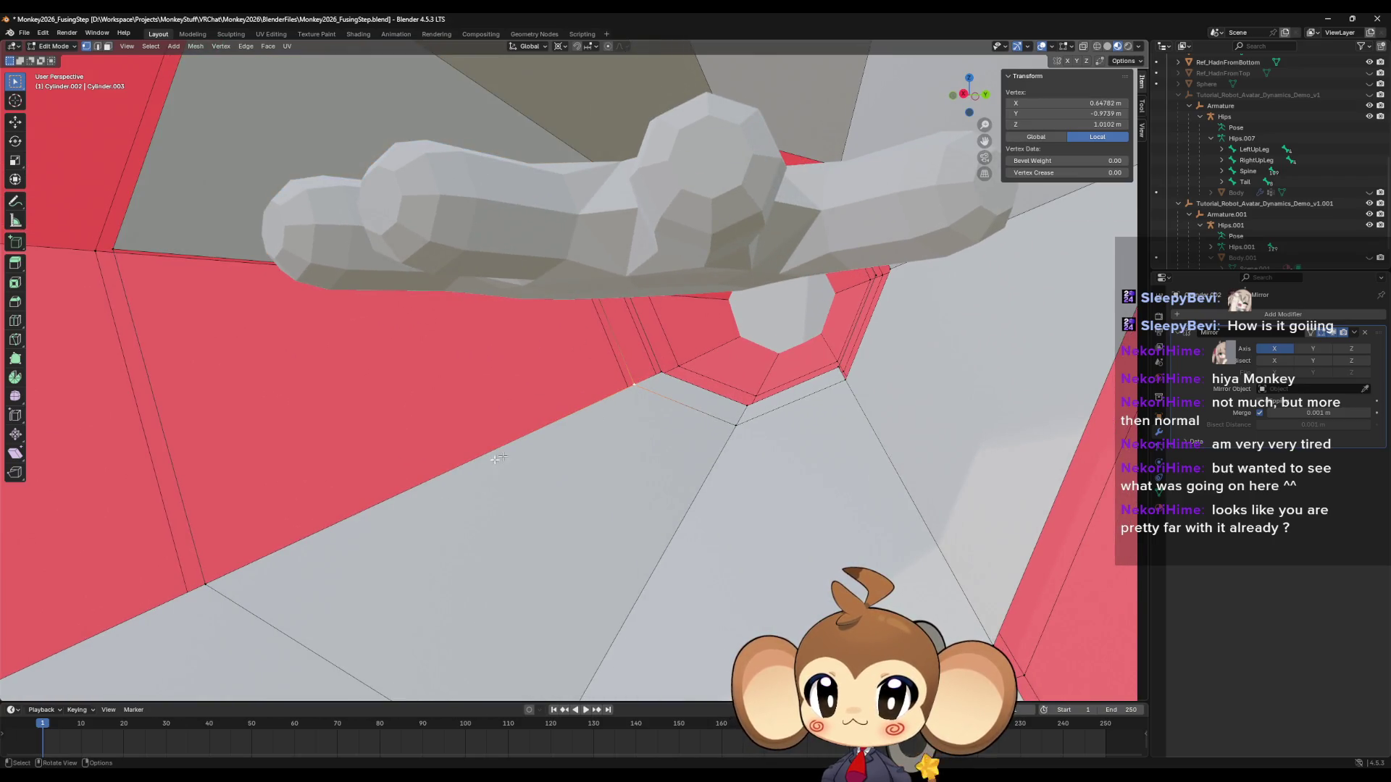
pyautogui.moveTo(121, 250)
pyautogui.keyDown('shift'); pyautogui.mouseDown(button='middle')
pyautogui.moveTo(362, 290)
pyautogui.moveTo(618, 266)
pyautogui.mouseUp(button='middle'); pyautogui.keyUp('shift')
pyautogui.keyDown('shift'); pyautogui.click(618, 266); pyautogui.keyUp('shift')
pyautogui.scroll(-3, 617, 331)
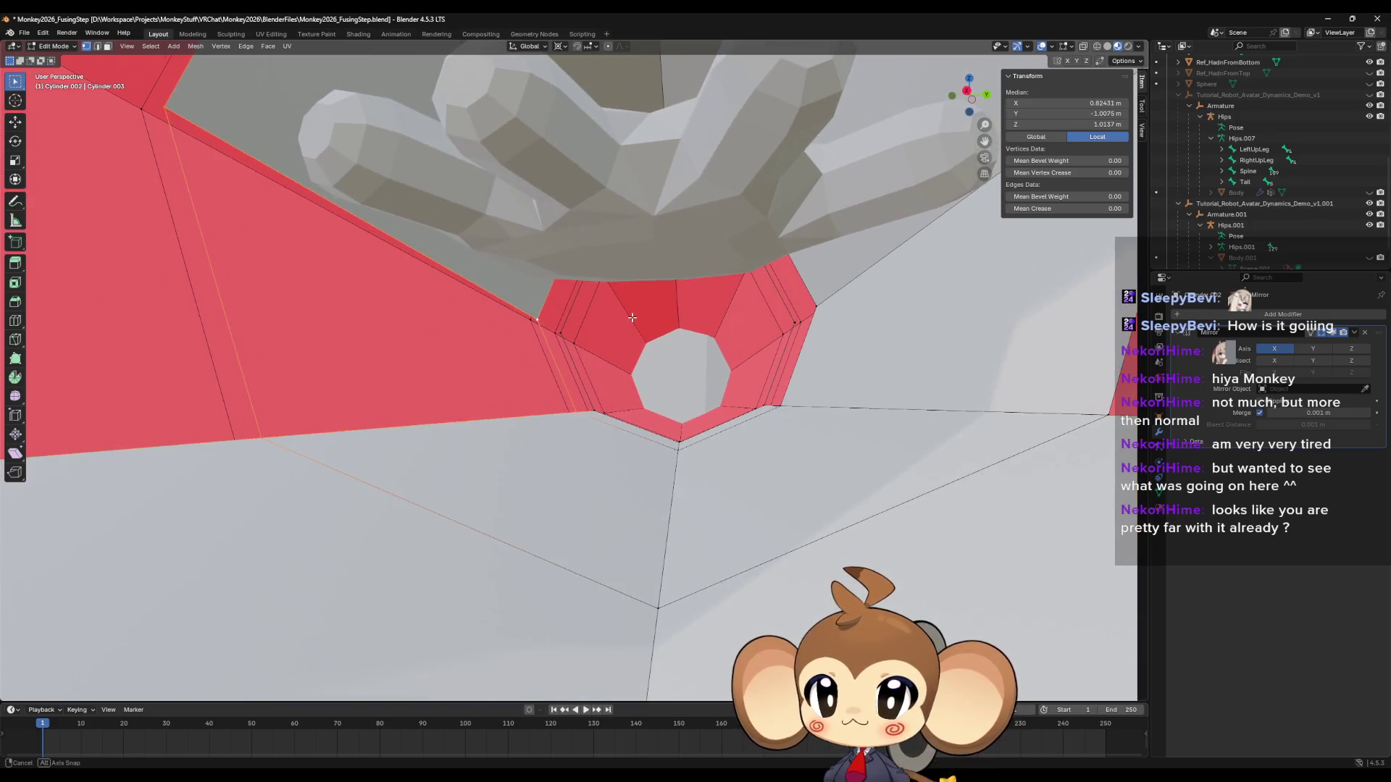
pyautogui.scroll(-4, 601, 363)
pyautogui.scroll(-3, 602, 363)
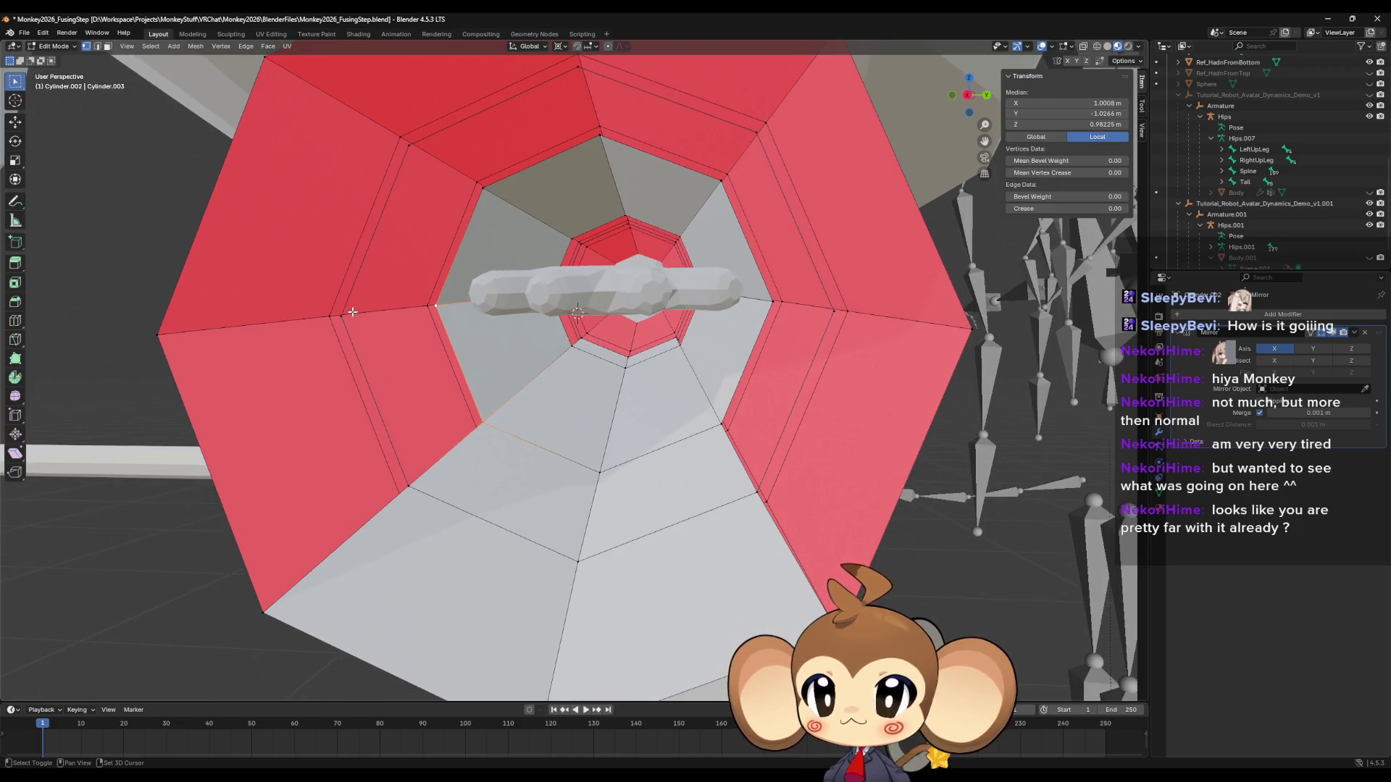
# Select the edge path left of the hole and fill the left gap with a face.
pyautogui.keyDown('shift'); pyautogui.click(378, 338); pyautogui.keyUp('shift')
pyautogui.keyDown('shift'); pyautogui.click(411, 481); pyautogui.keyUp('shift')
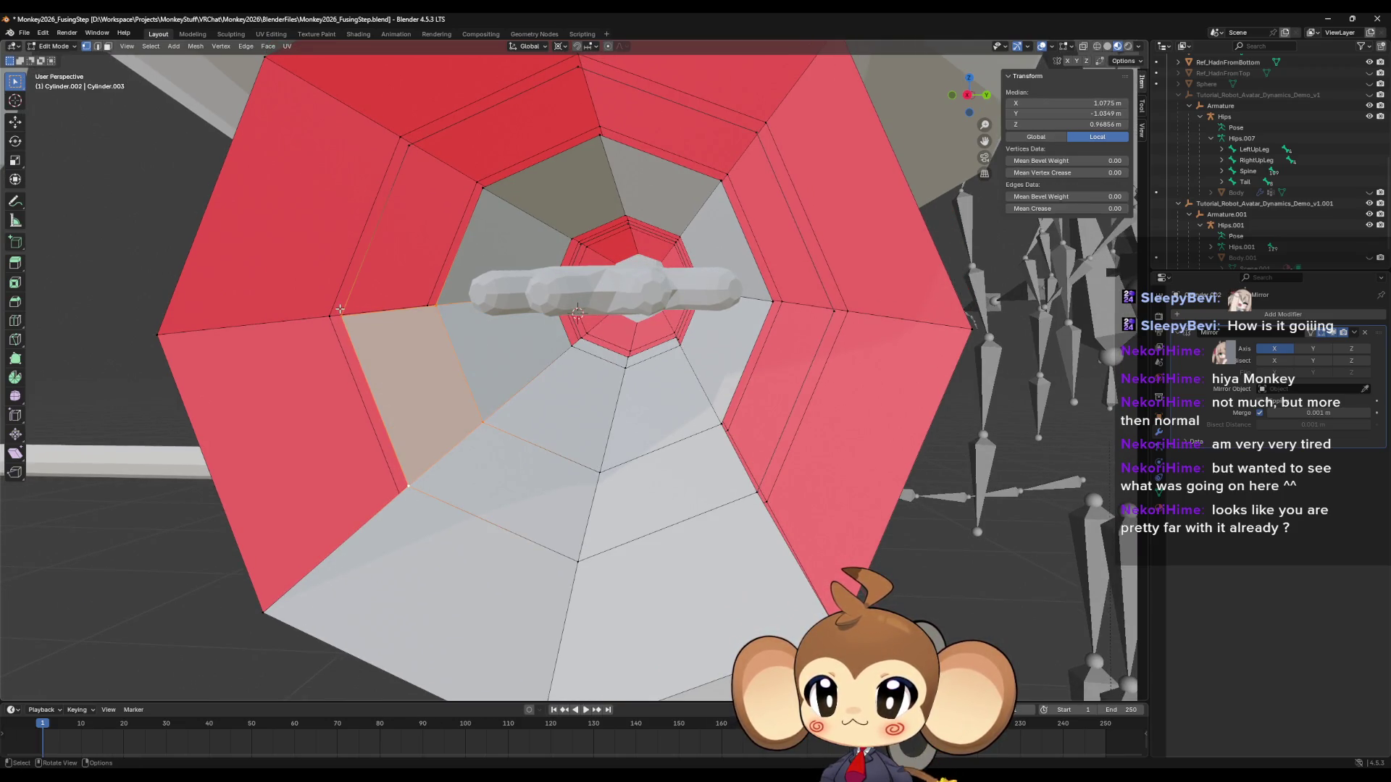
pyautogui.click(340, 309)
pyautogui.keyDown('shift'); pyautogui.moveTo(340, 308); pyautogui.dragTo(410, 271, button='middle'); pyautogui.keyUp('shift')
pyautogui.keyDown('shift'); pyautogui.click(409, 181); pyautogui.keyUp('shift')
pyautogui.keyDown('shift'); pyautogui.click(482, 216); pyautogui.keyUp('shift')
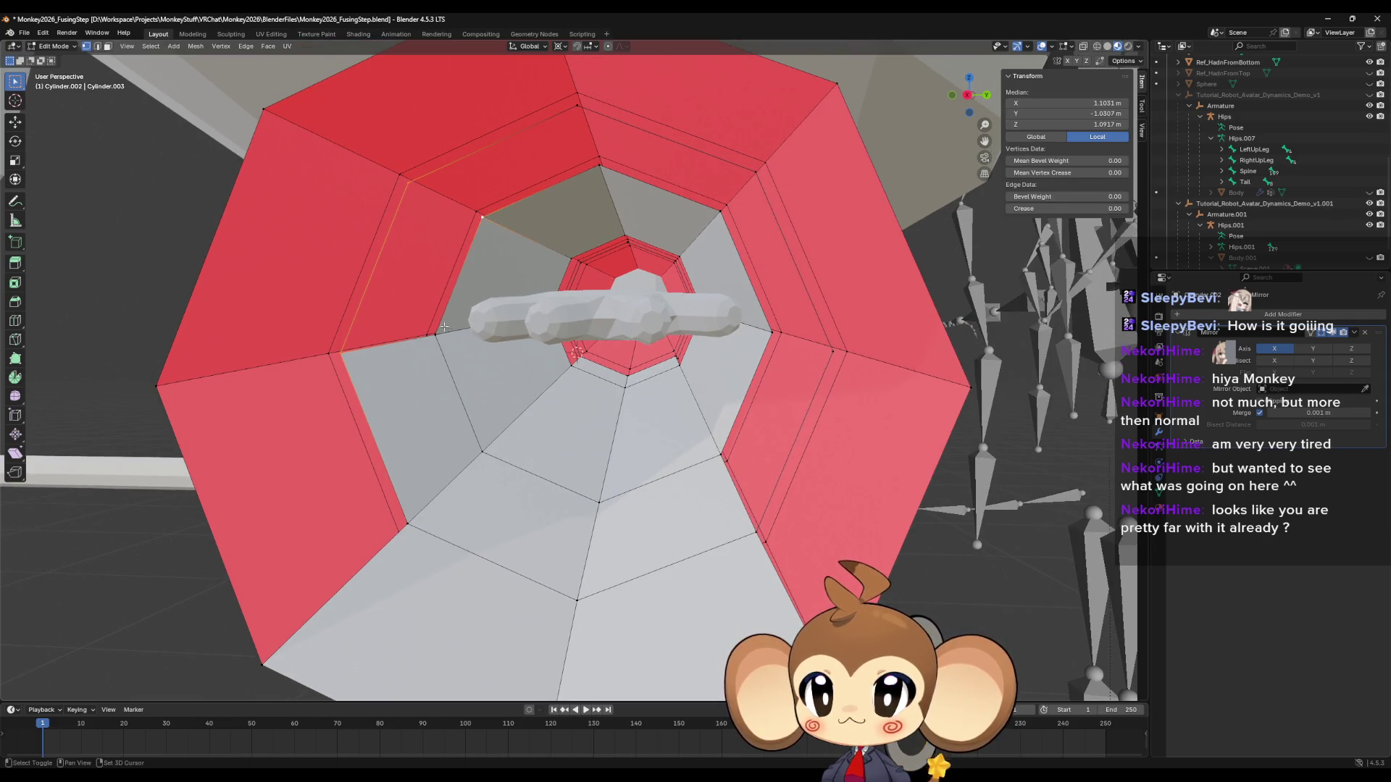
pyautogui.press('f')
# Select the four upper rim corners and fill the top gap with a face.
pyautogui.click(482, 216)
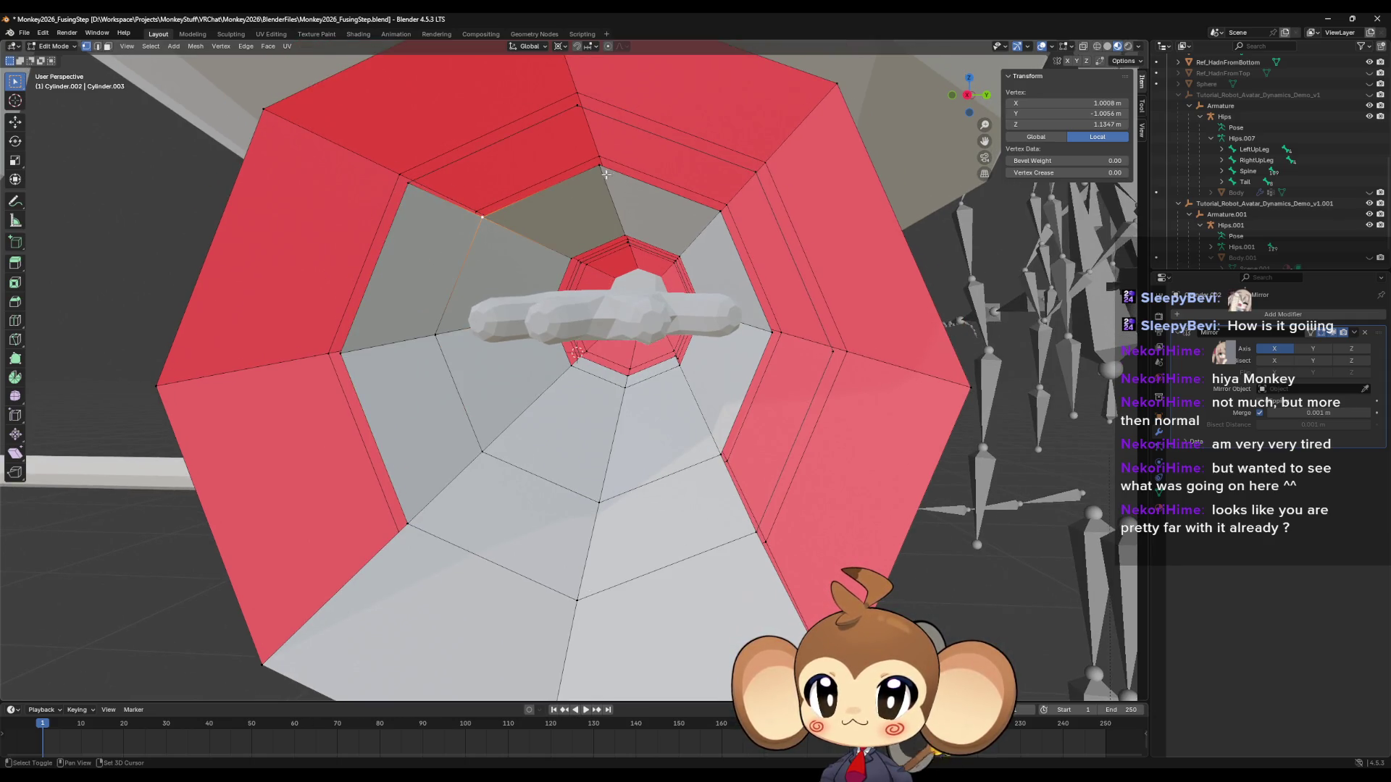
pyautogui.keyDown('shift'); pyautogui.click(605, 174); pyautogui.keyUp('shift')
pyautogui.keyDown('shift'); pyautogui.click(562, 122); pyautogui.keyUp('shift')
pyautogui.keyDown('shift'); pyautogui.click(412, 184); pyautogui.keyUp('shift')
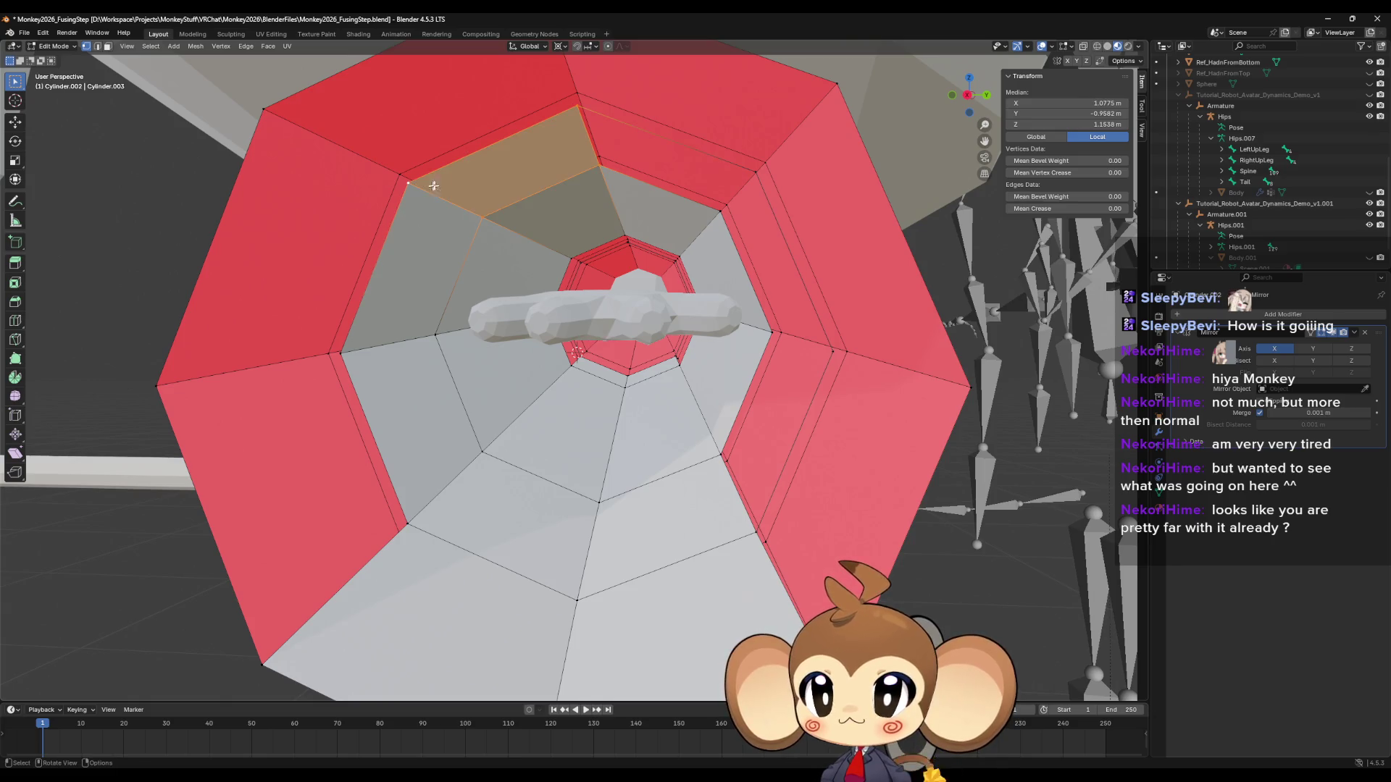
pyautogui.press('f')
# Select the corner vertices bordering the right-side gap of the ring.
pyautogui.click(600, 168)
pyautogui.keyDown('shift'); pyautogui.click(573, 107); pyautogui.keyUp('shift')
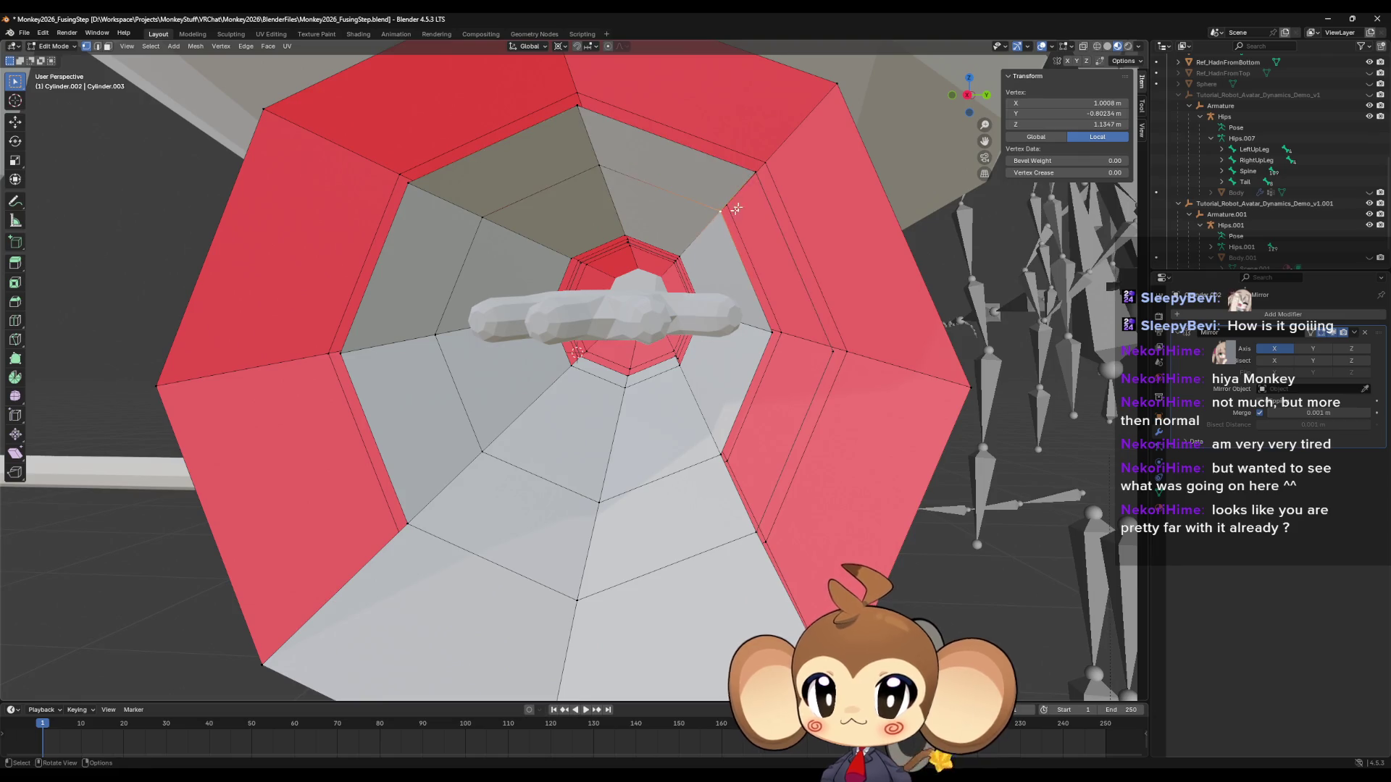
pyautogui.keyDown('shift'); pyautogui.click(754, 175); pyautogui.keyUp('shift')
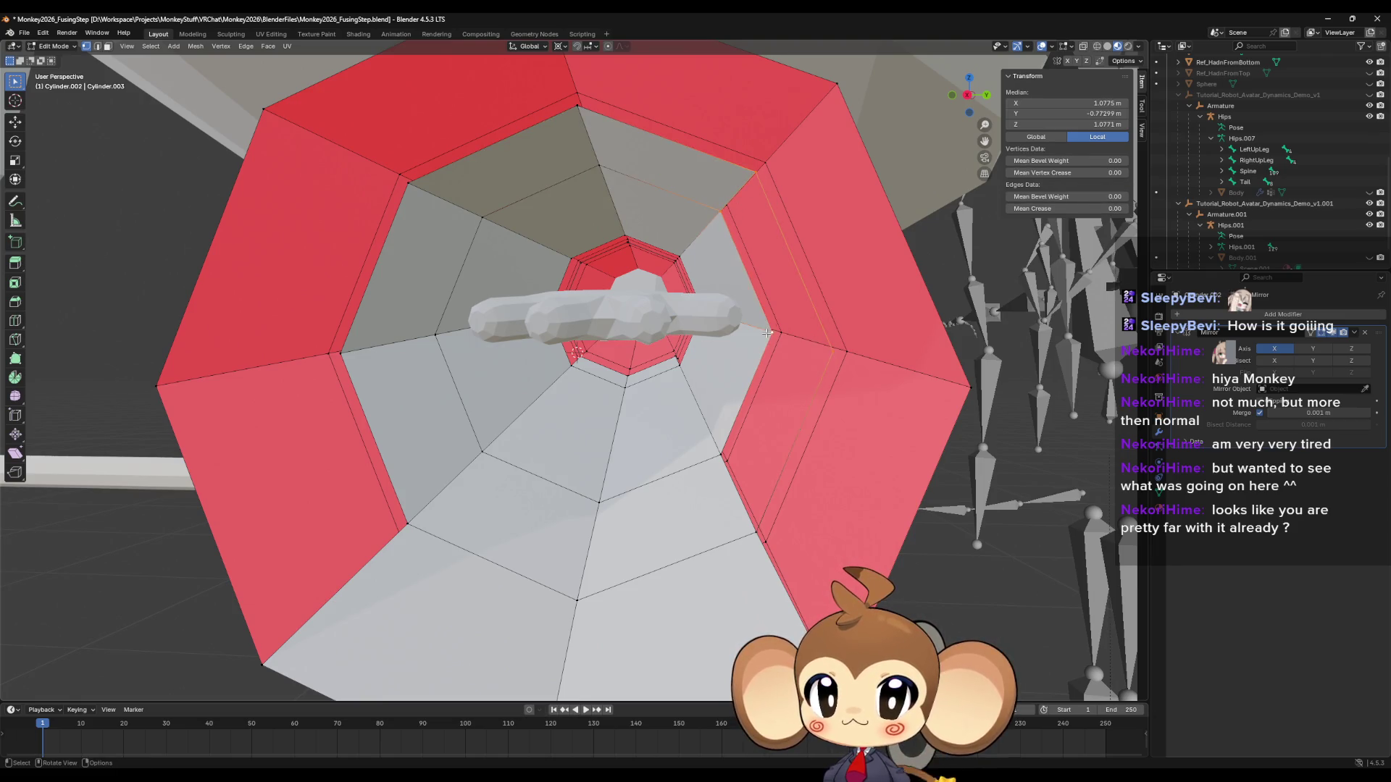
pyautogui.click(829, 349)
pyautogui.keyDown('shift'); pyautogui.click(747, 450); pyautogui.keyUp('shift')
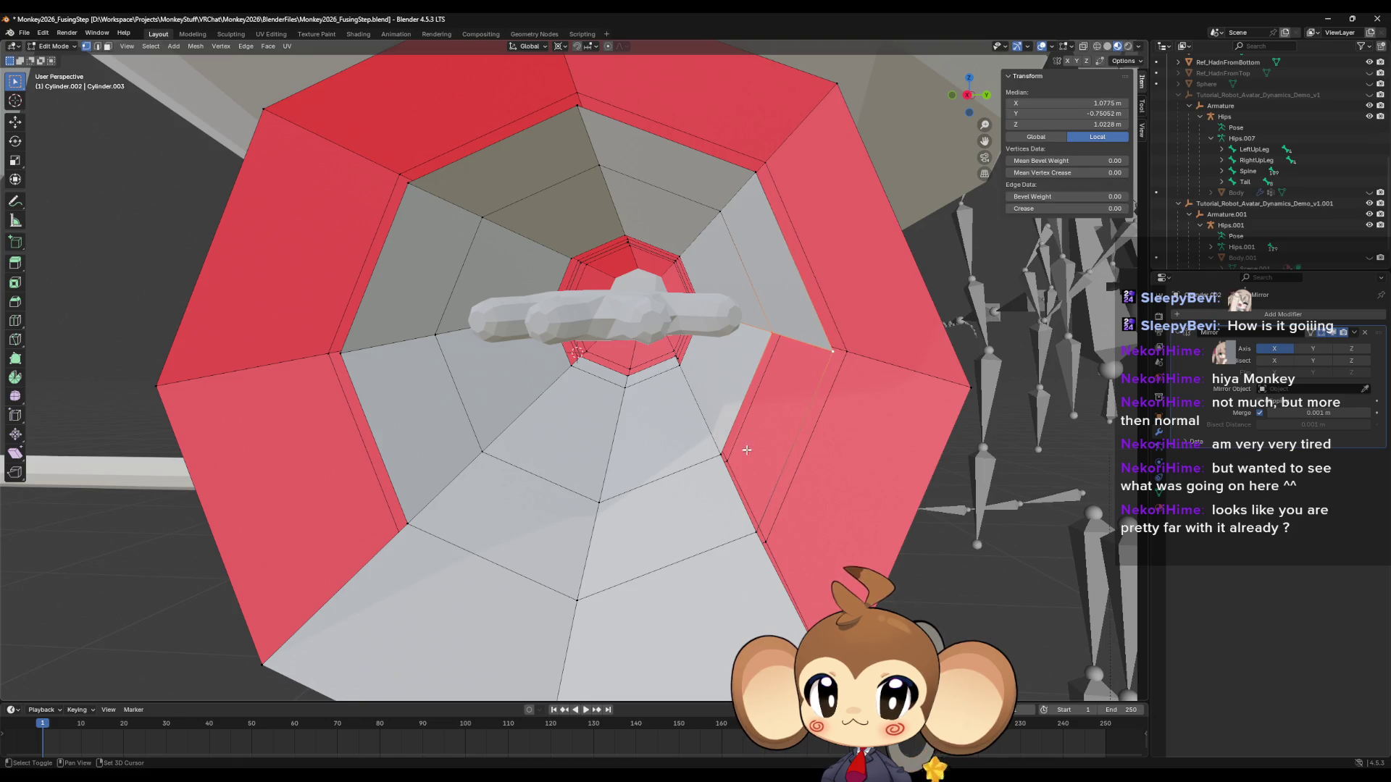
pyautogui.keyDown('shift'); pyautogui.click(753, 530); pyautogui.keyUp('shift')
pyautogui.keyDown('shift'); pyautogui.click(721, 457); pyautogui.keyUp('shift')
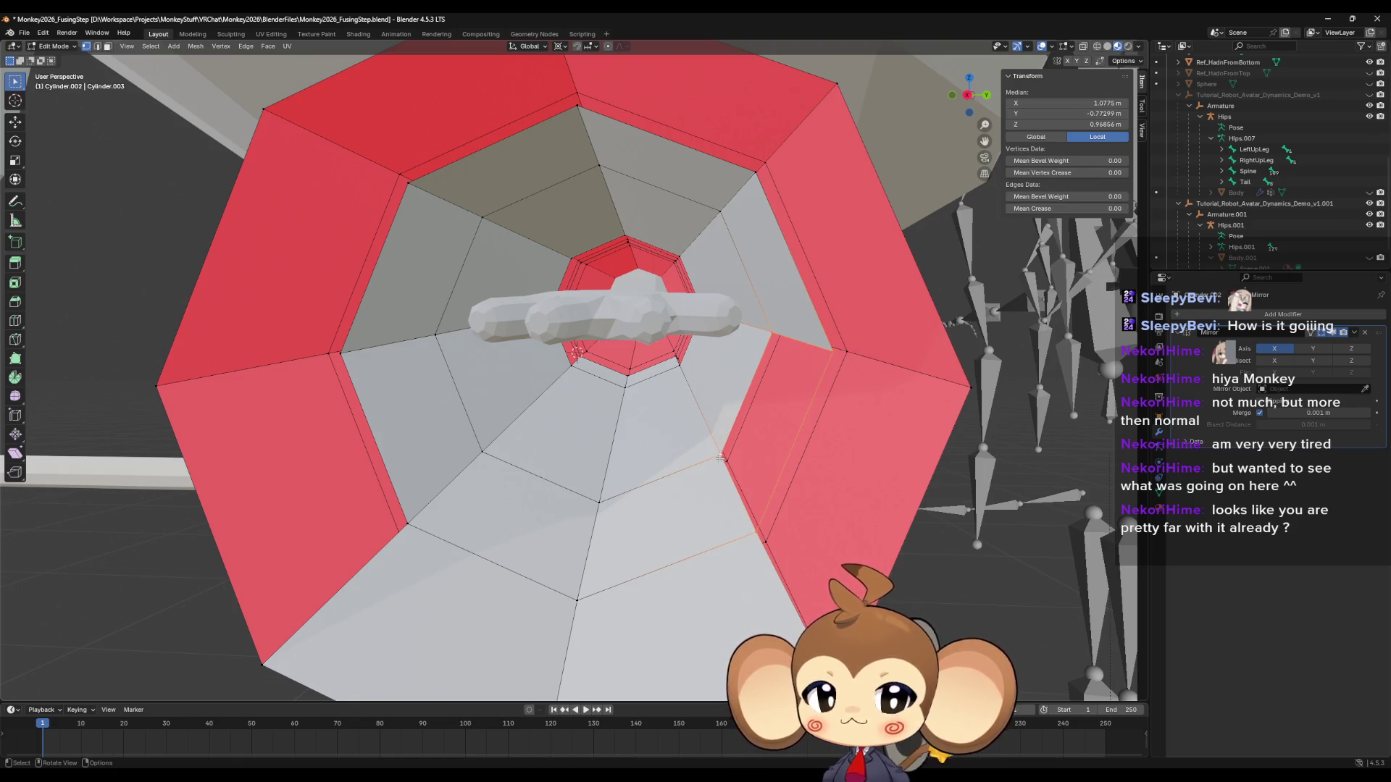
pyautogui.moveTo(719, 458); pyautogui.dragTo(902, 379, button='middle')
pyautogui.click(833, 406)
pyautogui.keyDown('shift'); pyautogui.click(847, 297); pyautogui.keyUp('shift')
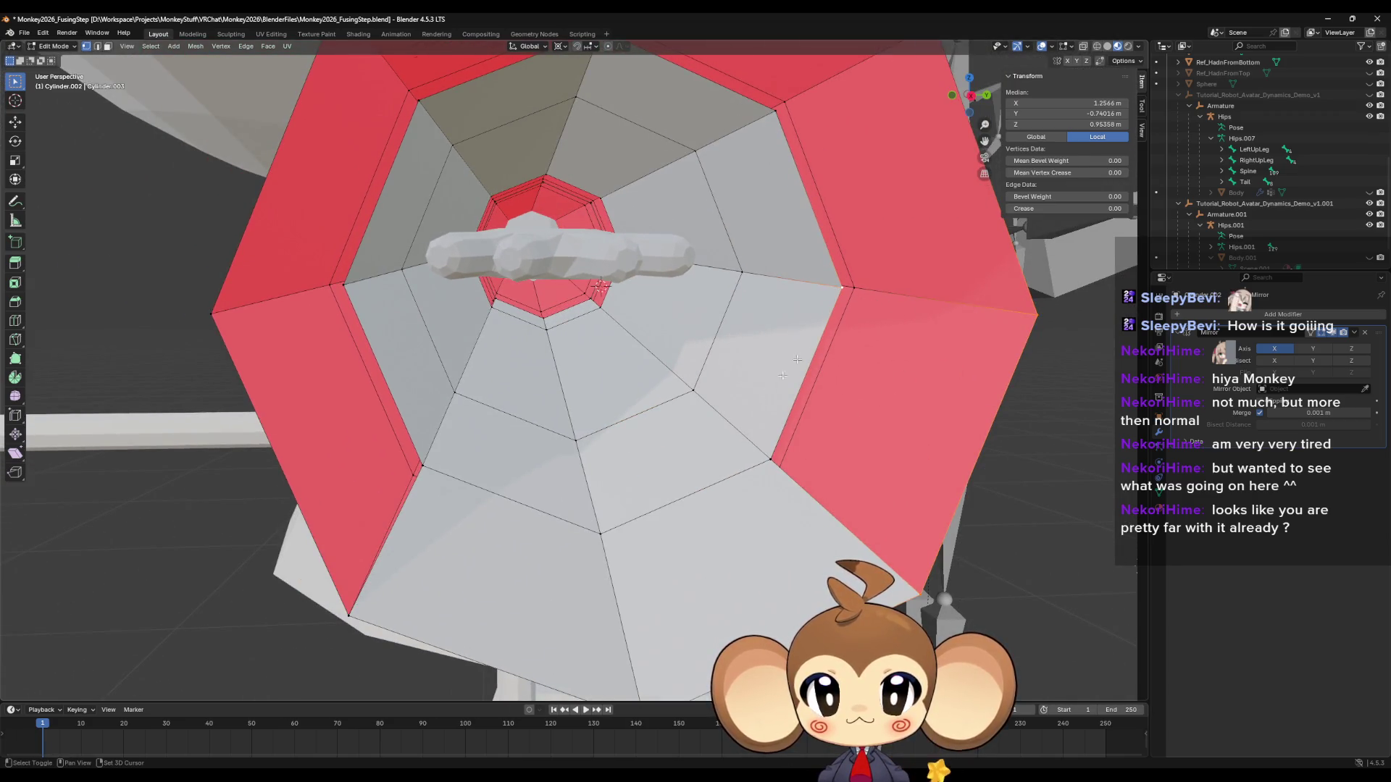
# Select the outer ring vertices of the right, top-right and top quads.
pyautogui.moveTo(761, 455); pyautogui.dragTo(811, 312, button='middle')
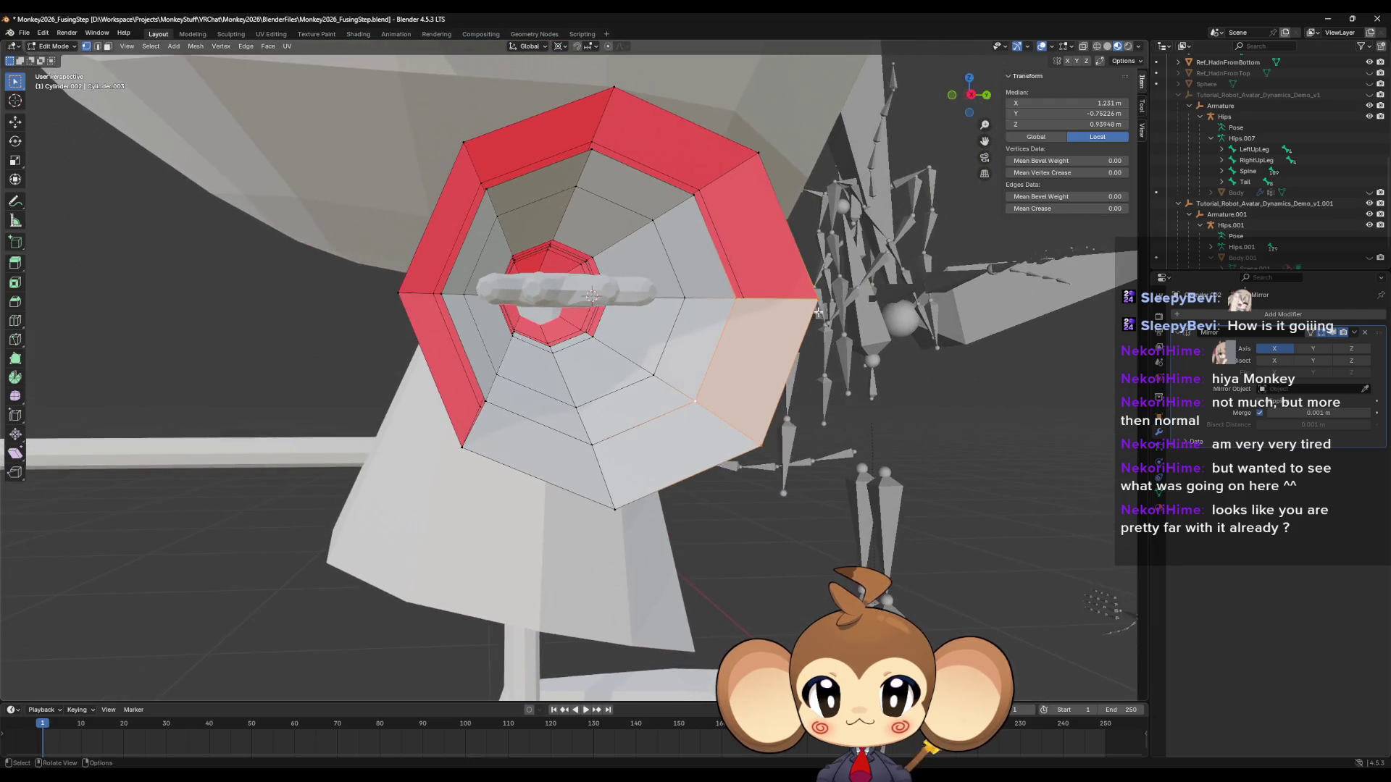
pyautogui.click(813, 300)
pyautogui.keyDown('shift'); pyautogui.click(759, 154); pyautogui.keyUp('shift')
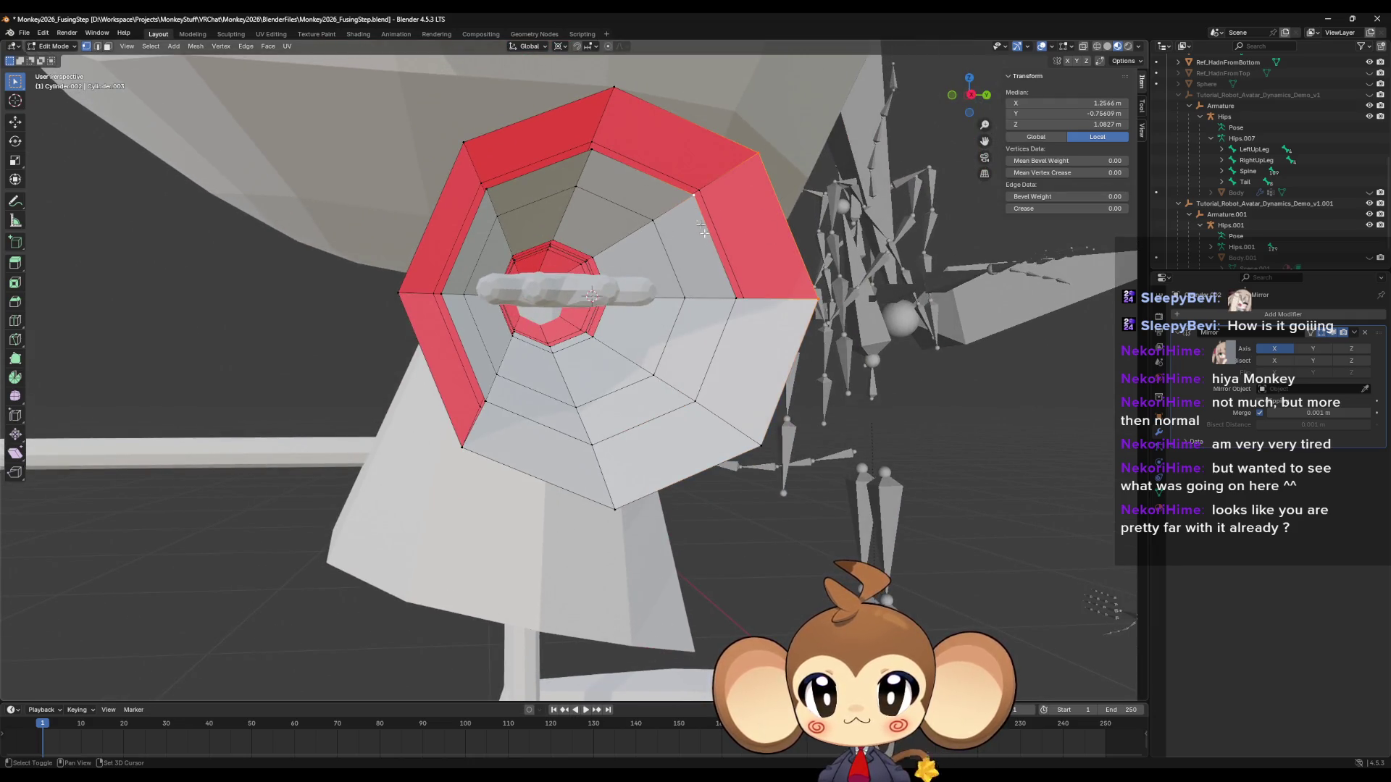
pyautogui.keyDown('shift'); pyautogui.click(731, 299); pyautogui.keyUp('shift')
pyautogui.click(698, 196)
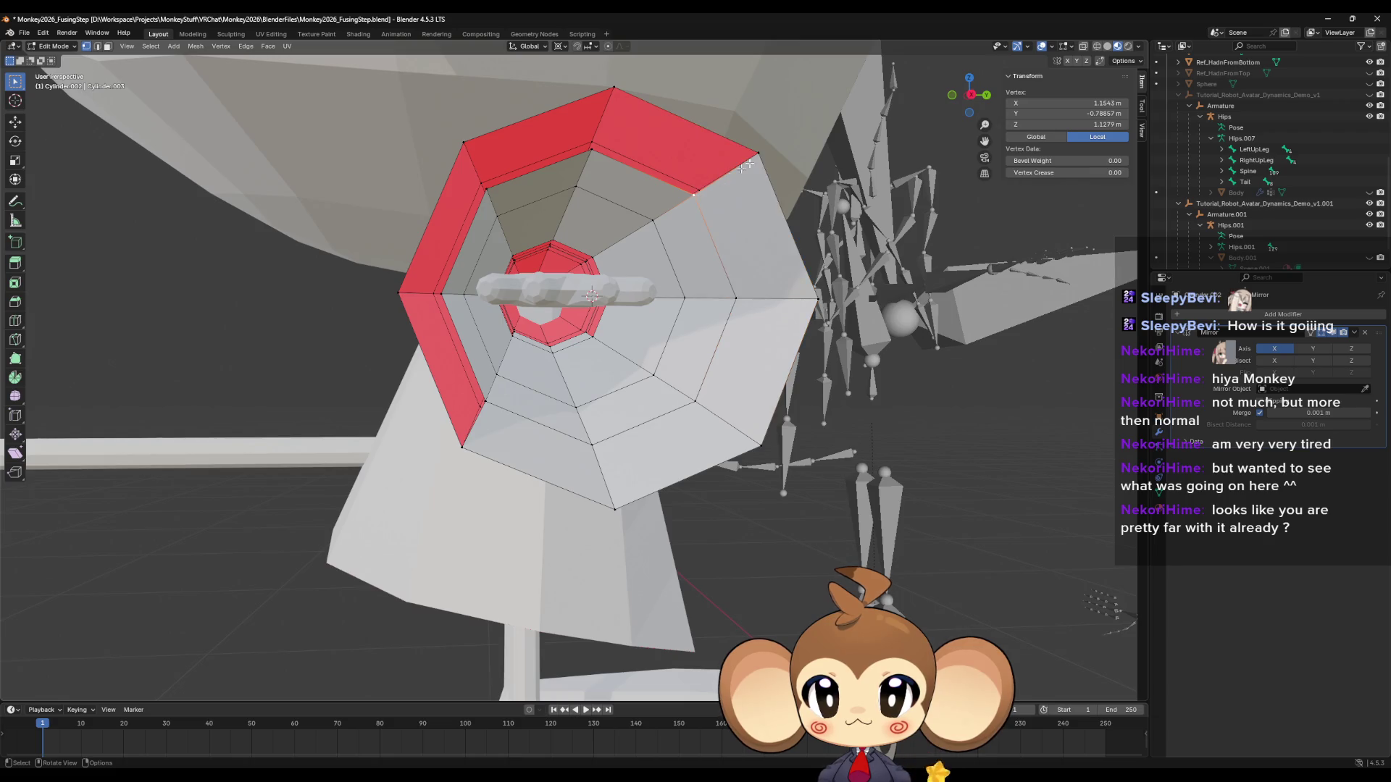
pyautogui.keyDown('shift'); pyautogui.click(759, 155); pyautogui.keyUp('shift')
pyautogui.keyDown('shift'); pyautogui.click(614, 88); pyautogui.keyUp('shift')
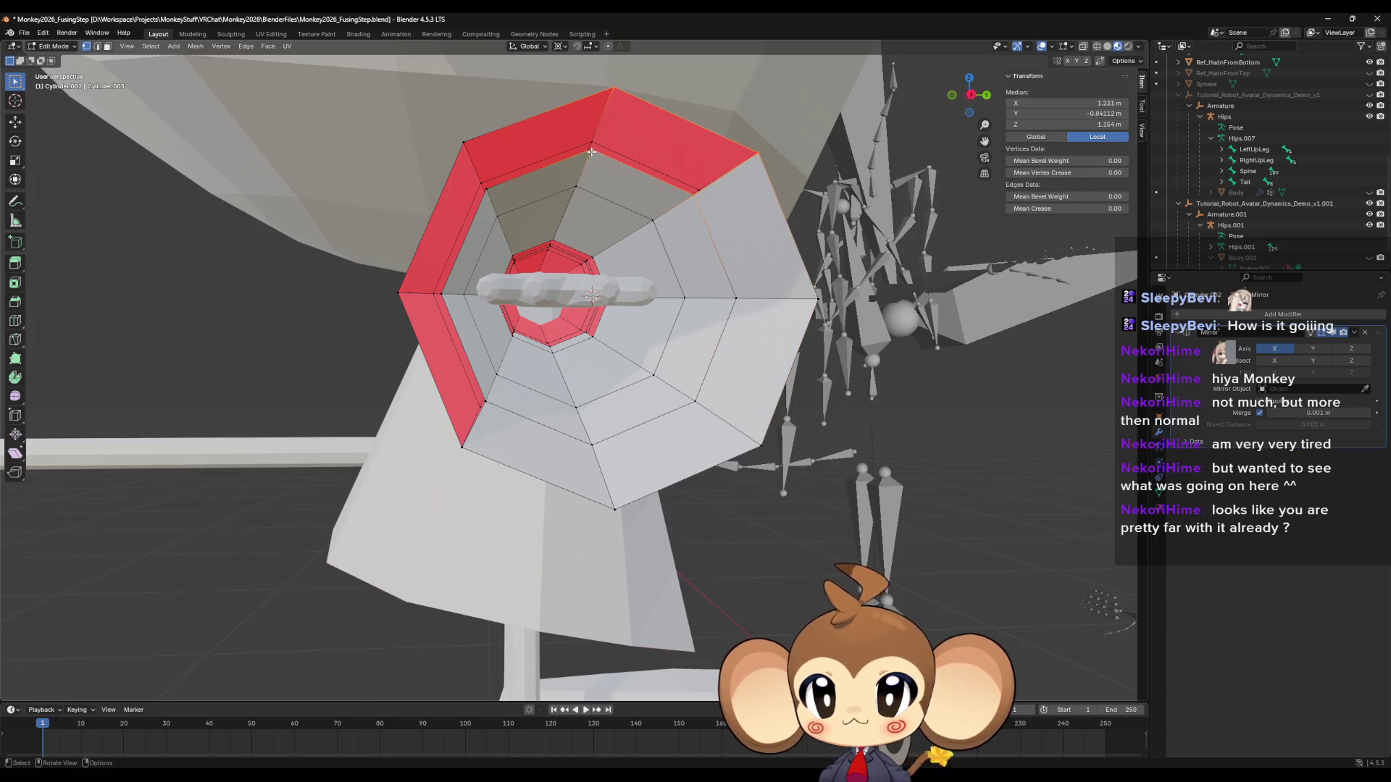
pyautogui.keyDown('shift'); pyautogui.click(582, 100); pyautogui.keyUp('shift')
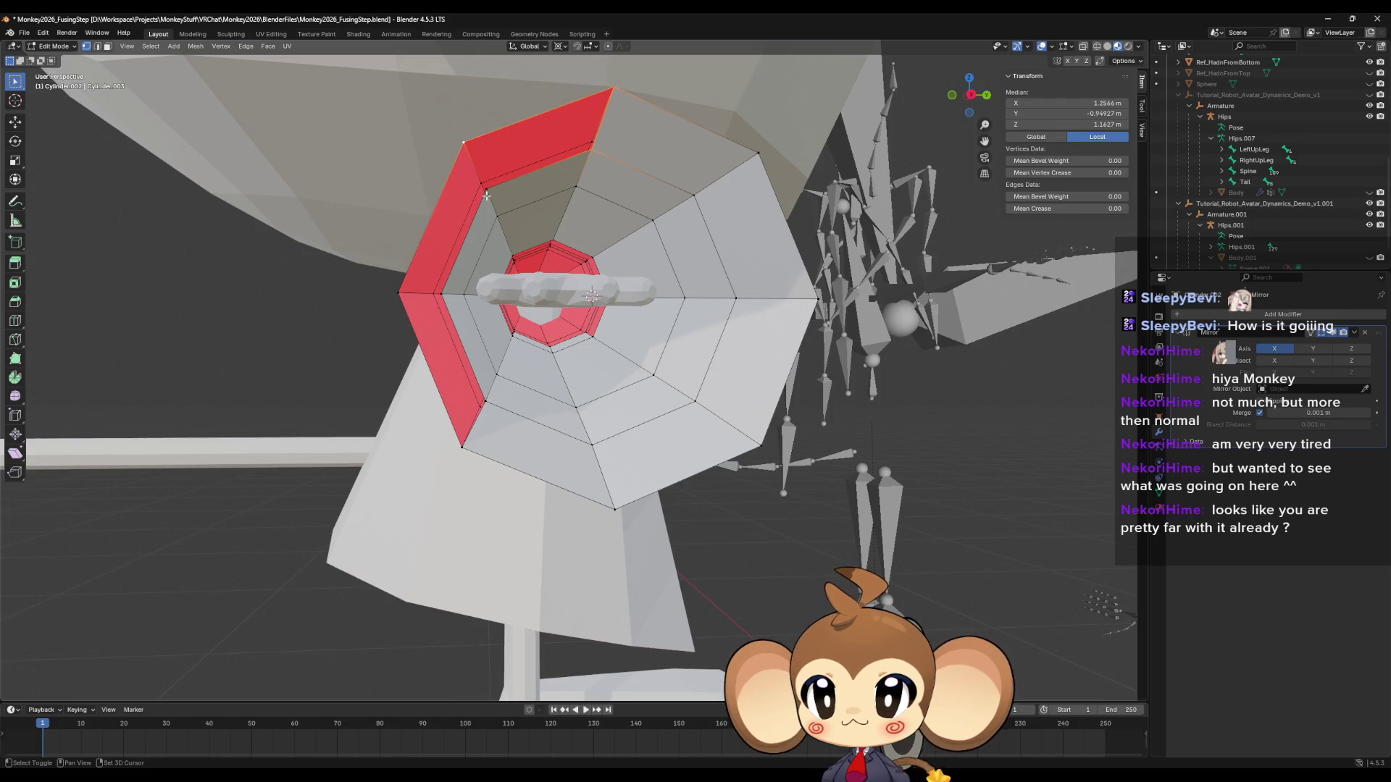
pyautogui.keyDown('shift'); pyautogui.click(465, 141); pyautogui.keyUp('shift')
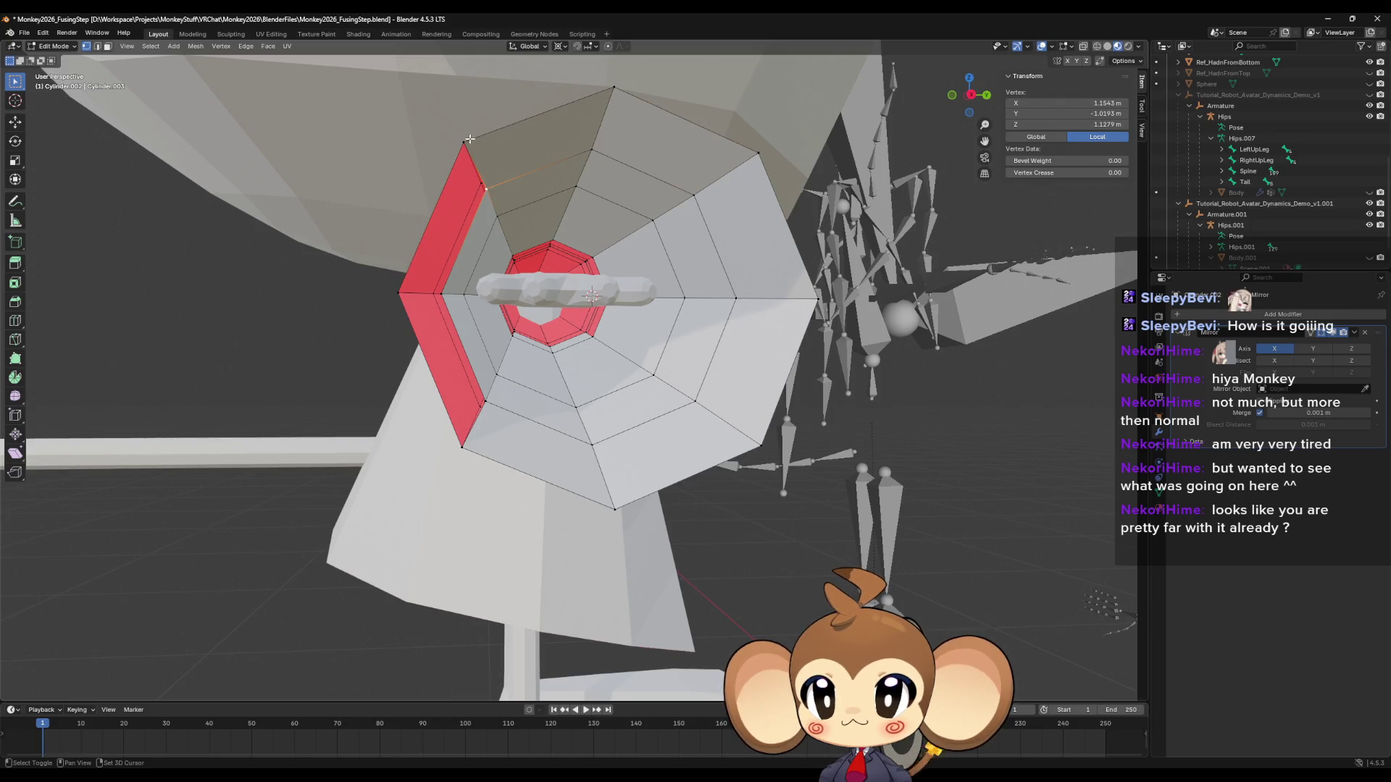
# Select the left-strip vertices and two near the opening, framing the view on them.
pyautogui.click(441, 294)
pyautogui.keyDown('shift'); pyautogui.click(485, 401); pyautogui.keyUp('shift')
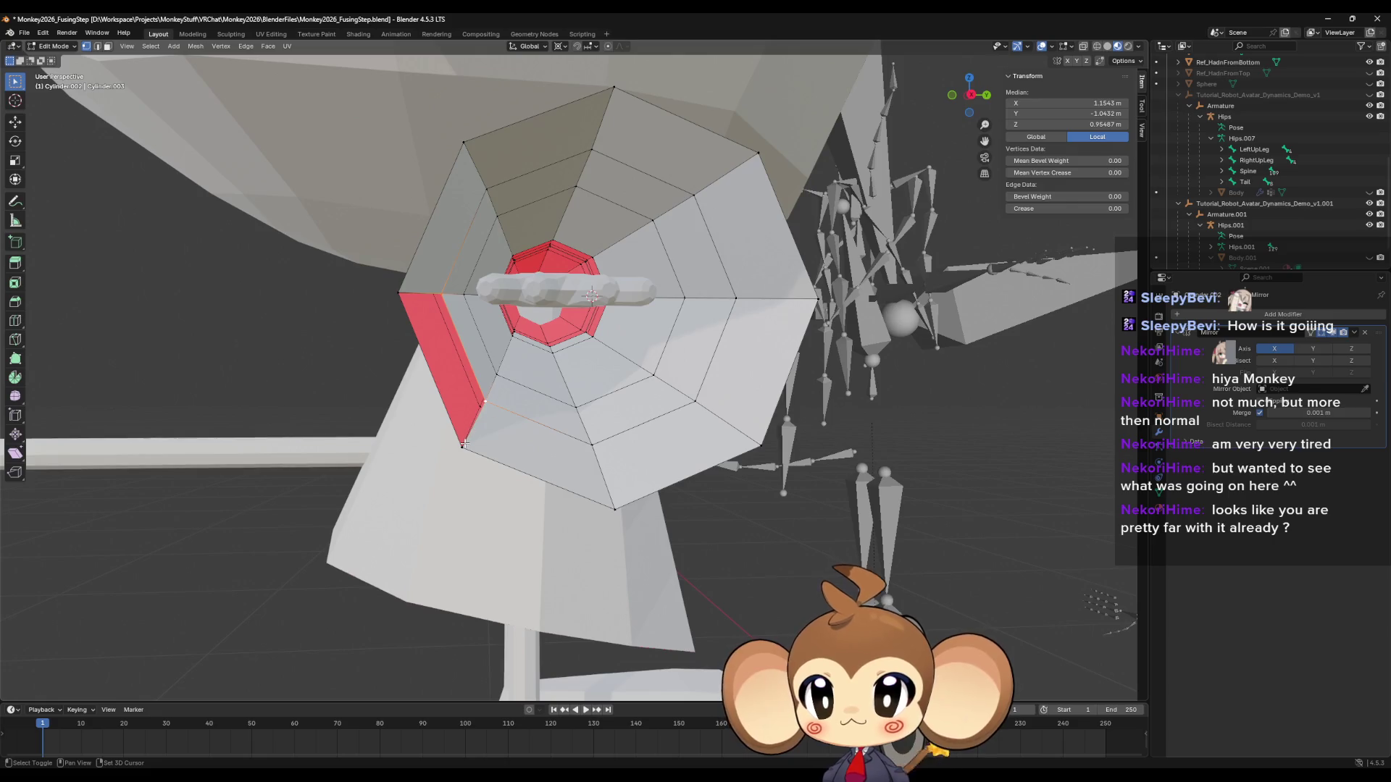
pyautogui.keyDown('shift'); pyautogui.click(462, 447); pyautogui.keyUp('shift')
pyautogui.keyDown('shift'); pyautogui.click(398, 294); pyautogui.keyUp('shift')
pyautogui.scroll(2, 538, 366)
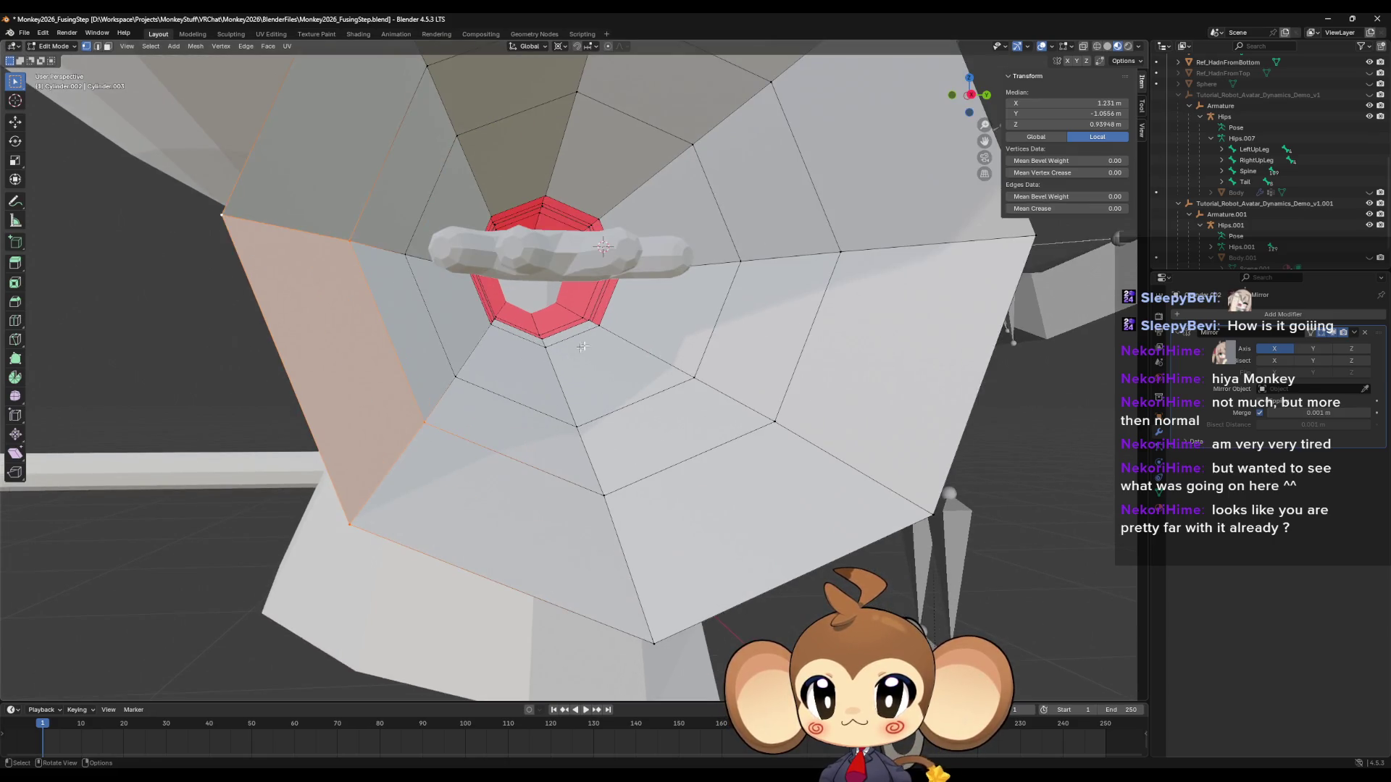
pyautogui.click(582, 346)
pyautogui.scroll(2, 587, 340)
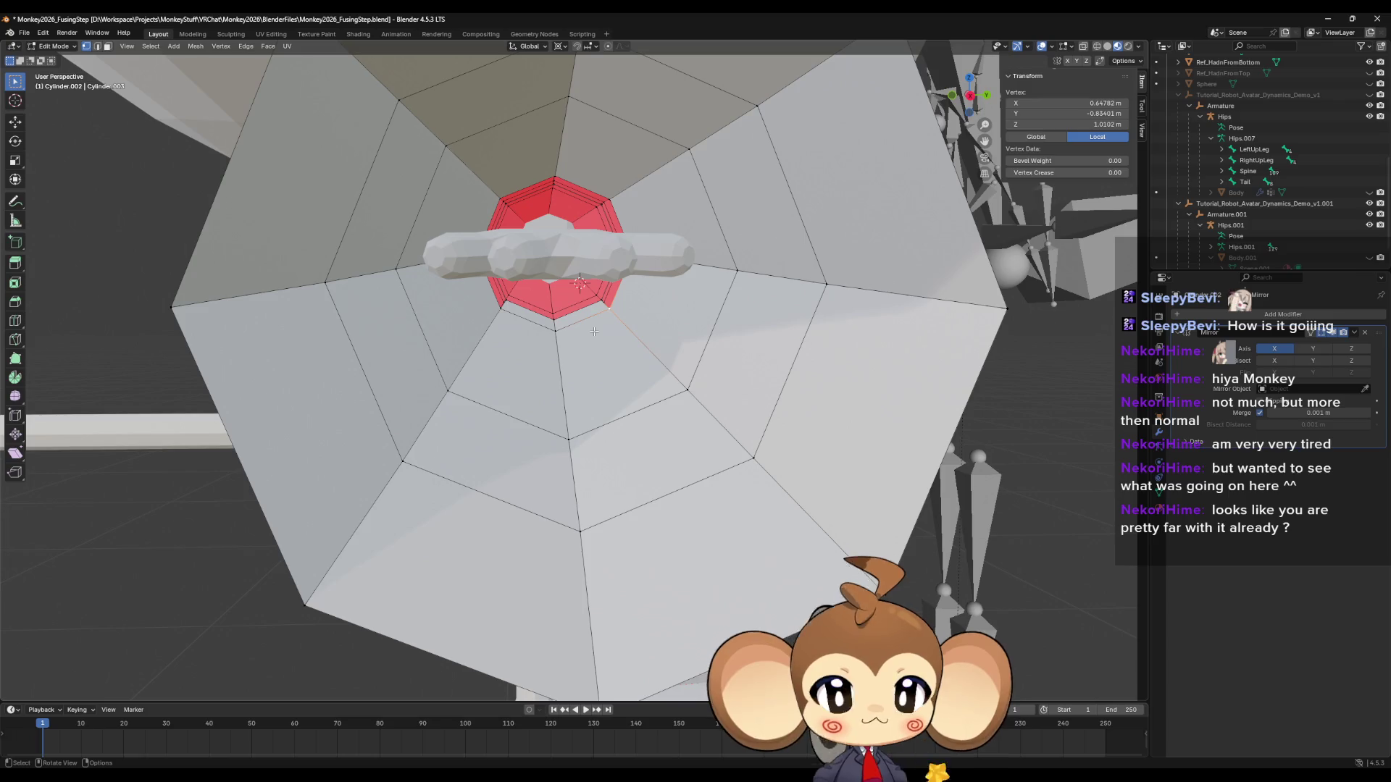
pyautogui.keyDown('shift'); pyautogui.click(505, 203); pyautogui.keyUp('shift')
pyautogui.press('KP_Decimal')
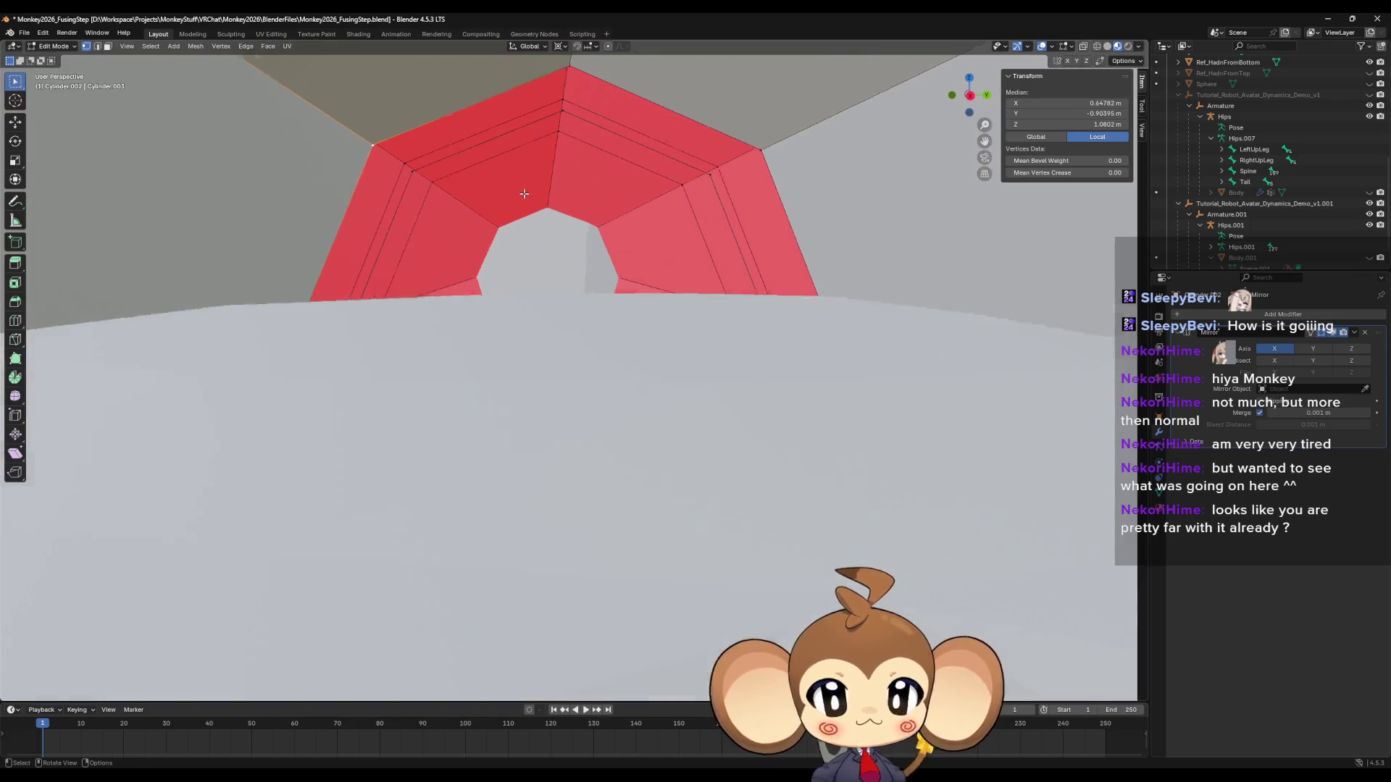
# Fill the lower-left gap in the red ring with a new face.
pyautogui.moveTo(485, 171)
pyautogui.mouseDown(button='middle')
pyautogui.moveTo(528, 379)
pyautogui.moveTo(528, 347)
pyautogui.moveTo(497, 414)
pyautogui.moveTo(439, 442)
pyautogui.mouseUp(button='middle')
pyautogui.click(364, 408)
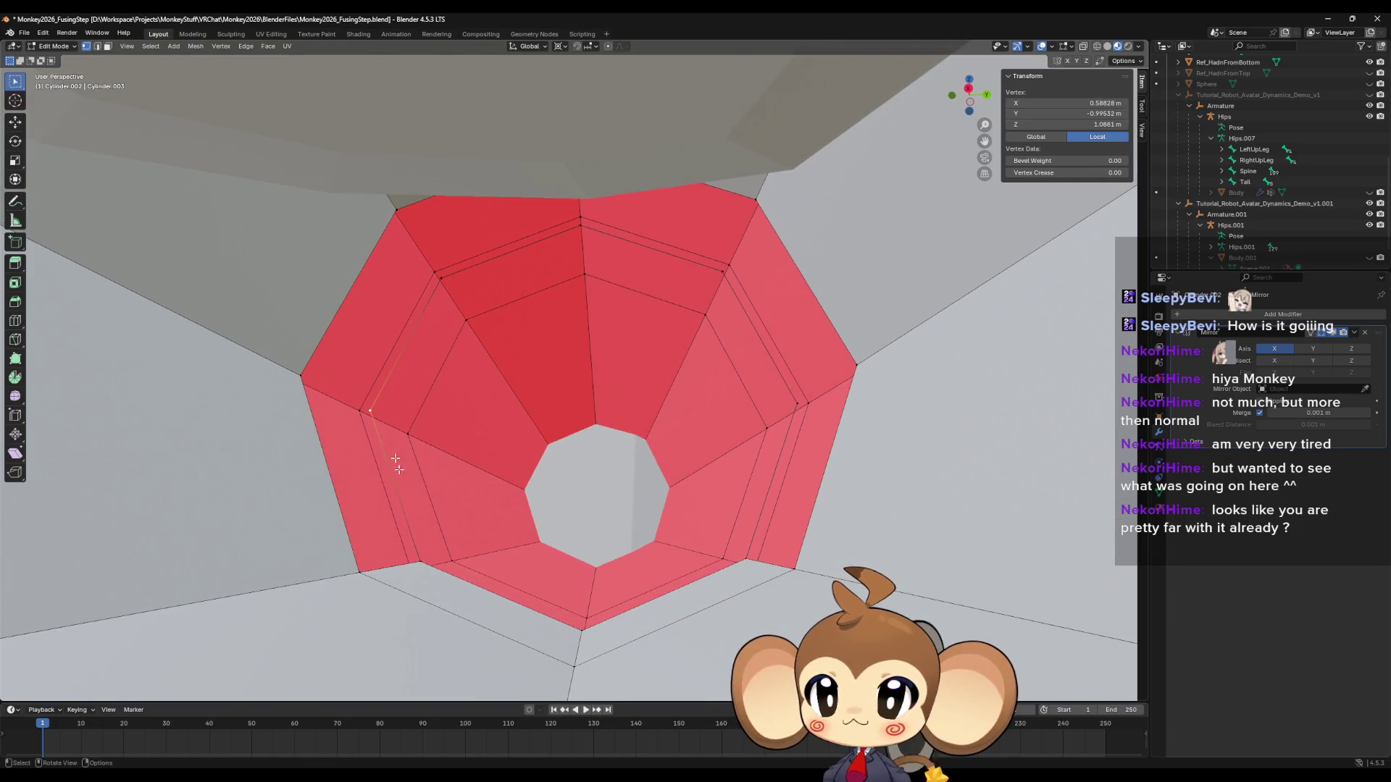
pyautogui.keyDown('shift'); pyautogui.click(419, 561); pyautogui.keyUp('shift')
pyautogui.keyDown('shift'); pyautogui.click(360, 572); pyautogui.keyUp('shift')
pyautogui.press('f')
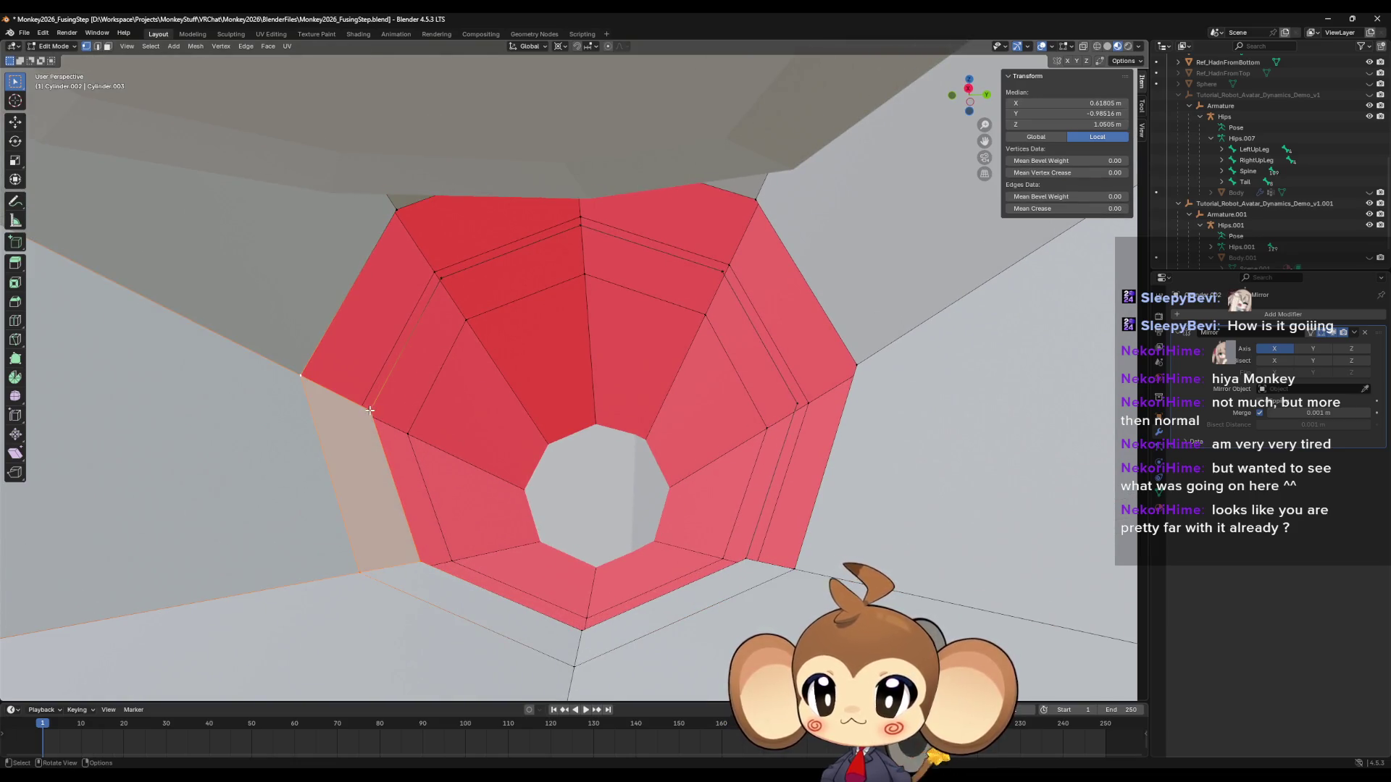
# Select vertices across the top and right of the opening and fill a face between them.
pyautogui.click(371, 410)
pyautogui.keyDown('shift'); pyautogui.click(439, 277); pyautogui.keyUp('shift')
pyautogui.keyDown('shift'); pyautogui.click(303, 375); pyautogui.keyUp('shift')
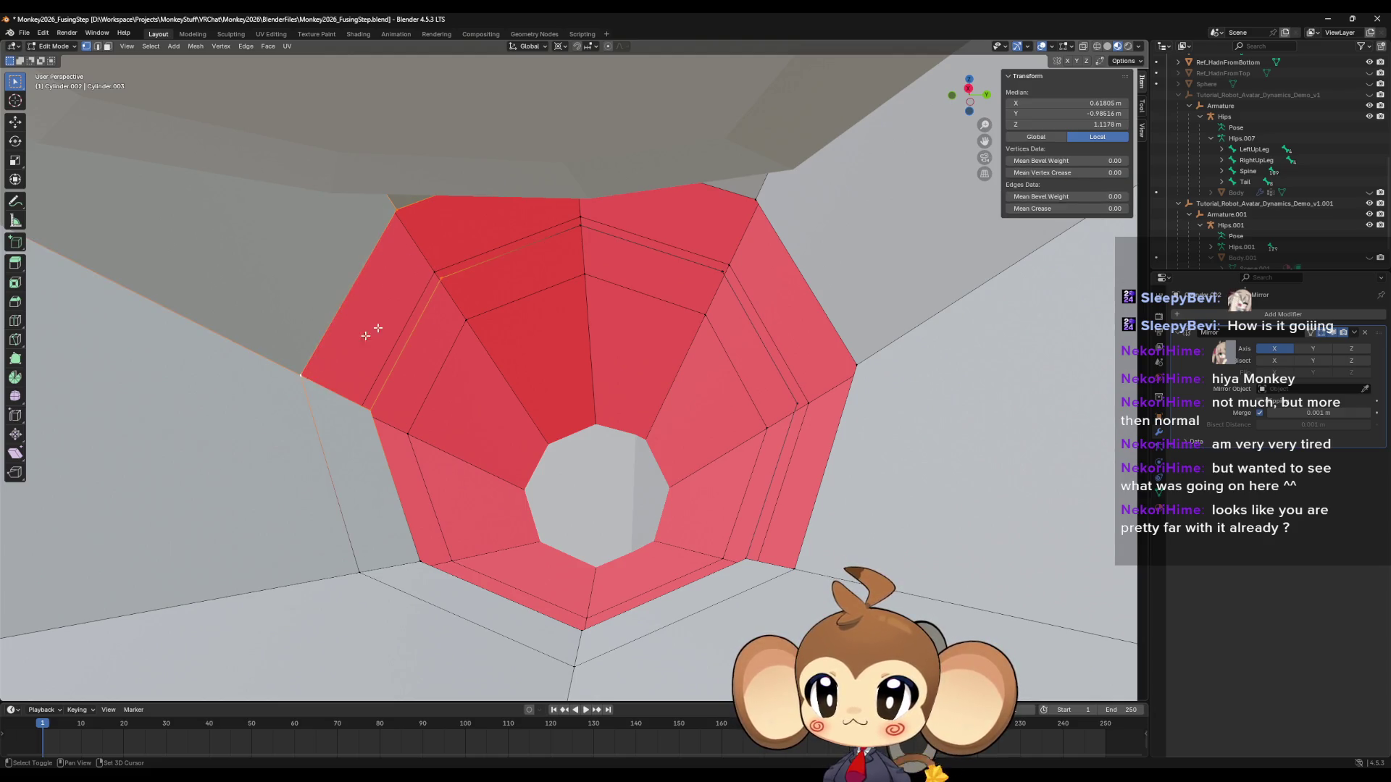
pyautogui.click(440, 277)
pyautogui.moveTo(441, 278); pyautogui.dragTo(584, 251, button='middle')
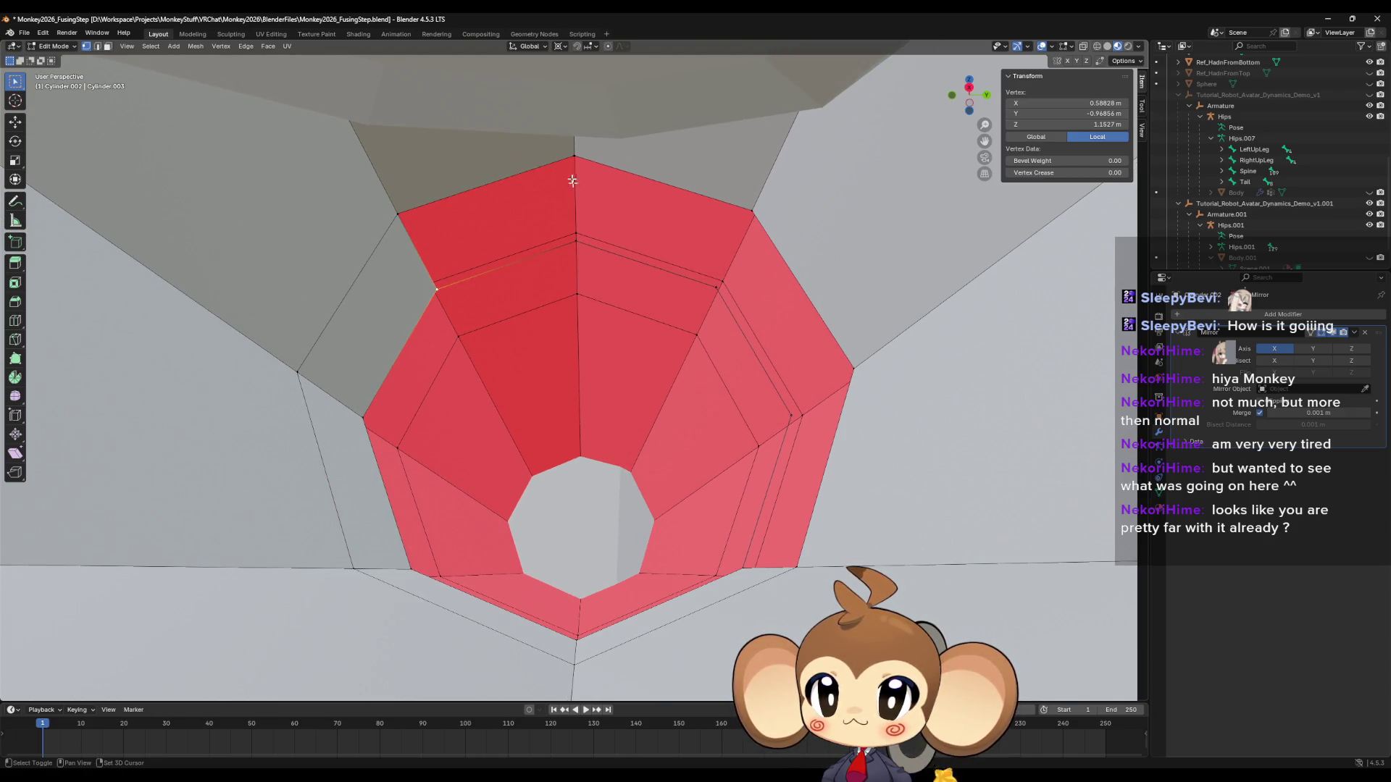
pyautogui.keyDown('shift'); pyautogui.click(574, 156); pyautogui.keyUp('shift')
pyautogui.click(573, 245)
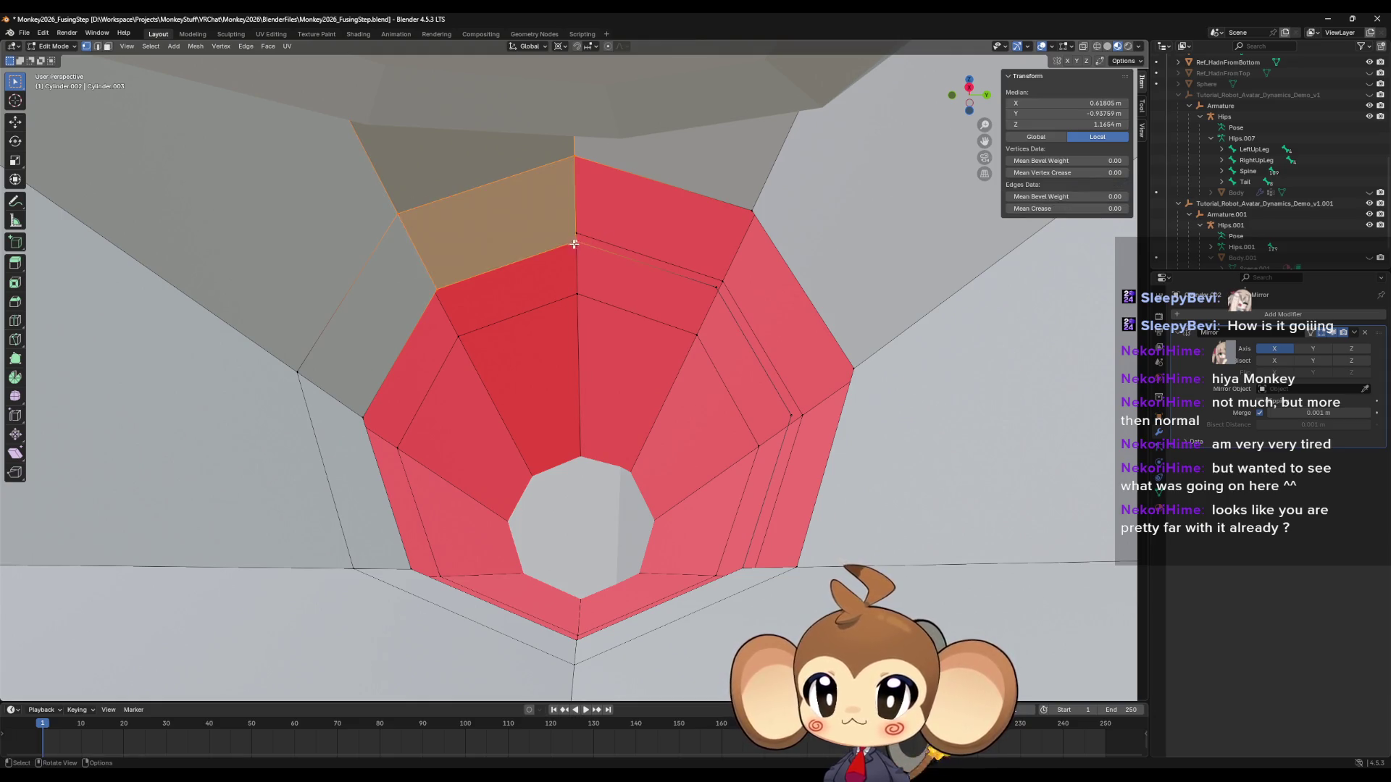
pyautogui.keyDown('shift'); pyautogui.click(719, 283); pyautogui.keyUp('shift')
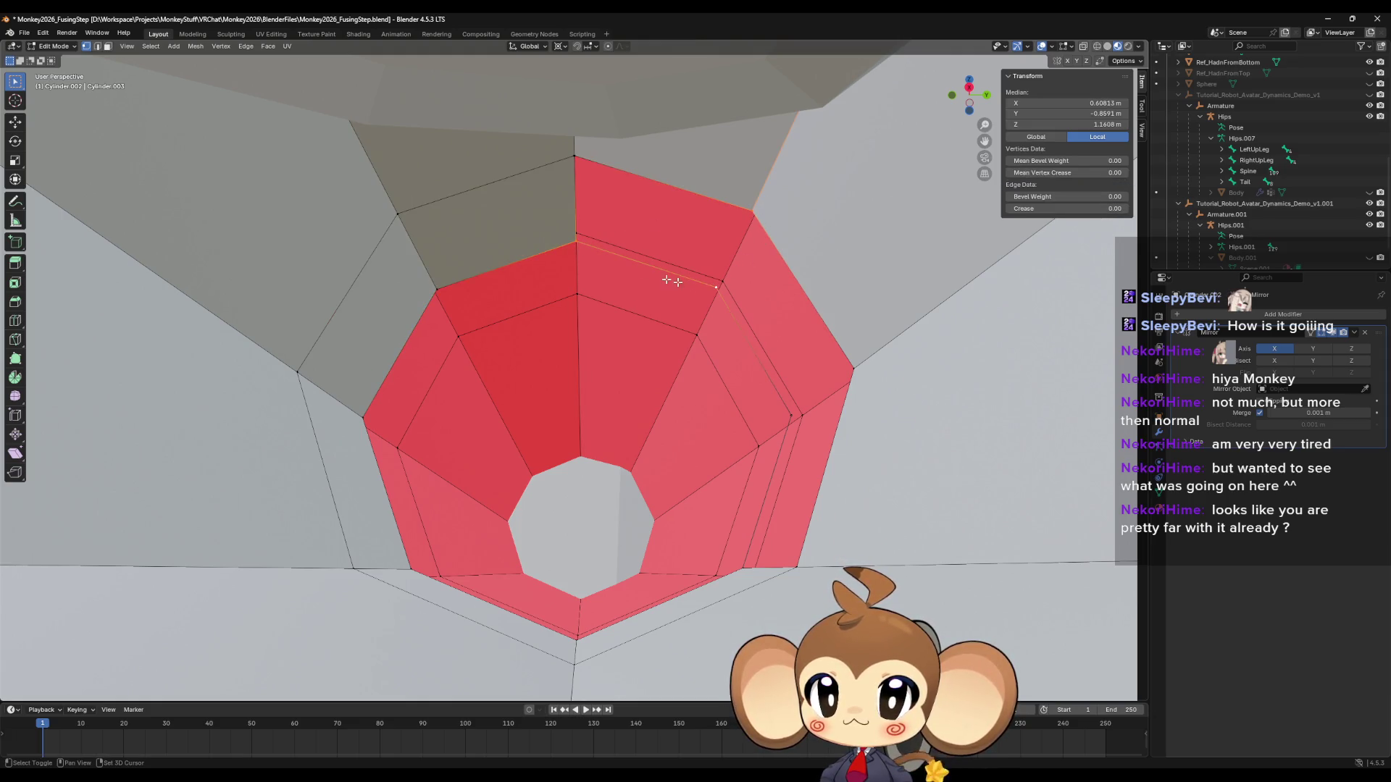
pyautogui.click(757, 224)
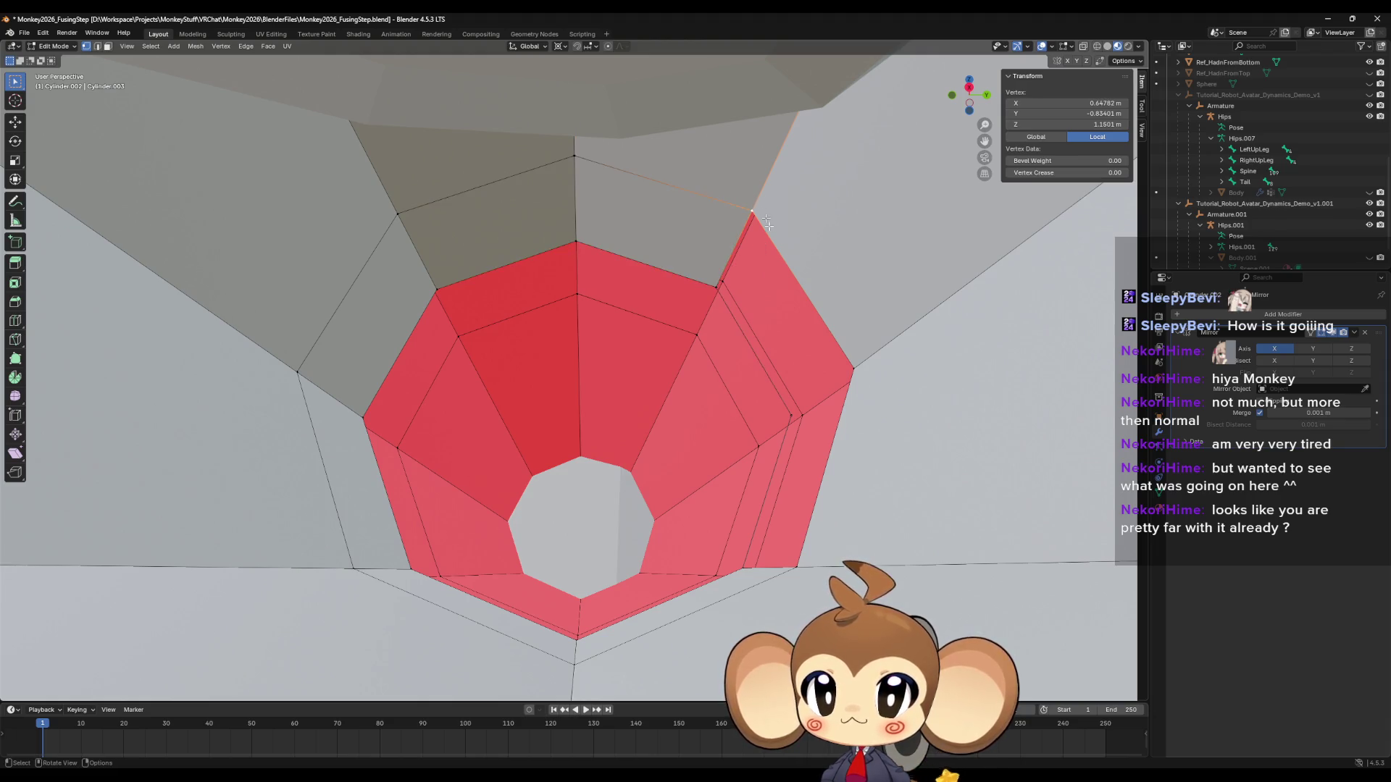
pyautogui.keyDown('shift'); pyautogui.click(858, 354); pyautogui.keyUp('shift')
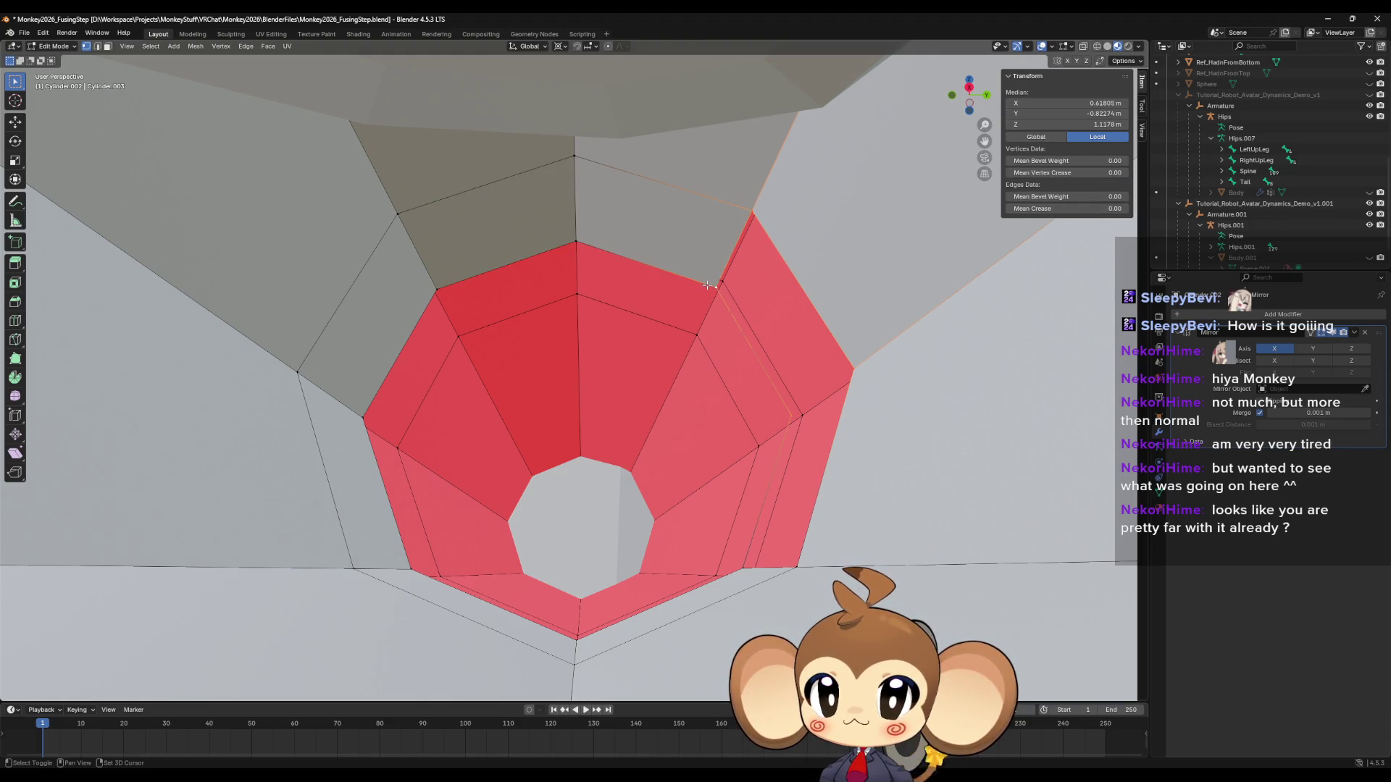
pyautogui.press('f')
# Select the lower vertices bordering the remaining gap on the ring.
pyautogui.click(785, 405)
pyautogui.keyDown('shift'); pyautogui.click(855, 370); pyautogui.keyUp('shift')
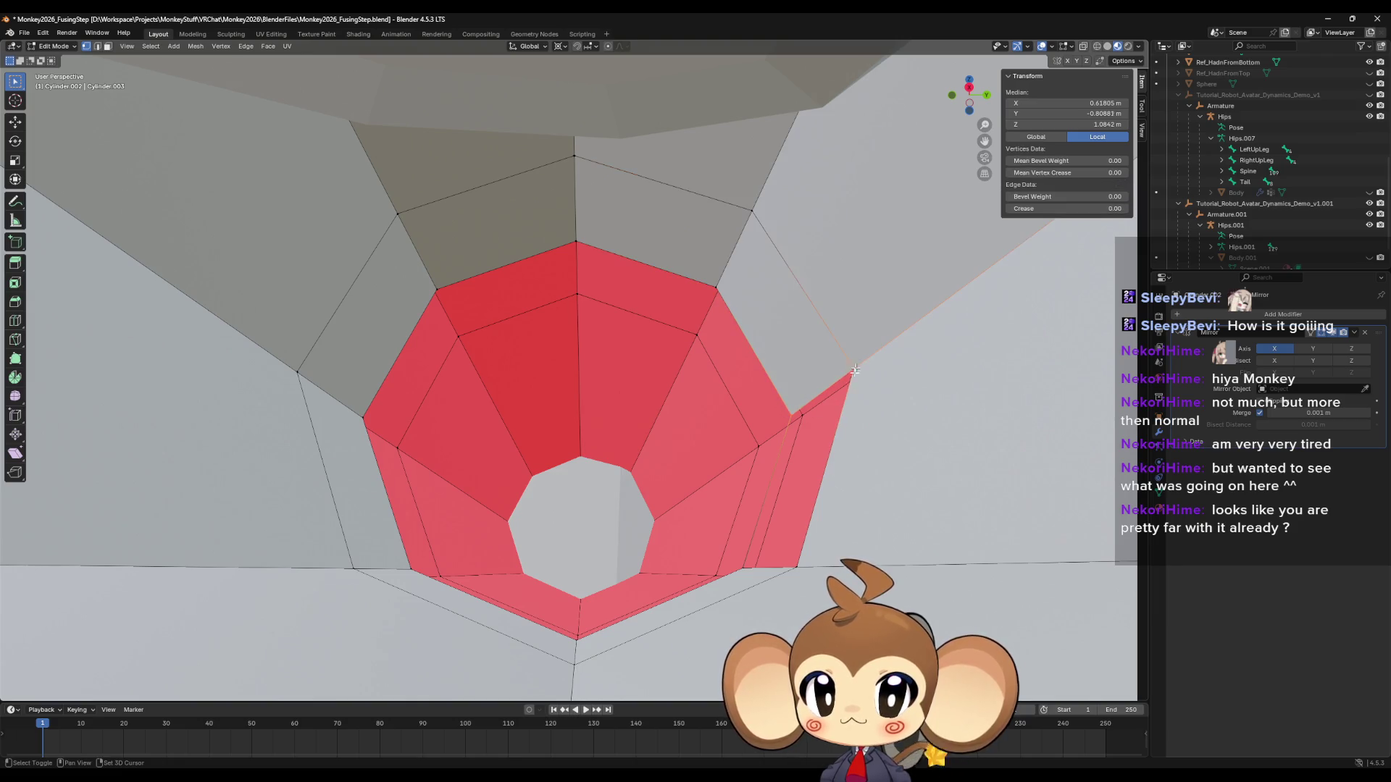
pyautogui.moveTo(773, 535)
pyautogui.mouseDown(button='middle')
pyautogui.moveTo(731, 550)
pyautogui.moveTo(506, 342)
pyautogui.mouseUp(button='middle')
pyautogui.click(732, 551)
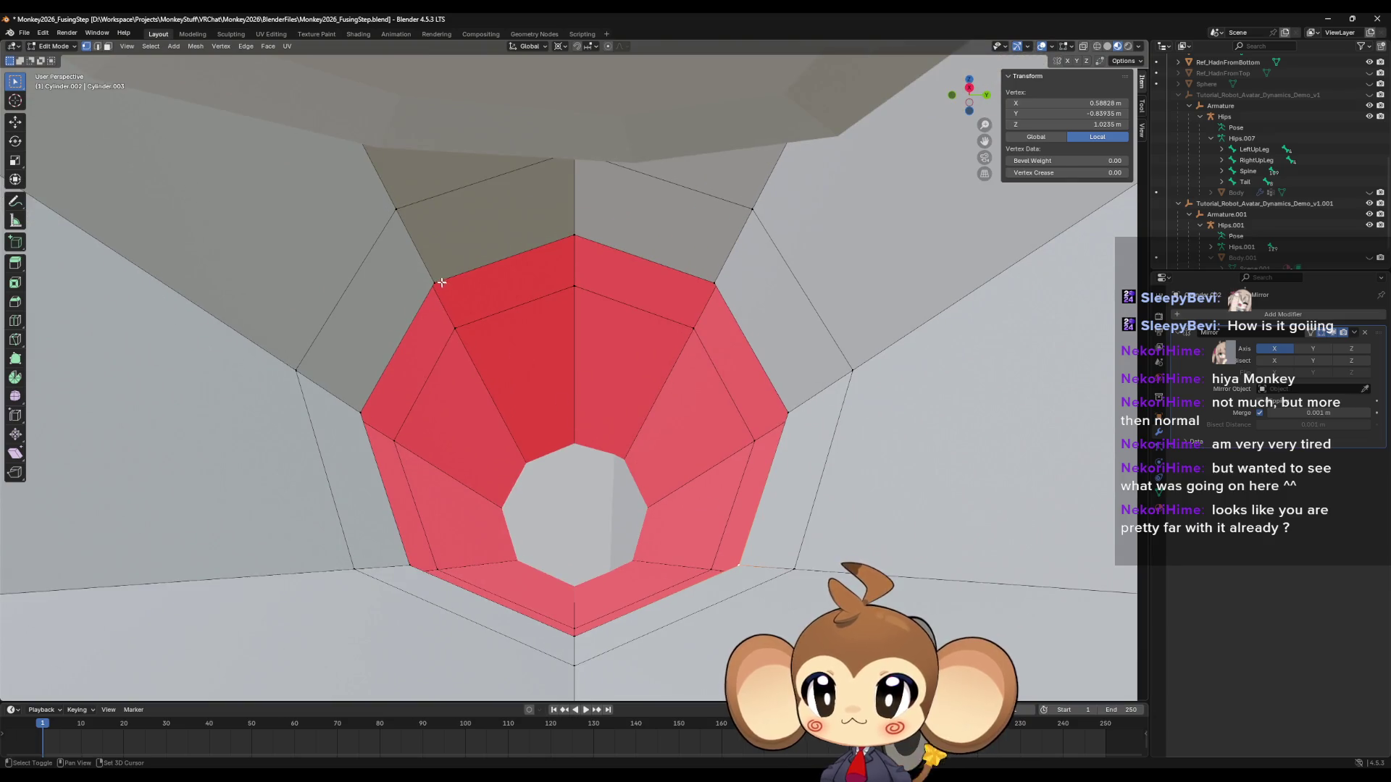
# Bridge the gap with an edge, subdivide it, and try moving its midpoint up (then undo).
pyautogui.press('f')
pyautogui.rightClick(506, 344)
pyautogui.click(506, 346)
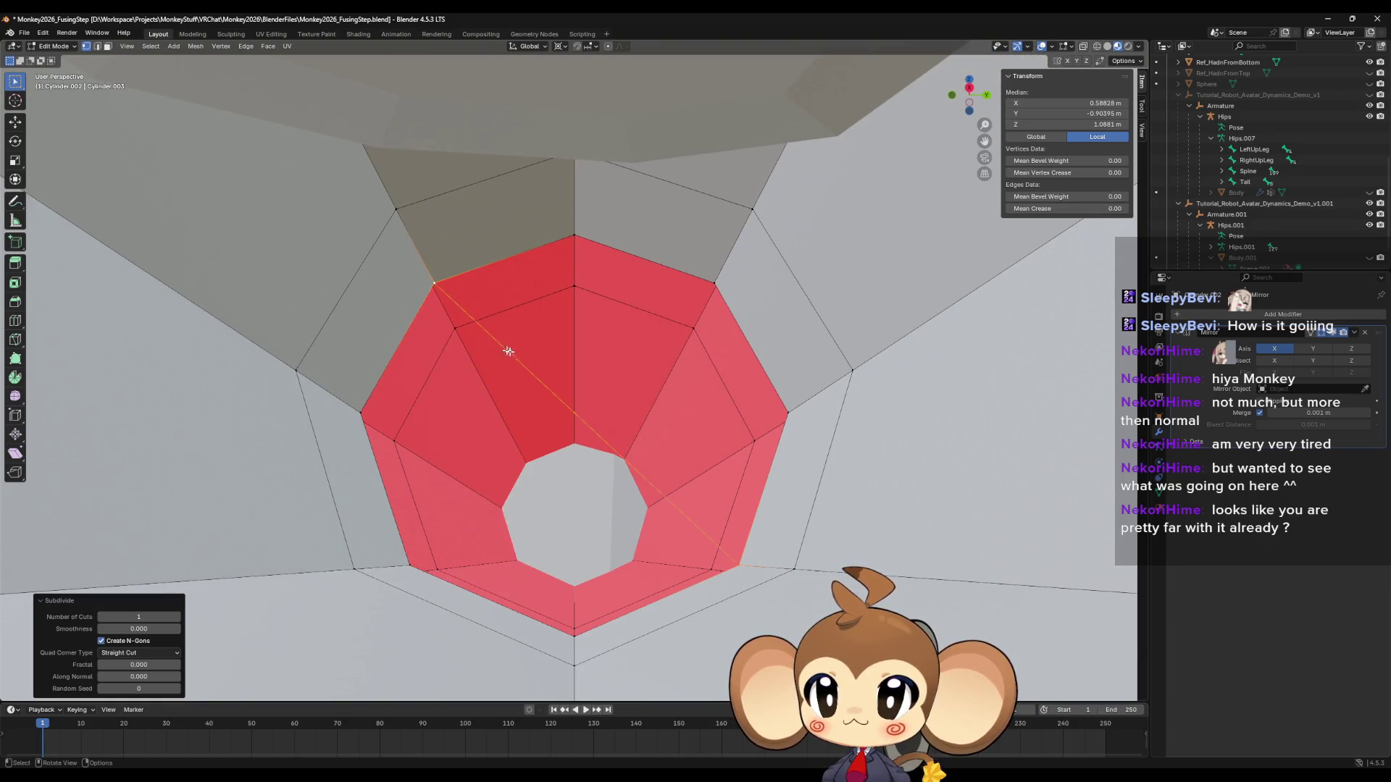
pyautogui.moveTo(506, 348)
pyautogui.mouseDown(button='middle')
pyautogui.moveTo(562, 359)
pyautogui.moveTo(570, 386)
pyautogui.moveTo(582, 267)
pyautogui.mouseUp(button='middle')
pyautogui.click(570, 385)
pyautogui.press('g')
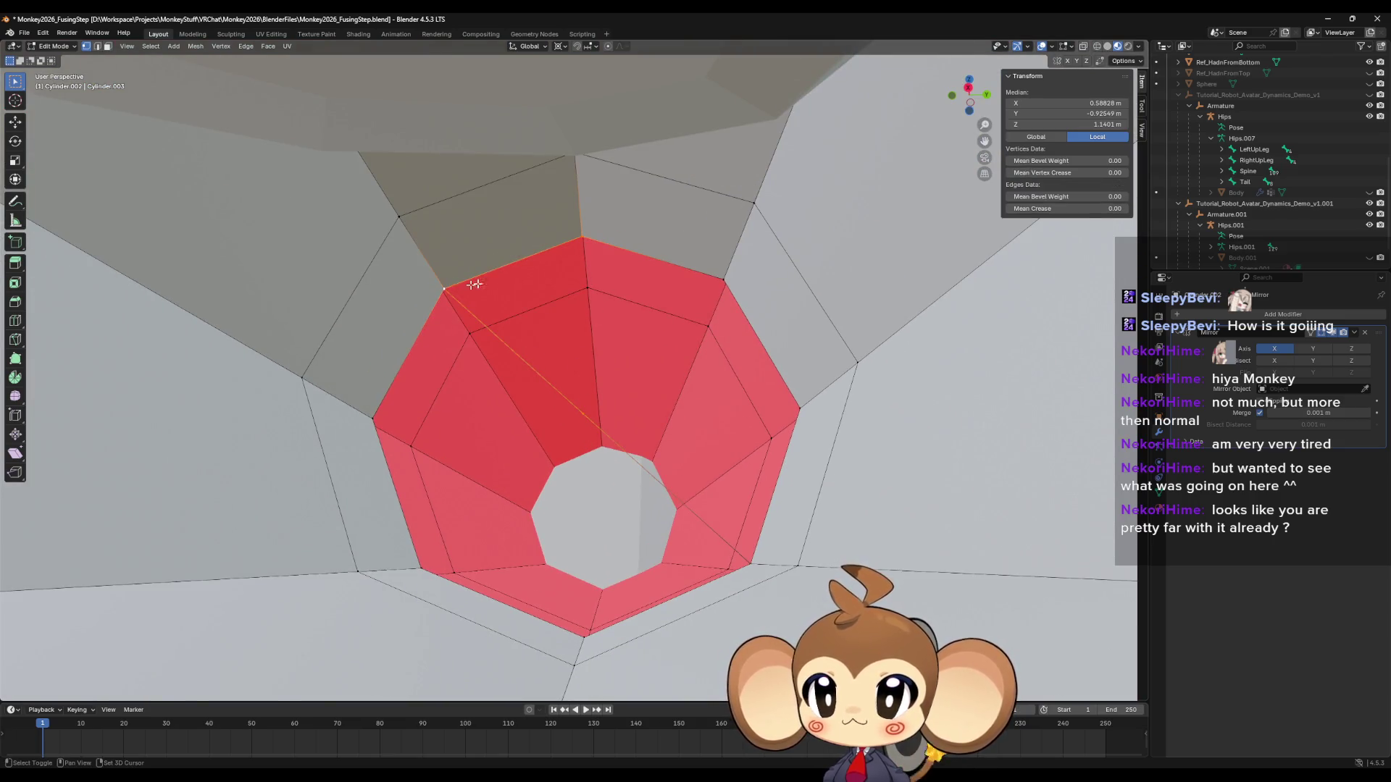
pyautogui.click(583, 239)
pyautogui.hotkey('ctrl', 'z')
pyautogui.hotkey('ctrl', 'z')
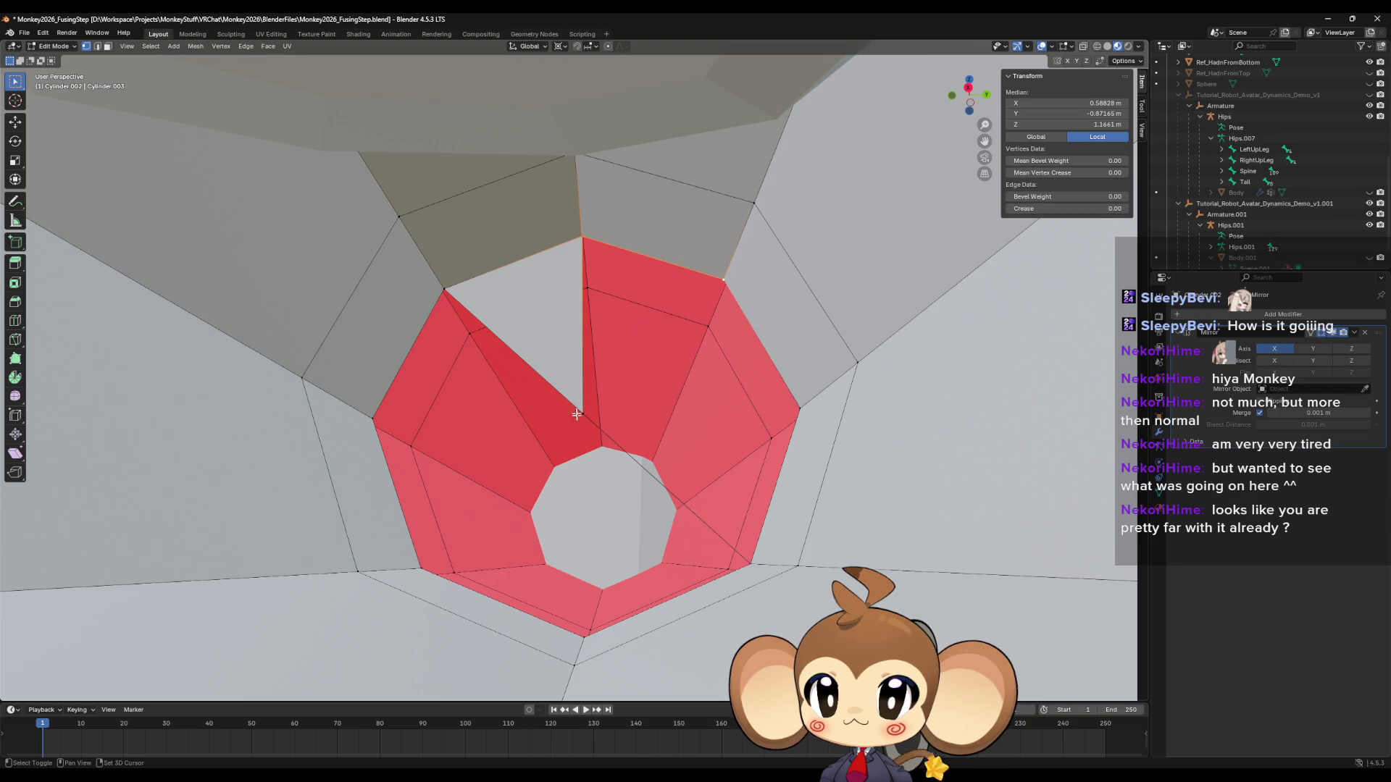
# Connect the upper ring vertex to the bottom notch vertex with a vertical edge.
pyautogui.keyDown('shift'); pyautogui.click(717, 278); pyautogui.keyUp('shift')
pyautogui.keyDown('shift'); pyautogui.click(788, 407); pyautogui.keyUp('shift')
pyautogui.click(702, 505)
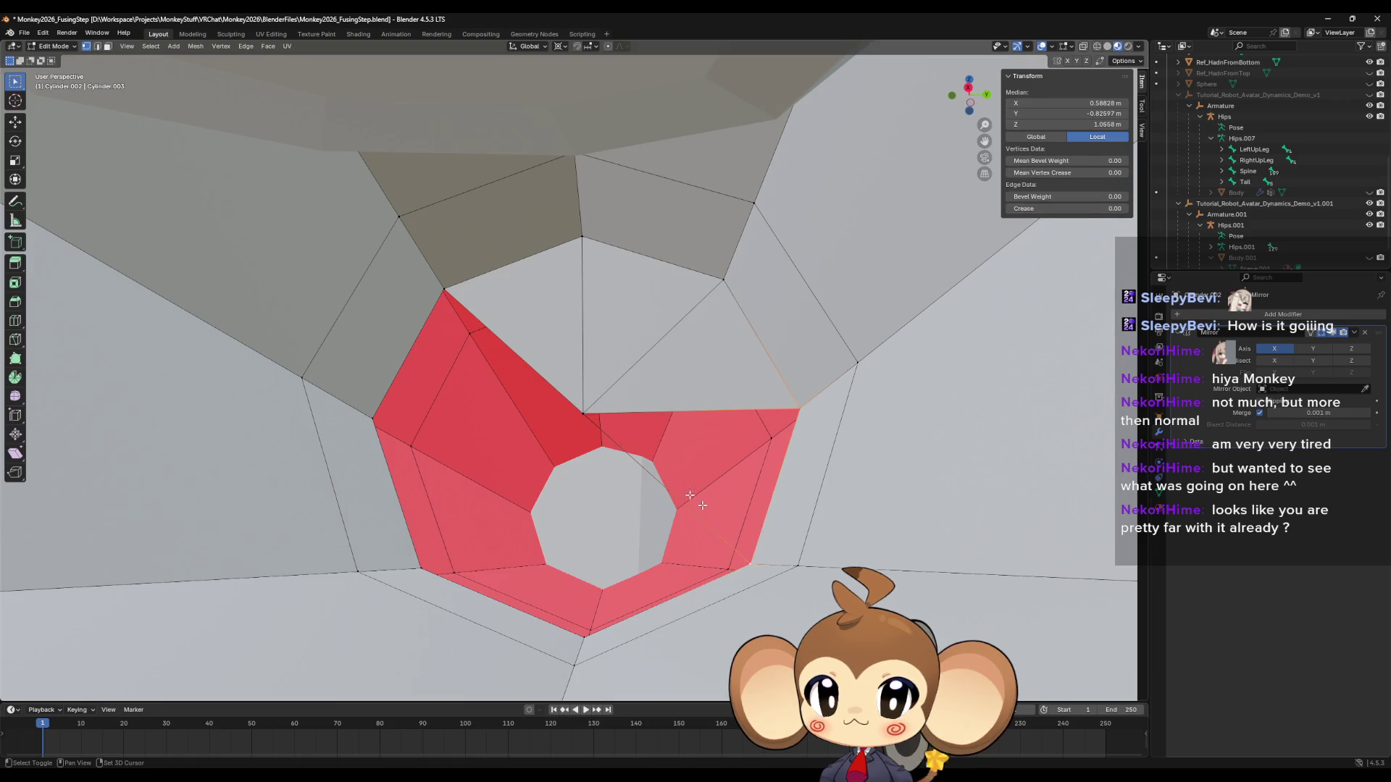
pyautogui.hotkey('ctrl', 'z')
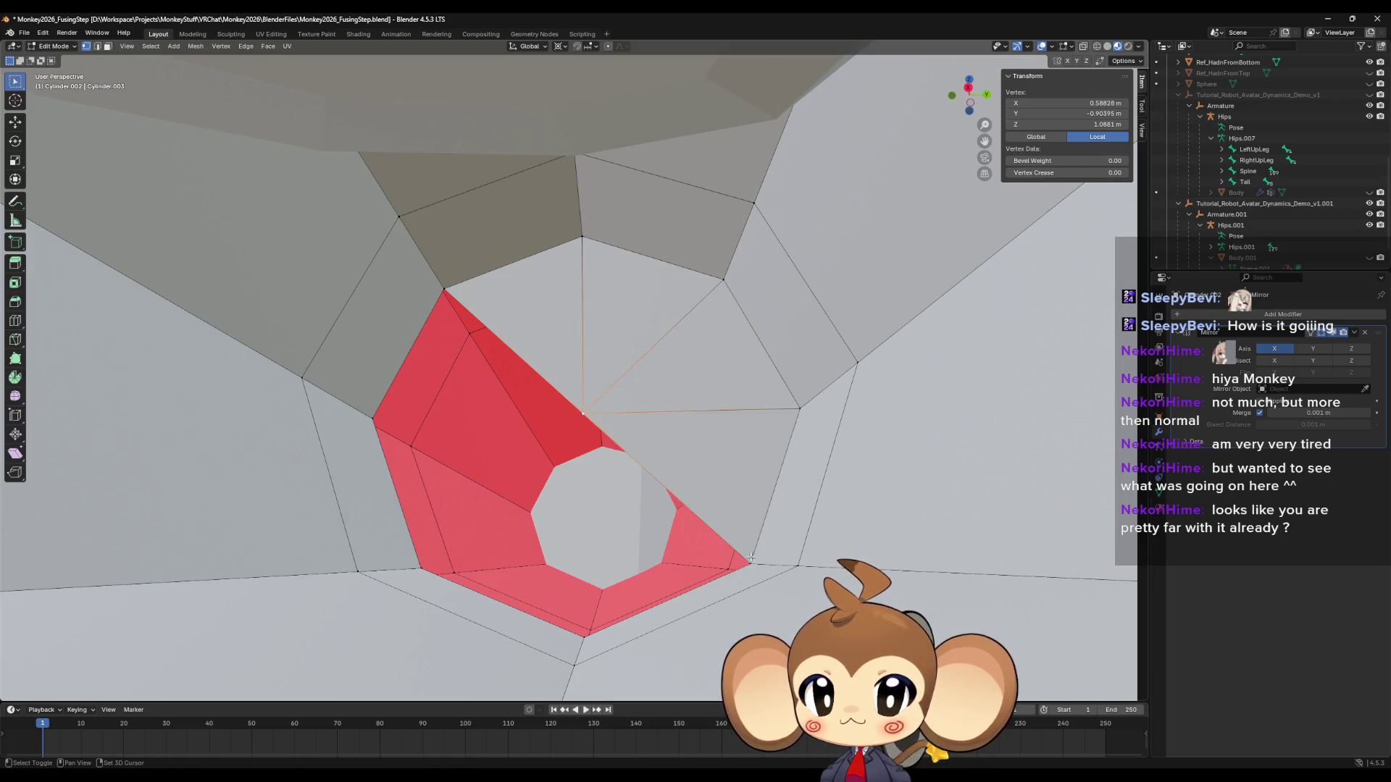
pyautogui.click(744, 562)
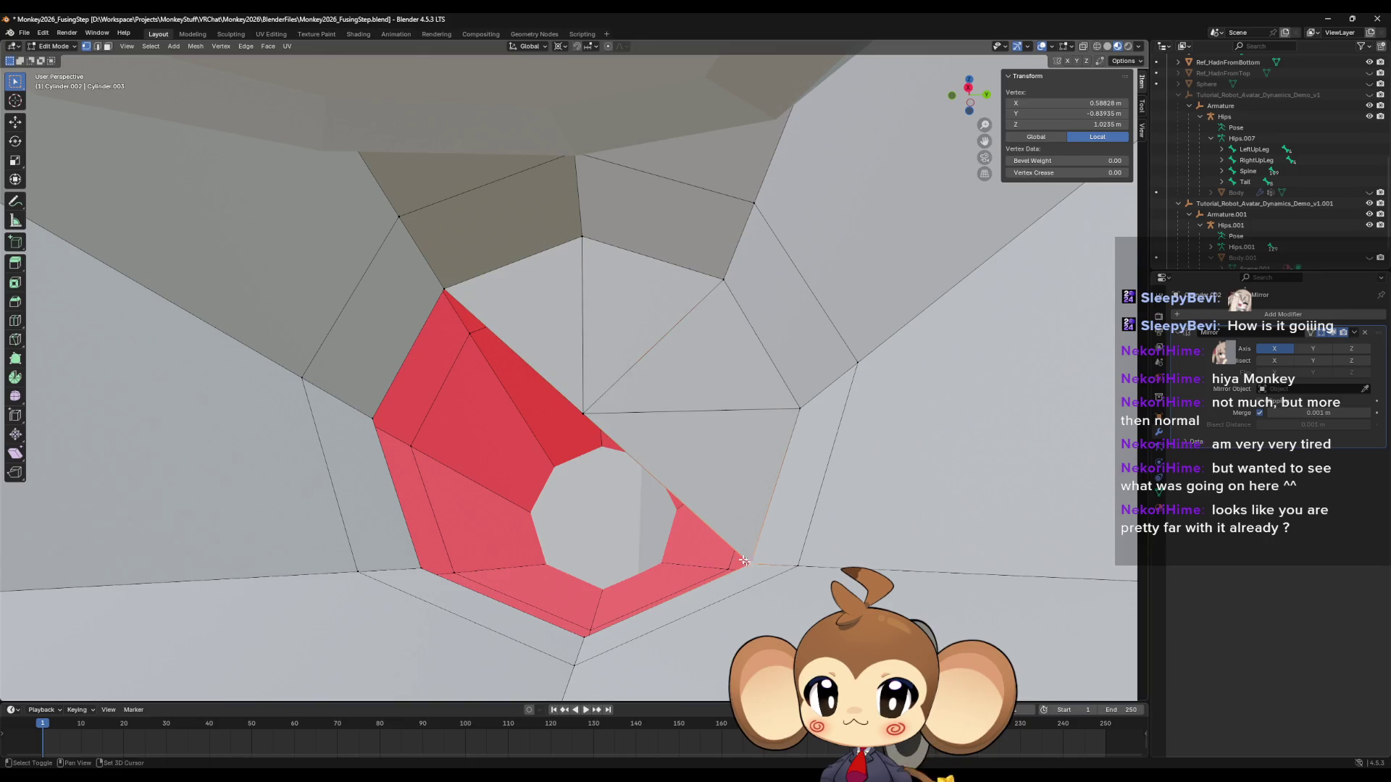
pyautogui.keyDown('shift'); pyautogui.click(583, 412); pyautogui.keyUp('shift')
pyautogui.press('j')
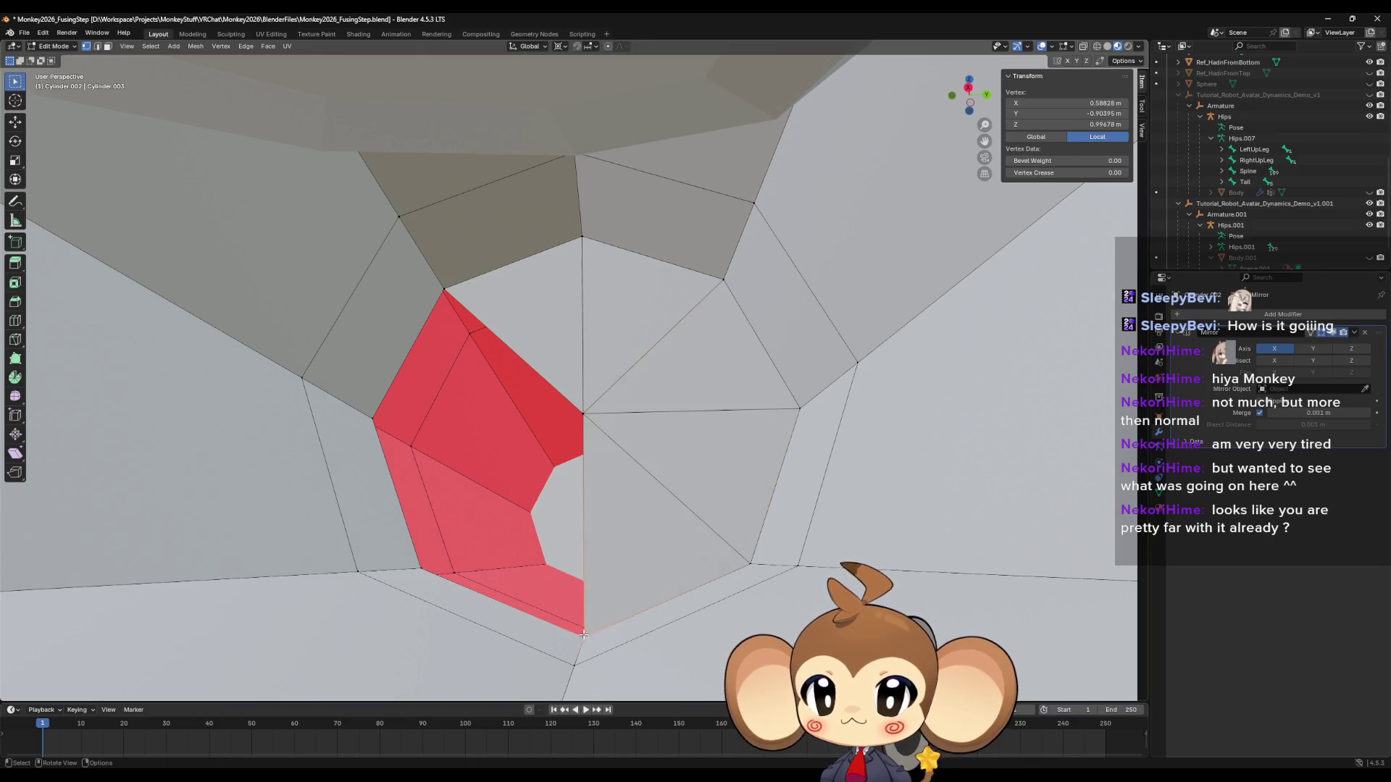
# Move the lower-left vertex up to the centre point and fill the last triangular hole.
pyautogui.click(419, 568)
pyautogui.press('g')
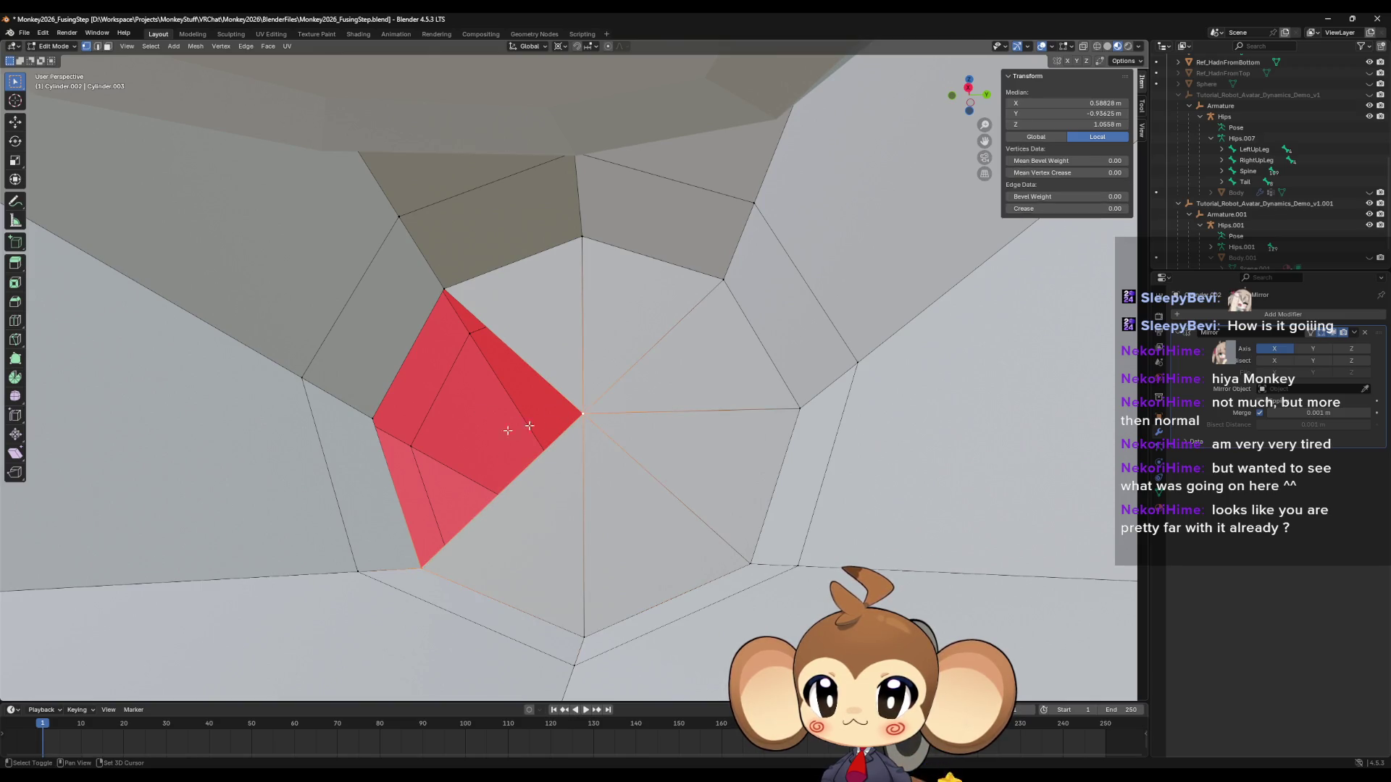
pyautogui.click(414, 326)
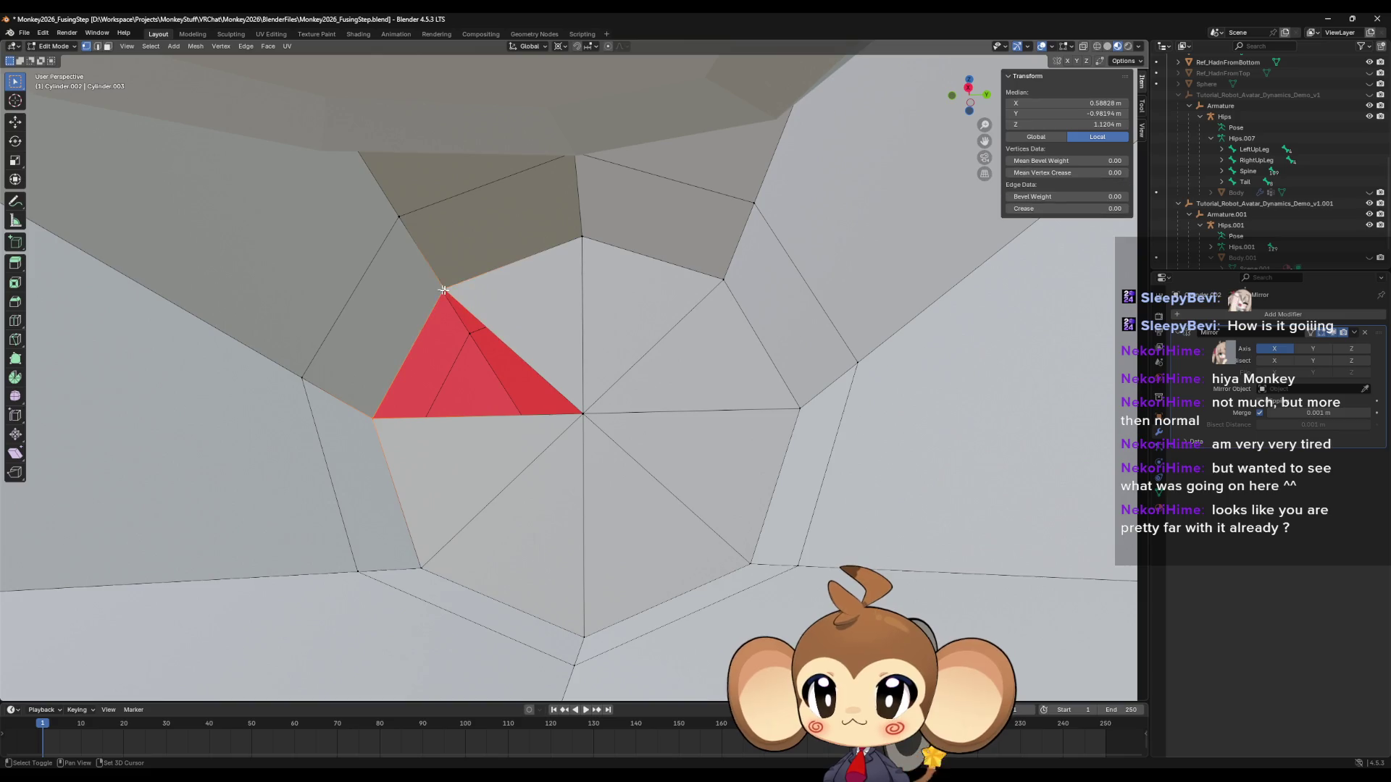
pyautogui.press('f')
pyautogui.moveTo(414, 325); pyautogui.dragTo(802, 603, button='middle')
# Clear the selection and switch back to Object Mode on the collar cylinder.
pyautogui.click(802, 604)
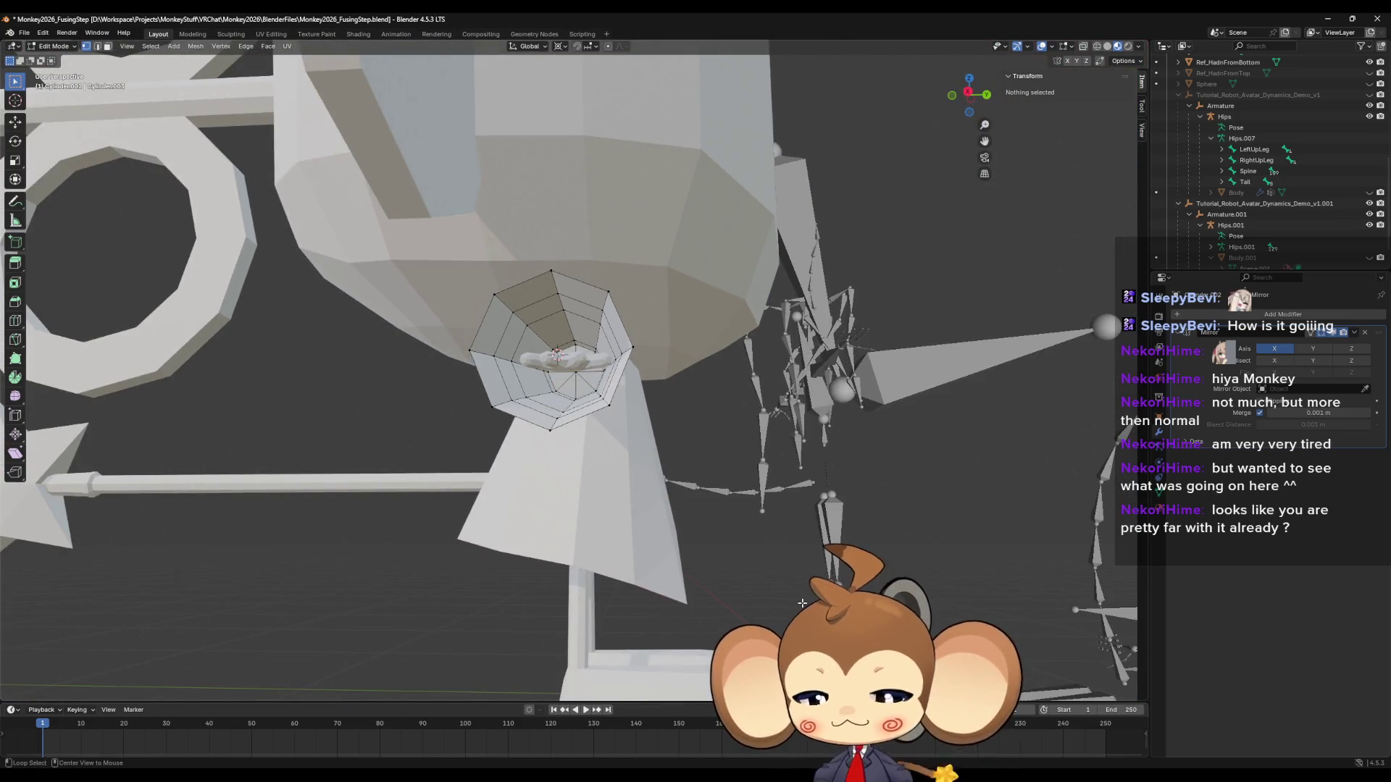
pyautogui.press('Tab')
pyautogui.scroll(2, 761, 580)
pyautogui.moveTo(759, 578)
pyautogui.mouseDown(button='middle')
pyautogui.moveTo(820, 579)
pyautogui.moveTo(798, 588)
pyautogui.moveTo(768, 567)
pyautogui.moveTo(726, 591)
pyautogui.moveTo(742, 555)
pyautogui.moveTo(716, 589)
pyautogui.moveTo(738, 599)
pyautogui.moveTo(806, 568)
pyautogui.moveTo(720, 554)
pyautogui.moveTo(733, 565)
pyautogui.moveTo(725, 528)
pyautogui.moveTo(727, 555)
pyautogui.mouseUp(button='middle')
# Zoom and orbit around the star, rings, hand, body and wand to inspect them.
pyautogui.scroll(4, 722, 553)
pyautogui.scroll(2, 737, 559)
pyautogui.scroll(-3, 722, 555)
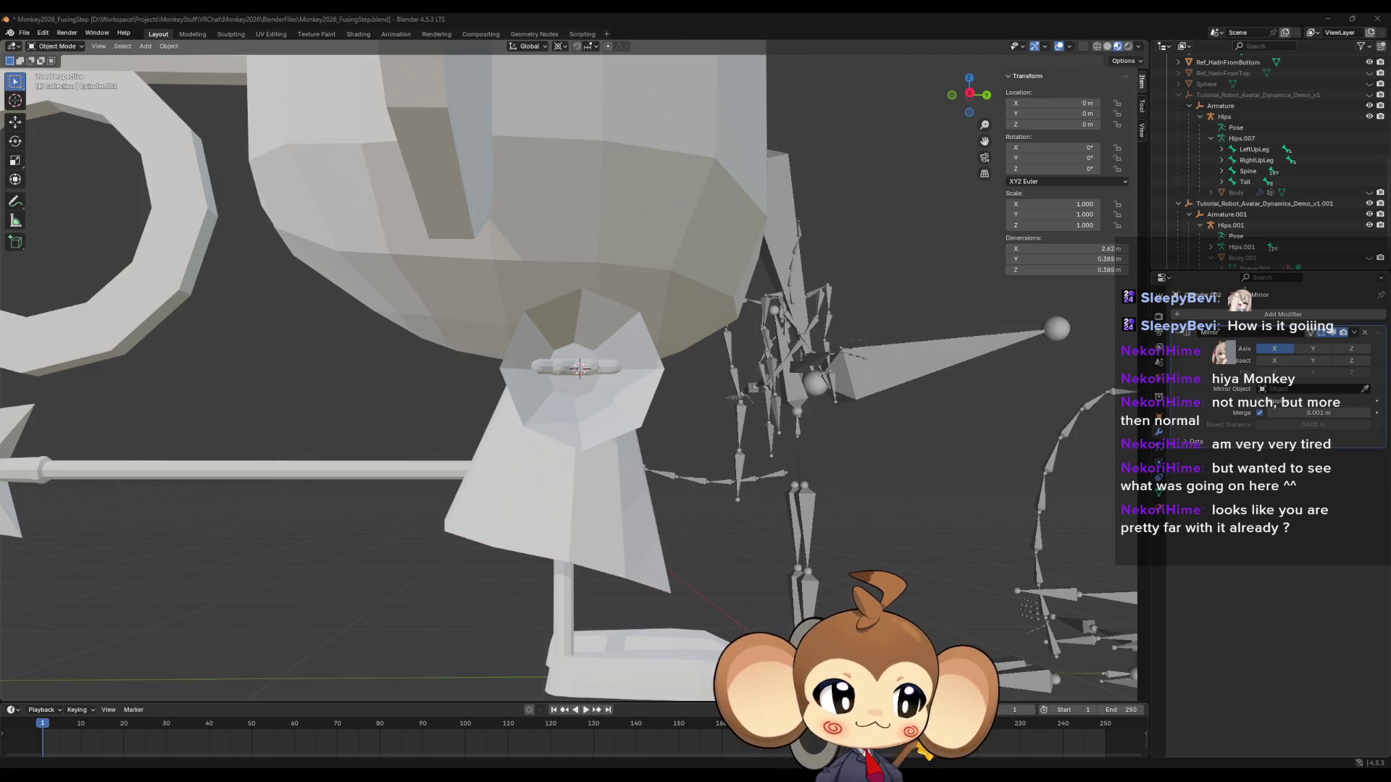
pyautogui.moveTo(717, 446)
pyautogui.mouseDown(button='middle')
pyautogui.moveTo(804, 455)
pyautogui.moveTo(785, 487)
pyautogui.moveTo(798, 421)
pyautogui.moveTo(762, 504)
pyautogui.moveTo(815, 463)
pyautogui.mouseUp(button='middle')
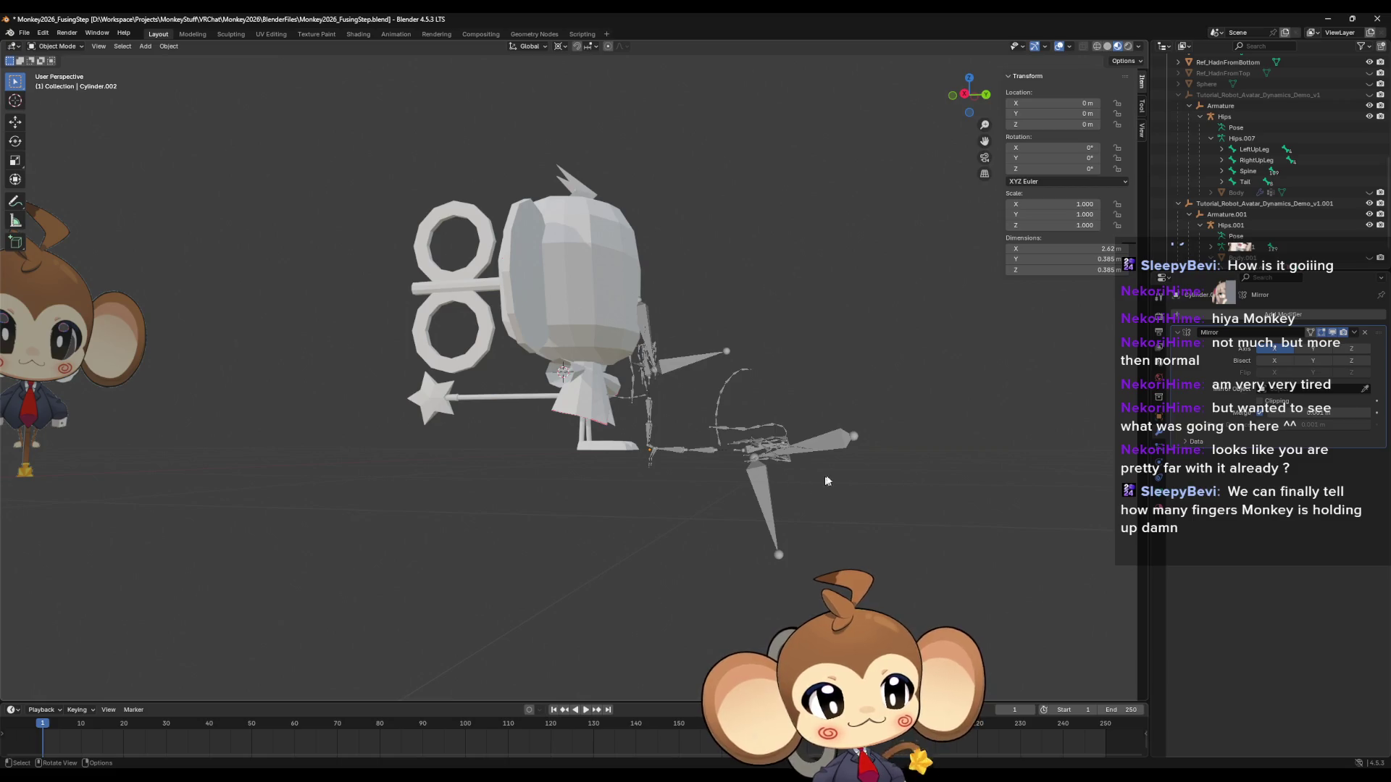
pyautogui.scroll(3, 826, 481)
pyautogui.scroll(10, 786, 511)
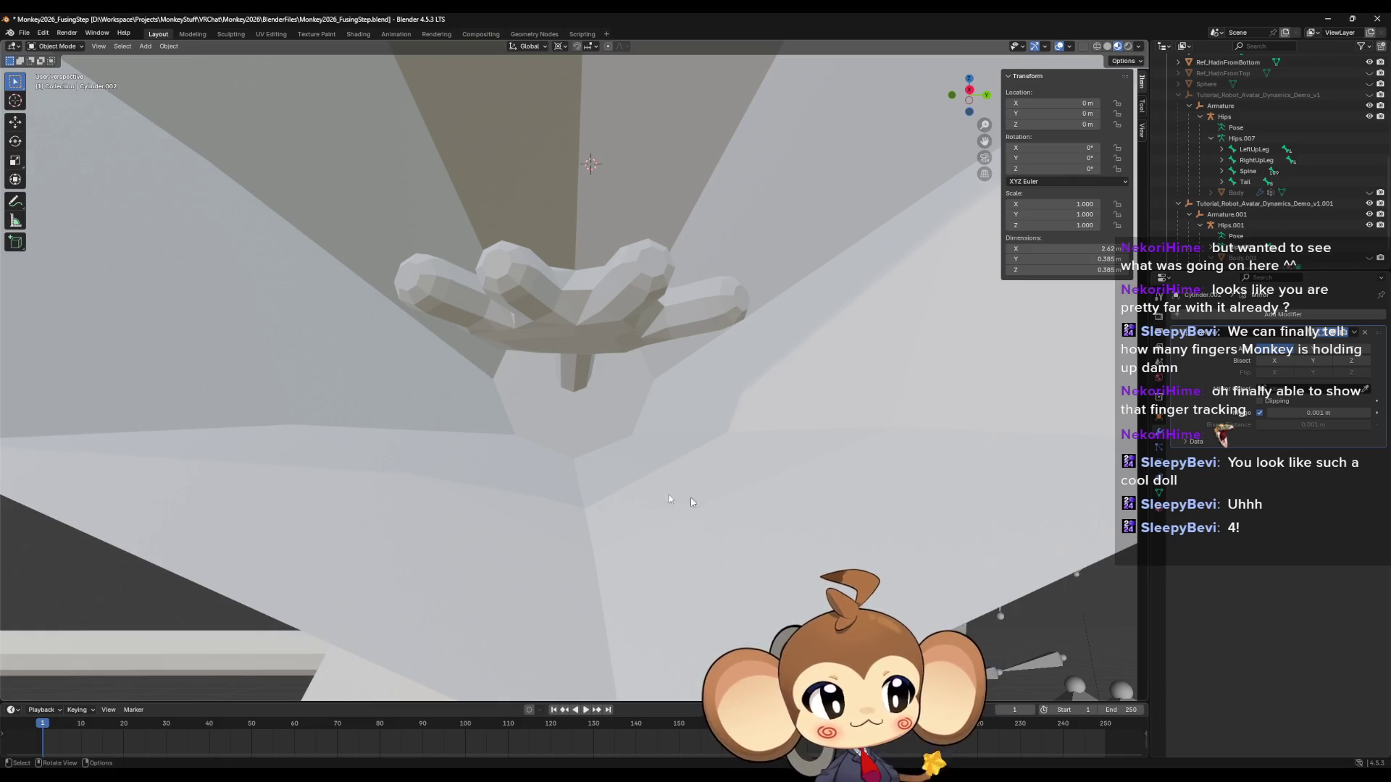
pyautogui.moveTo(483, 367)
pyautogui.mouseDown(button='middle')
pyautogui.moveTo(565, 394)
pyautogui.moveTo(552, 406)
pyautogui.moveTo(571, 413)
pyautogui.moveTo(564, 429)
pyautogui.moveTo(703, 451)
pyautogui.mouseUp(button='middle')
pyautogui.scroll(3, 706, 453)
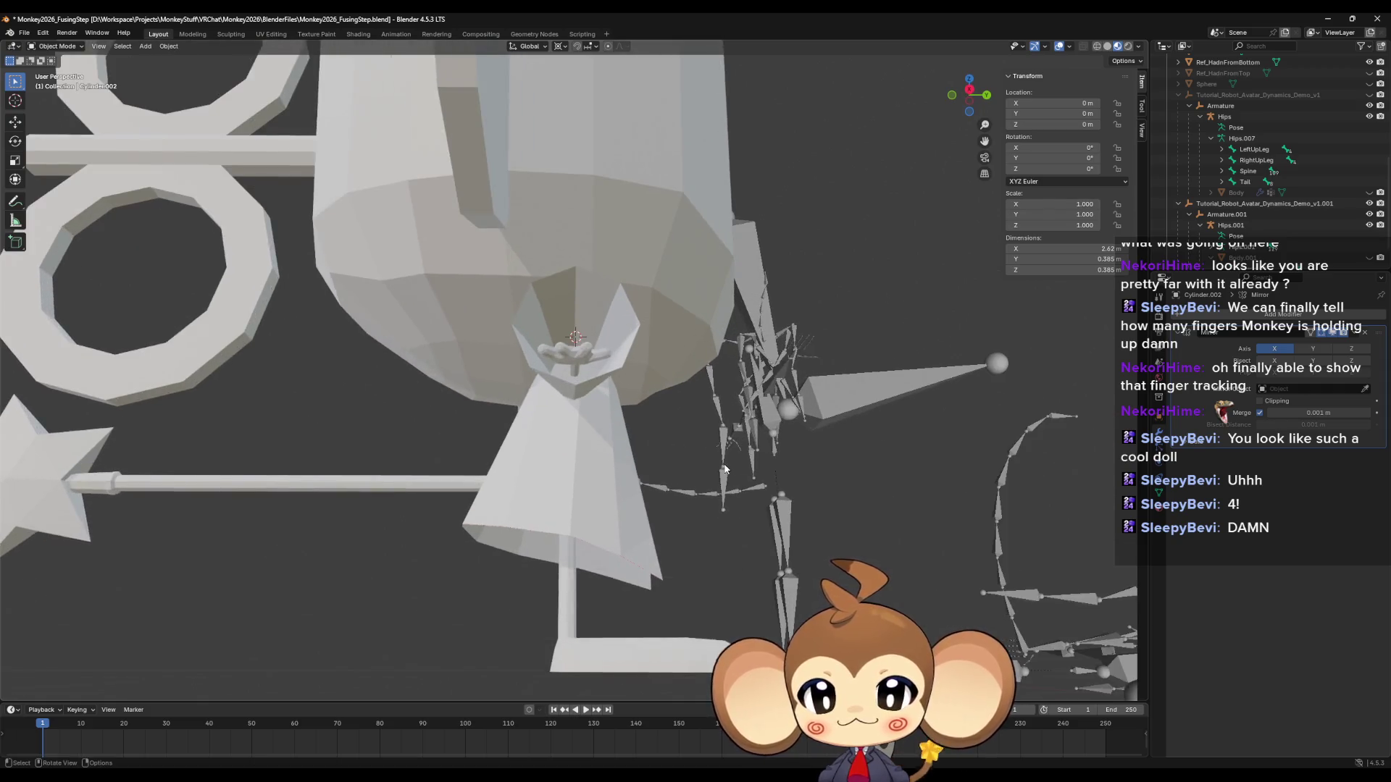
pyautogui.scroll(5, 714, 473)
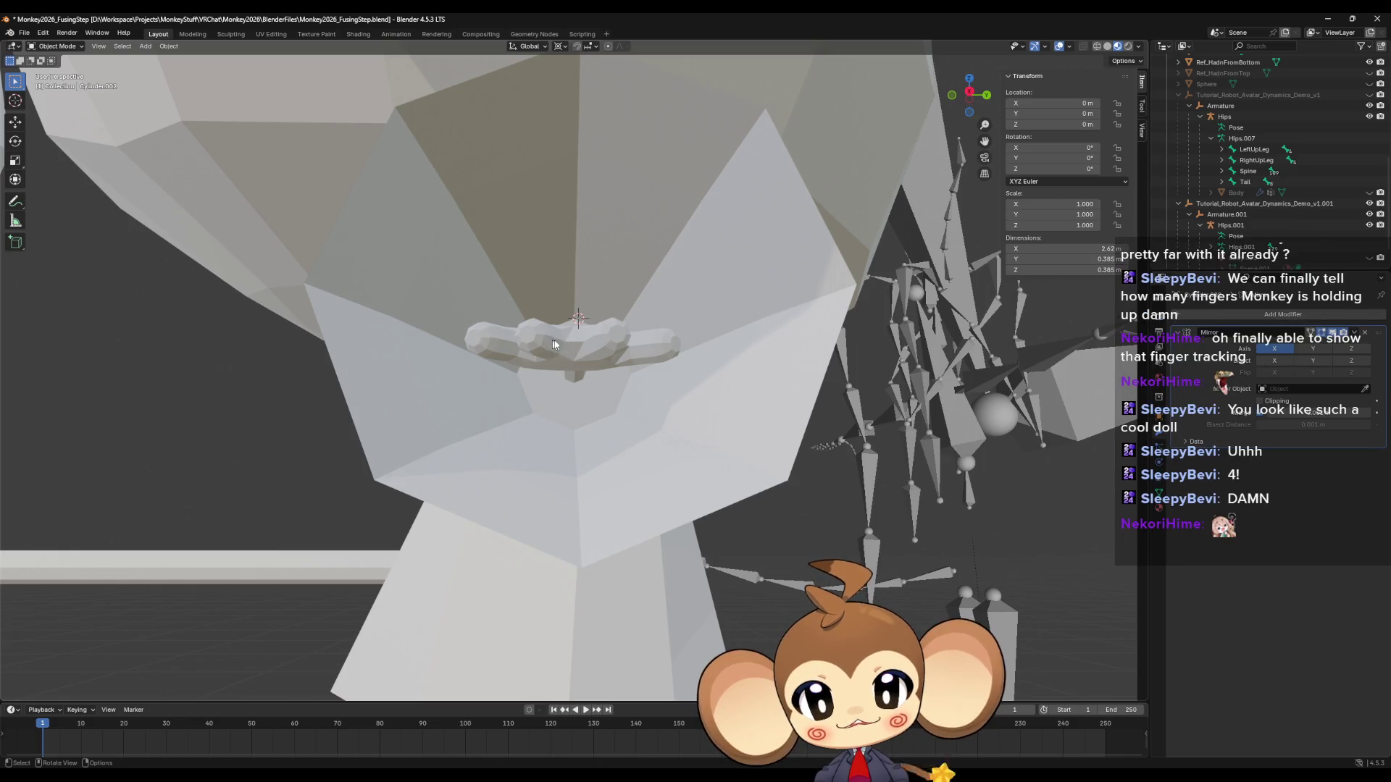
pyautogui.scroll(-4, 974, 503)
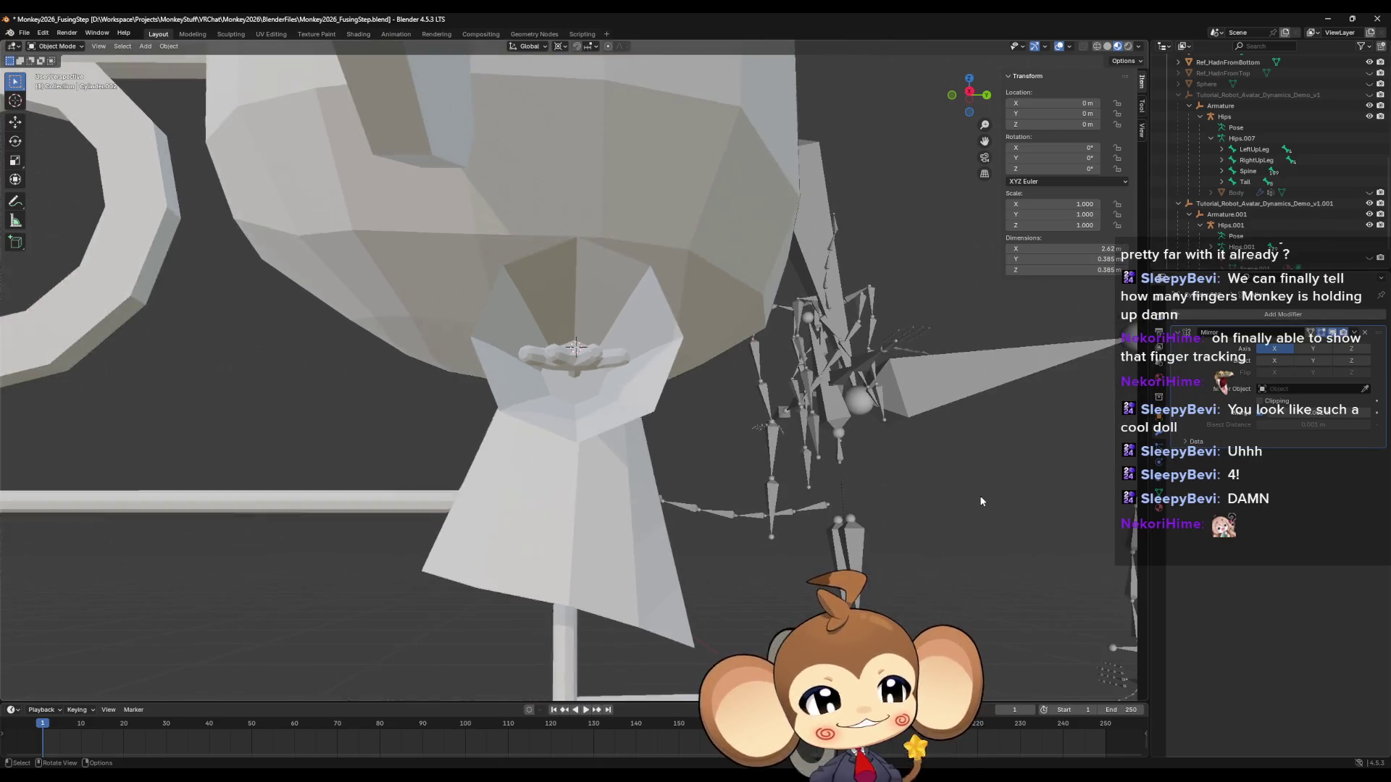
pyautogui.scroll(-5, 965, 516)
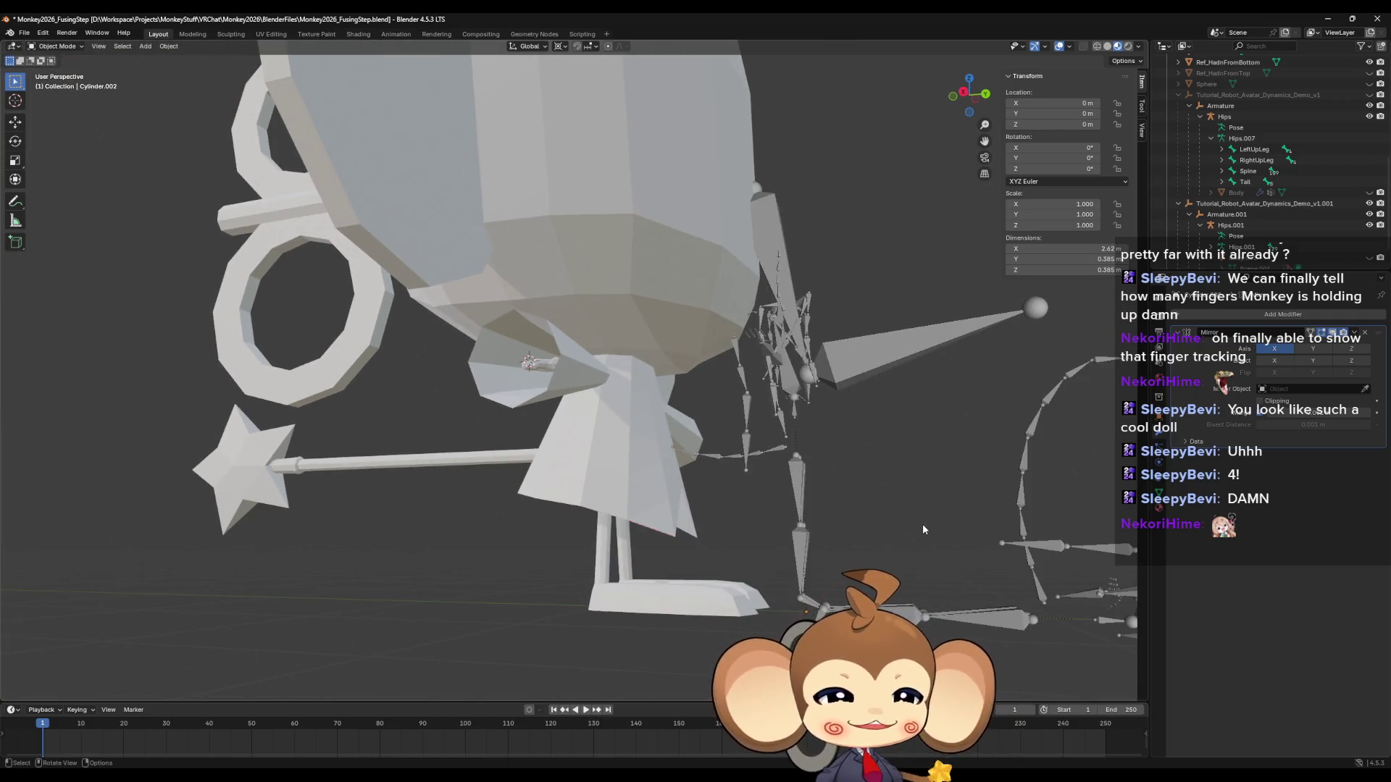
pyautogui.scroll(4, 923, 524)
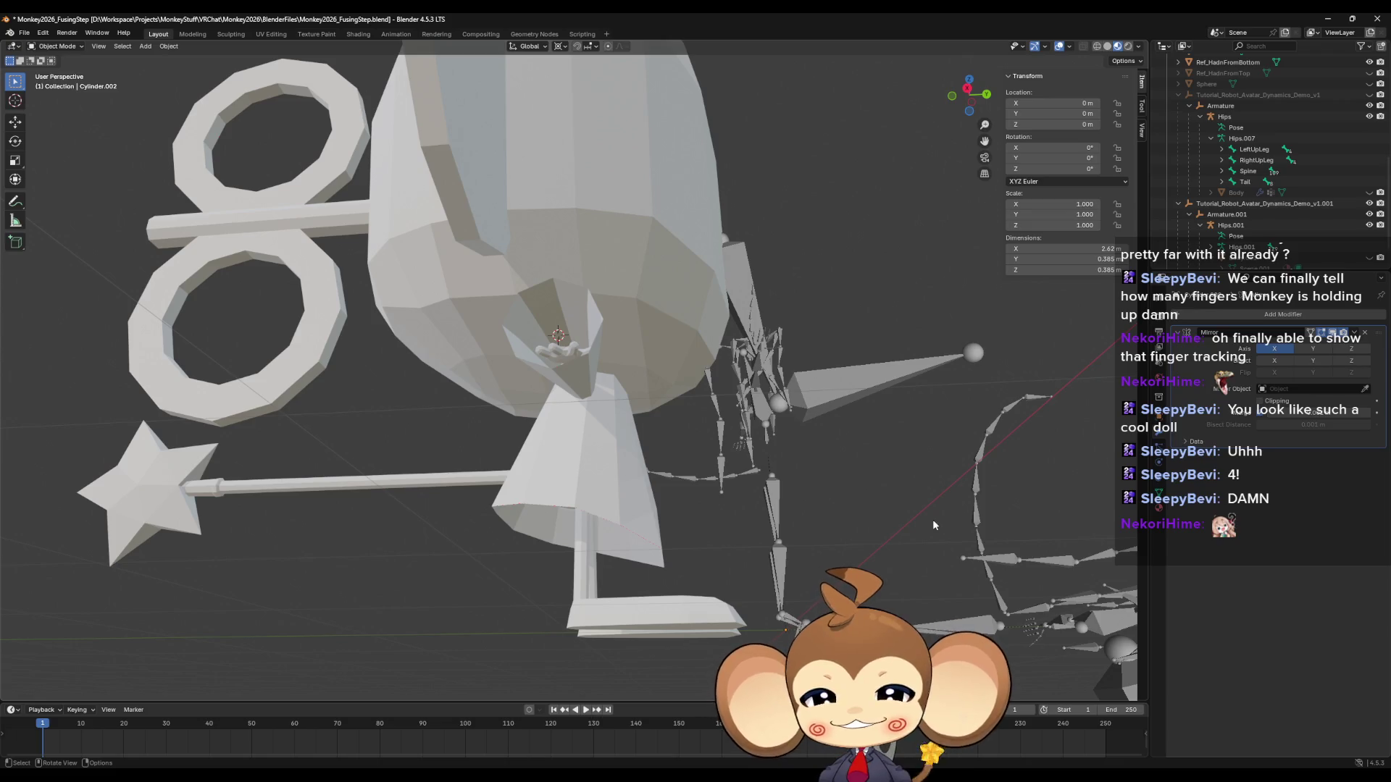
pyautogui.scroll(2, 932, 518)
pyautogui.moveTo(915, 544)
pyautogui.mouseDown(button='middle')
pyautogui.moveTo(903, 524)
pyautogui.moveTo(897, 580)
pyautogui.moveTo(858, 527)
pyautogui.moveTo(817, 515)
pyautogui.moveTo(662, 550)
pyautogui.mouseUp(button='middle')
# Select Palm_Raw.002 and add a Mirror modifier (X axis, 0.001 m merge).
pyautogui.scroll(6, 662, 556)
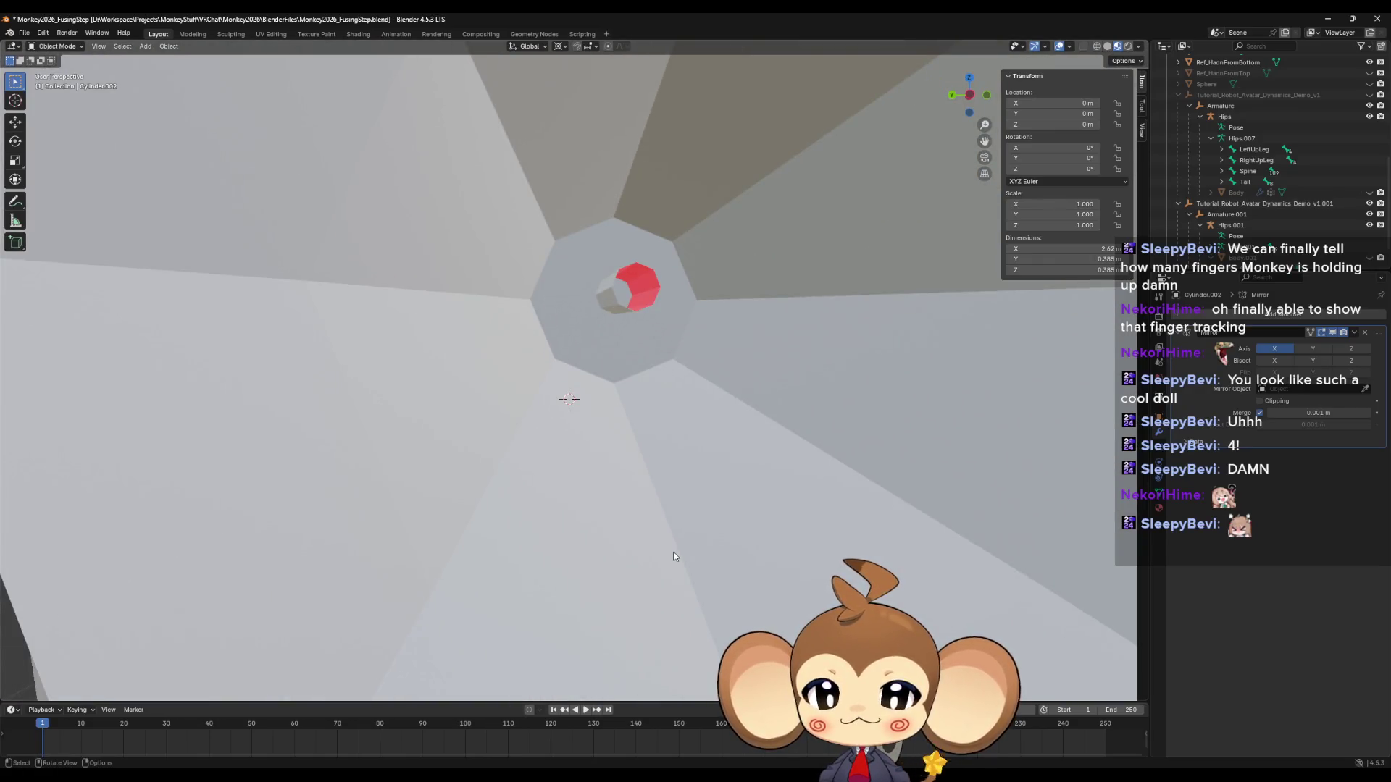
pyautogui.scroll(-5, 673, 556)
pyautogui.moveTo(674, 562); pyautogui.dragTo(894, 553, button='middle')
pyautogui.scroll(5, 719, 458)
pyautogui.scroll(1, 719, 458)
pyautogui.click(587, 368)
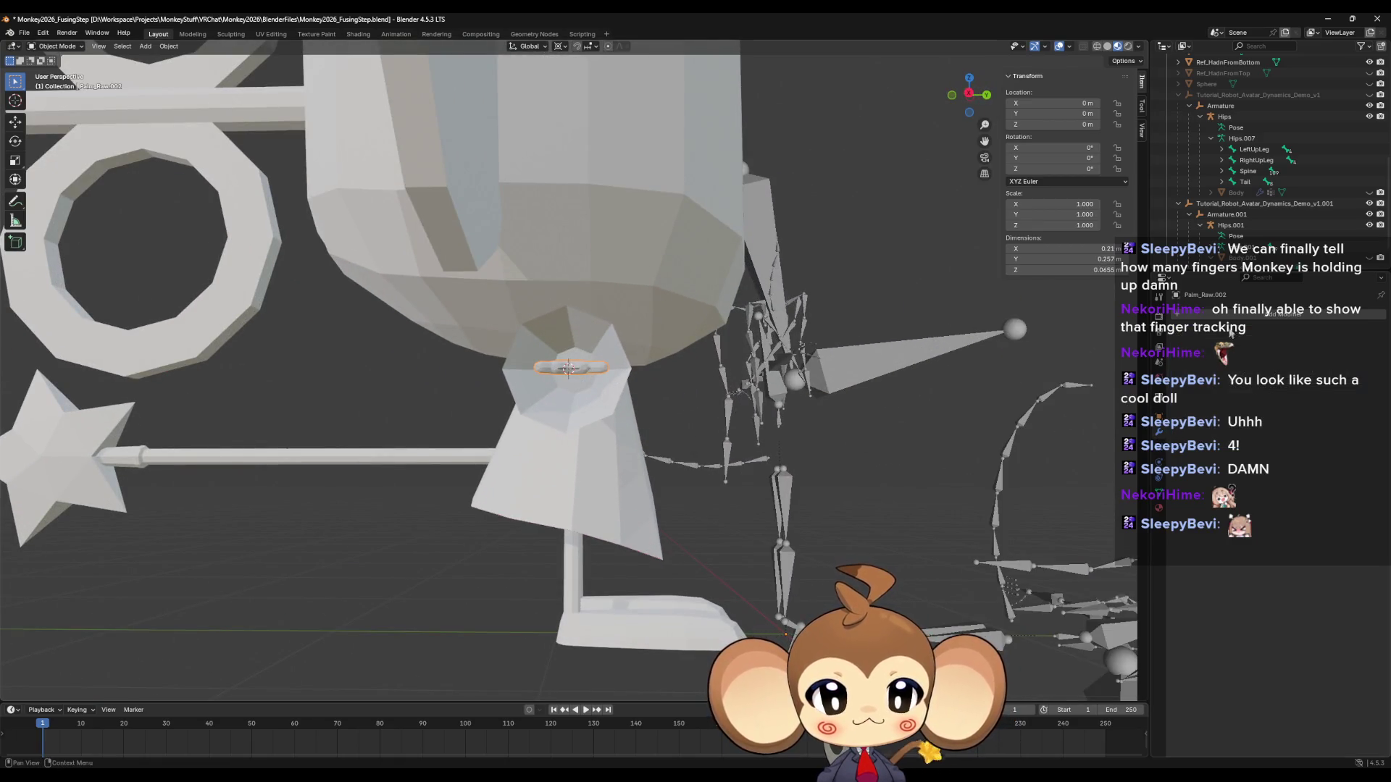
pyautogui.click(1196, 315)
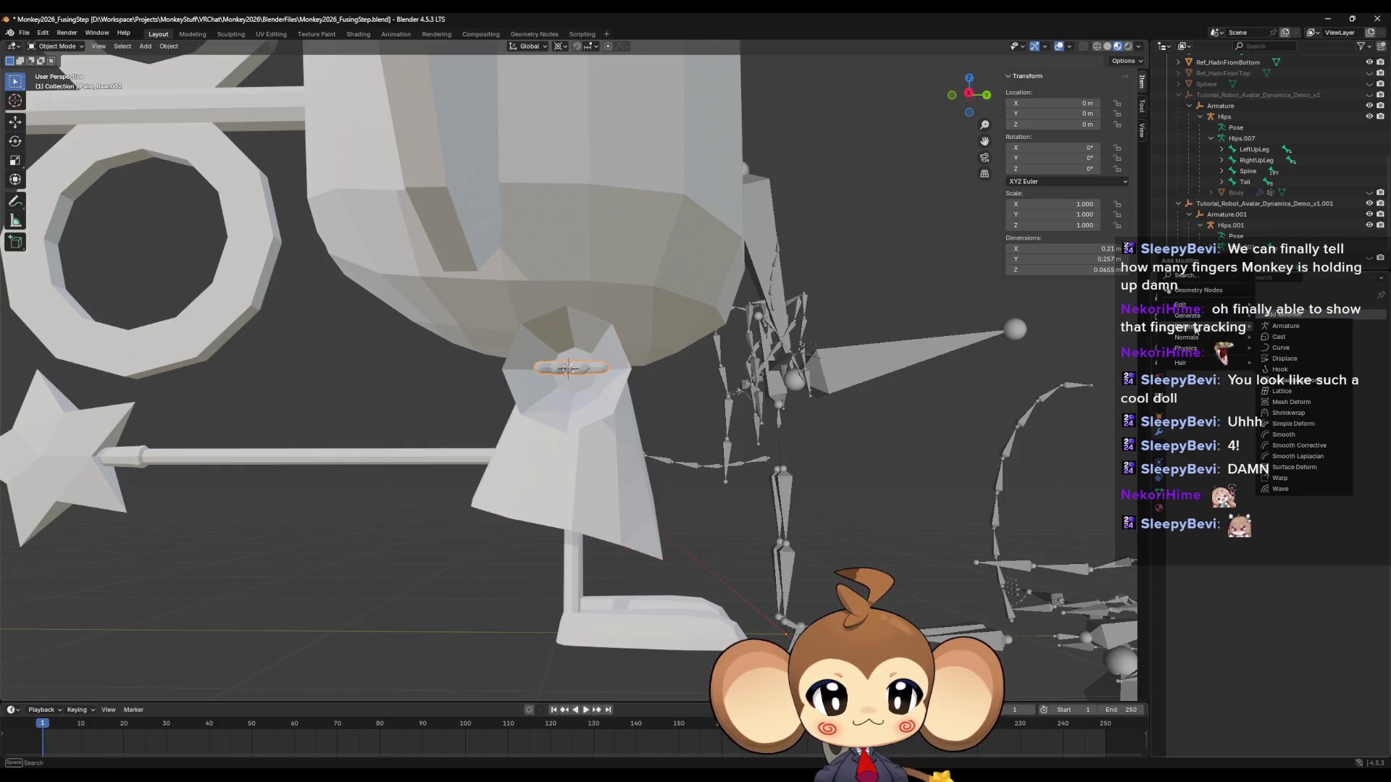
pyautogui.moveTo(1197, 316)
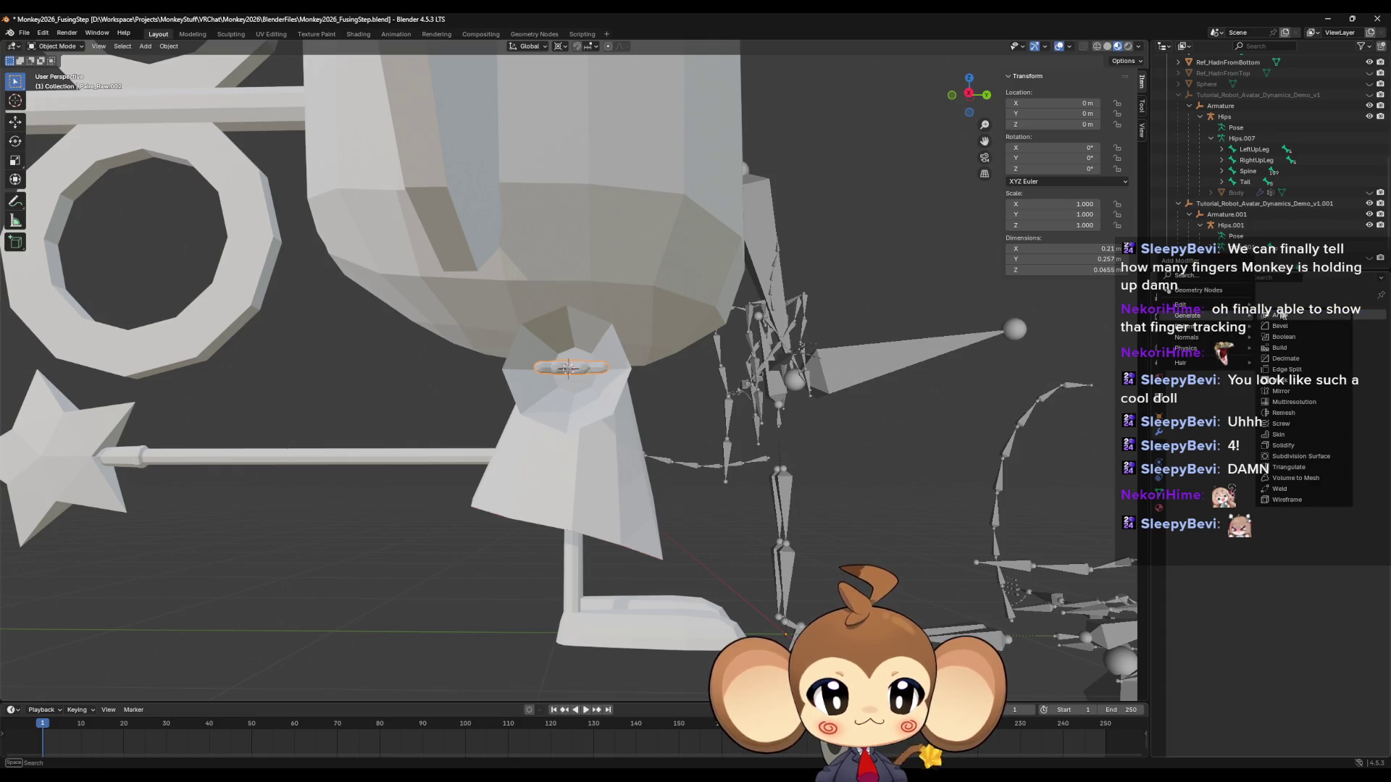
pyautogui.click(1280, 391)
# Briefly select the staff's long bar, then deselect it.
pyautogui.moveTo(992, 457)
pyautogui.mouseDown(button='middle')
pyautogui.moveTo(862, 470)
pyautogui.moveTo(884, 484)
pyautogui.moveTo(808, 511)
pyautogui.moveTo(812, 500)
pyautogui.moveTo(757, 504)
pyautogui.moveTo(811, 492)
pyautogui.moveTo(963, 411)
pyautogui.mouseUp(button='middle')
pyautogui.click(877, 475)
pyautogui.click(815, 514)
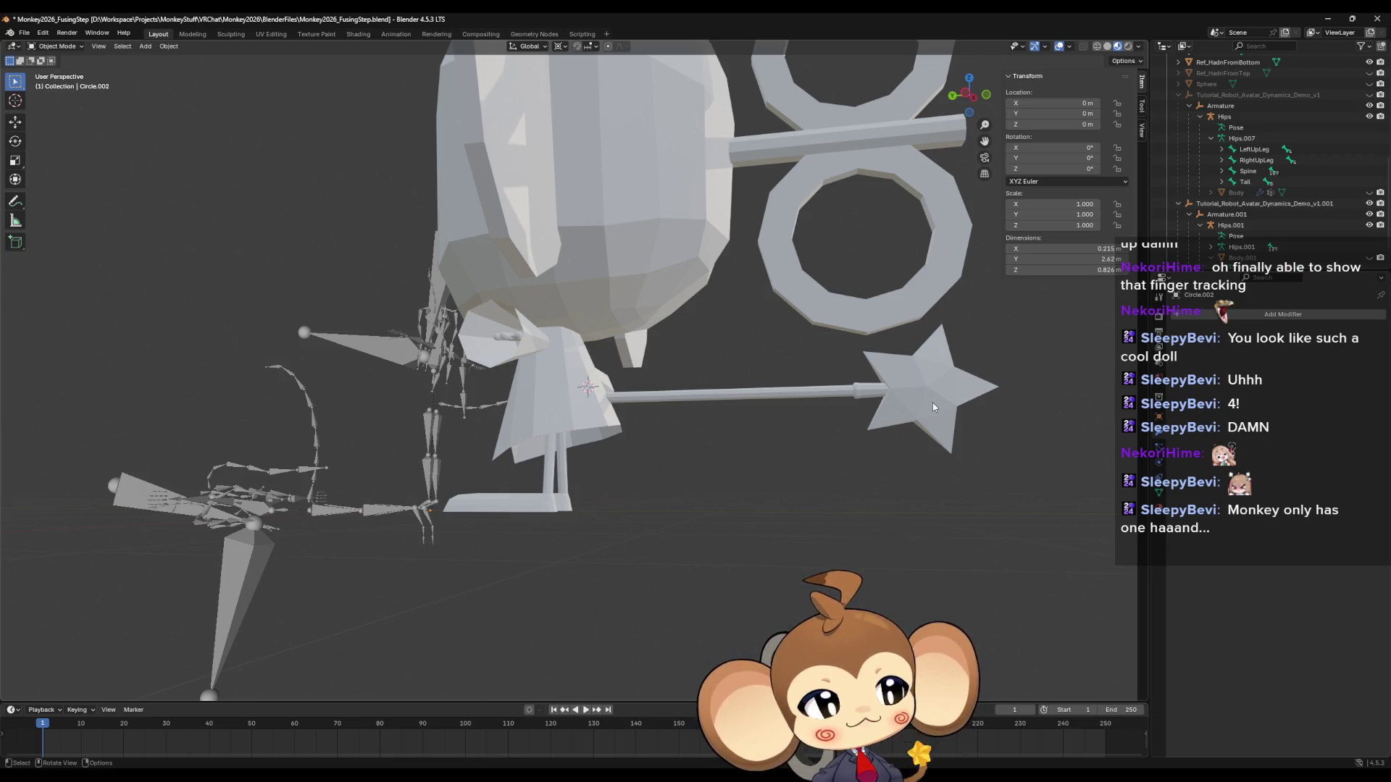
pyautogui.moveTo(932, 407); pyautogui.dragTo(932, 413, button='middle')
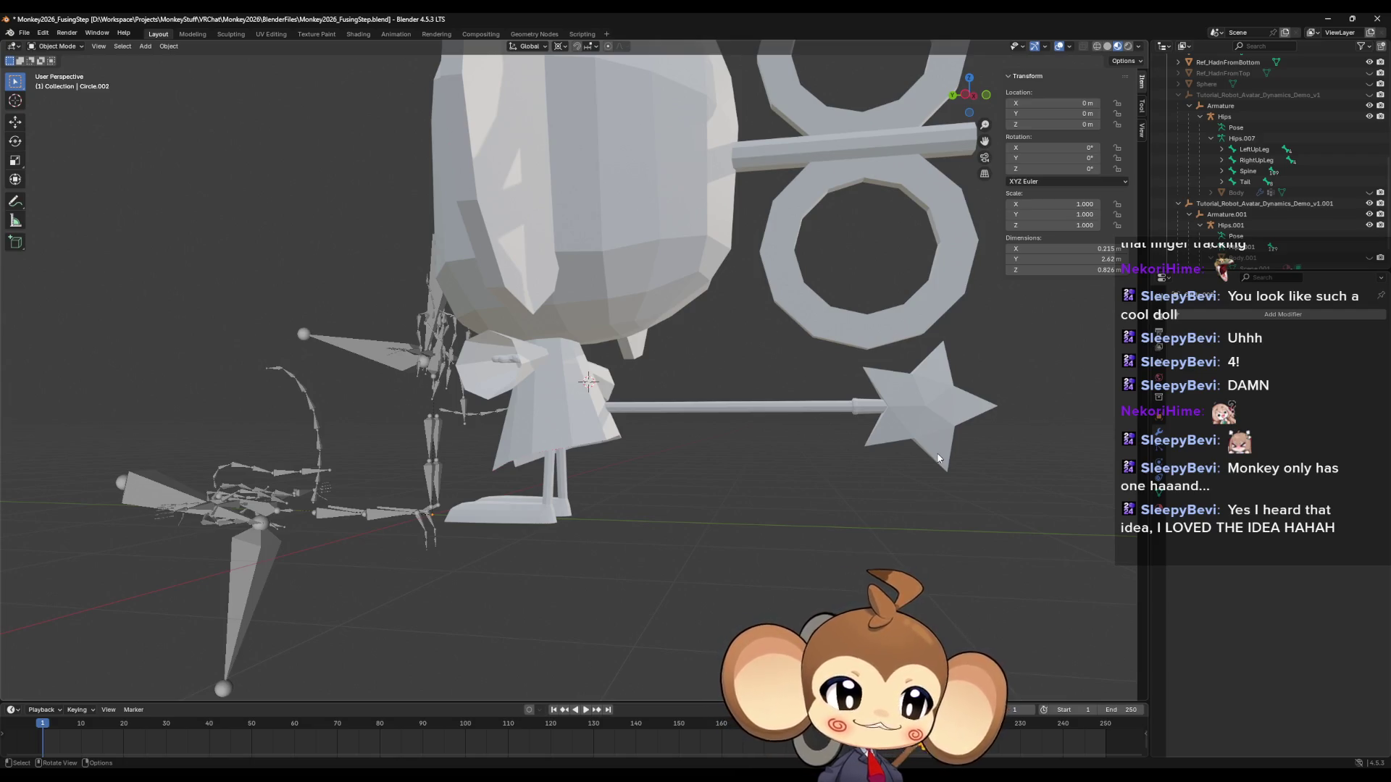
pyautogui.moveTo(609, 305)
pyautogui.mouseDown(button='middle')
pyautogui.moveTo(652, 429)
pyautogui.moveTo(758, 467)
pyautogui.moveTo(744, 343)
pyautogui.moveTo(745, 453)
pyautogui.mouseUp(button='middle')
pyautogui.scroll(3, 757, 470)
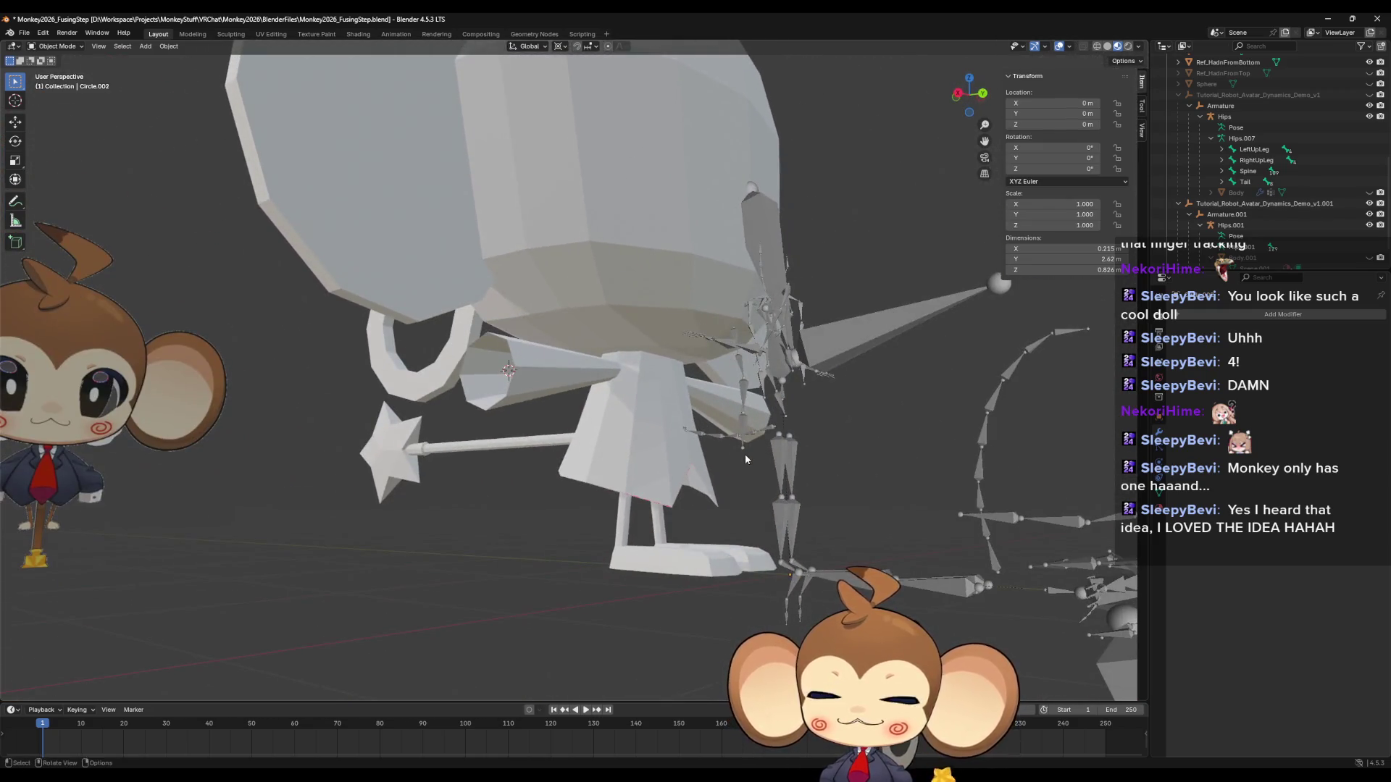
pyautogui.moveTo(710, 508)
pyautogui.mouseDown(button='middle')
pyautogui.moveTo(643, 559)
pyautogui.moveTo(704, 553)
pyautogui.moveTo(664, 535)
pyautogui.moveTo(659, 496)
pyautogui.mouseUp(button='middle')
# Briefly edit the skirt mesh, then open the staff rod in Edit Mode, viewed toward the star.
pyautogui.press('Tab')
pyautogui.press('Tab')
pyautogui.scroll(6, 608, 410)
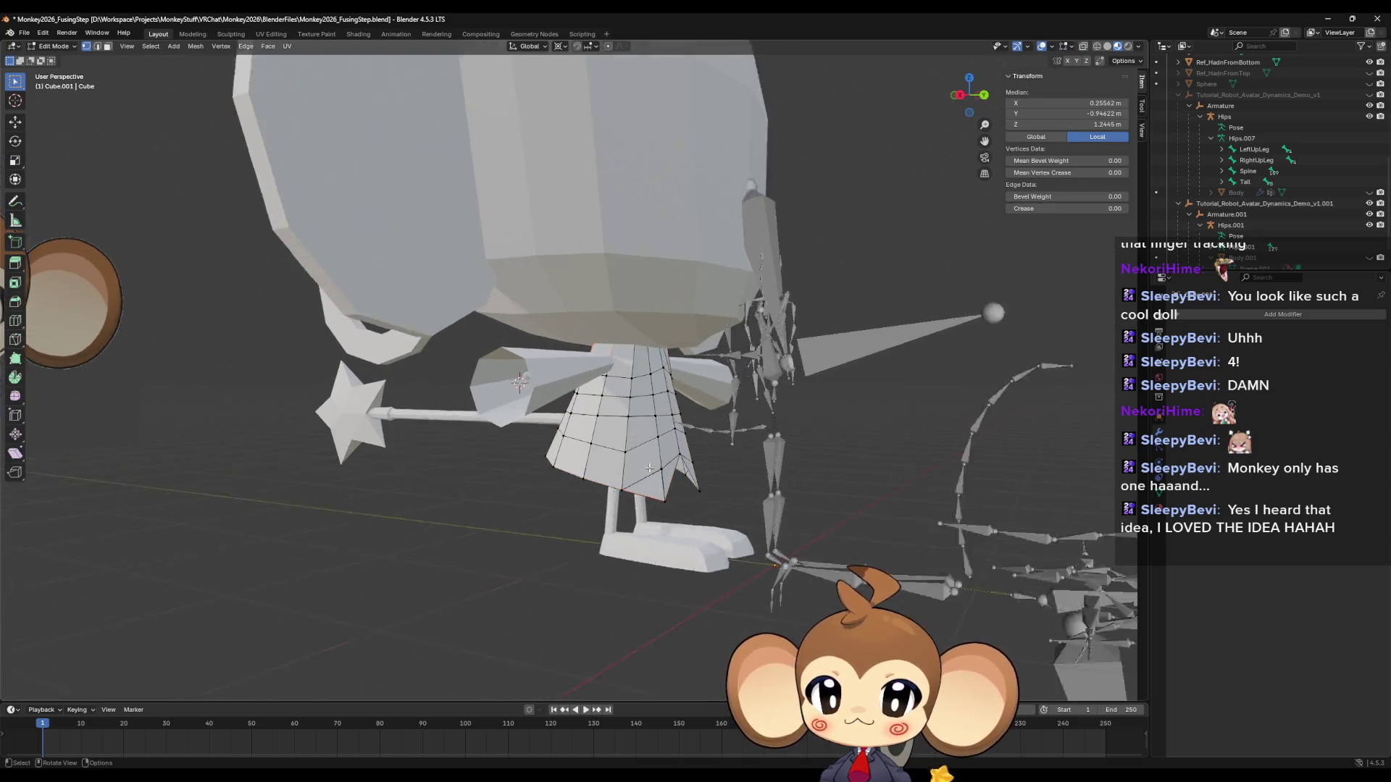
pyautogui.moveTo(582, 383)
pyautogui.mouseDown(button='middle')
pyautogui.moveTo(615, 323)
pyautogui.moveTo(734, 339)
pyautogui.moveTo(473, 287)
pyautogui.moveTo(582, 279)
pyautogui.moveTo(602, 241)
pyautogui.moveTo(775, 284)
pyautogui.mouseUp(button='middle')
pyautogui.hotkey('alt', 'q')
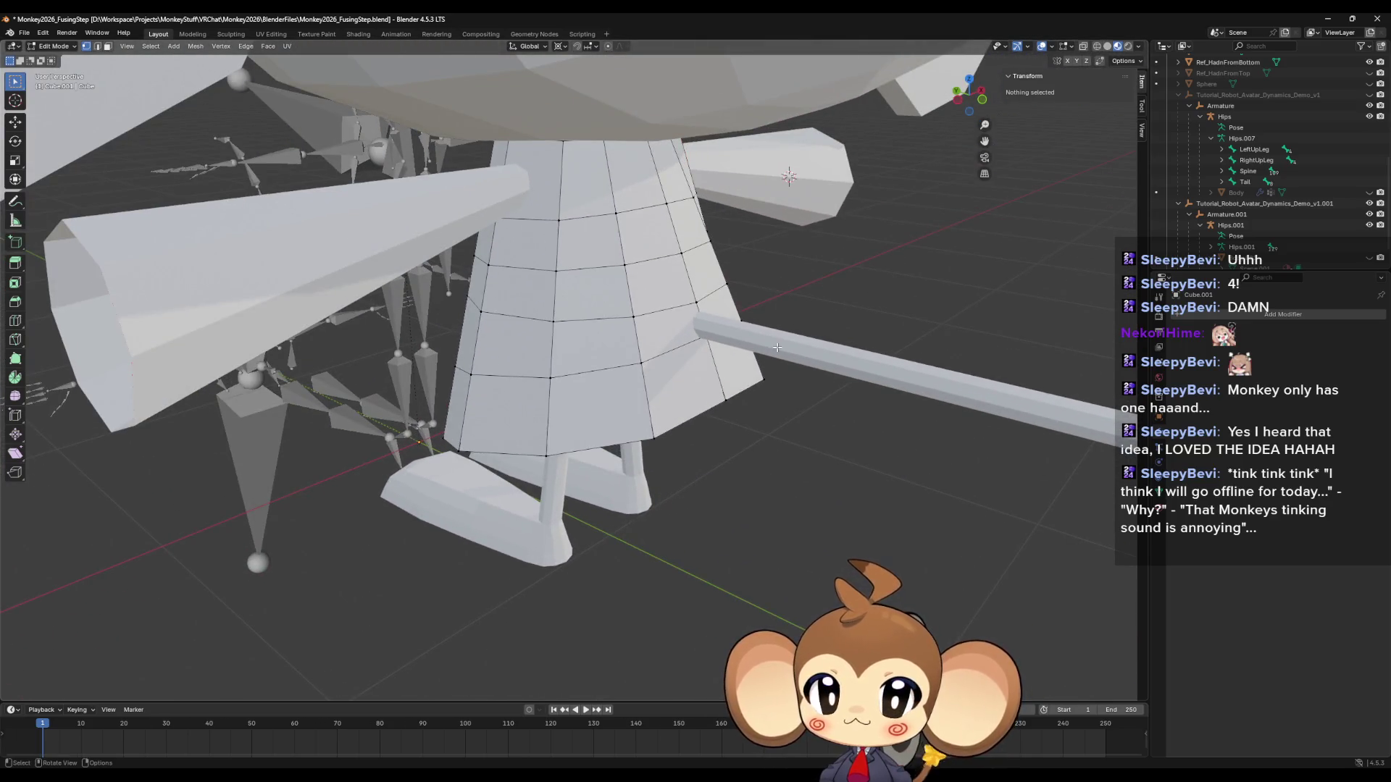
pyautogui.scroll(-3, 777, 344)
pyautogui.press('Tab')
pyautogui.press('Tab')
pyautogui.moveTo(741, 383)
pyautogui.mouseDown(button='middle')
pyautogui.moveTo(650, 329)
pyautogui.moveTo(652, 282)
pyautogui.moveTo(652, 299)
pyautogui.mouseUp(button='middle')
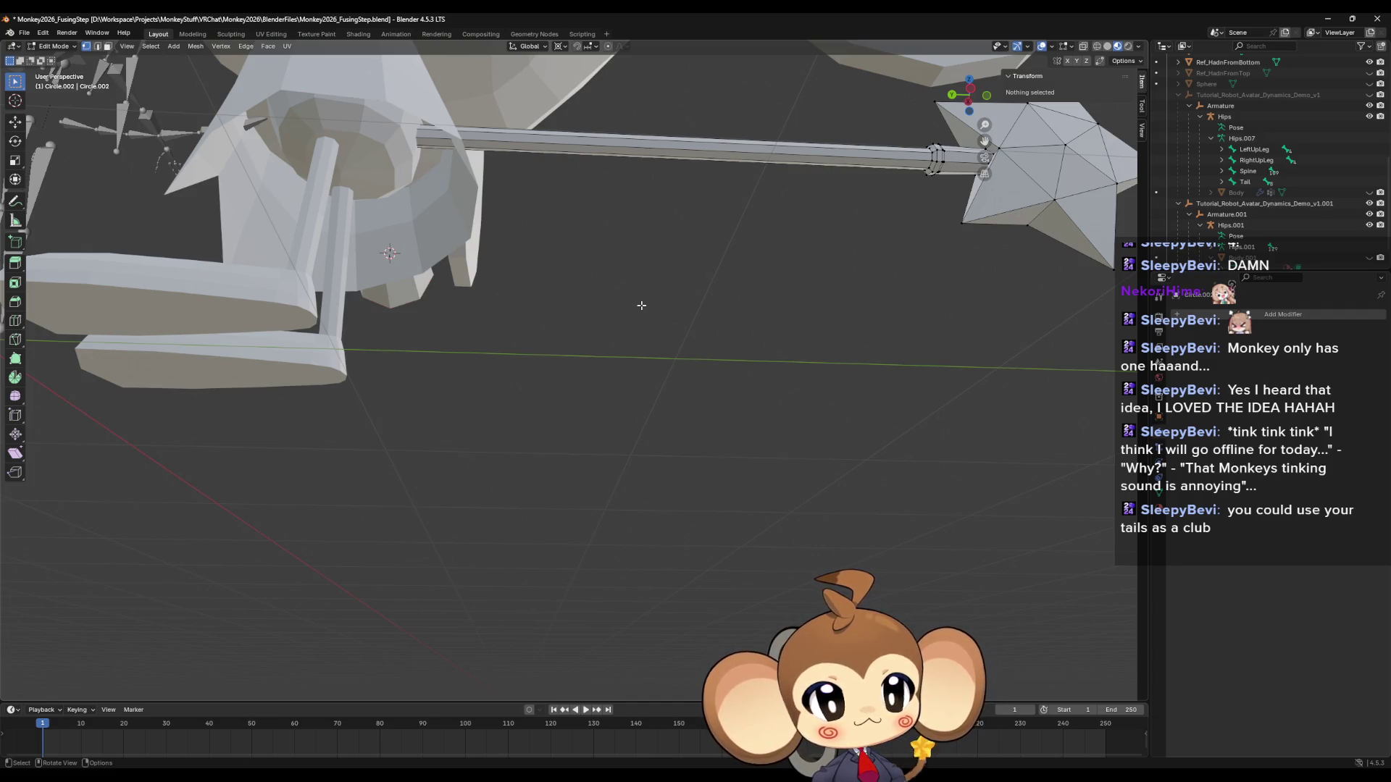
pyautogui.moveTo(724, 270)
pyautogui.mouseDown(button='middle')
pyautogui.moveTo(708, 307)
pyautogui.moveTo(728, 290)
pyautogui.moveTo(602, 301)
pyautogui.moveTo(609, 261)
pyautogui.mouseUp(button='middle')
# Add a single loop cut on the staff rod and deselect everything.
pyautogui.hotkey('ctrl', 'r')
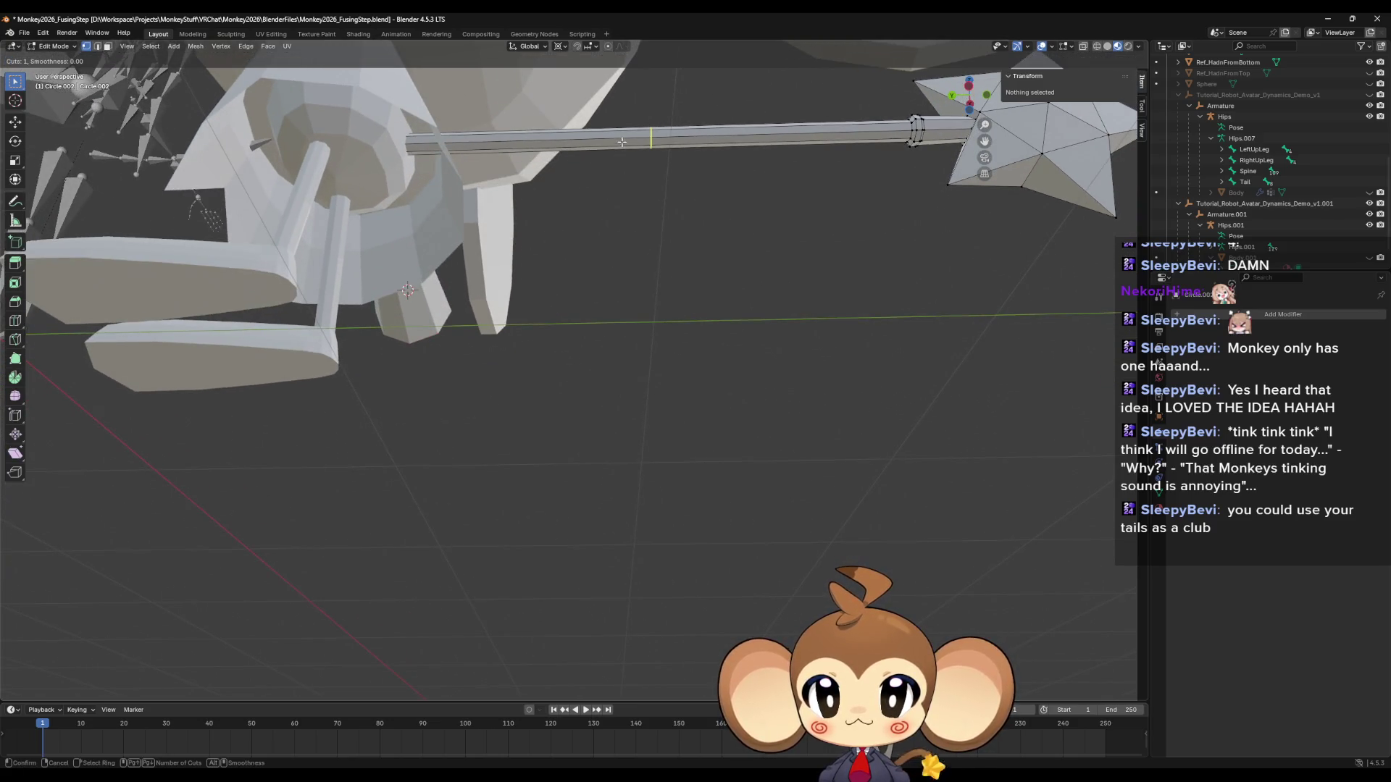
pyautogui.click(622, 142)
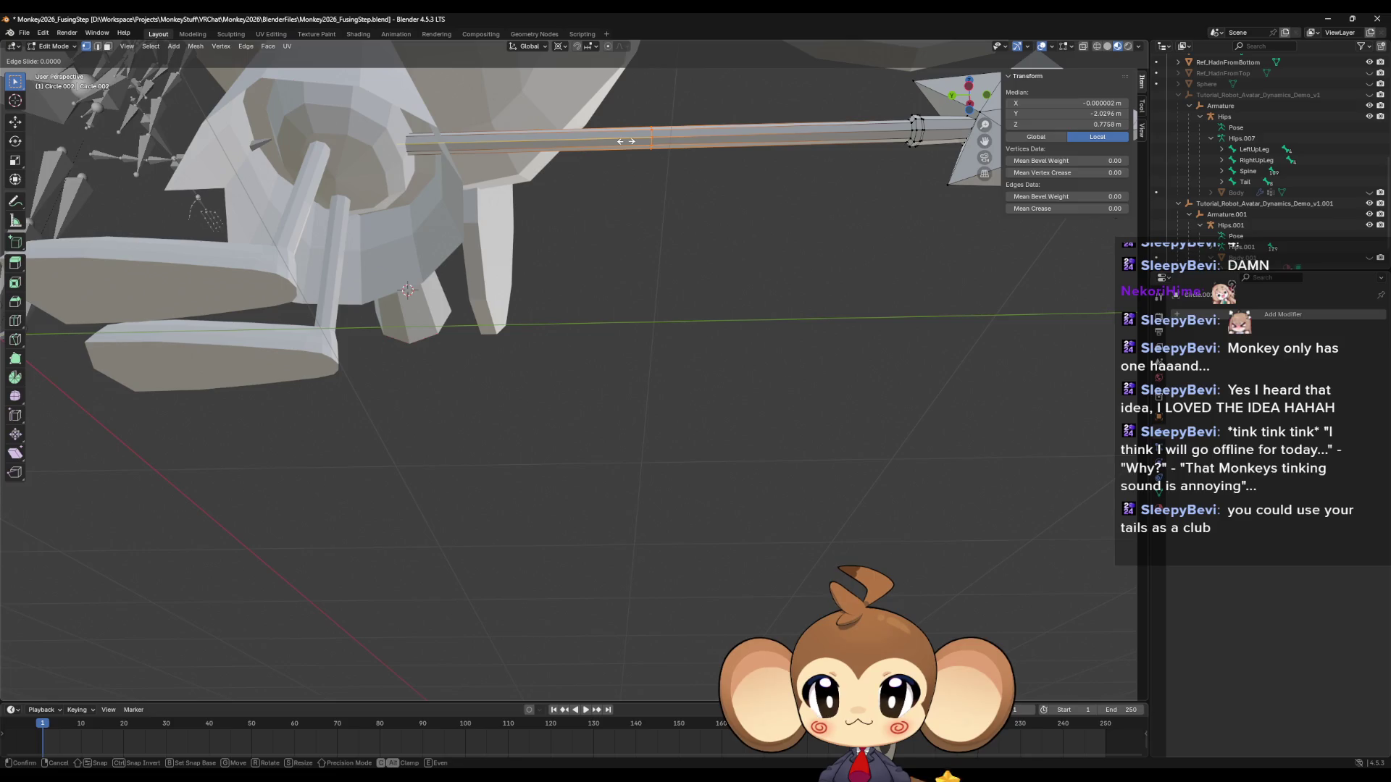
pyautogui.click(619, 145)
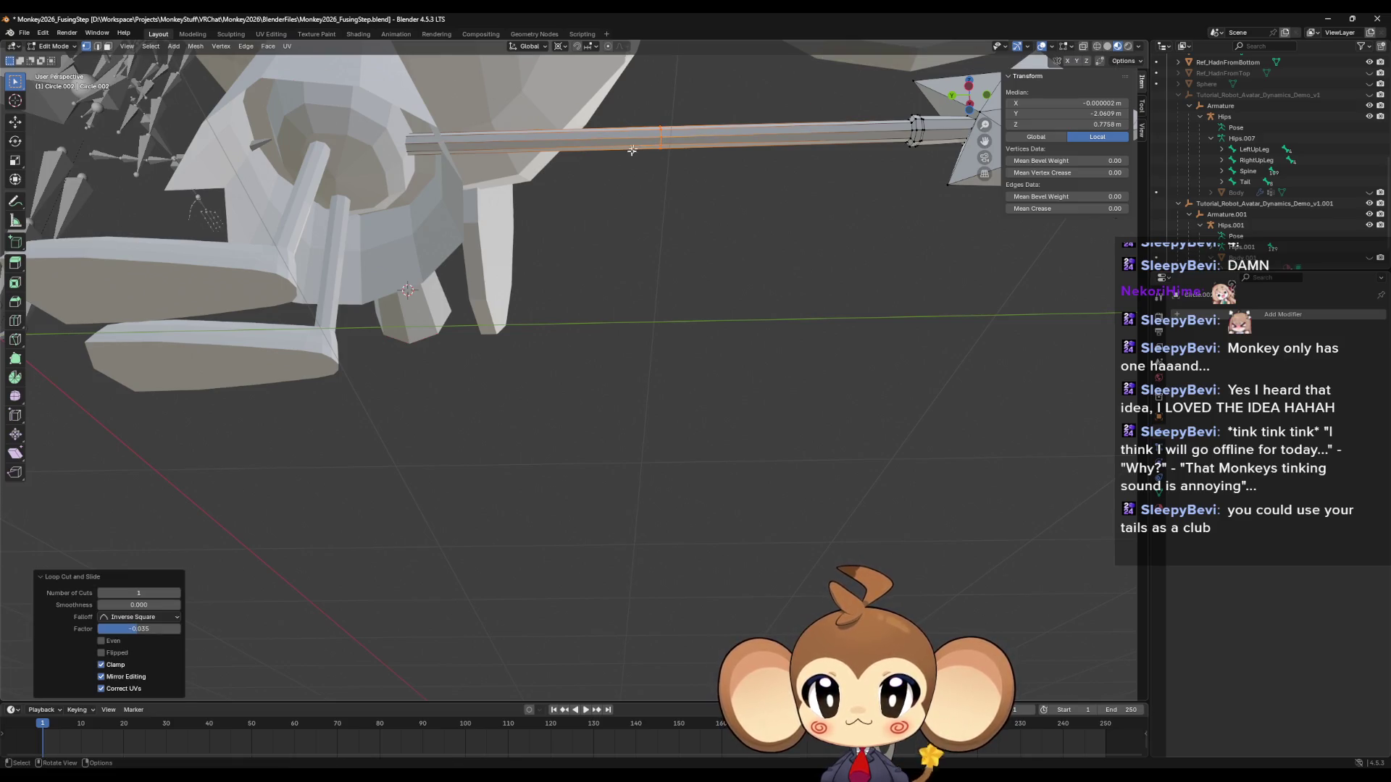
pyautogui.hotkey('alt', 'a')
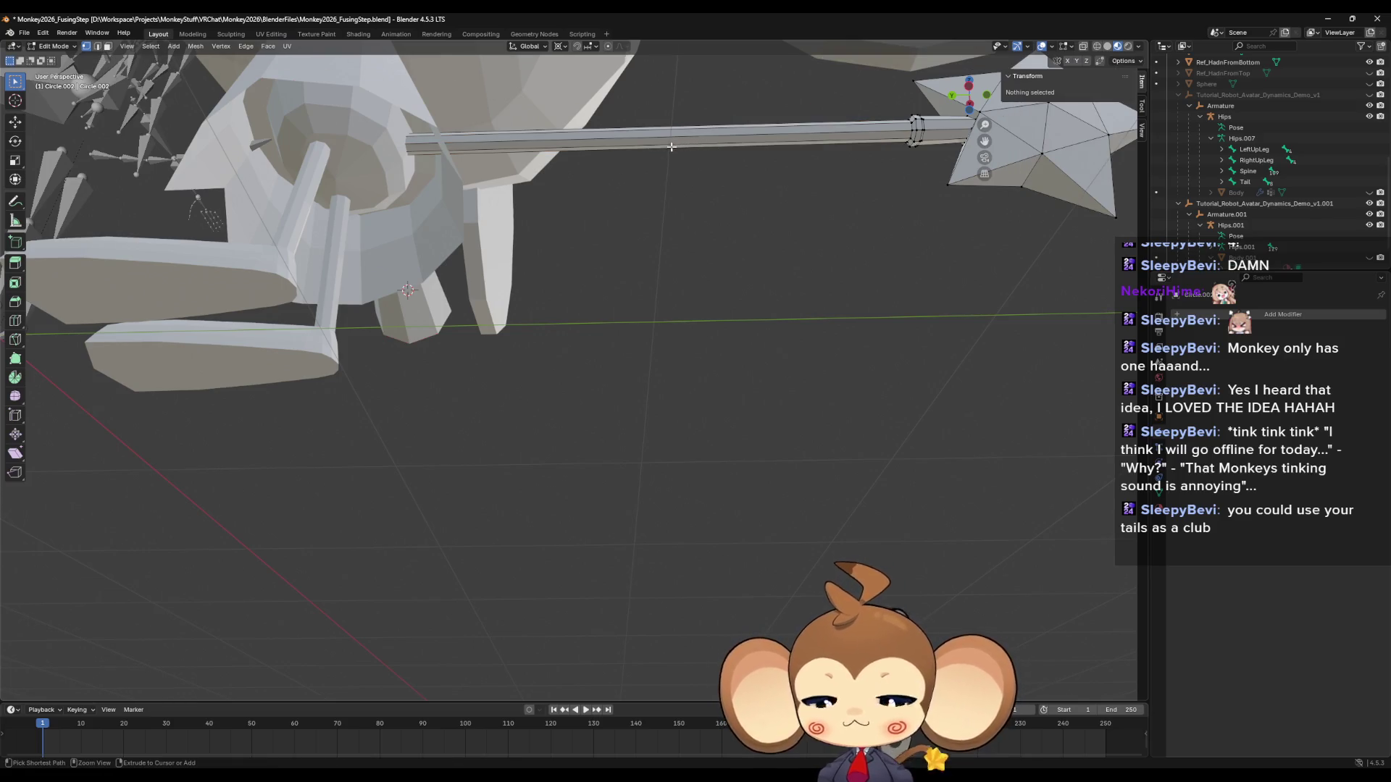
# Add a centred loop cut on the rod with Number of Cuts set to 7.
pyautogui.hotkey('ctrl', 'r')
pyautogui.click(652, 141)
pyautogui.rightClick(653, 186)
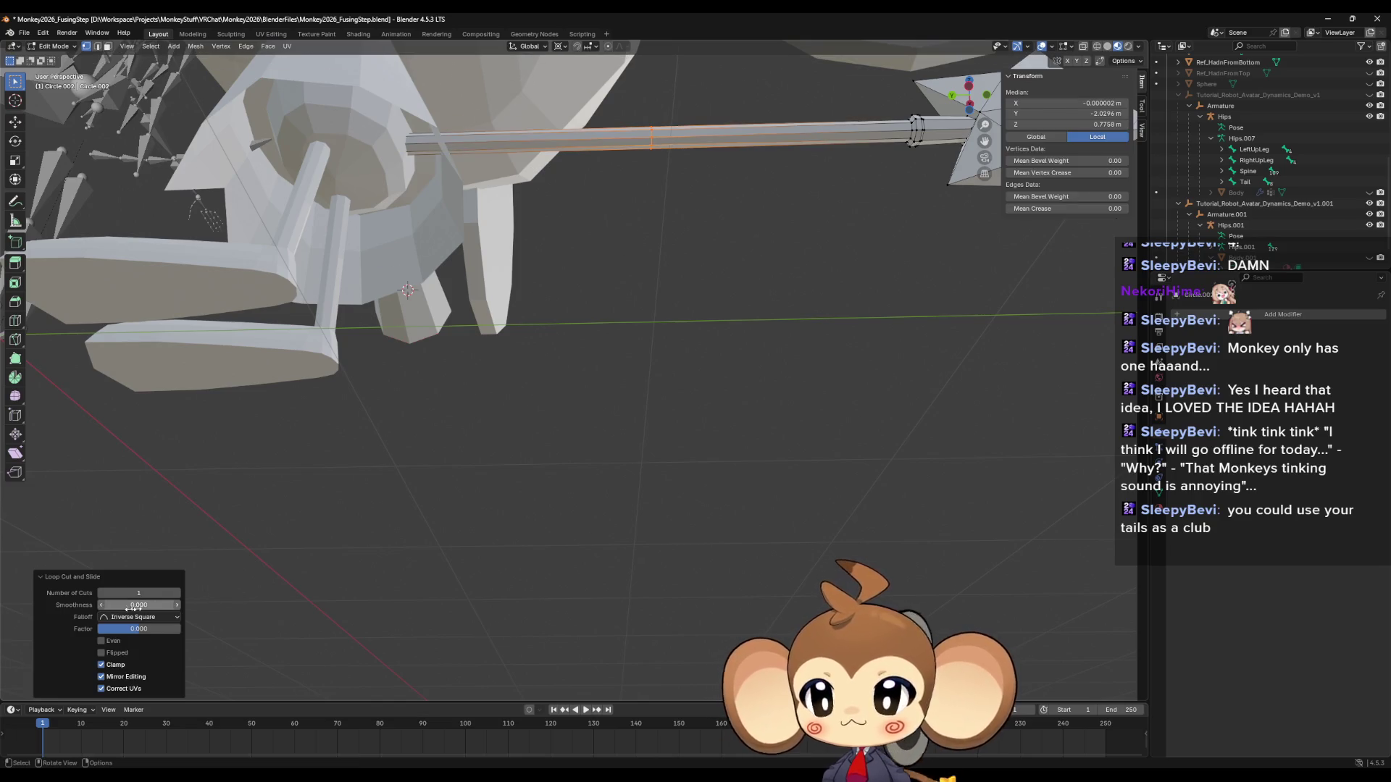
pyautogui.click(147, 592)
pyautogui.write('7')
pyautogui.press('Return')
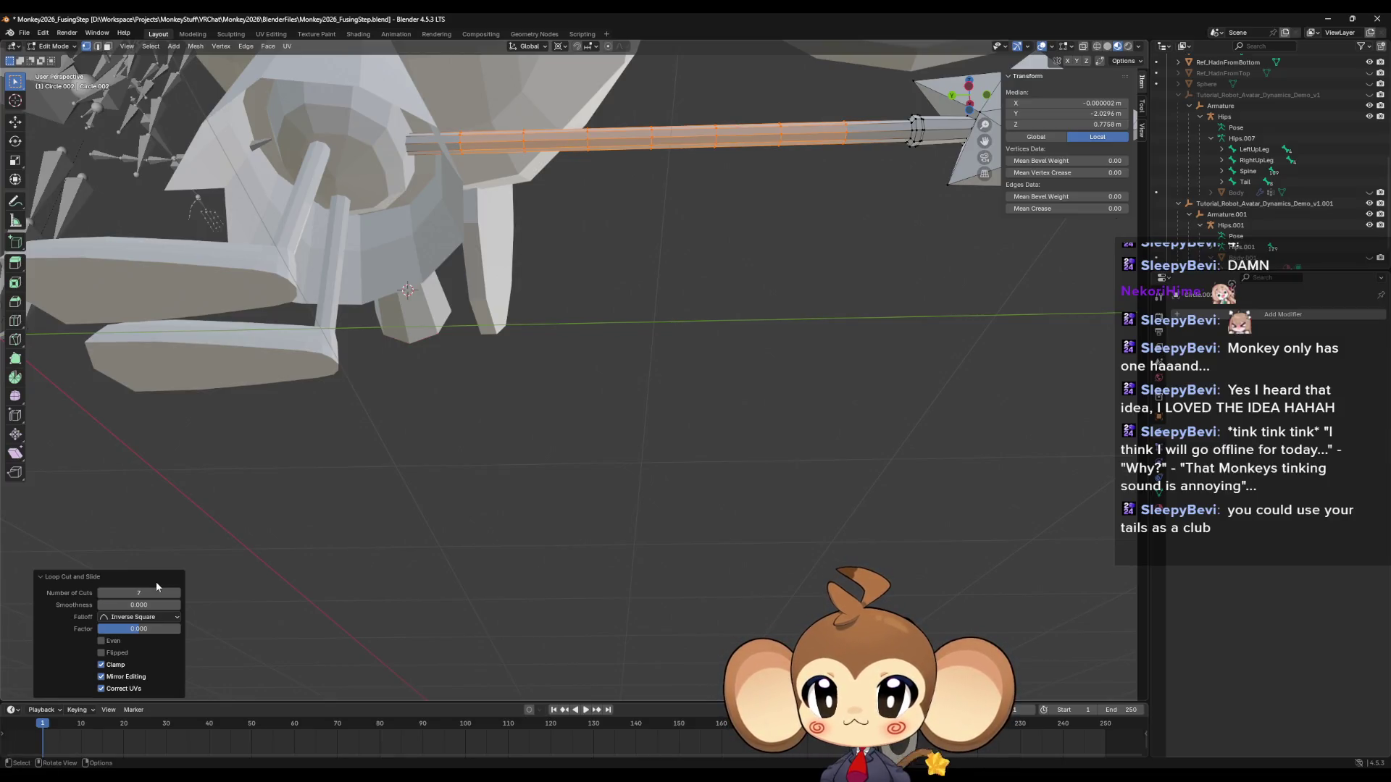
pyautogui.scroll(-5, 720, 388)
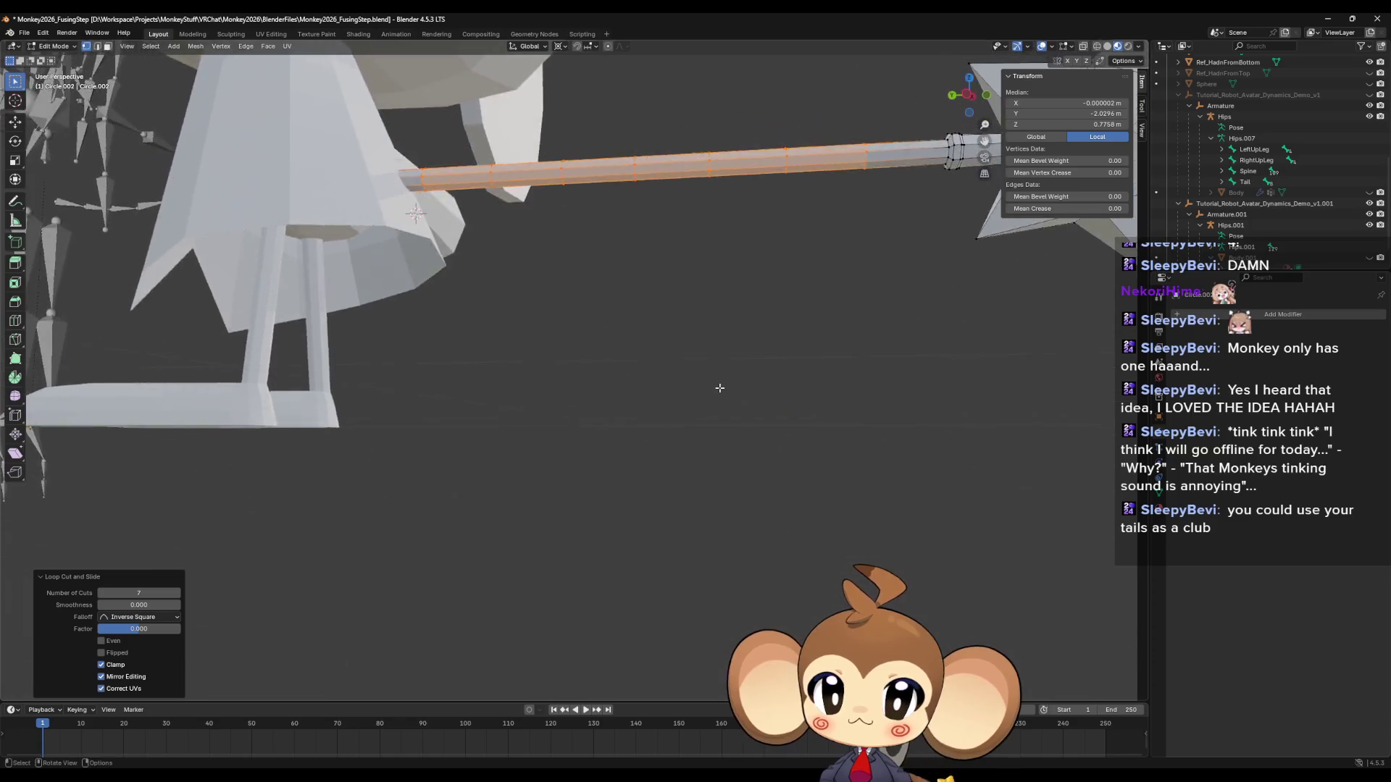
pyautogui.moveTo(719, 388); pyautogui.dragTo(724, 422, button='middle')
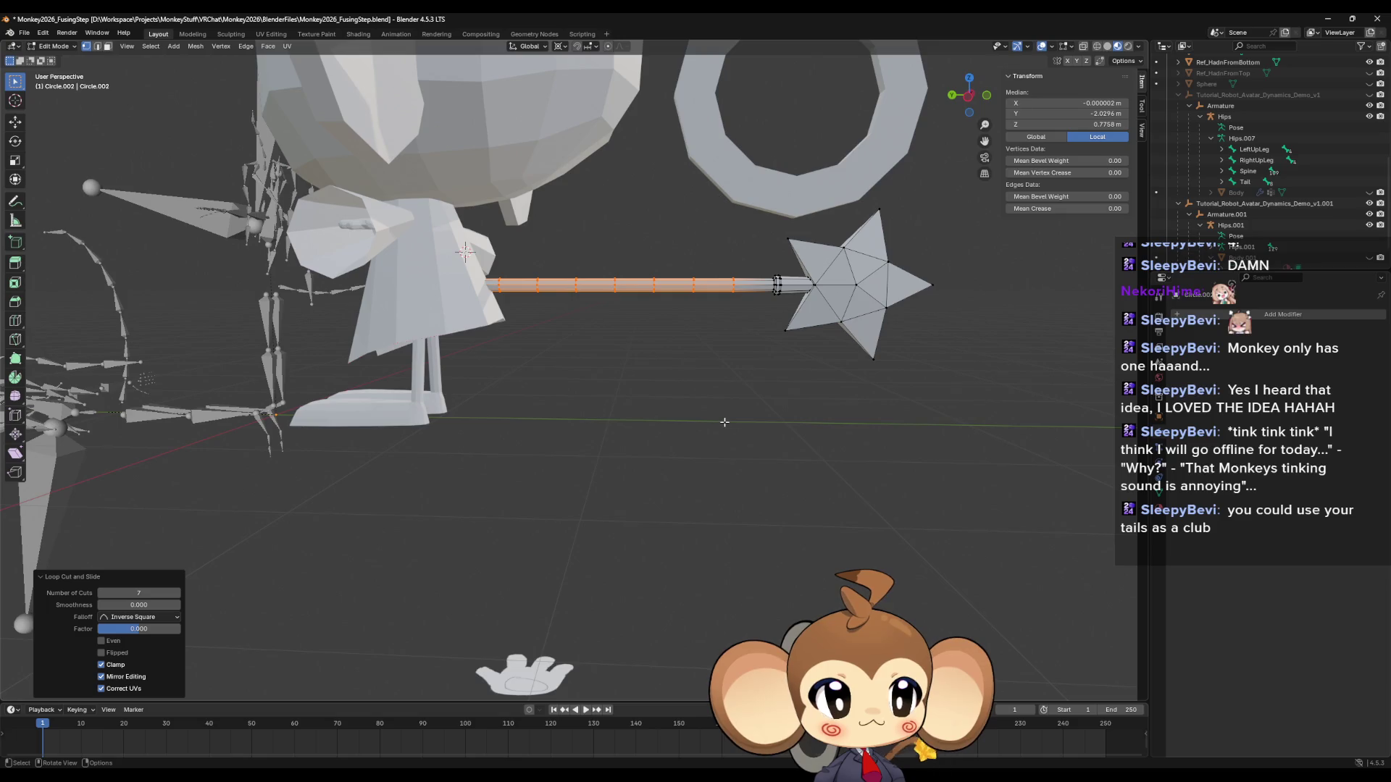
pyautogui.moveTo(789, 392)
pyautogui.mouseDown(button='middle')
pyautogui.moveTo(776, 403)
pyautogui.moveTo(605, 389)
pyautogui.moveTo(724, 439)
pyautogui.mouseUp(button='middle')
# Leave the staff's Edit Mode and join the foot and leg into one object with Ctrl+J.
pyautogui.click(572, 389)
pyautogui.press('Tab')
pyautogui.click(579, 389)
pyautogui.press('Tab')
pyautogui.scroll(3, 586, 400)
pyautogui.click(733, 442)
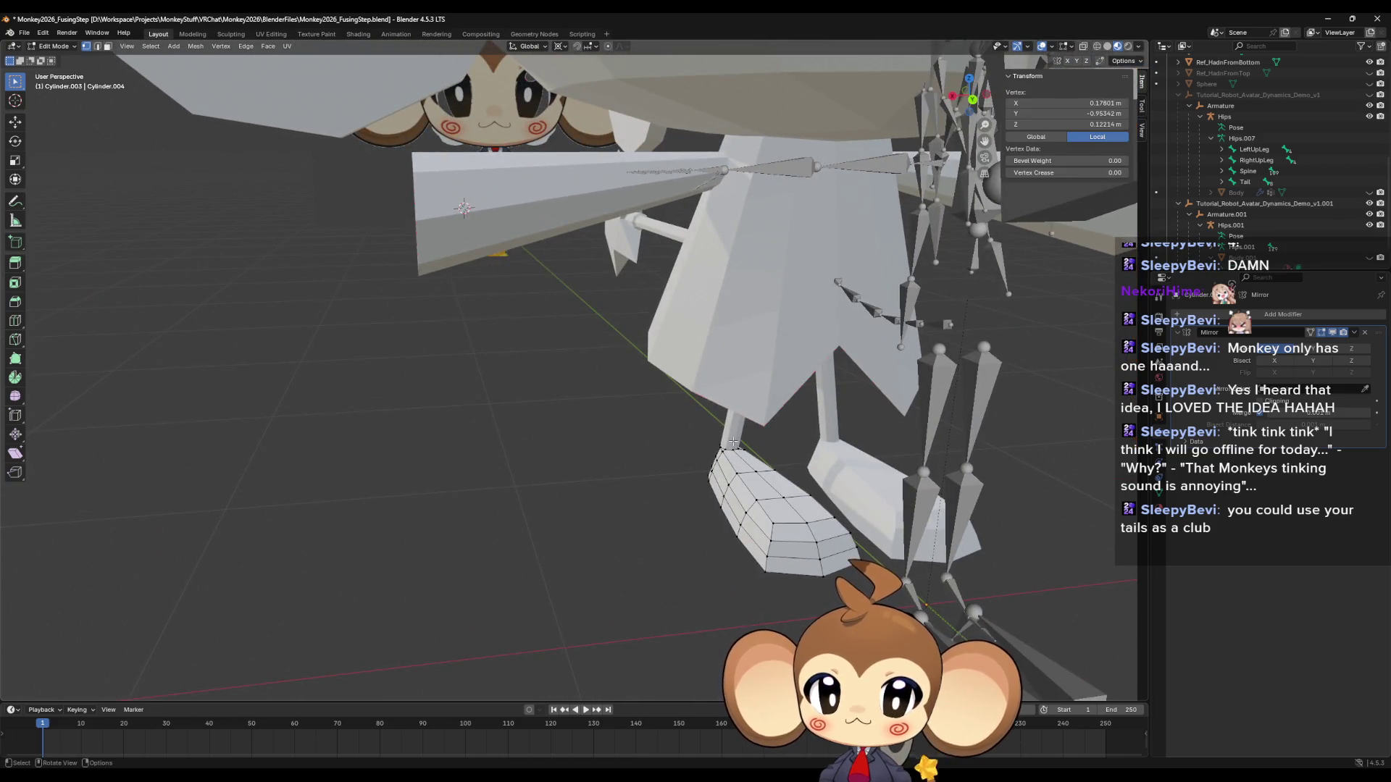
pyautogui.press('Tab')
pyautogui.click(734, 445)
pyautogui.click(743, 480)
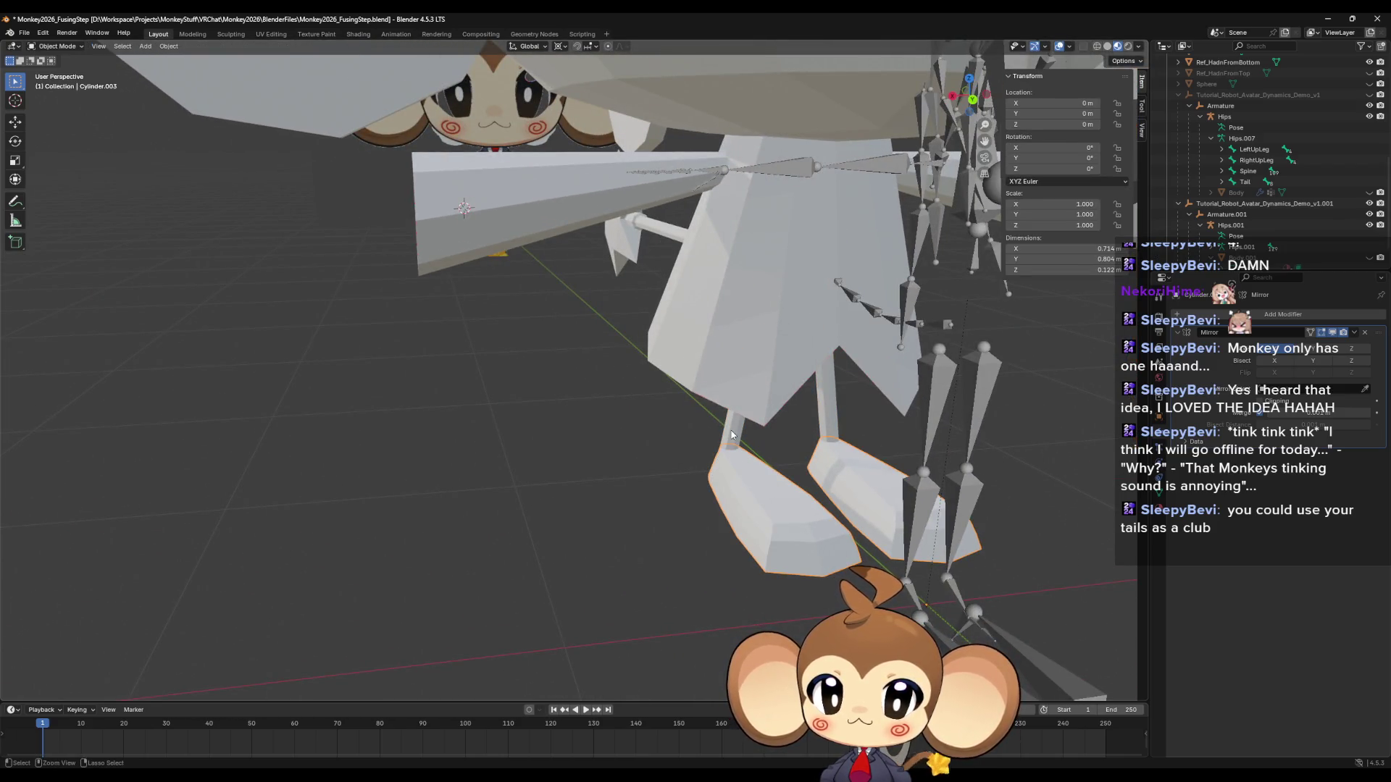
pyautogui.keyDown('shift'); pyautogui.click(734, 432); pyautogui.keyUp('shift')
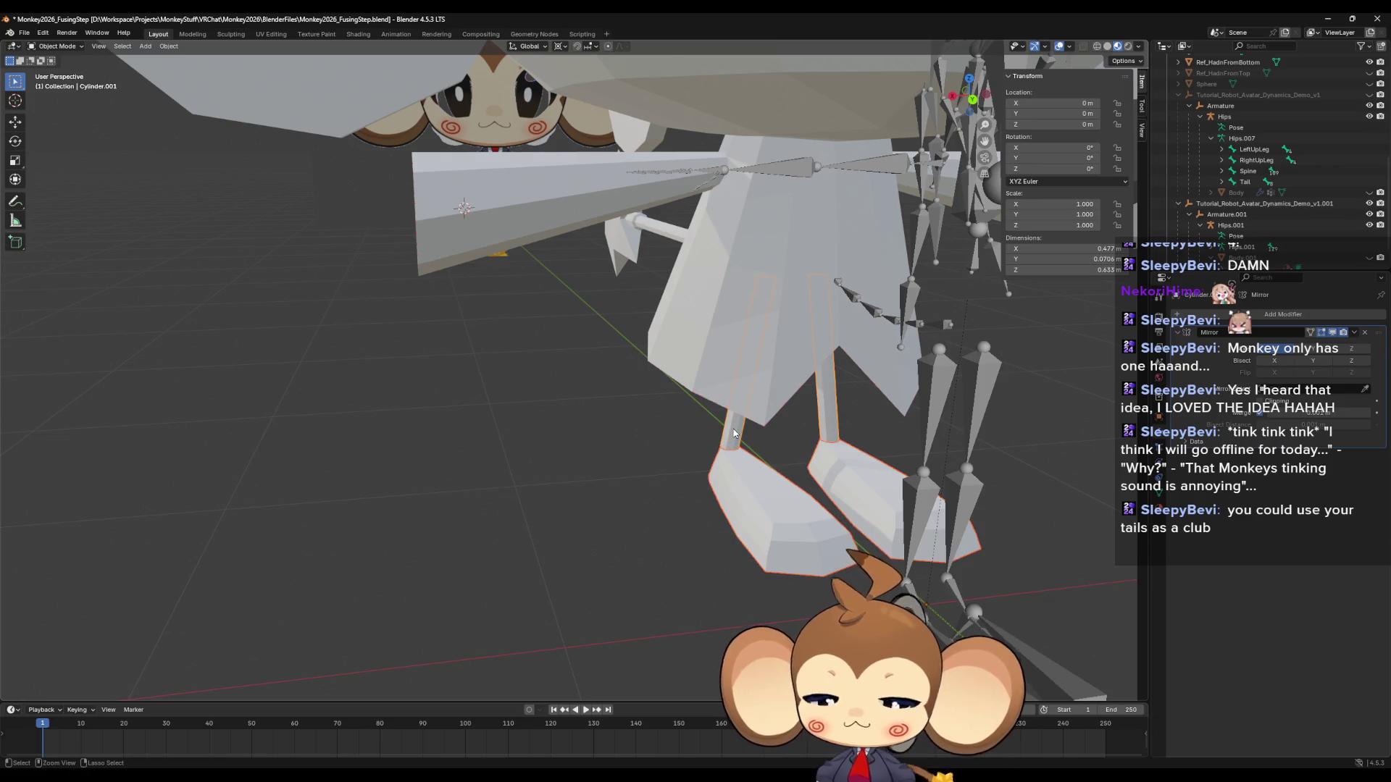
pyautogui.hotkey('ctrl', 'j')
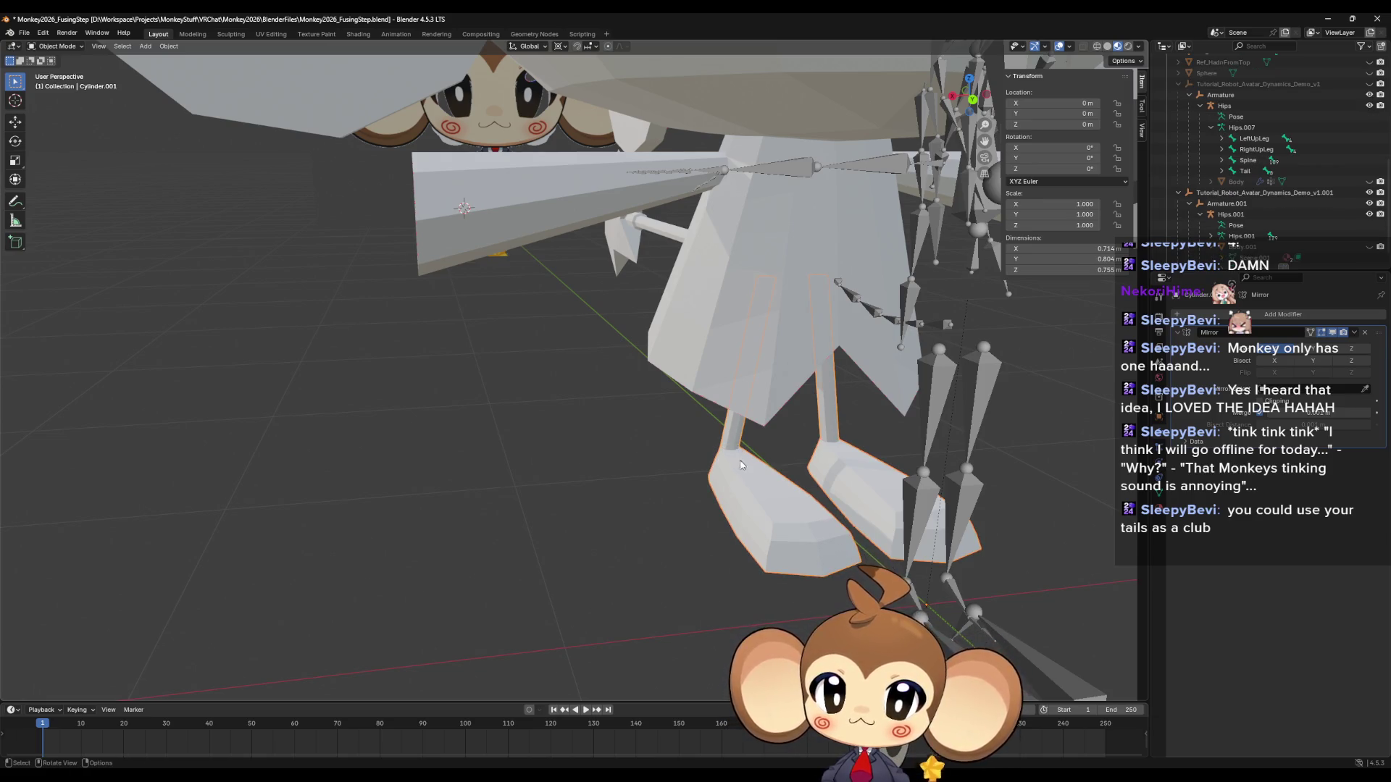
# In the joined mesh, snap the 3D cursor to the corner vertex at the leg's base.
pyautogui.moveTo(741, 465)
pyautogui.mouseDown(button='middle')
pyautogui.moveTo(684, 436)
pyautogui.moveTo(617, 439)
pyautogui.mouseUp(button='middle')
pyautogui.press('Tab')
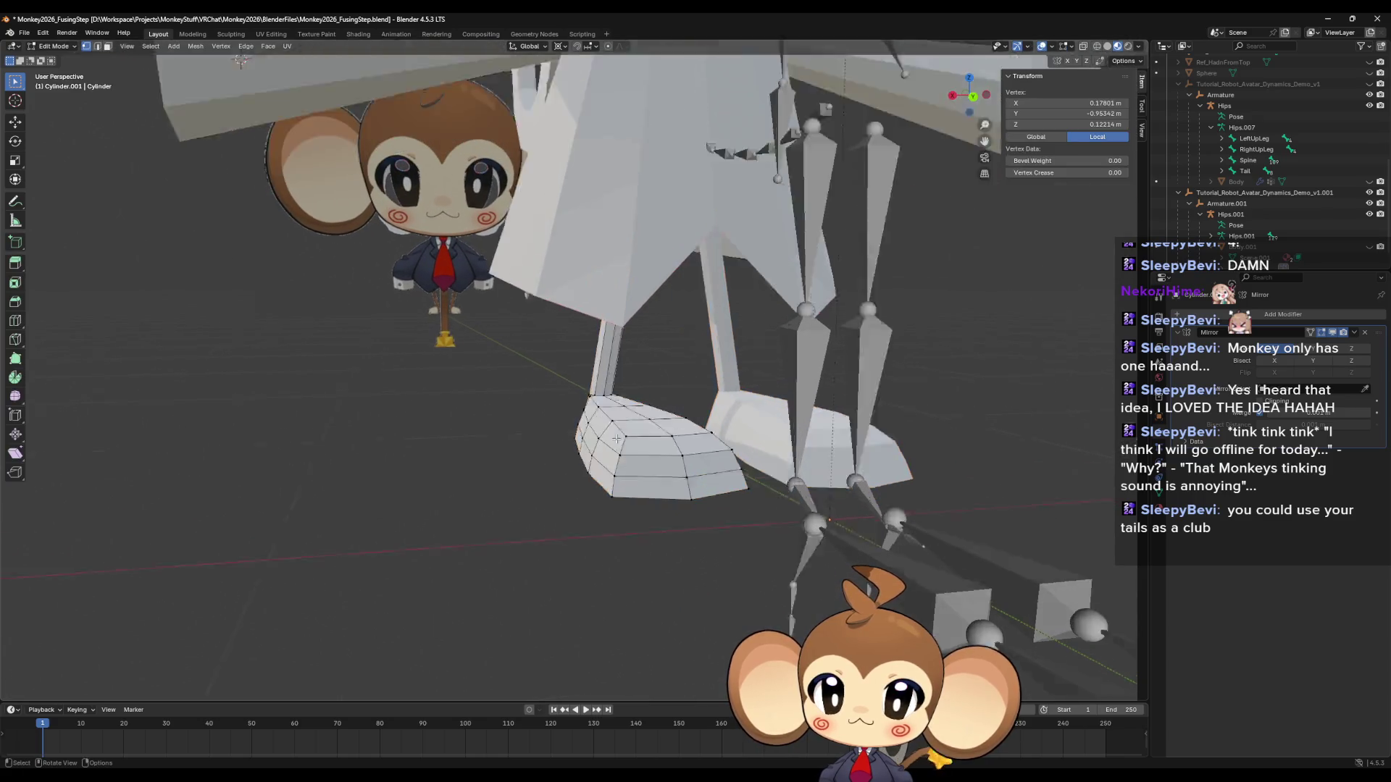
pyautogui.scroll(8, 616, 438)
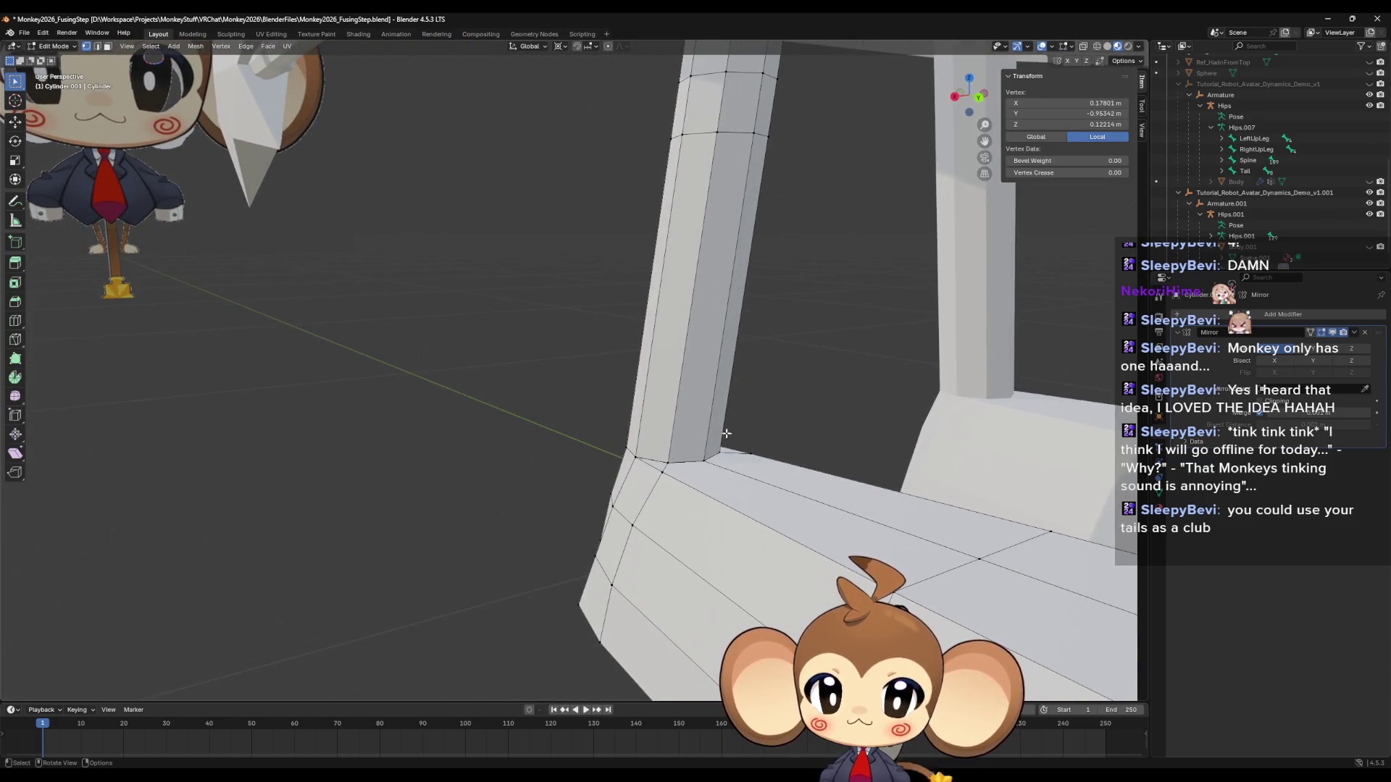
pyautogui.hotkey('alt', 'a')
pyautogui.press('a')
pyautogui.hotkey('alt', 'a')
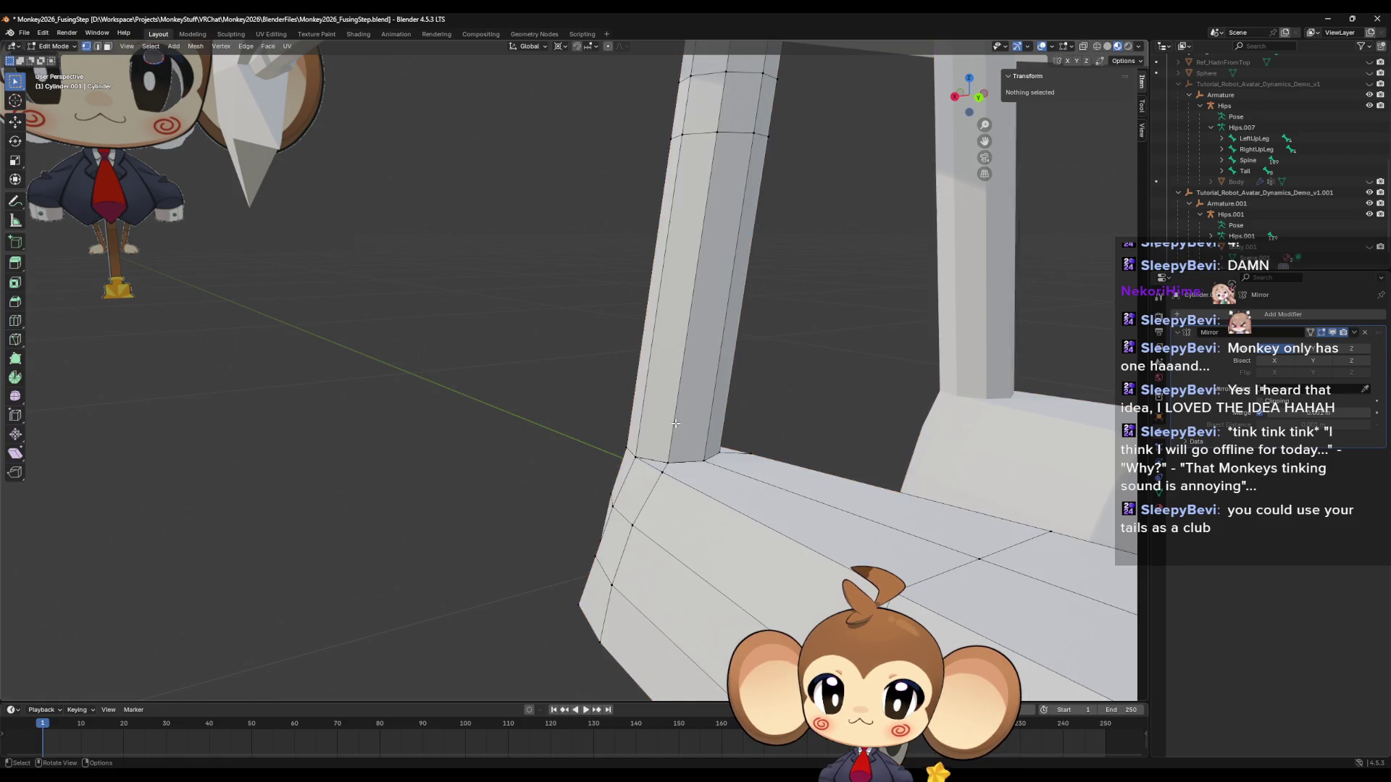
pyautogui.click(687, 468)
pyautogui.scroll(2, 679, 464)
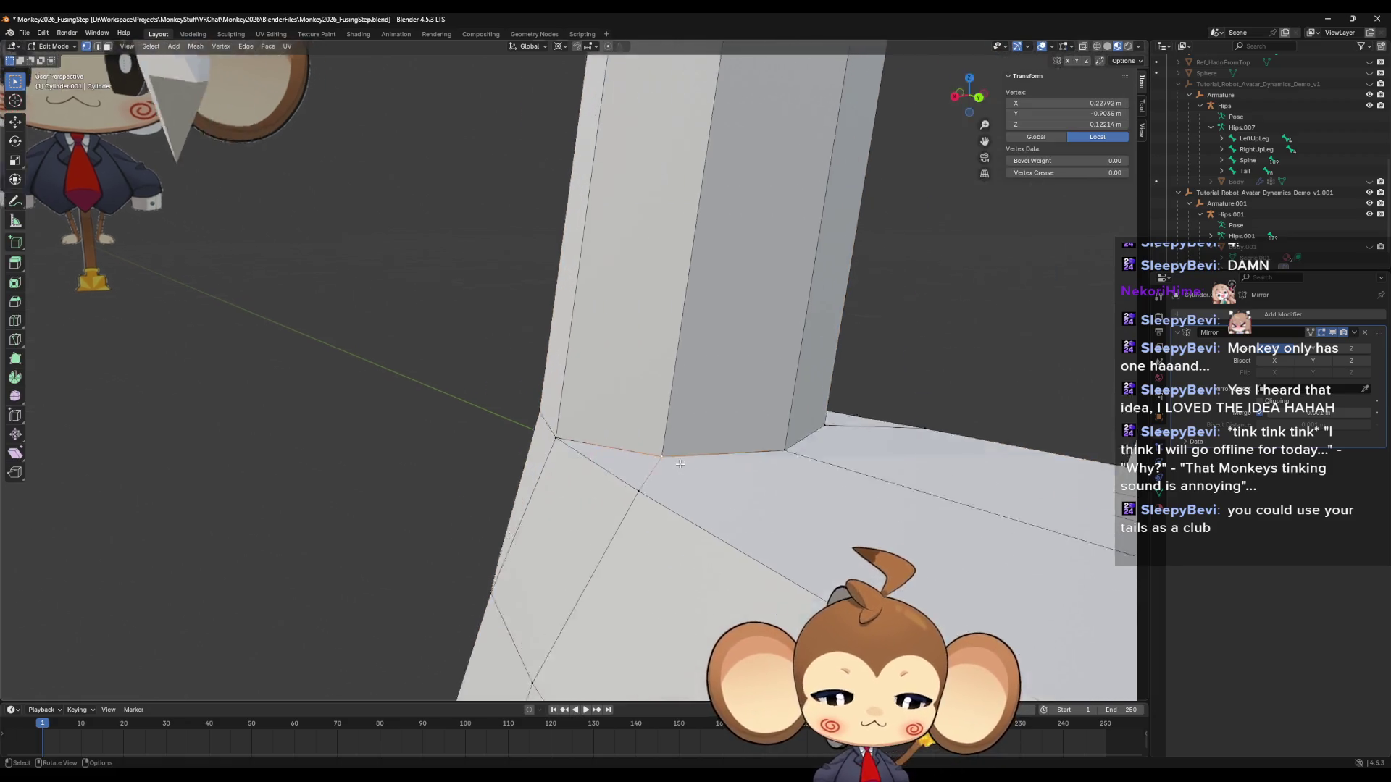
pyautogui.scroll(-2, 680, 464)
pyautogui.hotkey('shift', 's')
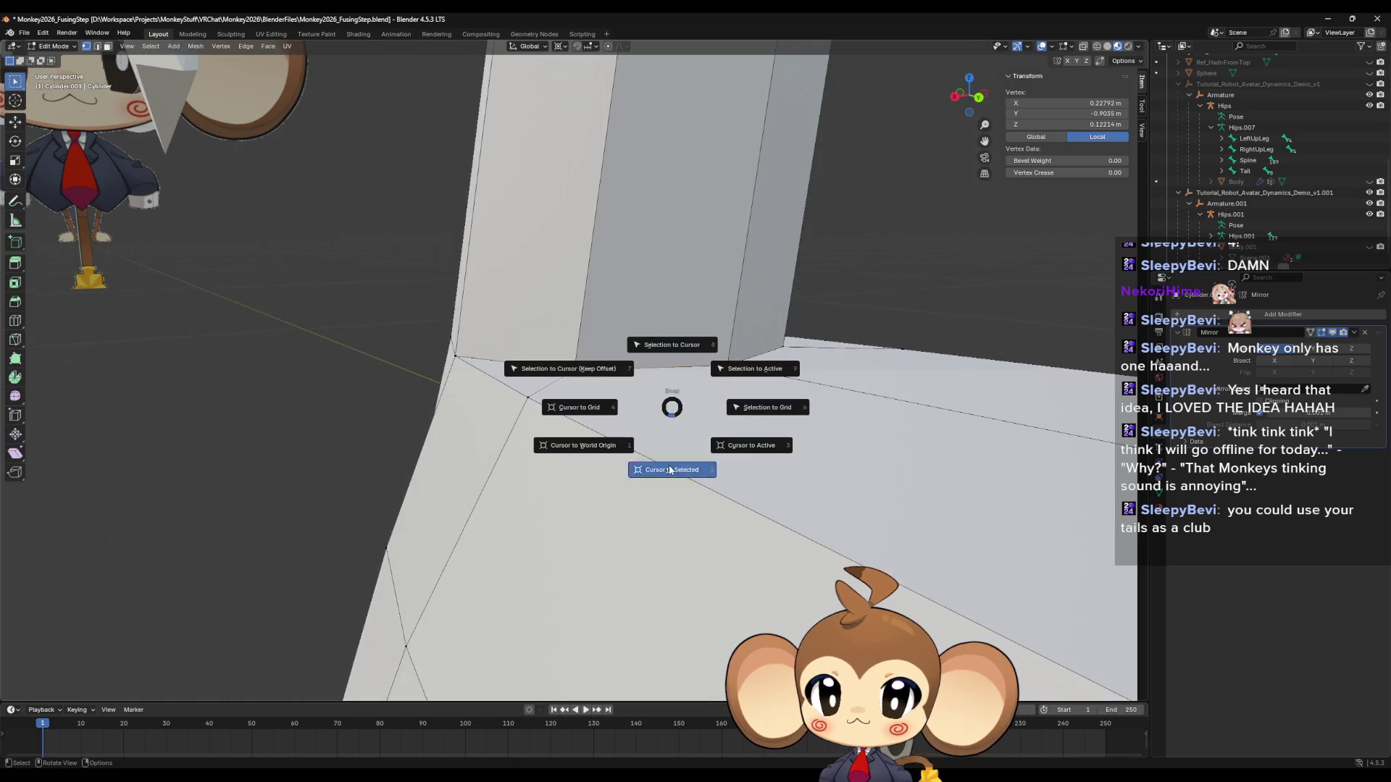
pyautogui.click(669, 469)
pyautogui.press('KP_Decimal')
pyautogui.moveTo(654, 456); pyautogui.dragTo(601, 422, button='middle')
# Merge all vertices by distance (0.0001 m) and add an edge loop just above the foot.
pyautogui.press('a')
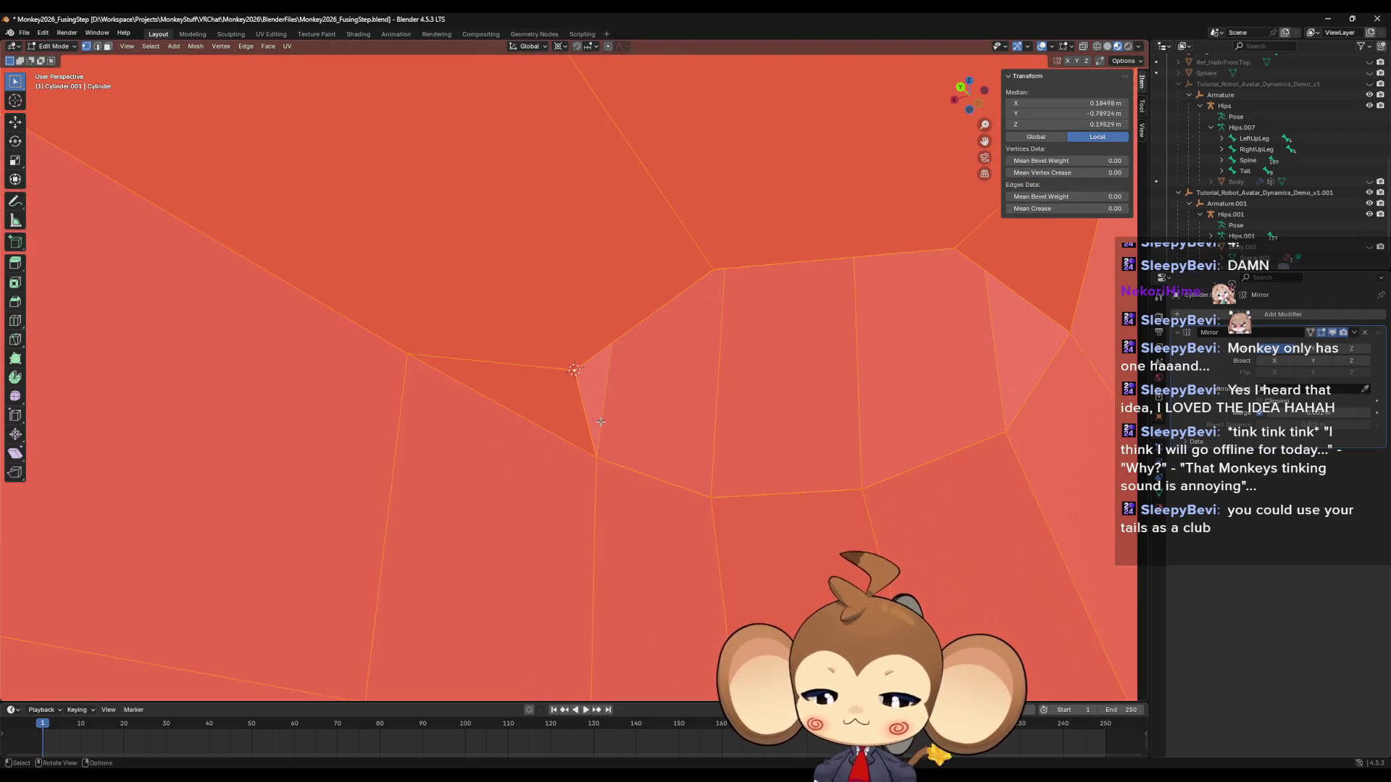
pyautogui.press('m')
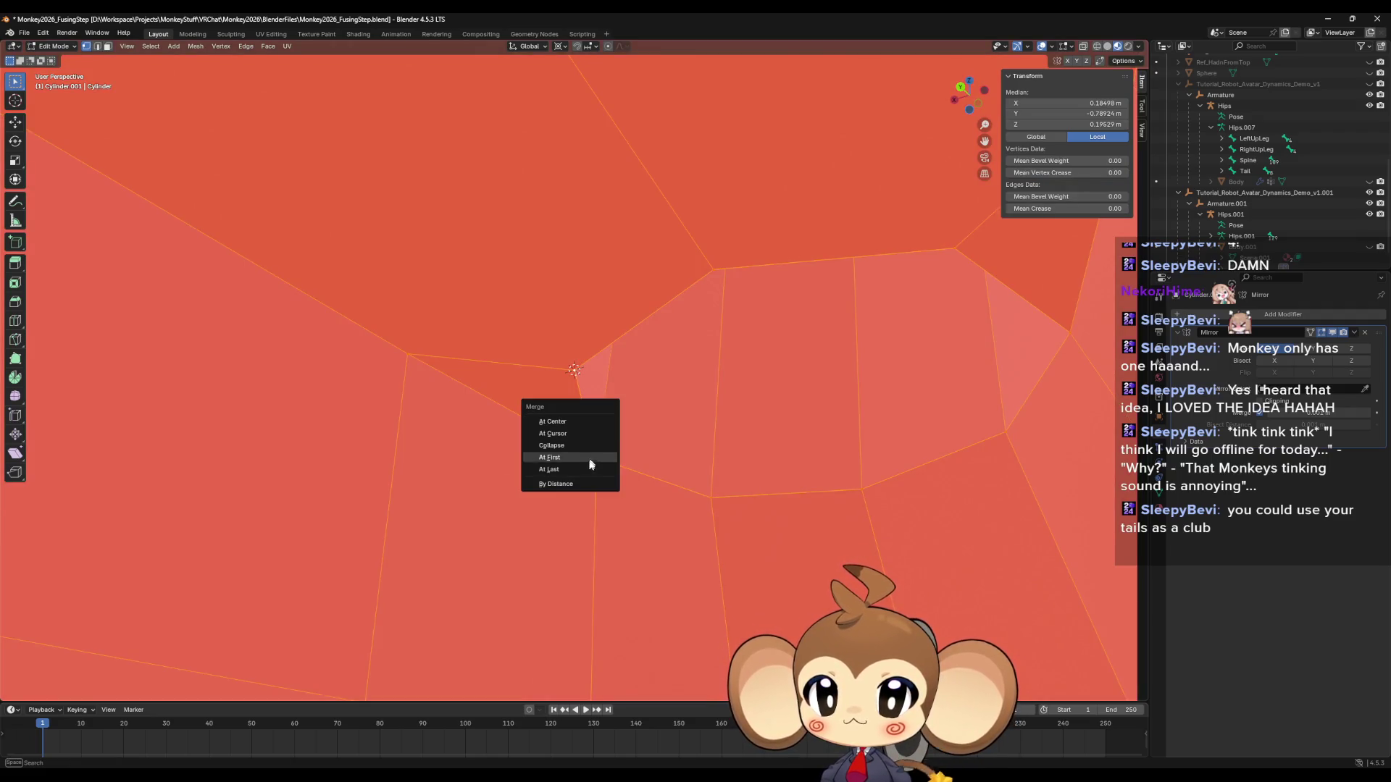
pyautogui.click(581, 484)
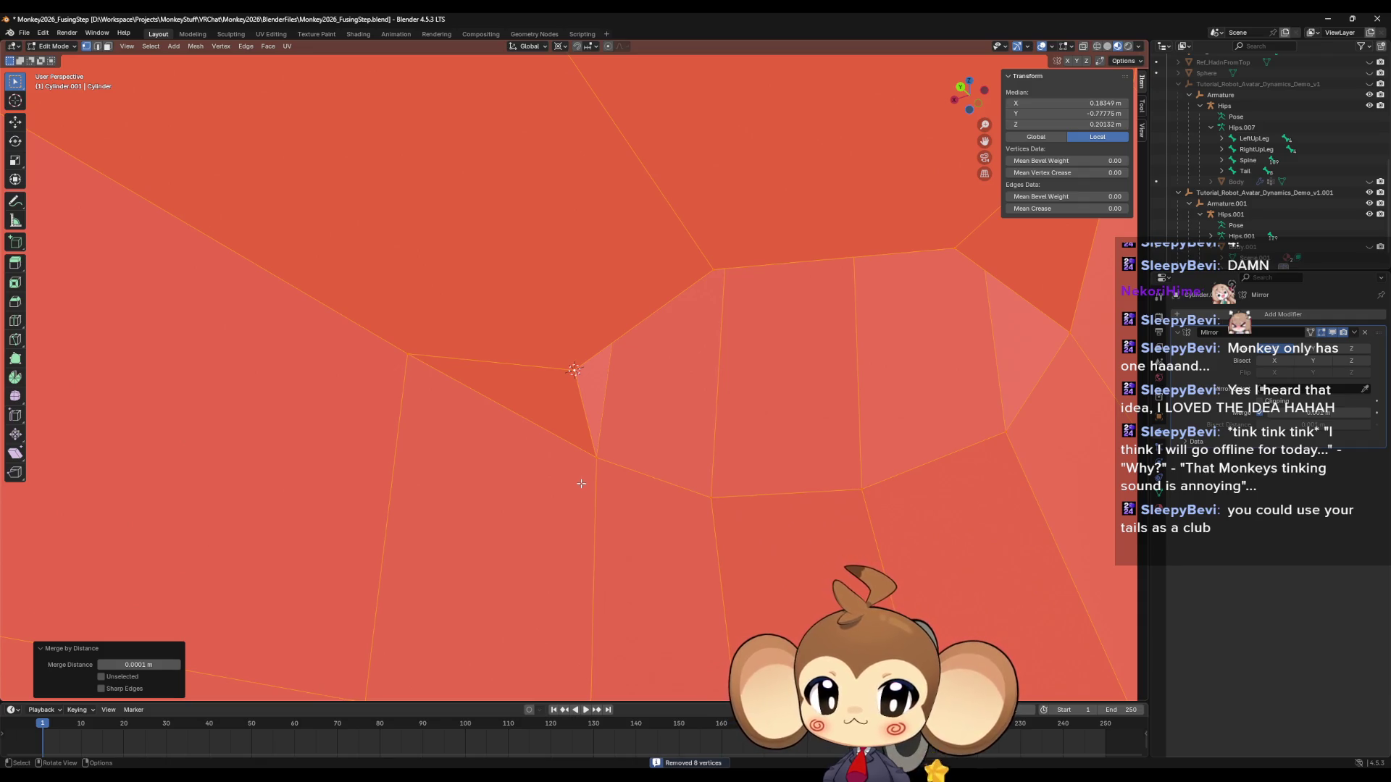
pyautogui.scroll(-10, 581, 484)
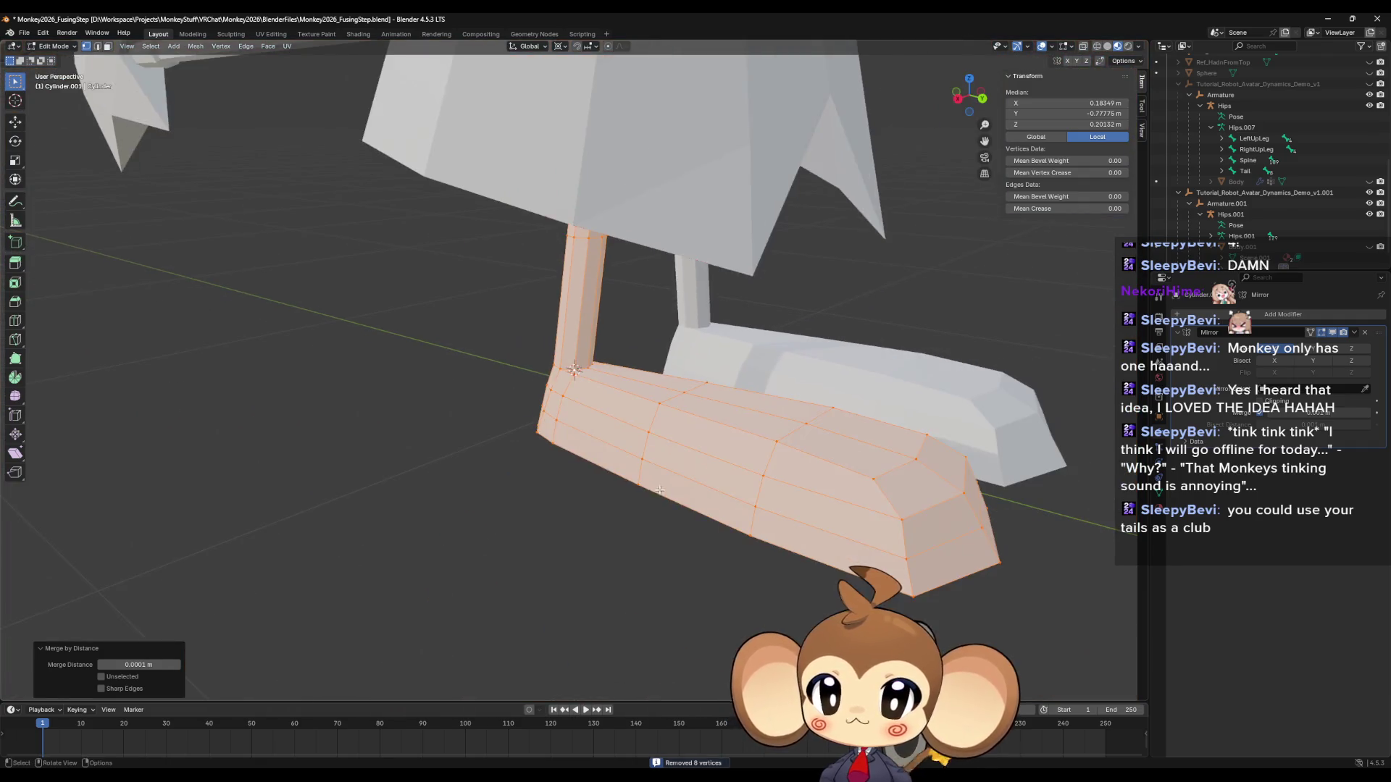
pyautogui.scroll(6, 543, 521)
pyautogui.moveTo(543, 522); pyautogui.dragTo(596, 517, button='middle')
pyautogui.scroll(2, 597, 523)
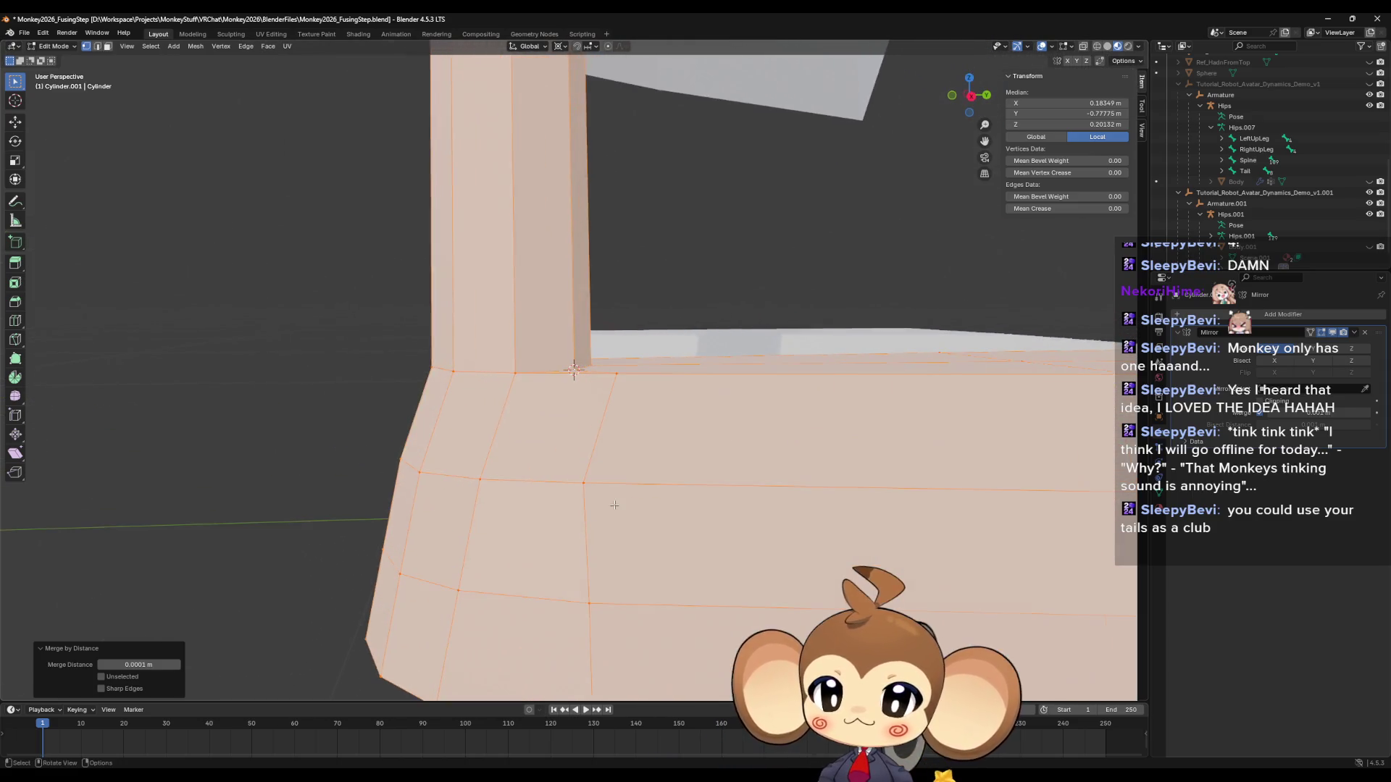
pyautogui.scroll(2, 609, 506)
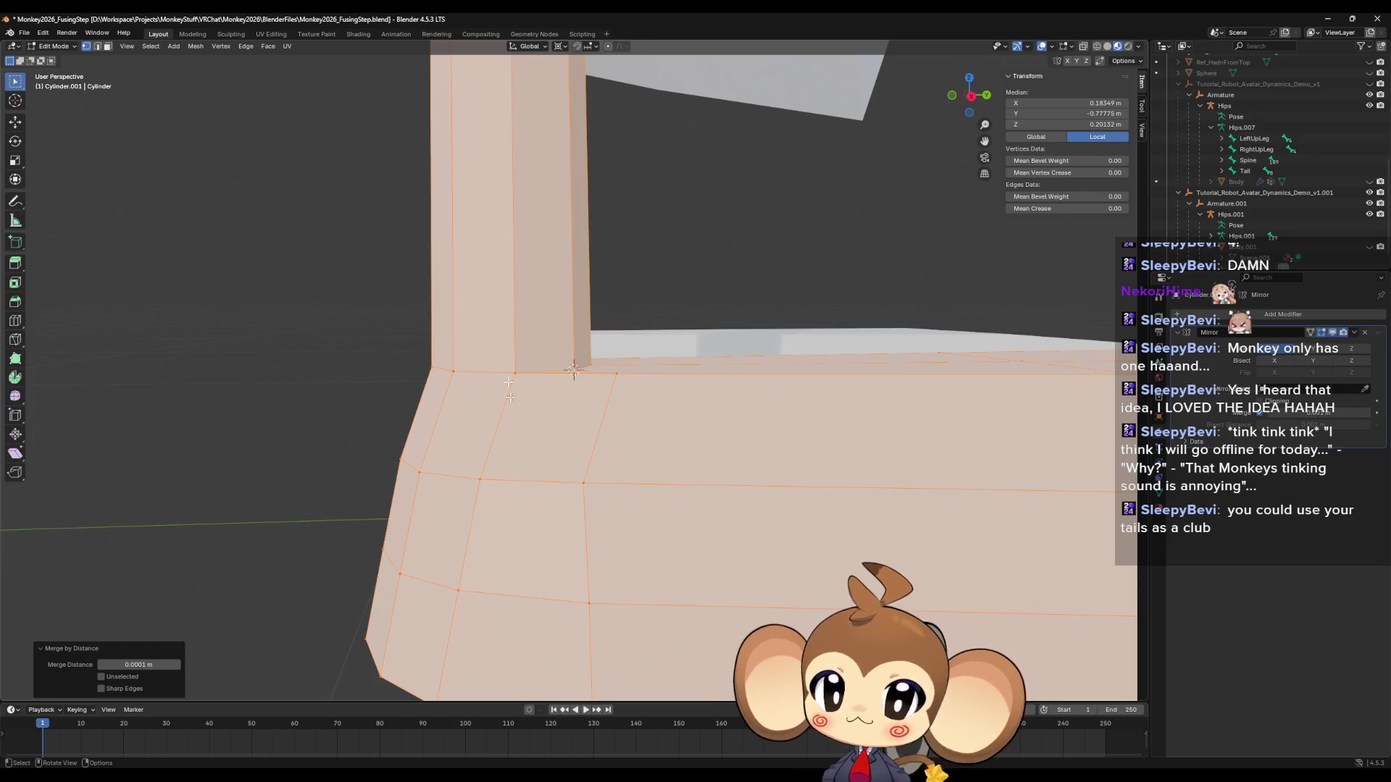
pyautogui.hotkey('ctrl', 'r')
pyautogui.click(501, 329)
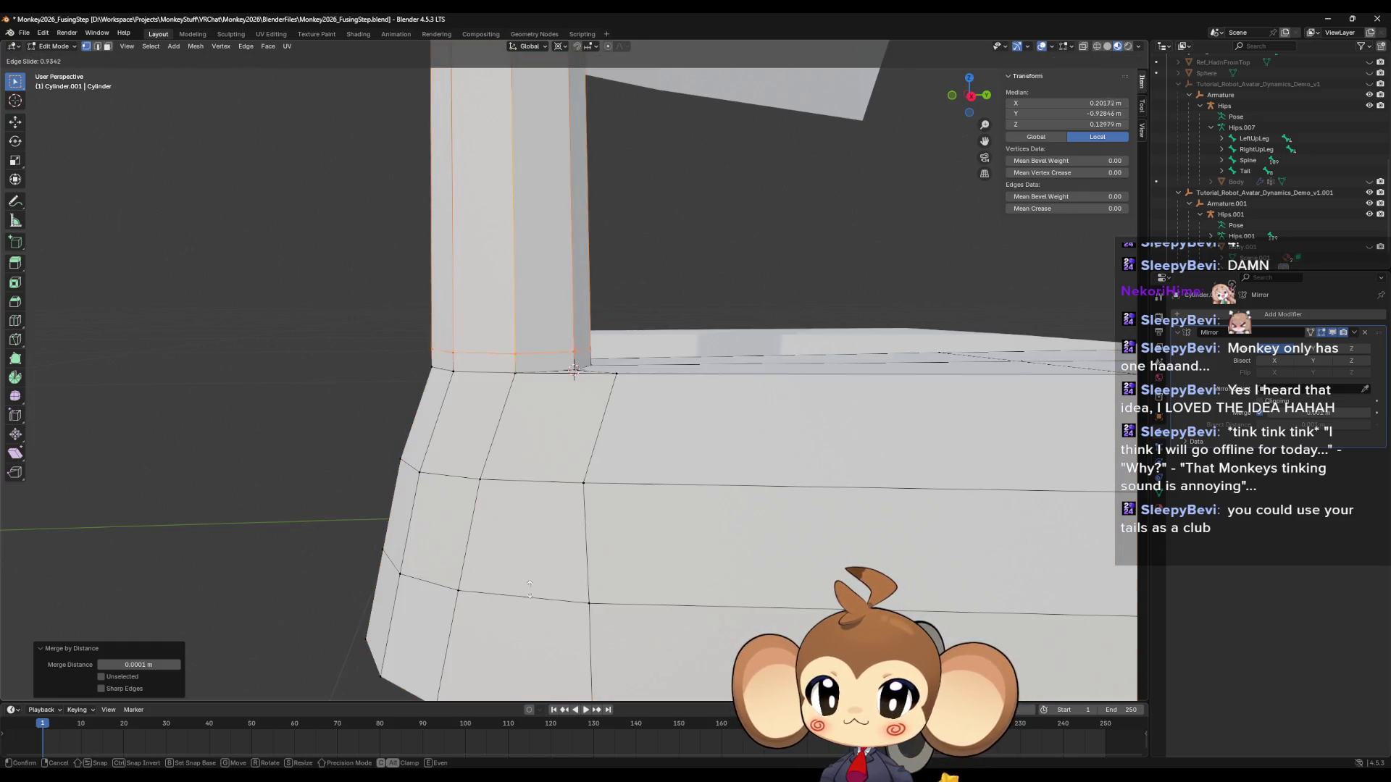
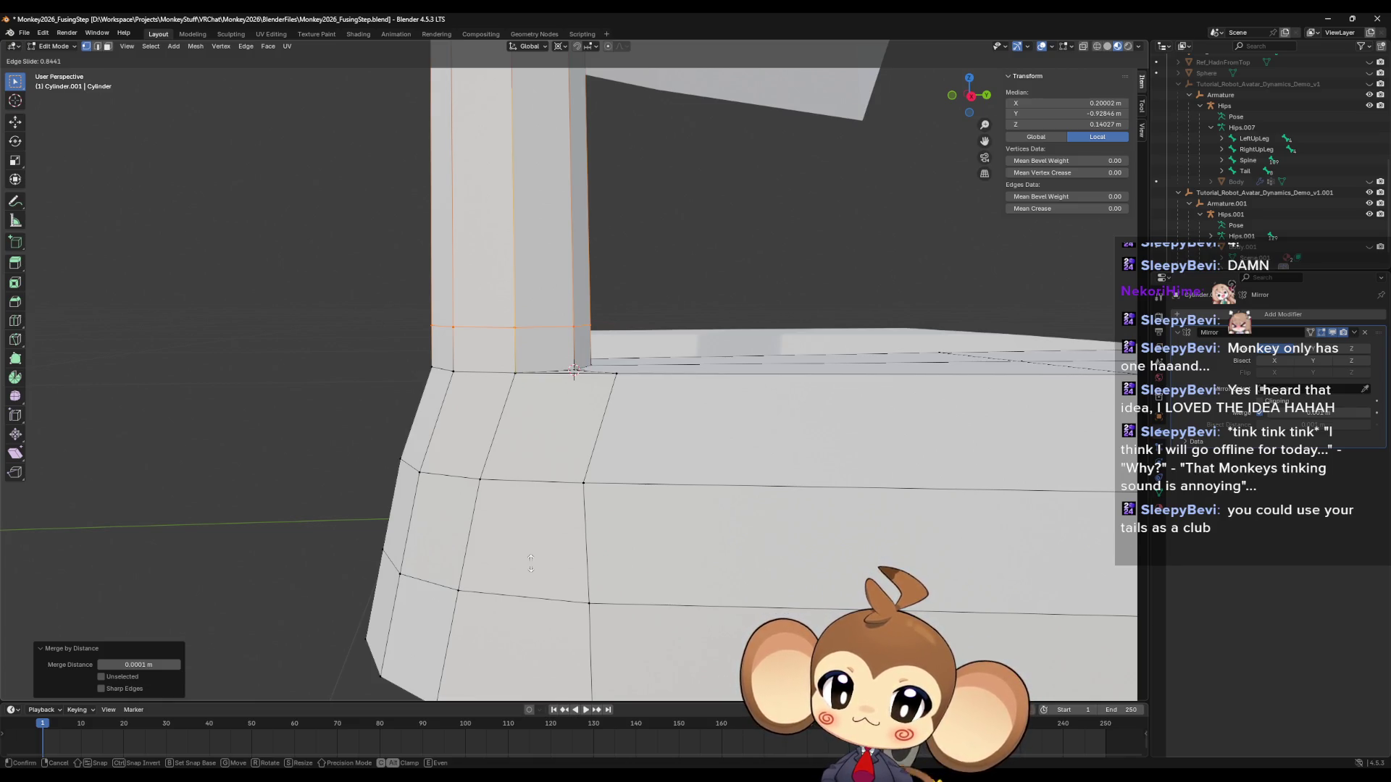
# Place the edge loop near the leg column base (factor 0.844), inspect it, and return to Object Mode.
pyautogui.click(531, 563)
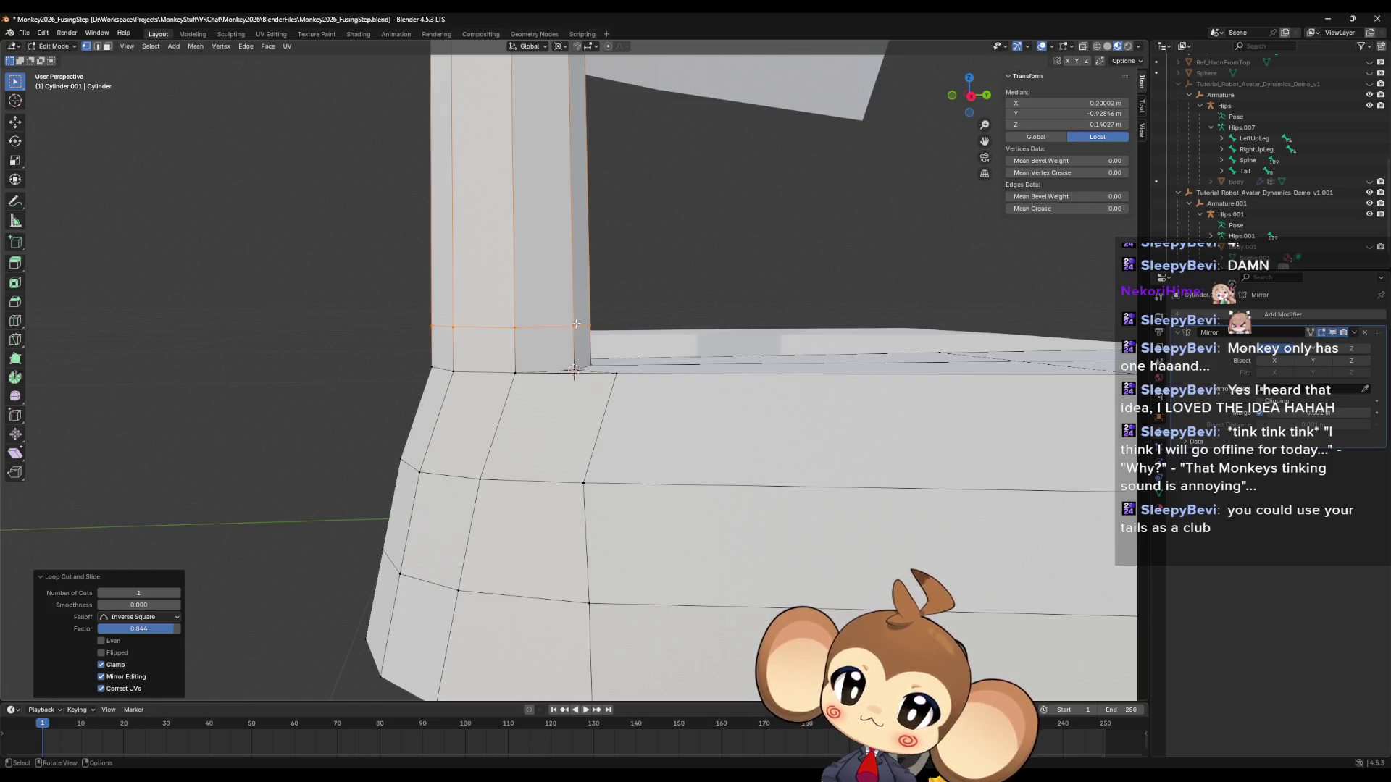
pyautogui.scroll(4, 576, 324)
pyautogui.moveTo(566, 358); pyautogui.dragTo(611, 360, button='middle')
pyautogui.moveTo(596, 369)
pyautogui.mouseDown(button='middle')
pyautogui.moveTo(498, 394)
pyautogui.moveTo(394, 394)
pyautogui.moveTo(512, 384)
pyautogui.mouseUp(button='middle')
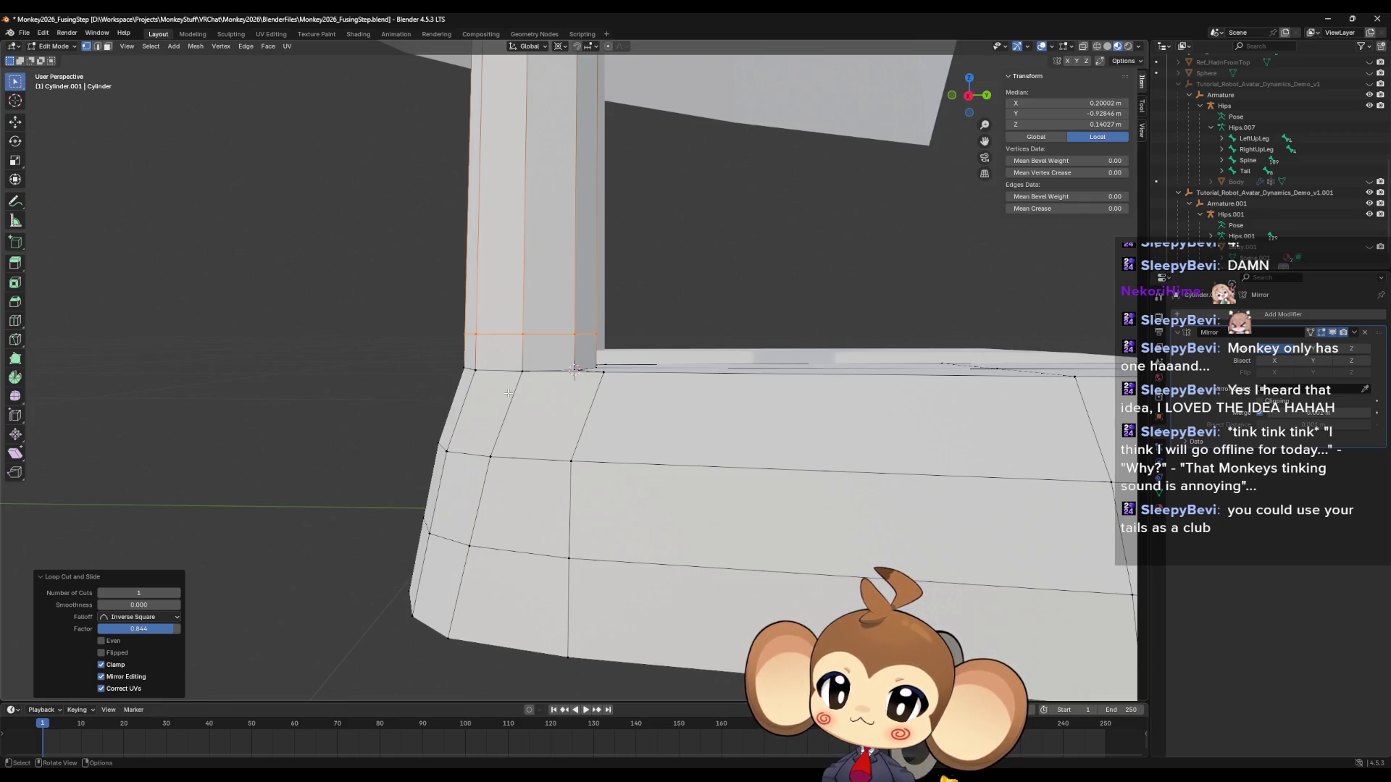
pyautogui.moveTo(504, 394); pyautogui.dragTo(451, 370, button='middle')
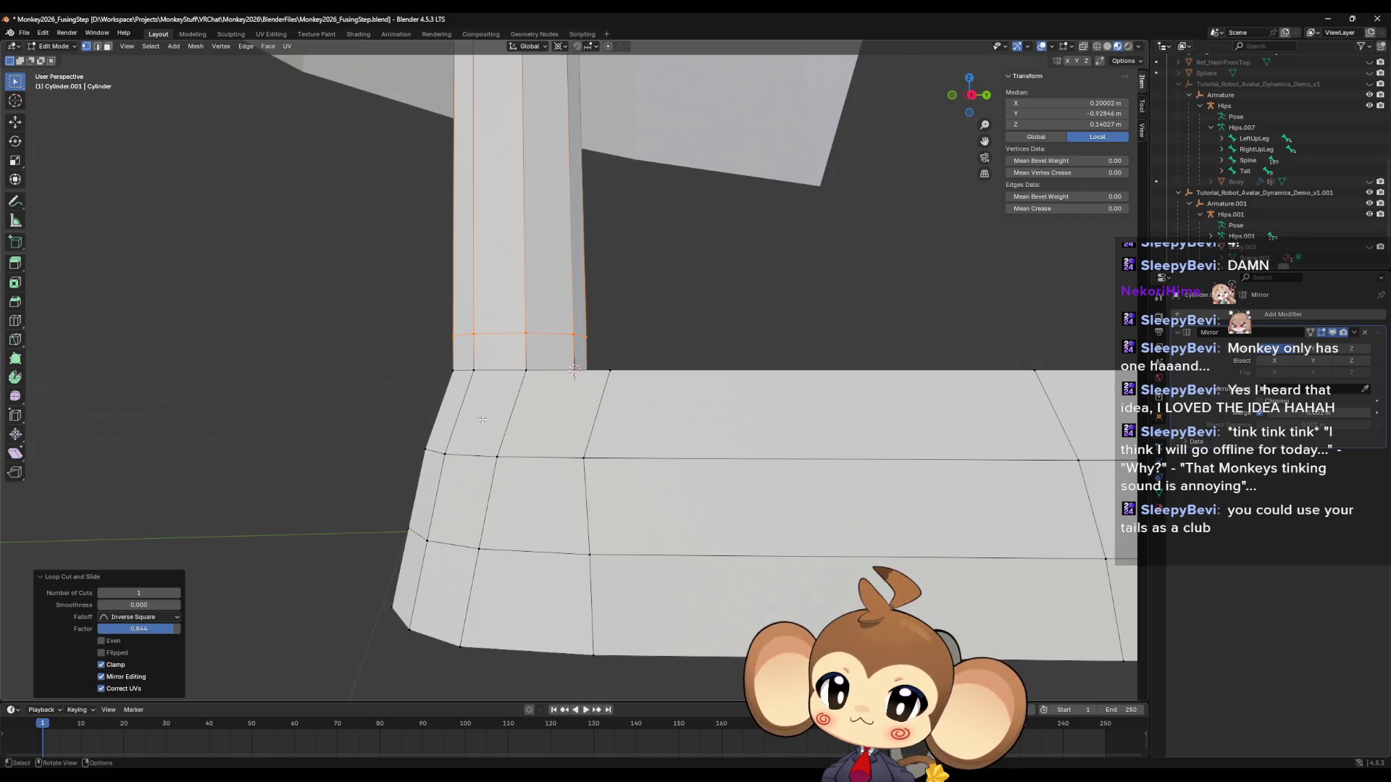
pyautogui.scroll(-5, 471, 413)
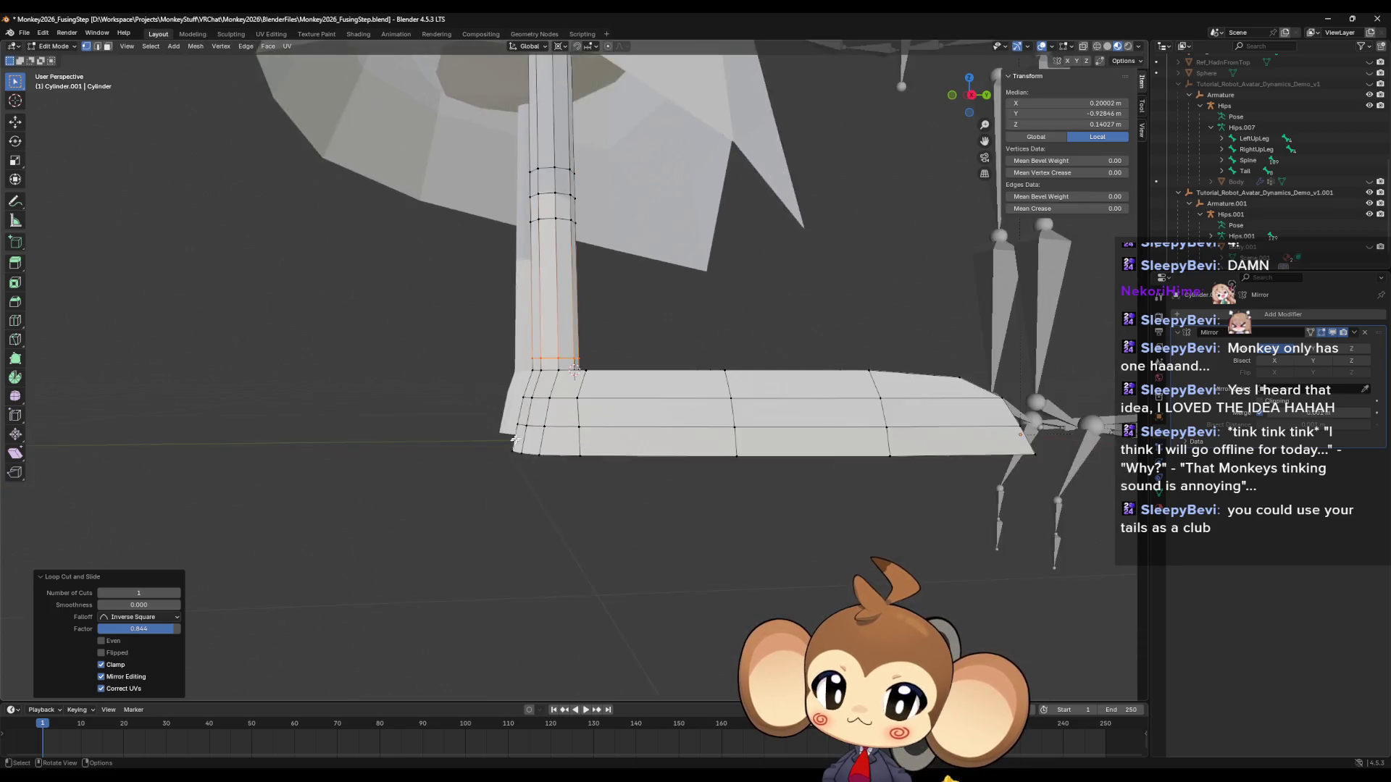
pyautogui.moveTo(472, 413)
pyautogui.mouseDown(button='middle')
pyautogui.moveTo(507, 427)
pyautogui.moveTo(503, 456)
pyautogui.moveTo(487, 454)
pyautogui.moveTo(584, 384)
pyautogui.mouseUp(button='middle')
pyautogui.scroll(2, 575, 373)
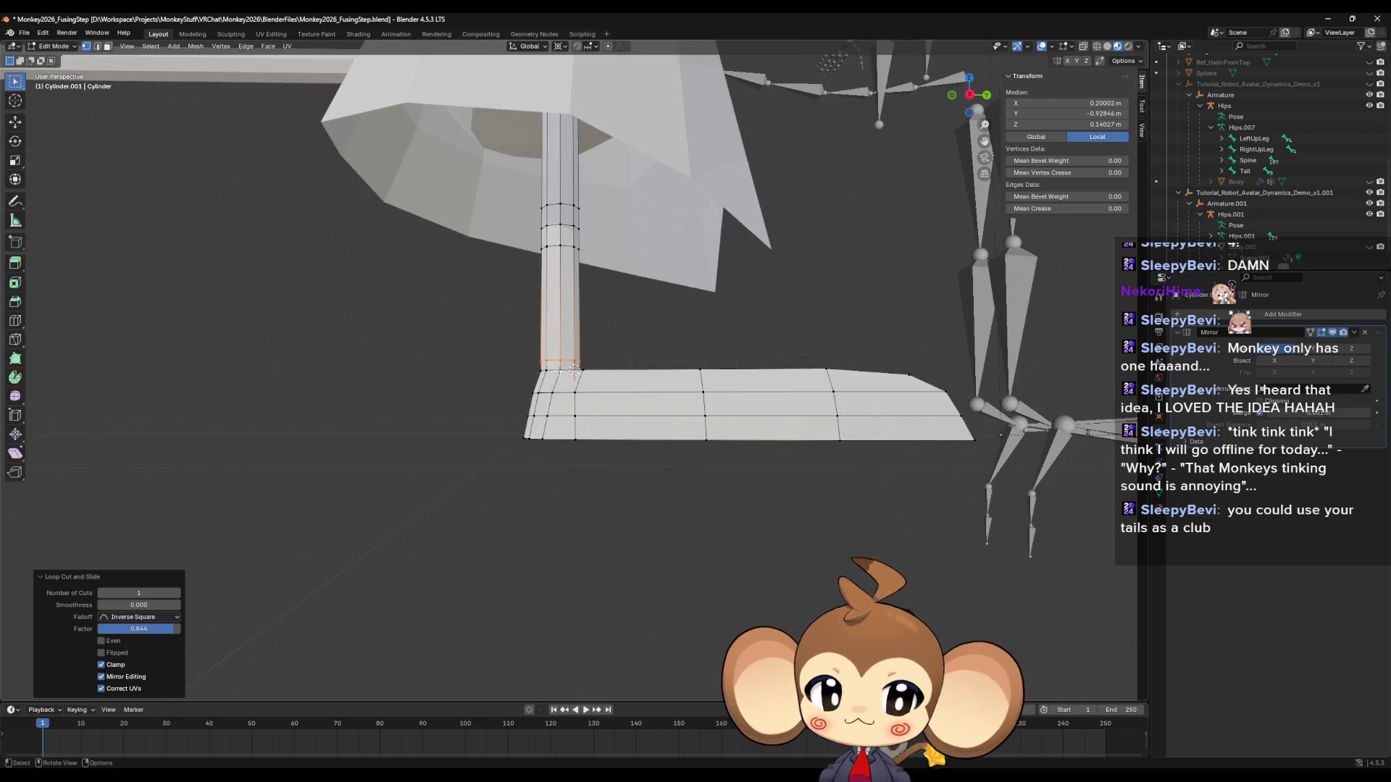
pyautogui.scroll(-3, 582, 397)
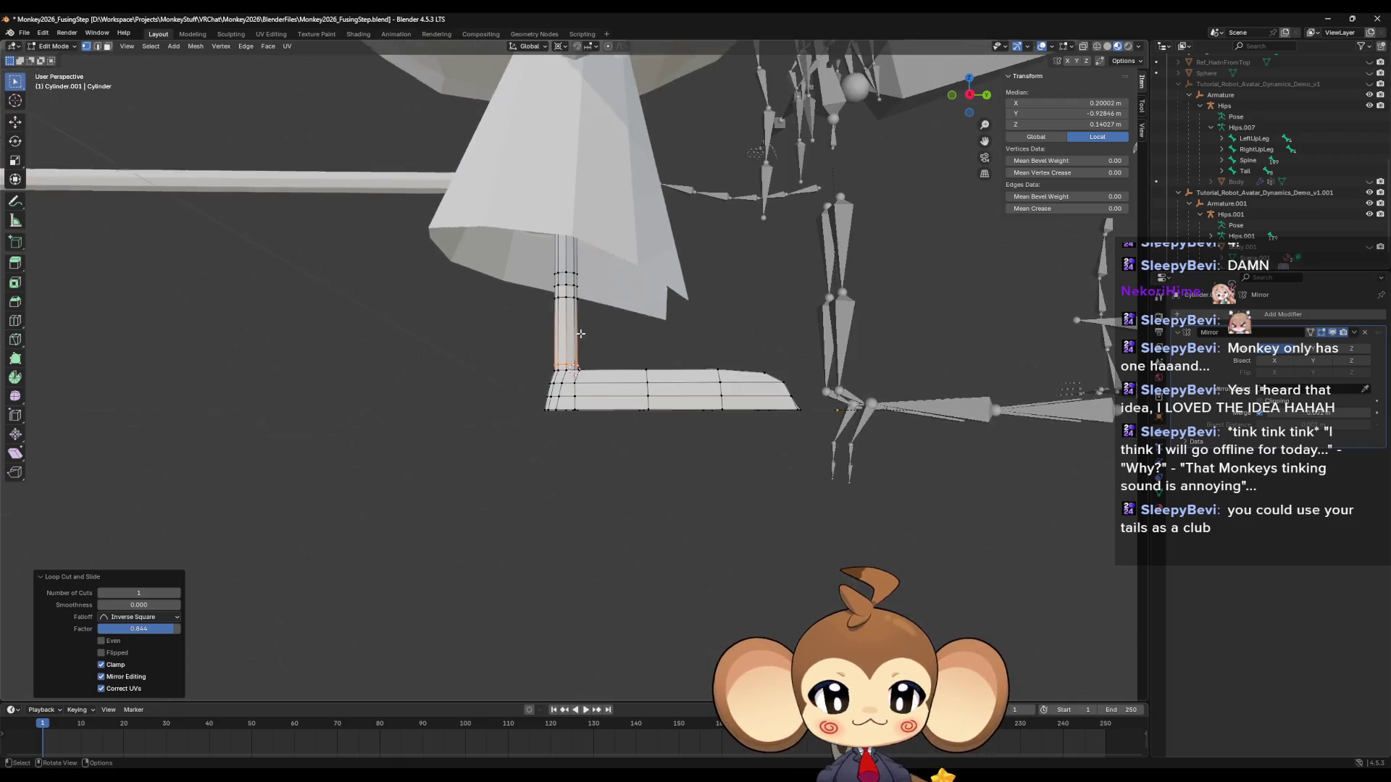
pyautogui.moveTo(582, 396); pyautogui.dragTo(737, 401, button='middle')
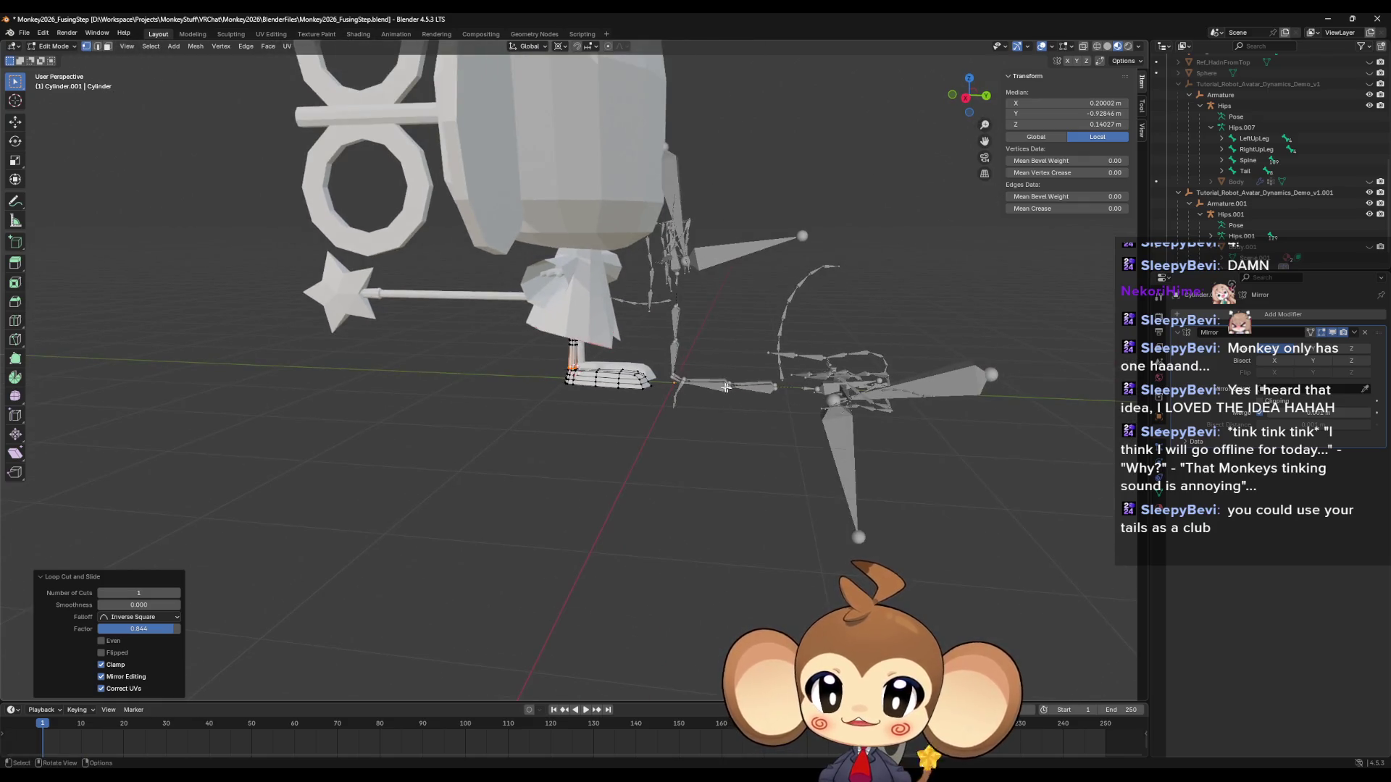
pyautogui.press('Tab')
pyautogui.scroll(-3, 612, 430)
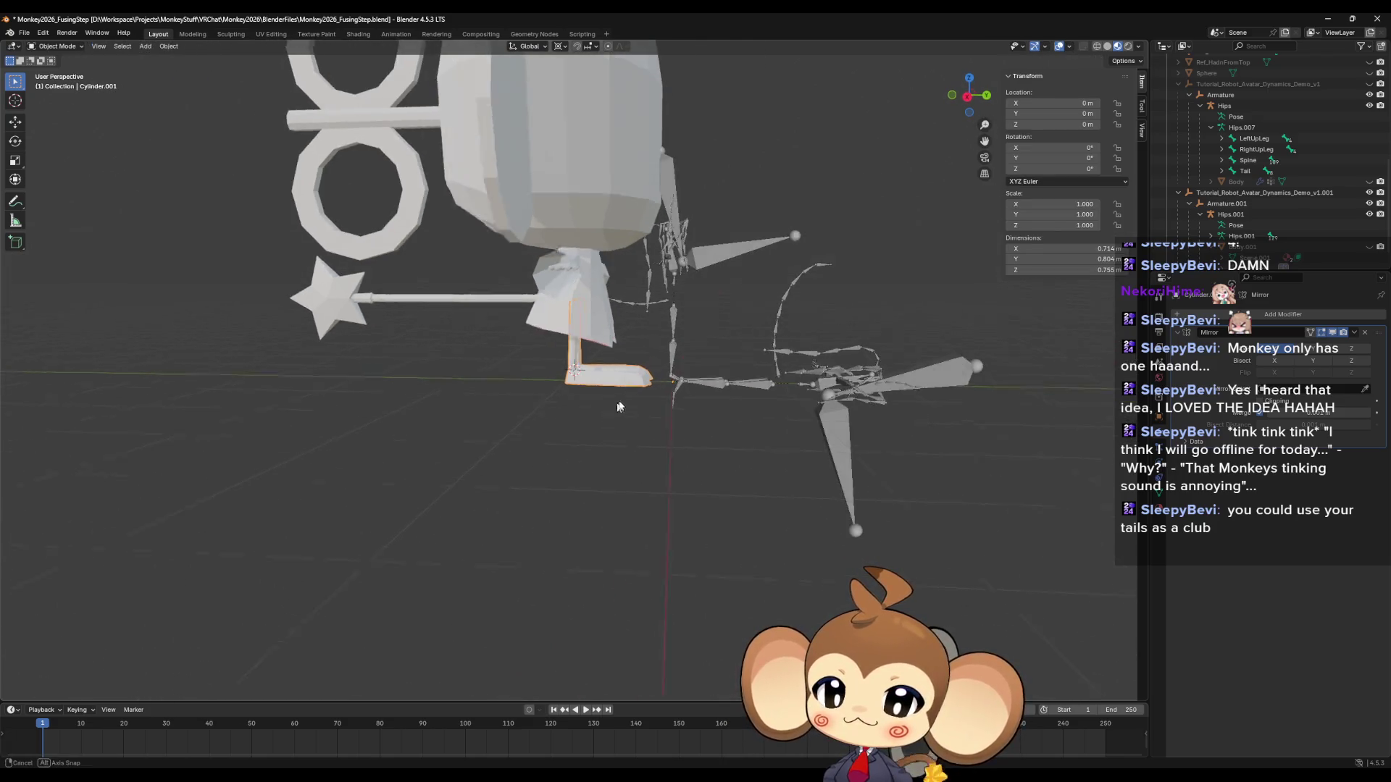
# Hide the Hips armature and Body.001 in the Outliner, keeping Hips.001's bones visible.
pyautogui.moveTo(612, 430)
pyautogui.mouseDown(button='middle')
pyautogui.moveTo(580, 372)
pyautogui.moveTo(599, 310)
pyautogui.moveTo(664, 340)
pyautogui.moveTo(602, 367)
pyautogui.mouseUp(button='middle')
pyautogui.scroll(4, 580, 373)
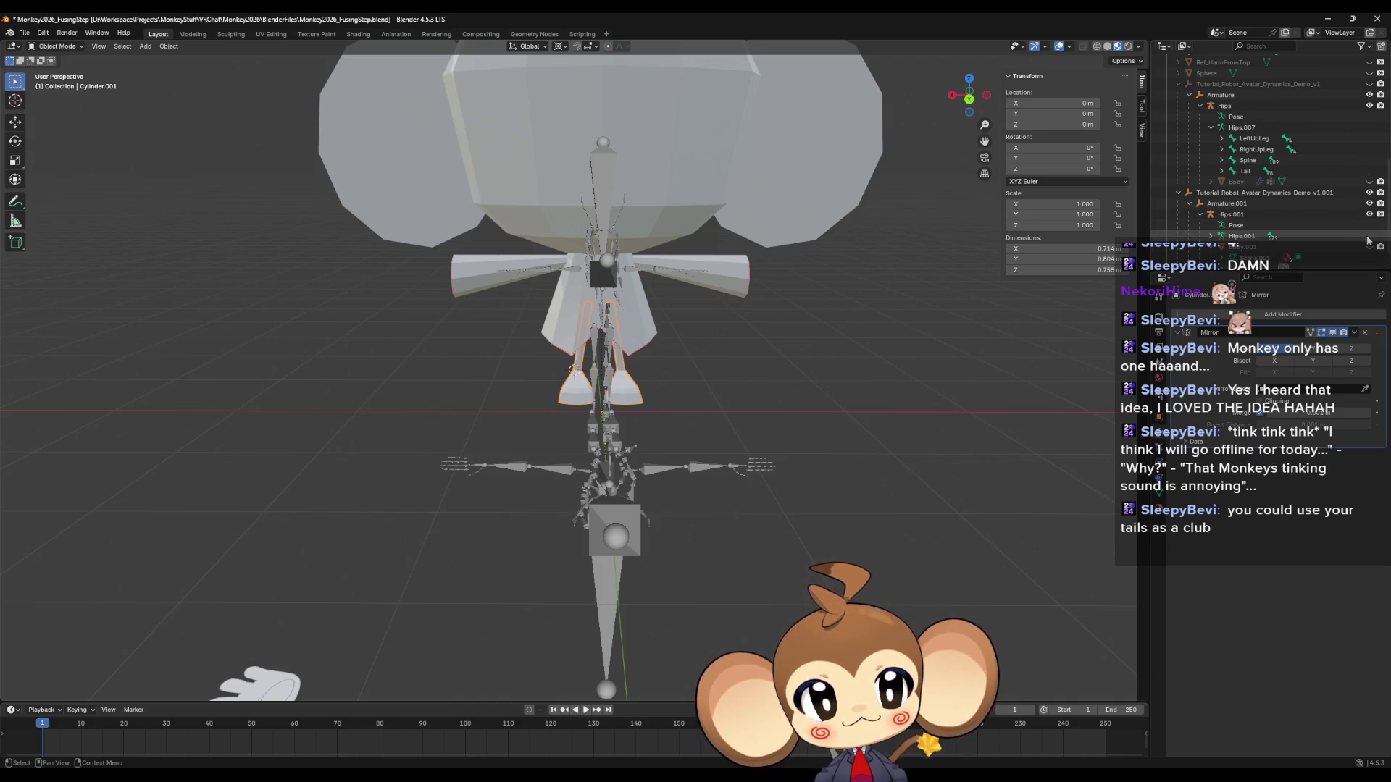
pyautogui.click(1369, 214)
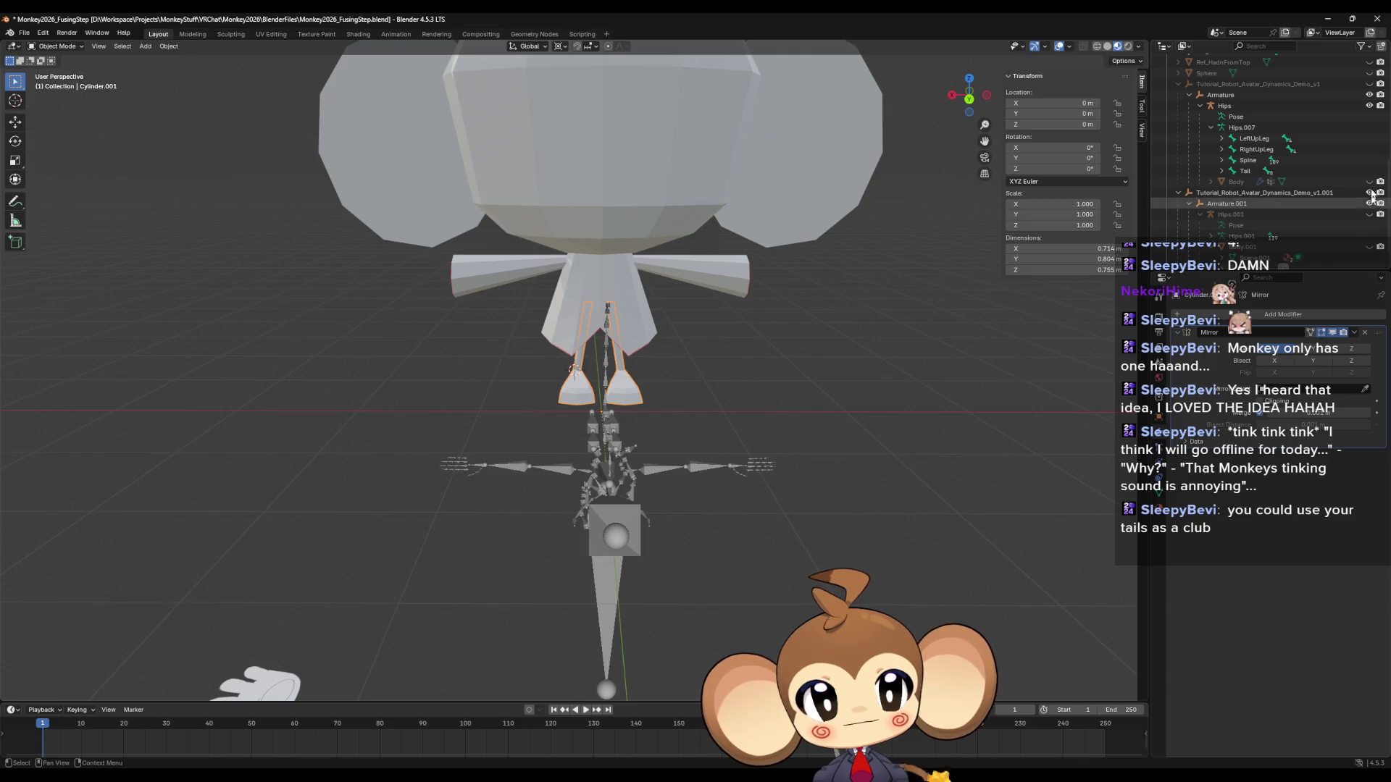
pyautogui.click(1370, 106)
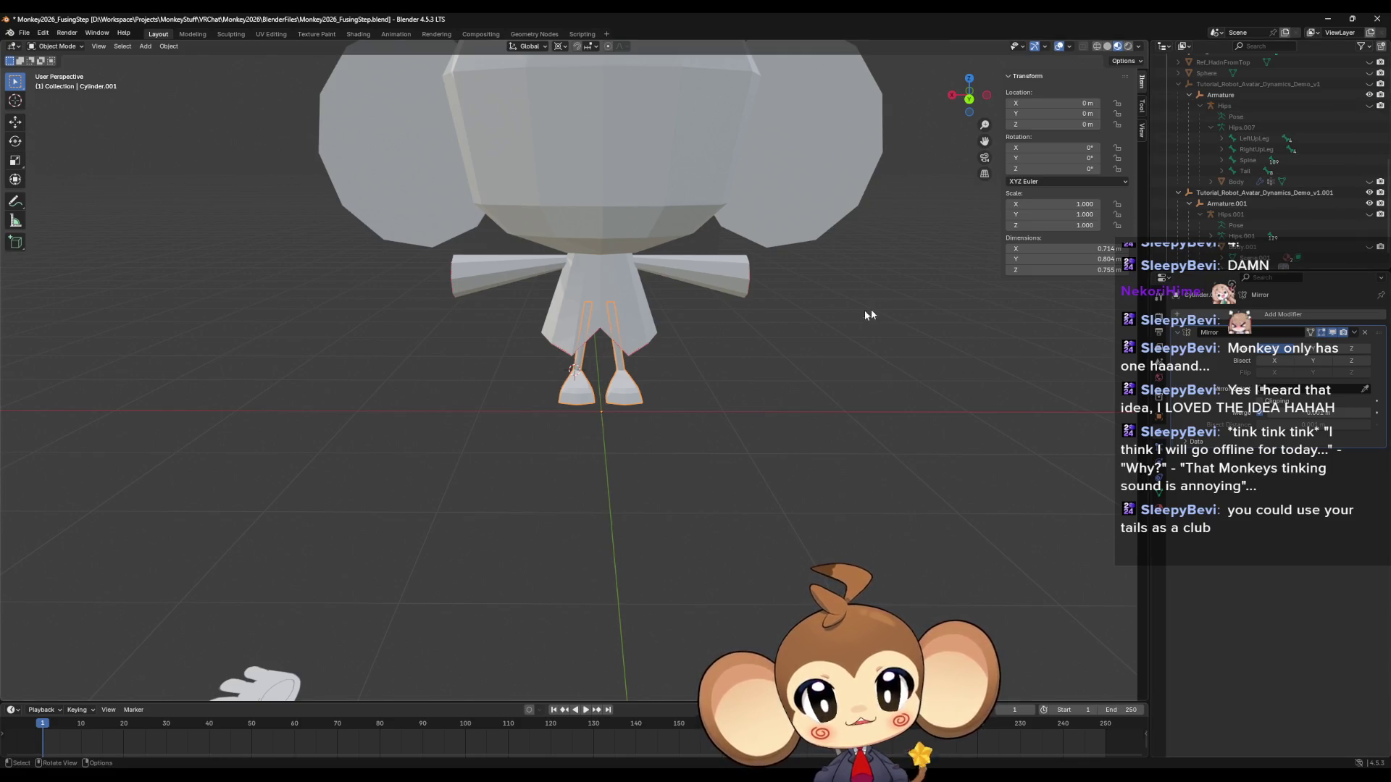
pyautogui.moveTo(873, 316)
pyautogui.mouseDown(button='middle')
pyautogui.moveTo(883, 310)
pyautogui.moveTo(839, 281)
pyautogui.moveTo(862, 276)
pyautogui.moveTo(840, 333)
pyautogui.mouseUp(button='middle')
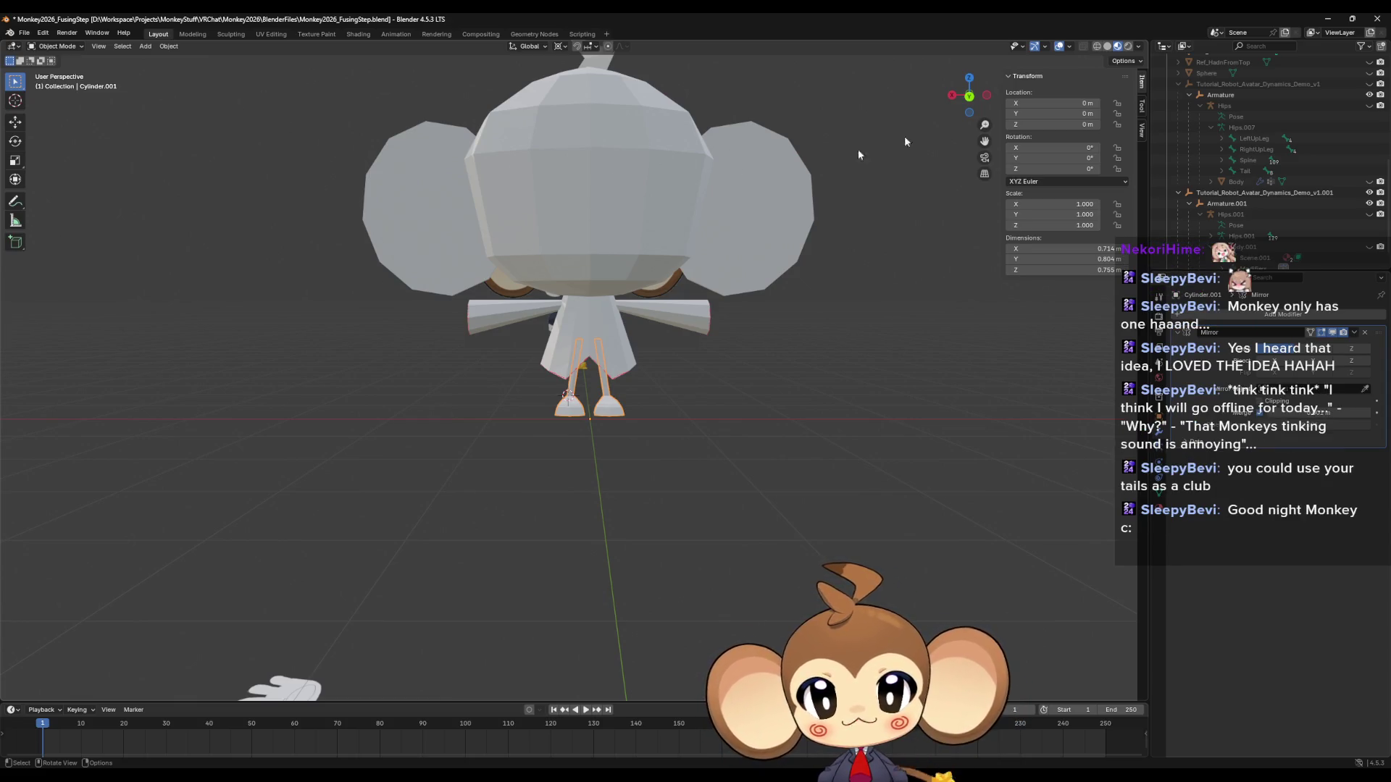
pyautogui.scroll(-2, 1359, 243)
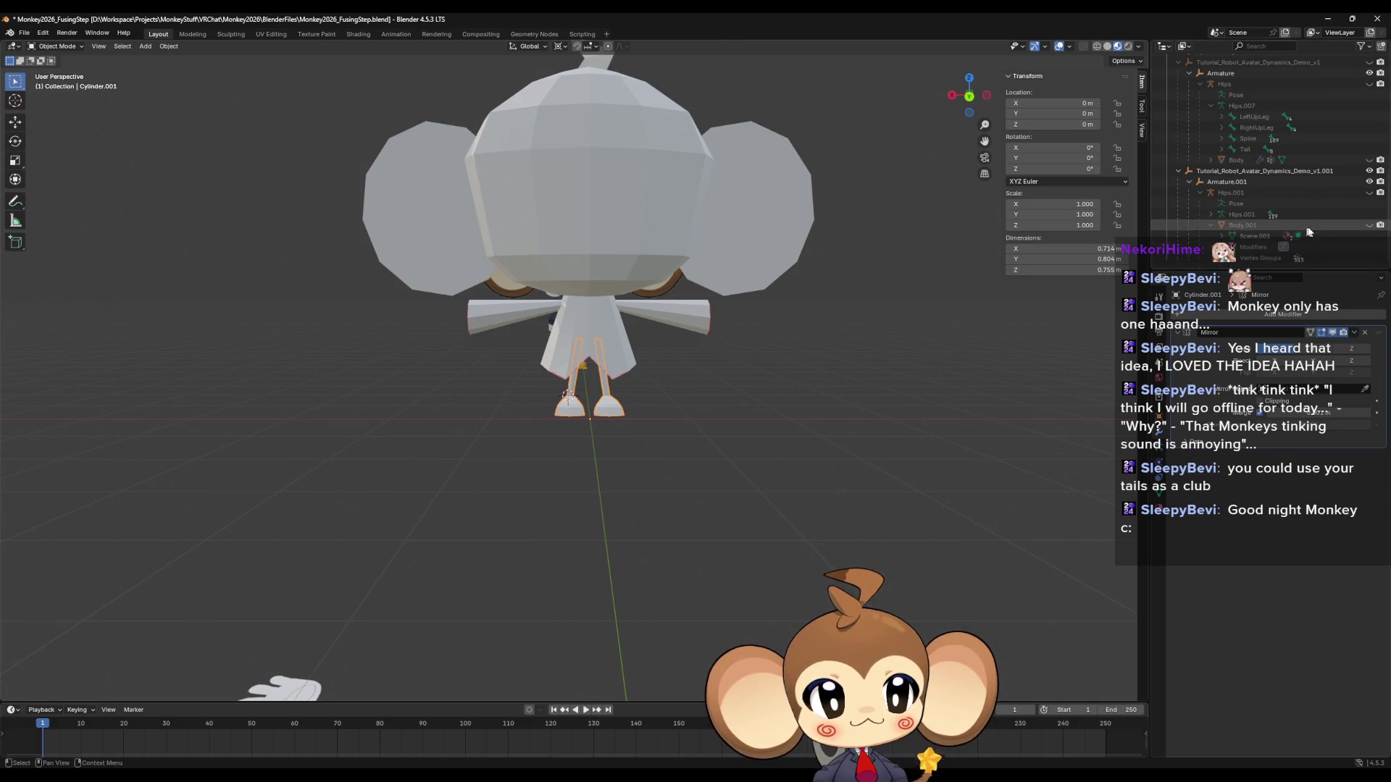
pyautogui.click(1370, 225)
pyautogui.click(1370, 225)
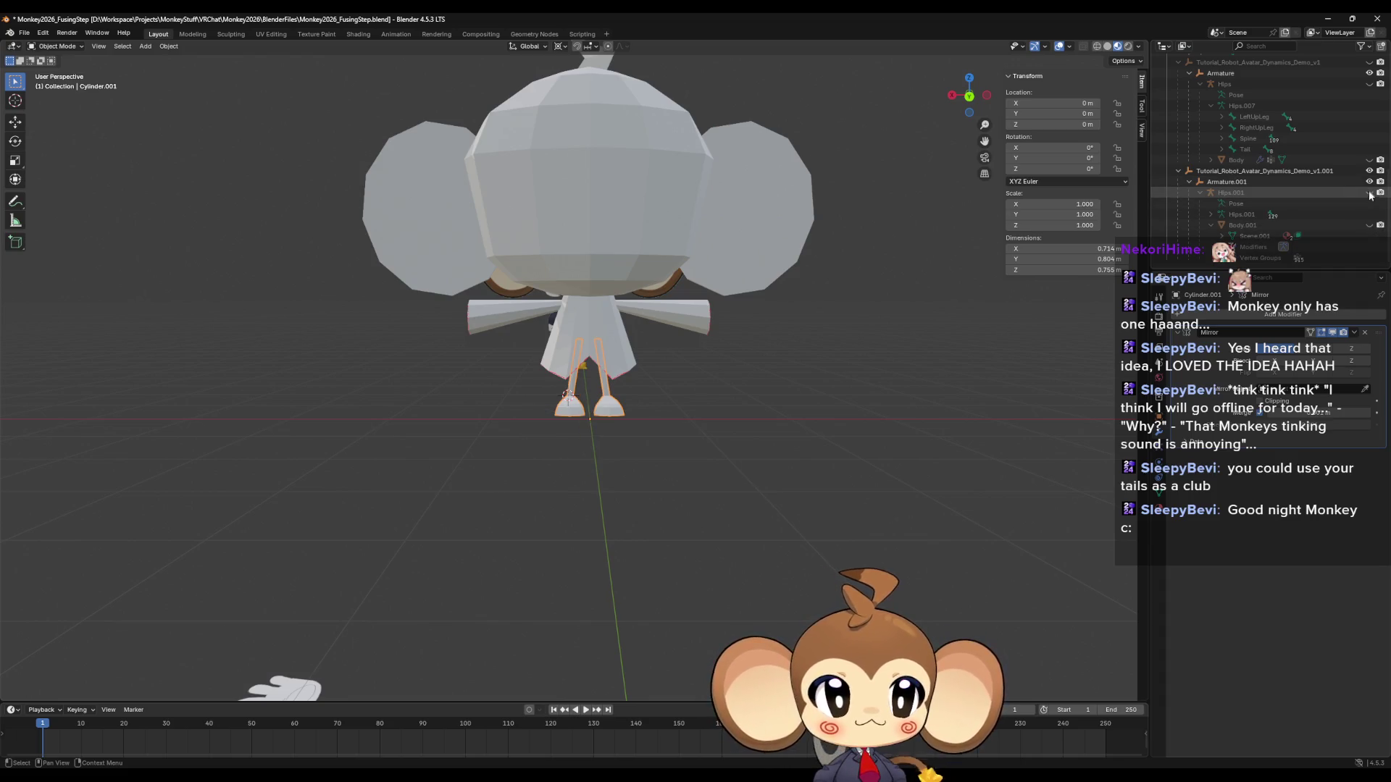
pyautogui.click(1370, 193)
pyautogui.scroll(5, 711, 274)
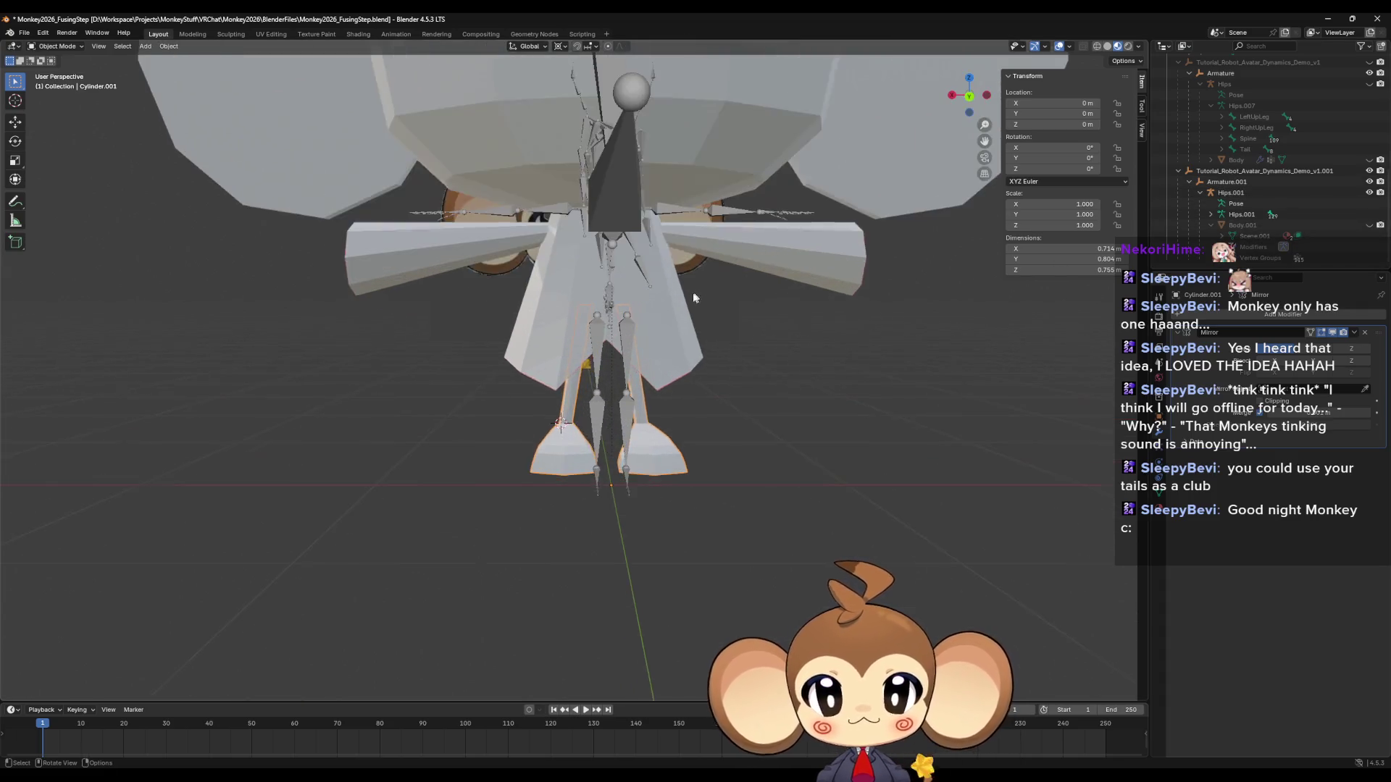
pyautogui.moveTo(710, 274)
pyautogui.mouseDown(button='middle')
pyautogui.moveTo(723, 299)
pyautogui.moveTo(743, 297)
pyautogui.mouseUp(button='middle')
# Put the Hips.001 armature in Edit Mode and delete the stray protruding bone.
pyautogui.click(748, 215)
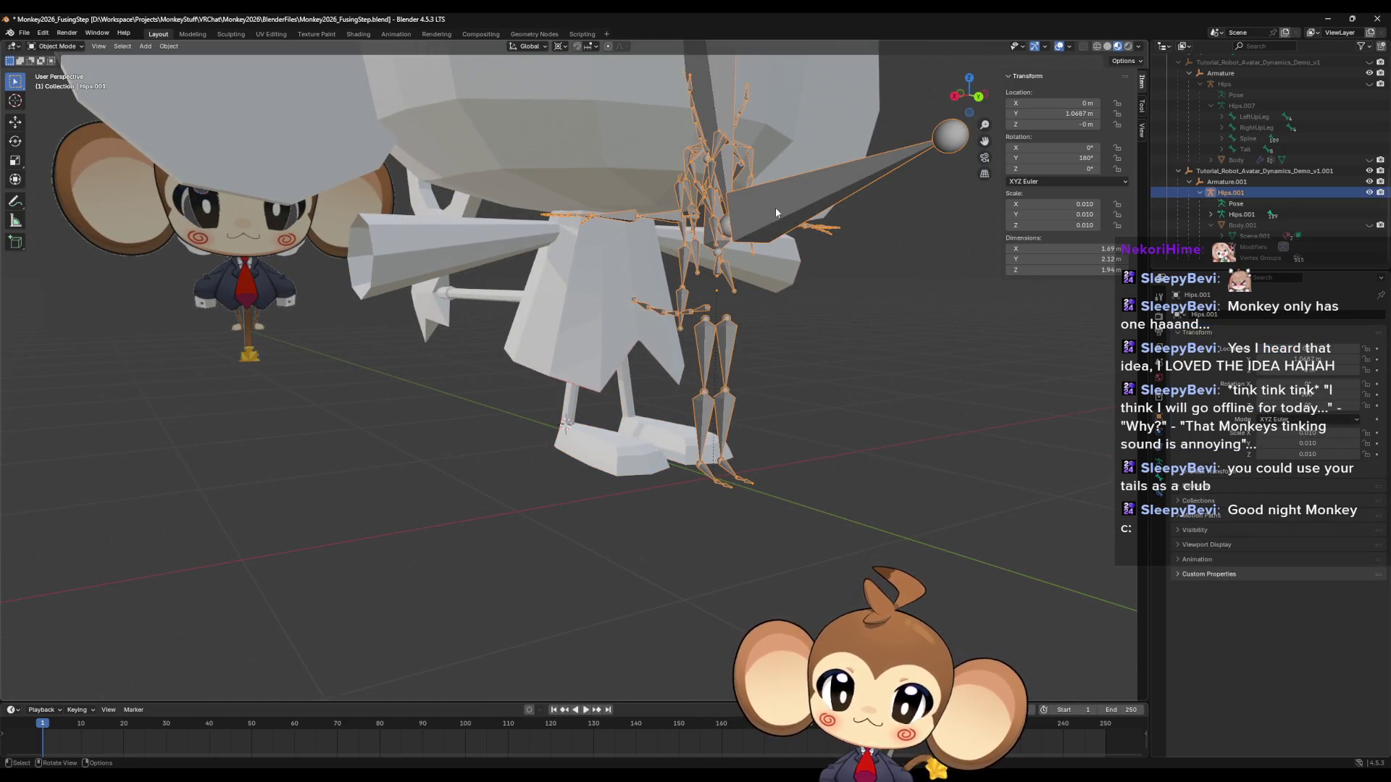
pyautogui.moveTo(775, 207)
pyautogui.mouseDown(button='middle')
pyautogui.moveTo(703, 286)
pyautogui.moveTo(818, 307)
pyautogui.mouseUp(button='middle')
pyautogui.press('Tab')
pyautogui.click(820, 303)
pyautogui.press('x')
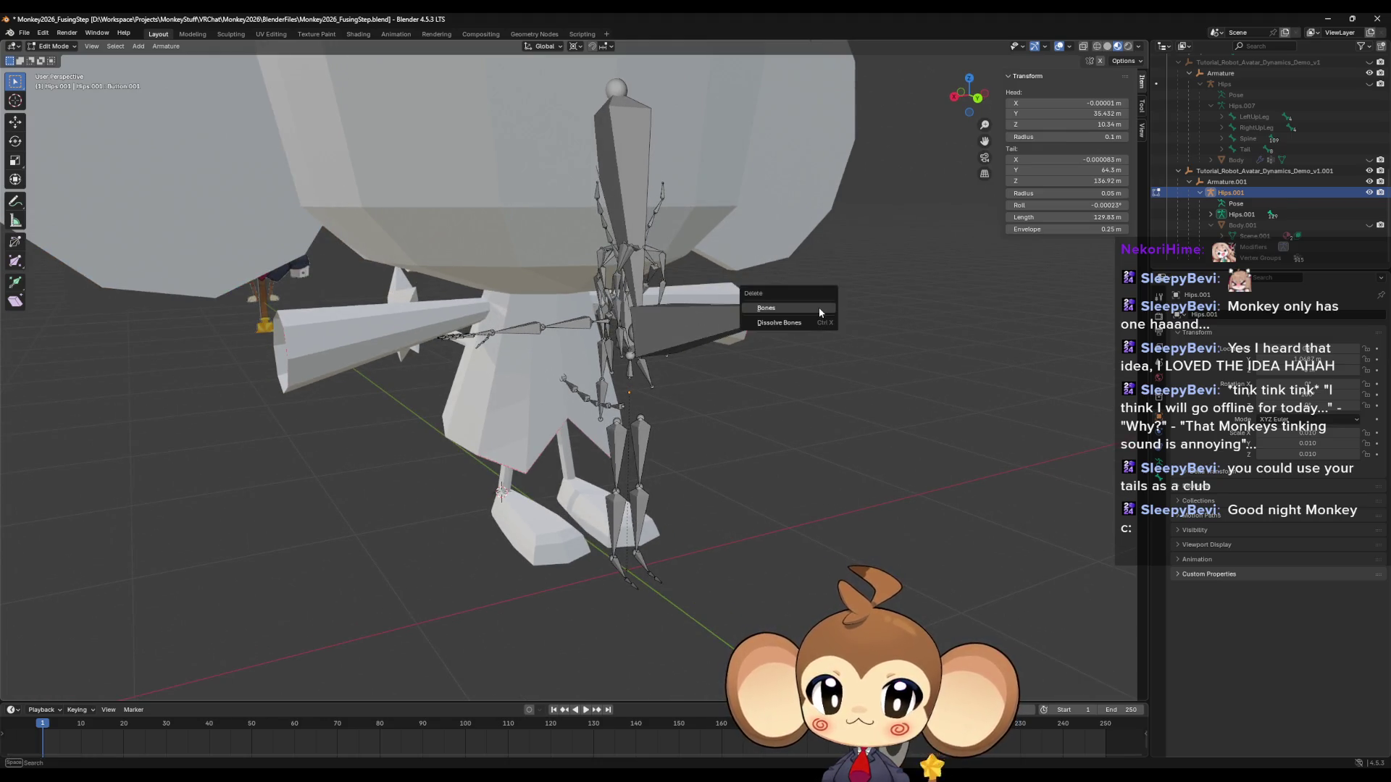
pyautogui.press('Escape')
pyautogui.click(680, 331)
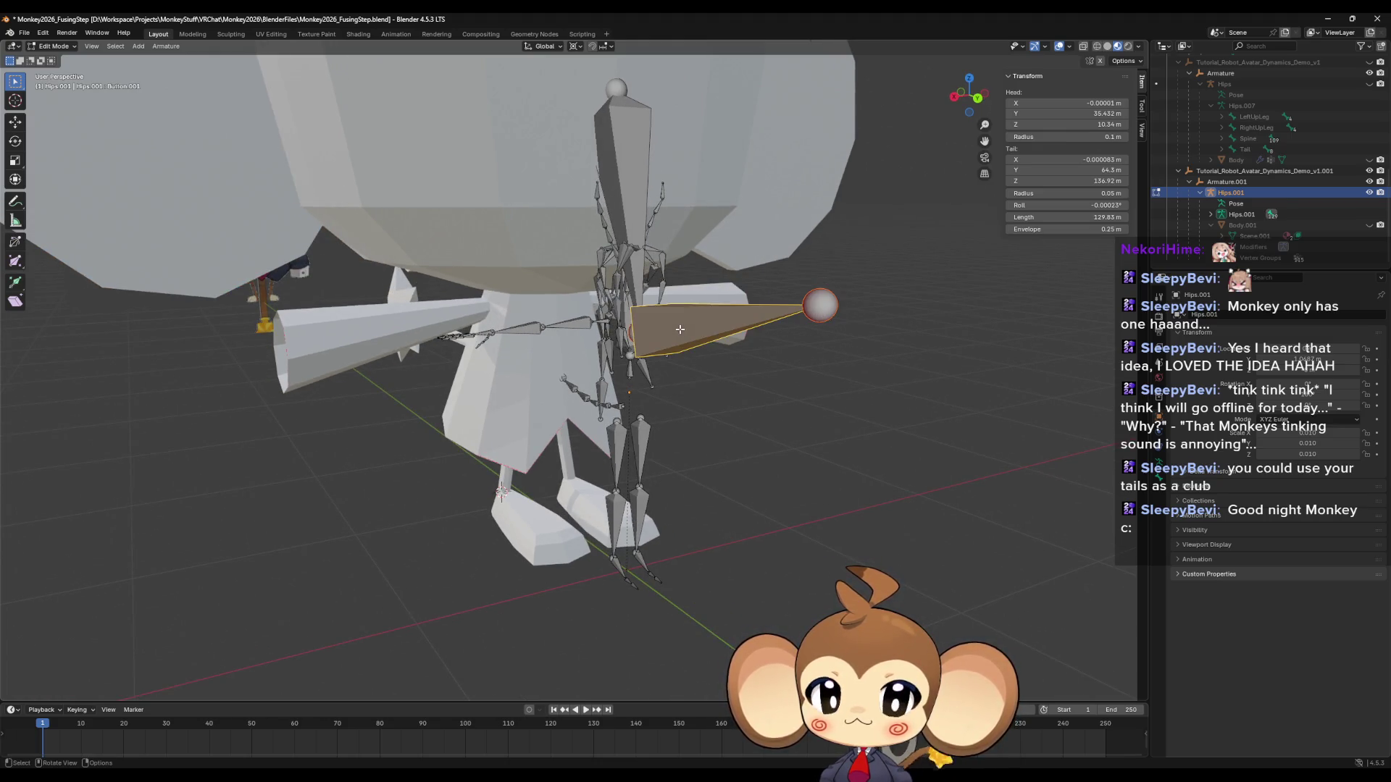
pyautogui.press('x')
pyautogui.click(680, 334)
# Select the chest bone and confirm its name as Chest.
pyautogui.moveTo(681, 333)
pyautogui.mouseDown(button='middle')
pyautogui.moveTo(630, 239)
pyautogui.moveTo(582, 190)
pyautogui.mouseUp(button='middle')
pyautogui.click(583, 190)
pyautogui.hotkey('alt', 'a')
pyautogui.scroll(3, 554, 182)
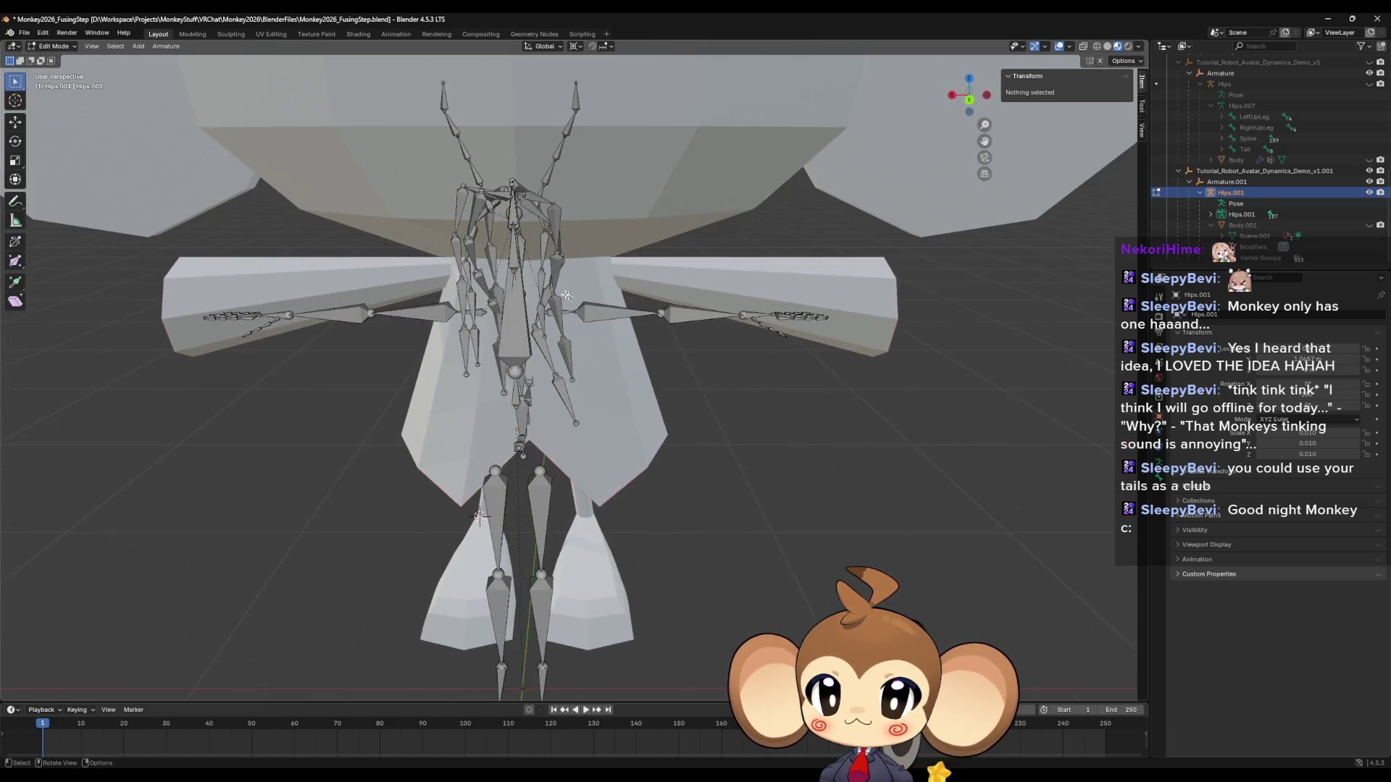
pyautogui.moveTo(553, 239)
pyautogui.mouseDown(button='middle')
pyautogui.moveTo(553, 281)
pyautogui.moveTo(592, 253)
pyautogui.moveTo(590, 271)
pyautogui.mouseUp(button='middle')
pyautogui.click(600, 238)
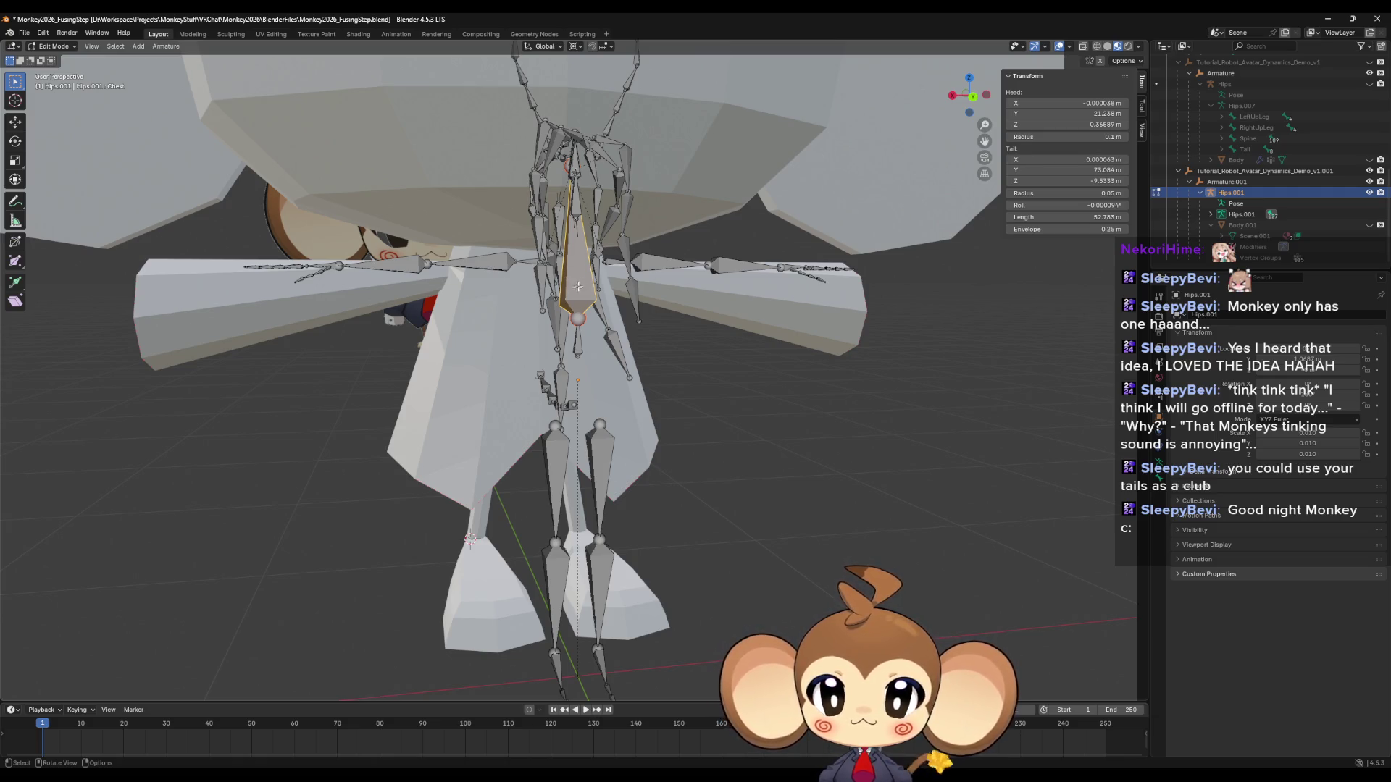
pyautogui.moveTo(583, 281); pyautogui.dragTo(582, 287, button='middle')
pyautogui.press('F2')
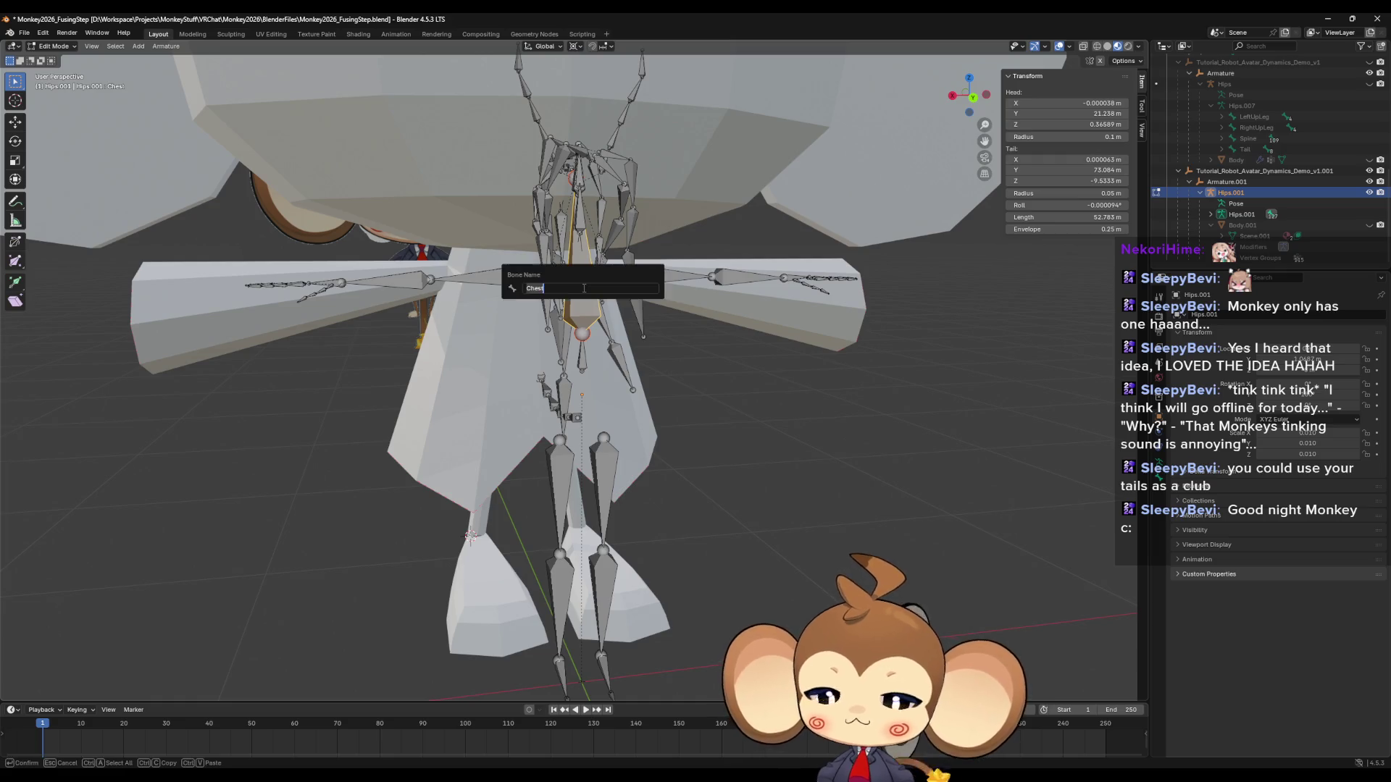
pyautogui.press('Return')
pyautogui.moveTo(592, 265); pyautogui.dragTo(599, 254, button='middle')
# Delete the small Hair_Front_3.004 bone from the front of the head.
pyautogui.click(663, 218)
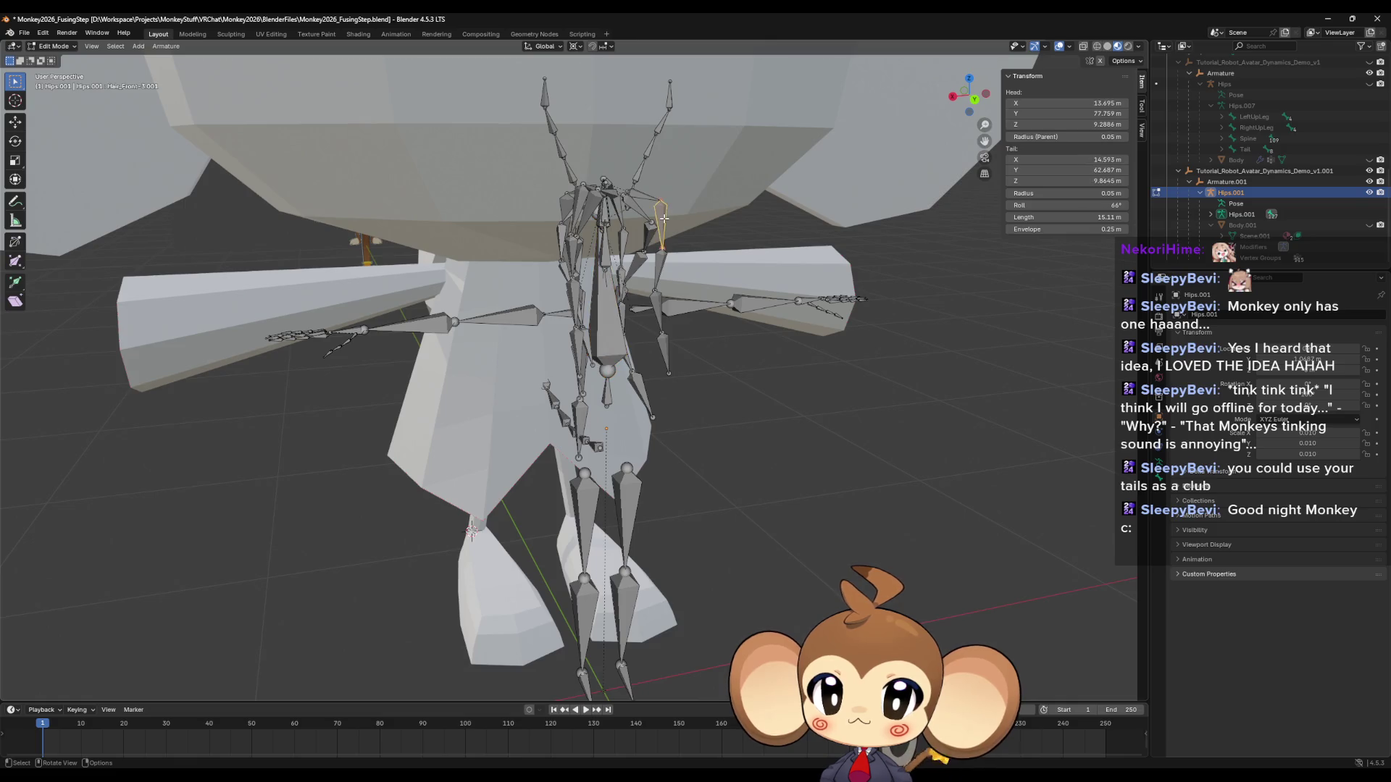
pyautogui.press('x')
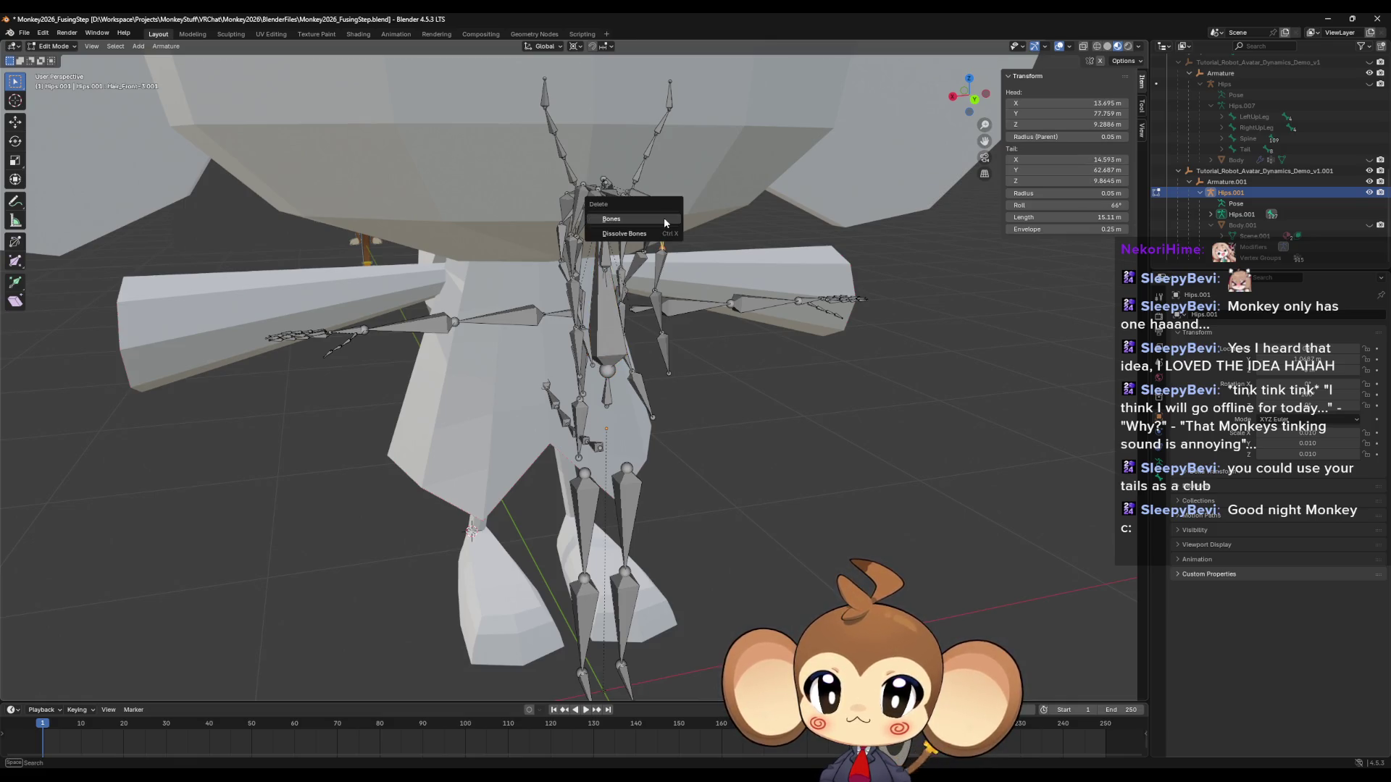
pyautogui.click(665, 223)
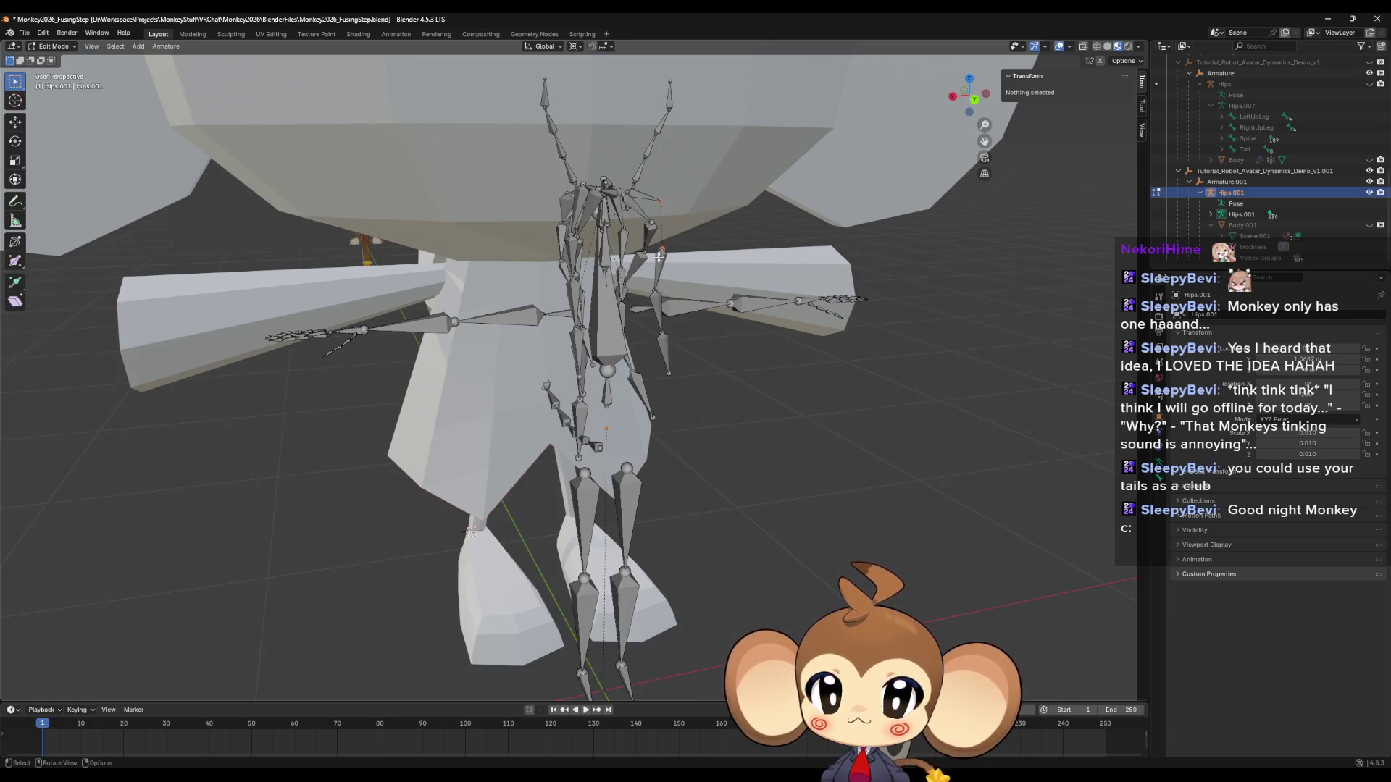
pyautogui.click(659, 259)
pyautogui.press('x')
pyautogui.click(659, 258)
pyautogui.click(656, 307)
pyautogui.press('x')
pyautogui.press('Escape')
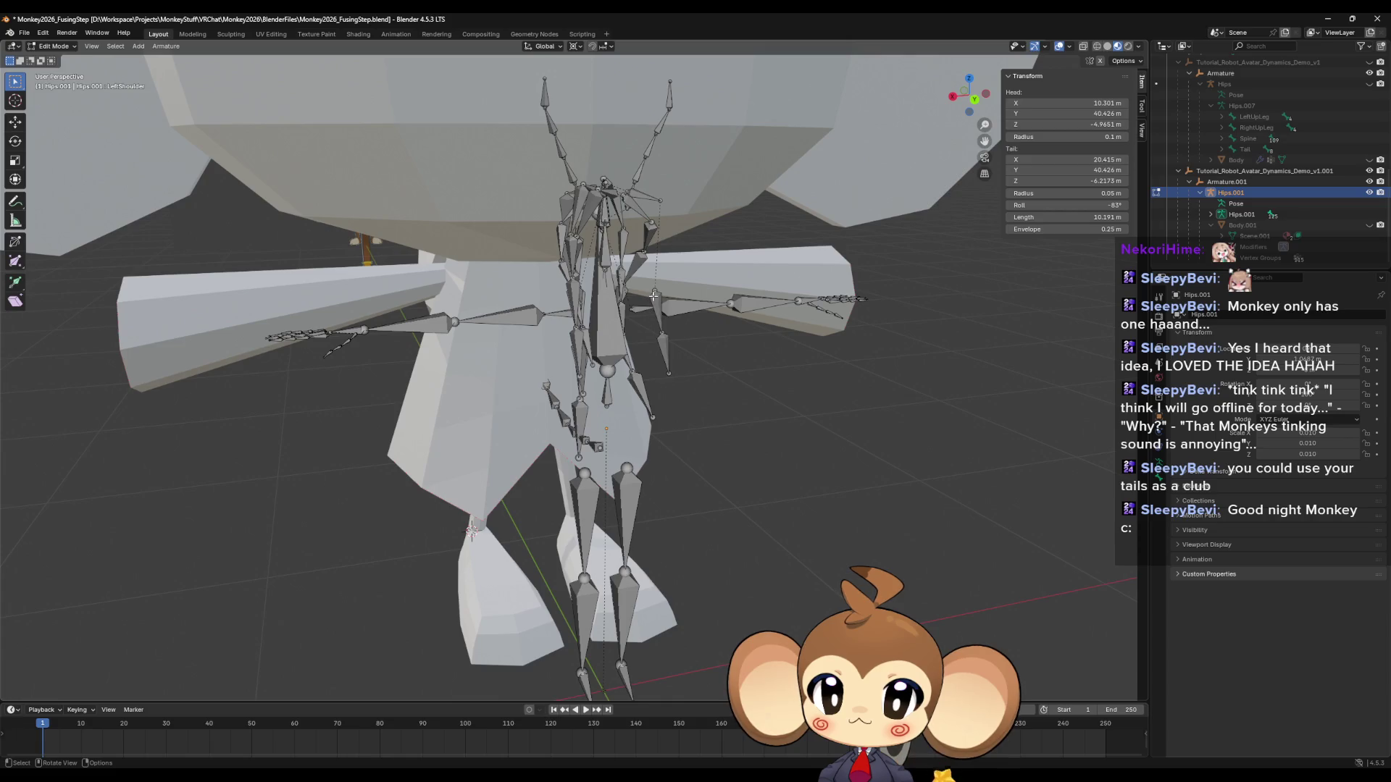
pyautogui.press('x')
pyautogui.click(657, 307)
pyautogui.click(665, 340)
pyautogui.press('x')
pyautogui.click(665, 341)
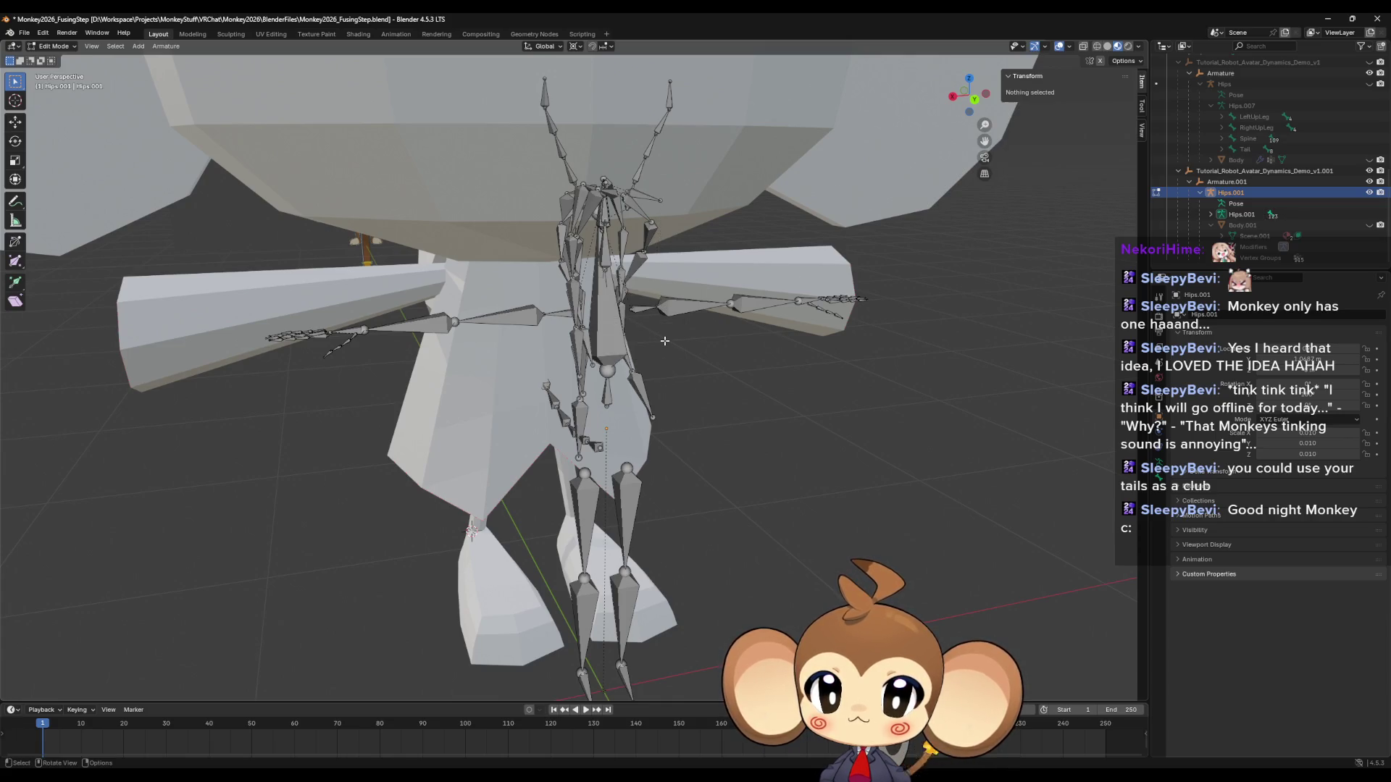
pyautogui.moveTo(674, 333); pyautogui.dragTo(700, 333, button='middle')
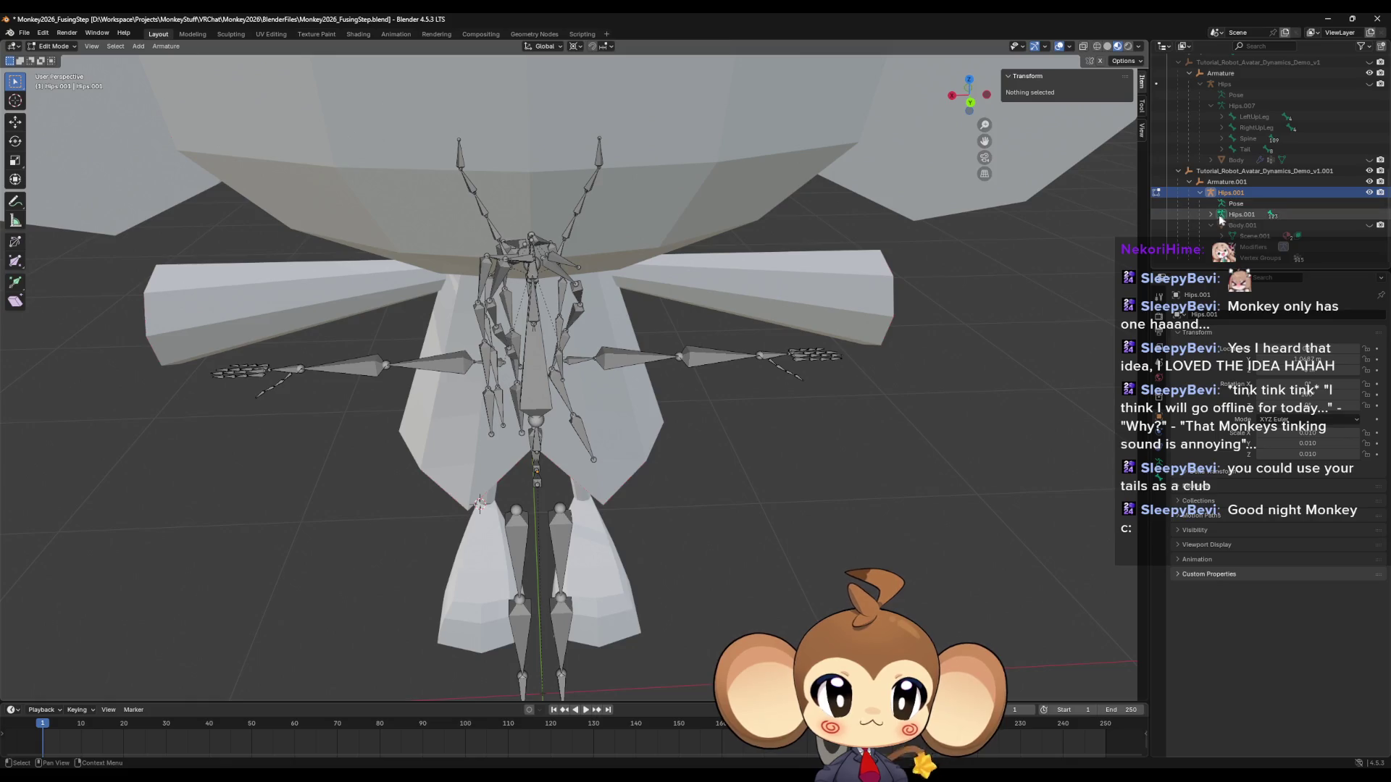
# Expand the Hips.001 bone hierarchy through Spine, Chest and Neck to list Head's child bones.
pyautogui.click(1211, 215)
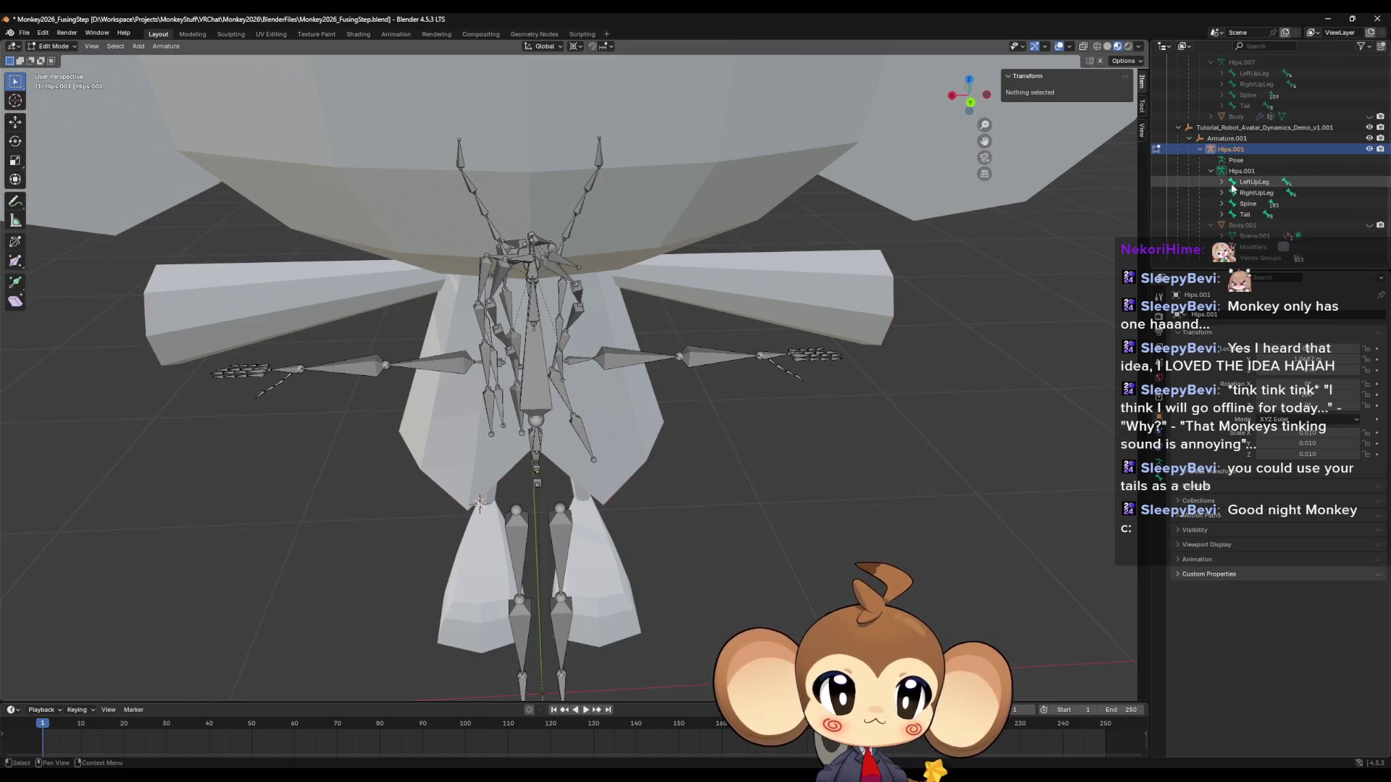
pyautogui.click(1222, 204)
pyautogui.click(1233, 214)
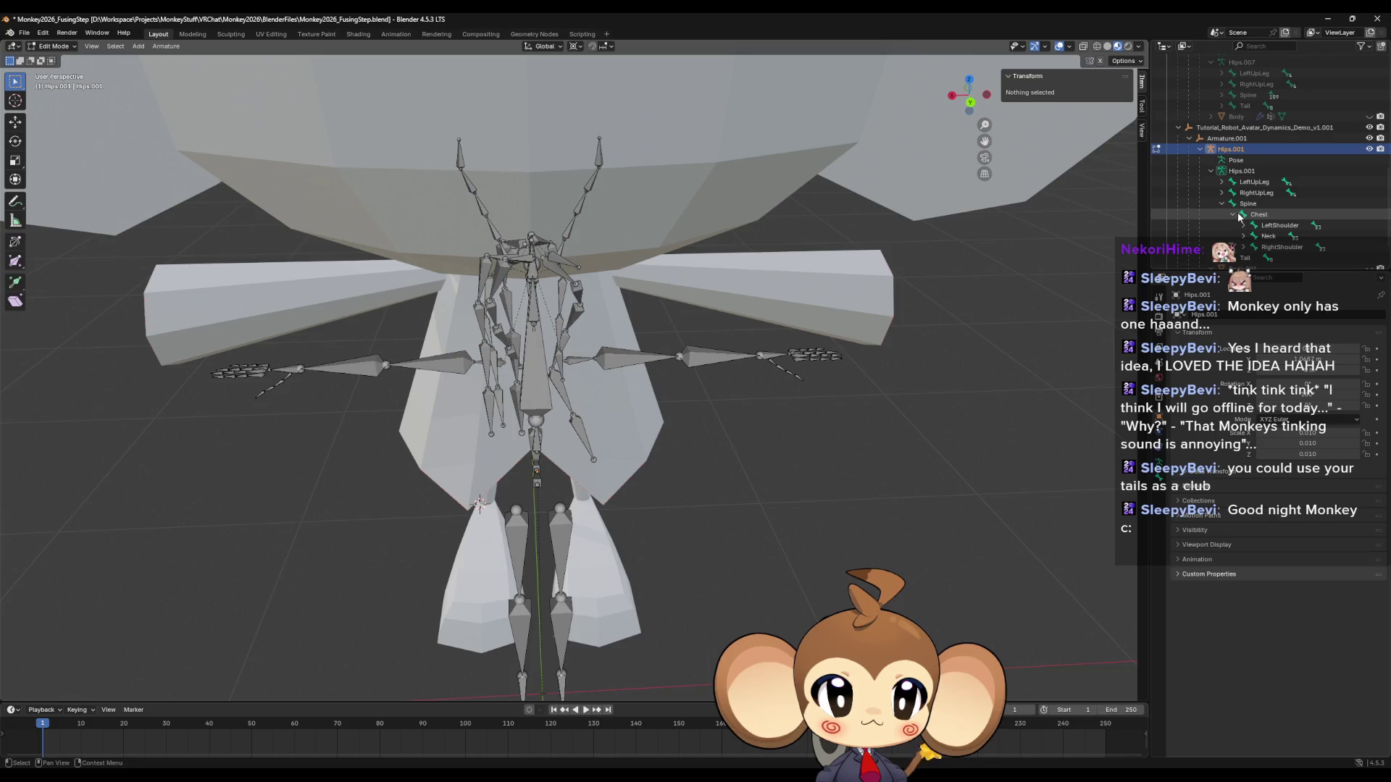
pyautogui.scroll(-2, 1236, 213)
pyautogui.click(1243, 194)
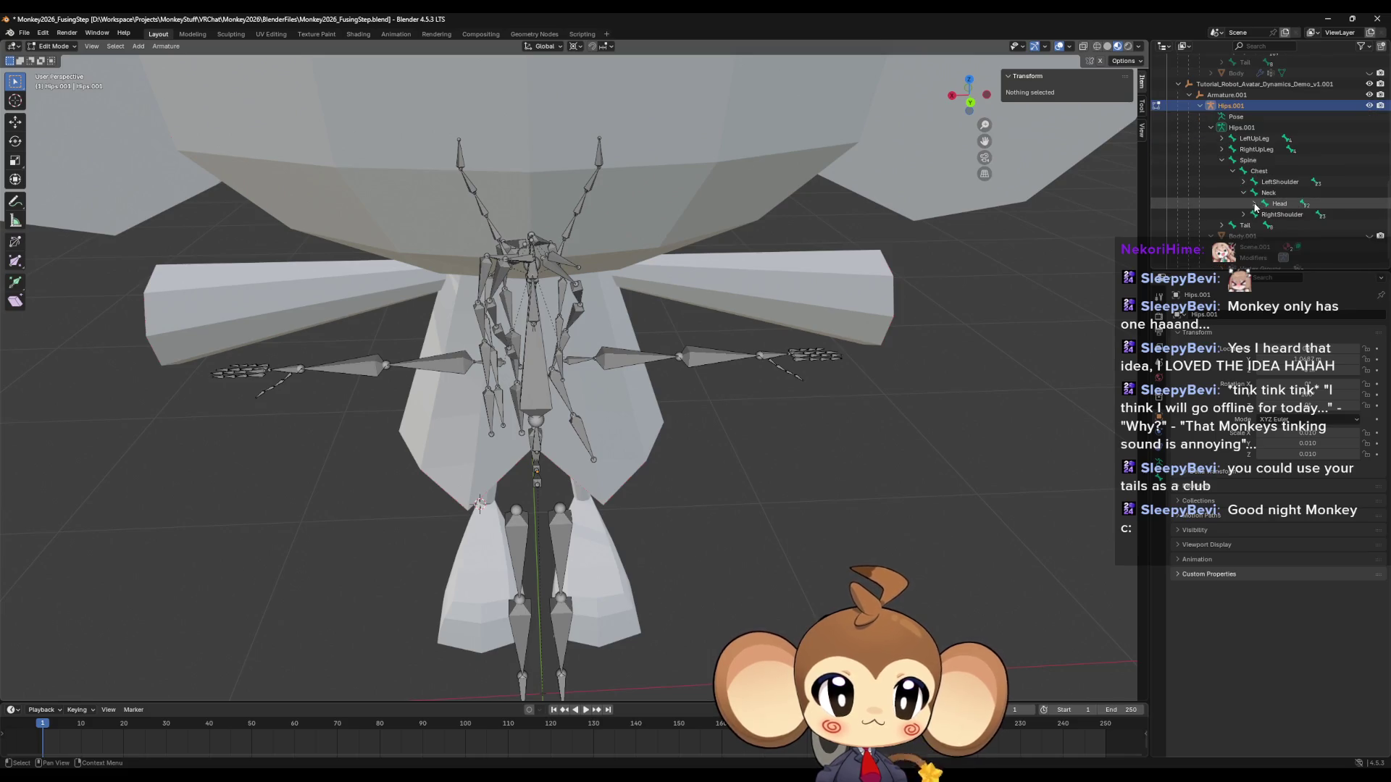
pyautogui.click(1254, 204)
pyautogui.scroll(-2, 1260, 203)
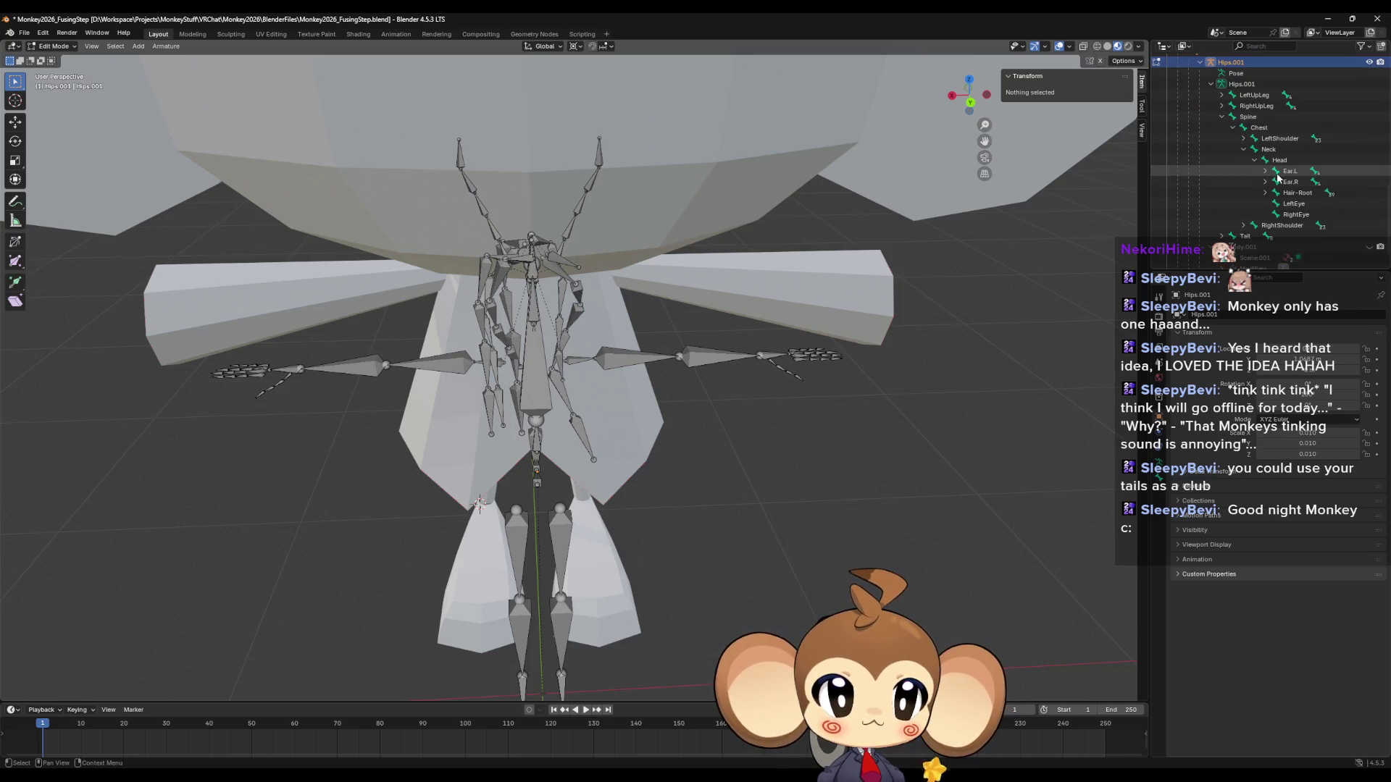
# Expand the ear and hair chains under Head and select the Ear.L bone.
pyautogui.click(1290, 171)
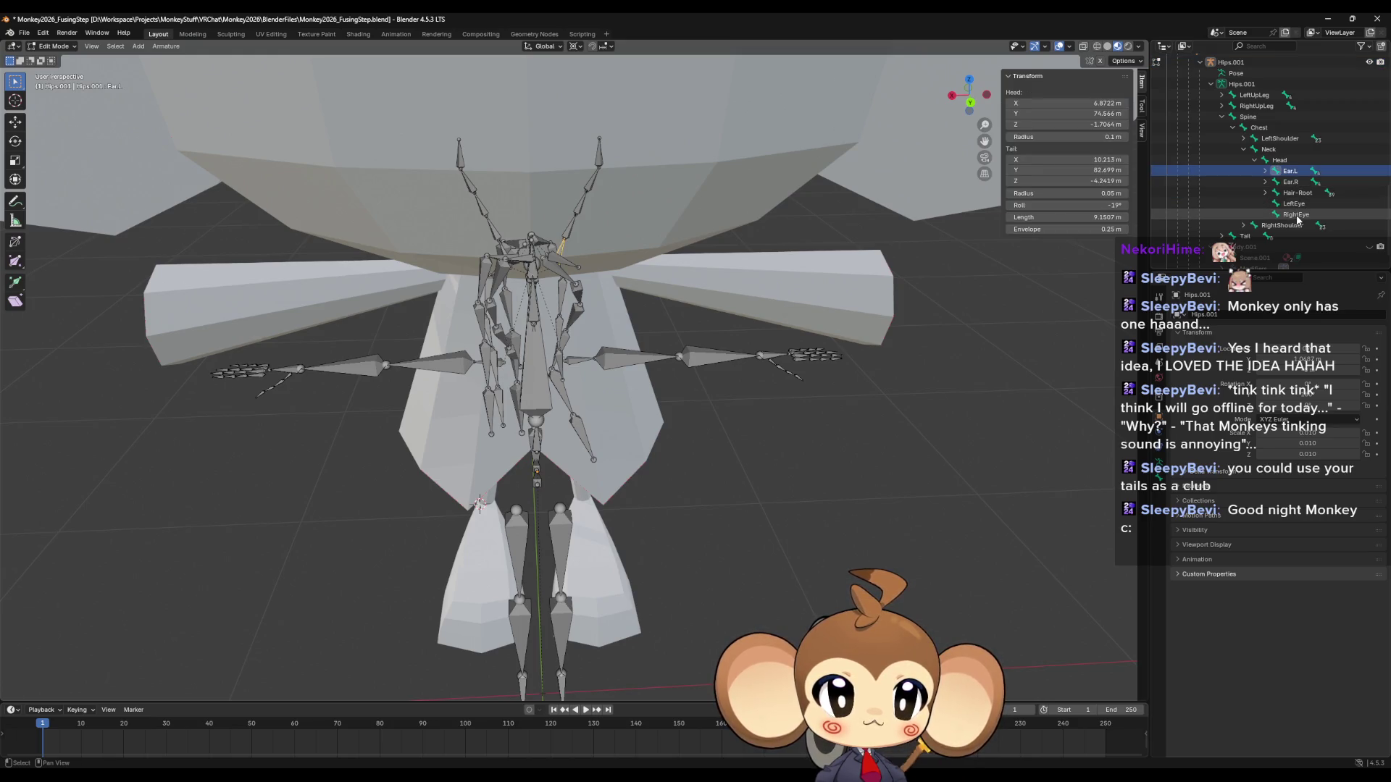
pyautogui.keyDown('shift'); pyautogui.click(1293, 195); pyautogui.keyUp('shift')
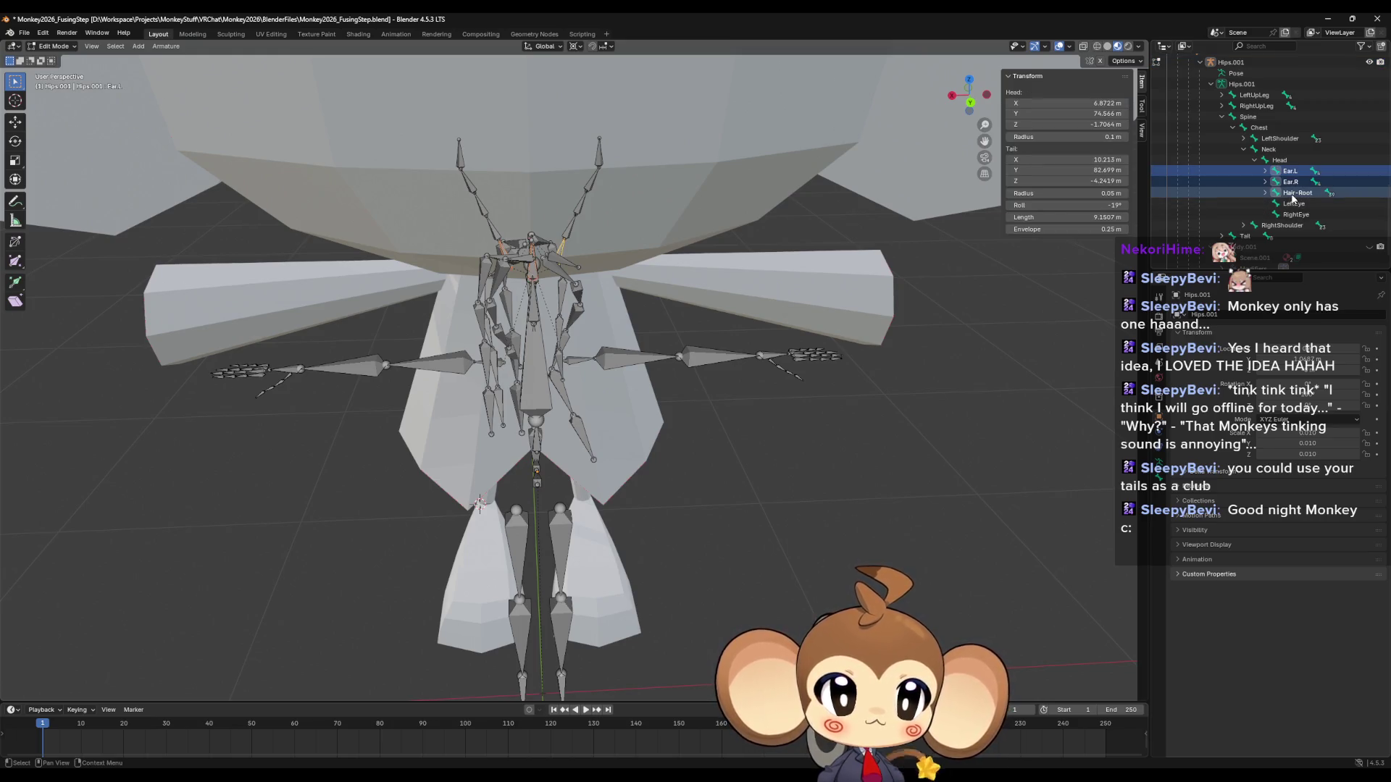
pyautogui.click(1290, 172)
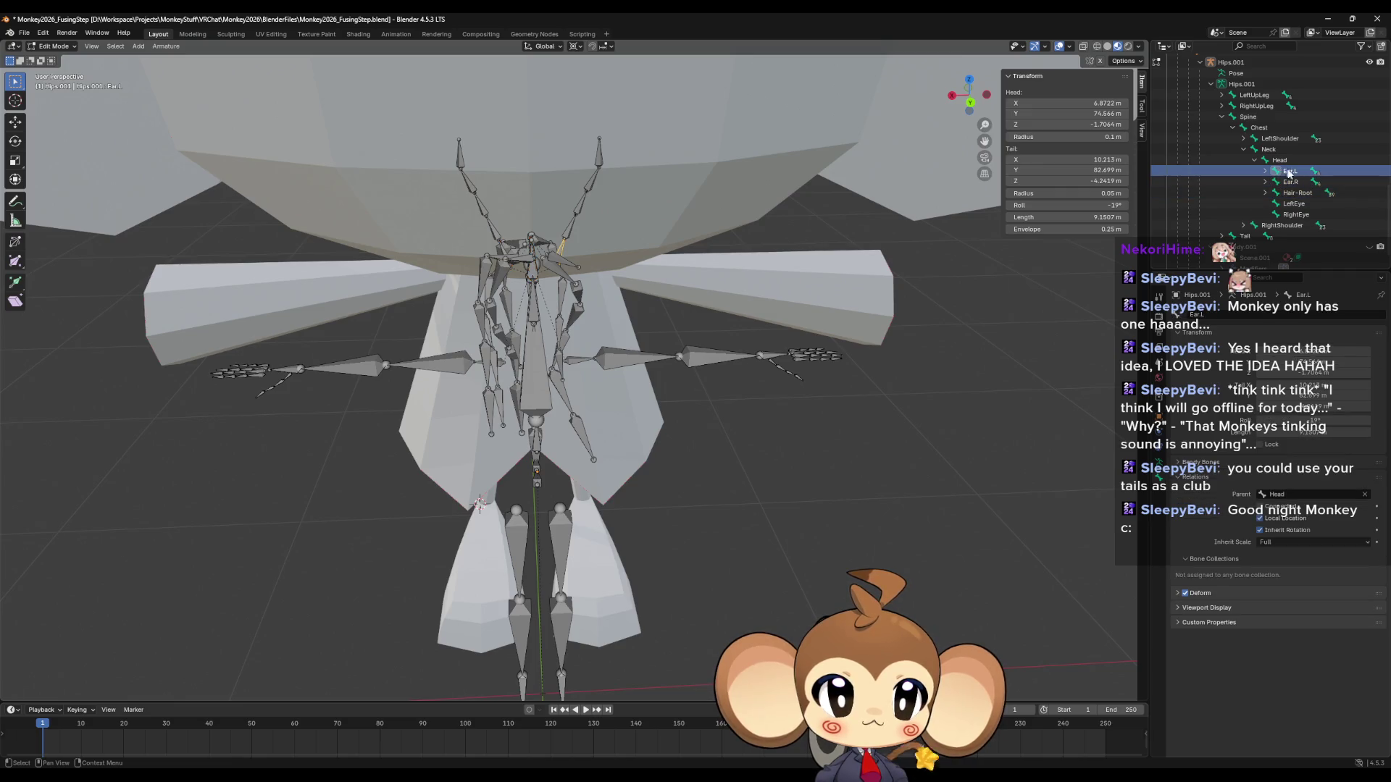
pyautogui.click(1264, 171)
pyautogui.click(1264, 182)
pyautogui.click(1265, 204)
pyautogui.scroll(-1, 1269, 215)
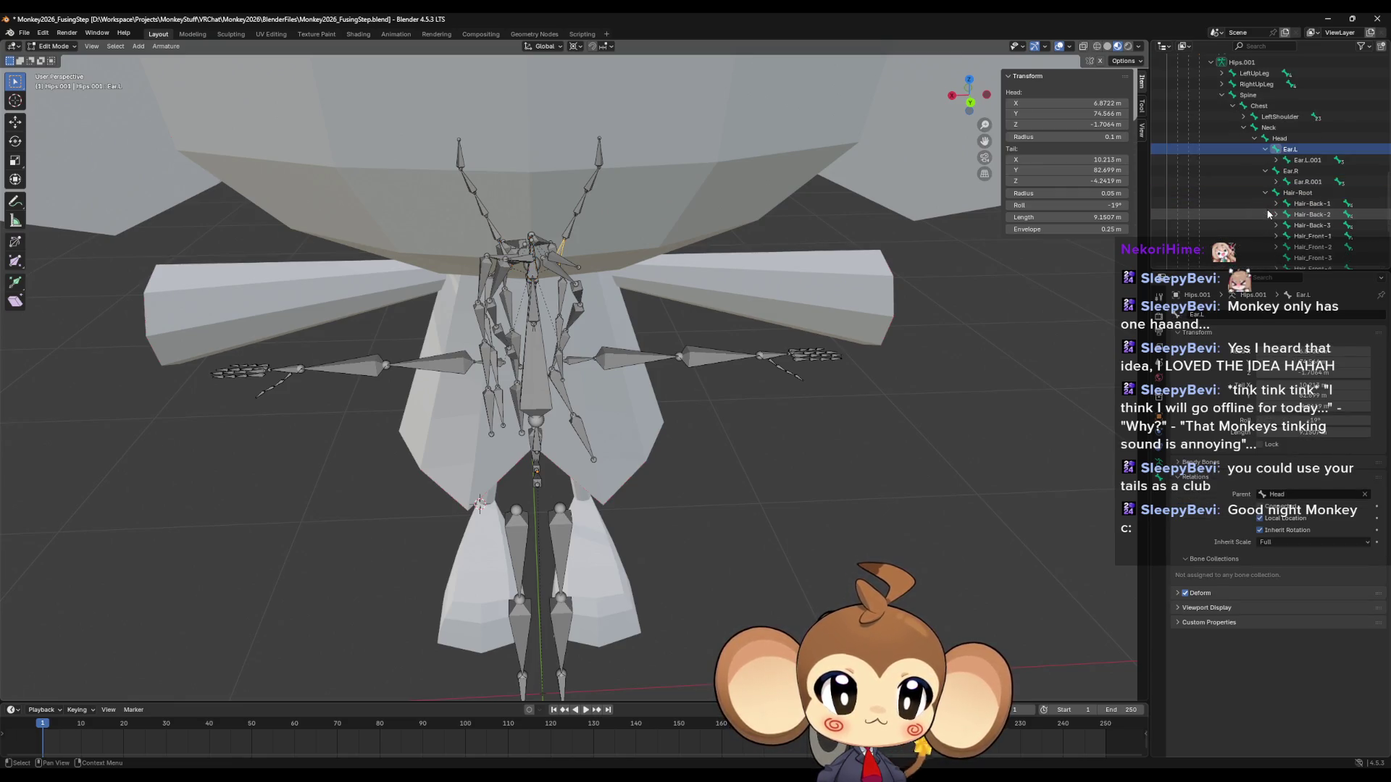
pyautogui.scroll(-1, 1268, 214)
pyautogui.click(1276, 138)
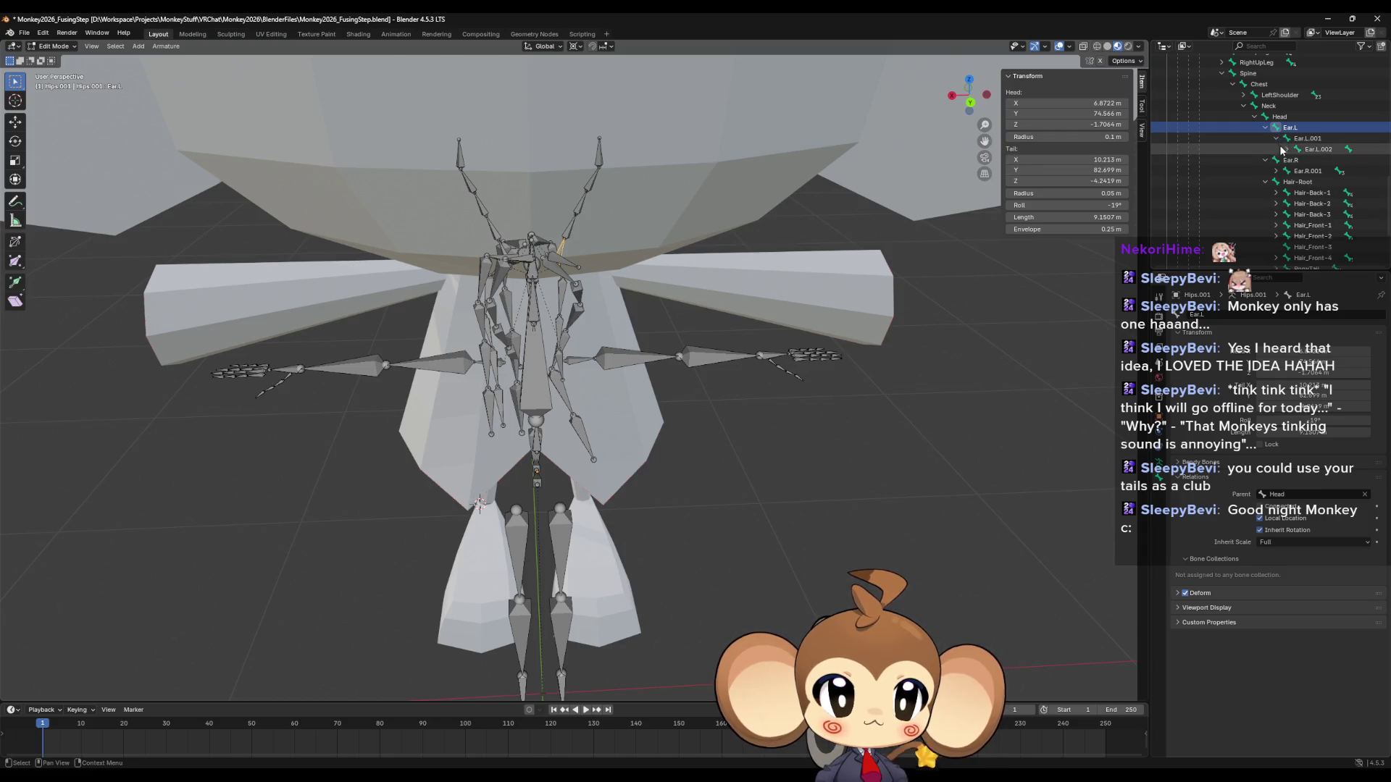
pyautogui.keyDown('ctrl'); pyautogui.click(1296, 130); pyautogui.keyUp('ctrl')
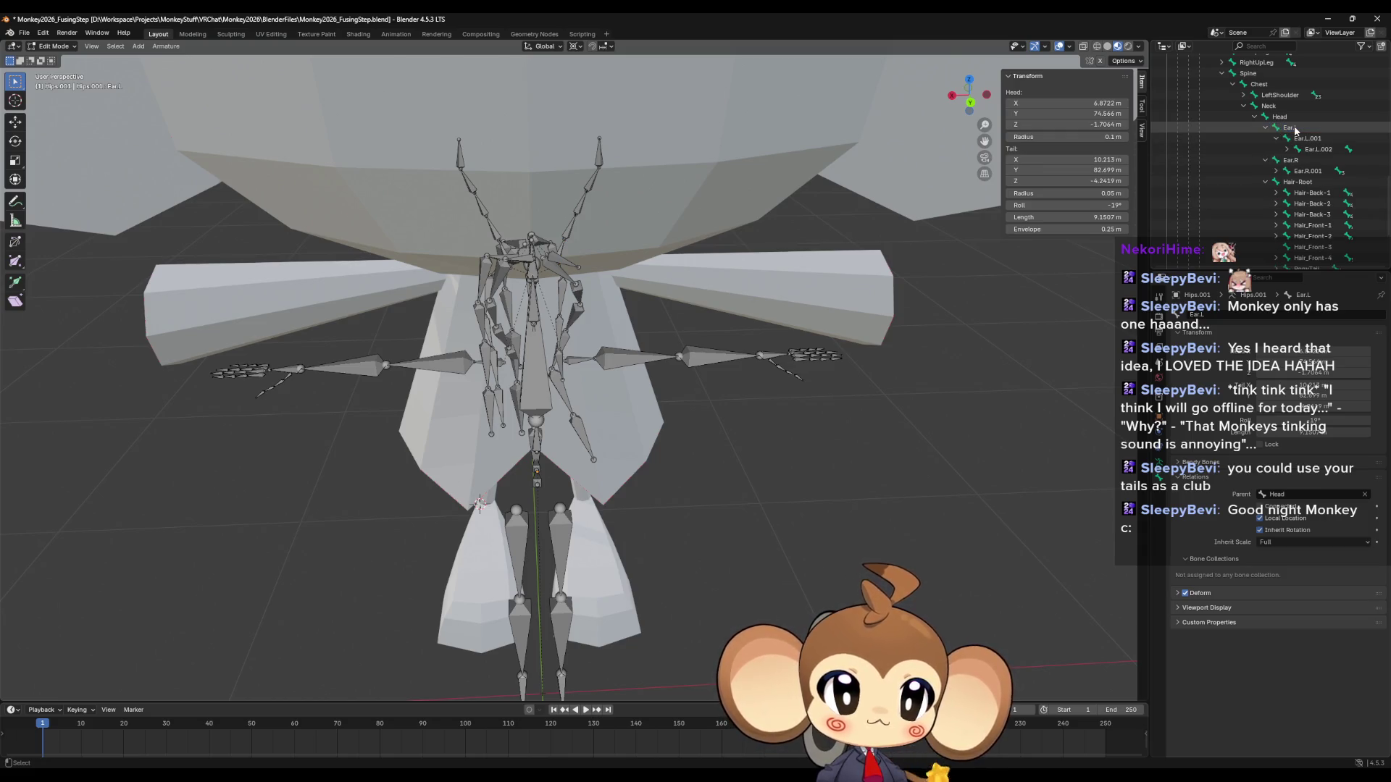
pyautogui.click(1296, 130)
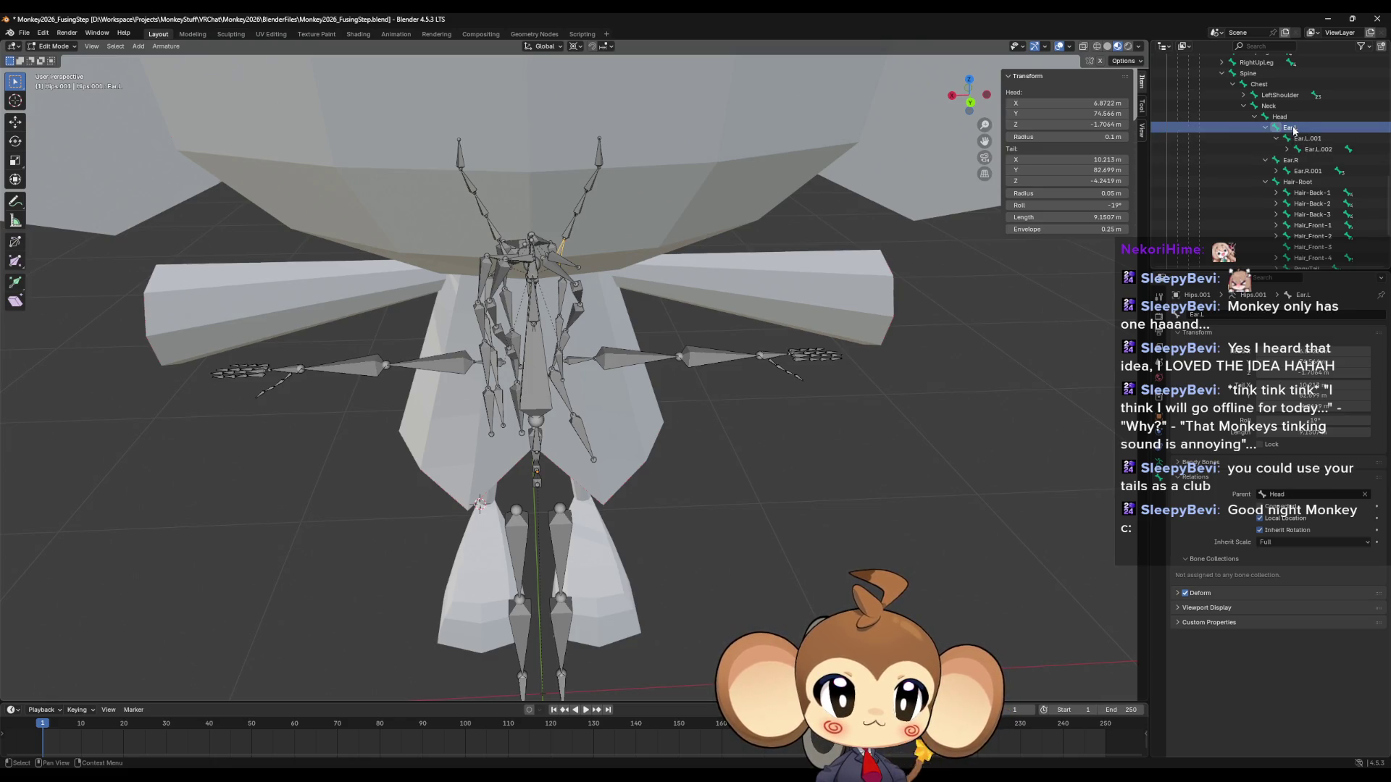
pyautogui.scroll(1, 1300, 150)
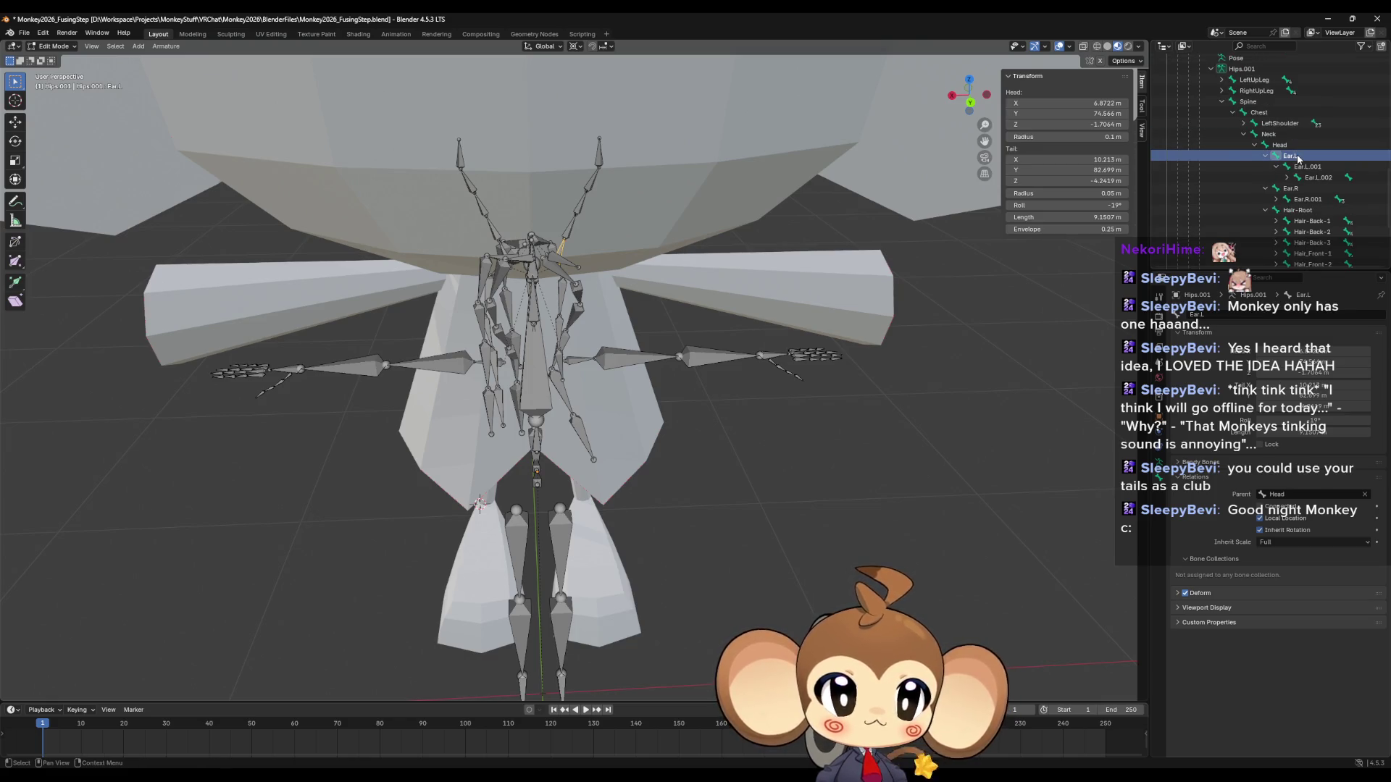
# Inspect the Ear.L chain down to Ear.L.004, then reselect Ear.L.
pyautogui.rightClick(1297, 157)
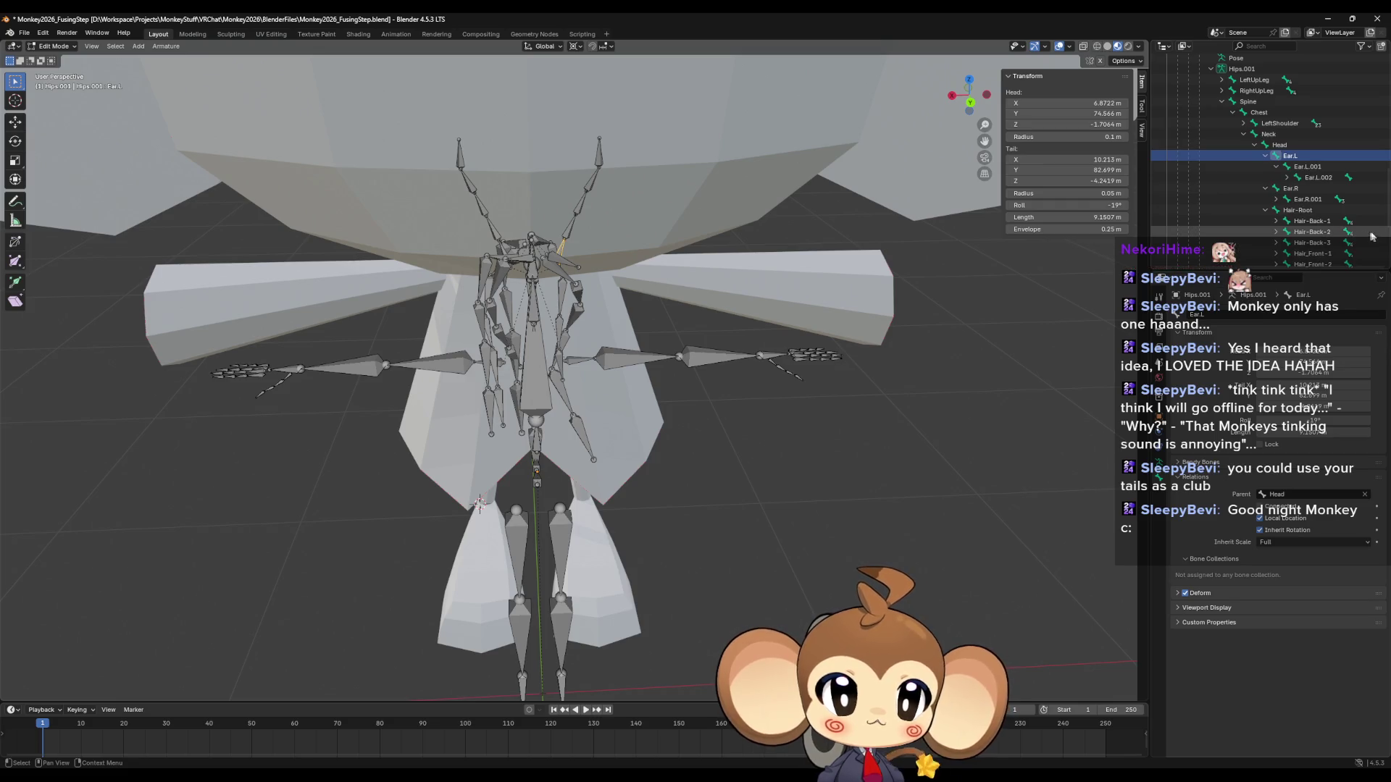
pyautogui.click(1300, 177)
pyautogui.click(1287, 177)
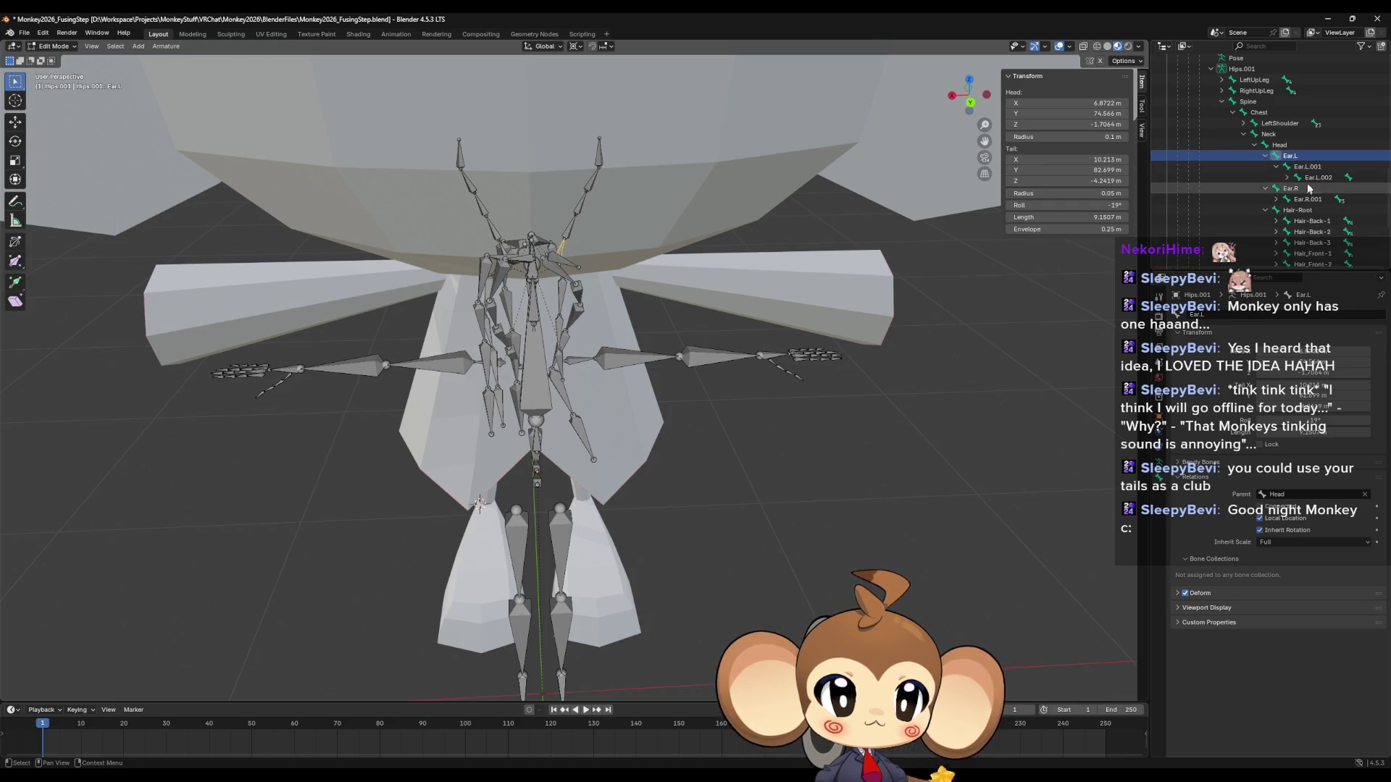
pyautogui.click(1320, 190)
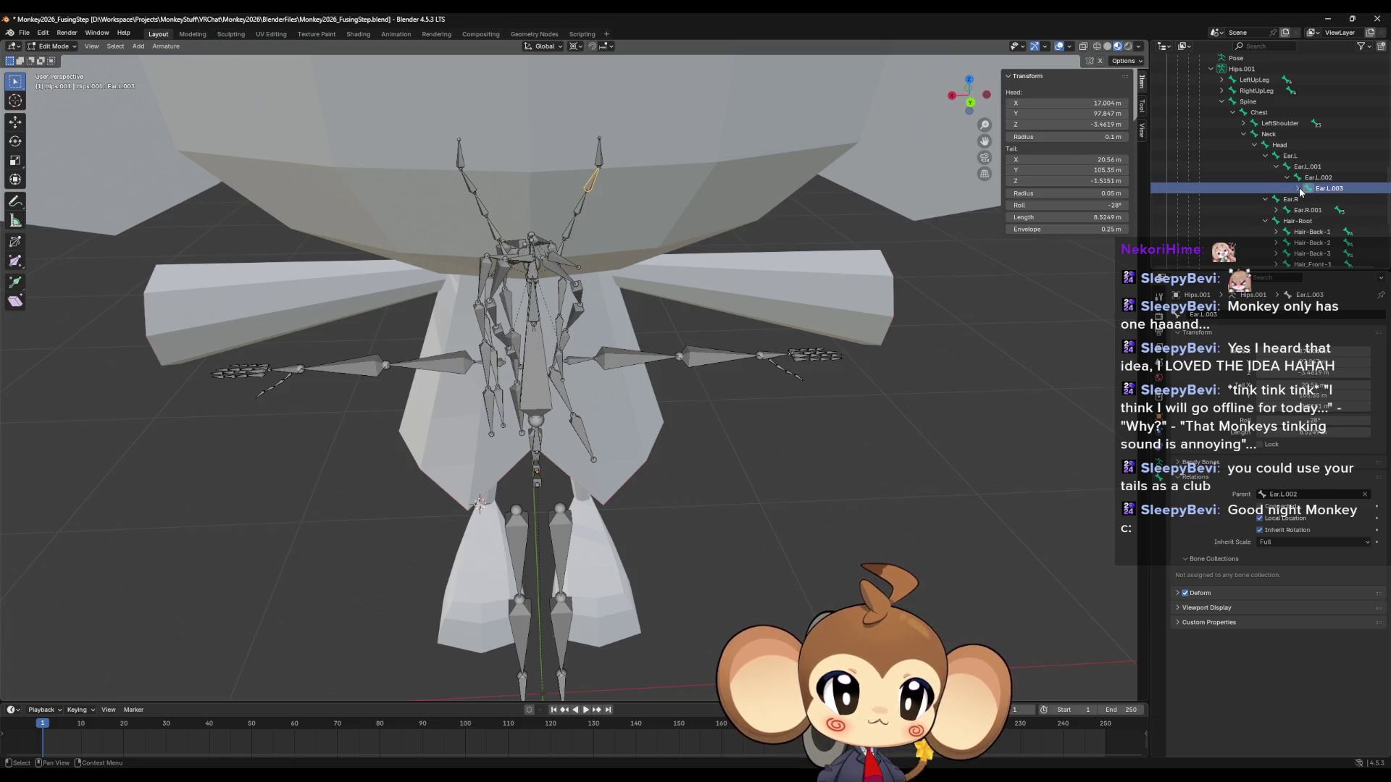
pyautogui.click(1298, 188)
pyautogui.click(1339, 199)
pyautogui.rightClick(1330, 202)
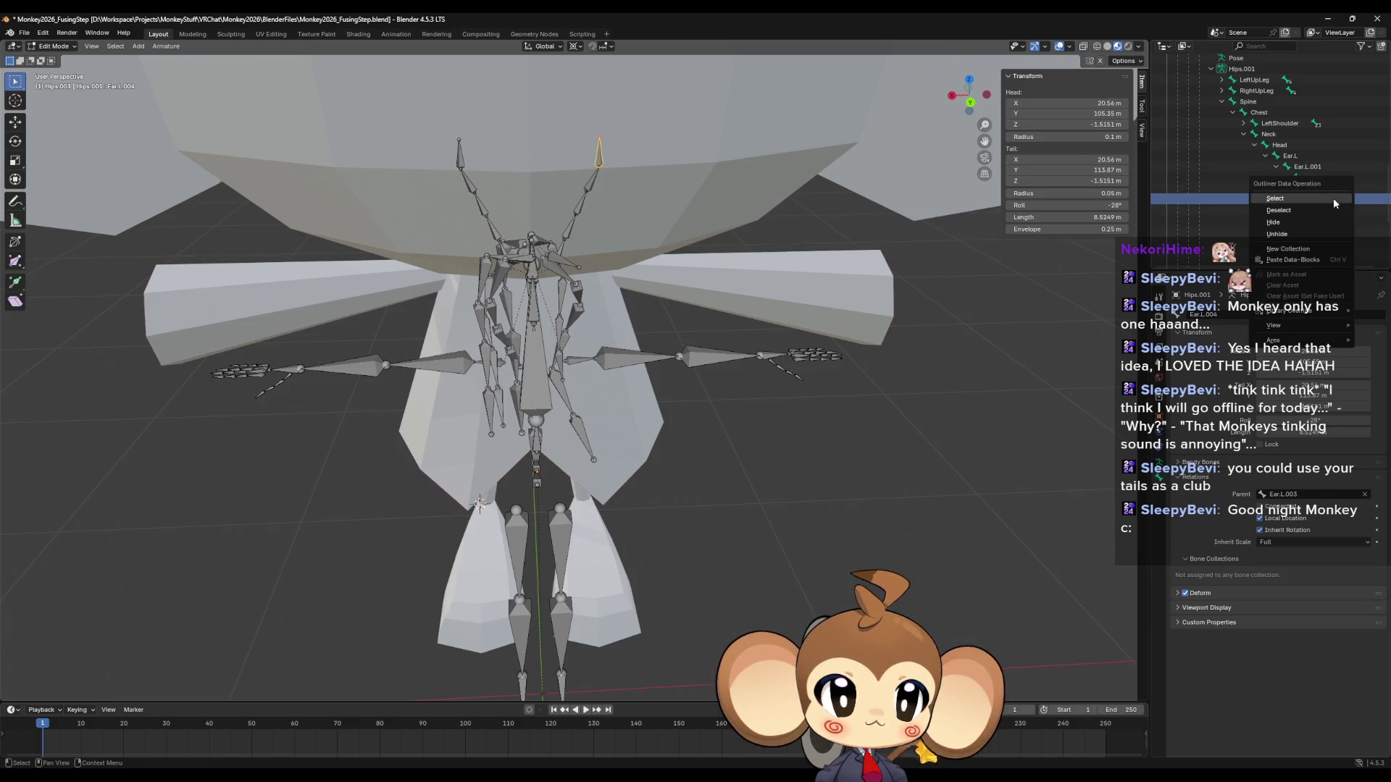
pyautogui.click(1309, 204)
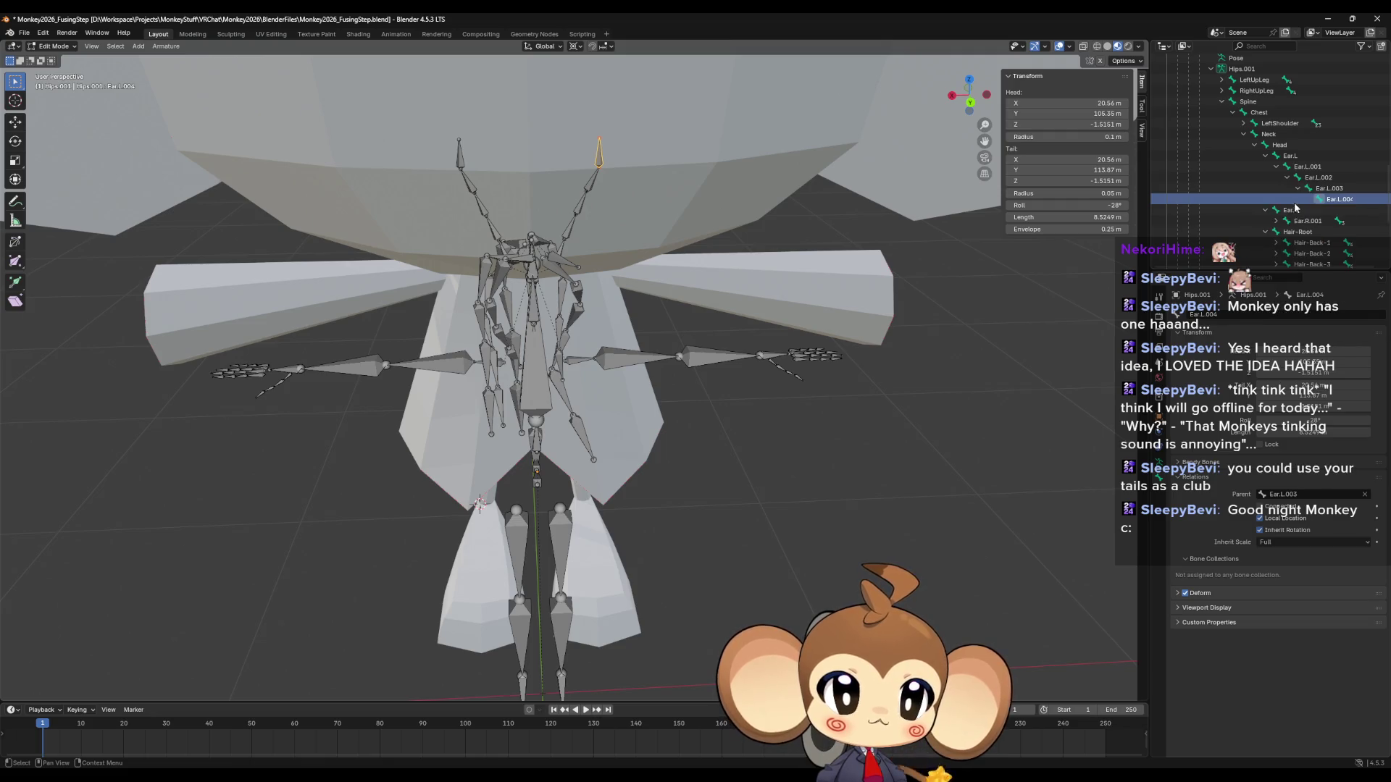
pyautogui.press('Up')
pyautogui.click(1333, 200)
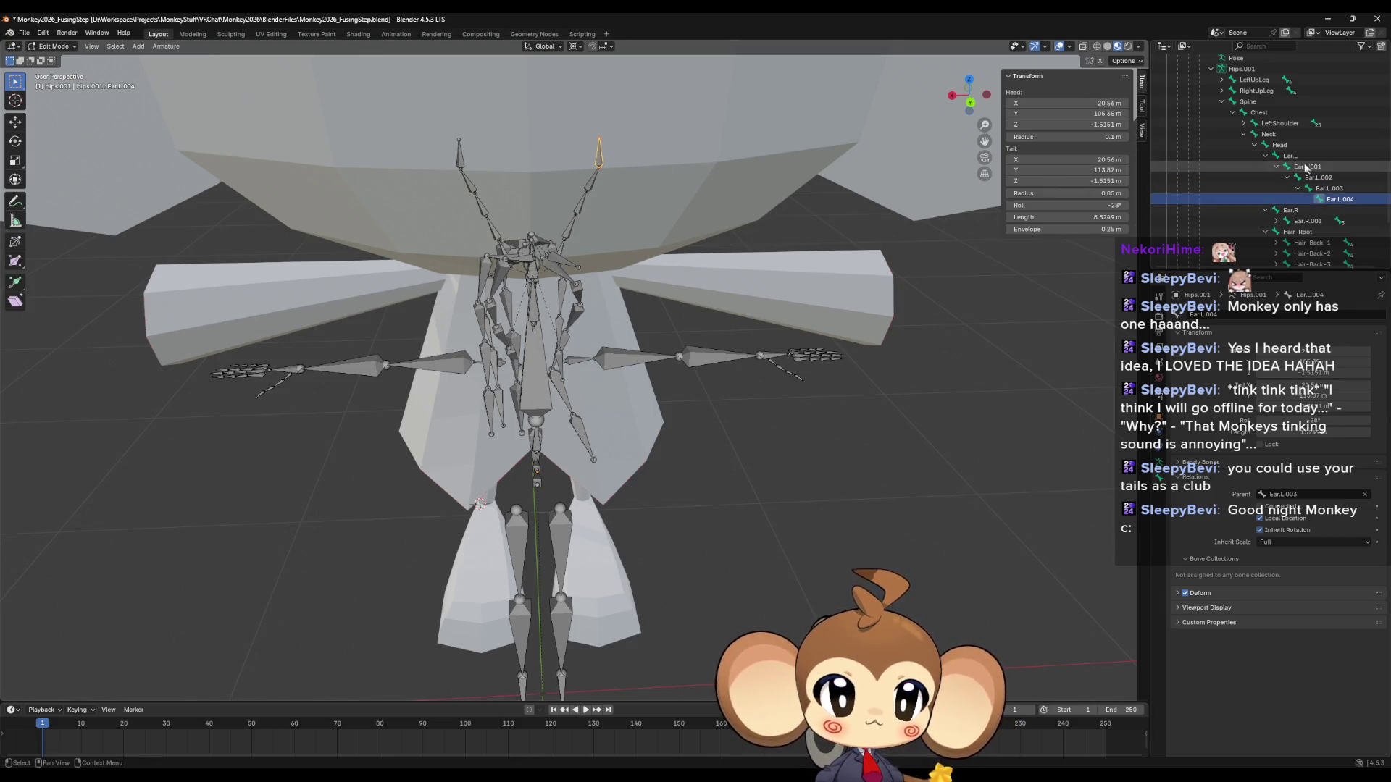
pyautogui.click(1294, 158)
pyautogui.scroll(-4, 1297, 166)
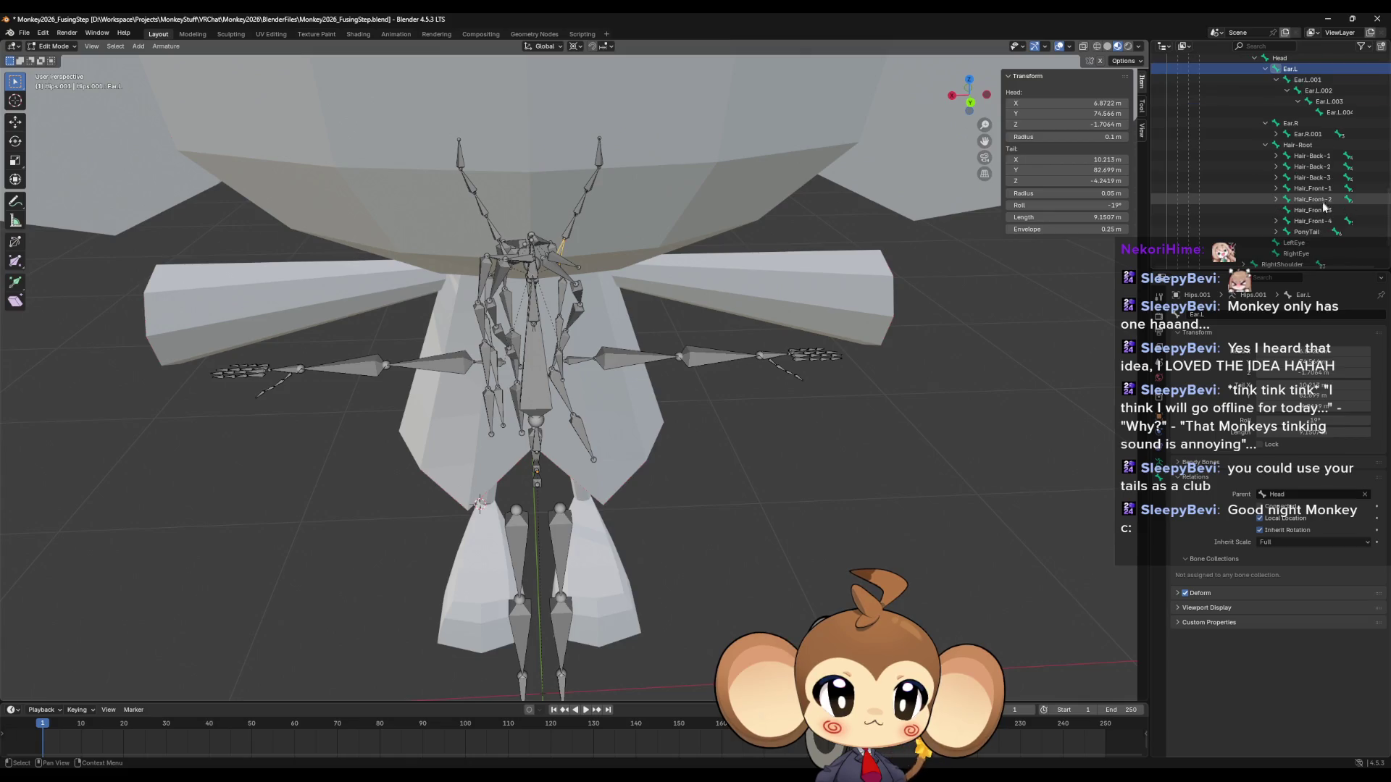
# Delete the ear and hair bone ranges ending at PonyTail, PonyTail.001 and PonyTail.002.
pyautogui.keyDown('shift'); pyautogui.click(1317, 232); pyautogui.keyUp('shift')
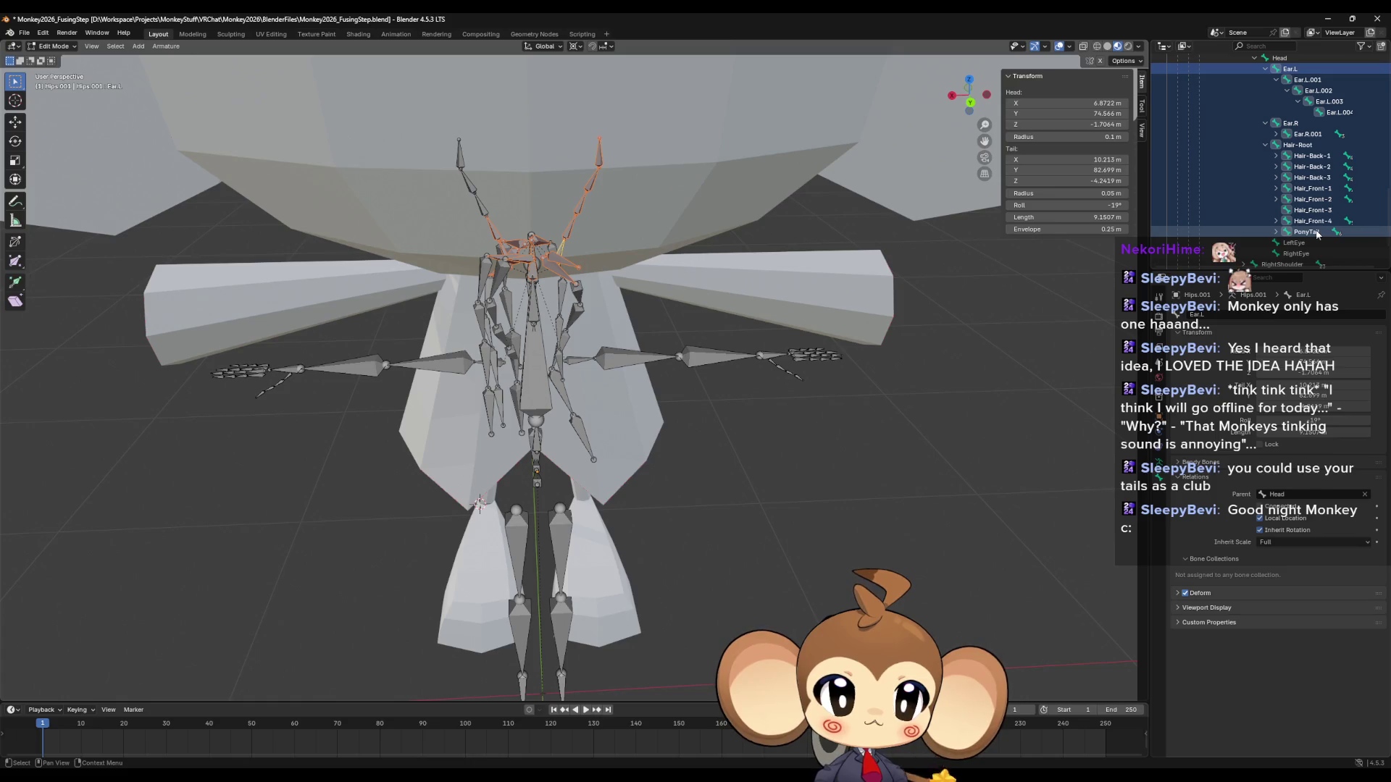
pyautogui.press('x')
pyautogui.click(750, 229)
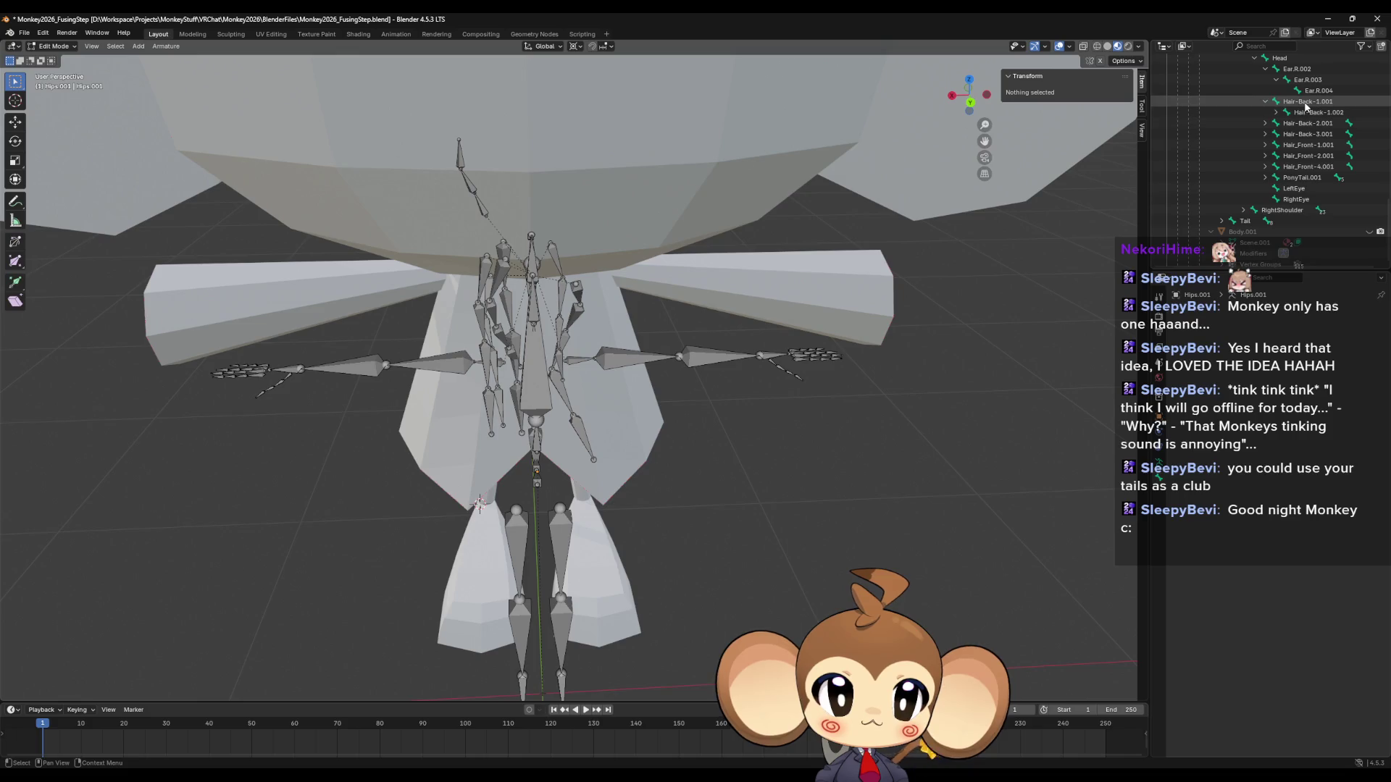
pyautogui.scroll(2, 1323, 116)
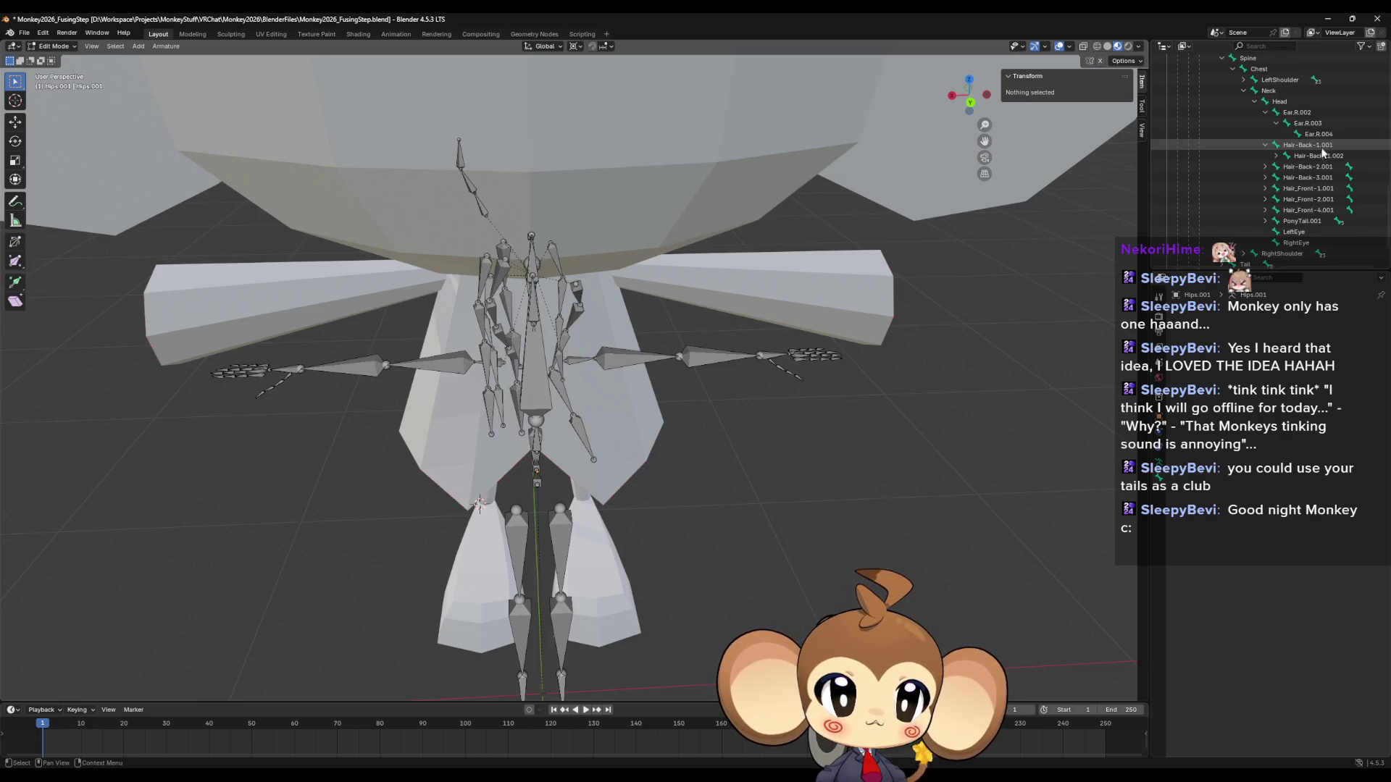
pyautogui.click(1308, 114)
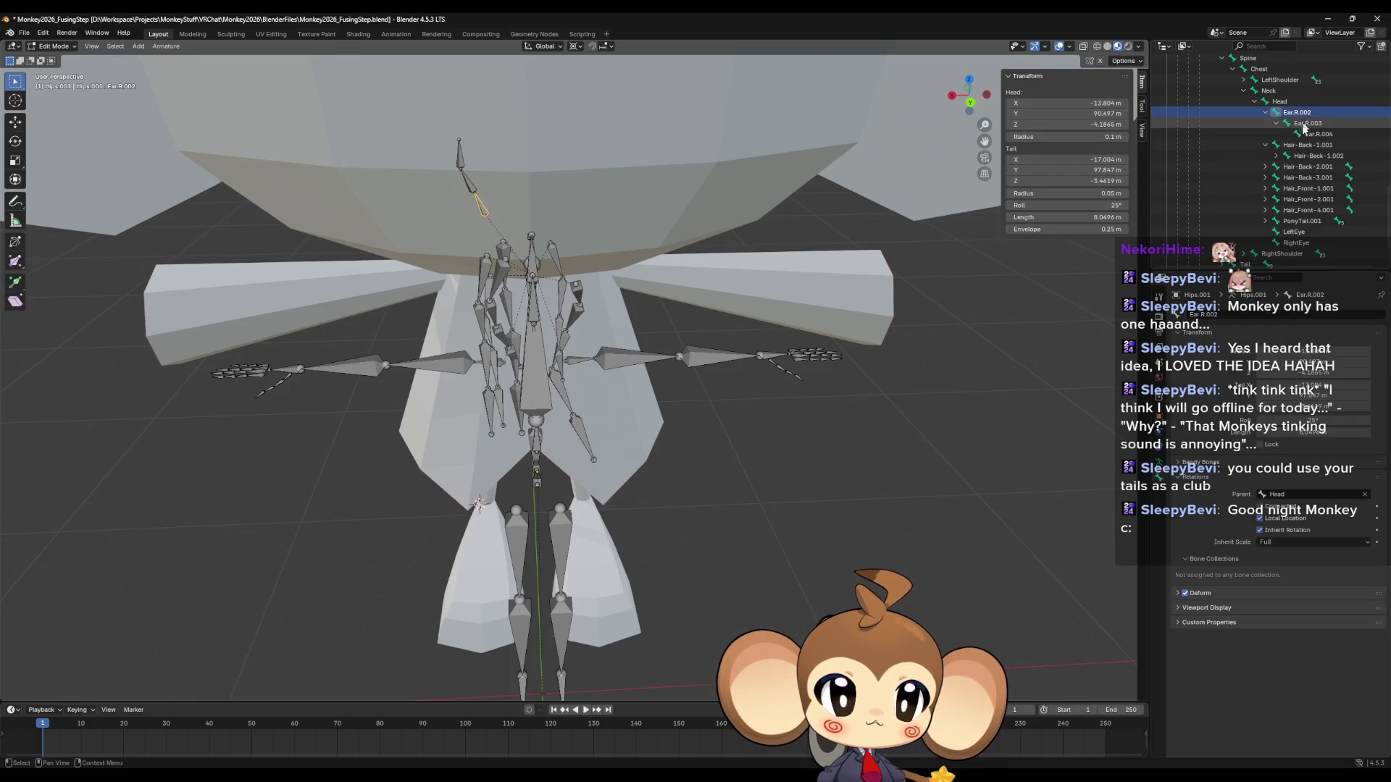
pyautogui.keyDown('shift'); pyautogui.click(1311, 223); pyautogui.keyUp('shift')
pyautogui.press('x')
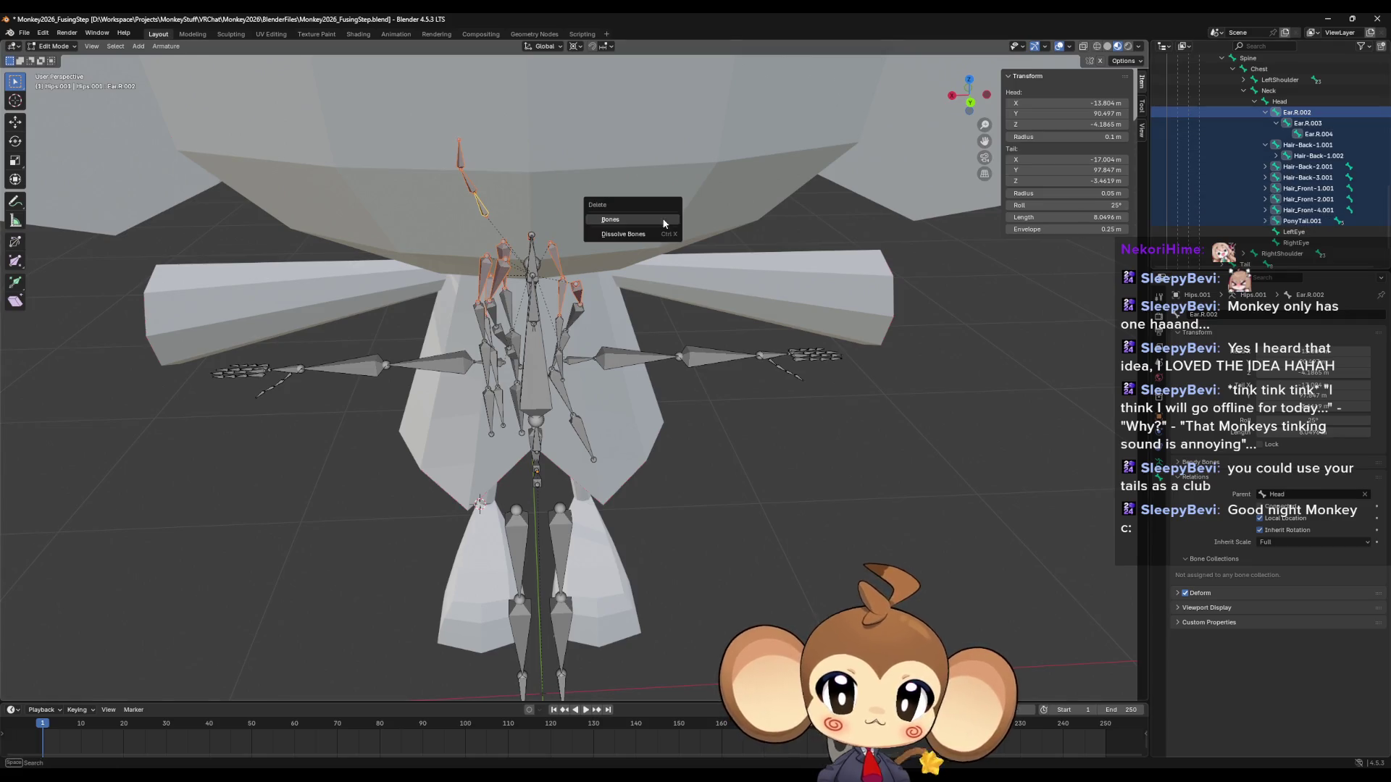
pyautogui.click(630, 224)
pyautogui.click(1302, 113)
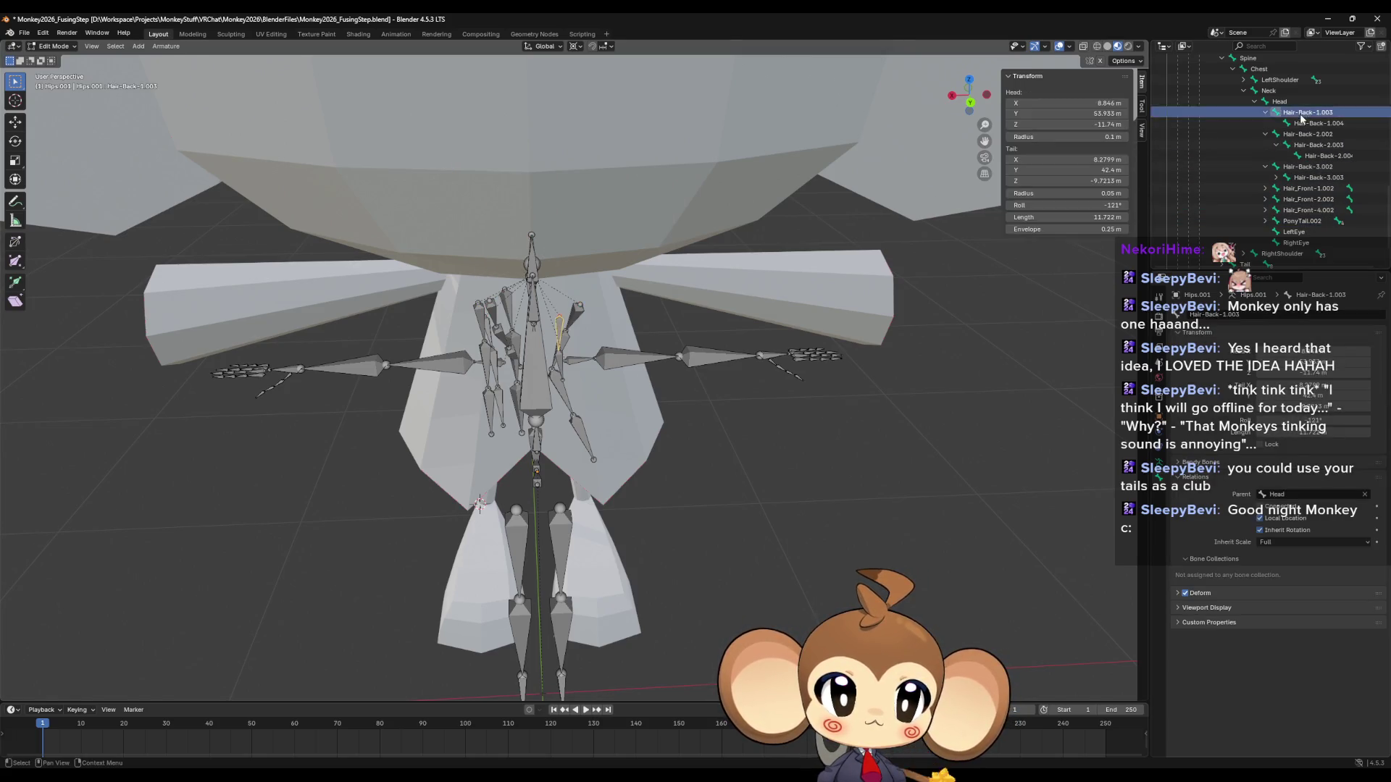
pyautogui.keyDown('shift'); pyautogui.click(1299, 224); pyautogui.keyUp('shift')
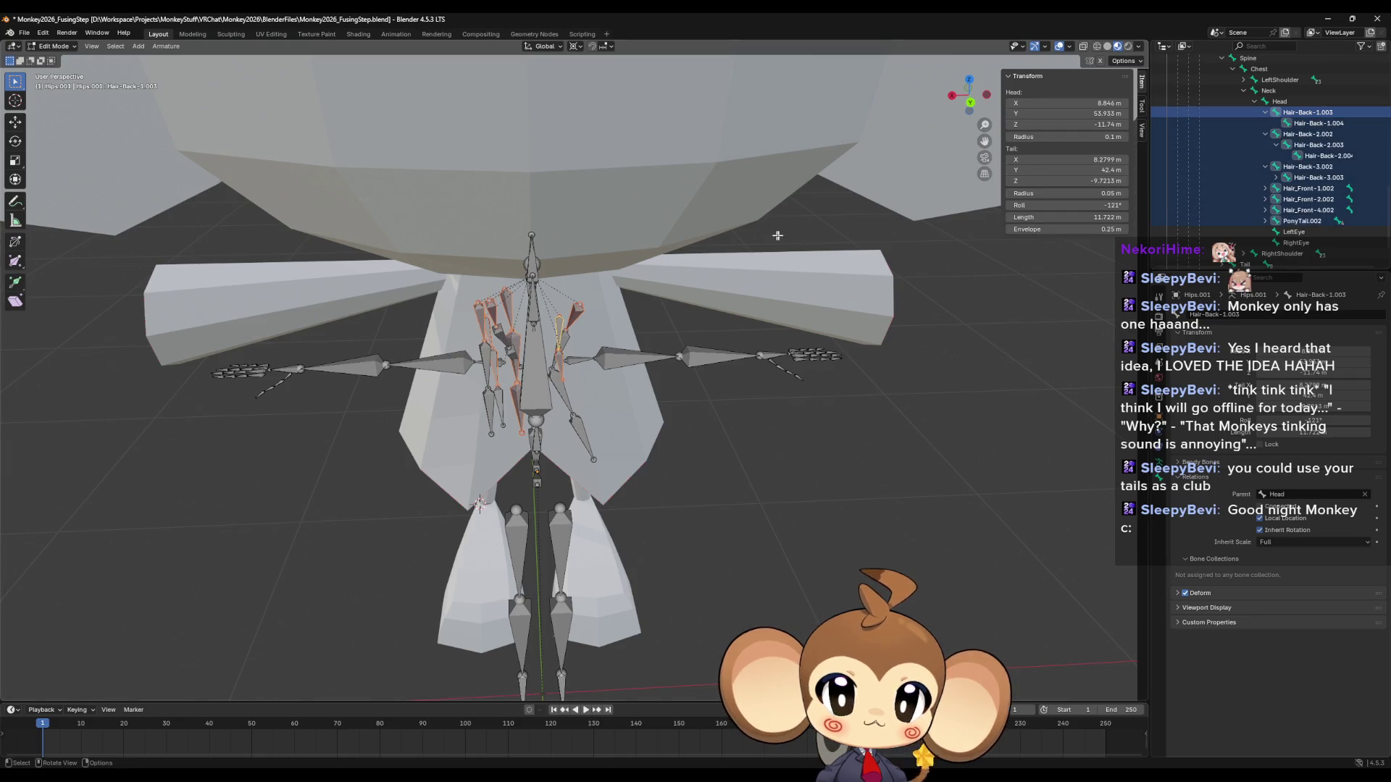
pyautogui.press('x')
pyautogui.click(736, 234)
# Delete the remaining hair and ponytail bones, leaving only LeftEye and RightEye under Head.
pyautogui.click(1307, 112)
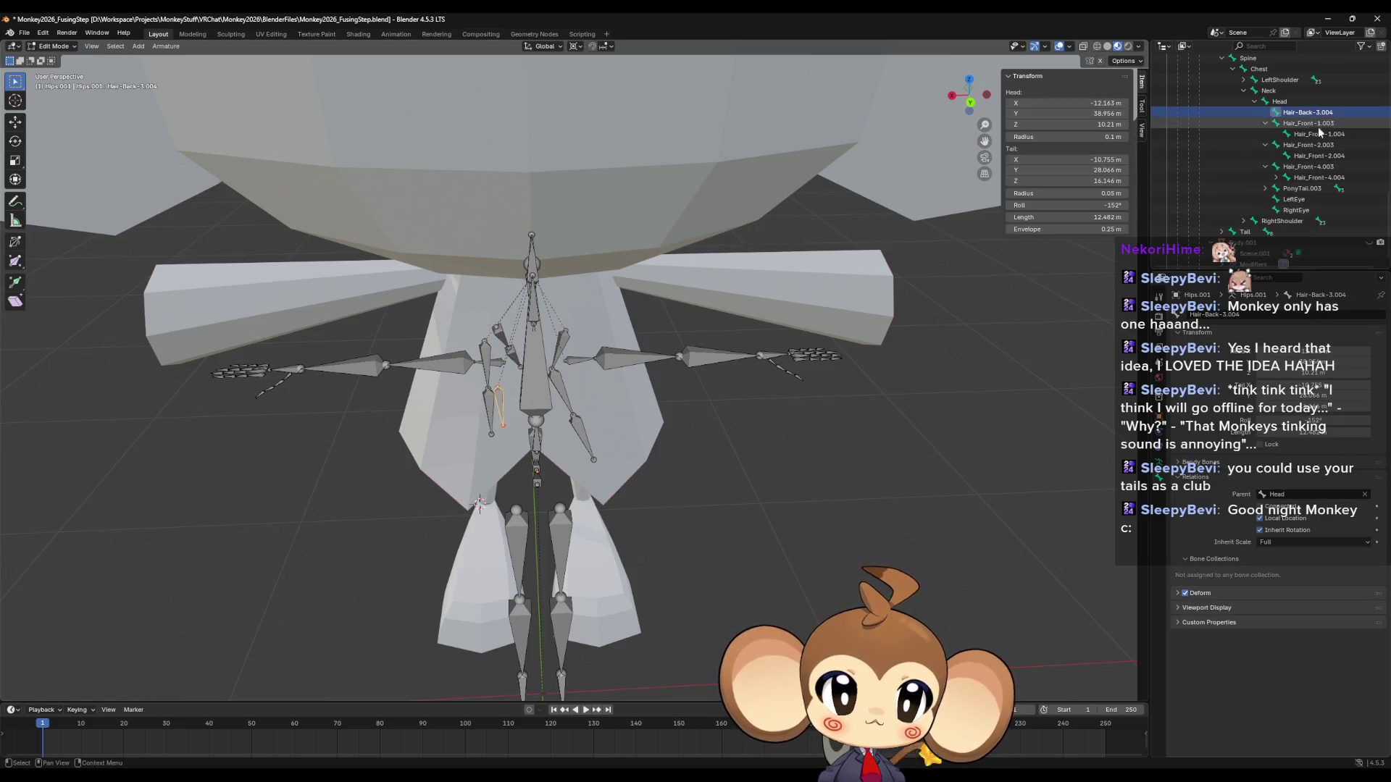
pyautogui.keyDown('shift'); pyautogui.click(1301, 189); pyautogui.keyUp('shift')
pyautogui.press('x')
pyautogui.click(763, 264)
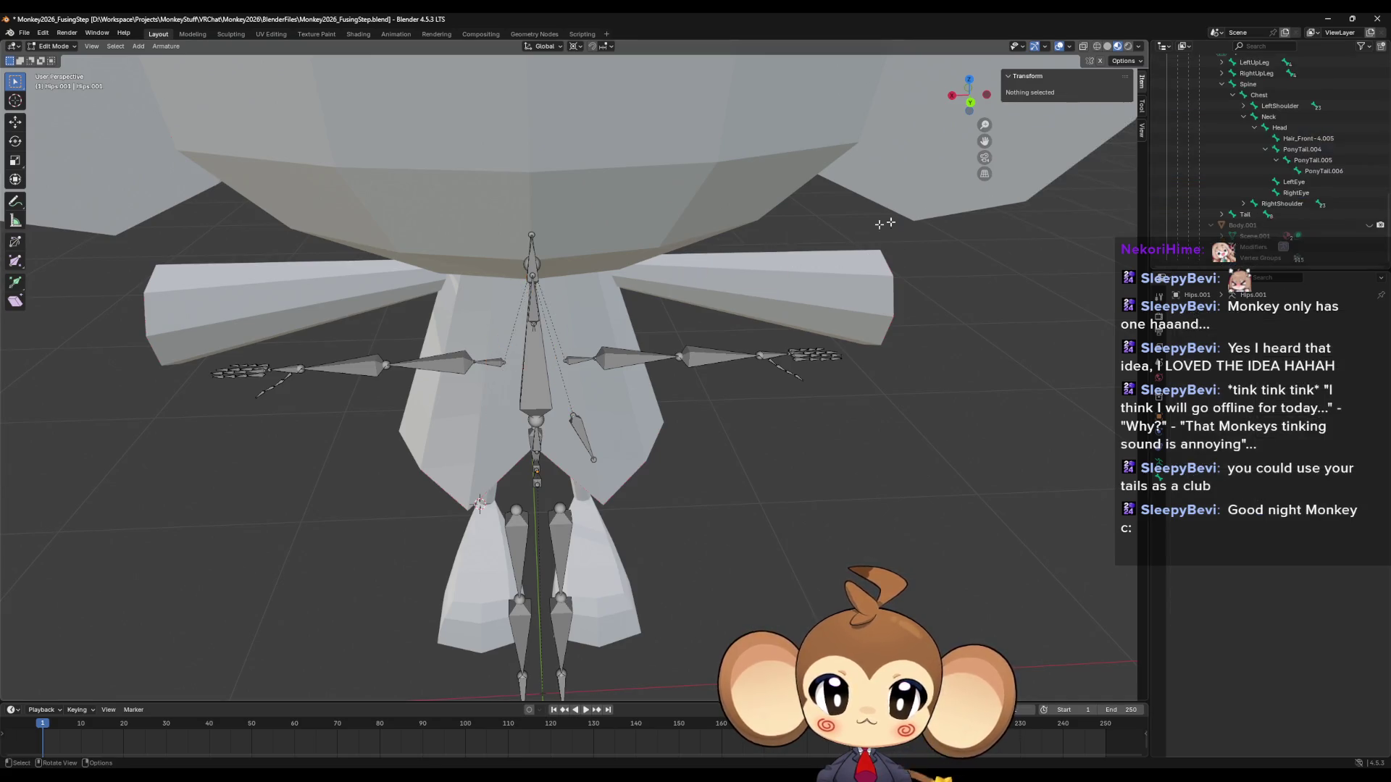
pyautogui.click(1317, 140)
pyautogui.keyDown('shift'); pyautogui.click(1324, 171); pyautogui.keyUp('shift')
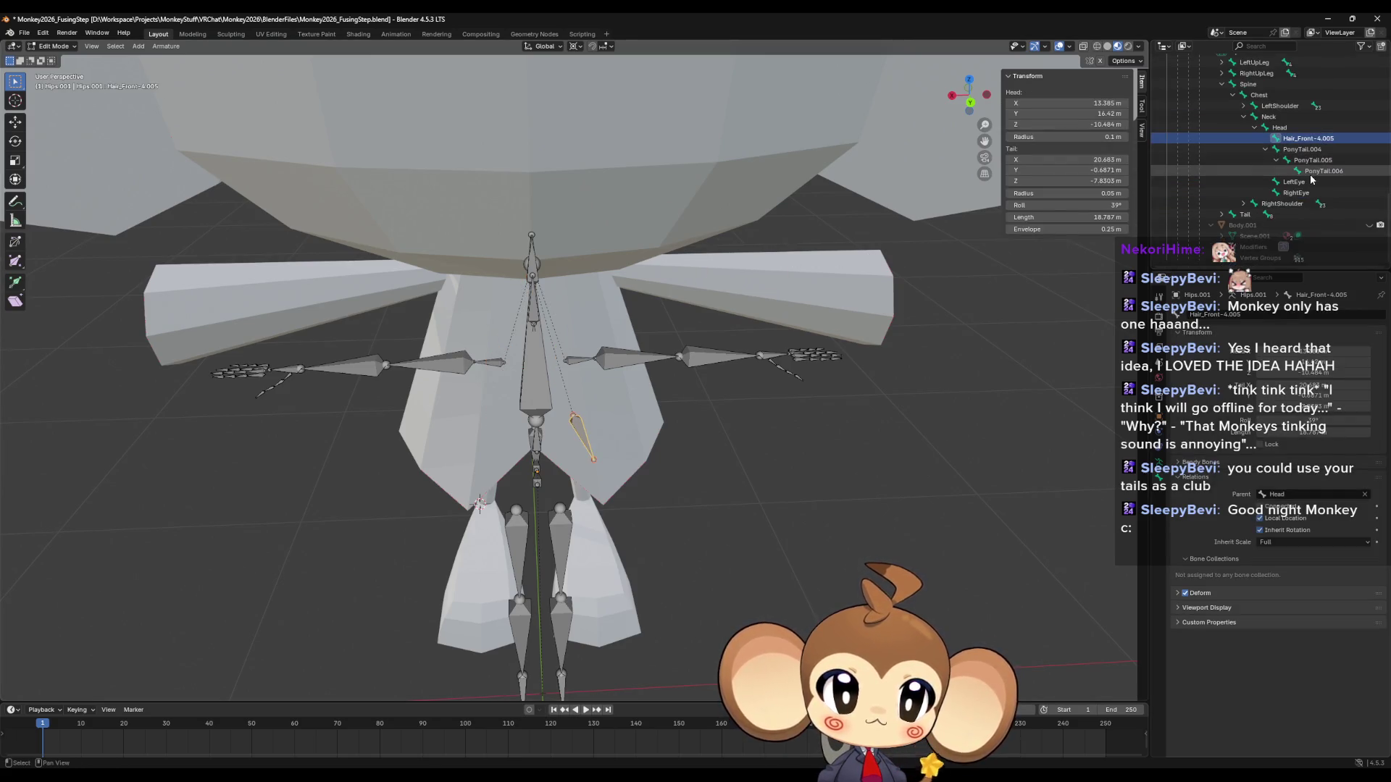
pyautogui.press('x')
pyautogui.click(753, 209)
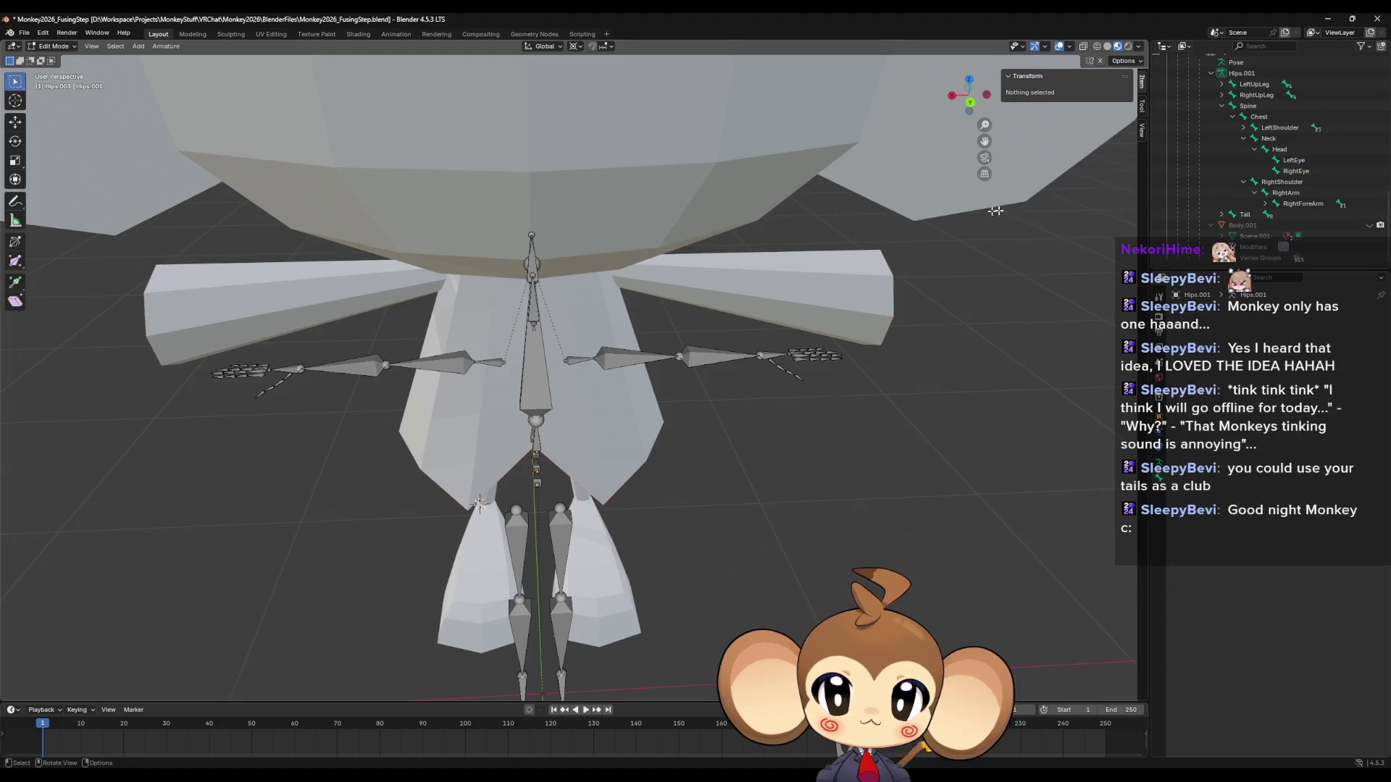
# Check the LeftEye and RightEye bones inside the monkey's head.
pyautogui.click(1294, 160)
pyautogui.moveTo(695, 290); pyautogui.dragTo(818, 261, button='middle')
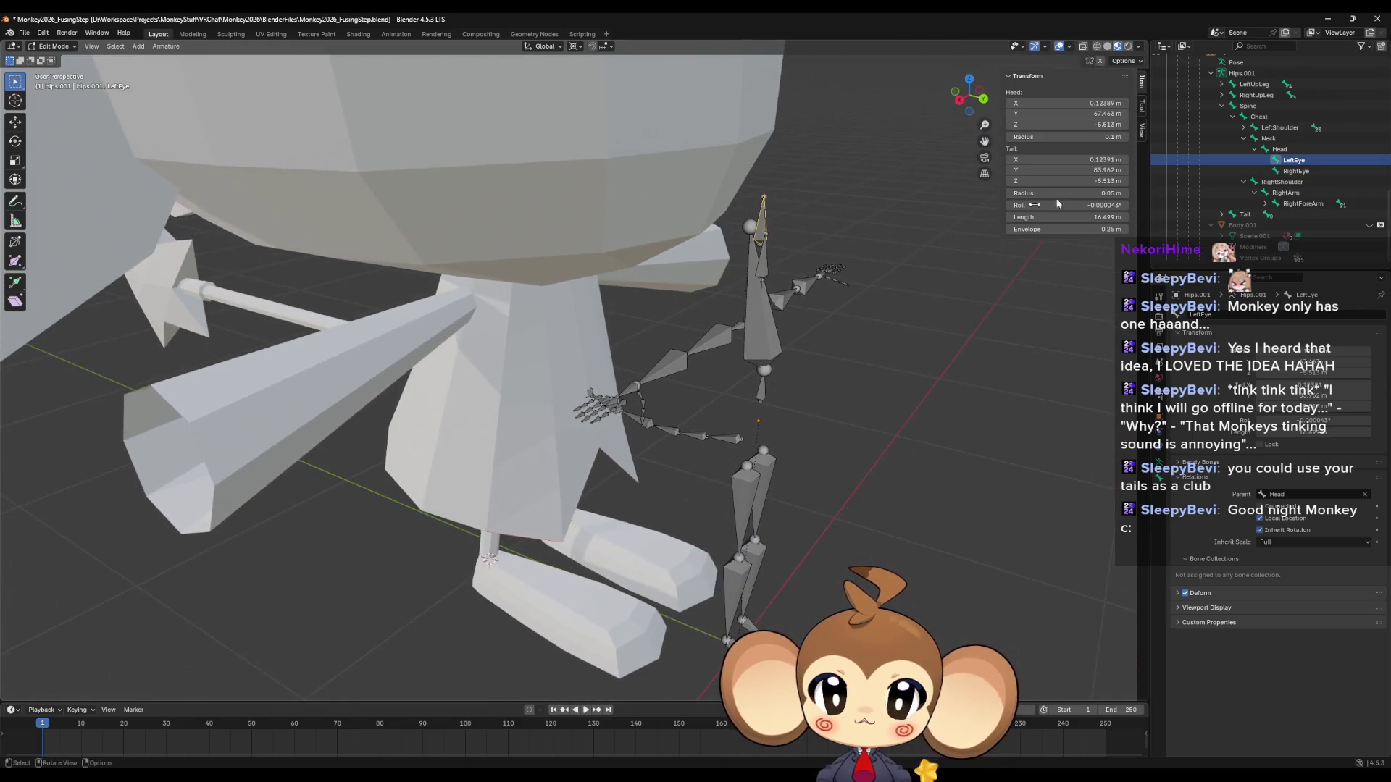
pyautogui.click(1319, 171)
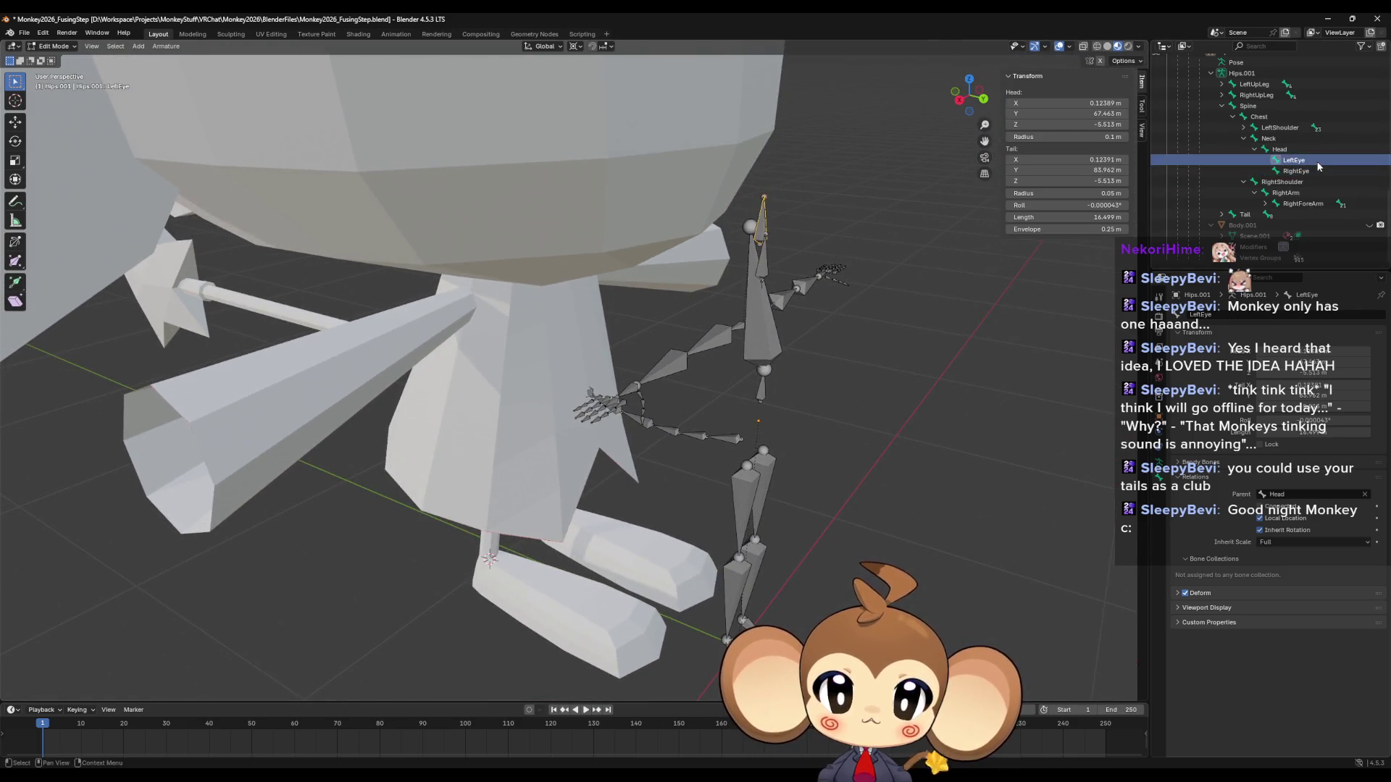
pyautogui.moveTo(819, 239); pyautogui.dragTo(737, 237, button='middle')
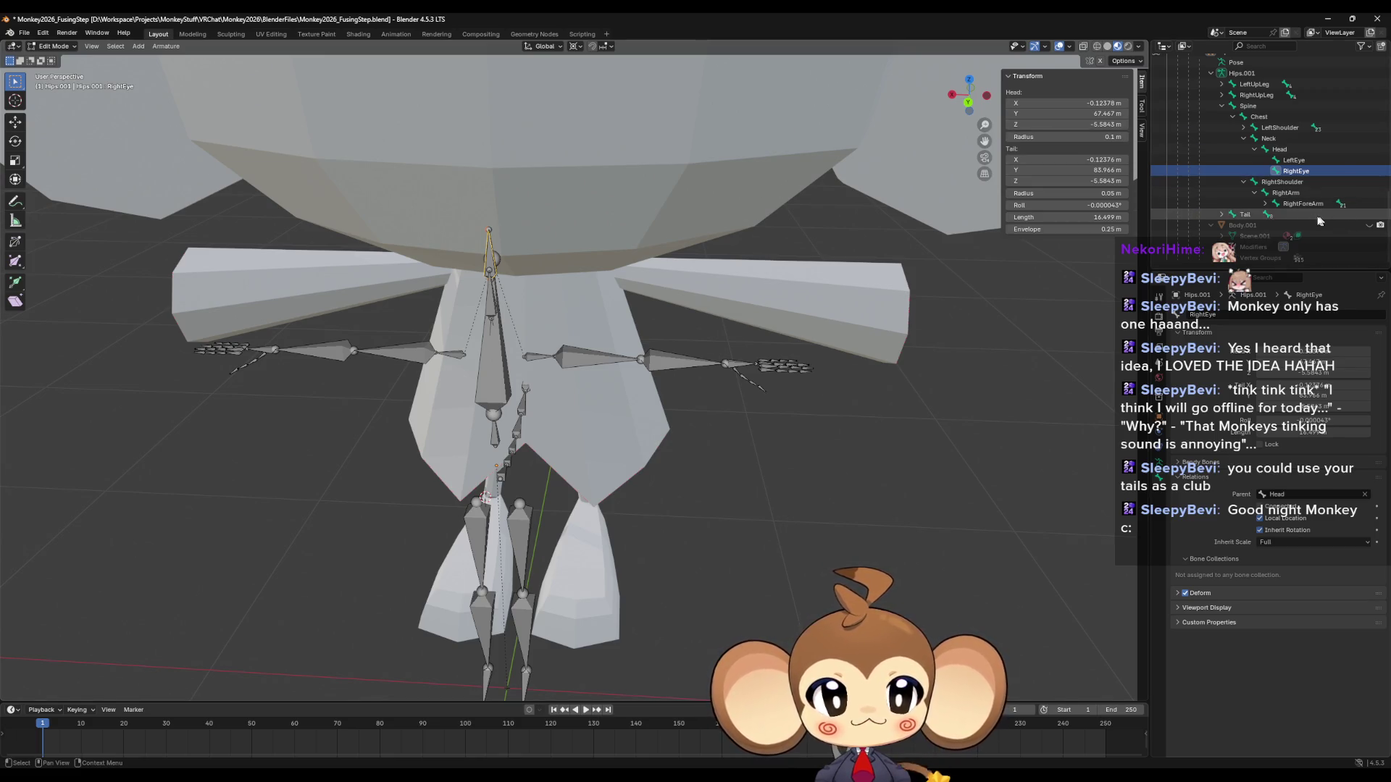
pyautogui.moveTo(804, 305)
pyautogui.mouseDown(button='middle')
pyautogui.moveTo(740, 350)
pyautogui.moveTo(851, 349)
pyautogui.mouseUp(button='middle')
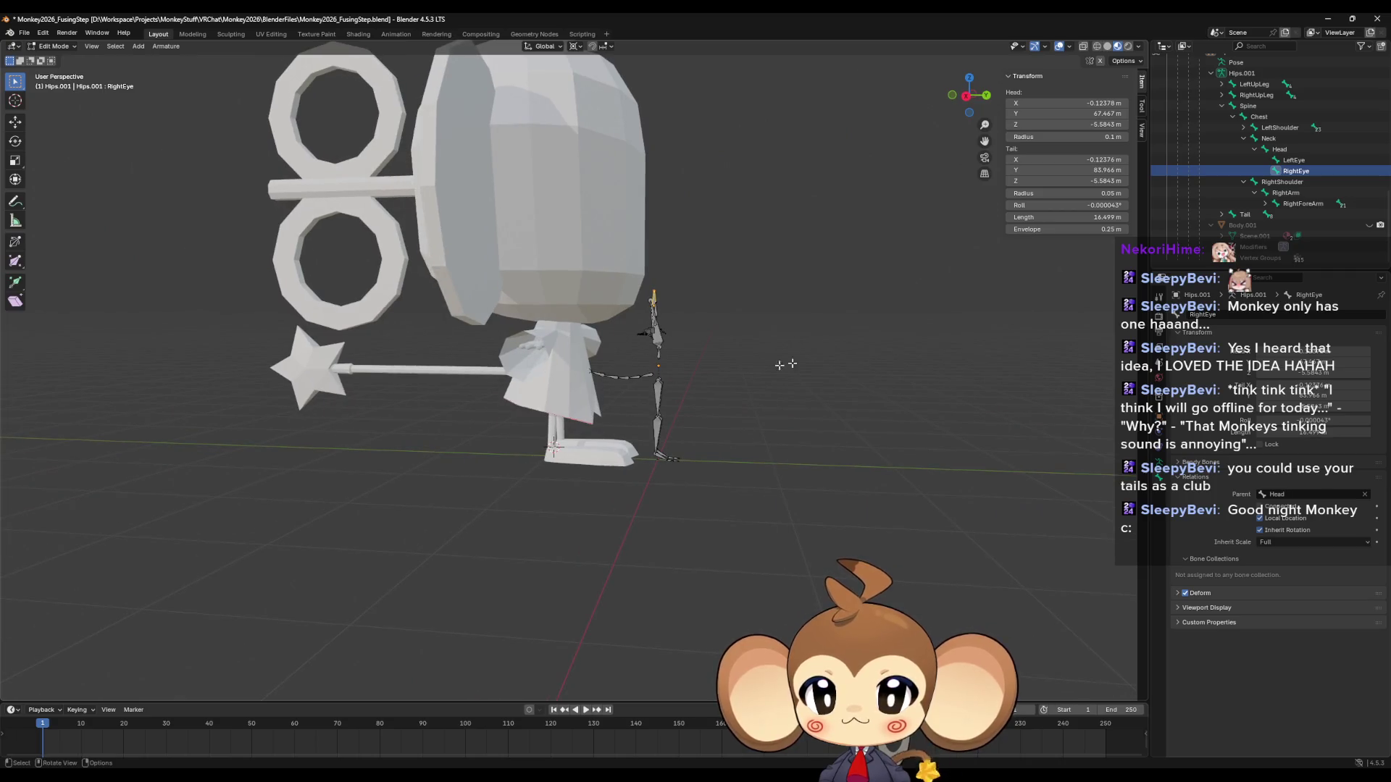
pyautogui.scroll(1, 1278, 181)
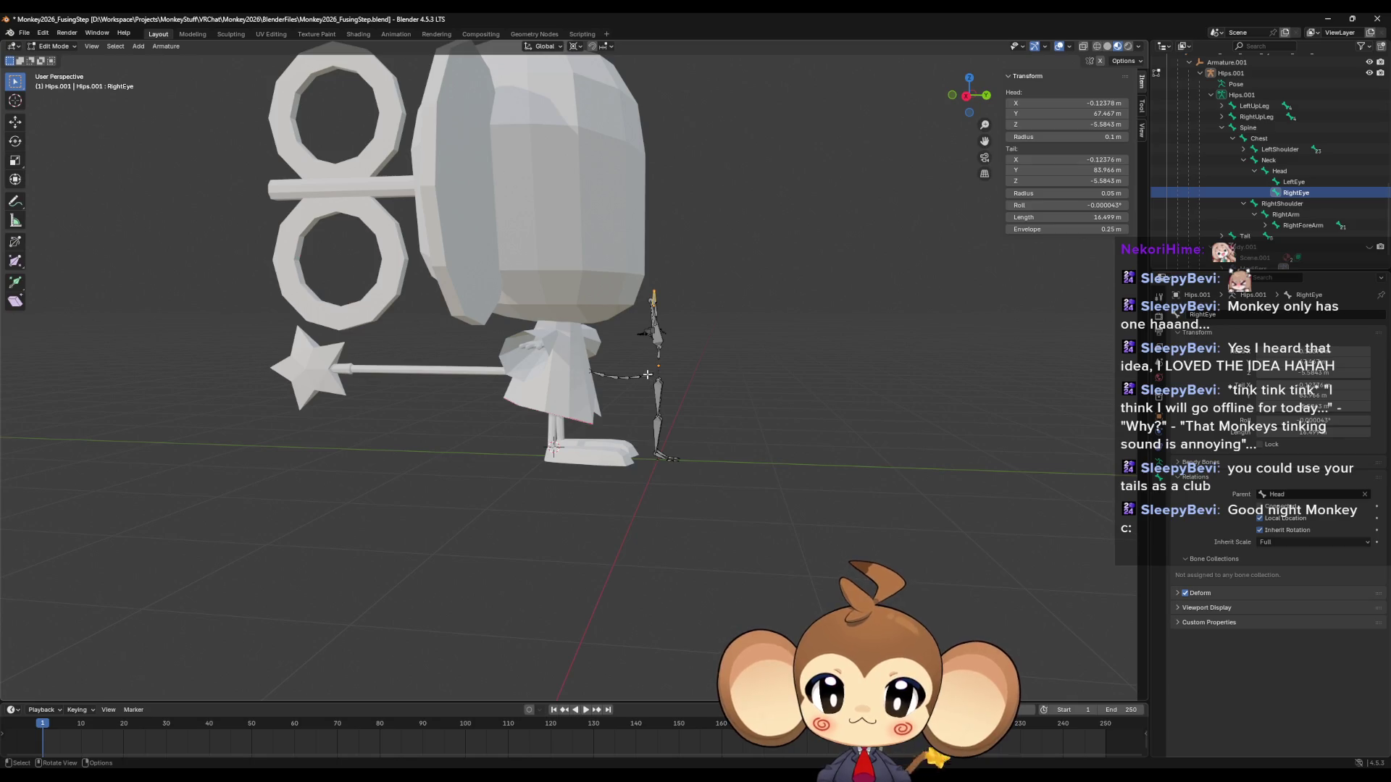
# Expand the Tail bone chain in the Outliner down to Tail.Tip.
pyautogui.click(1245, 236)
pyautogui.click(1222, 237)
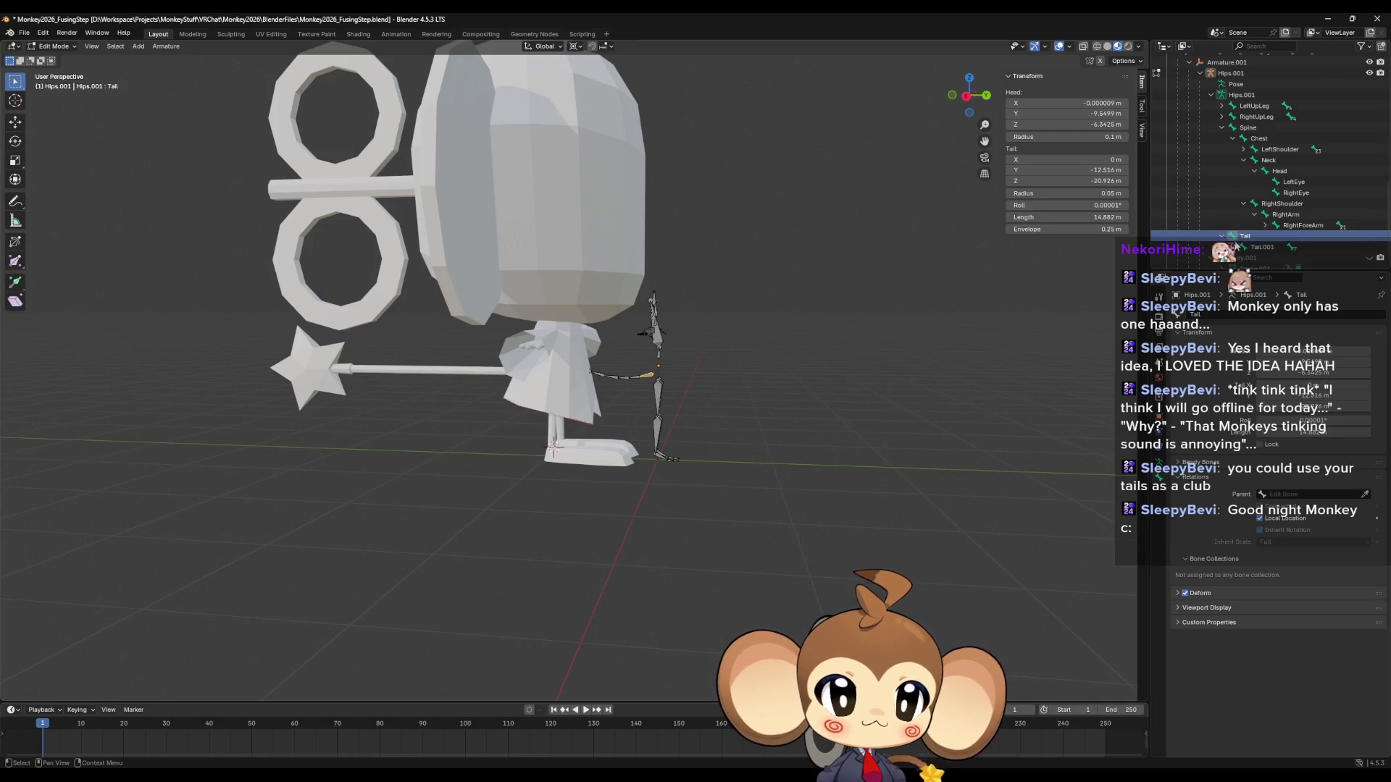
pyautogui.click(1240, 247)
pyautogui.click(1233, 247)
pyautogui.scroll(-3, 1256, 232)
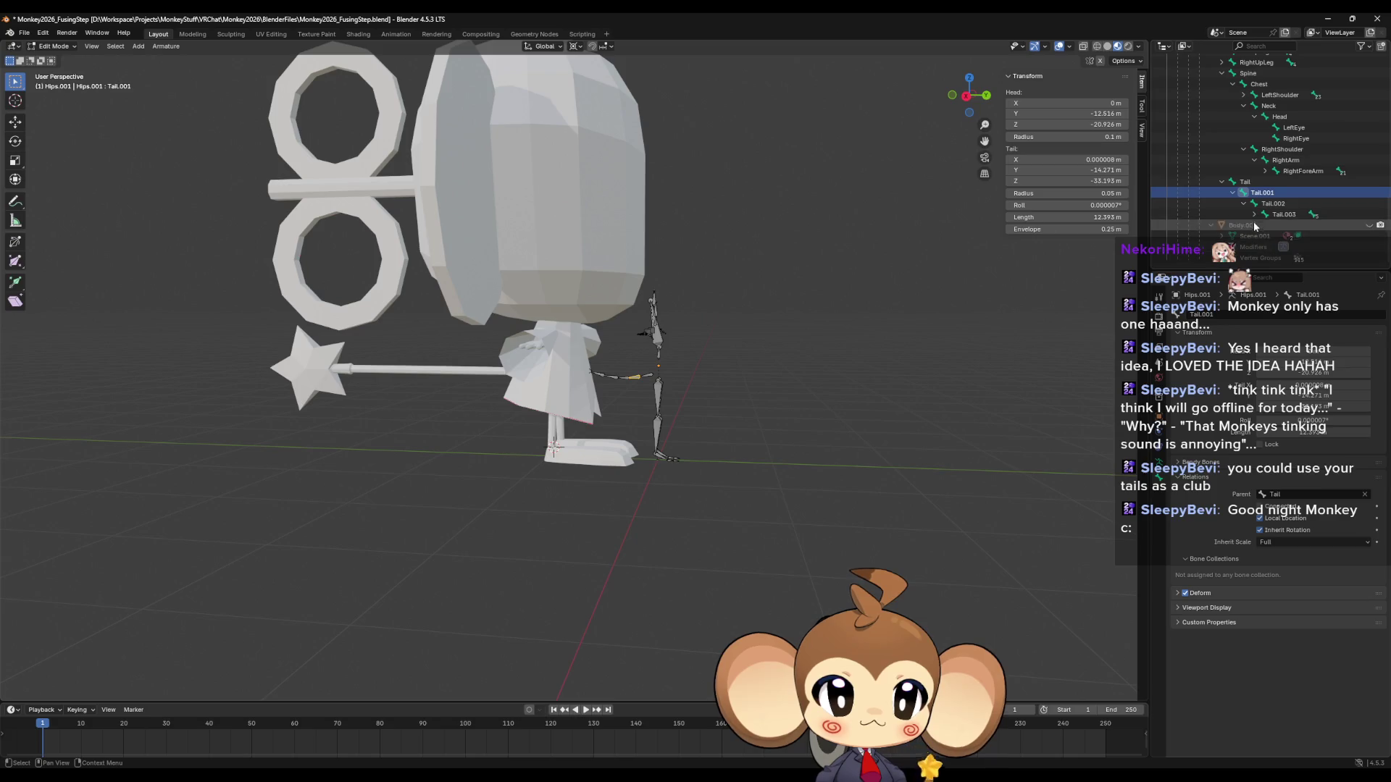
pyautogui.click(1254, 215)
pyautogui.click(1265, 225)
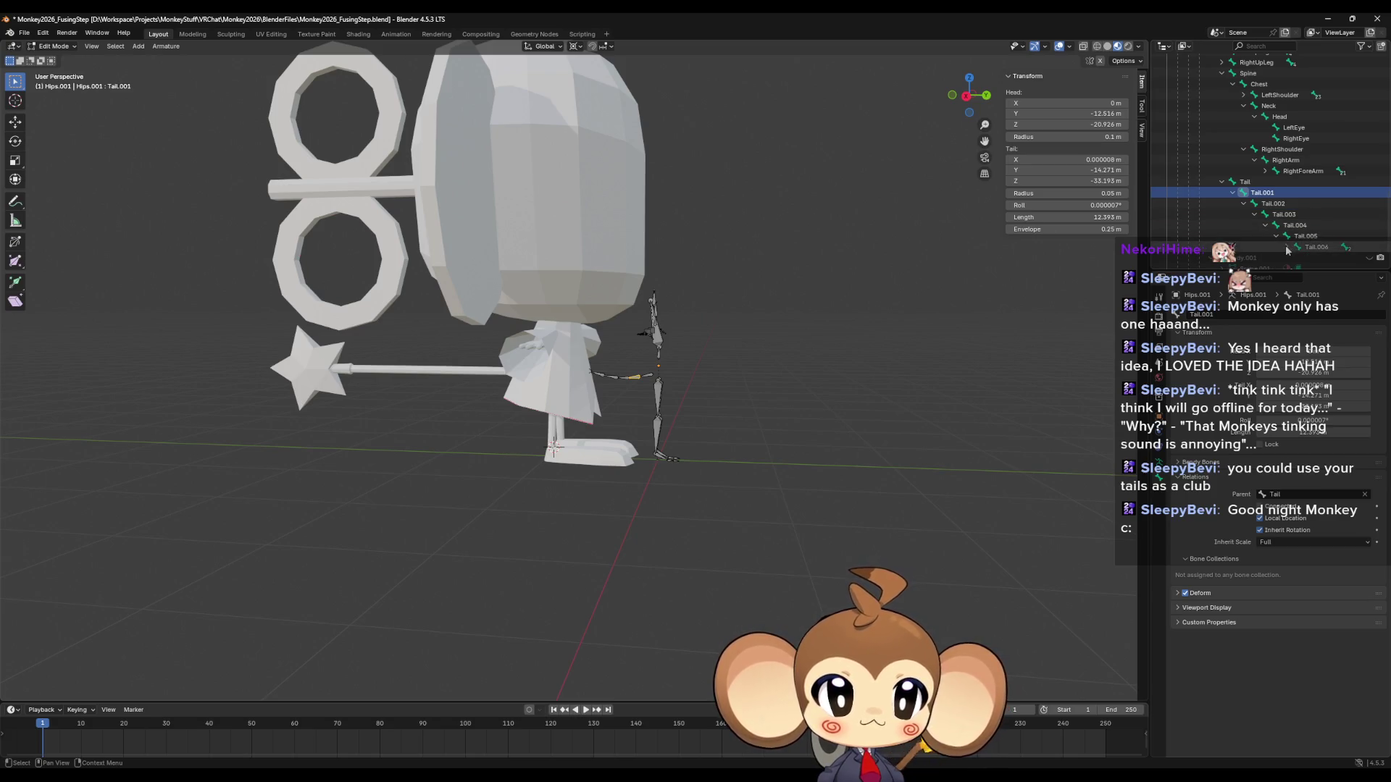
pyautogui.click(1287, 247)
pyautogui.scroll(-3, 1298, 246)
# Select Tail through Tail.Tip and delete them as bones.
pyautogui.click(1337, 215)
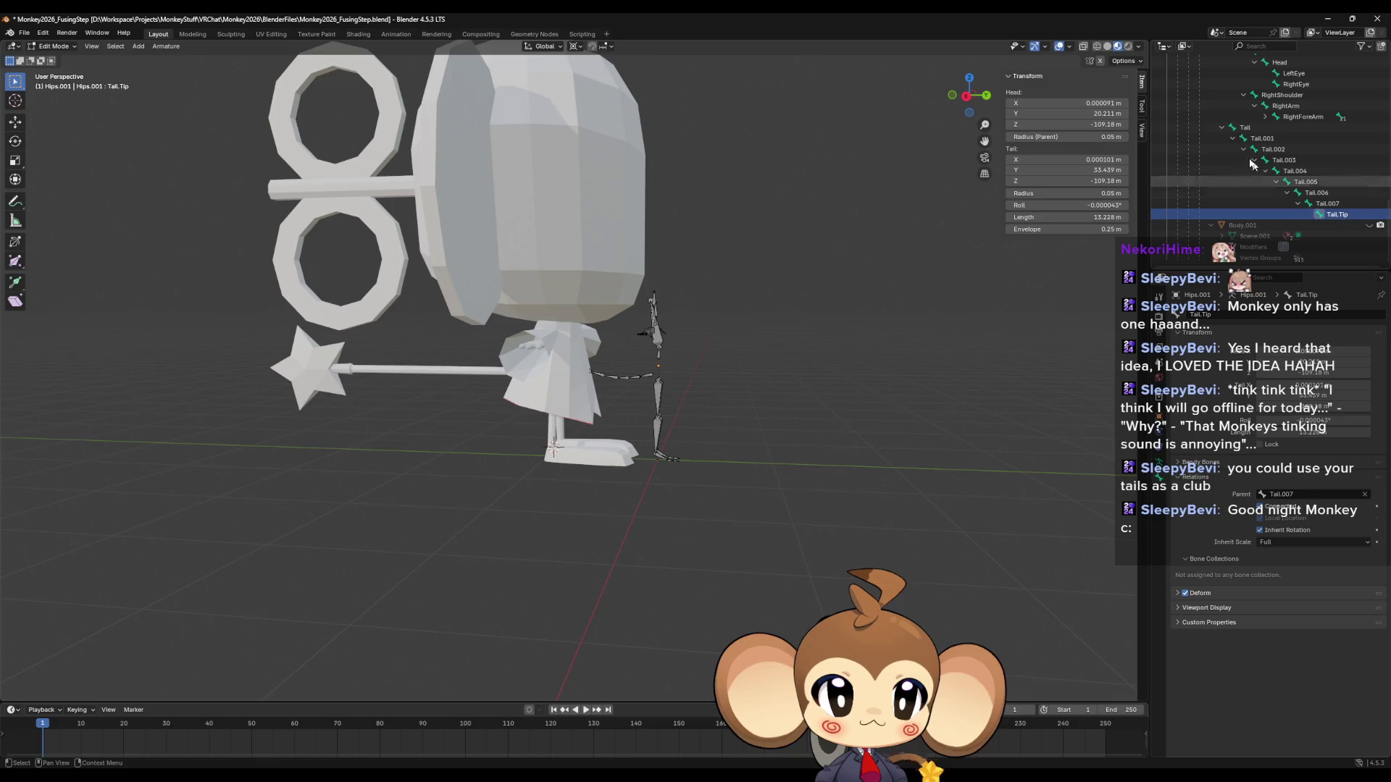
pyautogui.keyDown('shift'); pyautogui.click(1245, 126); pyautogui.keyUp('shift')
pyautogui.press('x')
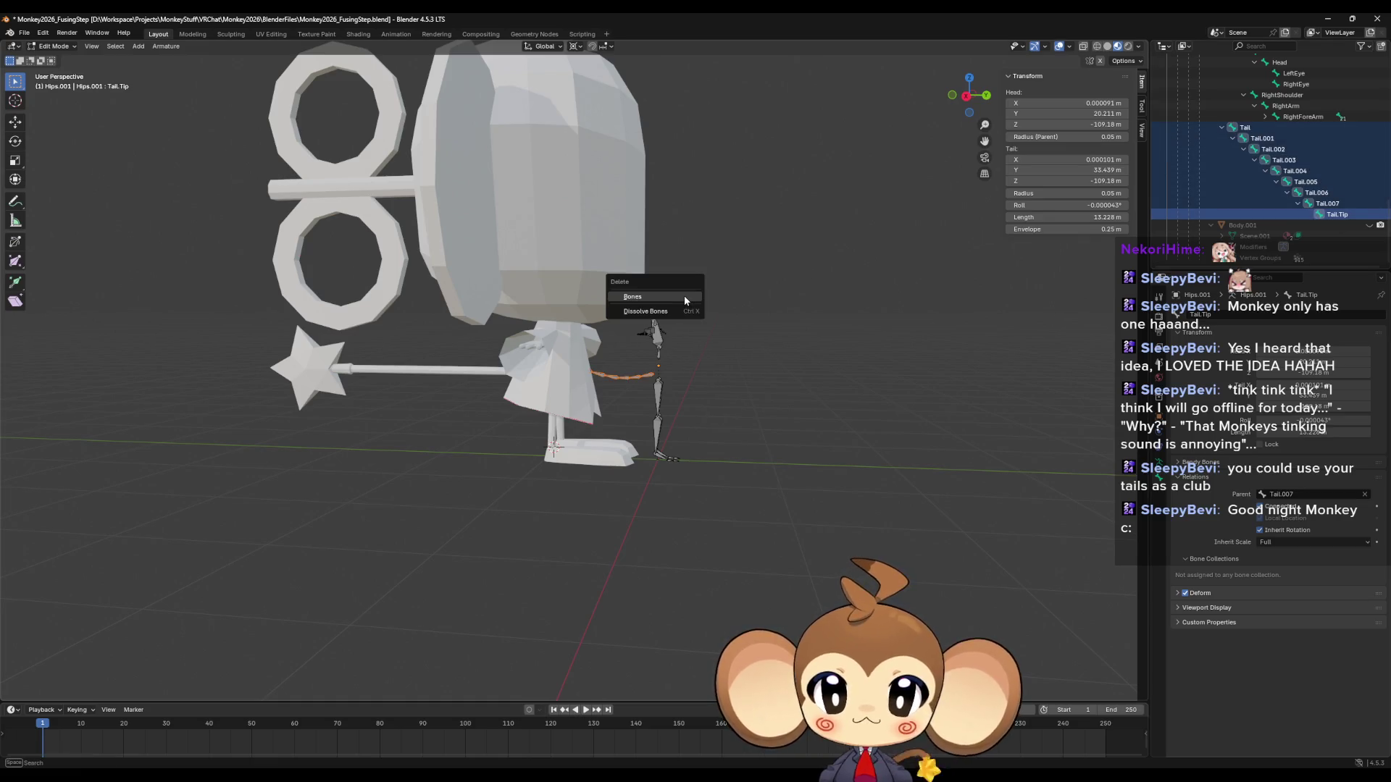
pyautogui.click(685, 297)
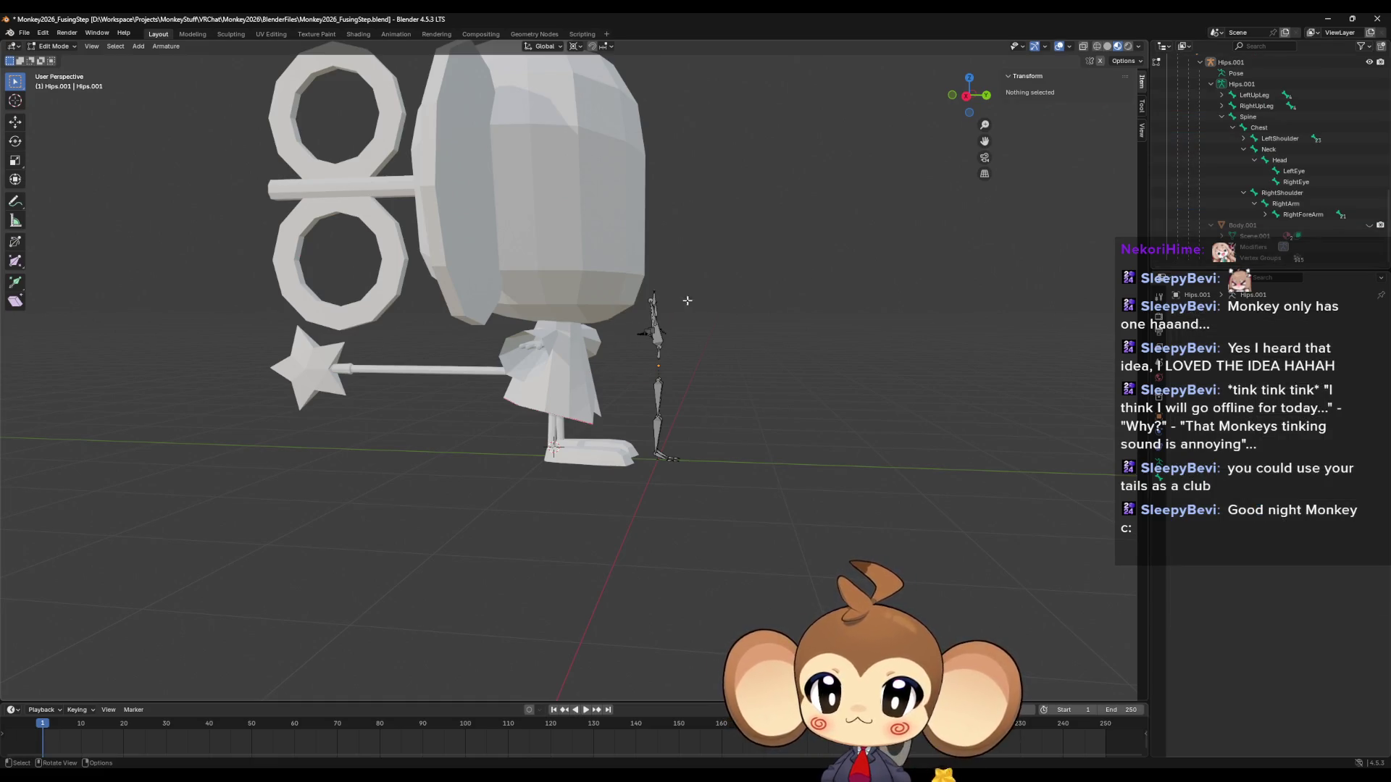
pyautogui.scroll(5, 797, 397)
pyautogui.moveTo(828, 389); pyautogui.dragTo(721, 376, button='middle')
pyautogui.scroll(1, 1266, 145)
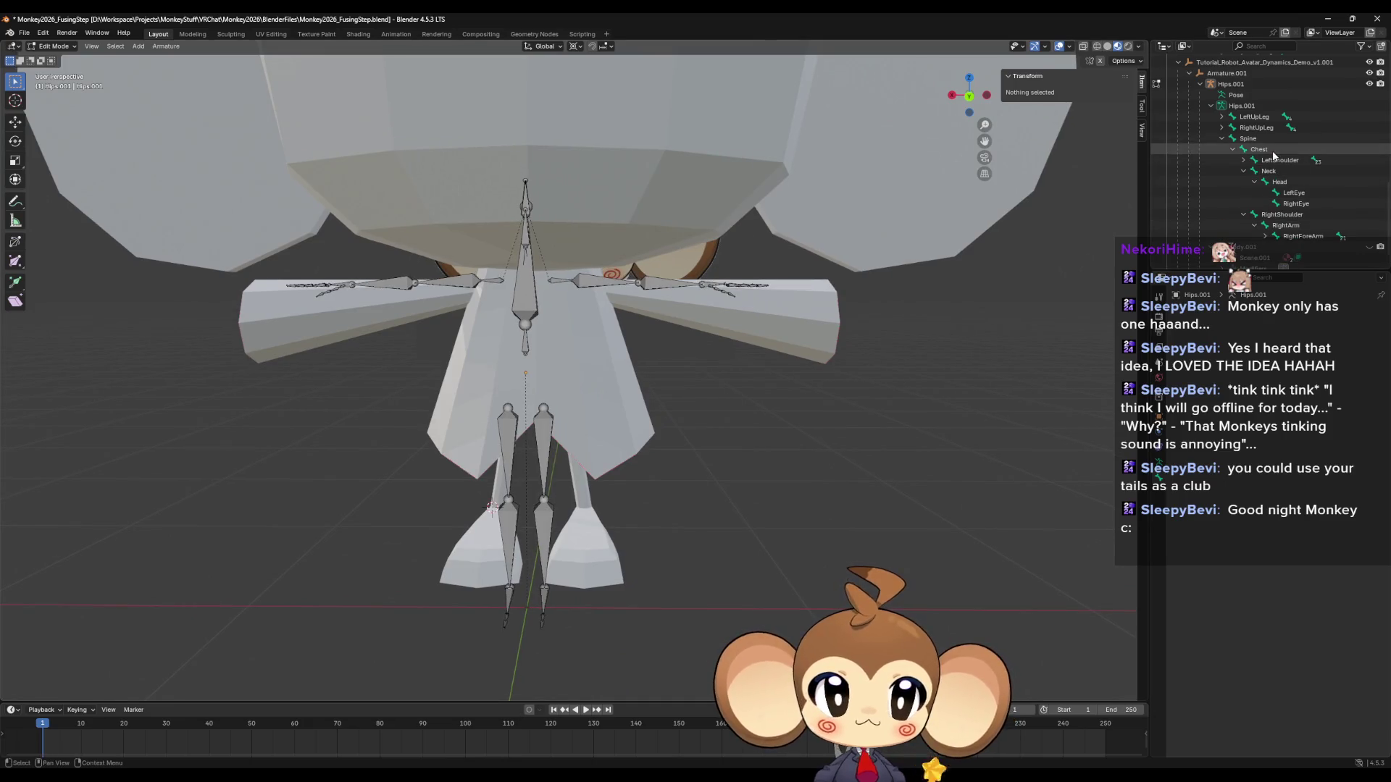
pyautogui.click(1221, 139)
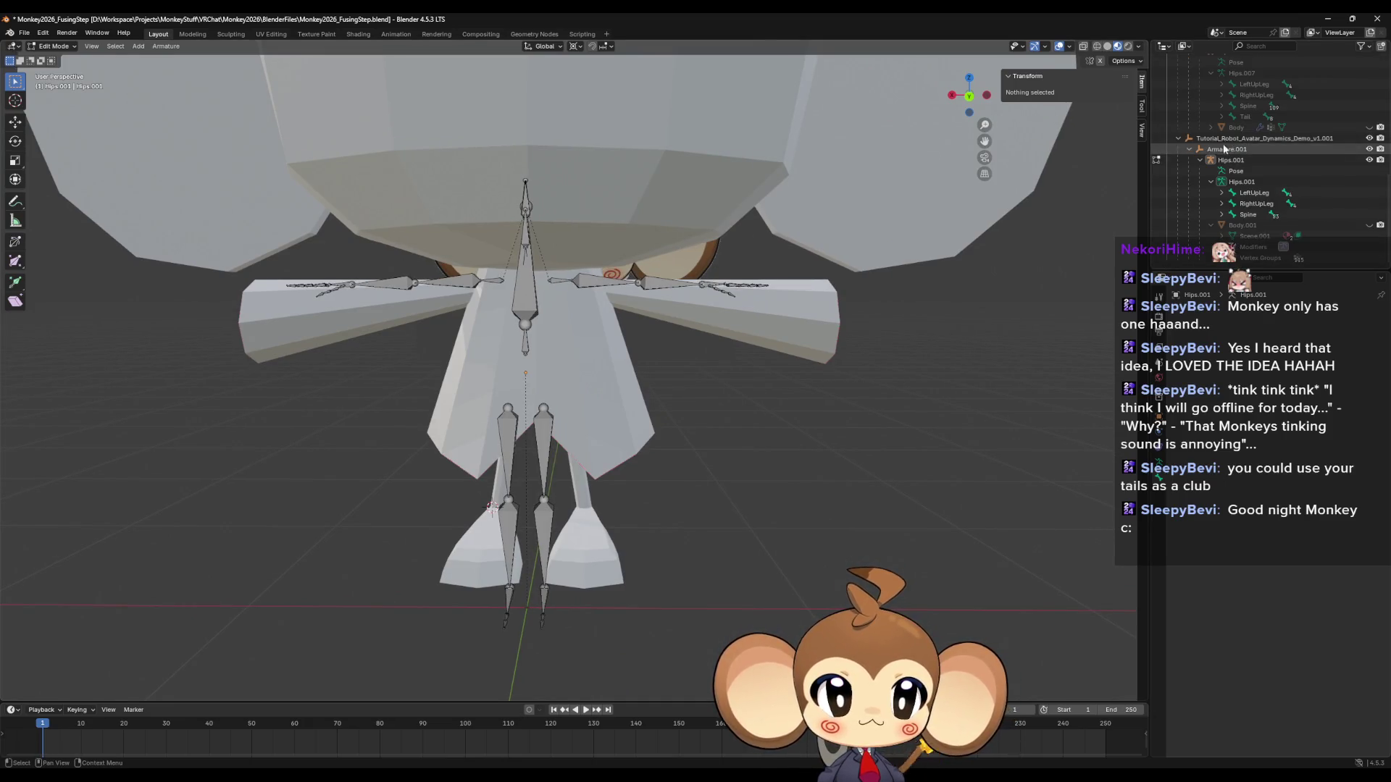
pyautogui.click(1253, 190)
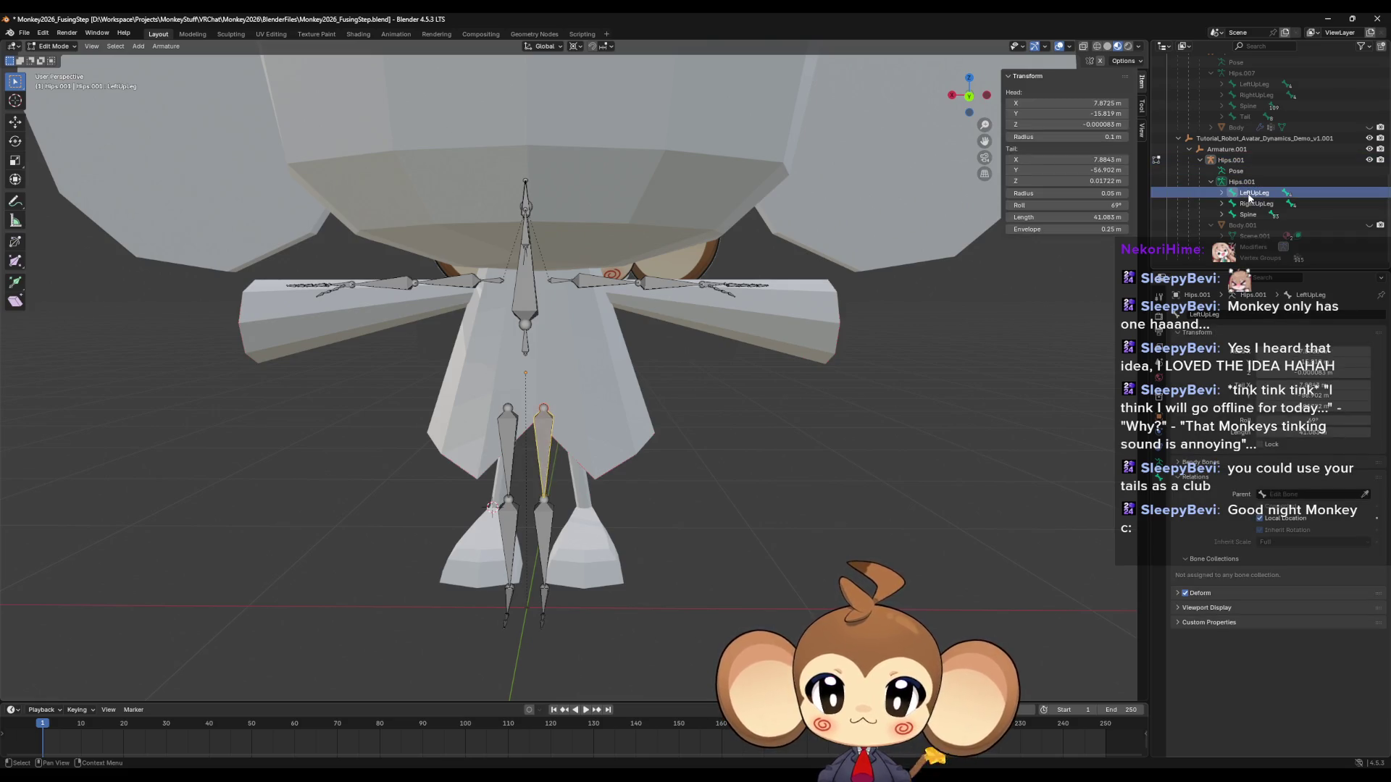
pyautogui.click(1255, 204)
pyautogui.click(1248, 184)
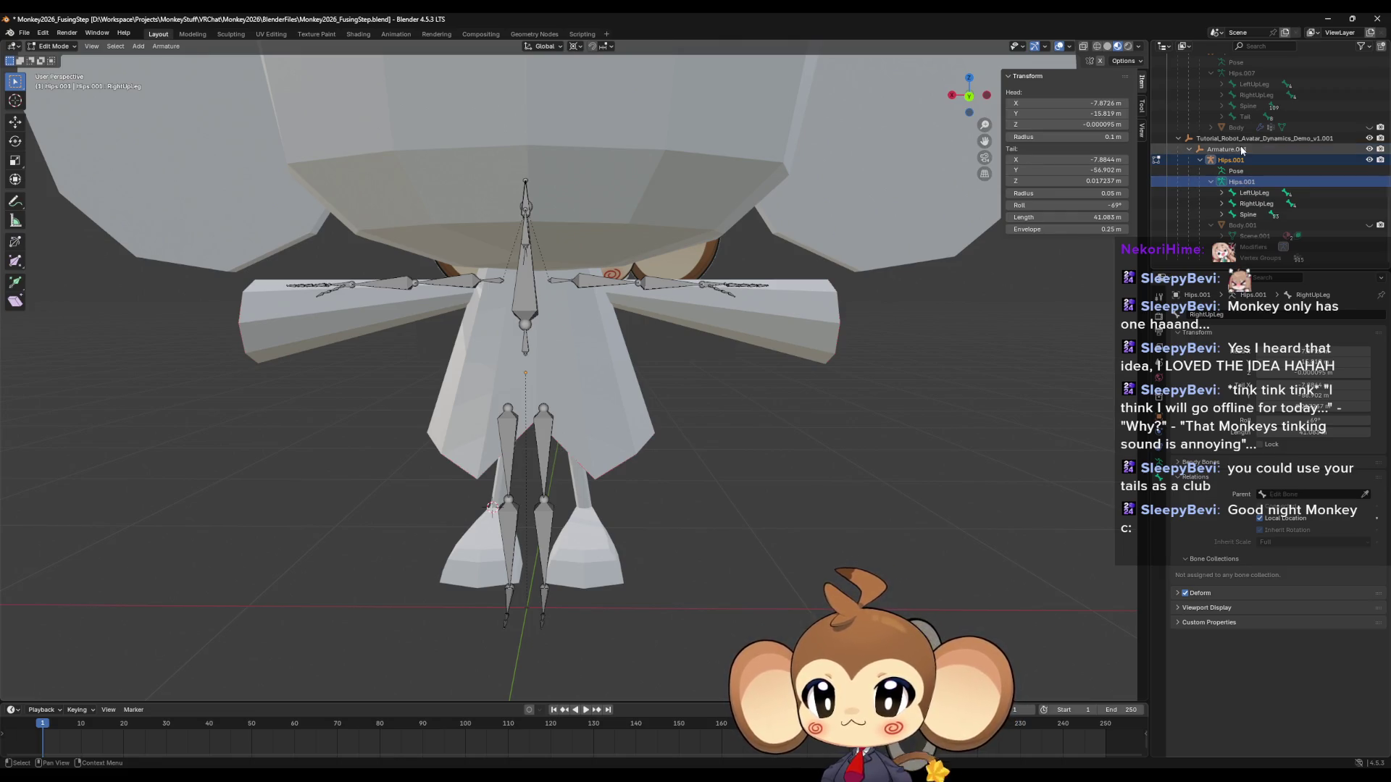
pyautogui.scroll(3, 584, 358)
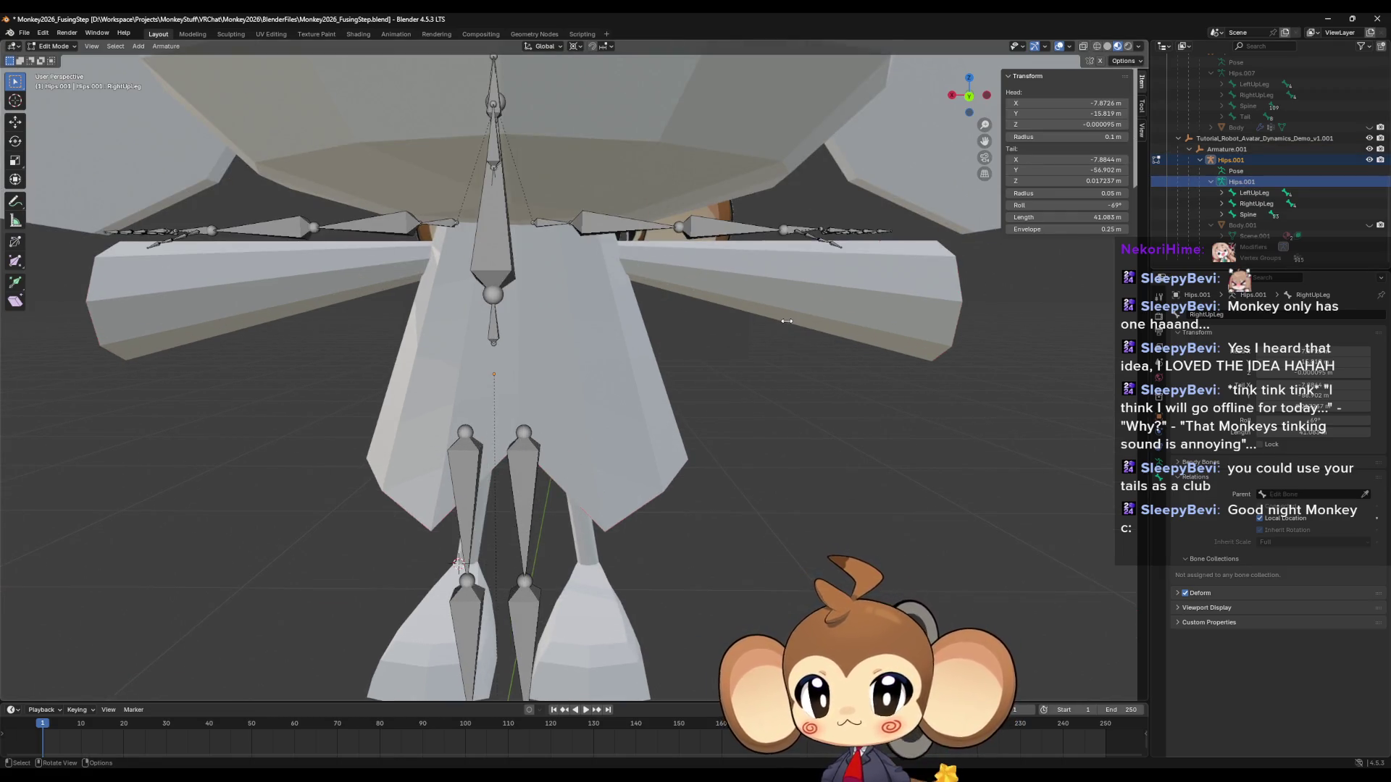
pyautogui.keyDown('shift'); pyautogui.moveTo(480, 319); pyautogui.dragTo(710, 303, button='middle'); pyautogui.keyUp('shift')
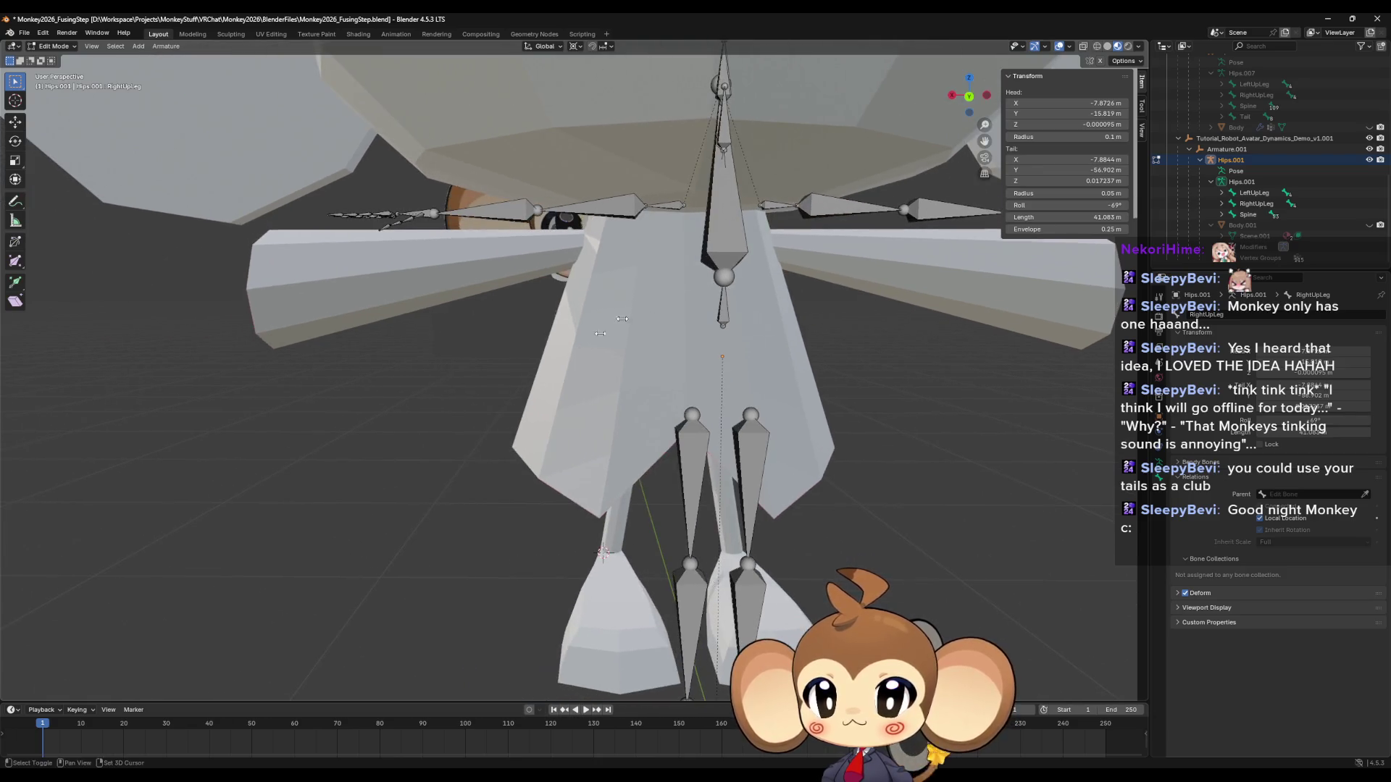
pyautogui.rightClick(558, 391)
pyautogui.moveTo(774, 397); pyautogui.dragTo(772, 366, button='middle')
pyautogui.click(968, 97)
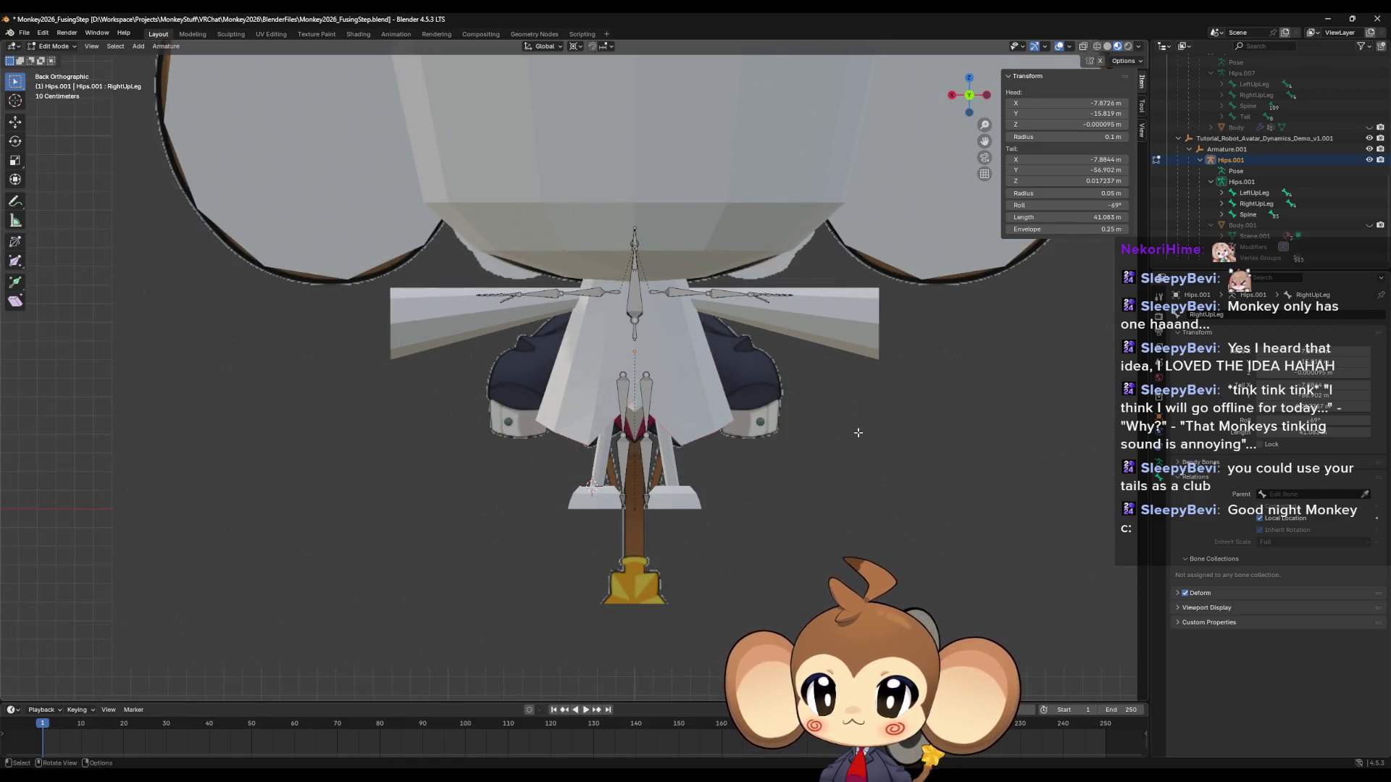
pyautogui.moveTo(856, 426)
pyautogui.keyDown('shift'); pyautogui.mouseDown(button='middle')
pyautogui.moveTo(648, 498)
pyautogui.moveTo(750, 492)
pyautogui.moveTo(693, 484)
pyautogui.mouseUp(button='middle'); pyautogui.keyUp('shift')
pyautogui.scroll(2, 648, 496)
pyautogui.scroll(-4, 641, 492)
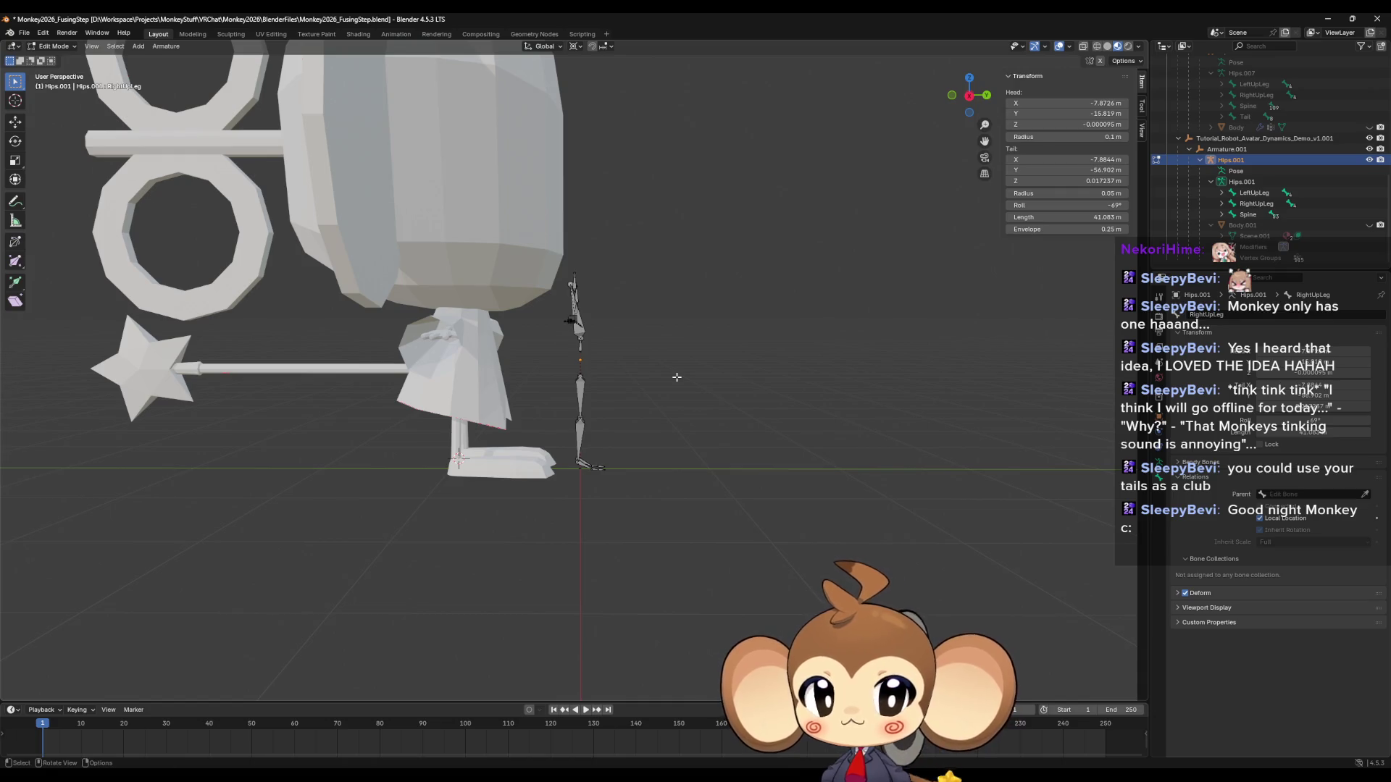
pyautogui.press('Tab')
# Paste the rig, move it 1.757 m along Y beside the monkey, and hide the original armature.
pyautogui.hotkey('ctrl', 'v')
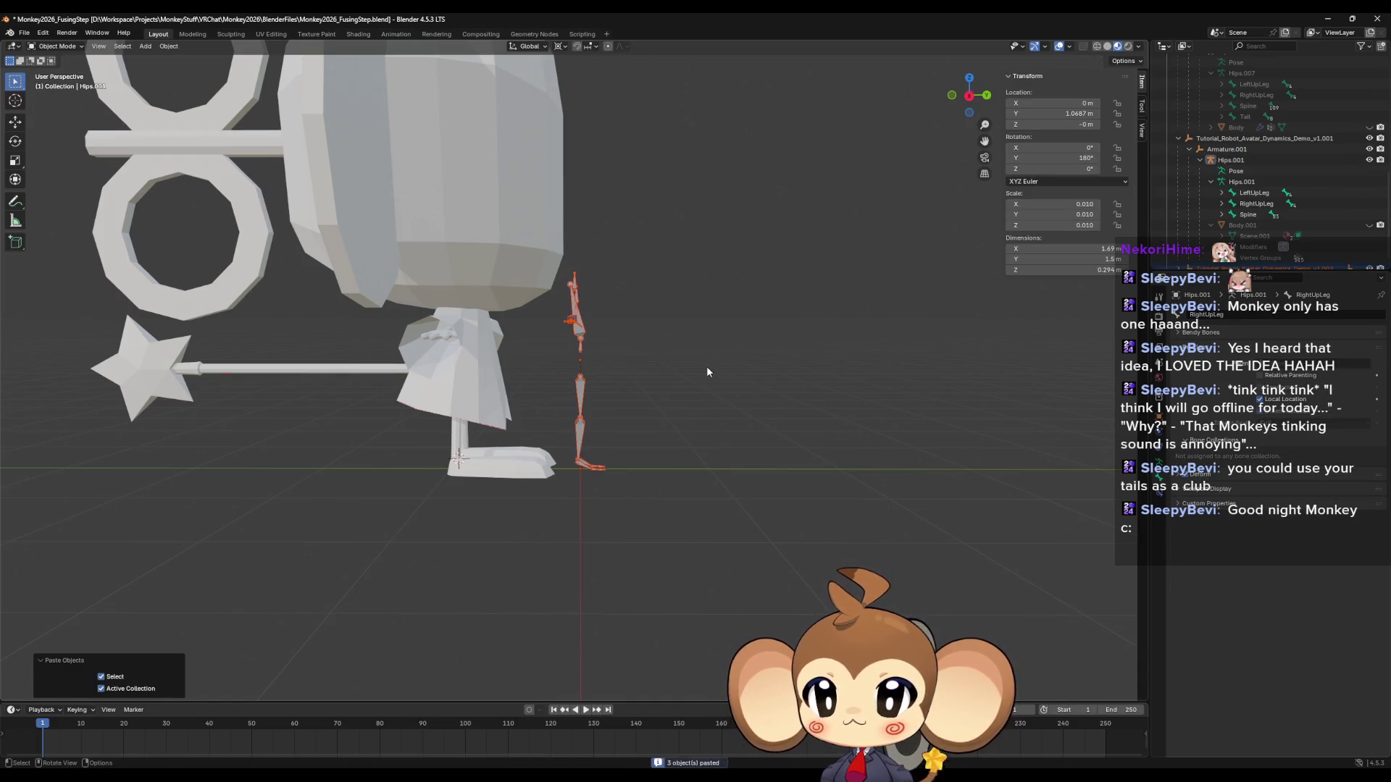
pyautogui.press('g')
pyautogui.press('y')
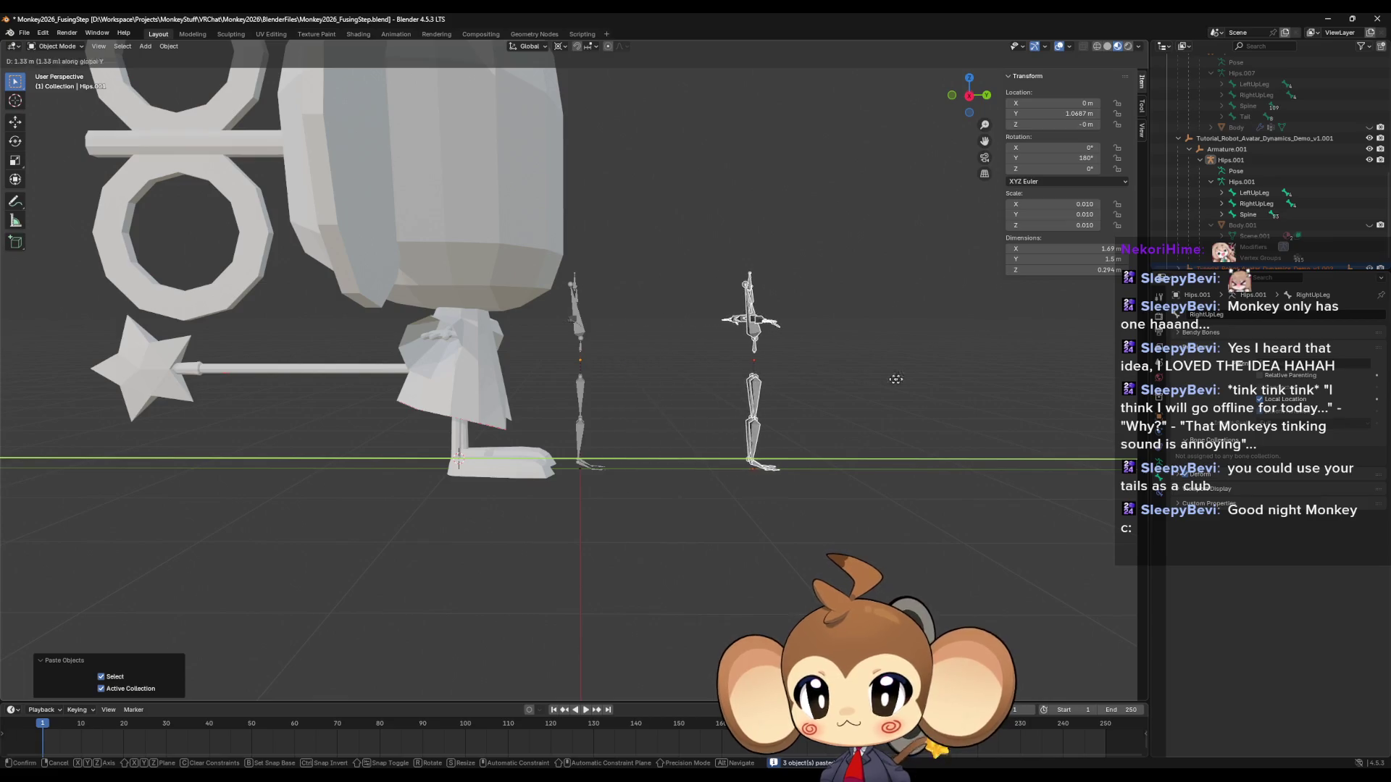
pyautogui.click(943, 381)
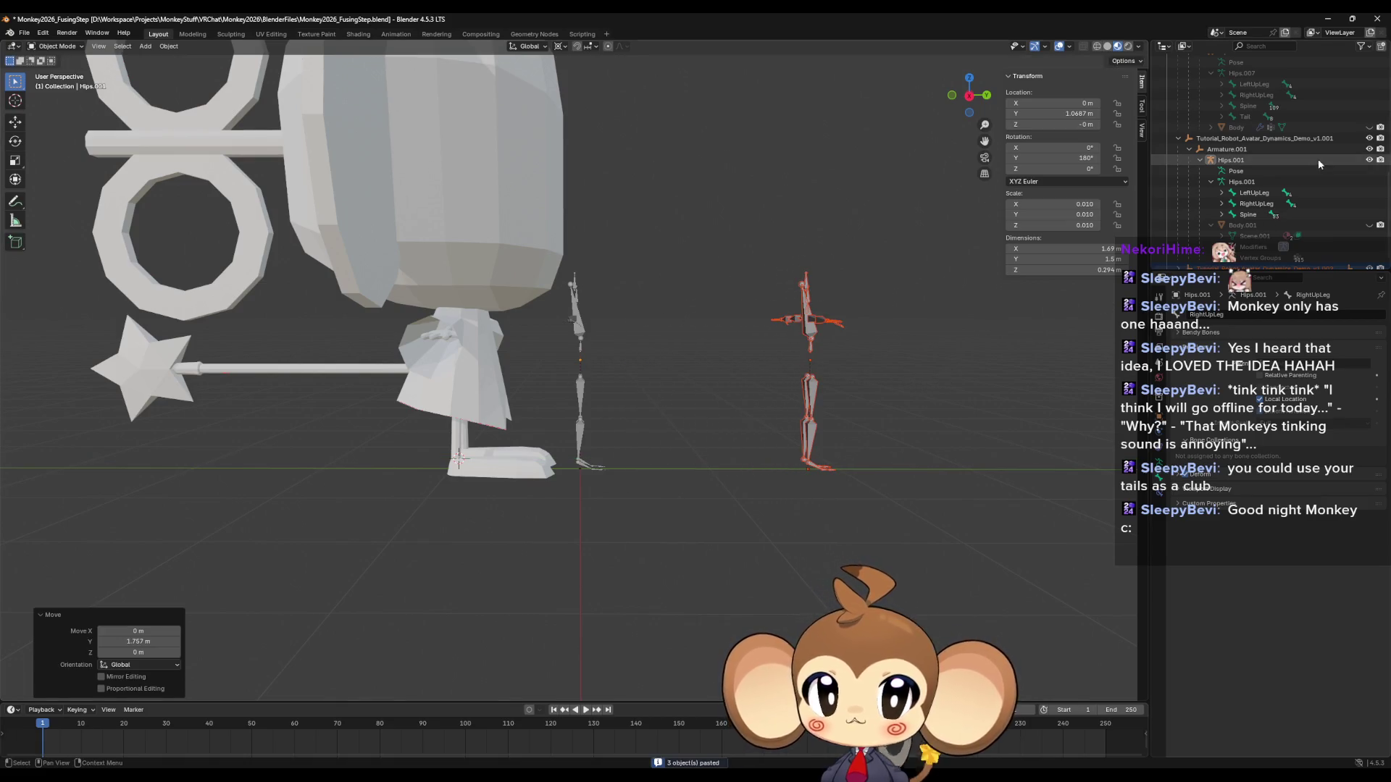
pyautogui.click(1370, 159)
# Box-select the monkey's parts in wireframe, then select just the head mesh in Material Preview.
pyautogui.click(534, 263)
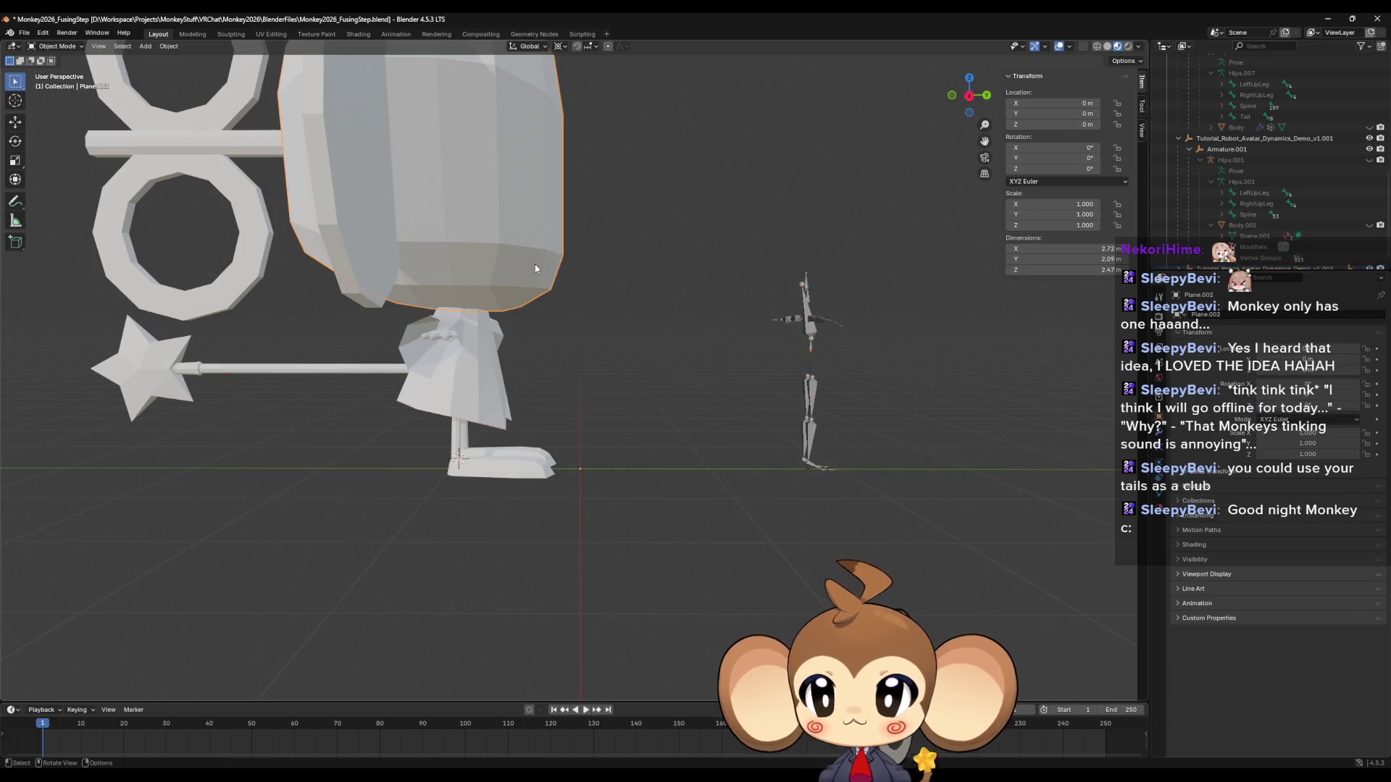
pyautogui.scroll(-4, 539, 273)
pyautogui.keyDown('shift'); pyautogui.moveTo(545, 281); pyautogui.dragTo(649, 342, button='middle'); pyautogui.keyUp('shift')
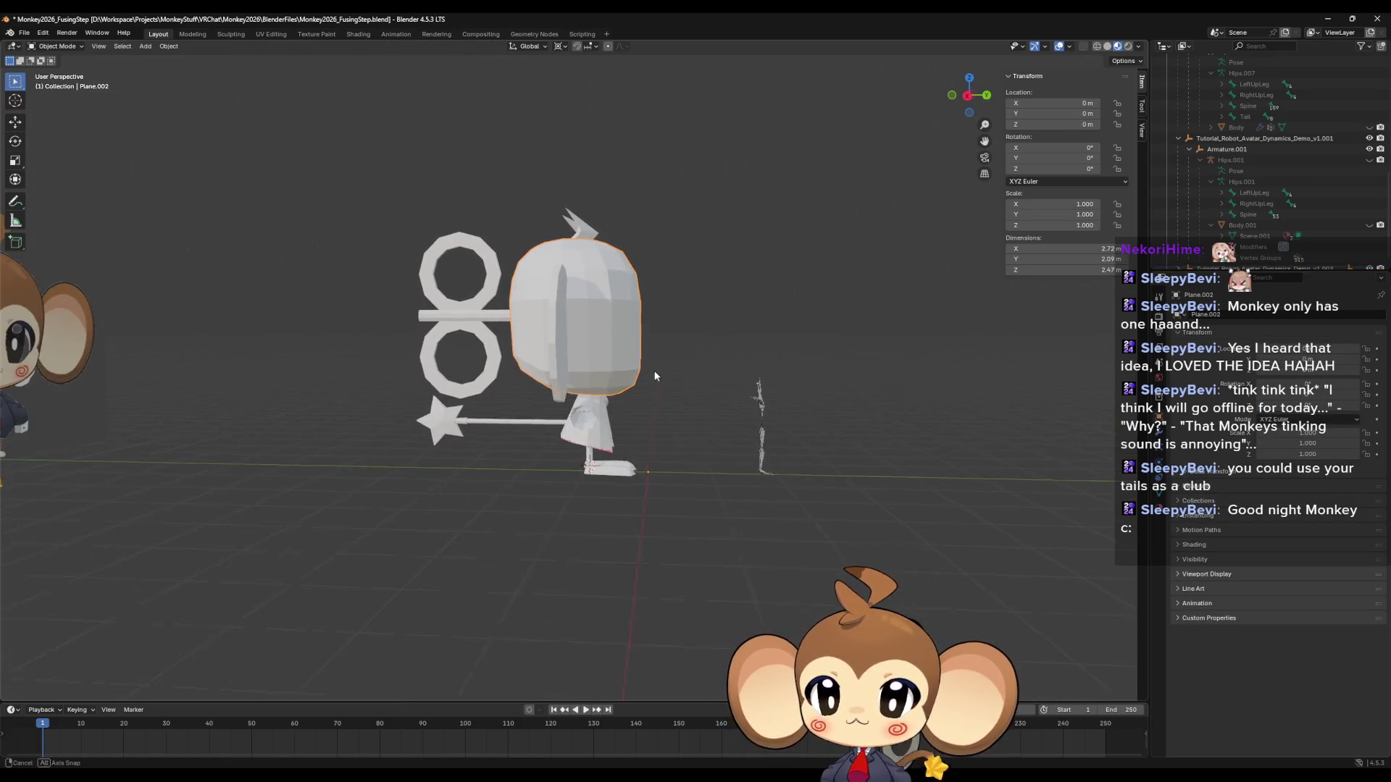
pyautogui.click(1097, 46)
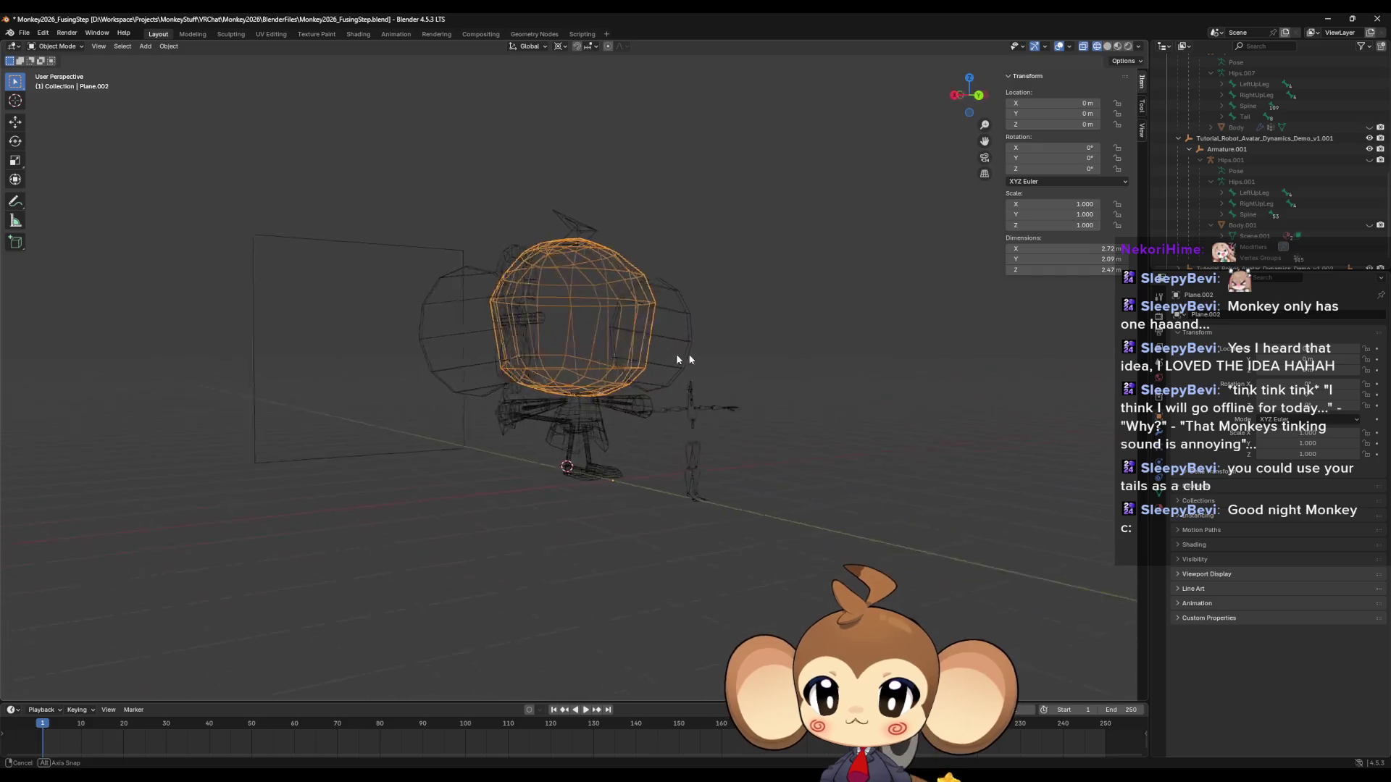
pyautogui.moveTo(359, 160); pyautogui.dragTo(501, 295)
pyautogui.moveTo(539, 340); pyautogui.dragTo(681, 528)
pyautogui.moveTo(681, 528)
pyautogui.mouseDown(button='middle')
pyautogui.moveTo(704, 473)
pyautogui.moveTo(621, 316)
pyautogui.moveTo(695, 289)
pyautogui.mouseUp(button='middle')
pyautogui.click(612, 311)
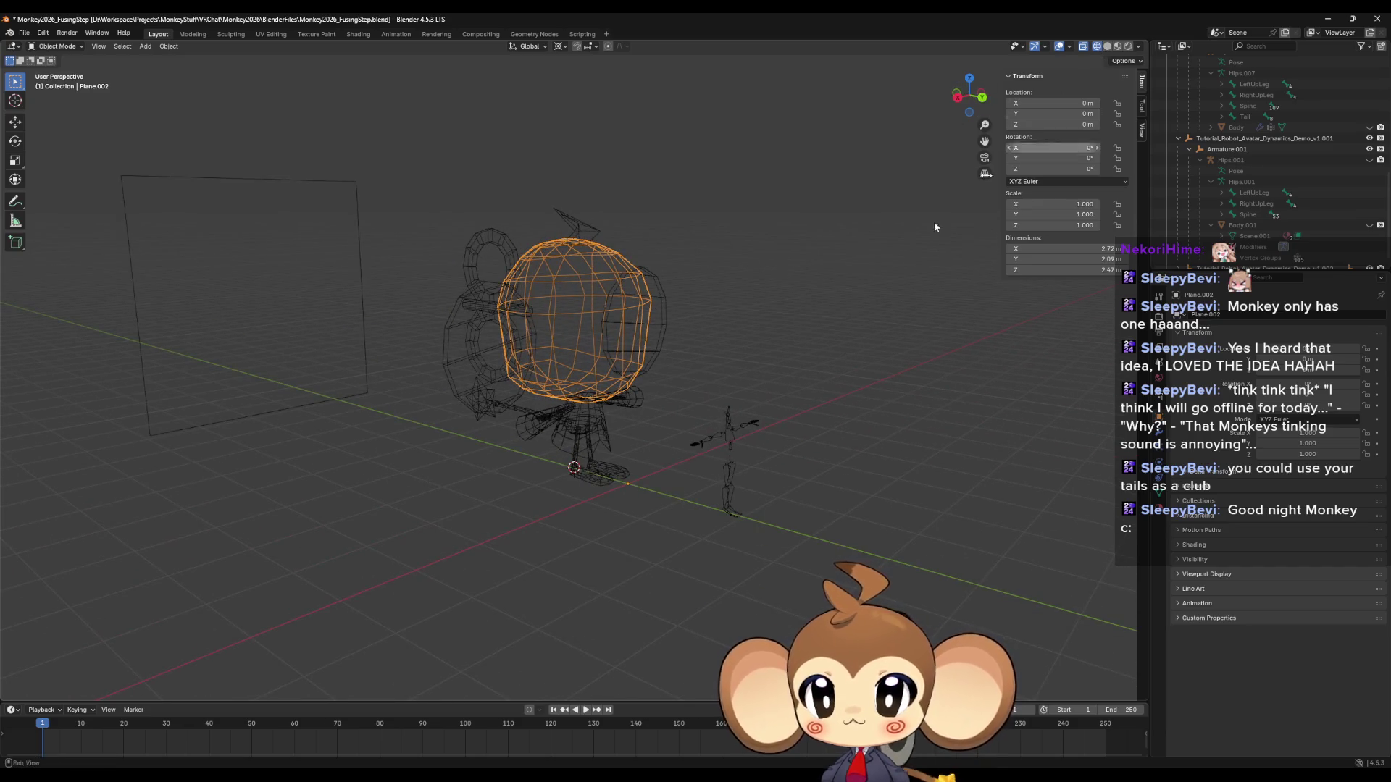
pyautogui.click(1117, 45)
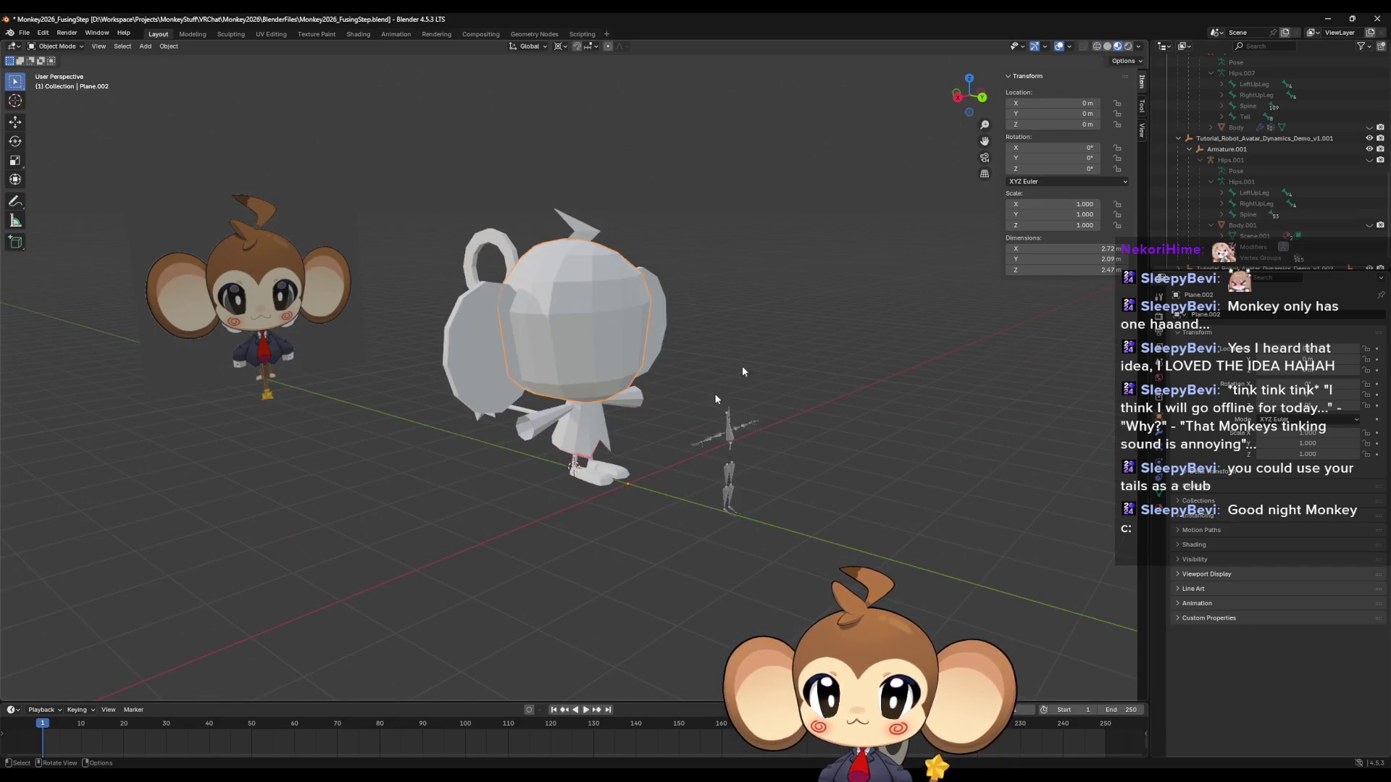
pyautogui.scroll(4, 998, 317)
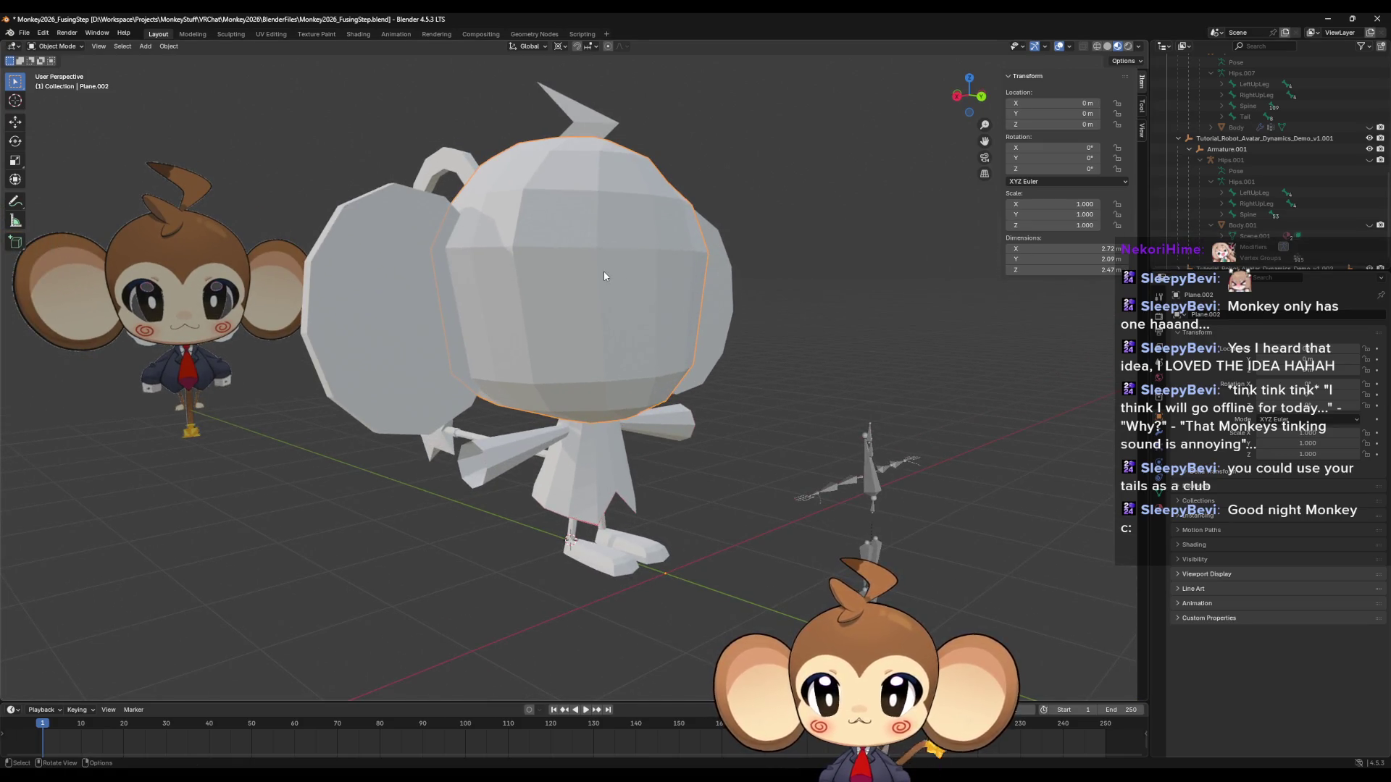
# Rename the head to Head and the two ears to LeftEar and RightEar.
pyautogui.press('F2')
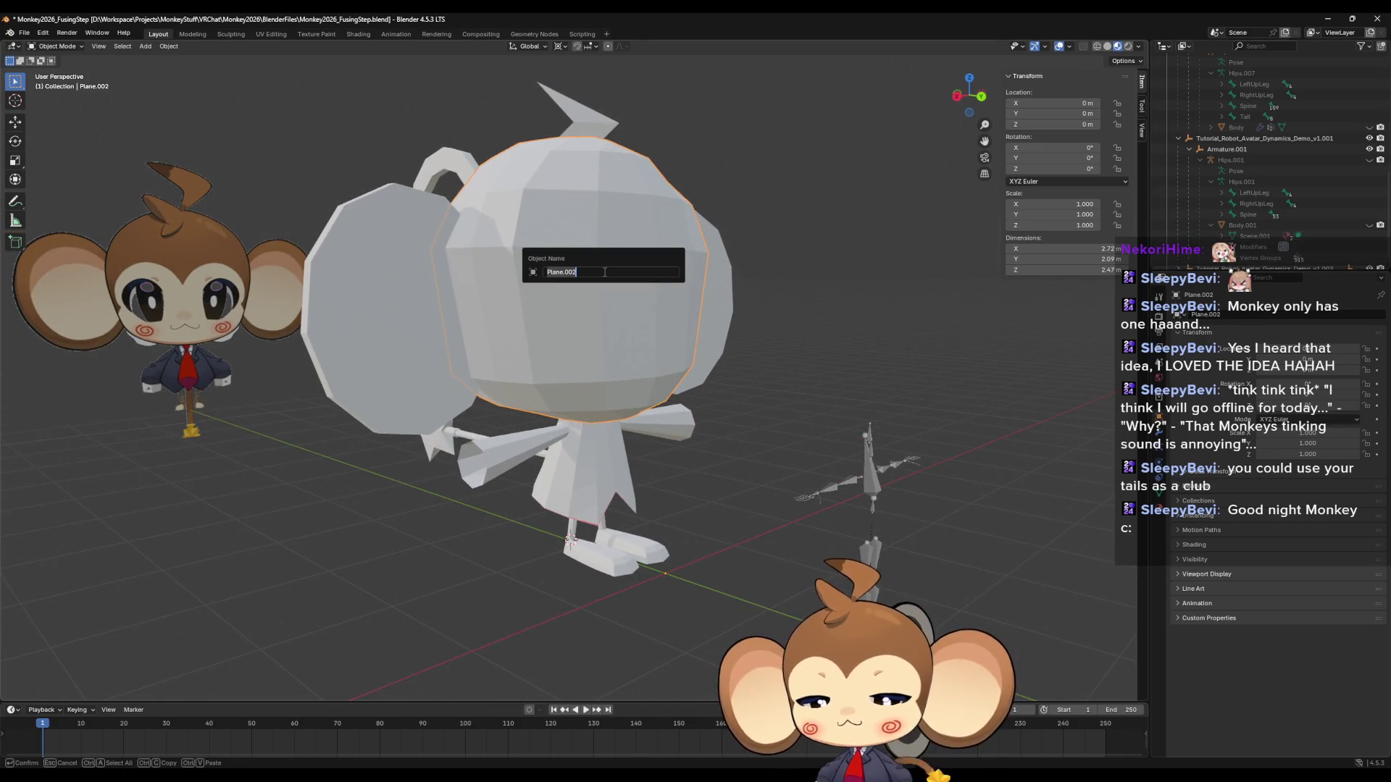
pyautogui.write('Head')
pyautogui.press('Return')
pyautogui.moveTo(642, 299); pyautogui.dragTo(621, 304, button='middle')
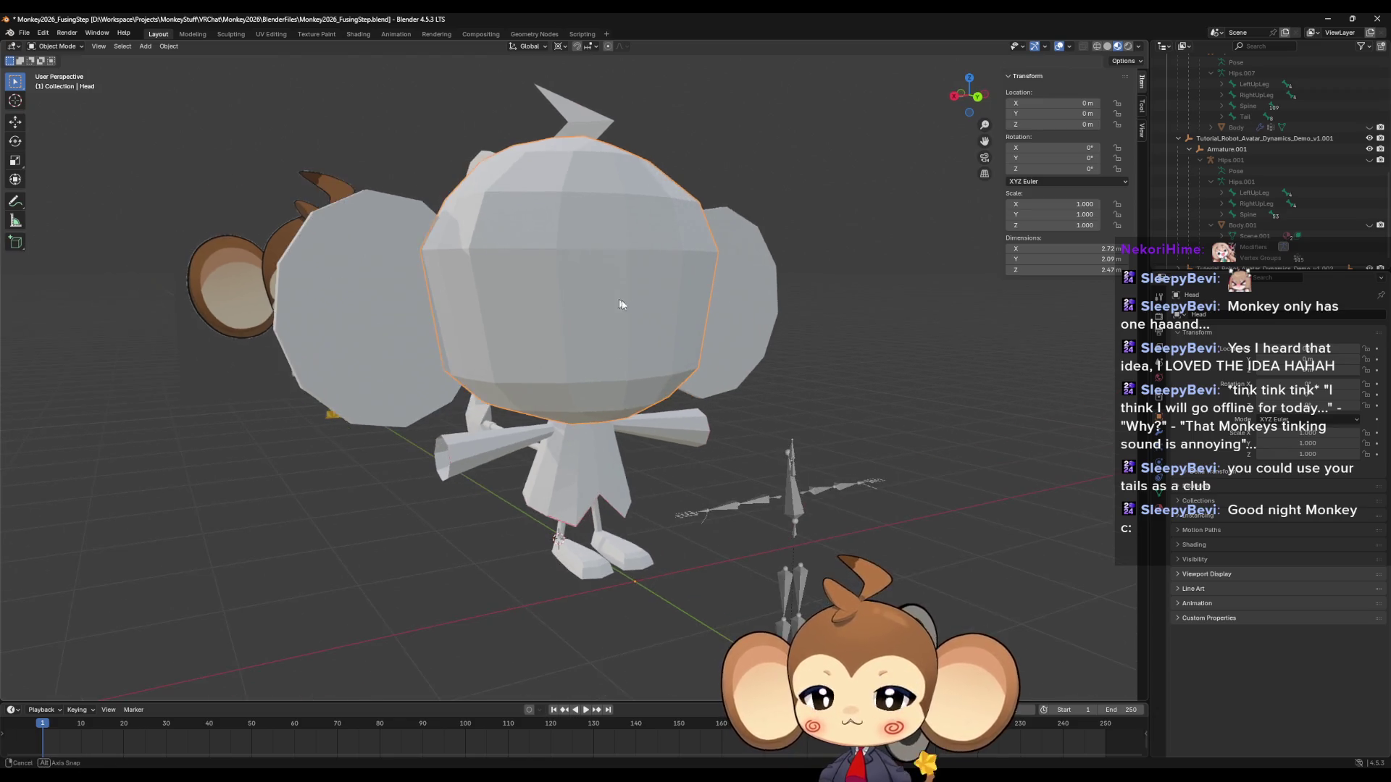
pyautogui.click(764, 300)
pyautogui.press('F2')
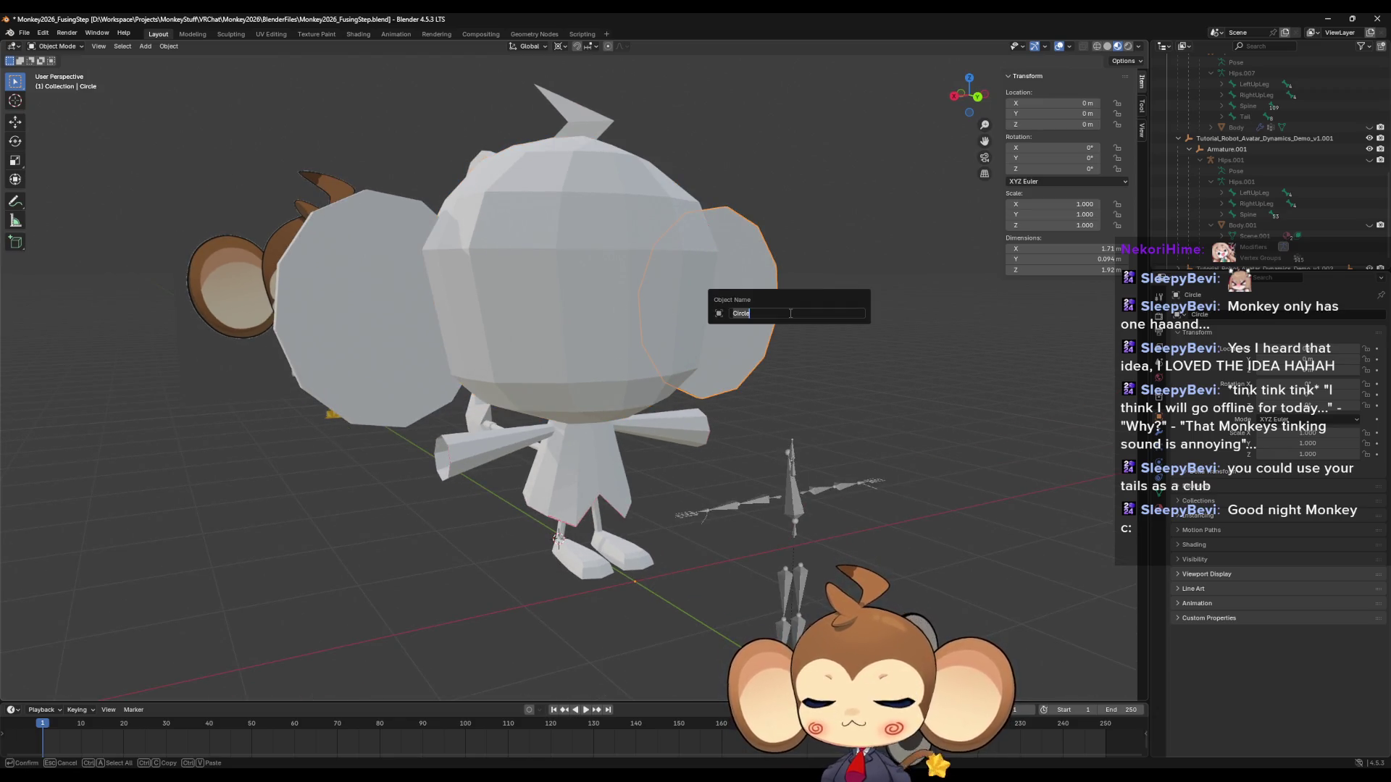
pyautogui.write('LeftEar')
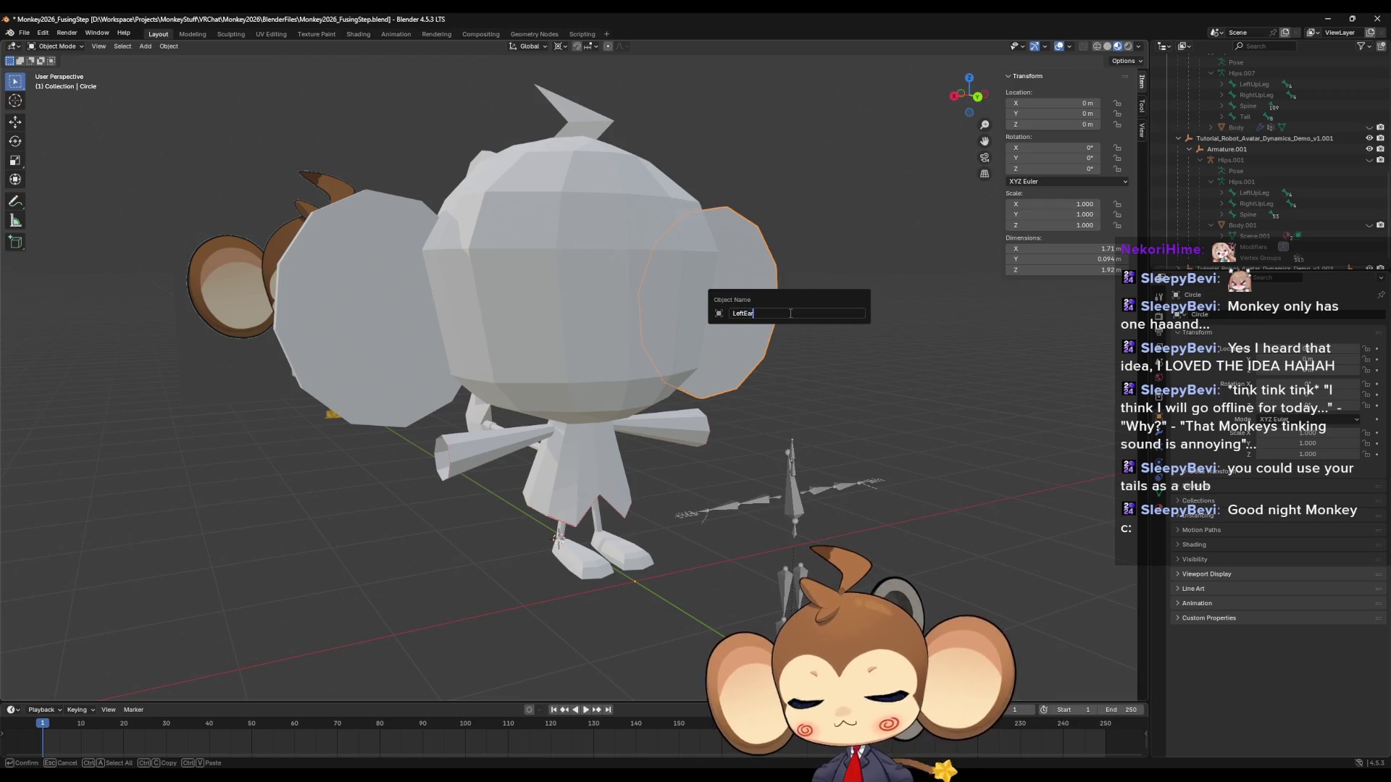
pyautogui.press('Return')
pyautogui.click(397, 371)
pyautogui.press('F2')
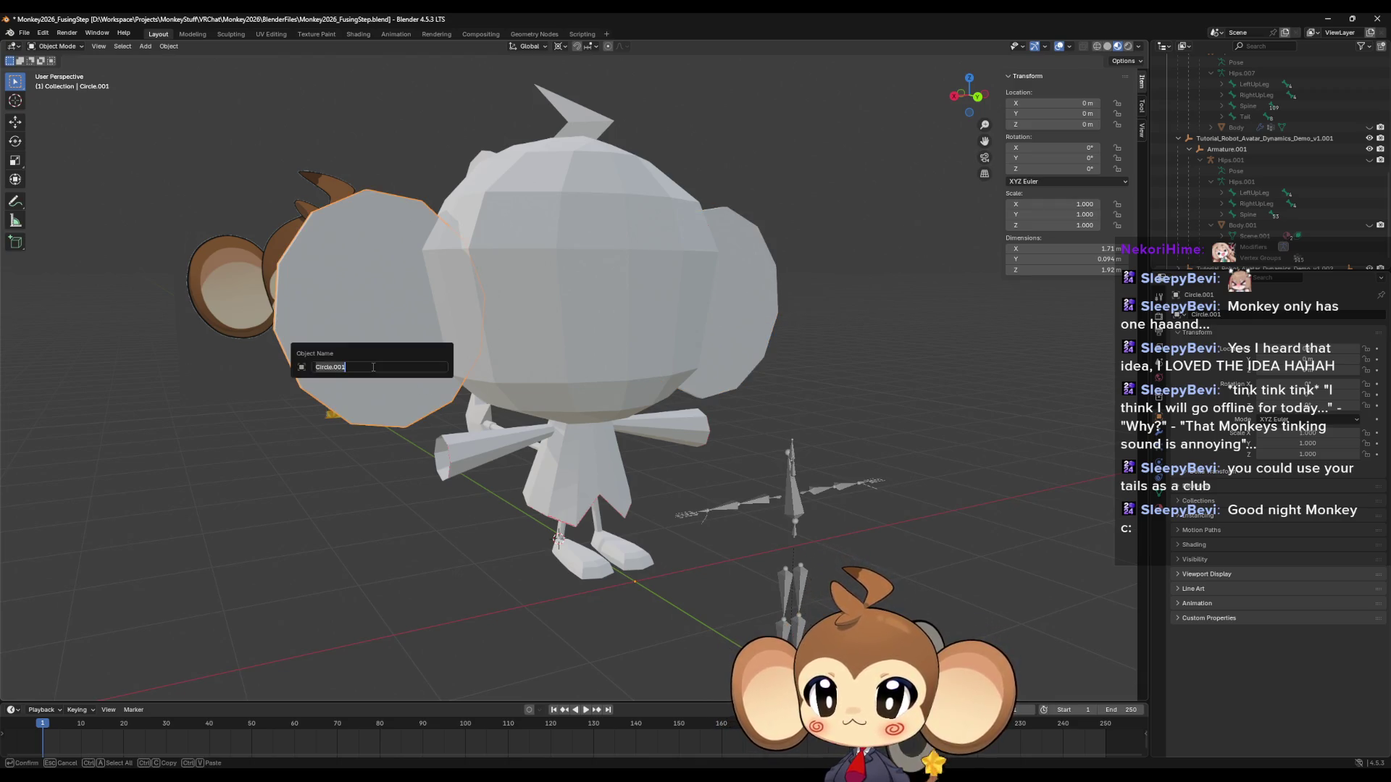
pyautogui.write('RightEa')
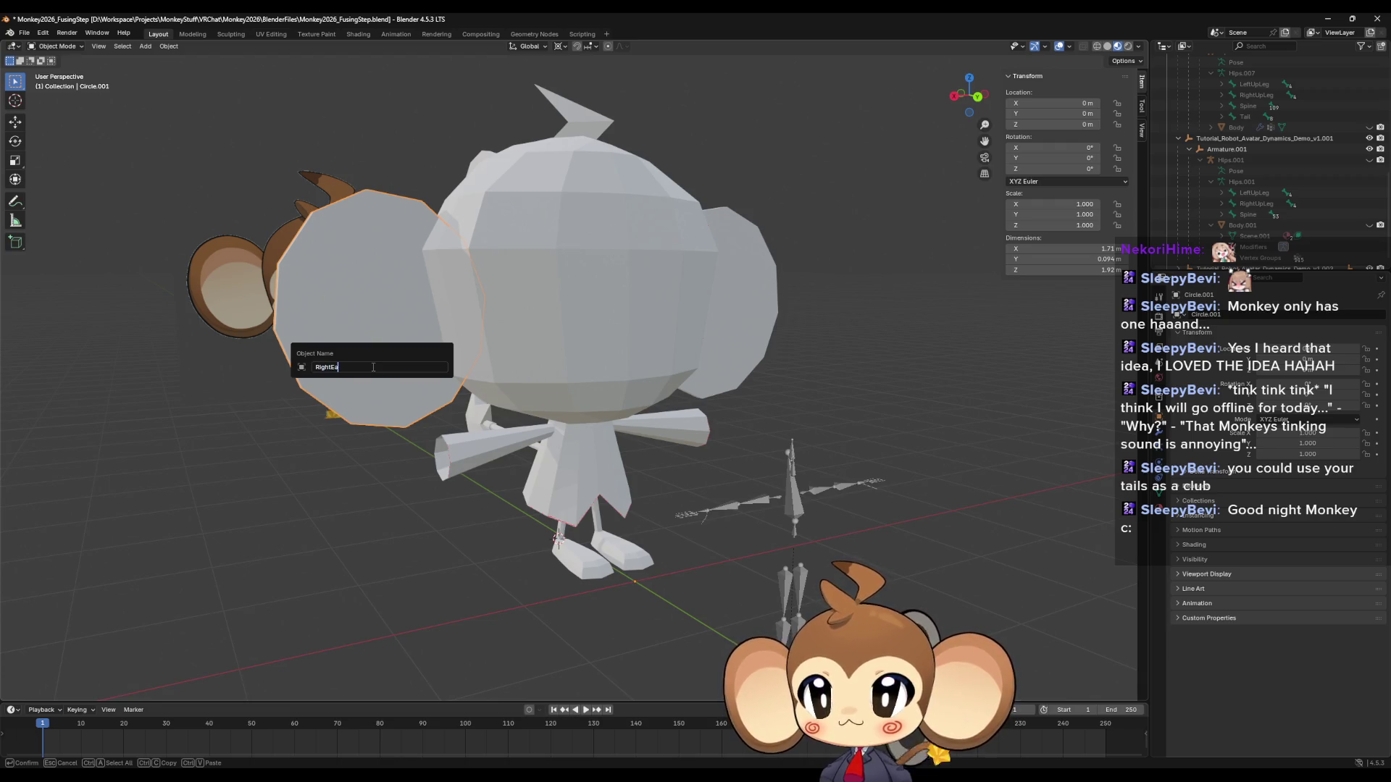
pyautogui.write('r')
pyautogui.press('Return')
# Rename the hair tuft to Hair and the wind-up key to Key.
pyautogui.click(620, 117)
pyautogui.press('F2')
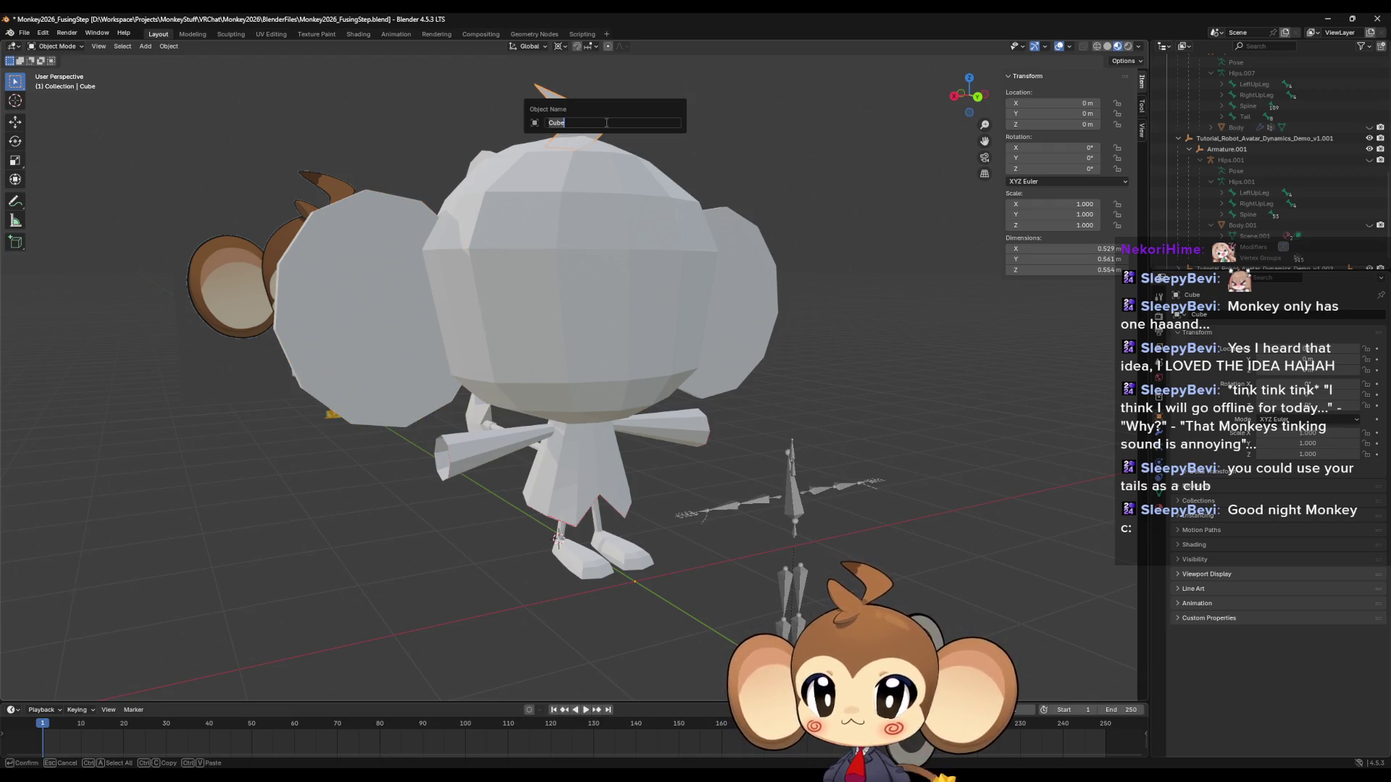
pyautogui.write('Ha')
pyautogui.write('r')
pyautogui.press('Return')
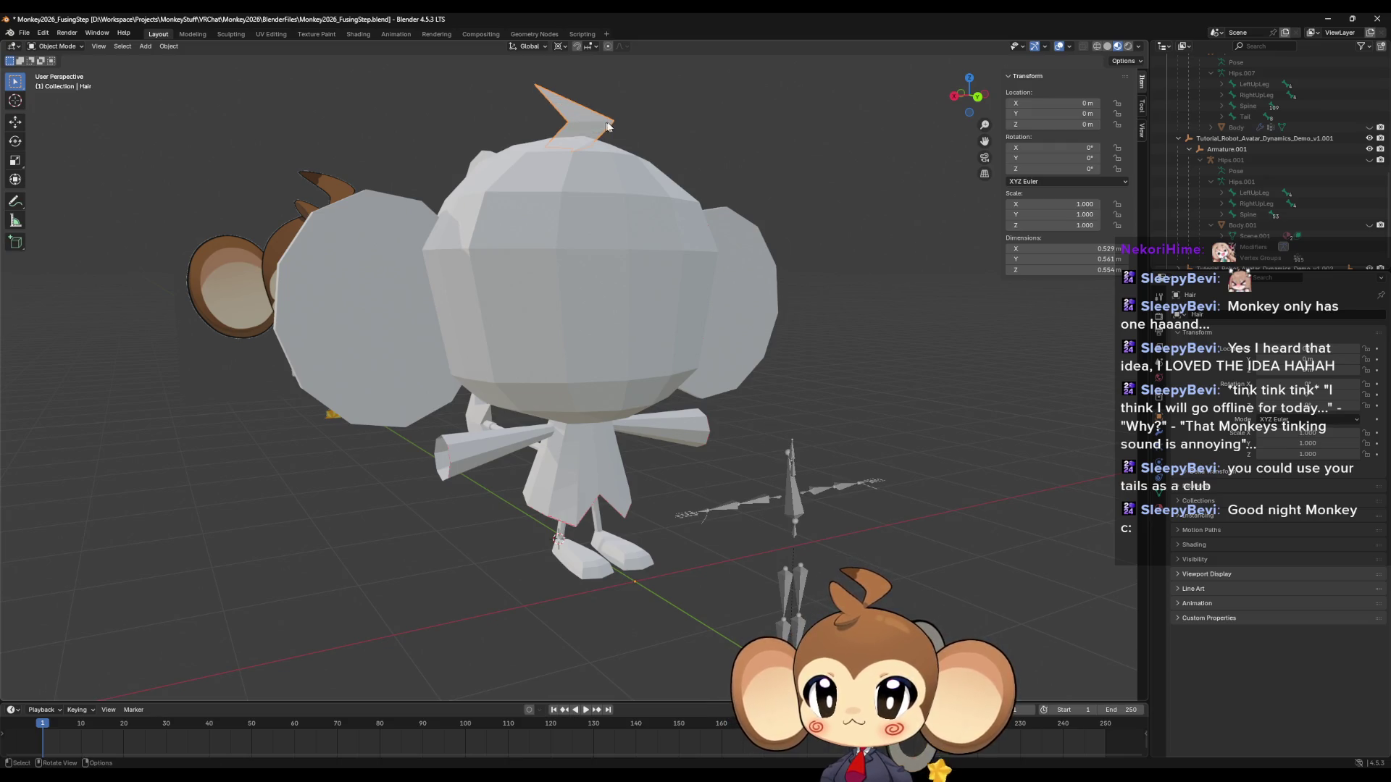
pyautogui.moveTo(606, 122); pyautogui.dragTo(484, 237, button='middle')
pyautogui.click(478, 234)
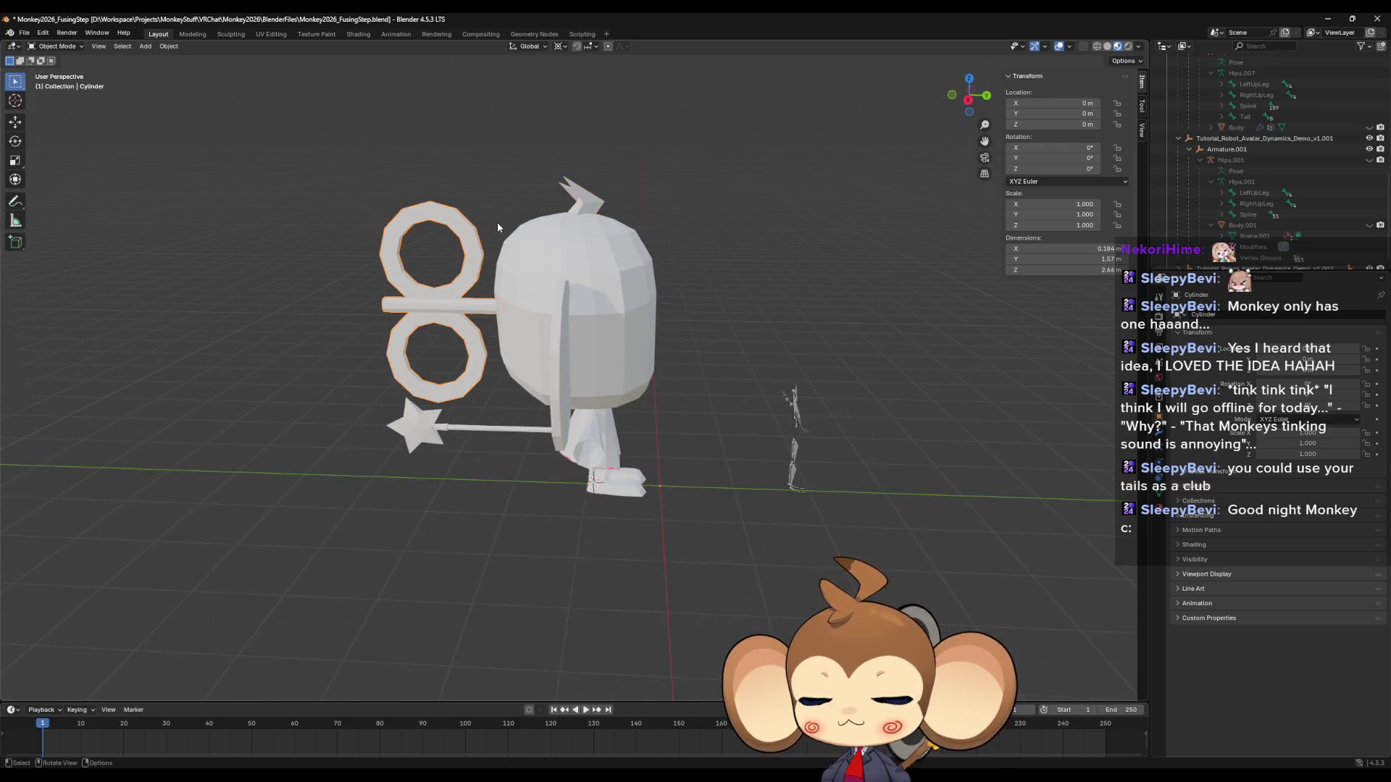
pyautogui.press('F2')
pyautogui.write('Key')
pyautogui.press('Return')
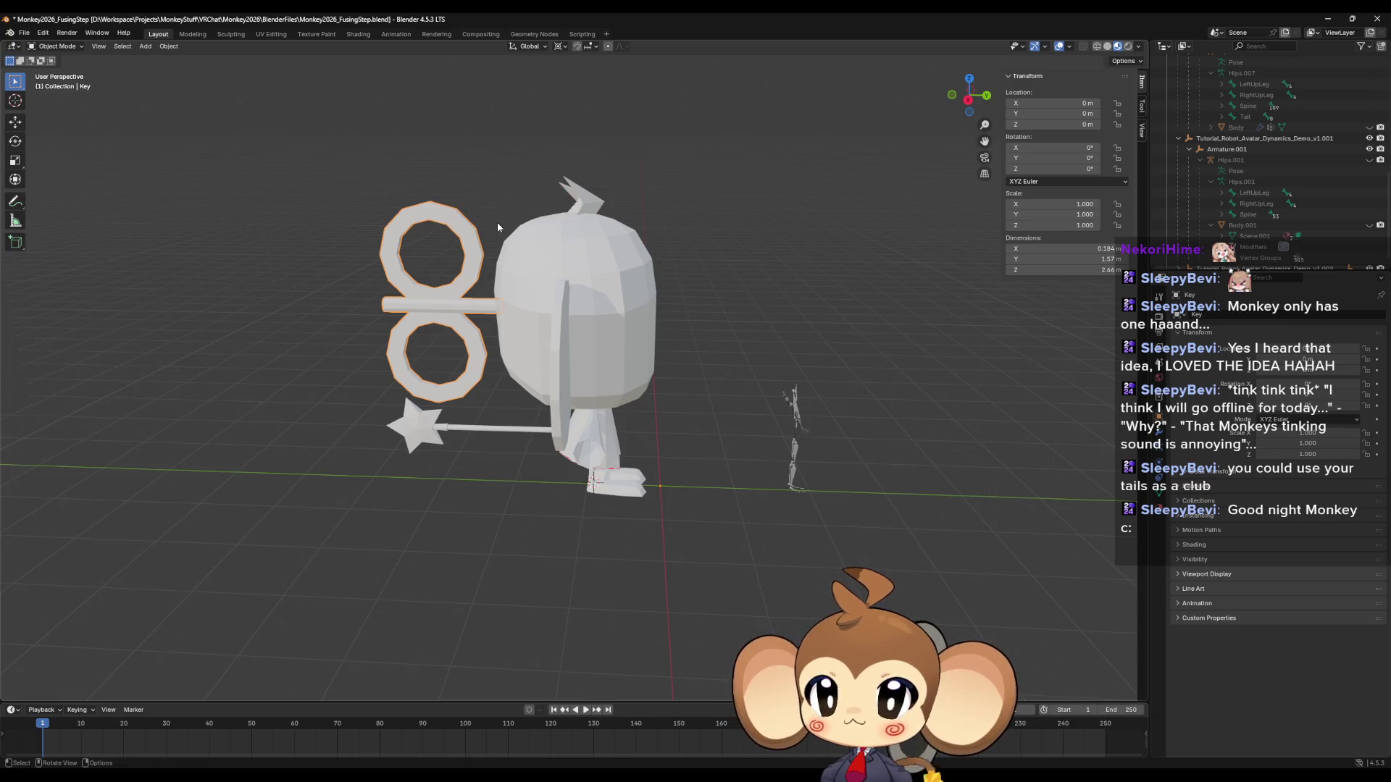
# Name the dress Body.002 and the bow piece RightArm.
pyautogui.scroll(3, 497, 226)
pyautogui.moveTo(497, 226)
pyautogui.mouseDown(button='middle')
pyautogui.moveTo(654, 466)
pyautogui.moveTo(647, 453)
pyautogui.mouseUp(button='middle')
pyautogui.click(654, 466)
pyautogui.press('F2')
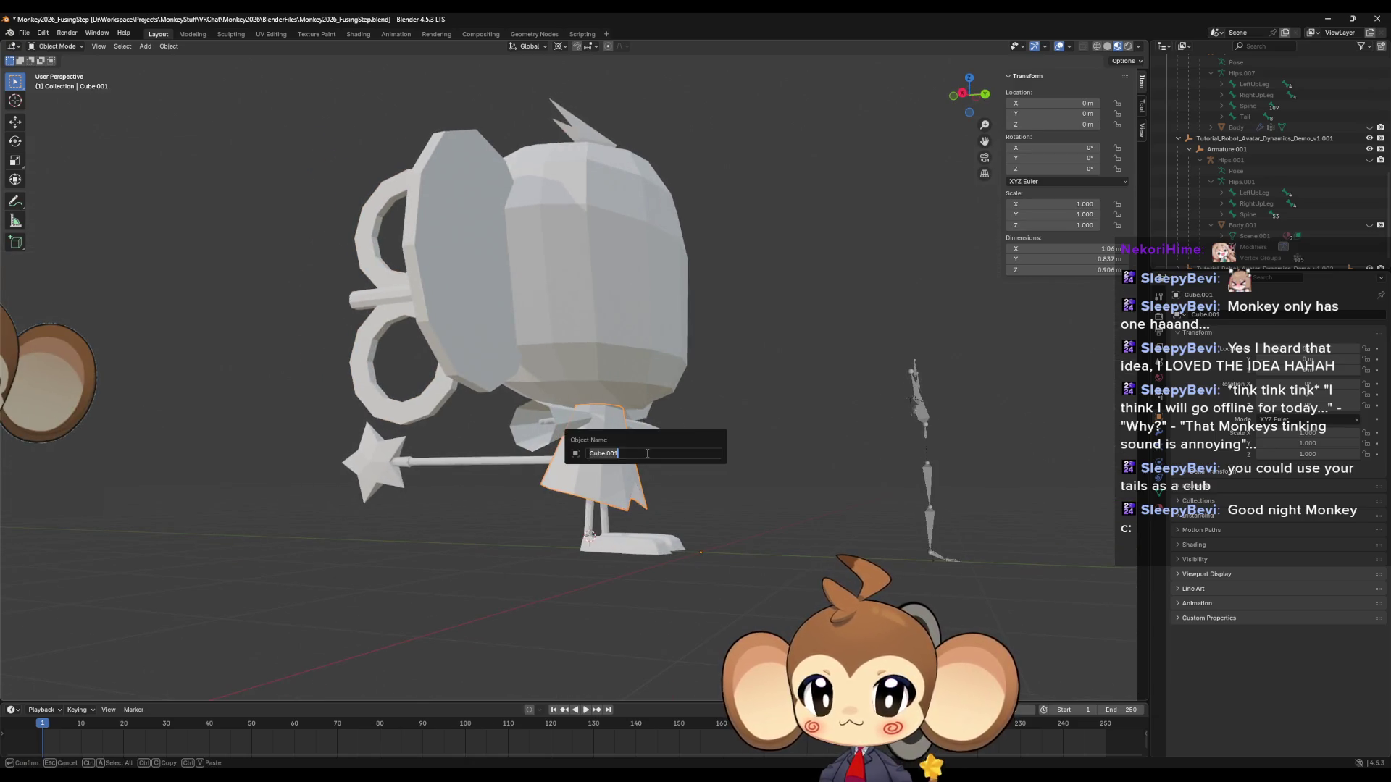
pyautogui.write('Body')
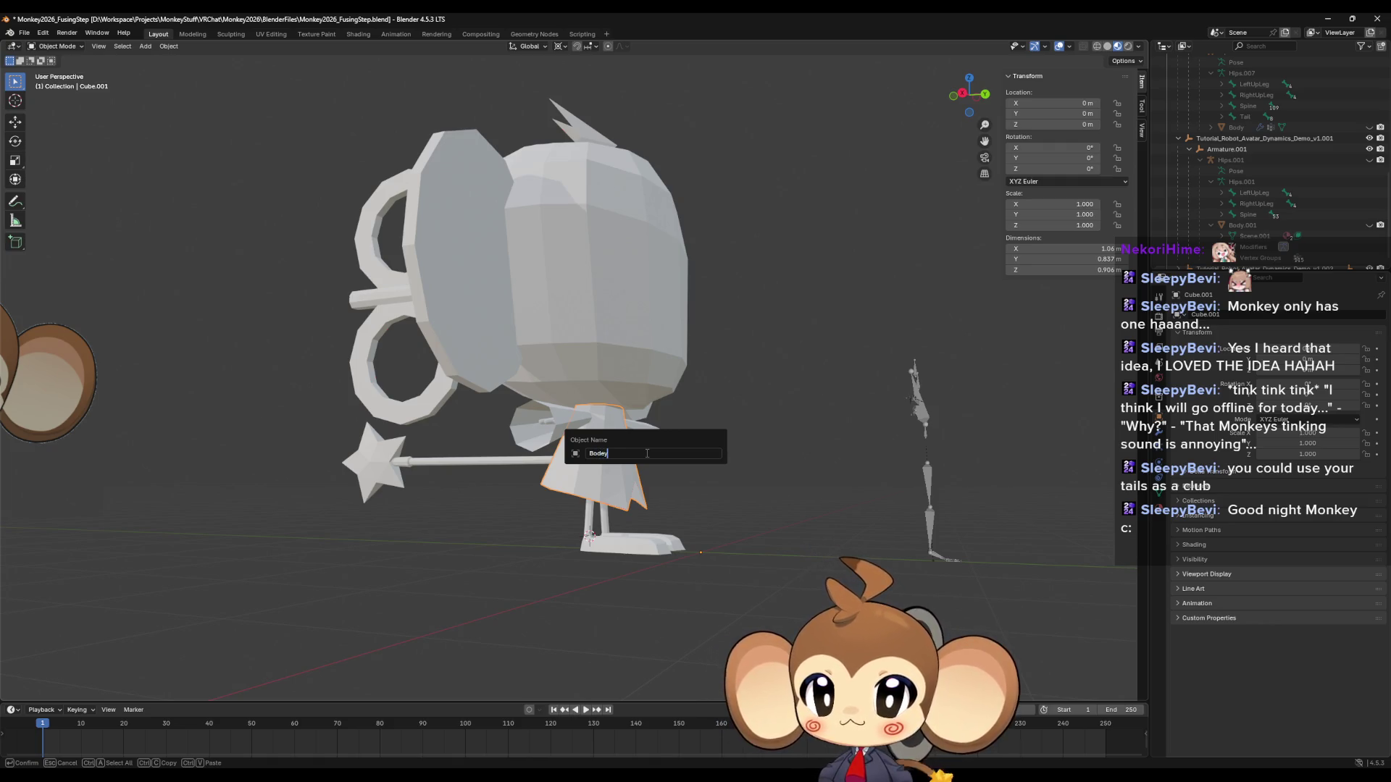
pyautogui.press('Return')
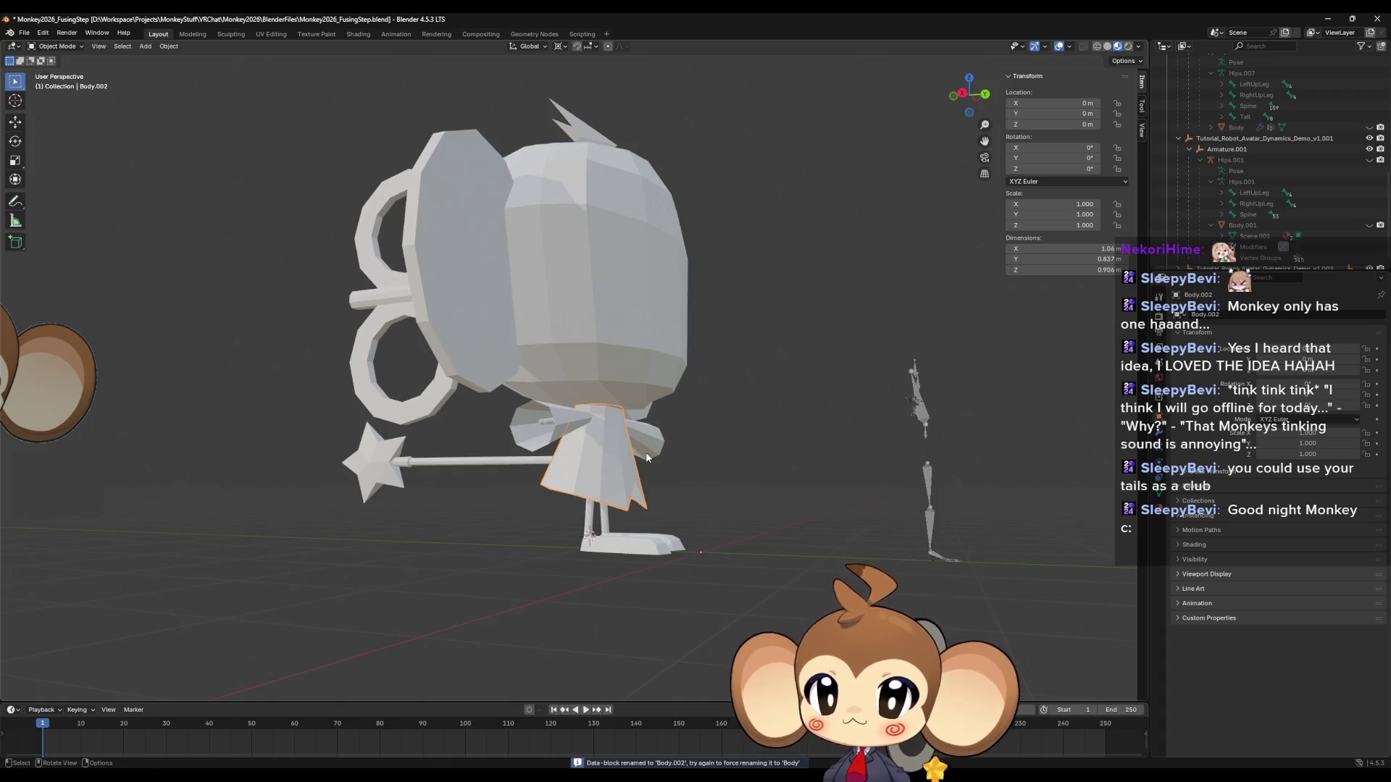
pyautogui.click(563, 414)
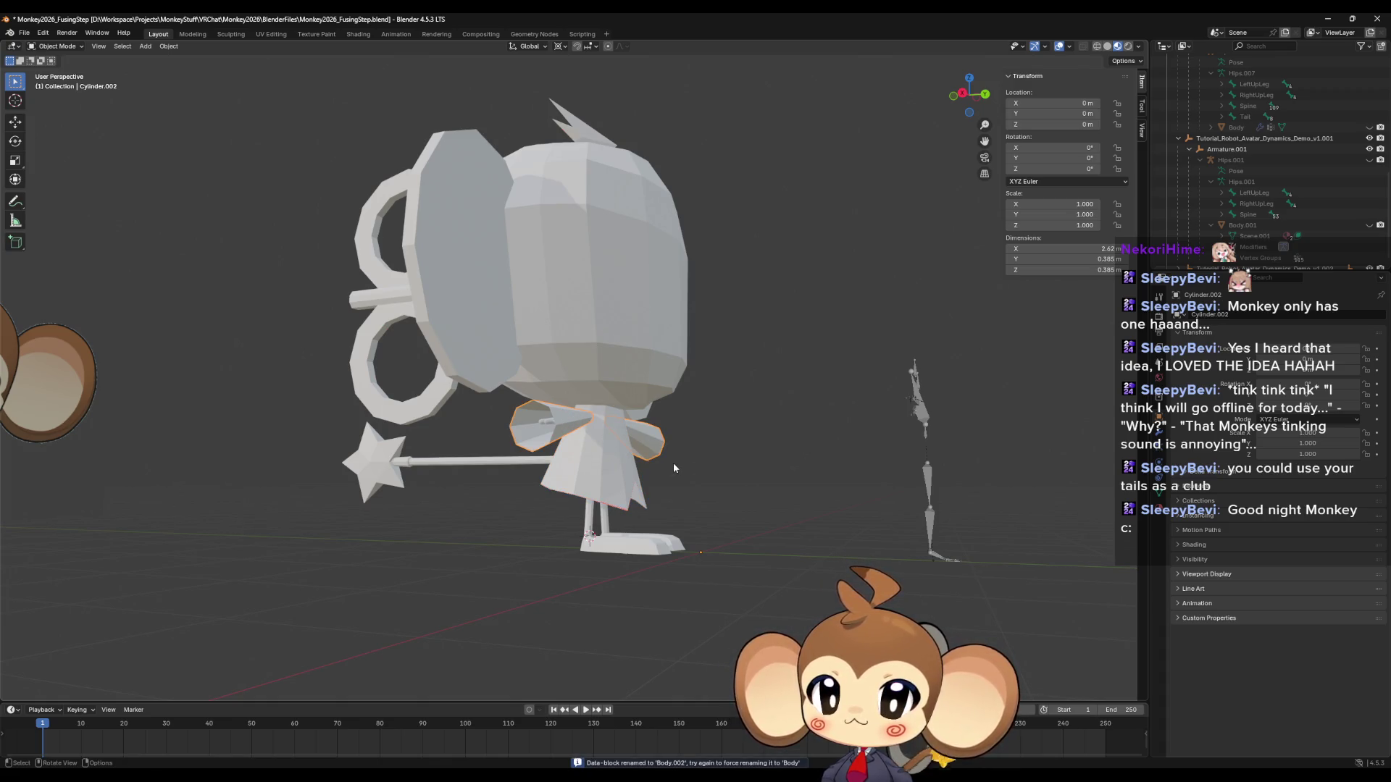
pyautogui.press('F2')
pyautogui.write('RightArm')
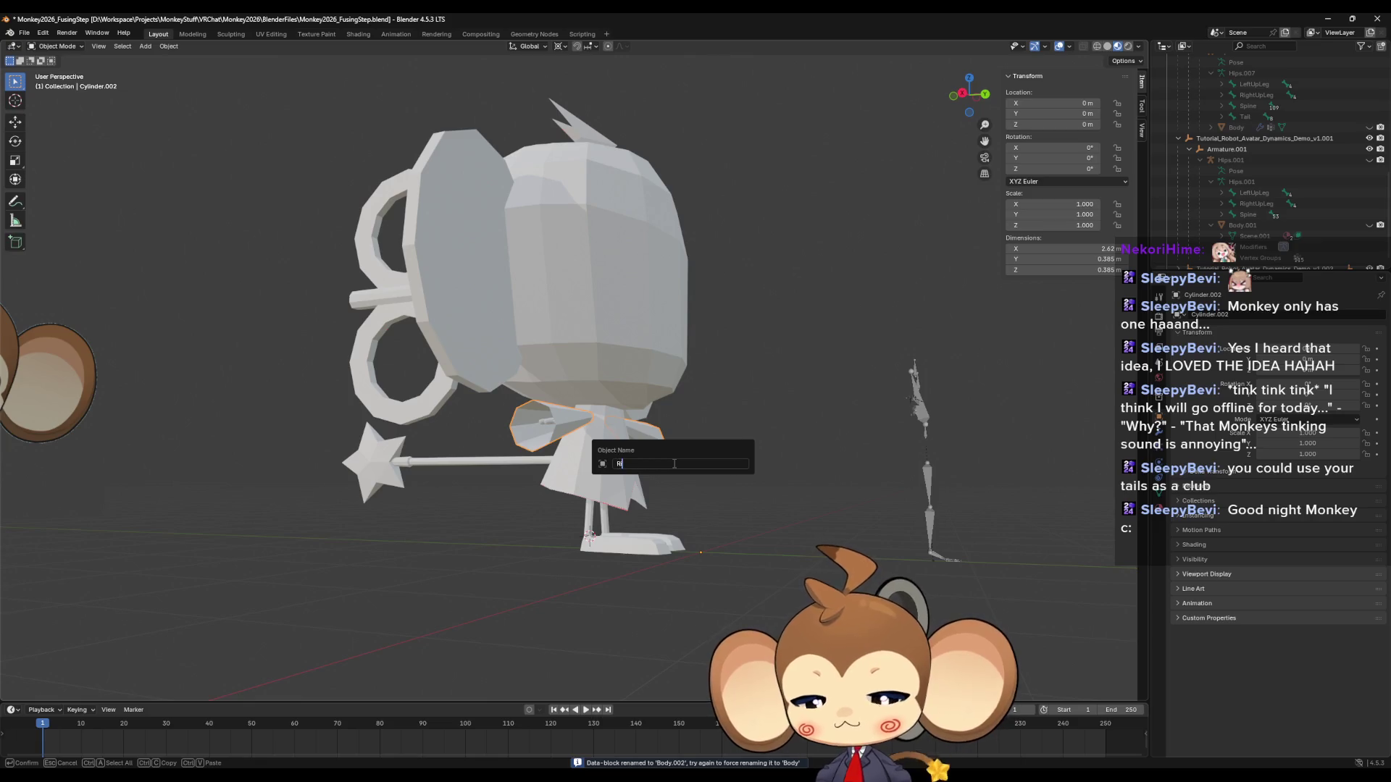
pyautogui.press('Return')
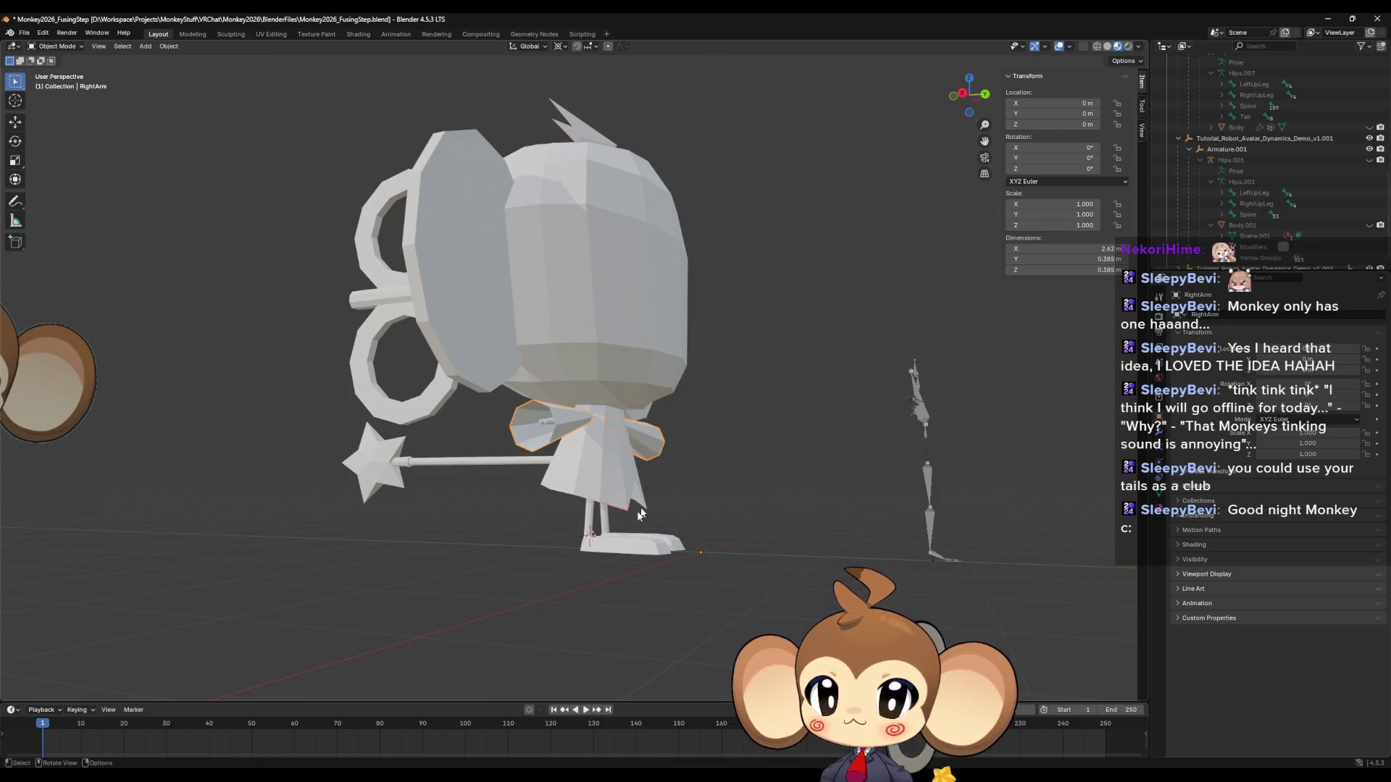
# Rename the leg piece to RightLeg and the star wand to Tail.
pyautogui.click(631, 542)
pyautogui.press('F2')
pyautogui.write('R')
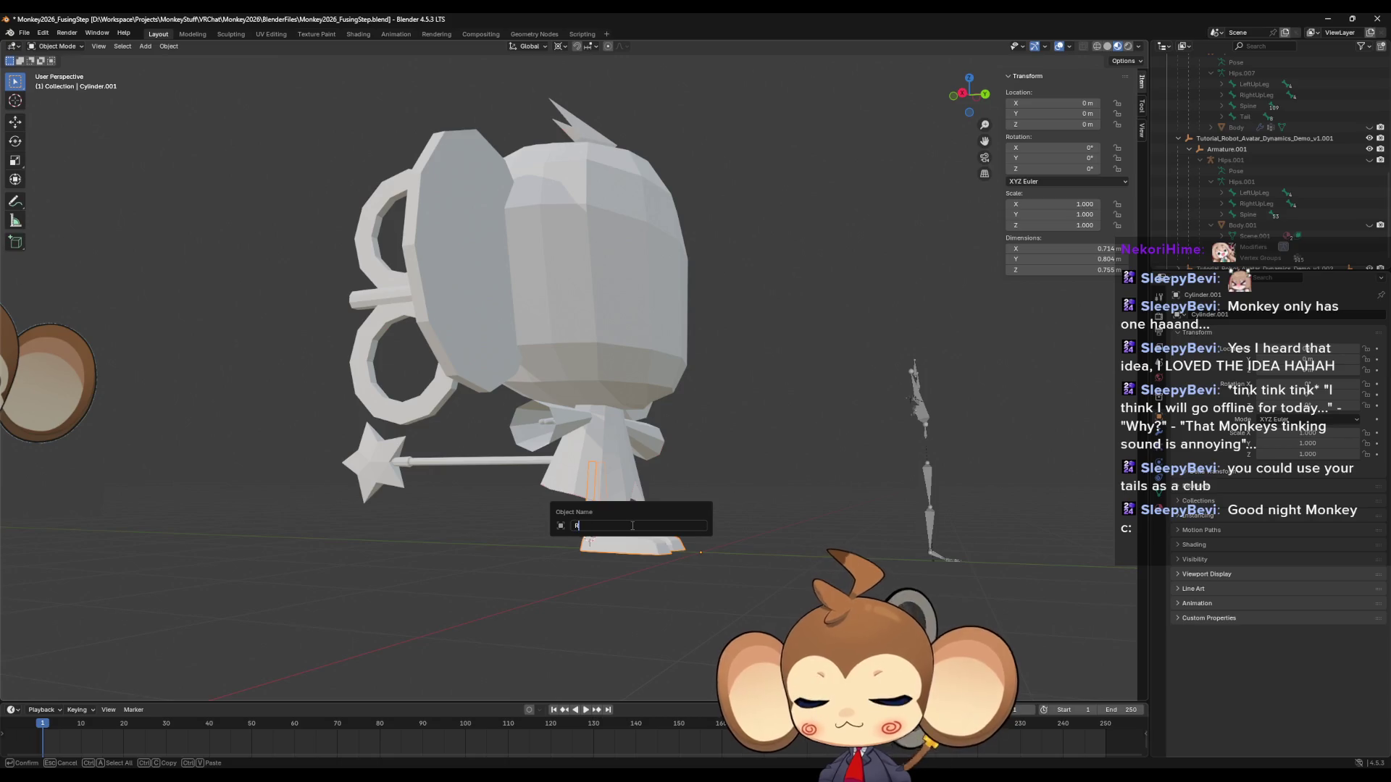
pyautogui.write('ightLe')
pyautogui.press('Return')
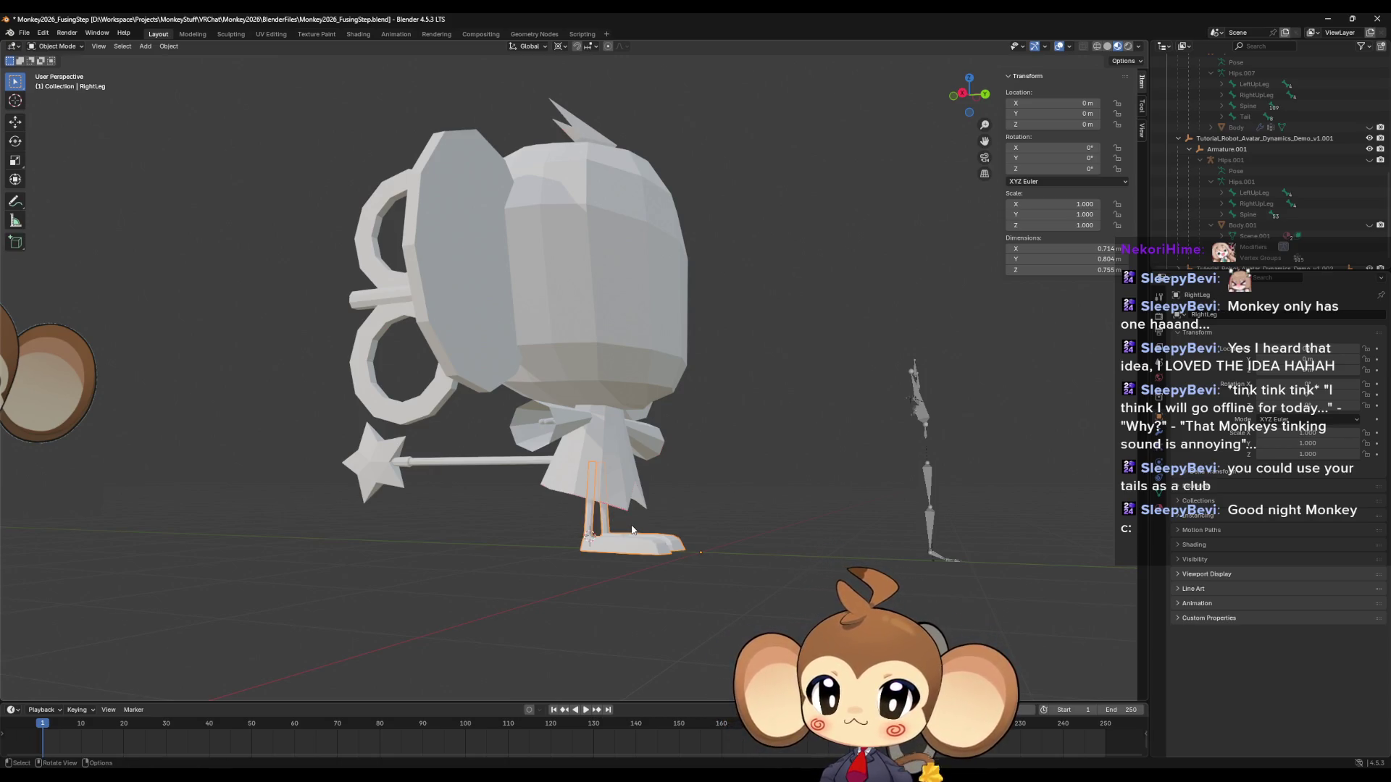
pyautogui.click(478, 462)
pyautogui.press('F2')
pyautogui.write('T')
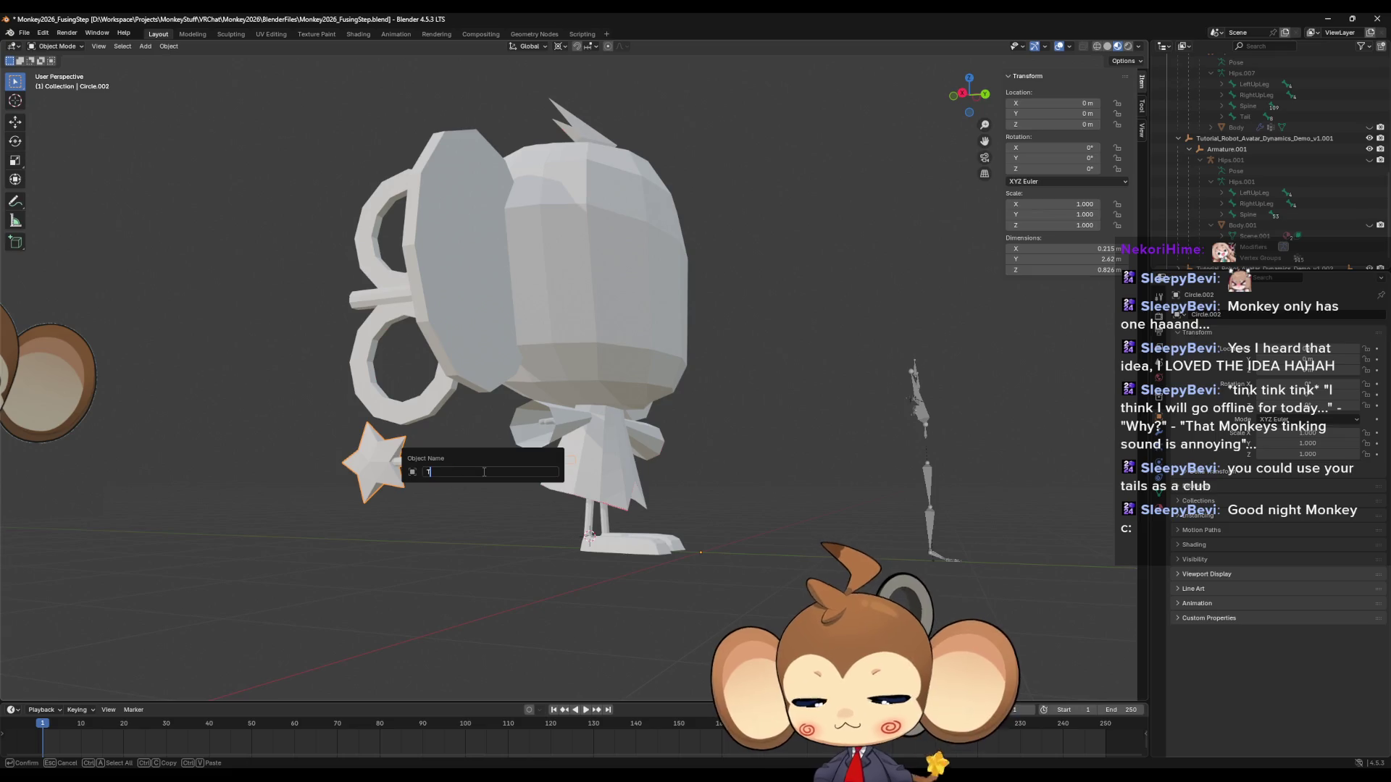
pyautogui.write('ail')
pyautogui.press('Return')
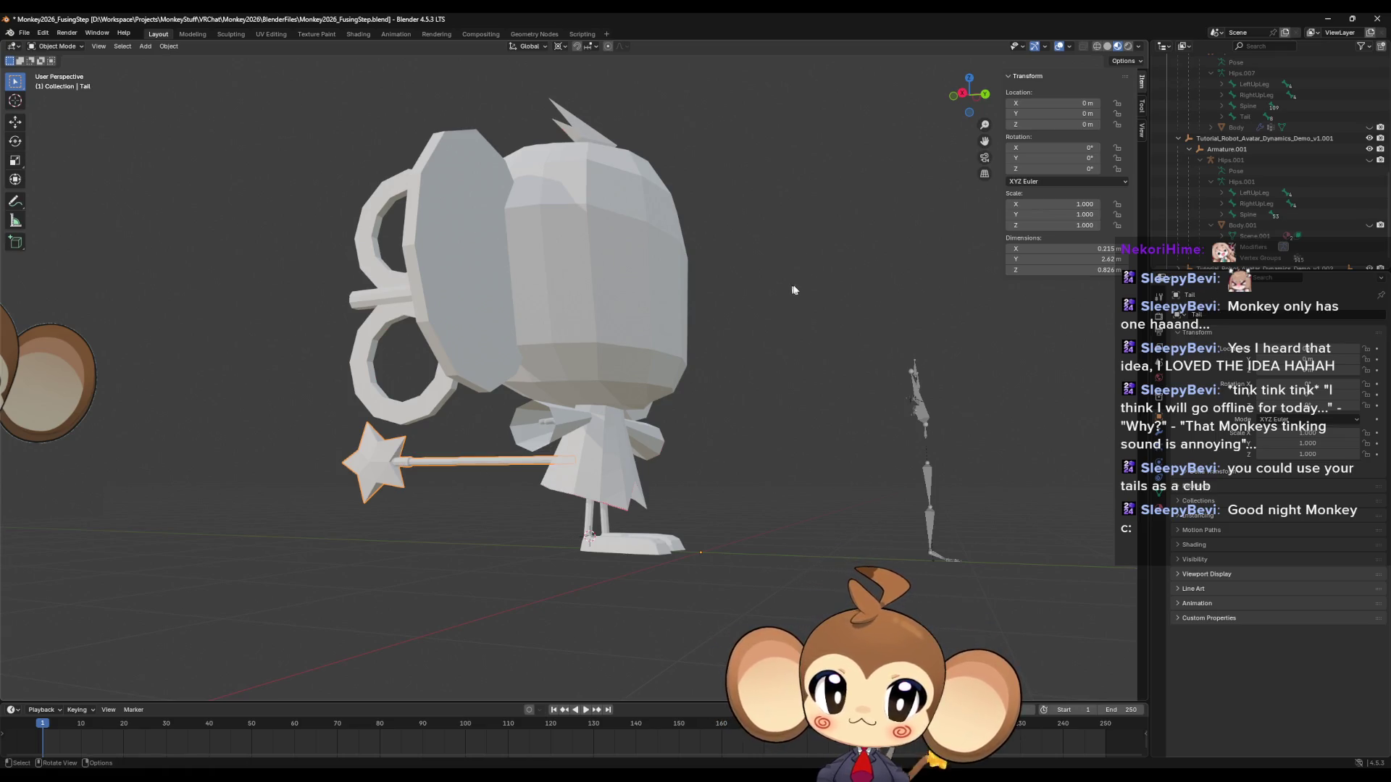
pyautogui.scroll(10, 1231, 145)
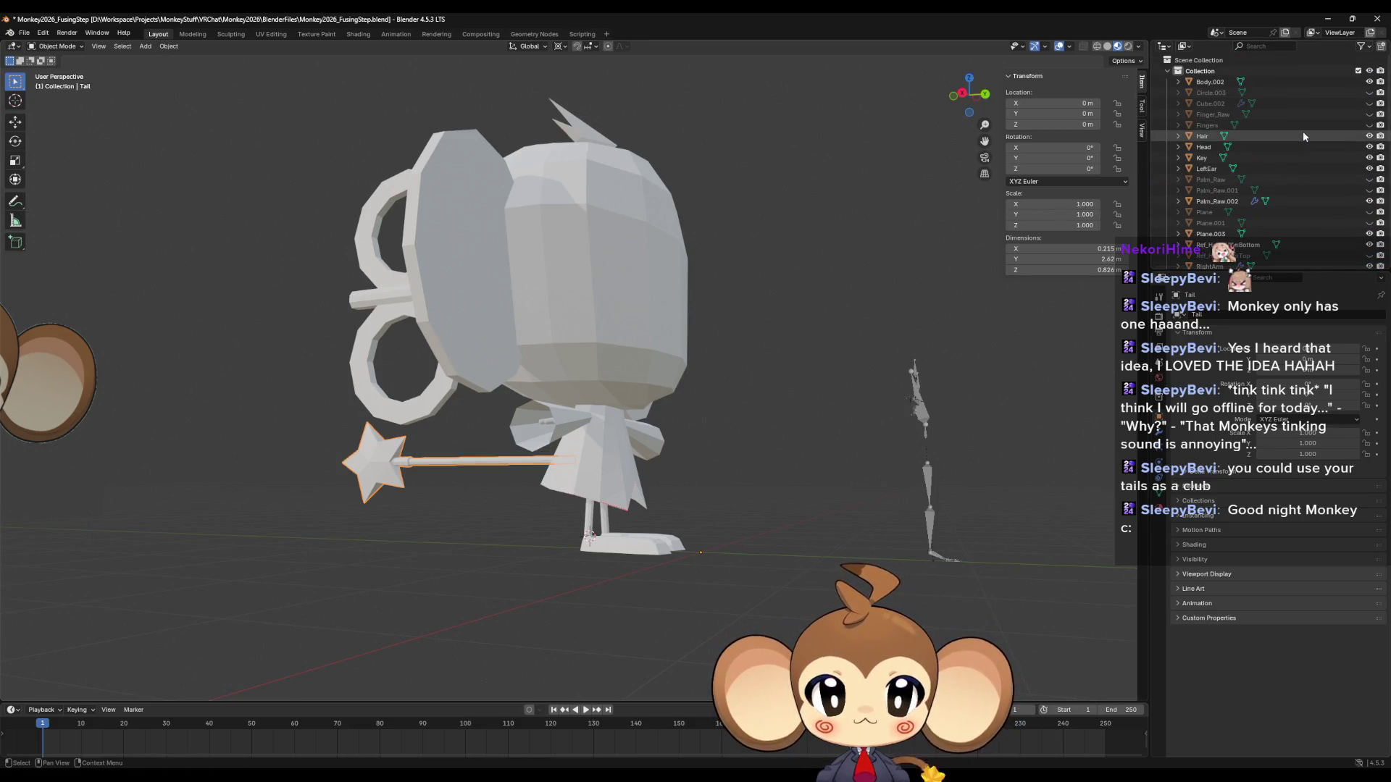
# Switch to wireframe shading and box-select all of the monkey's parts.
pyautogui.scroll(-3, 666, 303)
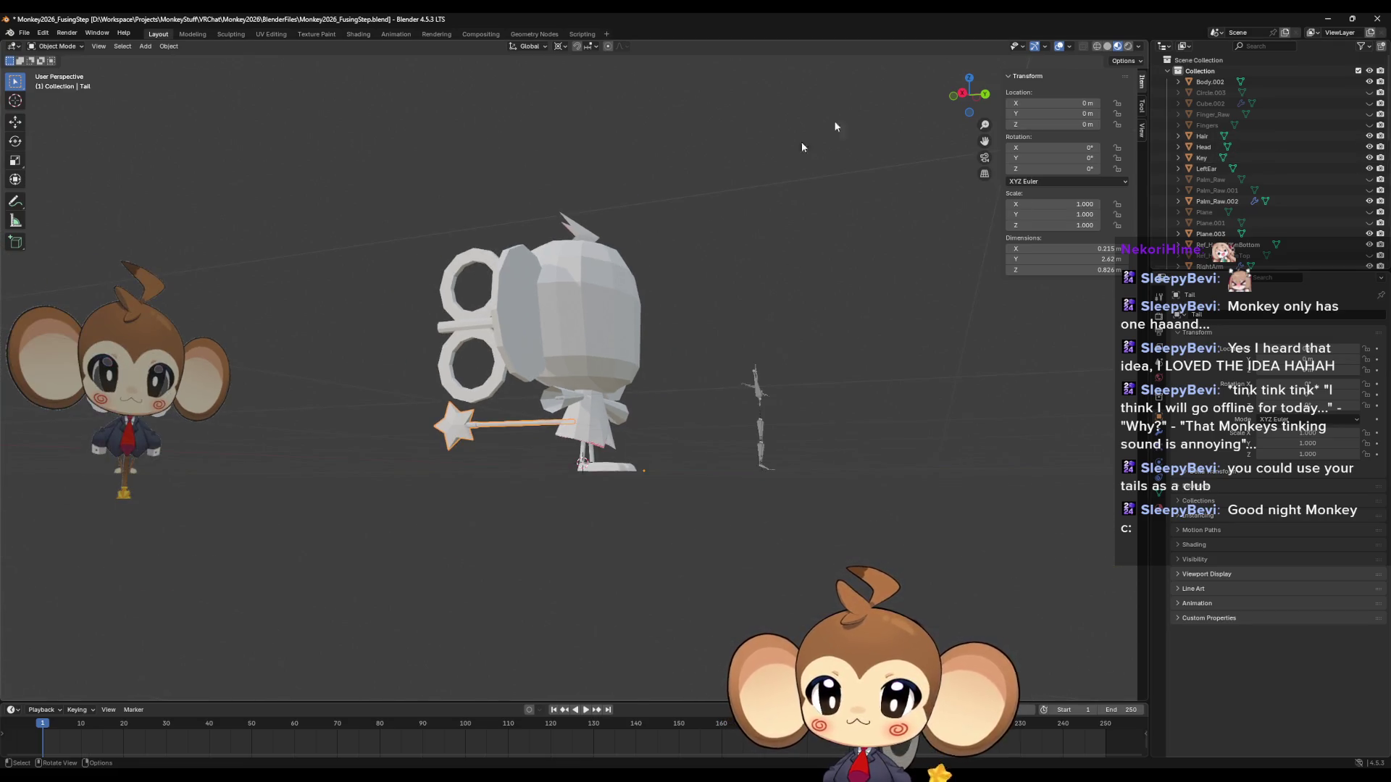
pyautogui.click(1098, 46)
pyautogui.moveTo(352, 163)
pyautogui.mouseDown()
pyautogui.moveTo(661, 540)
pyautogui.moveTo(697, 548)
pyautogui.mouseUp()
pyautogui.rightClick(1188, 146)
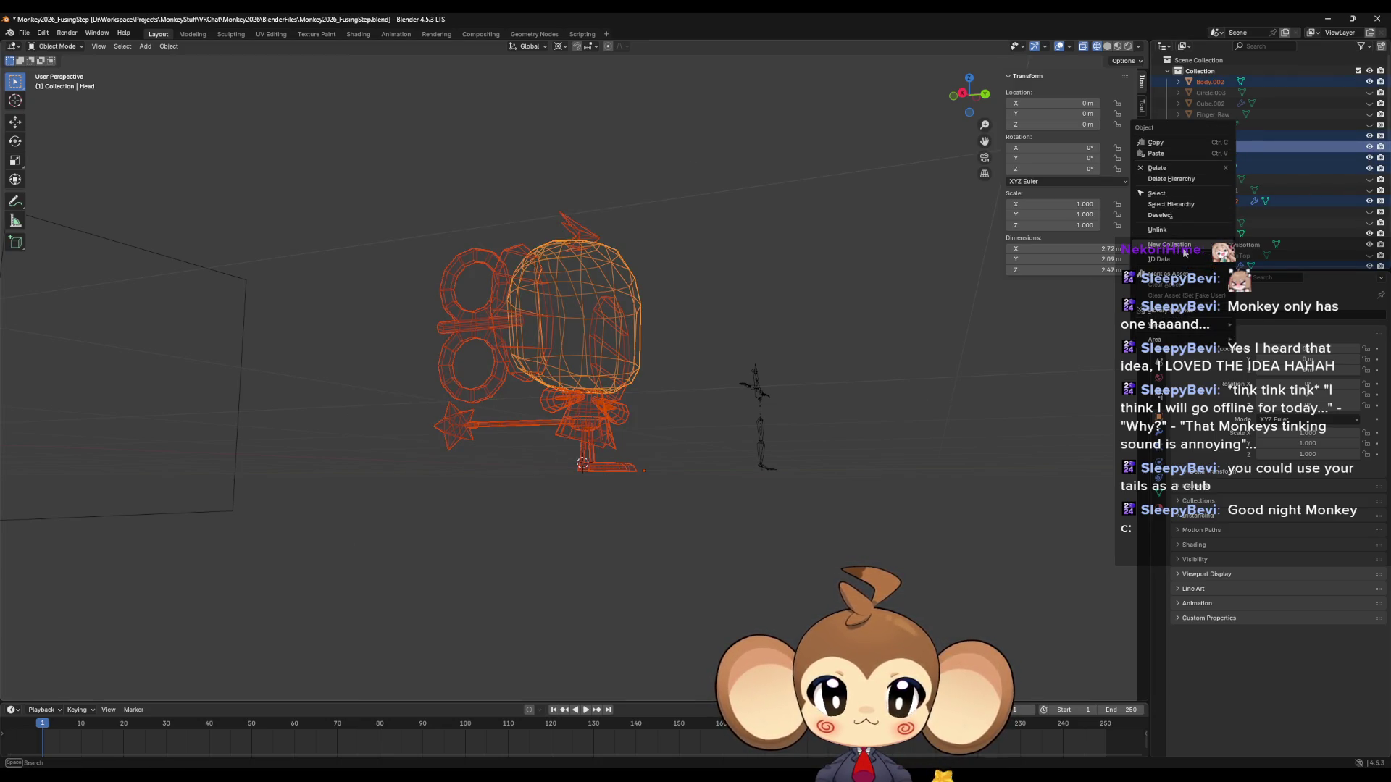
pyautogui.press('Escape')
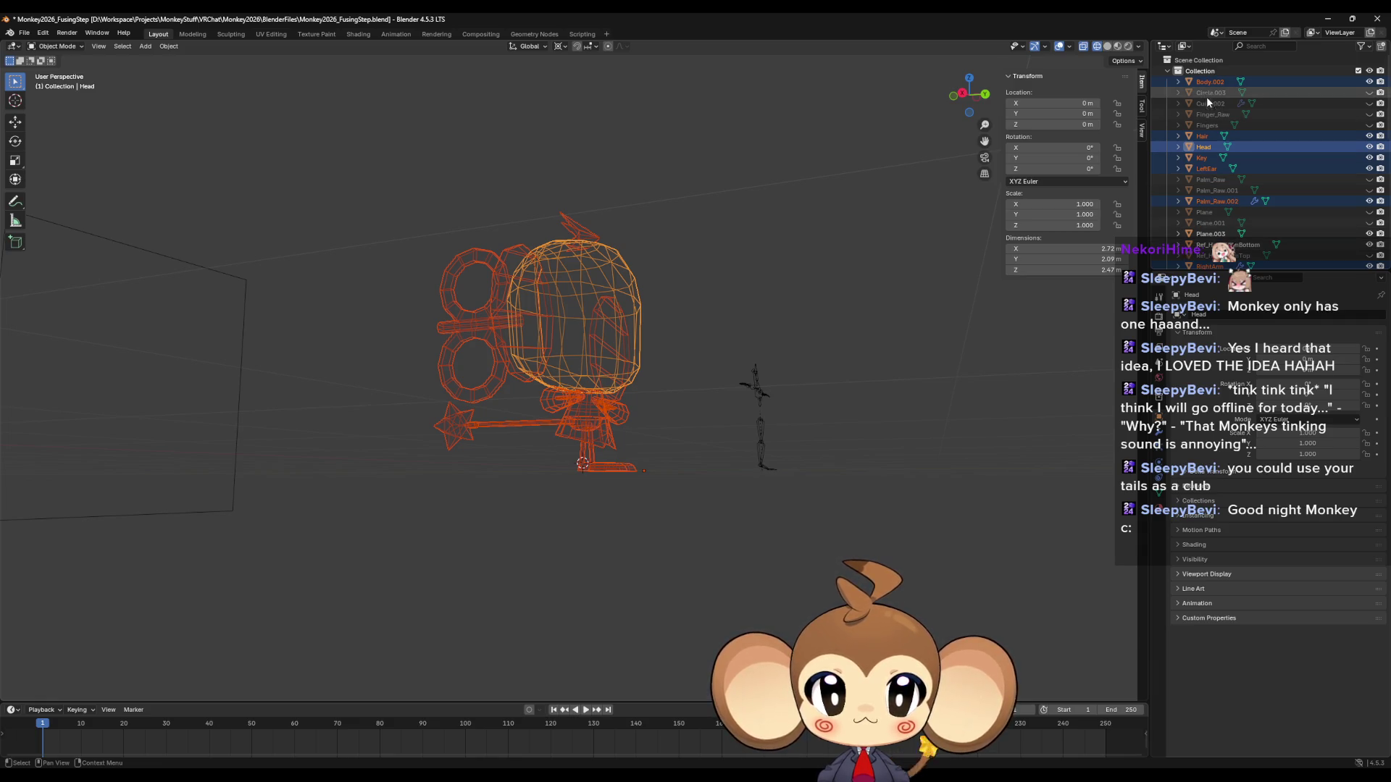
# Make a new Collection 2 and drag the selected parts into it, then edit the Key mesh.
pyautogui.scroll(-5, 1240, 174)
pyautogui.scroll(5, 1240, 180)
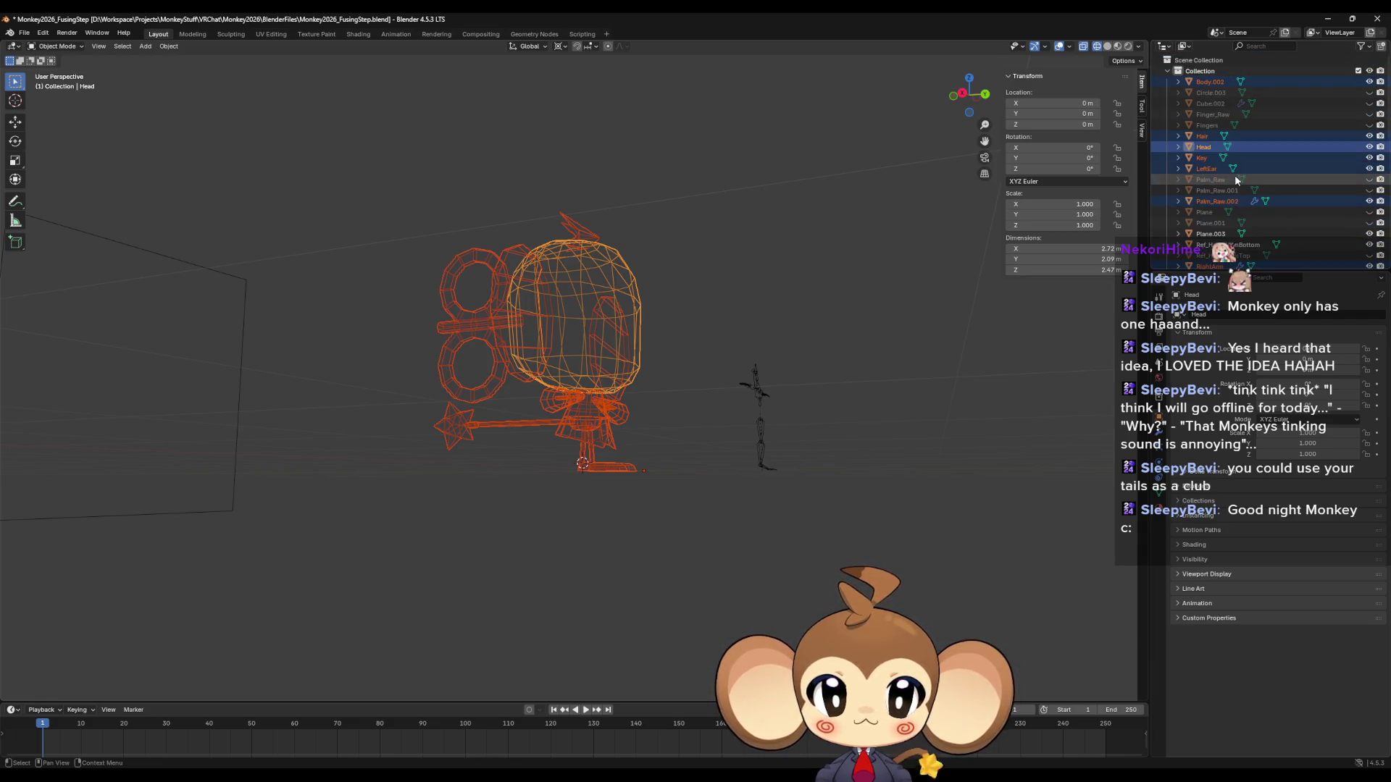
pyautogui.rightClick(1213, 87)
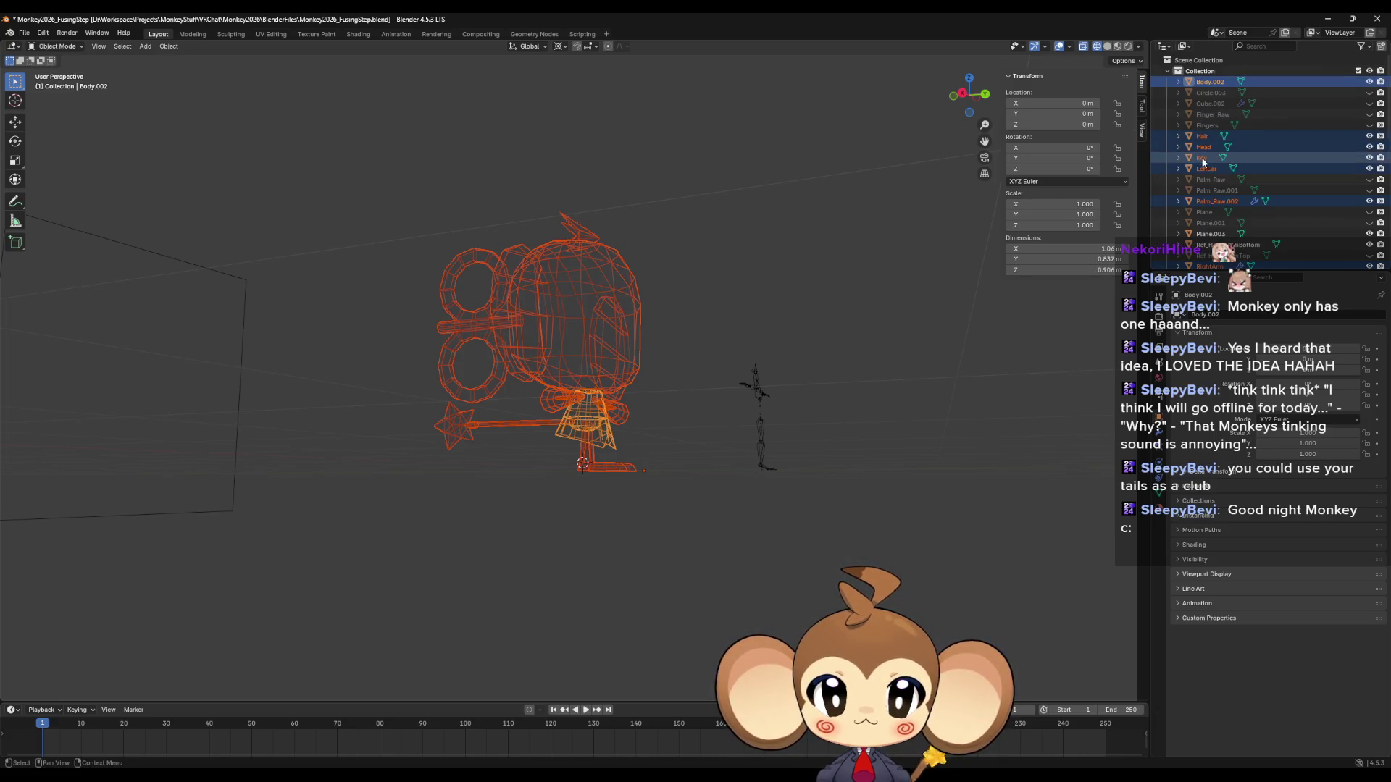
pyautogui.rightClick(1201, 156)
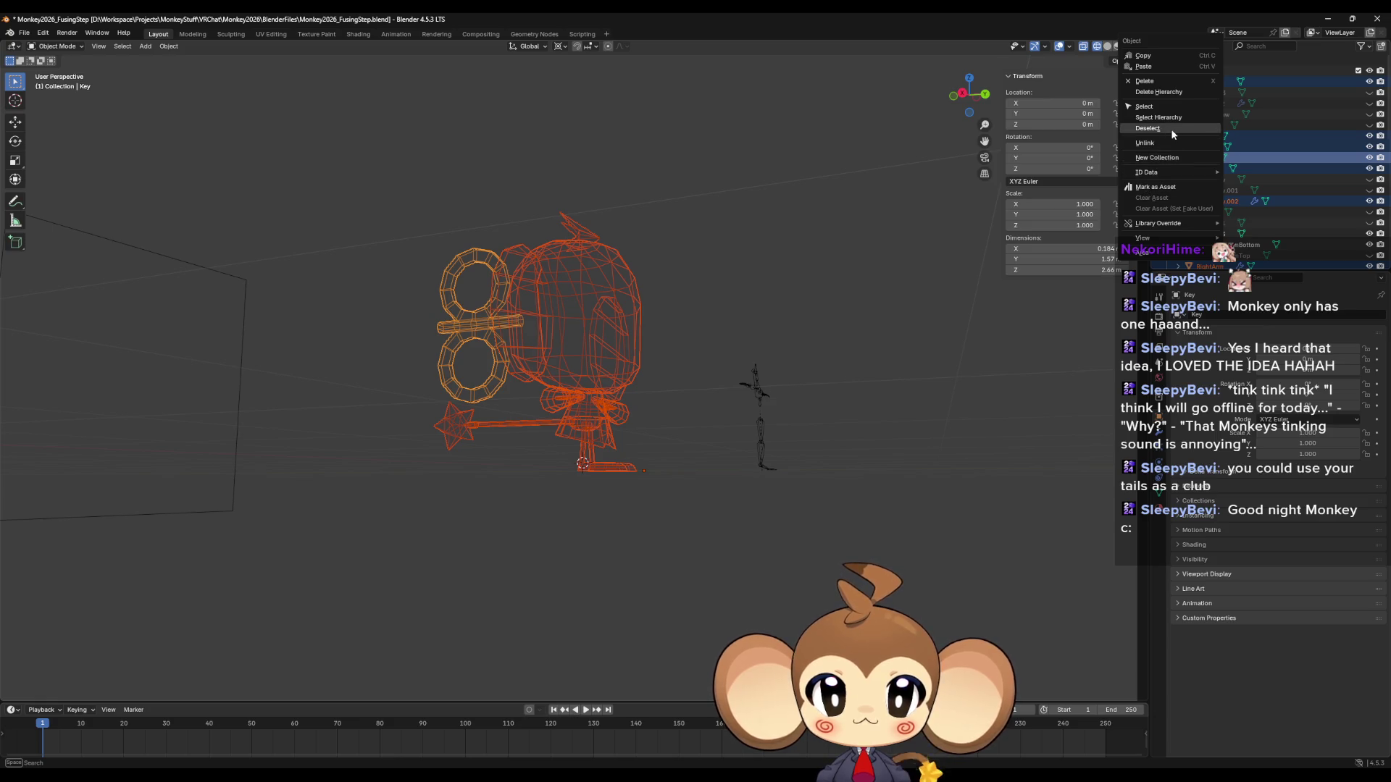
pyautogui.moveTo(1167, 178)
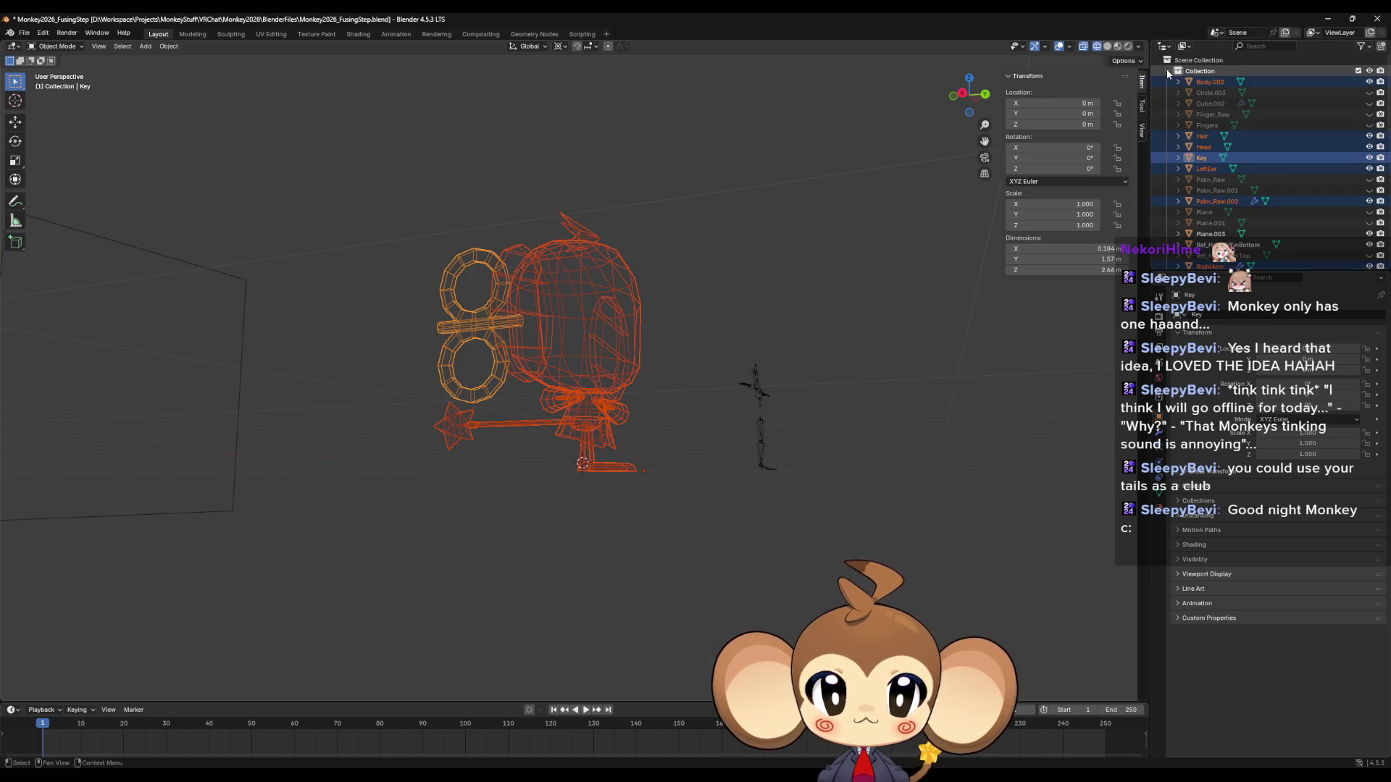
pyautogui.click(1166, 70)
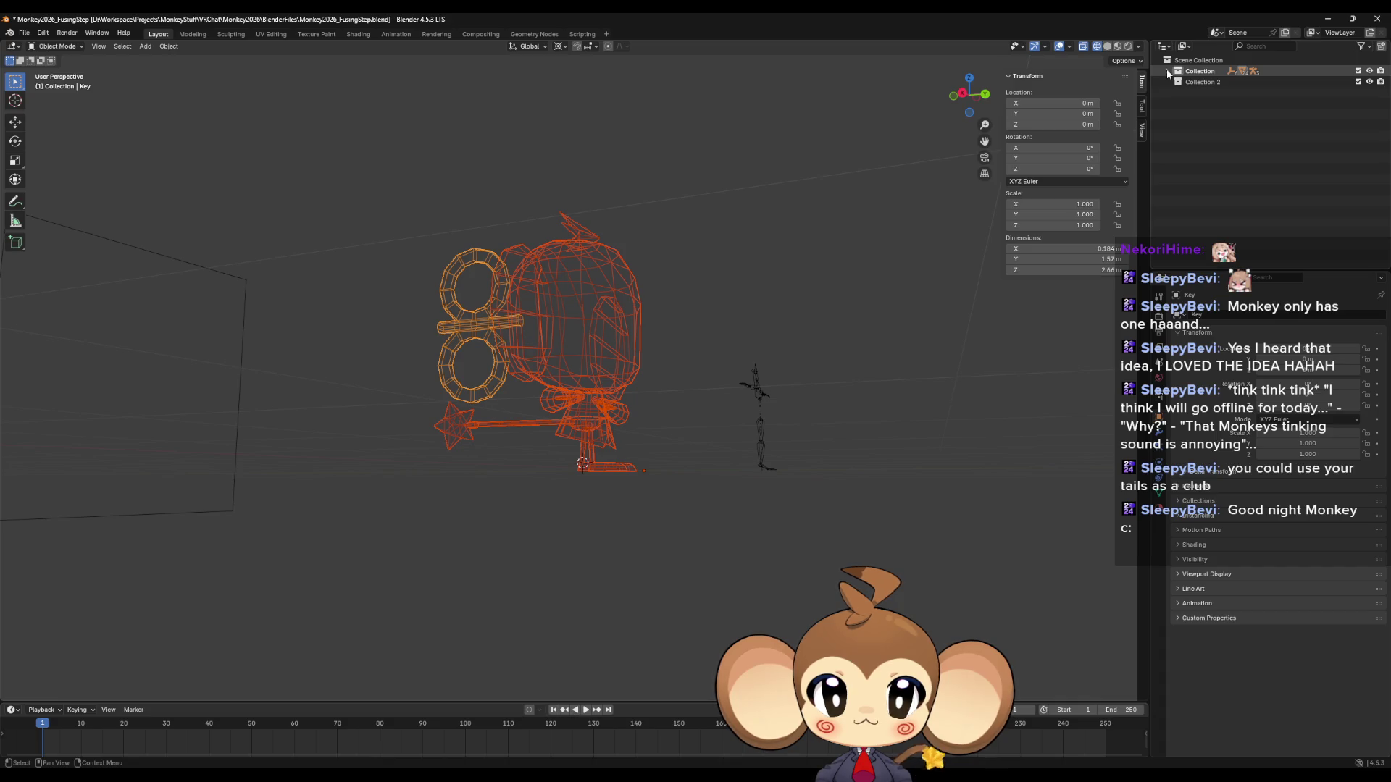
pyautogui.click(1166, 71)
pyautogui.moveTo(1206, 81)
pyautogui.mouseDown()
pyautogui.moveTo(1224, 260)
pyautogui.moveTo(1229, 152)
pyautogui.moveTo(1209, 258)
pyautogui.mouseUp()
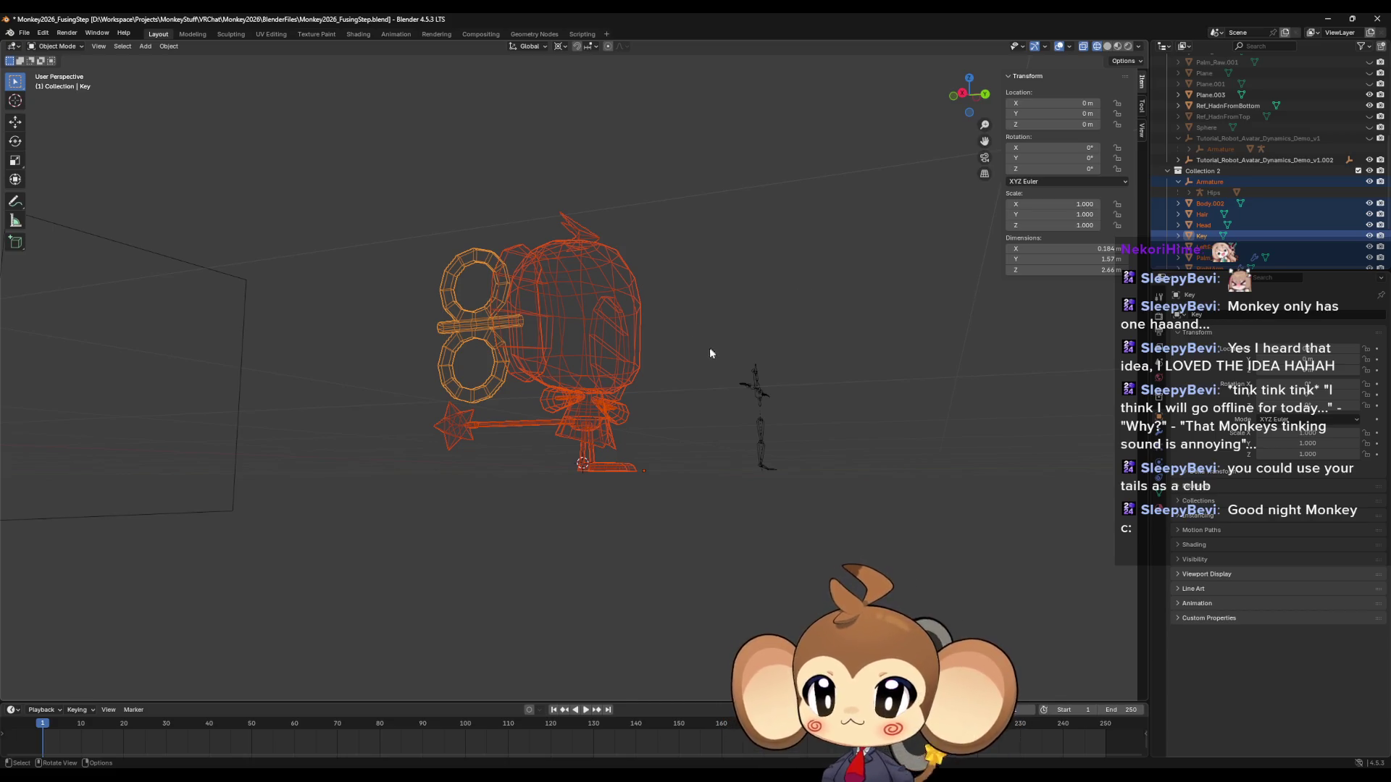
pyautogui.moveTo(710, 346)
pyautogui.mouseDown(button='middle')
pyautogui.moveTo(664, 368)
pyautogui.moveTo(656, 391)
pyautogui.mouseUp(button='middle')
pyautogui.press('Tab')
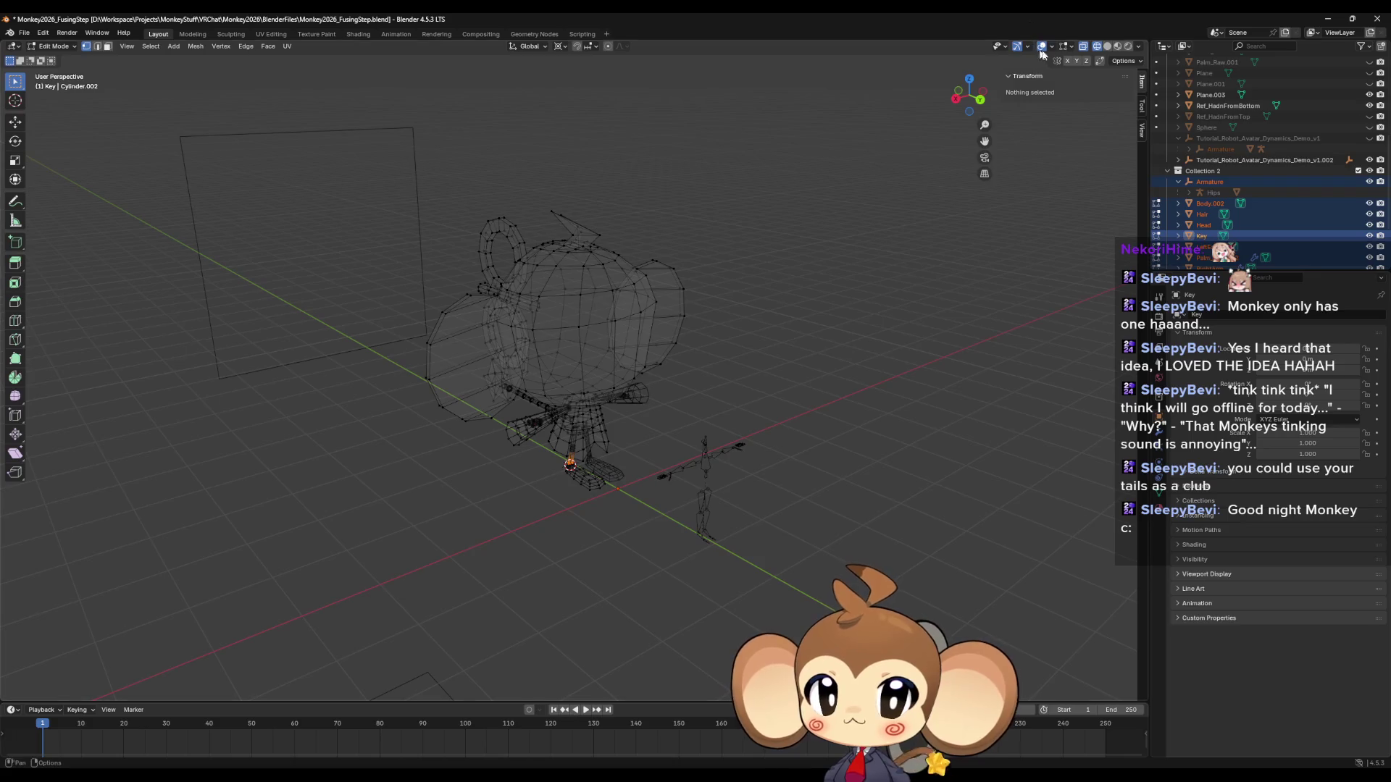
# Return to Object Mode in solid shading and view the monkey from the back.
pyautogui.click(1118, 46)
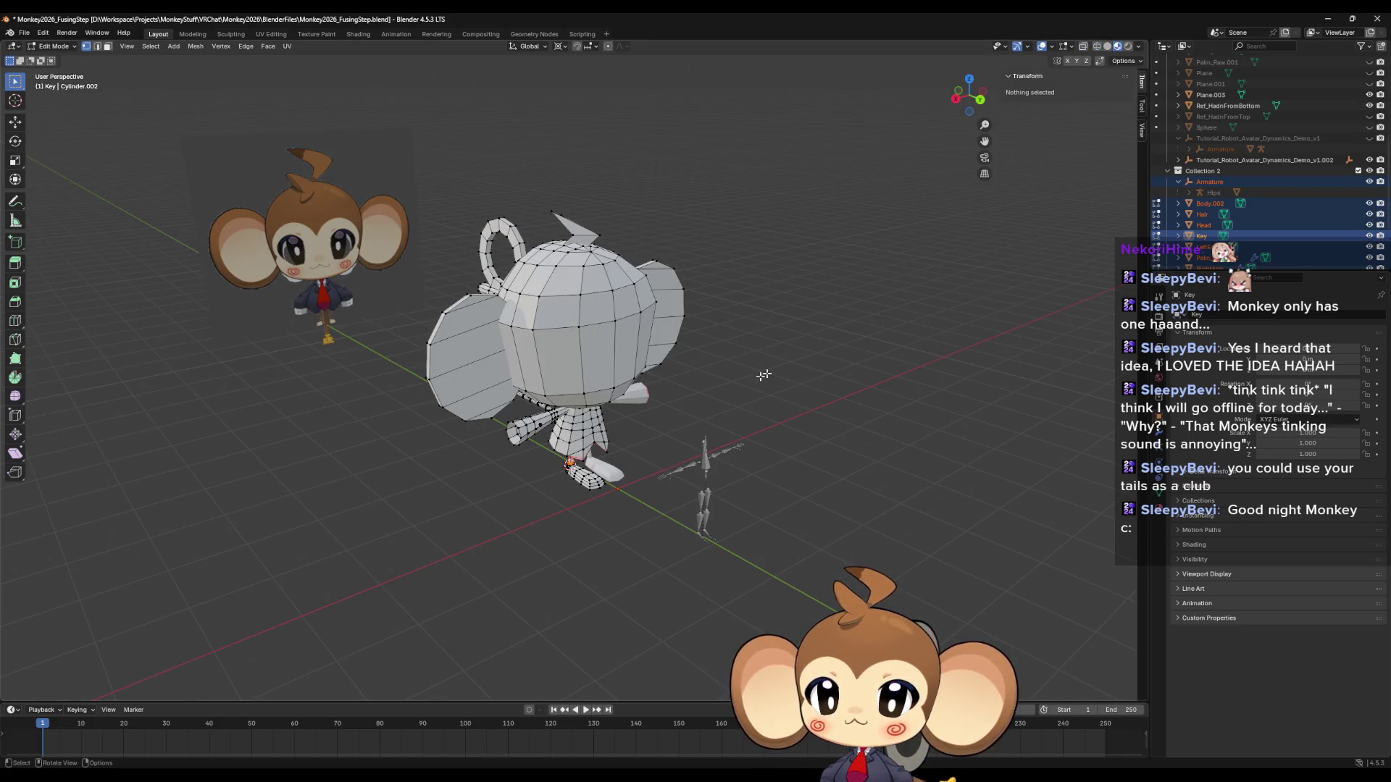
pyautogui.press('Tab')
pyautogui.scroll(4, 742, 367)
pyautogui.moveTo(742, 367)
pyautogui.mouseDown(button='middle')
pyautogui.moveTo(745, 330)
pyautogui.moveTo(691, 346)
pyautogui.mouseUp(button='middle')
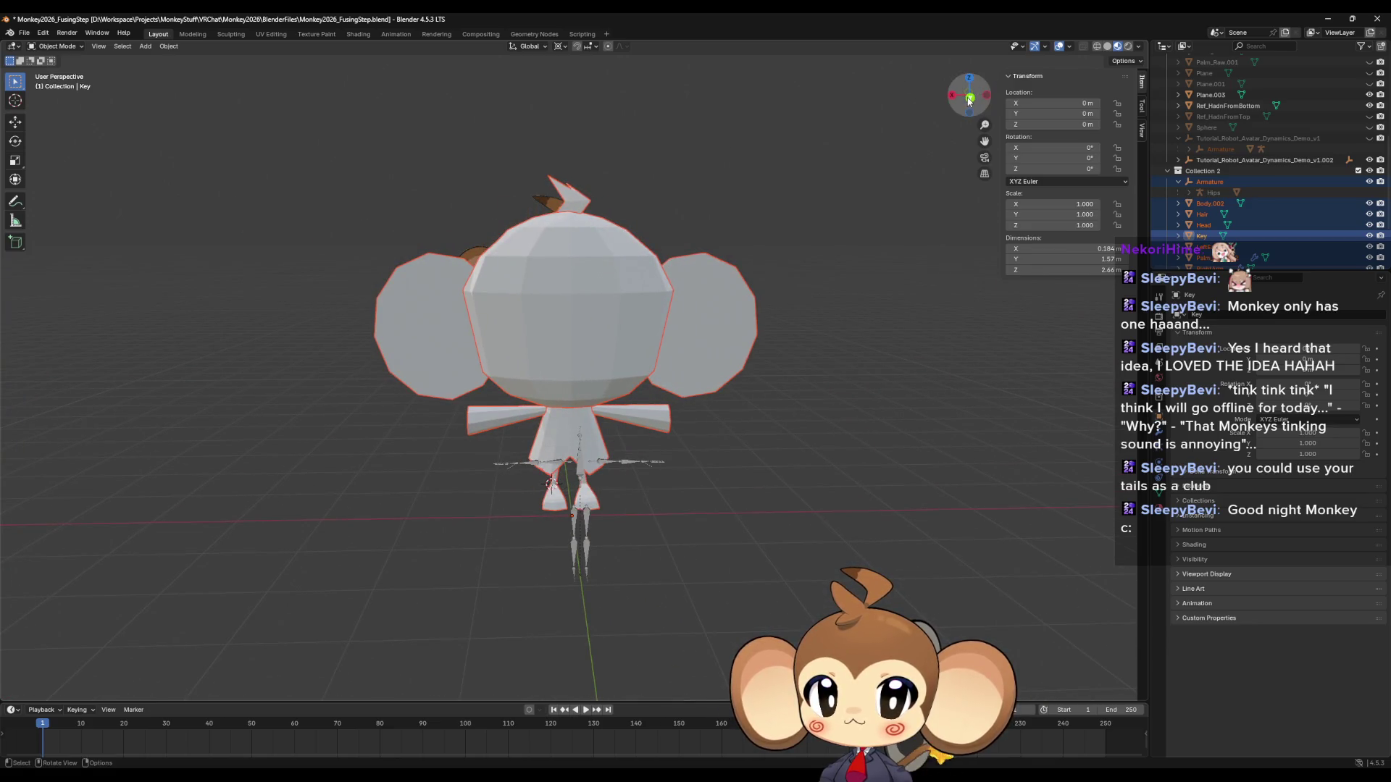
pyautogui.click(969, 98)
pyautogui.click(800, 484)
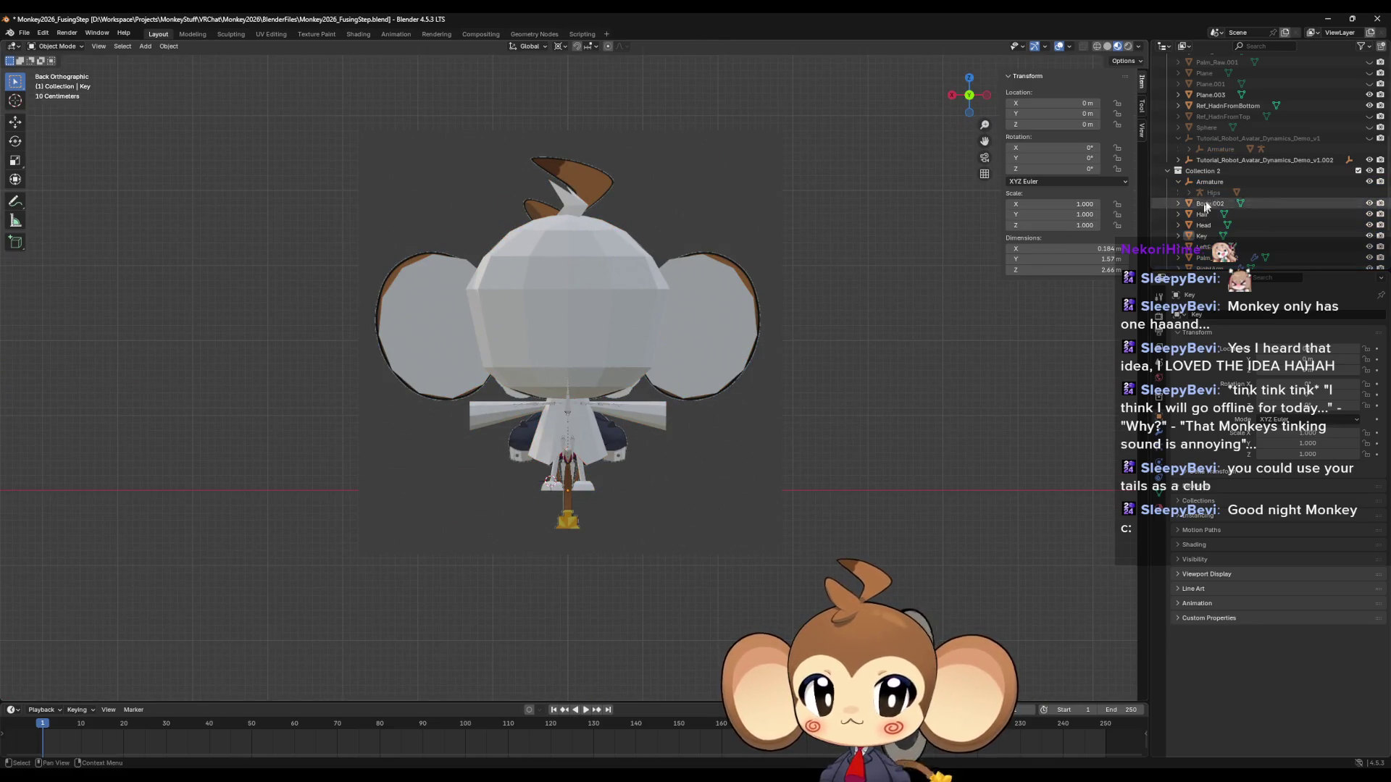
pyautogui.scroll(-3, 1205, 206)
# Select Collection 2, the Armature, Body.002 and Head in the Outliner.
pyautogui.click(1208, 96)
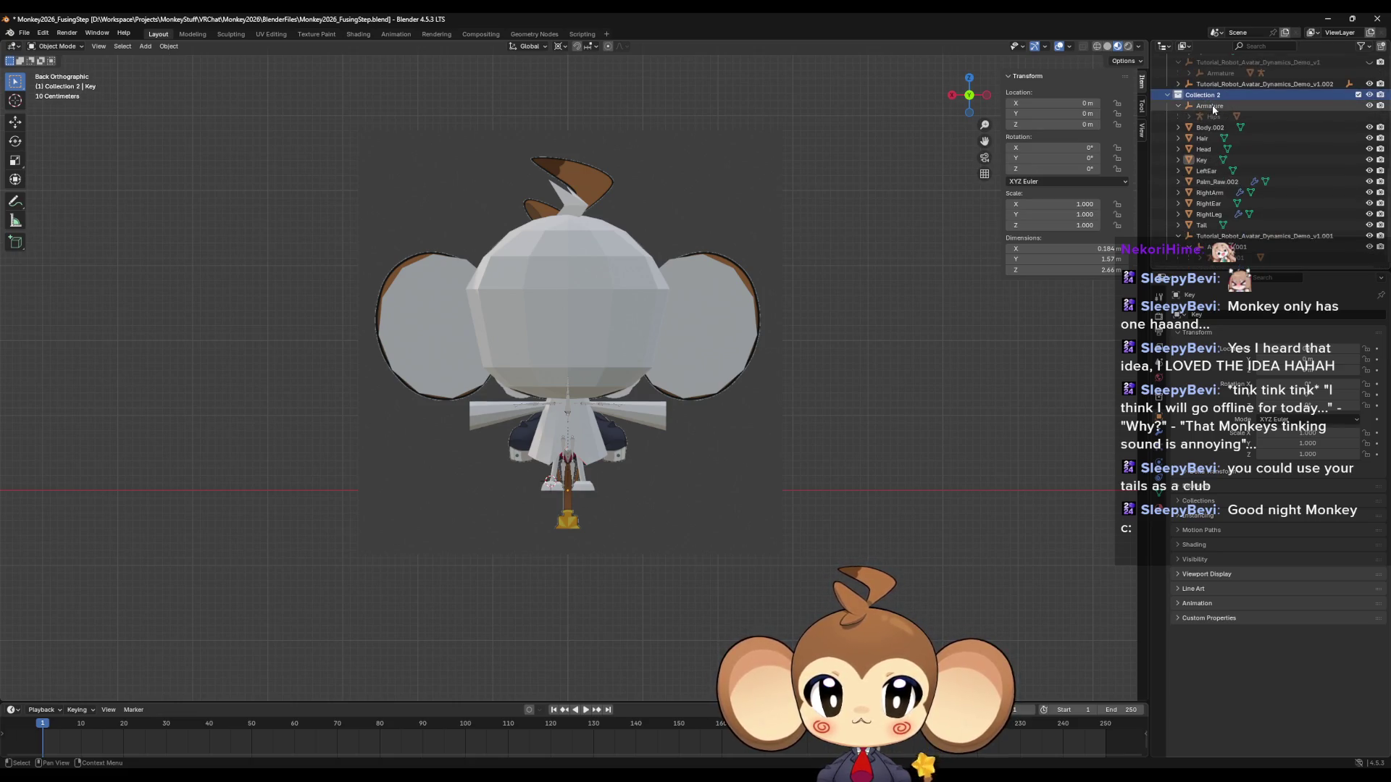
pyautogui.click(1210, 106)
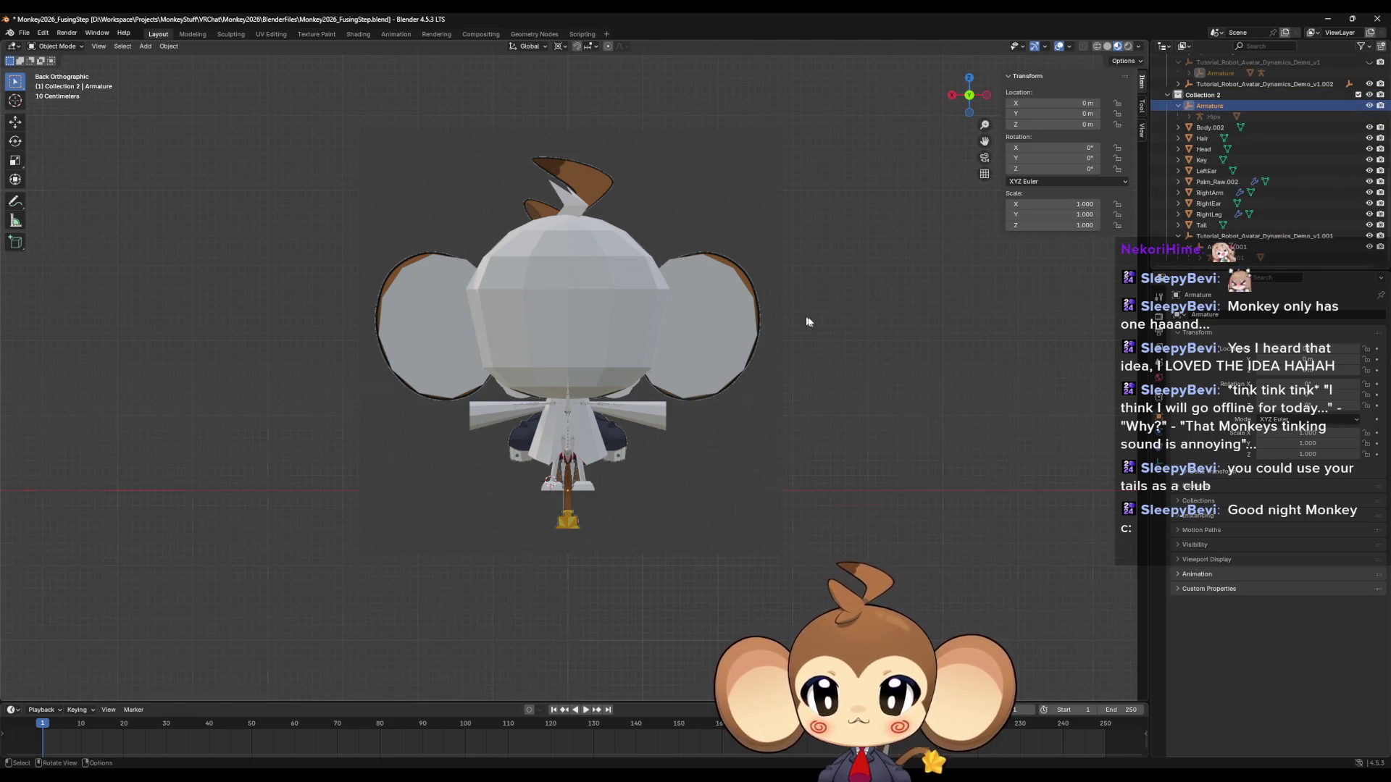
pyautogui.moveTo(760, 319); pyautogui.dragTo(884, 317, button='middle')
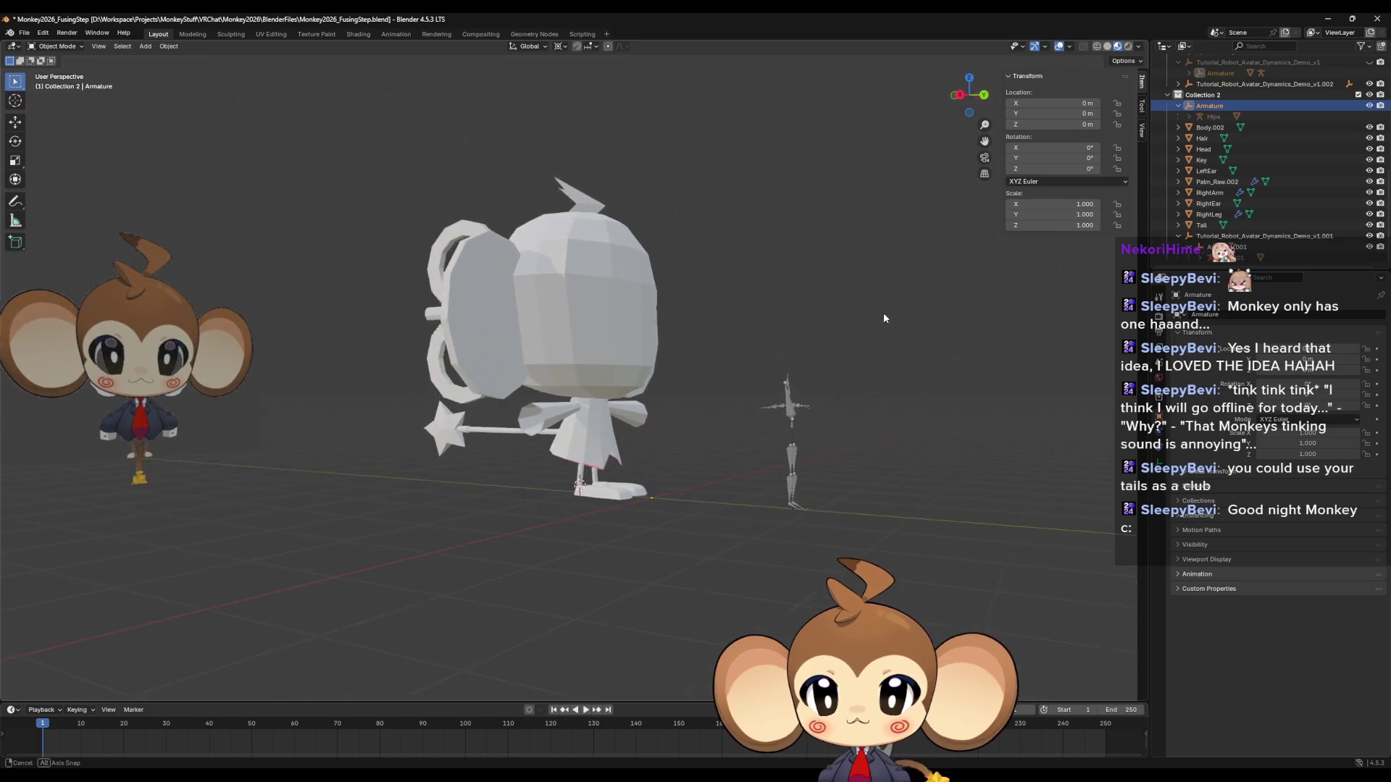
pyautogui.click(1178, 106)
pyautogui.click(1211, 128)
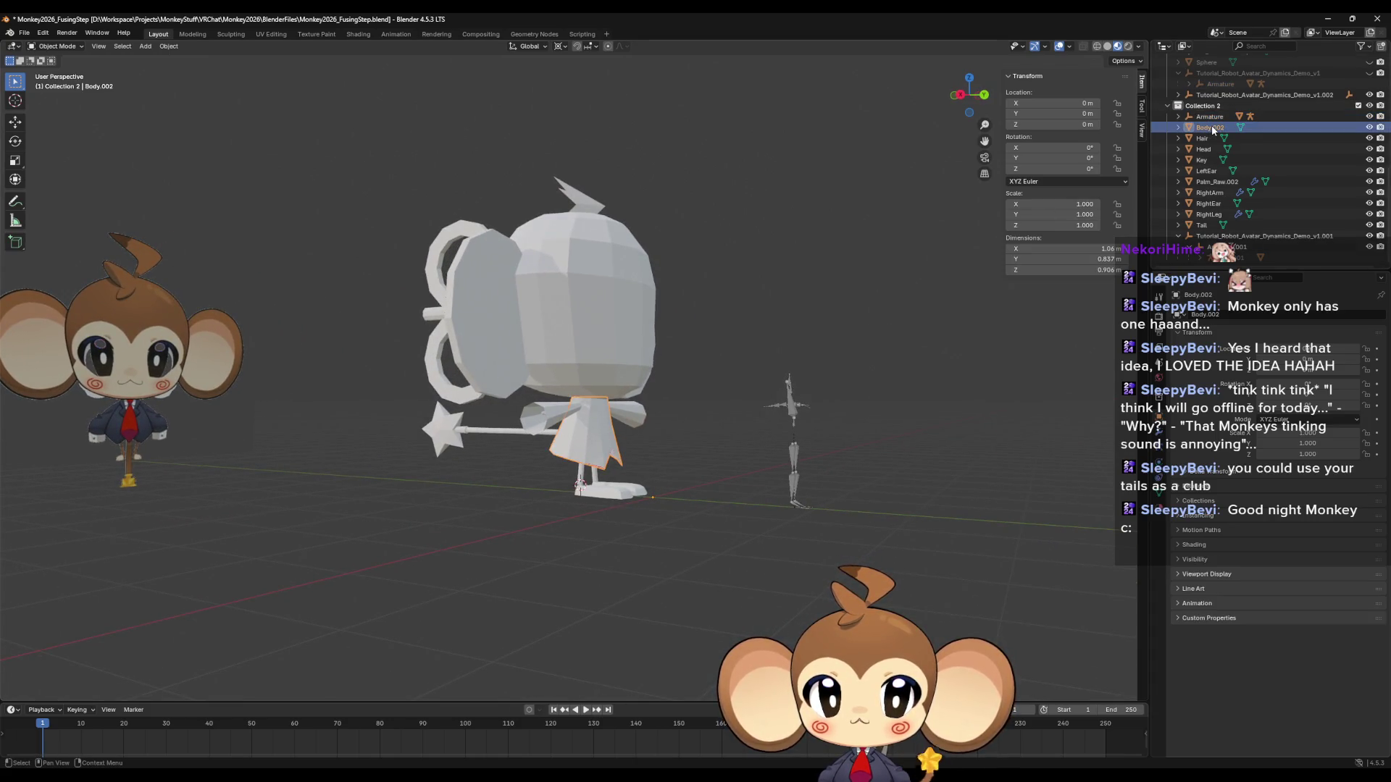
pyautogui.click(1201, 138)
pyautogui.click(1203, 149)
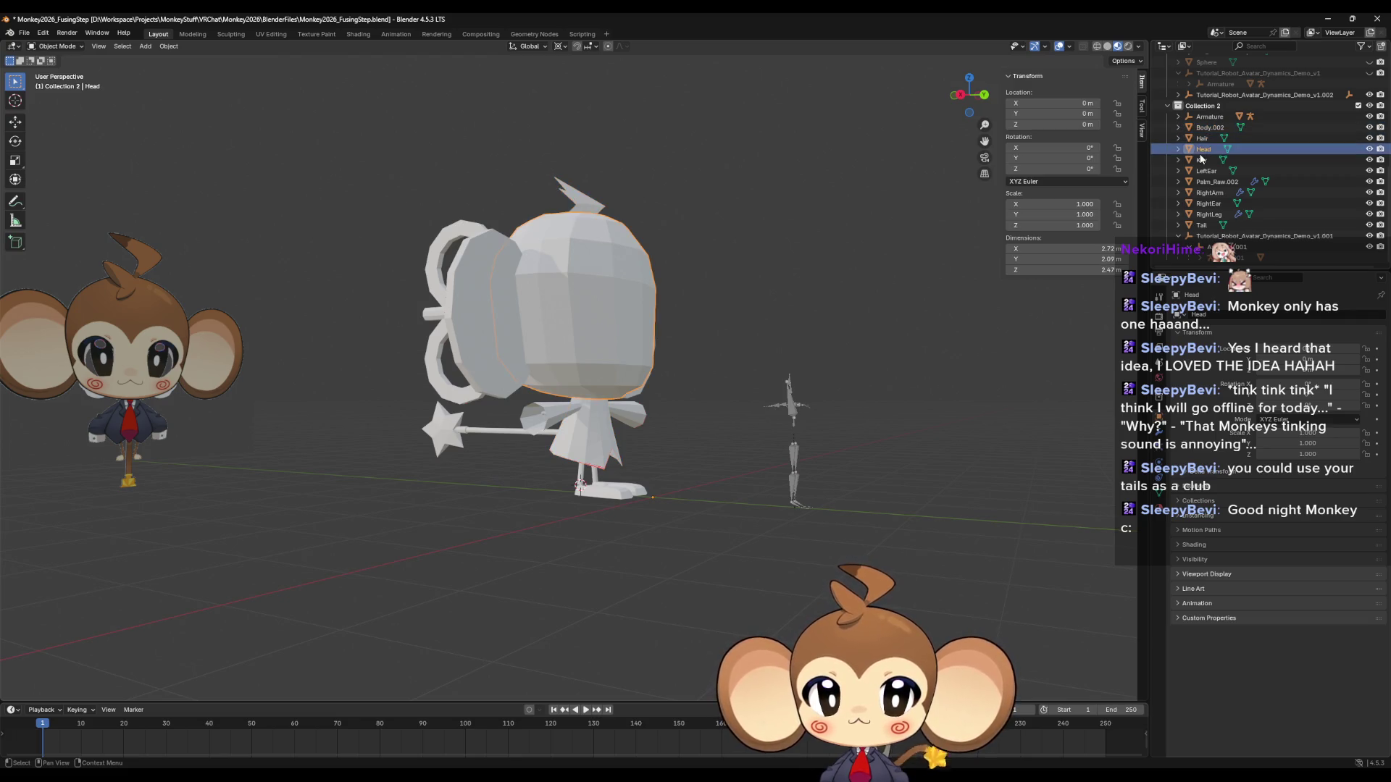
pyautogui.click(1201, 141)
# Reselect Body.002, then Hair, and step the selection back up to Body.002.
pyautogui.click(1210, 128)
pyautogui.scroll(8, 1205, 145)
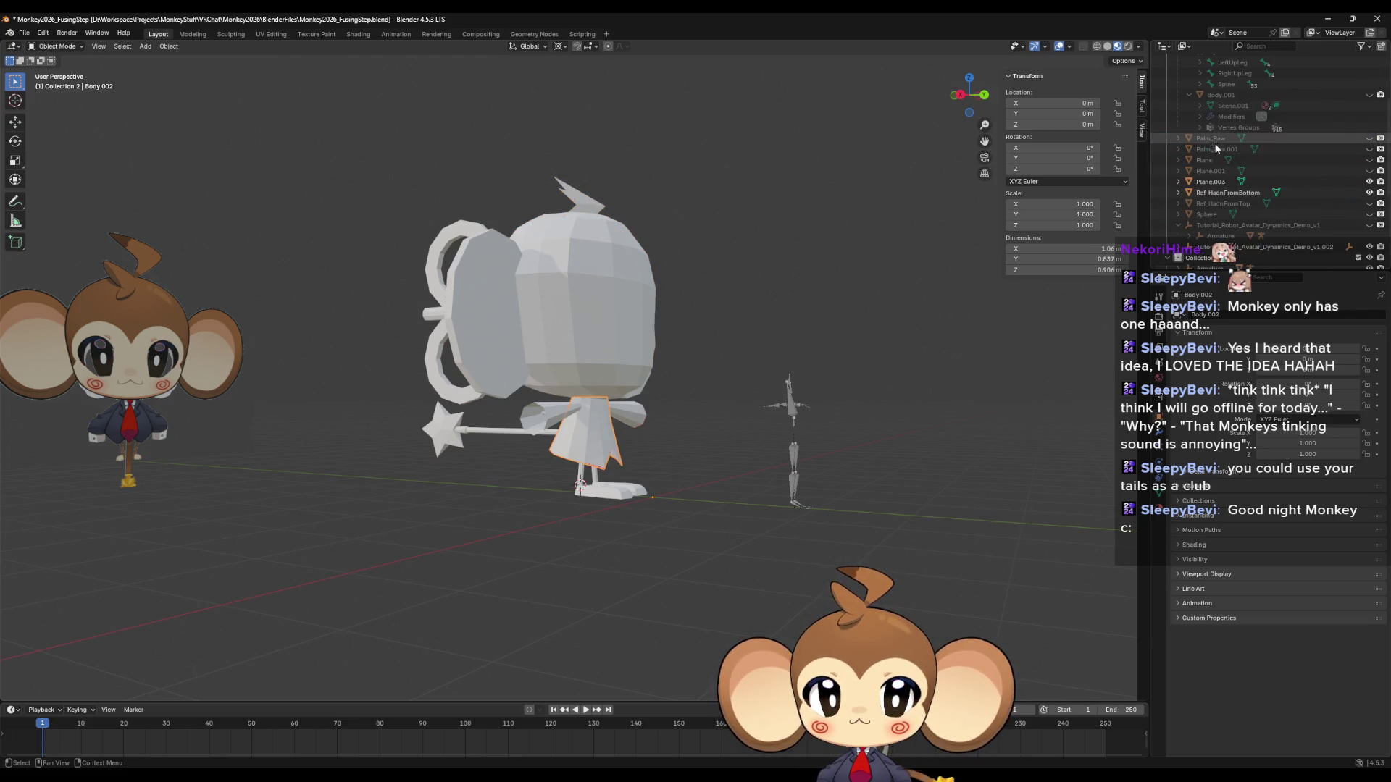
pyautogui.scroll(-8, 1205, 152)
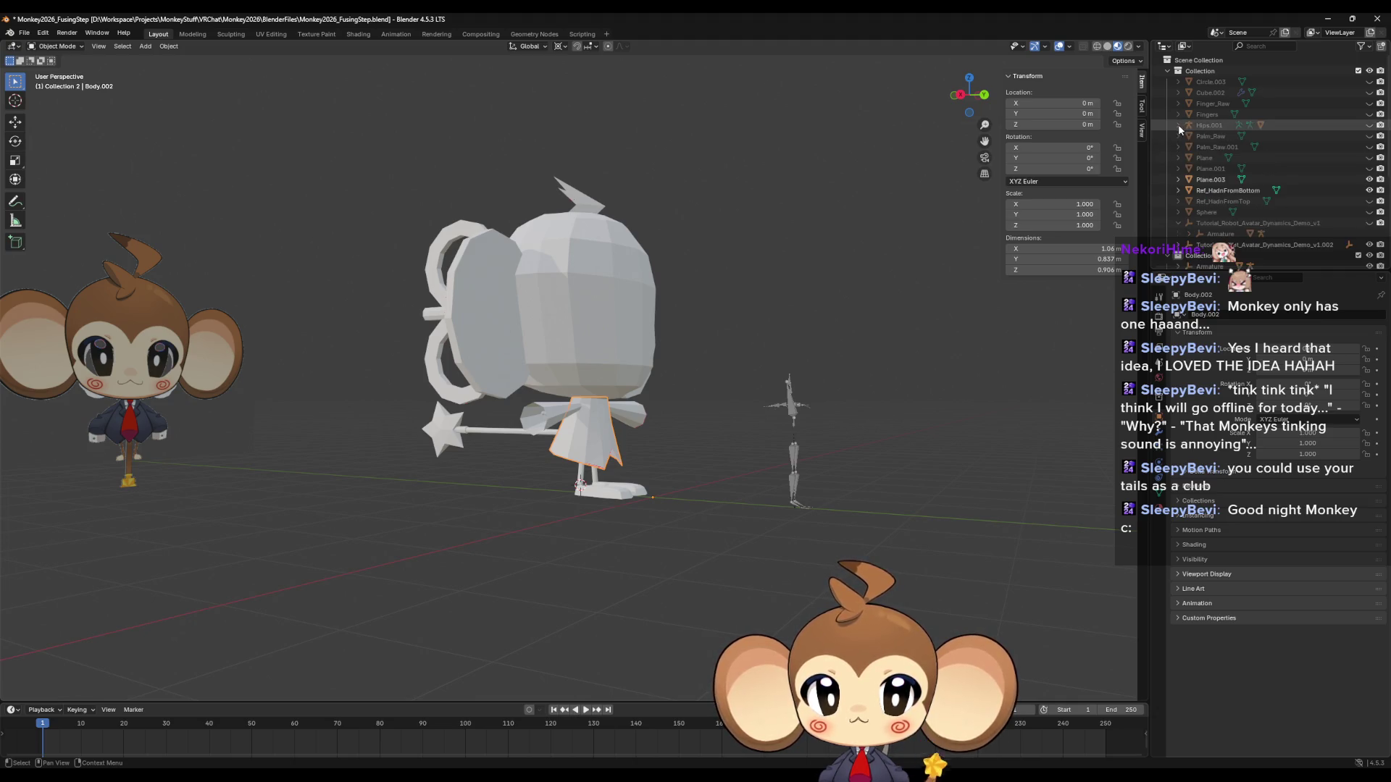
pyautogui.scroll(-2, 1218, 181)
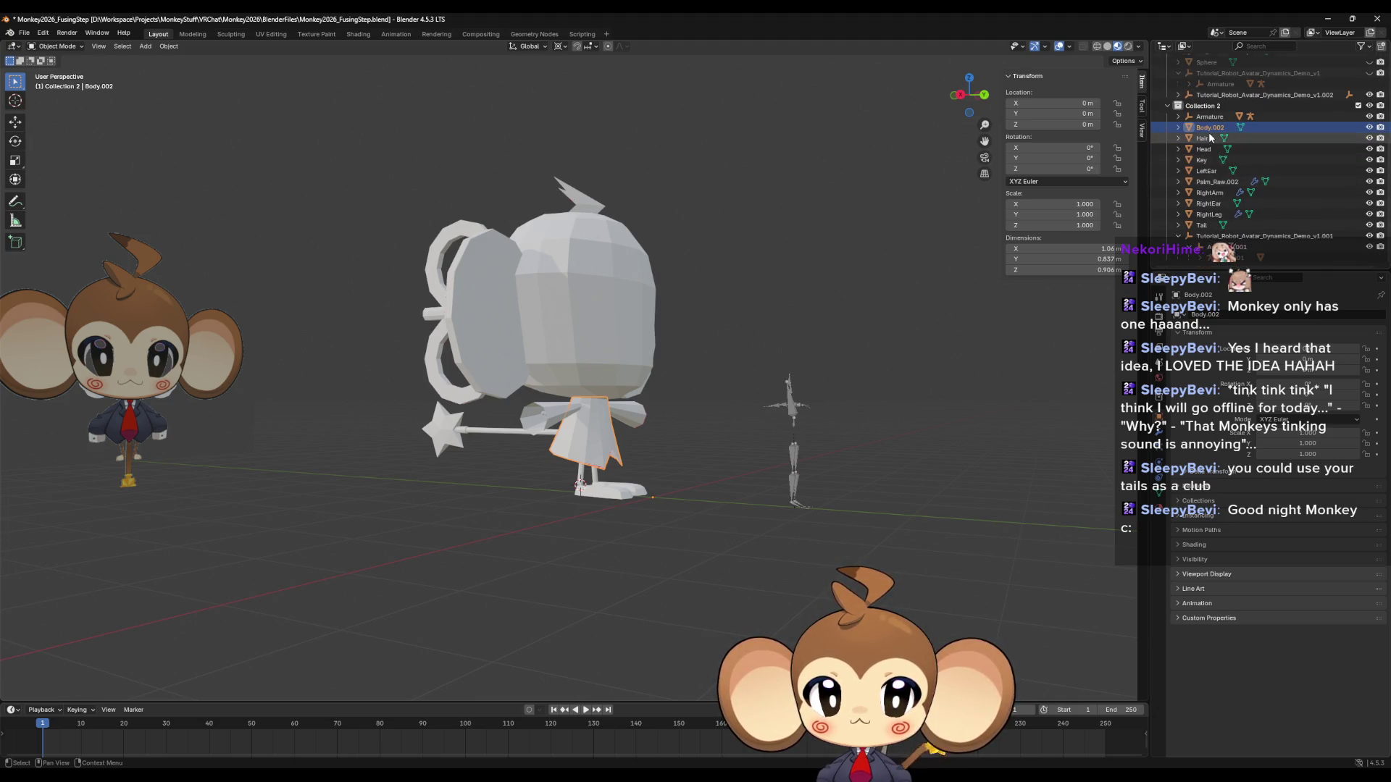
pyautogui.click(1207, 142)
pyautogui.press('Up')
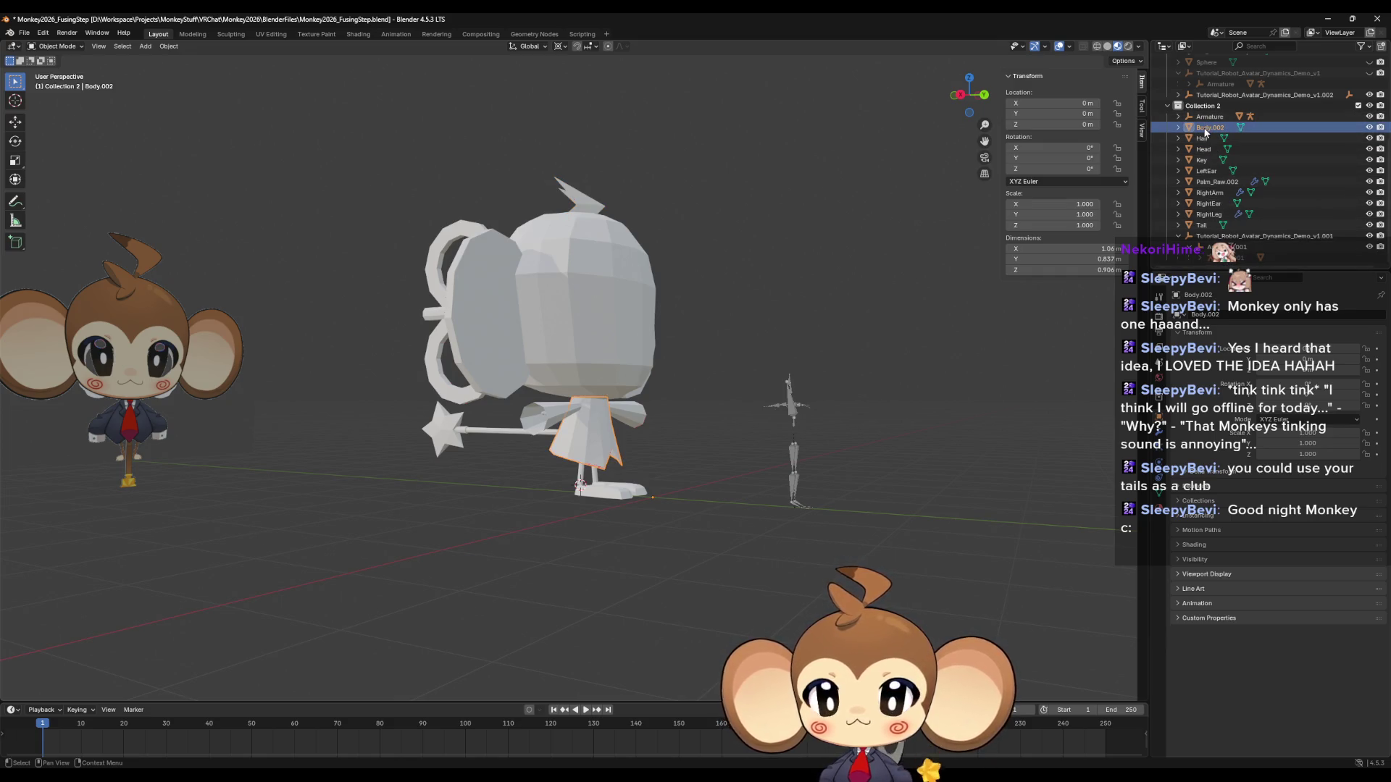
pyautogui.scroll(1, 1206, 133)
# Rename Body.002 to Body, then delete the Armature and its Hips bone.
pyautogui.press('F2')
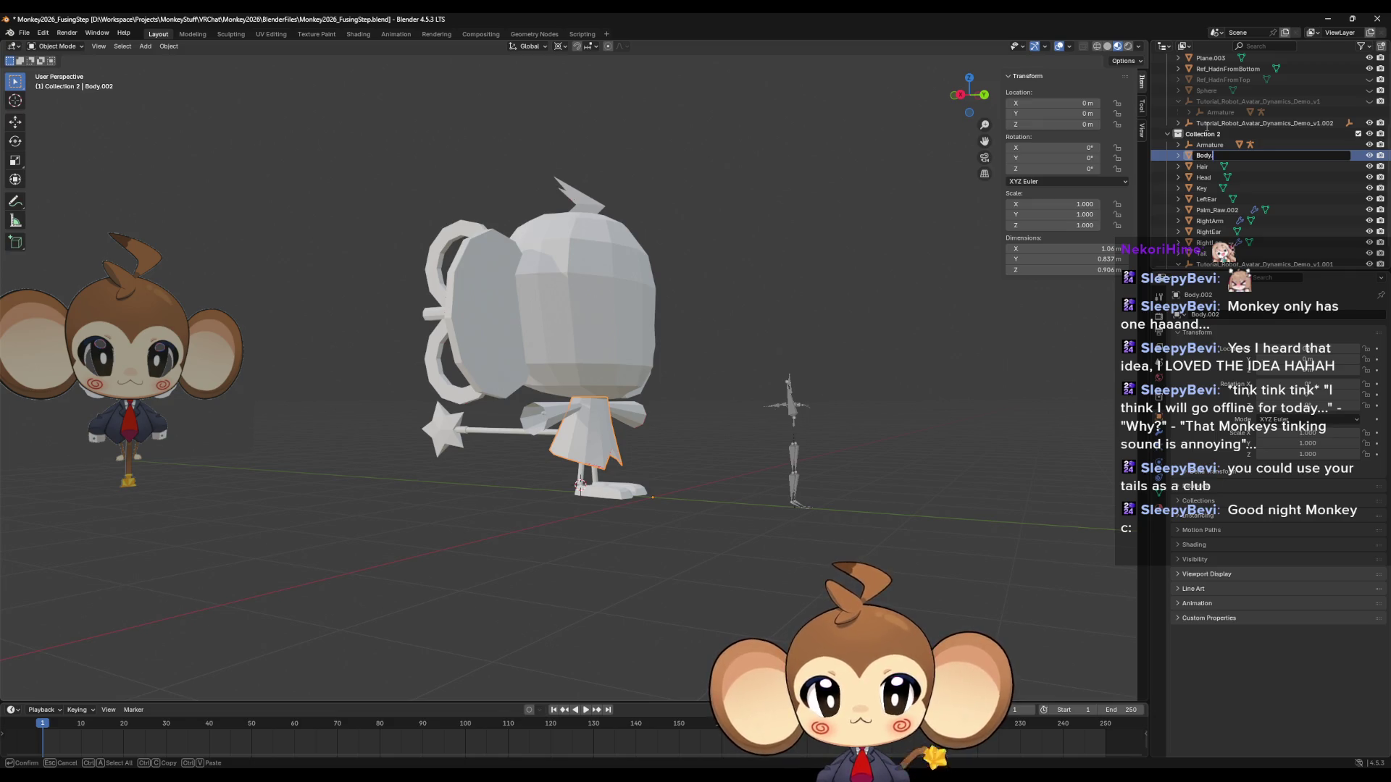
pyautogui.press('Return')
pyautogui.click(1215, 146)
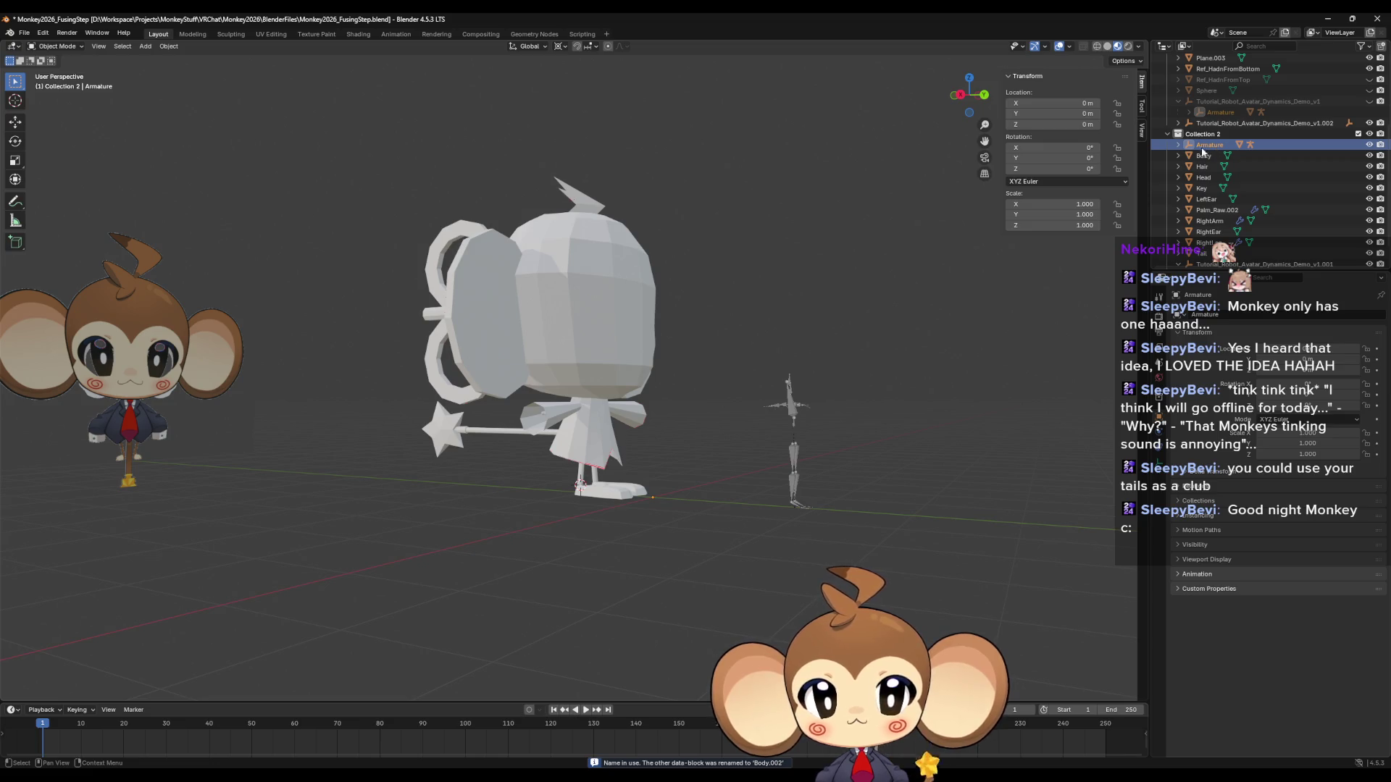
pyautogui.click(1178, 145)
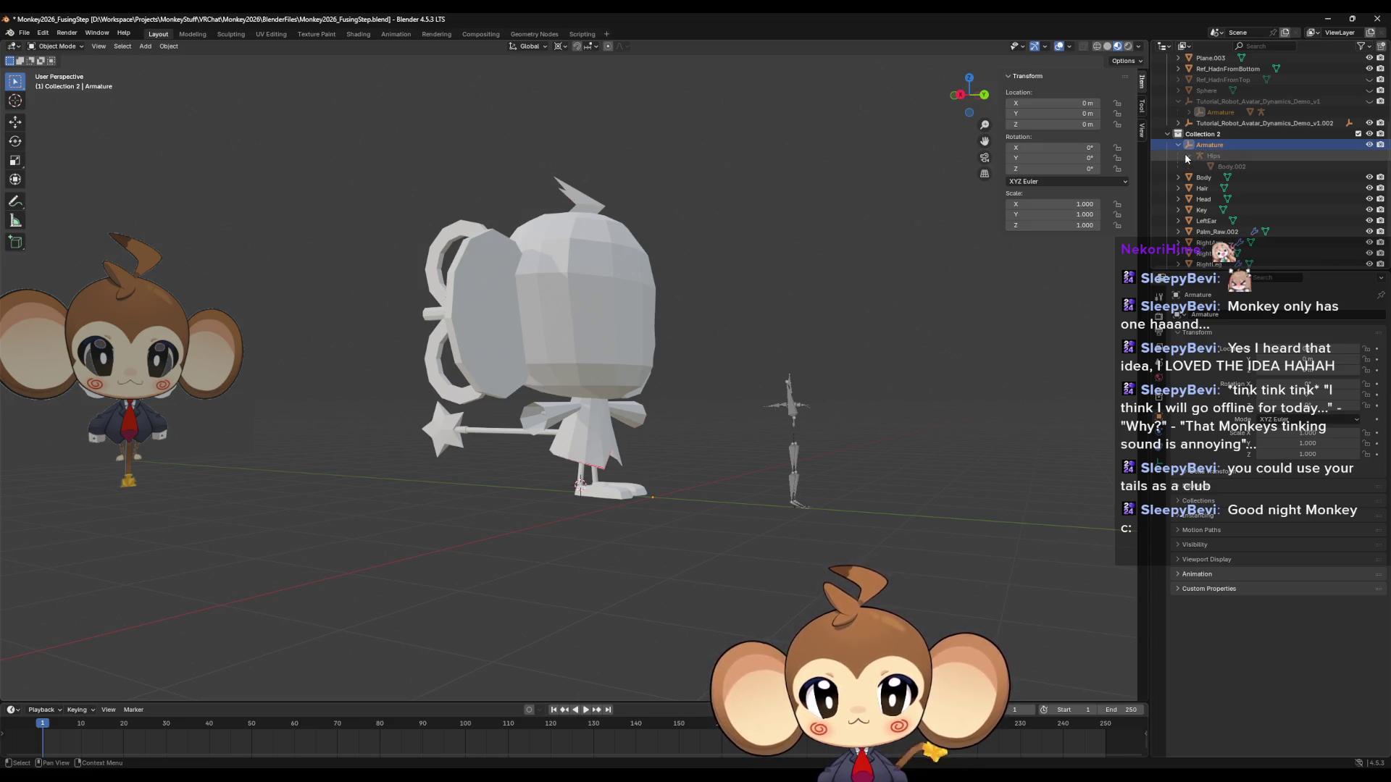
pyautogui.click(1189, 156)
pyautogui.scroll(-2, 1203, 156)
pyautogui.click(1235, 124)
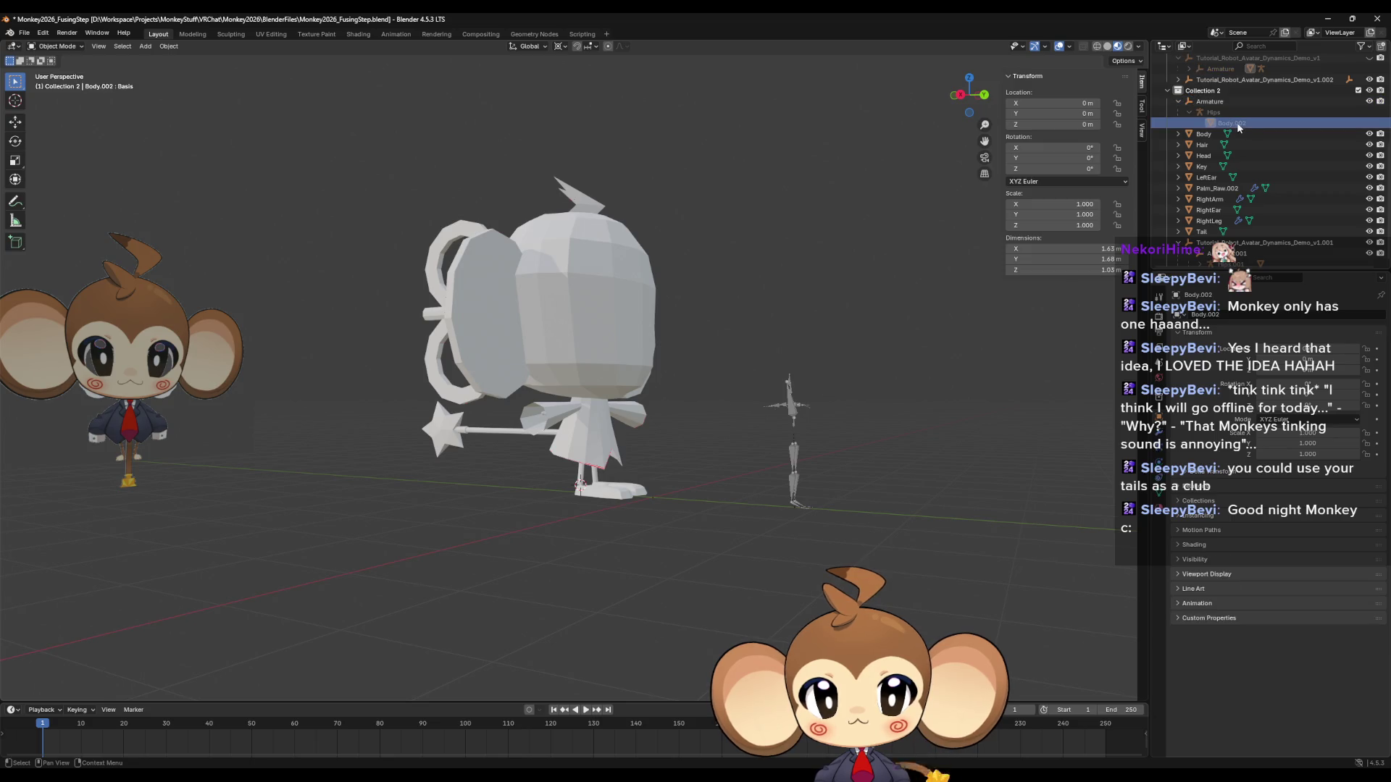
pyautogui.click(1223, 102)
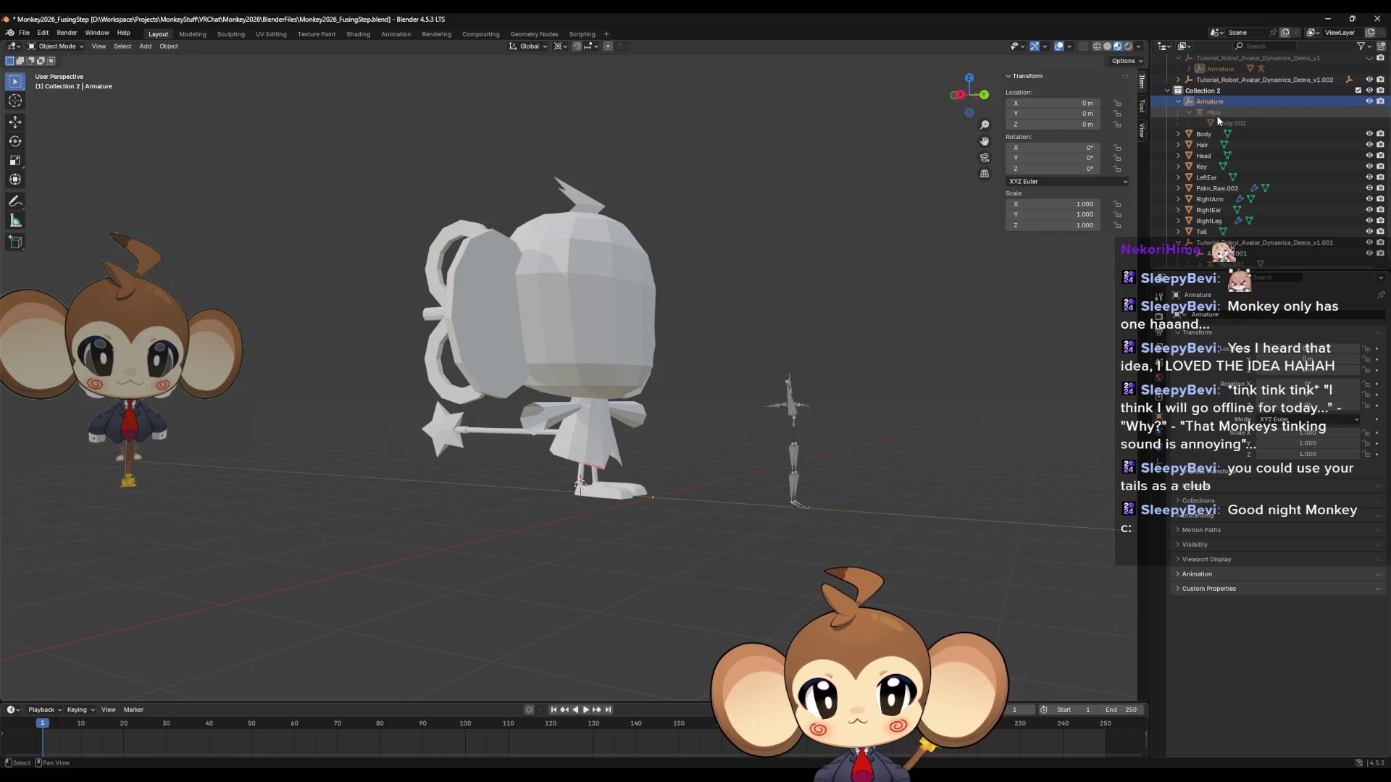
pyautogui.press('x')
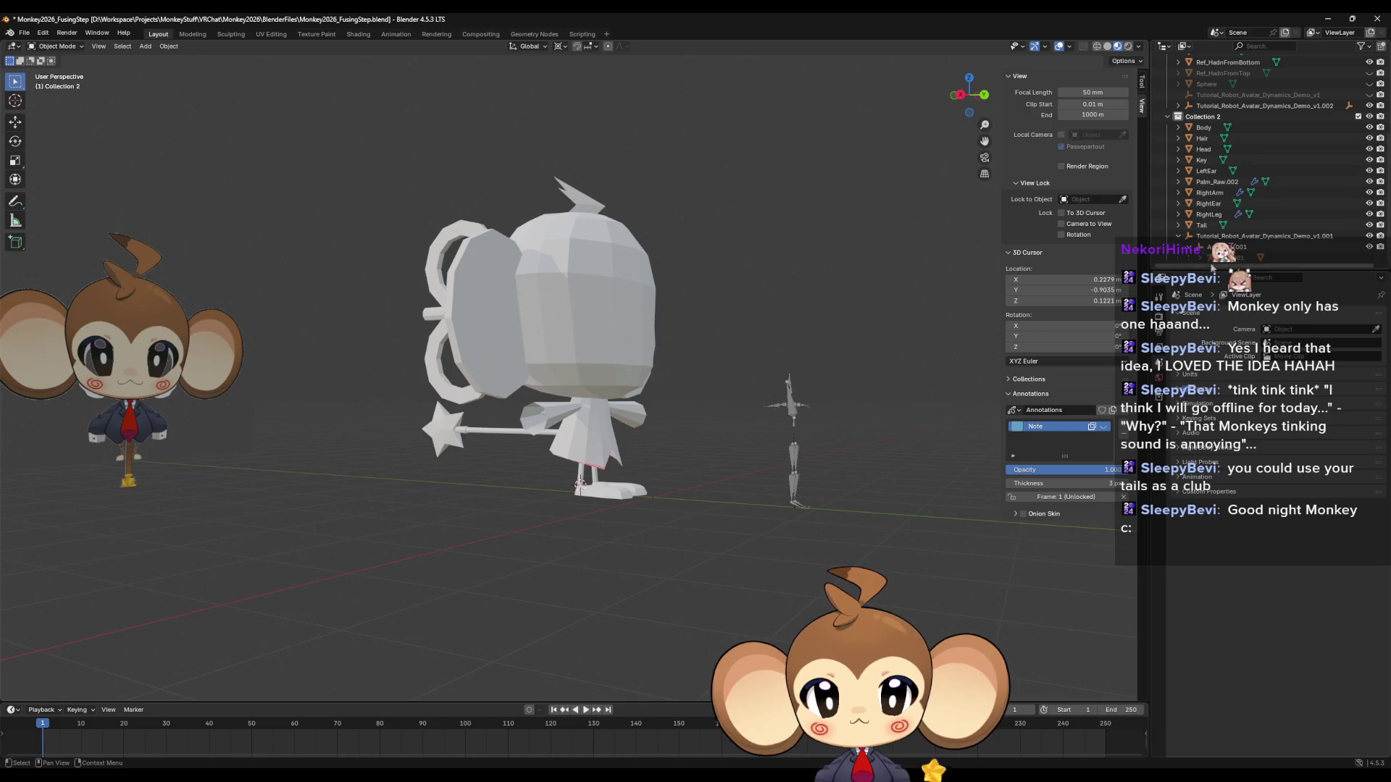
# Delete the Tutorial_Robot_Avatar_Dynamics_Demo_v1.001 object from Collection 2.
pyautogui.click(1231, 236)
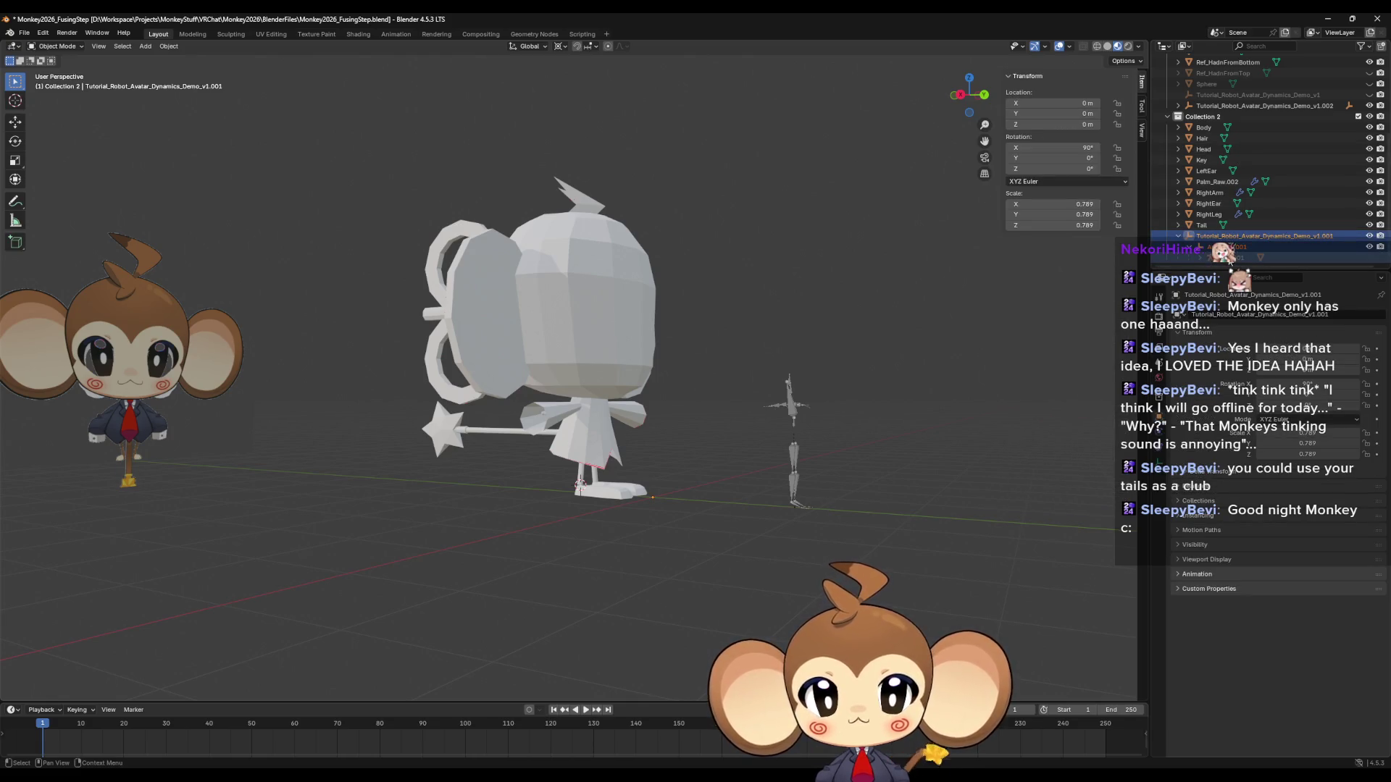
pyautogui.press('x')
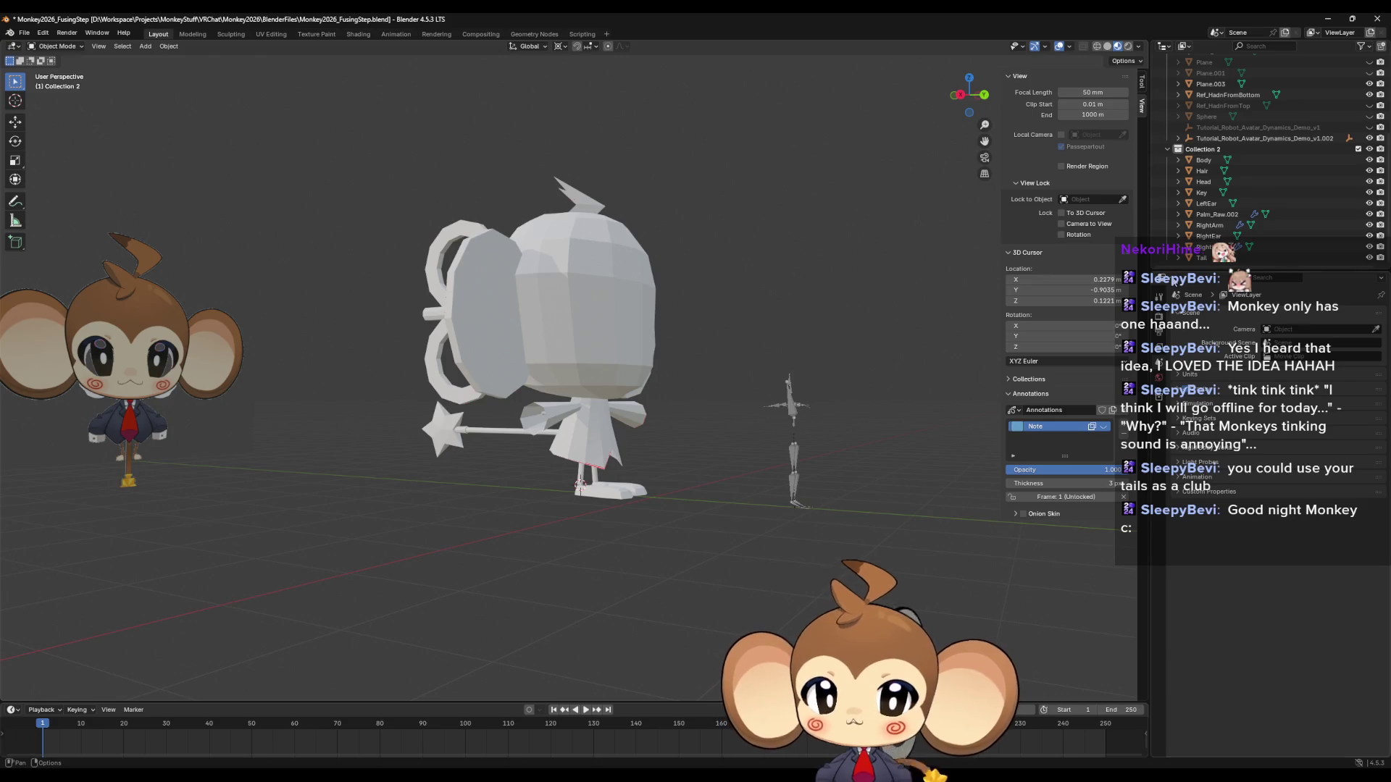
pyautogui.click(1204, 160)
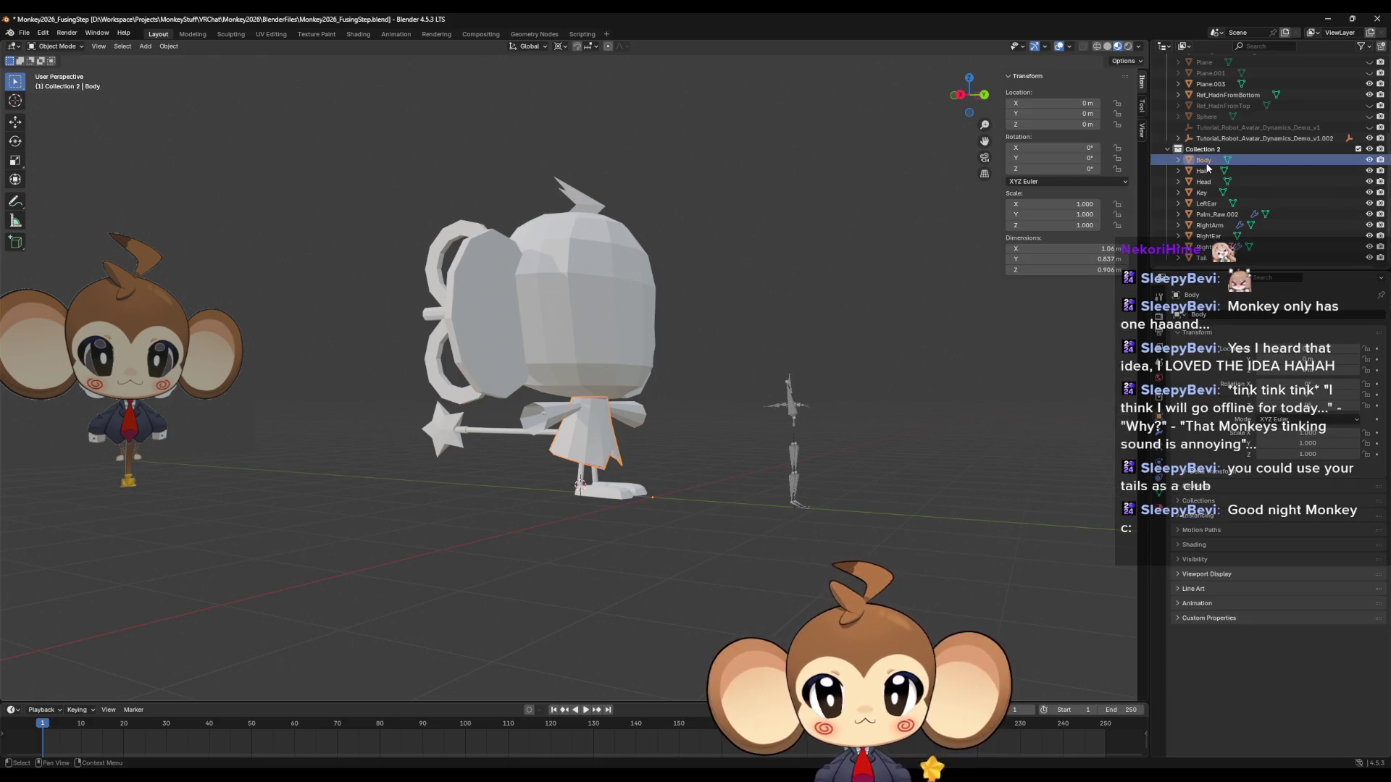
pyautogui.click(1207, 172)
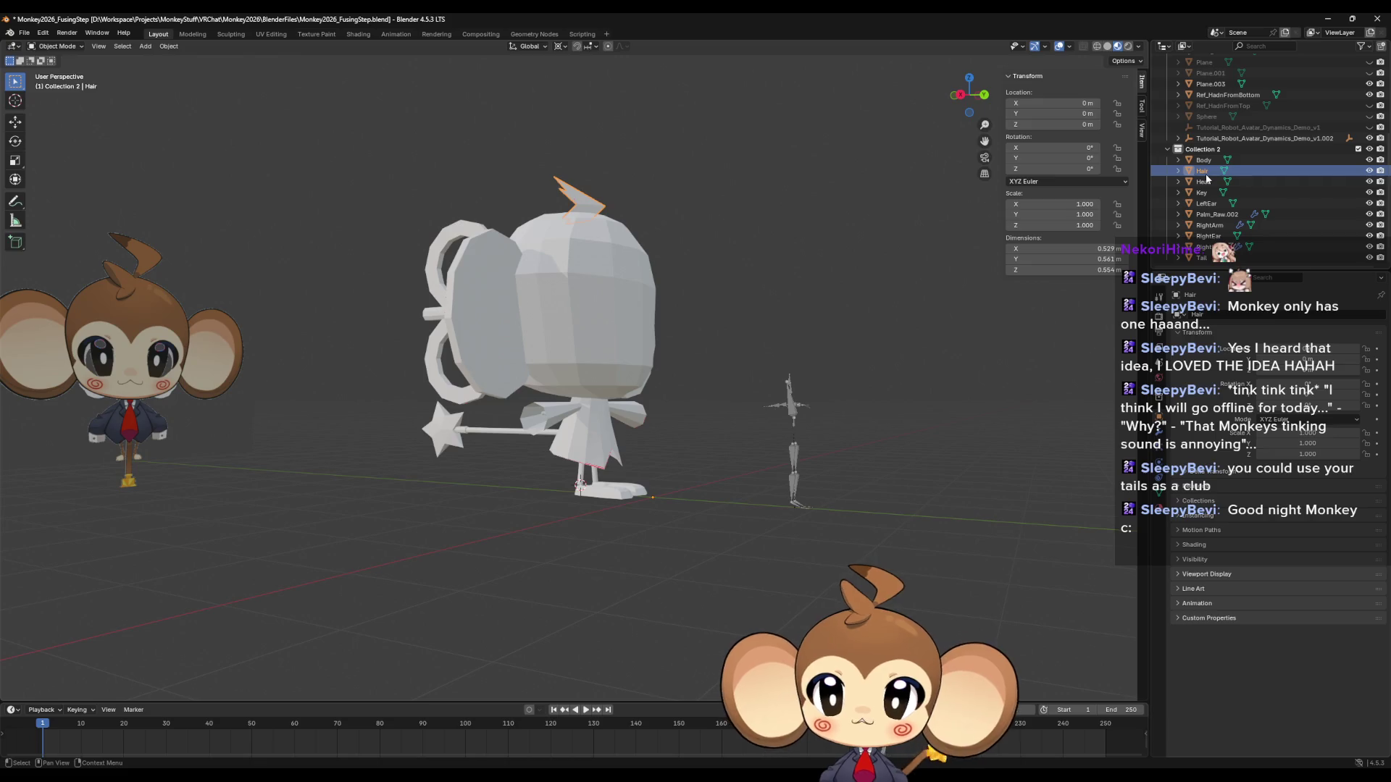
# Rename Palm_Raw.002 to RightHand, then select the RightLeg and Tail meshes.
pyautogui.press('Down')
pyautogui.press('Down')
pyautogui.press('Down')
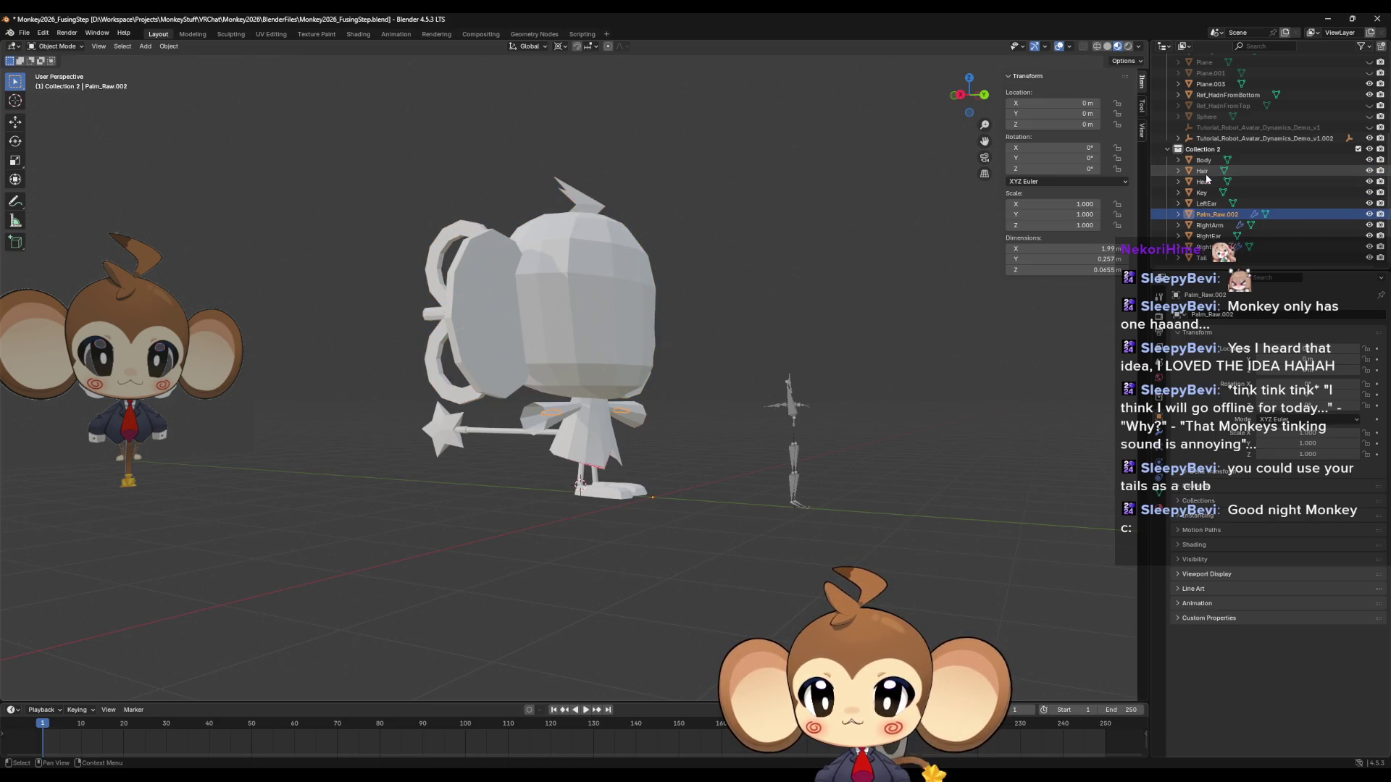
pyautogui.press('Down')
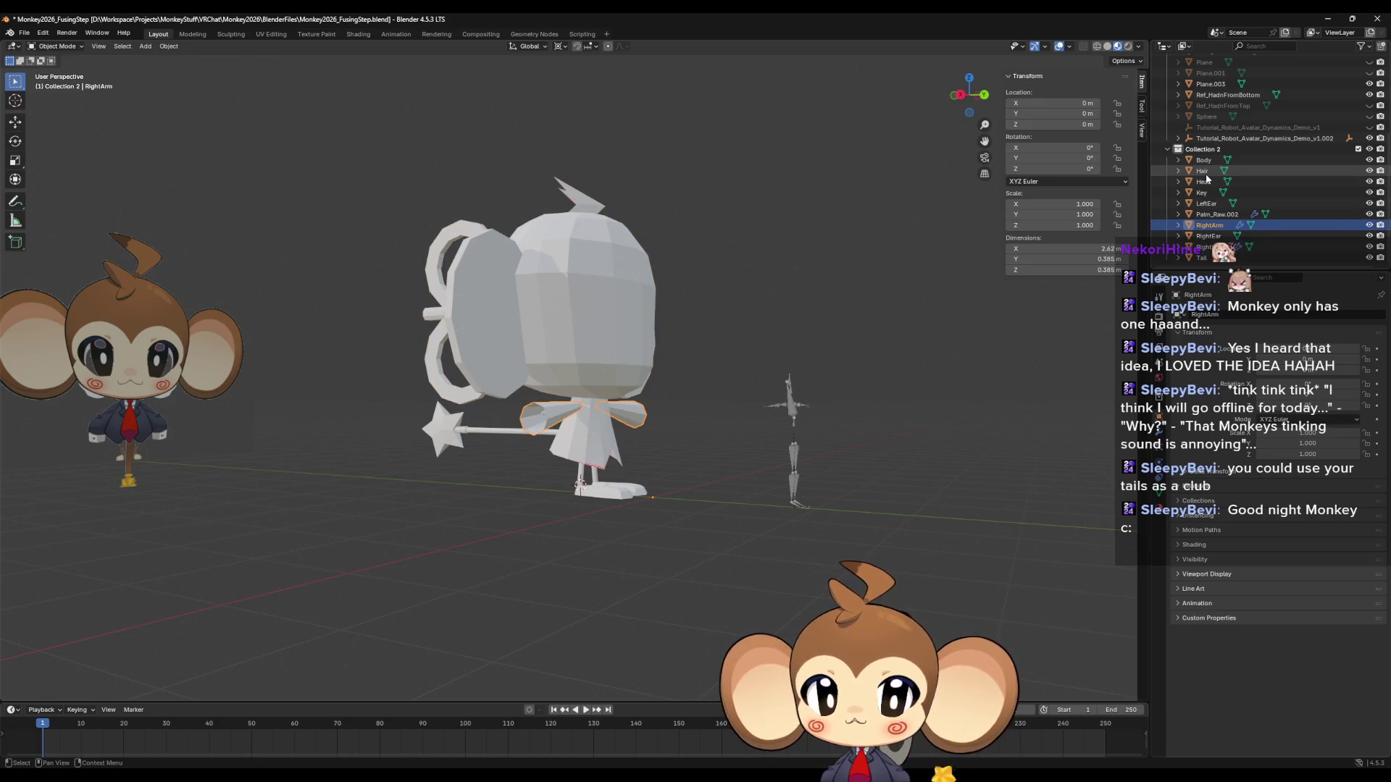
pyautogui.press('Up')
pyautogui.press('F2')
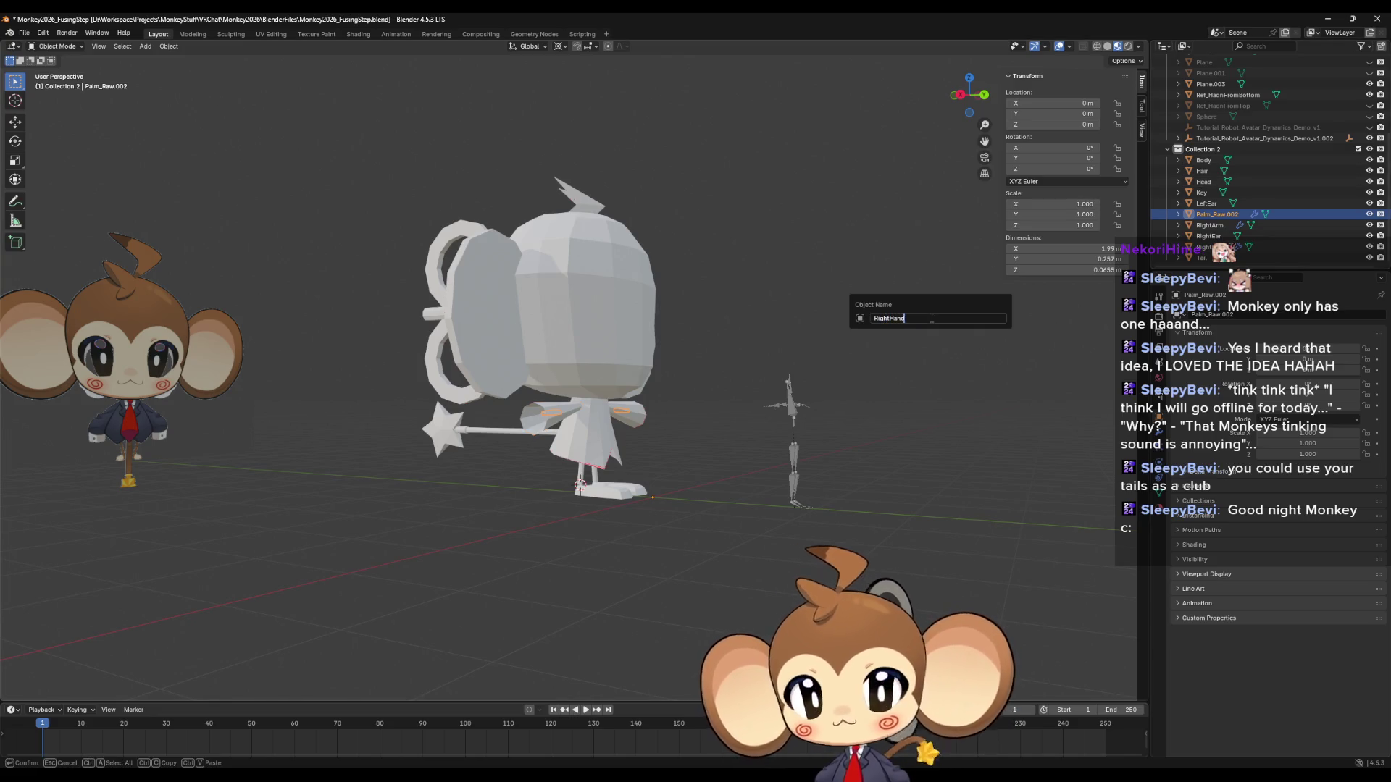
pyautogui.press('Return')
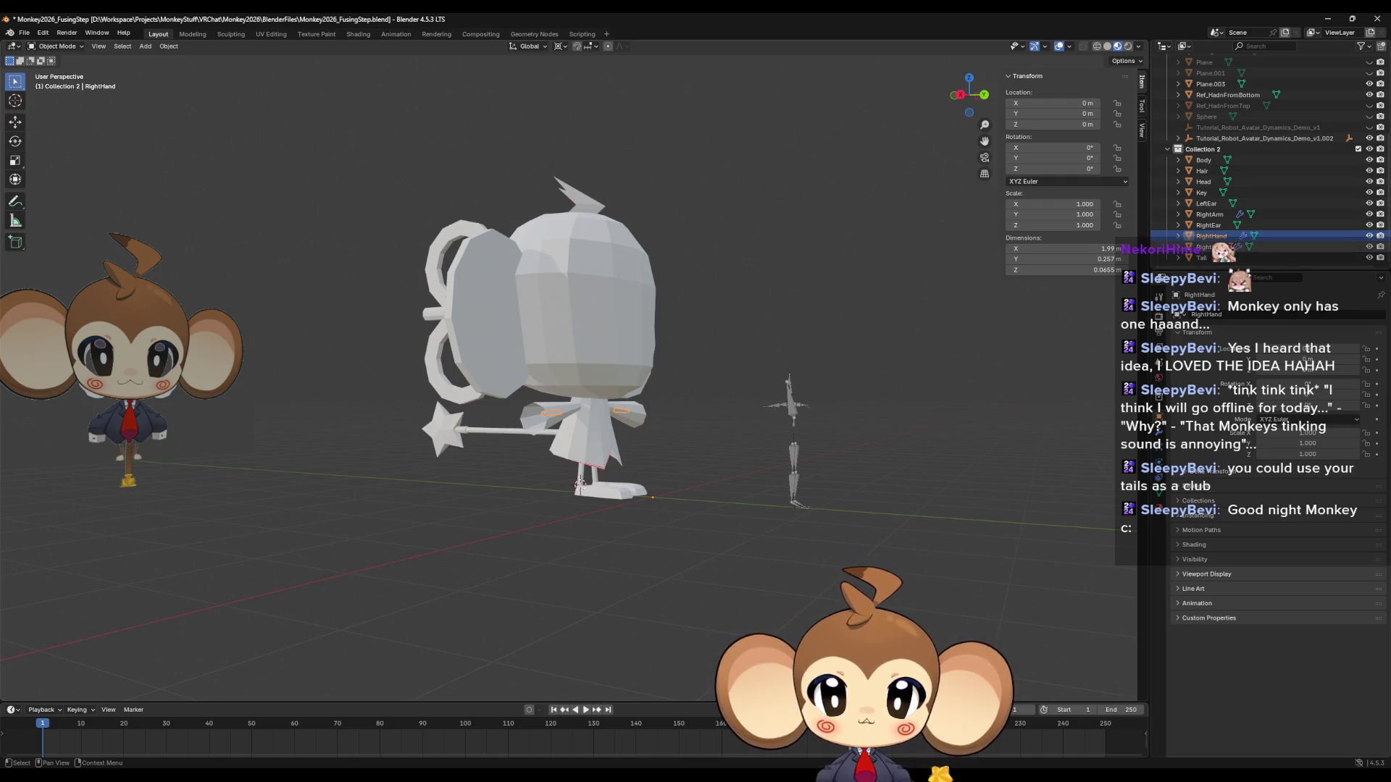
pyautogui.click(579, 483)
pyautogui.click(500, 431)
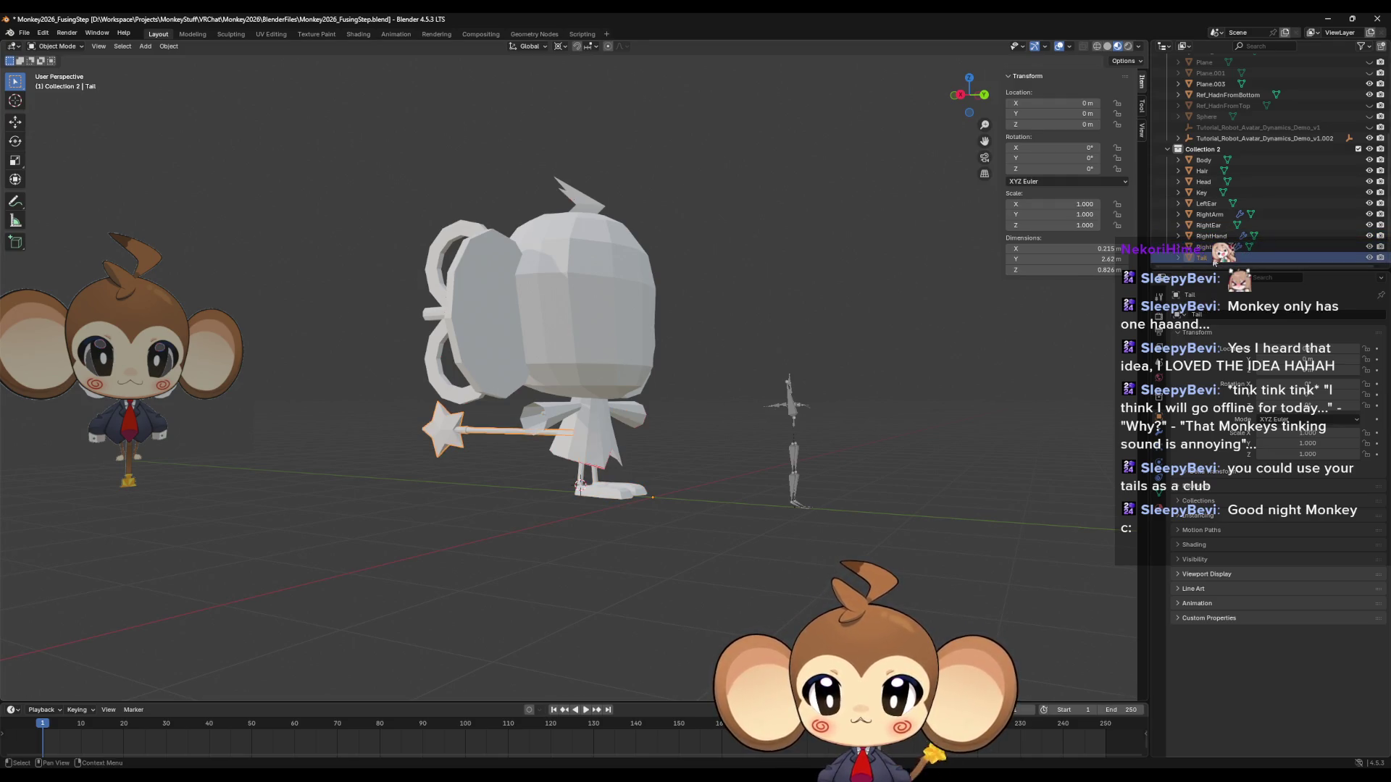
# Save the project under the new name Monkey2026_StartSkeleton.blend.
pyautogui.click(24, 32)
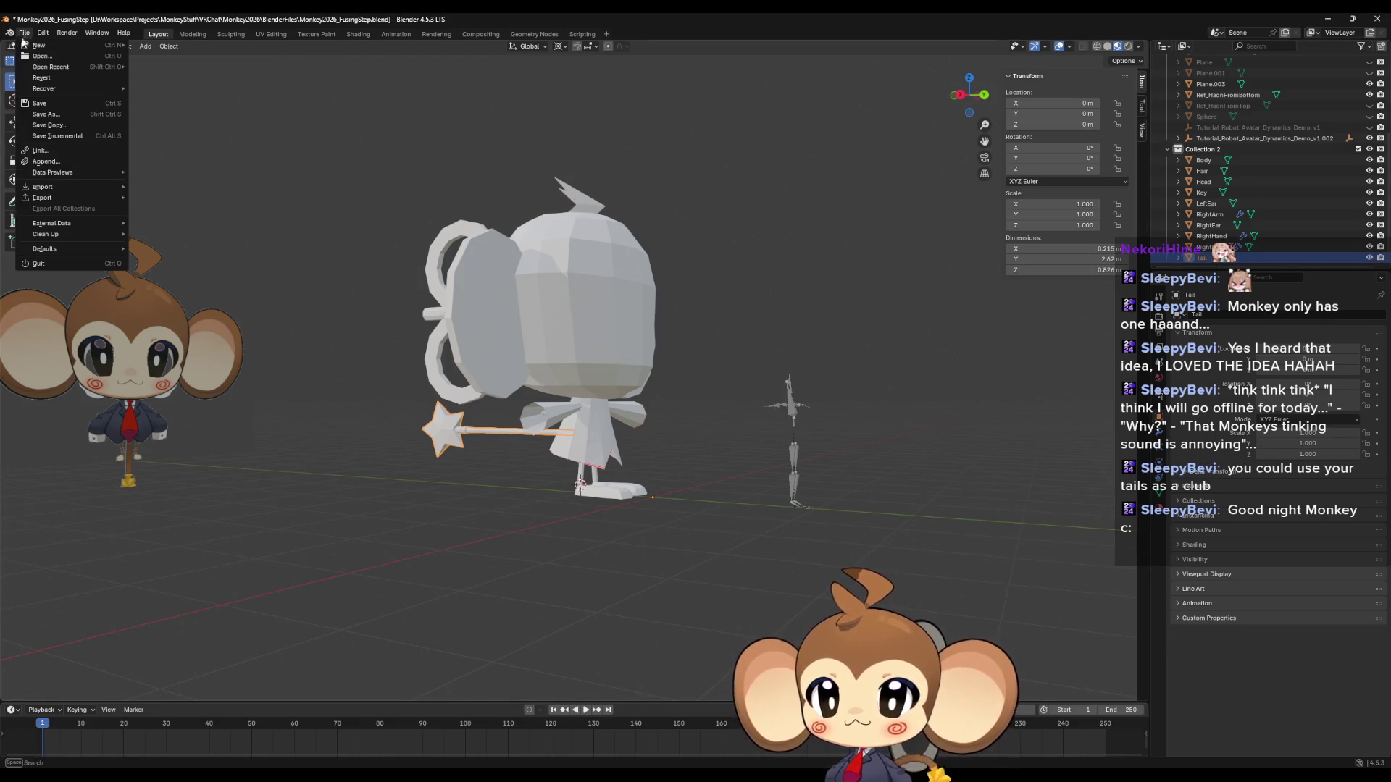
pyautogui.click(49, 114)
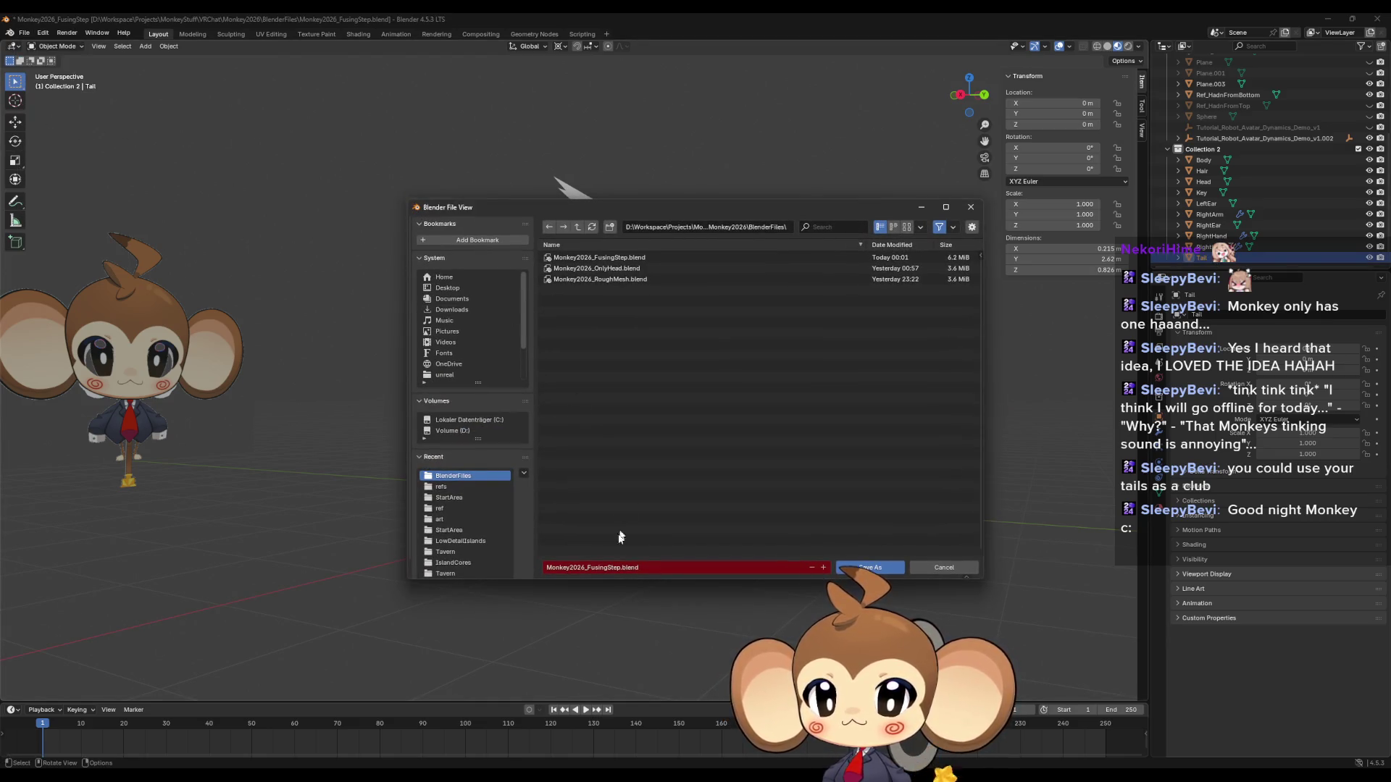
pyautogui.click(618, 567)
pyautogui.click(617, 567)
pyautogui.press('BackSpace')
pyautogui.press('BackSpace')
pyautogui.press('BackSpace')
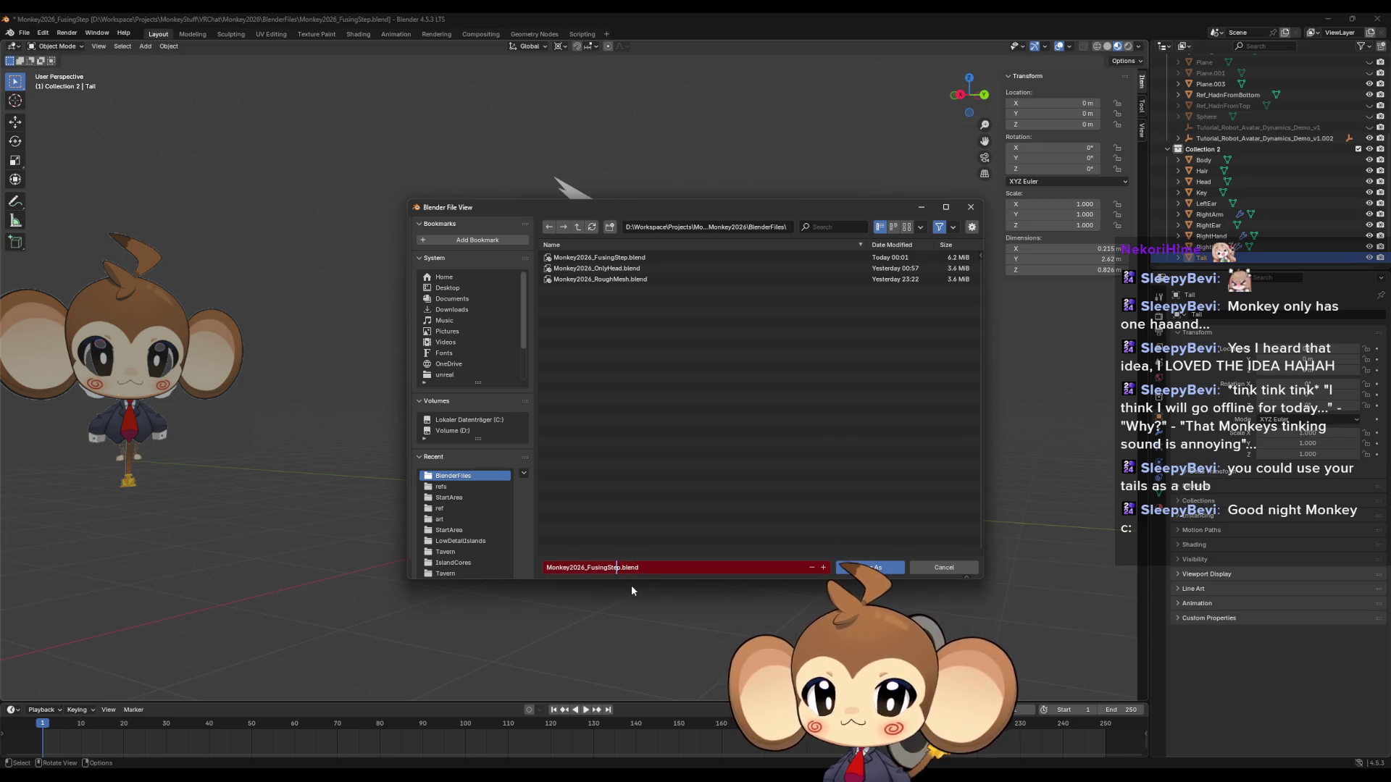
pyautogui.press('BackSpace')
pyautogui.press('BackSpace')
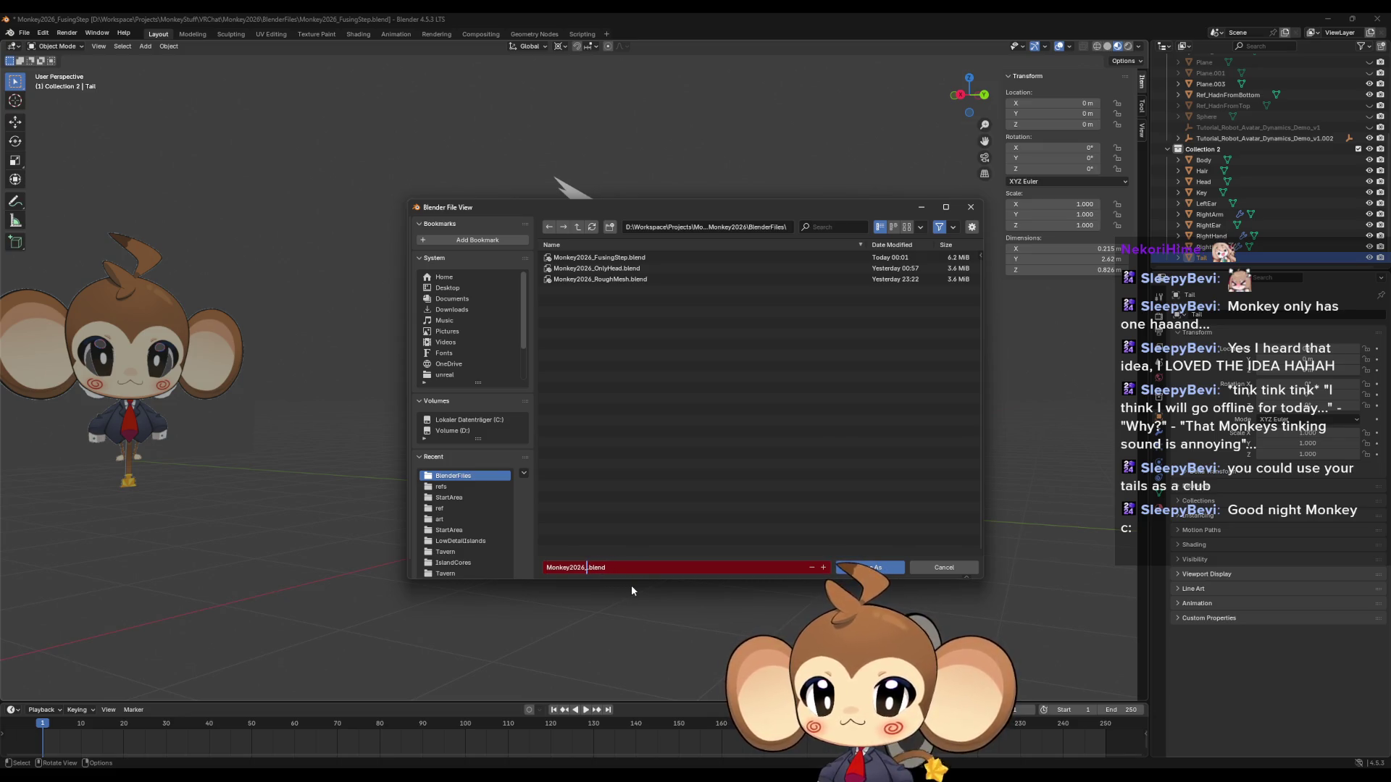
pyautogui.write('St')
pyautogui.write('artSkel')
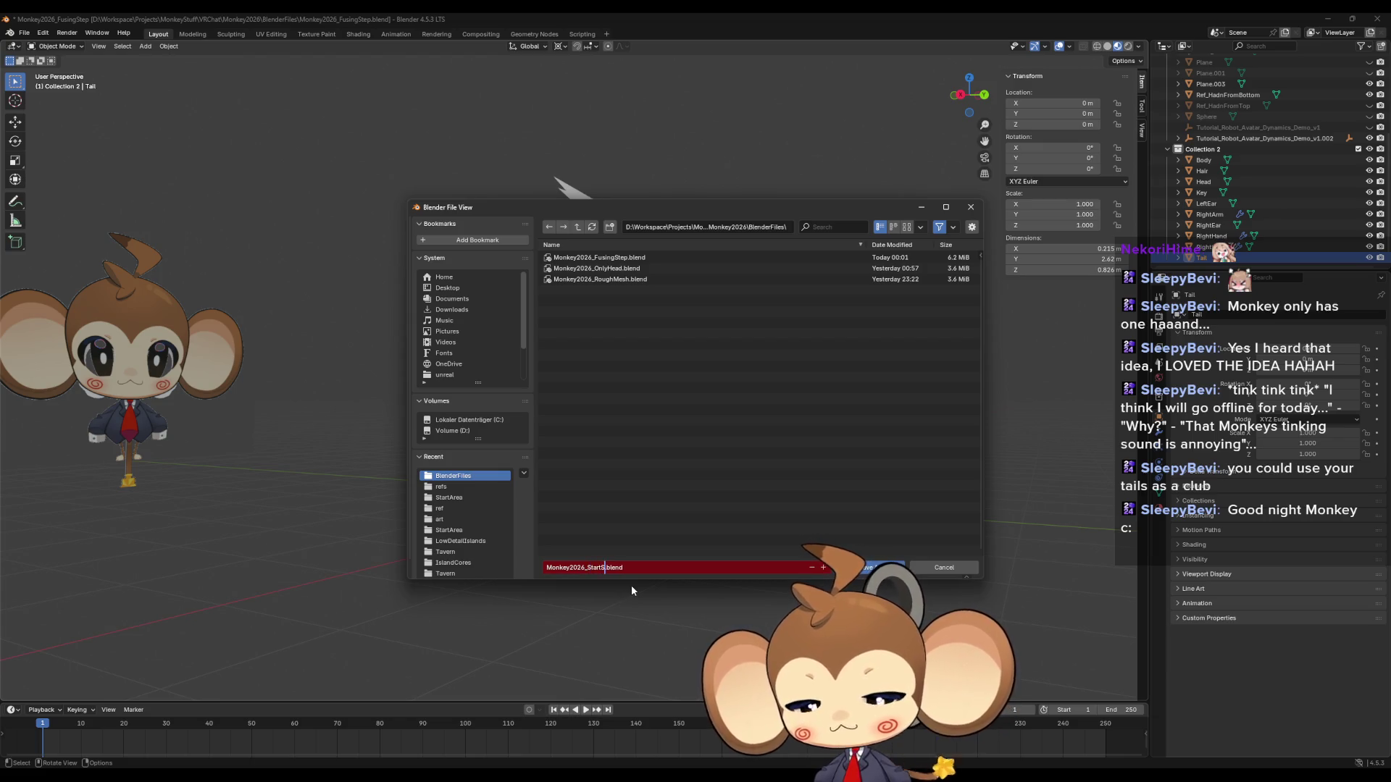
pyautogui.write('eton')
pyautogui.press('Return')
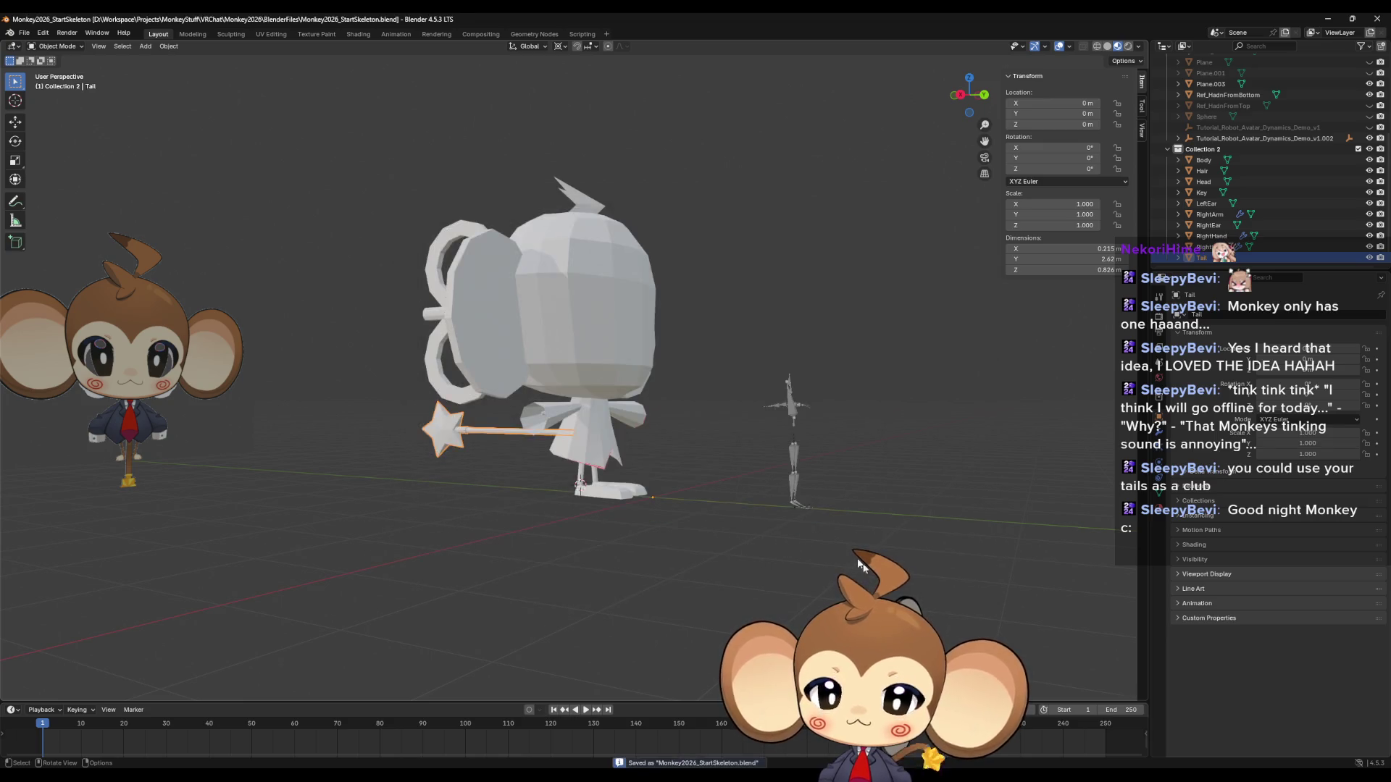
# Switch to wireframe, box-select all monkey parts, and frame them in Right Orthographic view.
pyautogui.moveTo(782, 430)
pyautogui.mouseDown(button='middle')
pyautogui.moveTo(791, 479)
pyautogui.moveTo(732, 468)
pyautogui.moveTo(884, 506)
pyautogui.moveTo(724, 484)
pyautogui.mouseUp(button='middle')
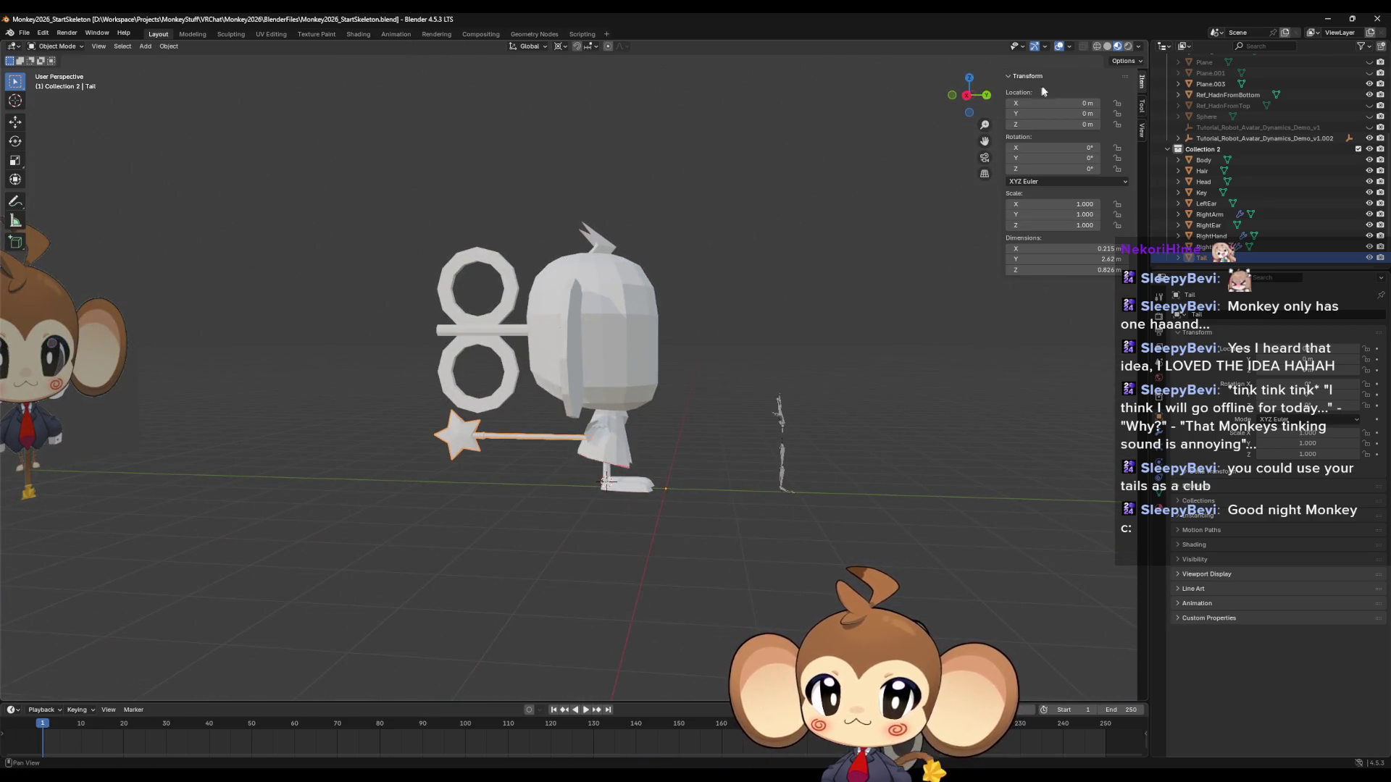
pyautogui.click(1097, 46)
pyautogui.moveTo(358, 168); pyautogui.dragTo(715, 558)
pyautogui.click(969, 95)
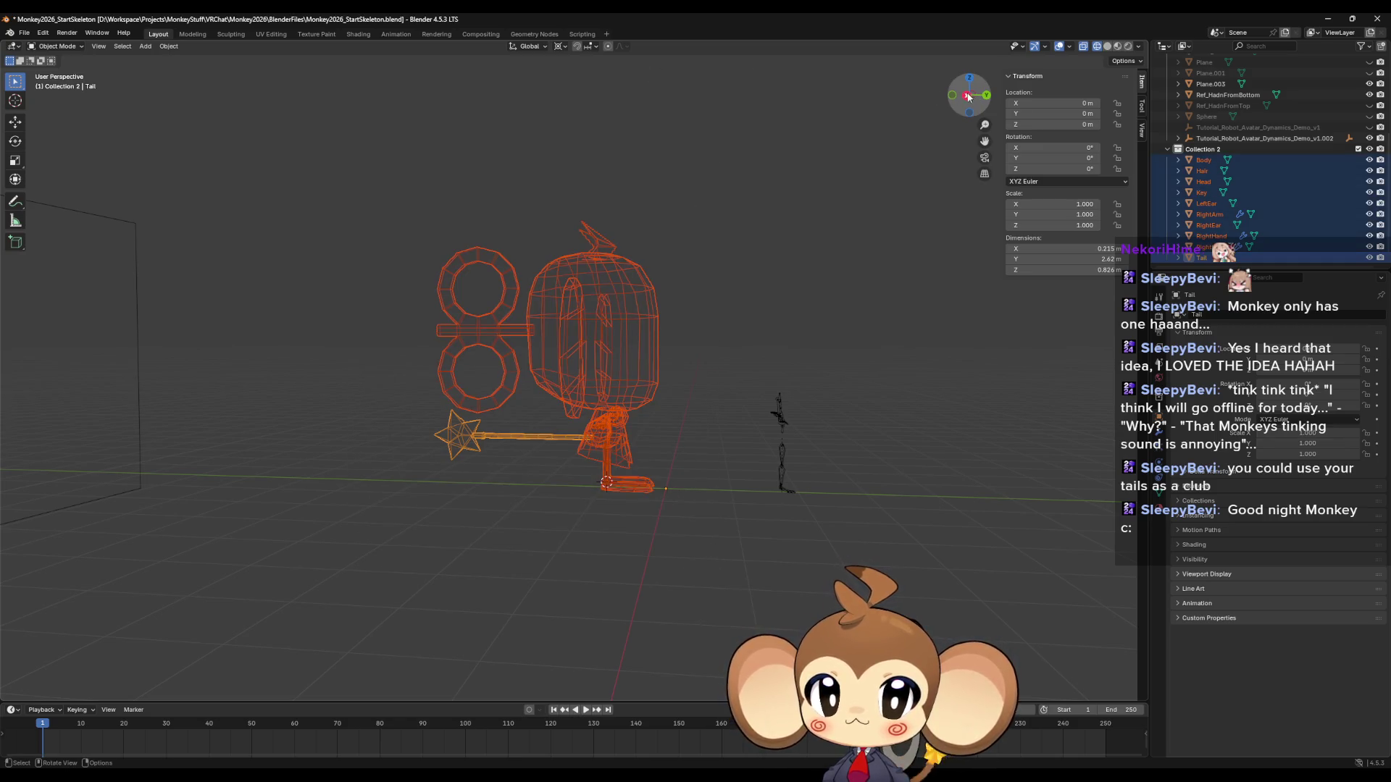
pyautogui.press('KP_Decimal')
pyautogui.moveTo(720, 601)
pyautogui.keyDown('shift'); pyautogui.mouseDown(button='middle')
pyautogui.moveTo(658, 326)
pyautogui.moveTo(706, 406)
pyautogui.mouseUp(button='middle'); pyautogui.keyUp('shift')
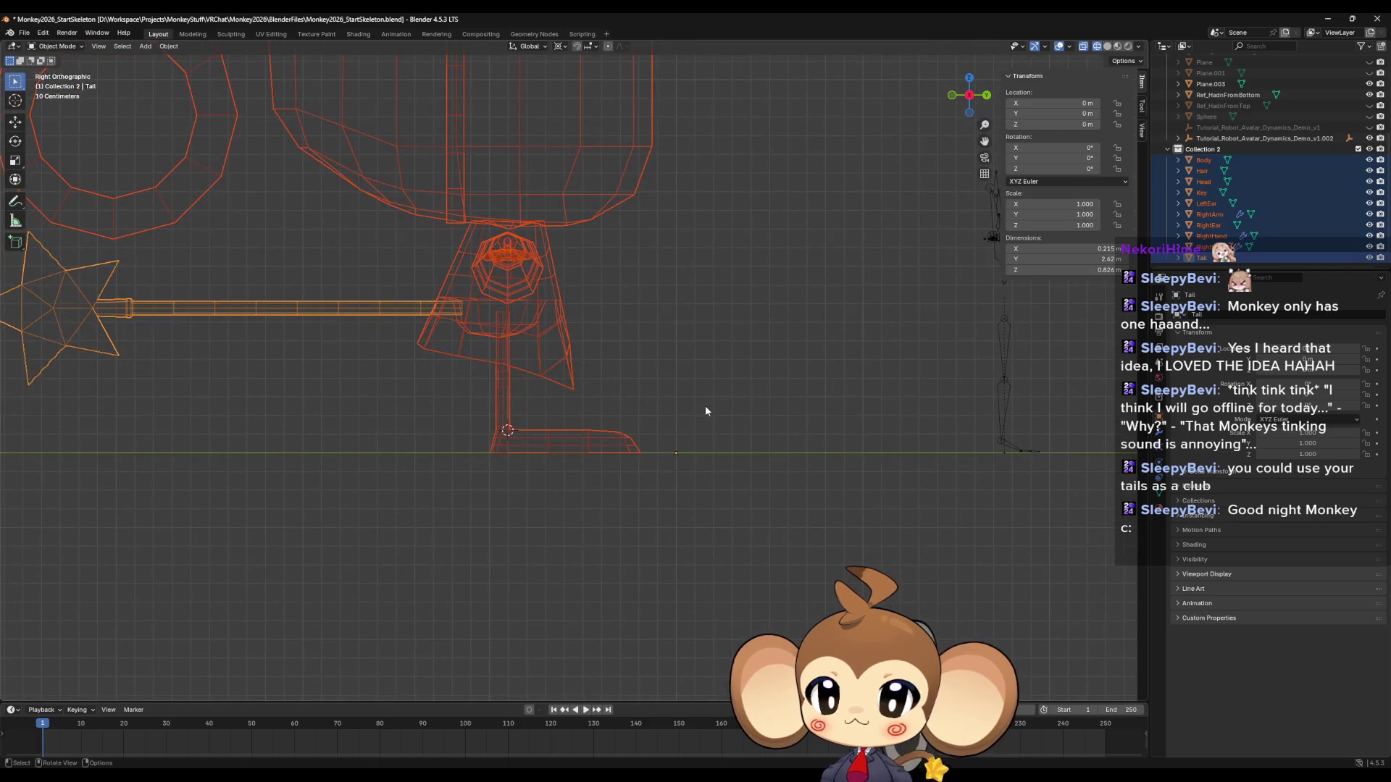
# Shift the selected monkey parts back and forth along Y, undoing a trial vertical move.
pyautogui.press('g')
pyautogui.press('y')
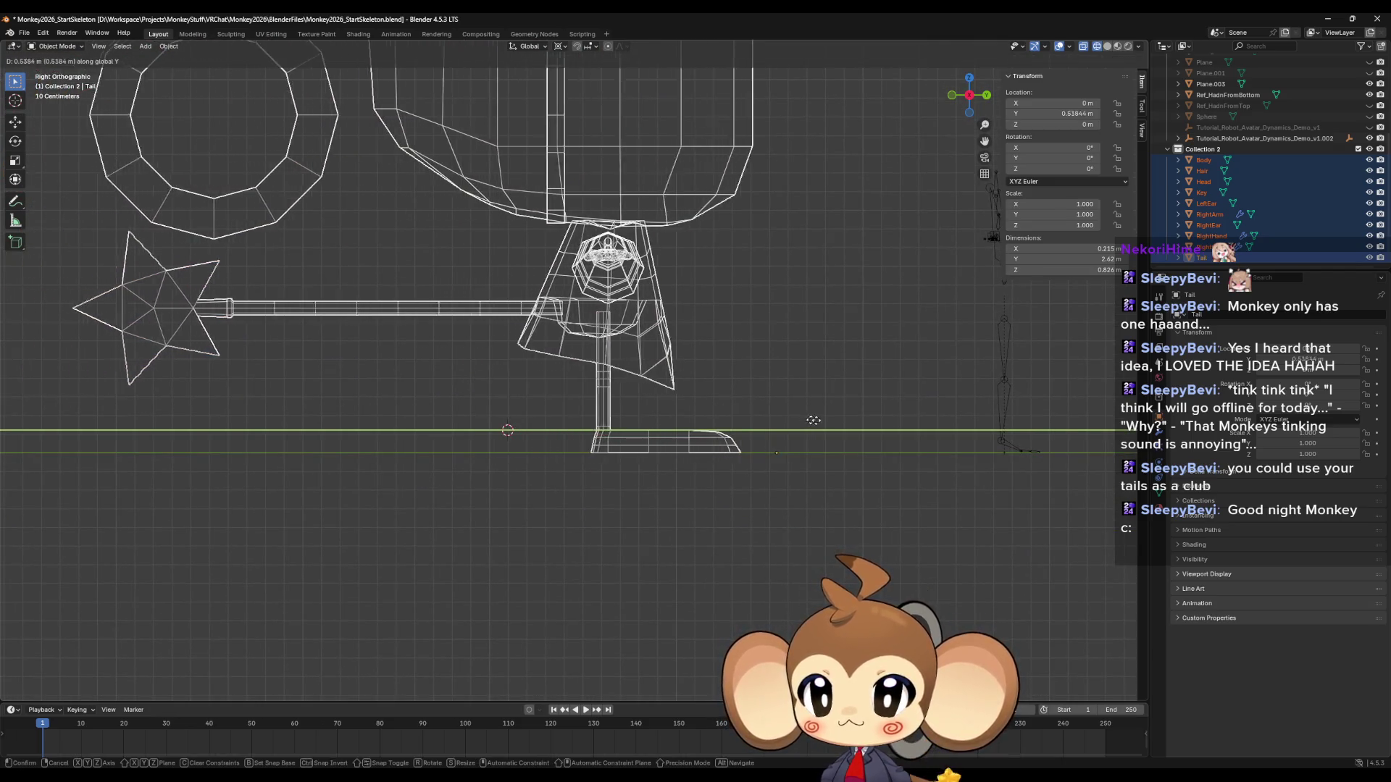
pyautogui.click(866, 415)
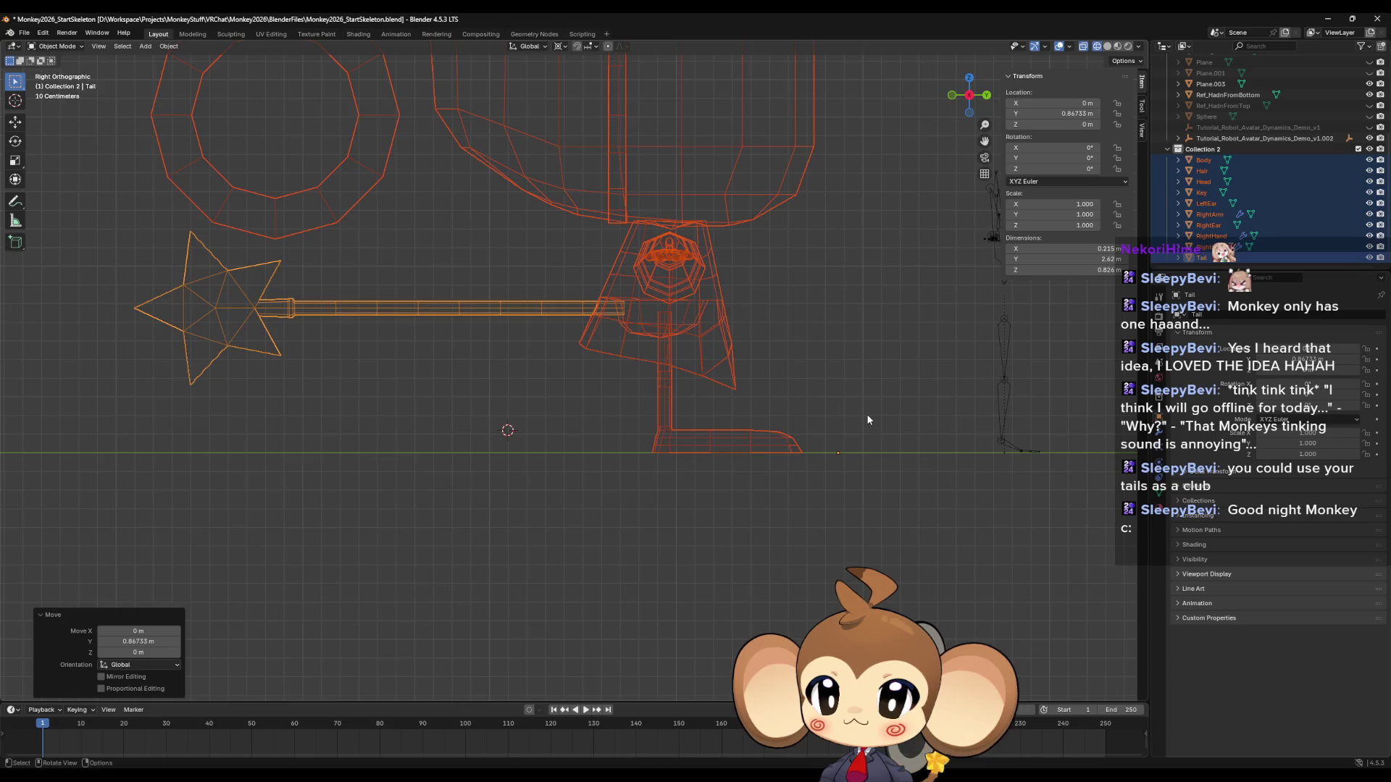
pyautogui.press('g')
pyautogui.press('y')
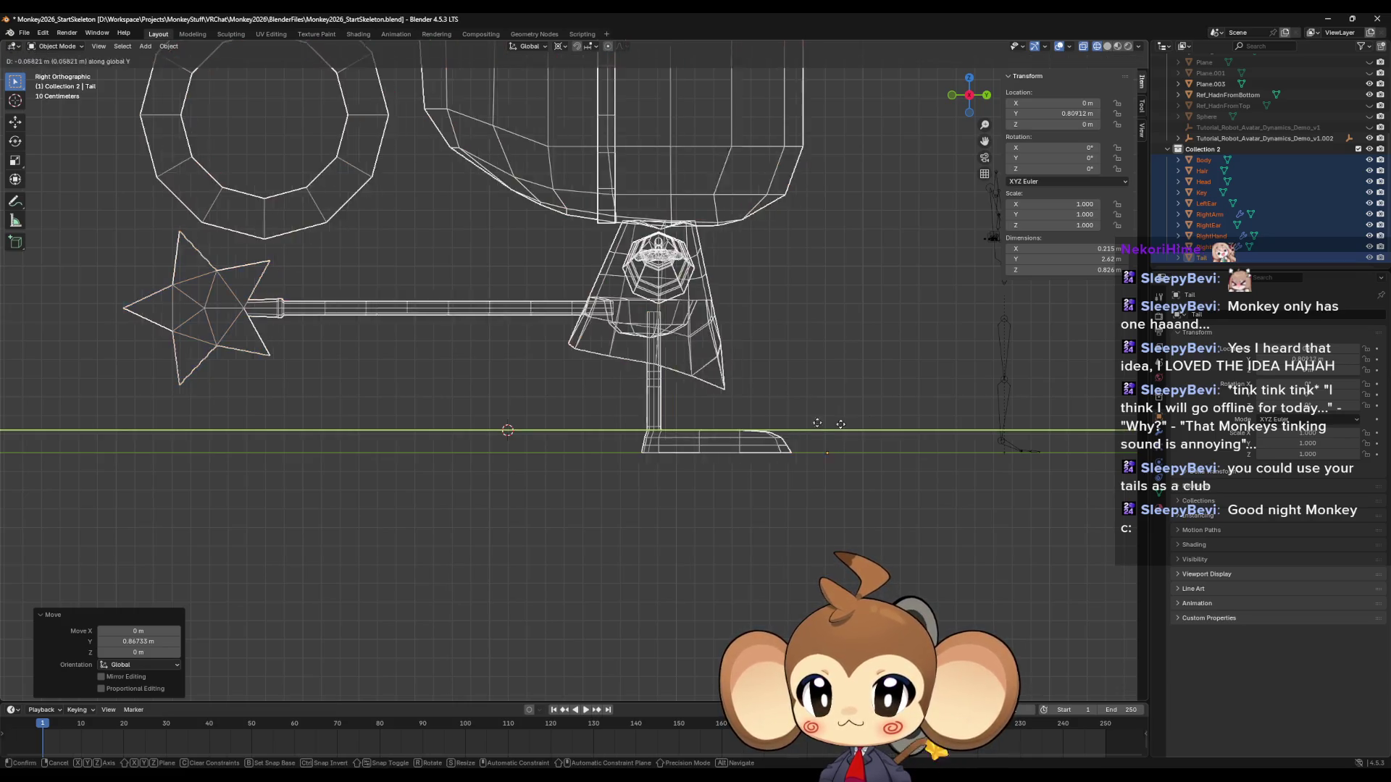
pyautogui.click(669, 415)
pyautogui.press('g')
pyautogui.press('z')
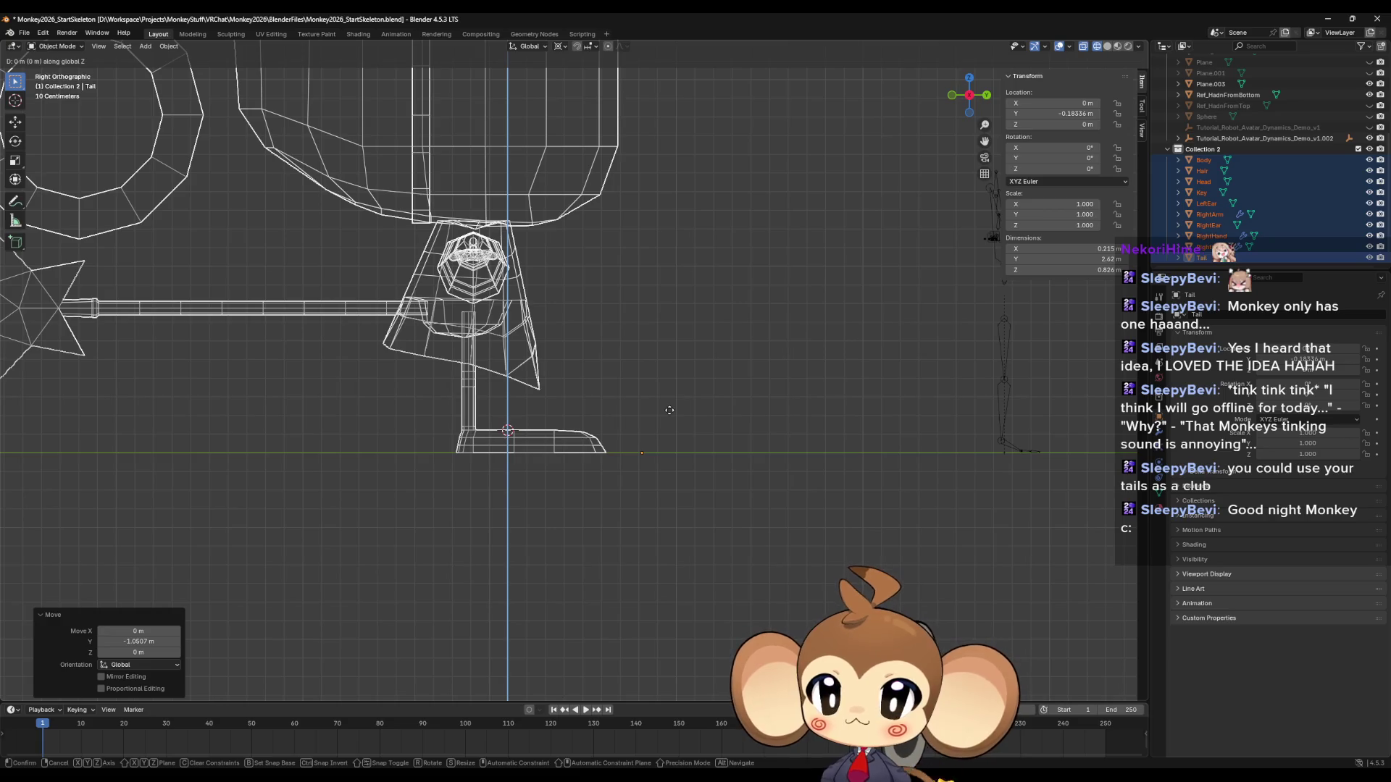
pyautogui.click(673, 398)
pyautogui.hotkey('ctrl', 'z')
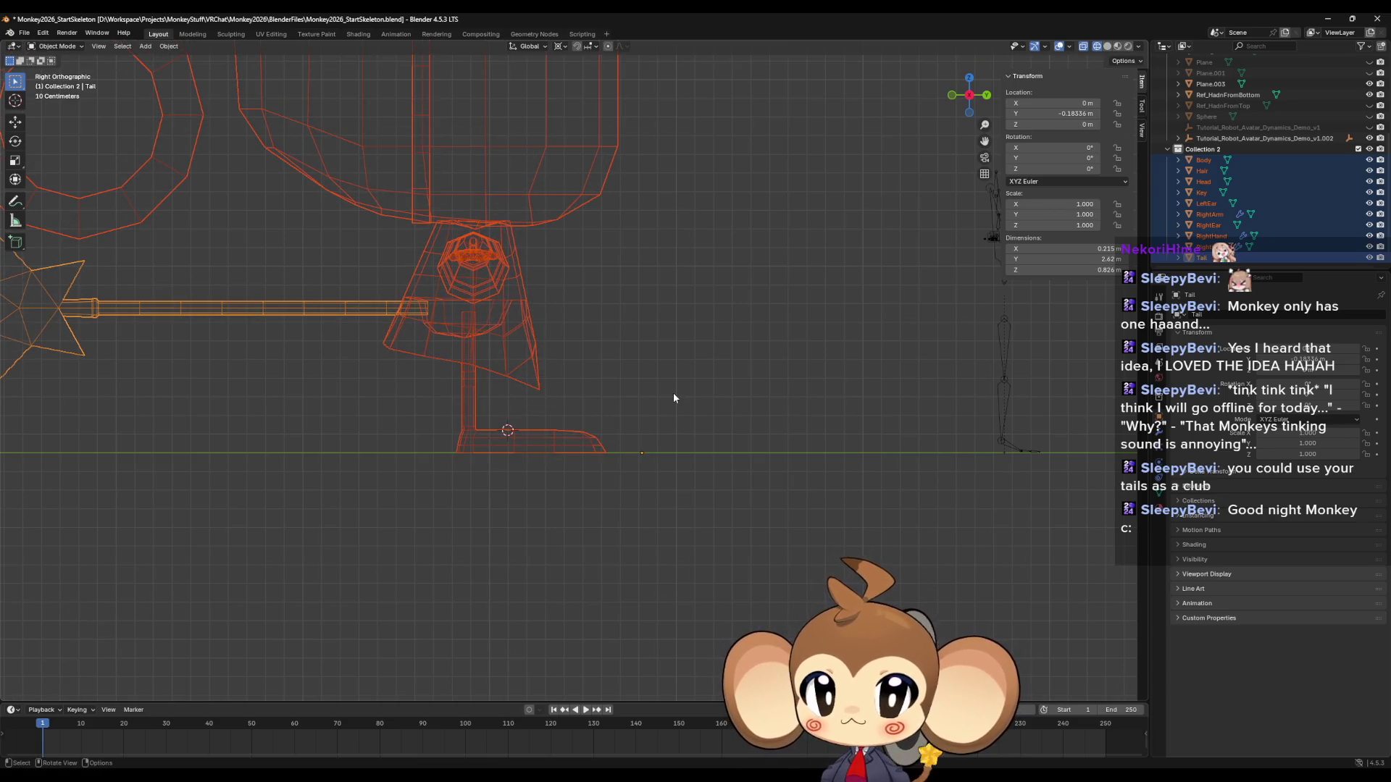
pyautogui.press('g')
pyautogui.press('y')
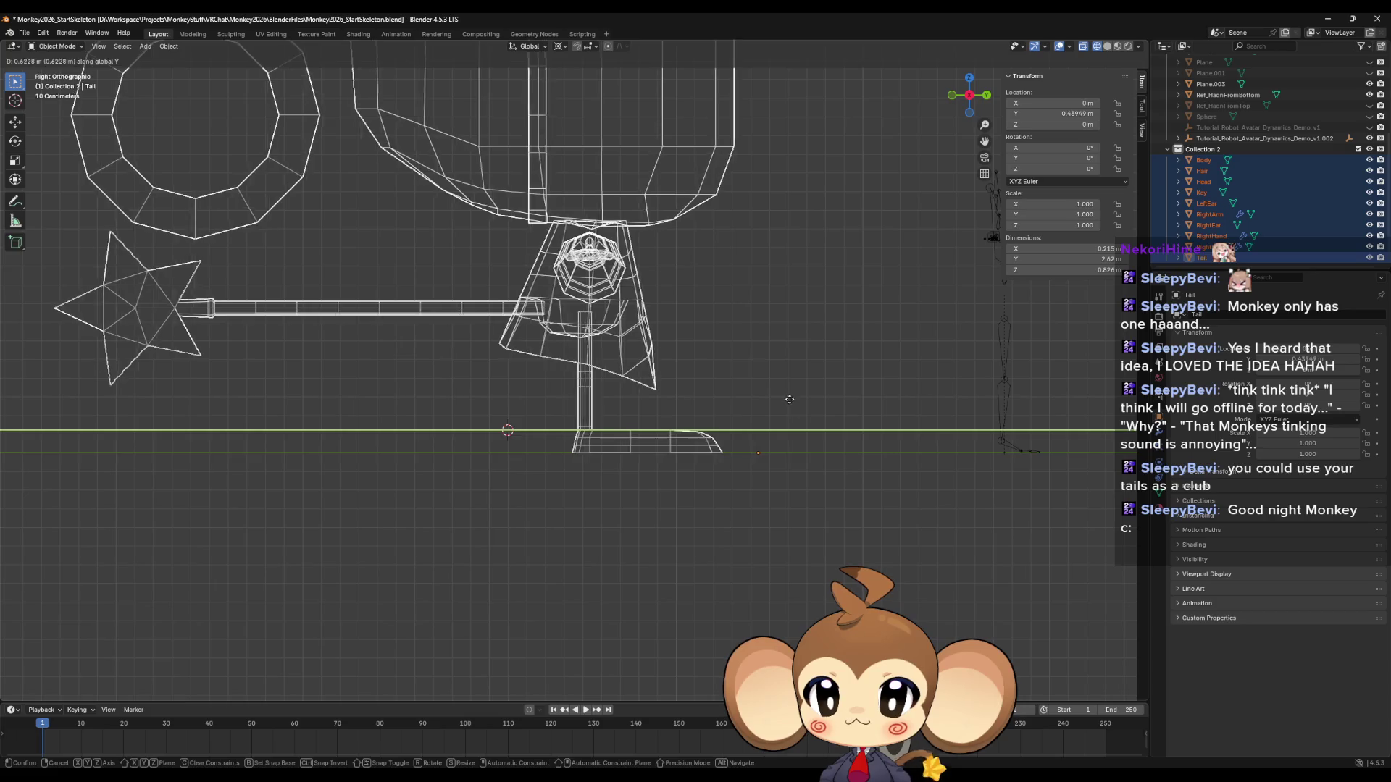
pyautogui.click(796, 395)
# Nudge the parts along Y again, checking the placement from an orbit and the right view.
pyautogui.moveTo(797, 395); pyautogui.dragTo(723, 428, button='middle')
pyautogui.press('g')
pyautogui.press('y')
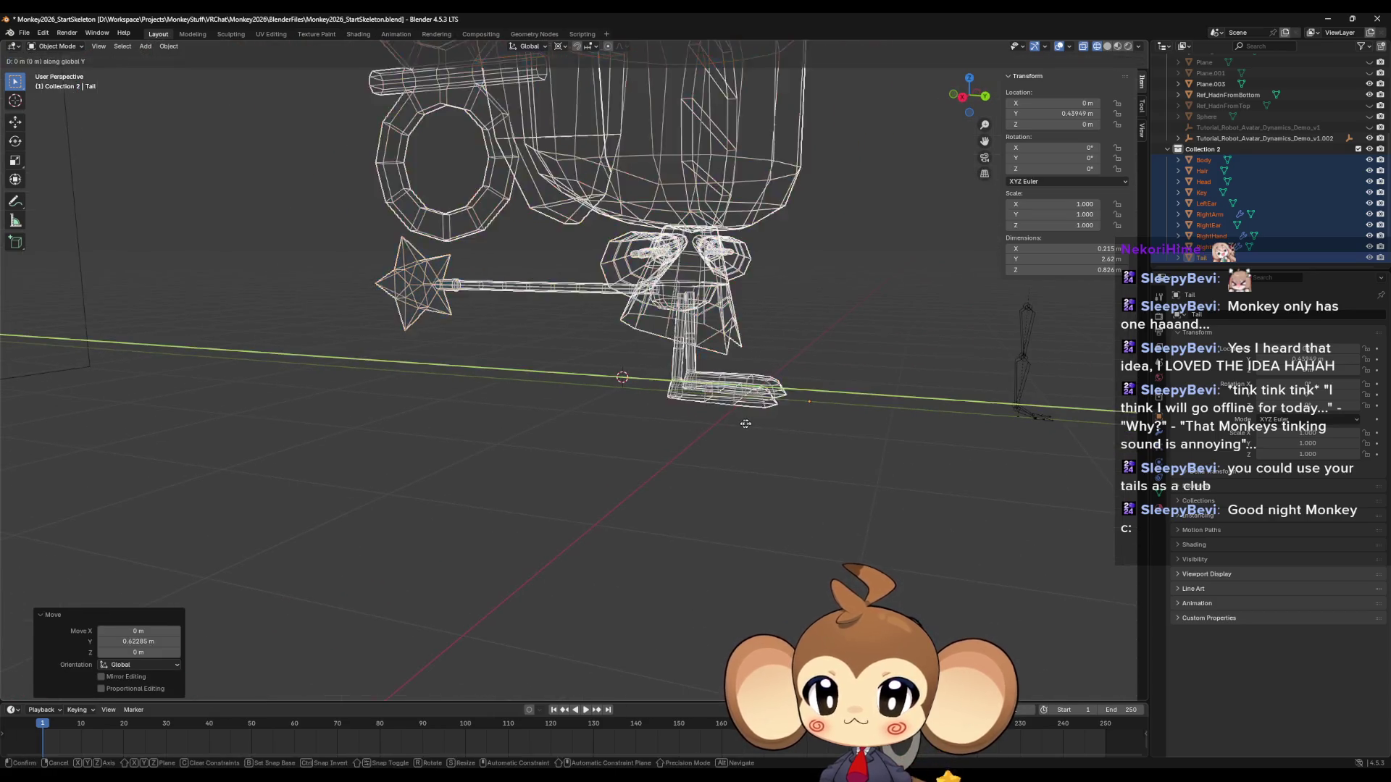
pyautogui.click(804, 432)
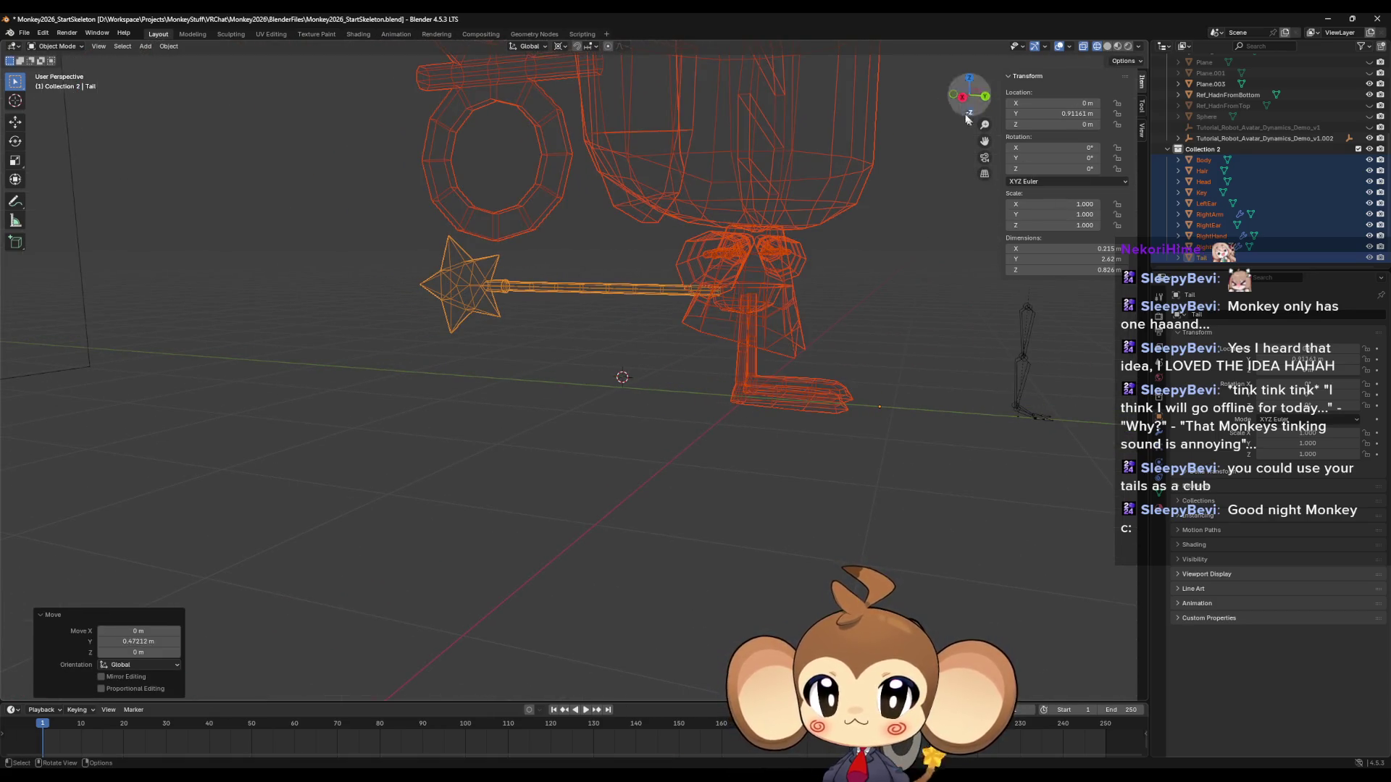
pyautogui.press('KP_3')
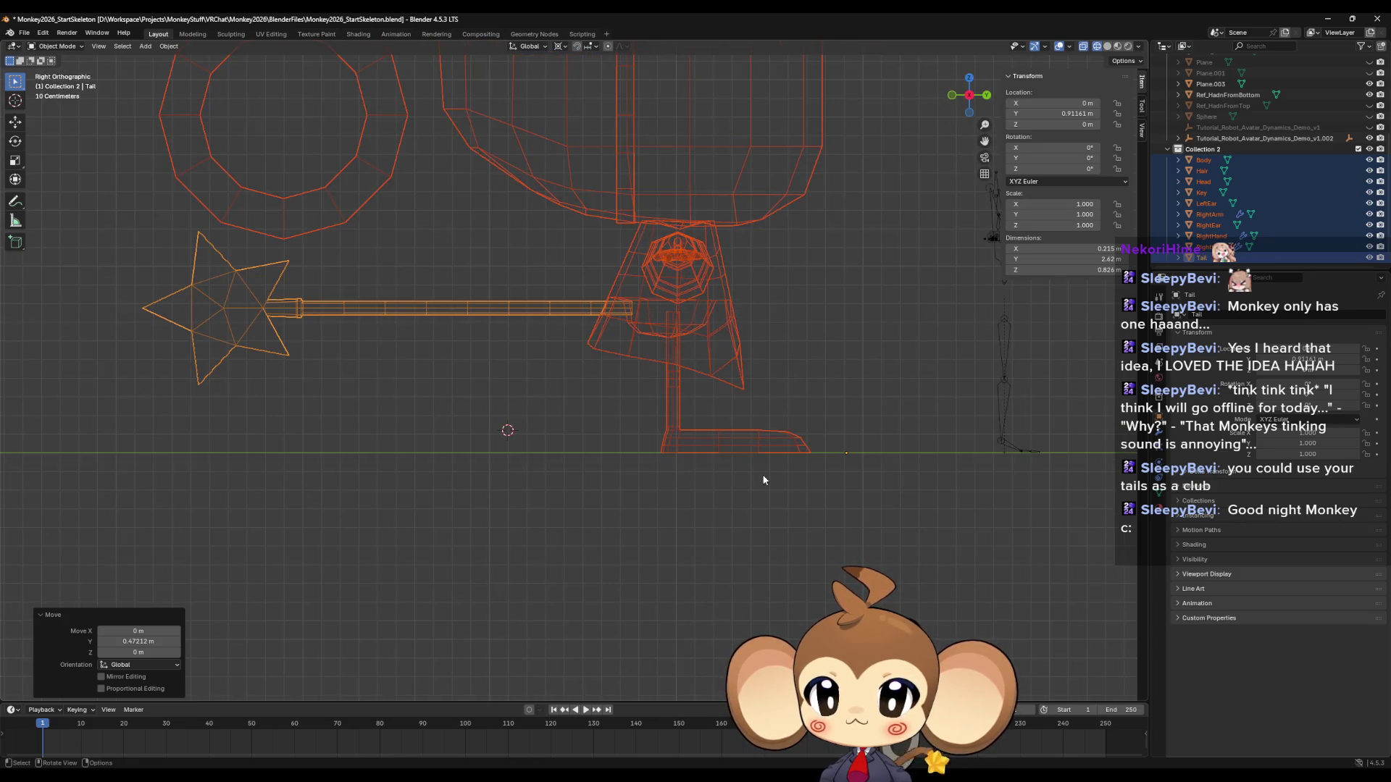
pyautogui.press('g')
pyautogui.press('y')
pyautogui.click(793, 442)
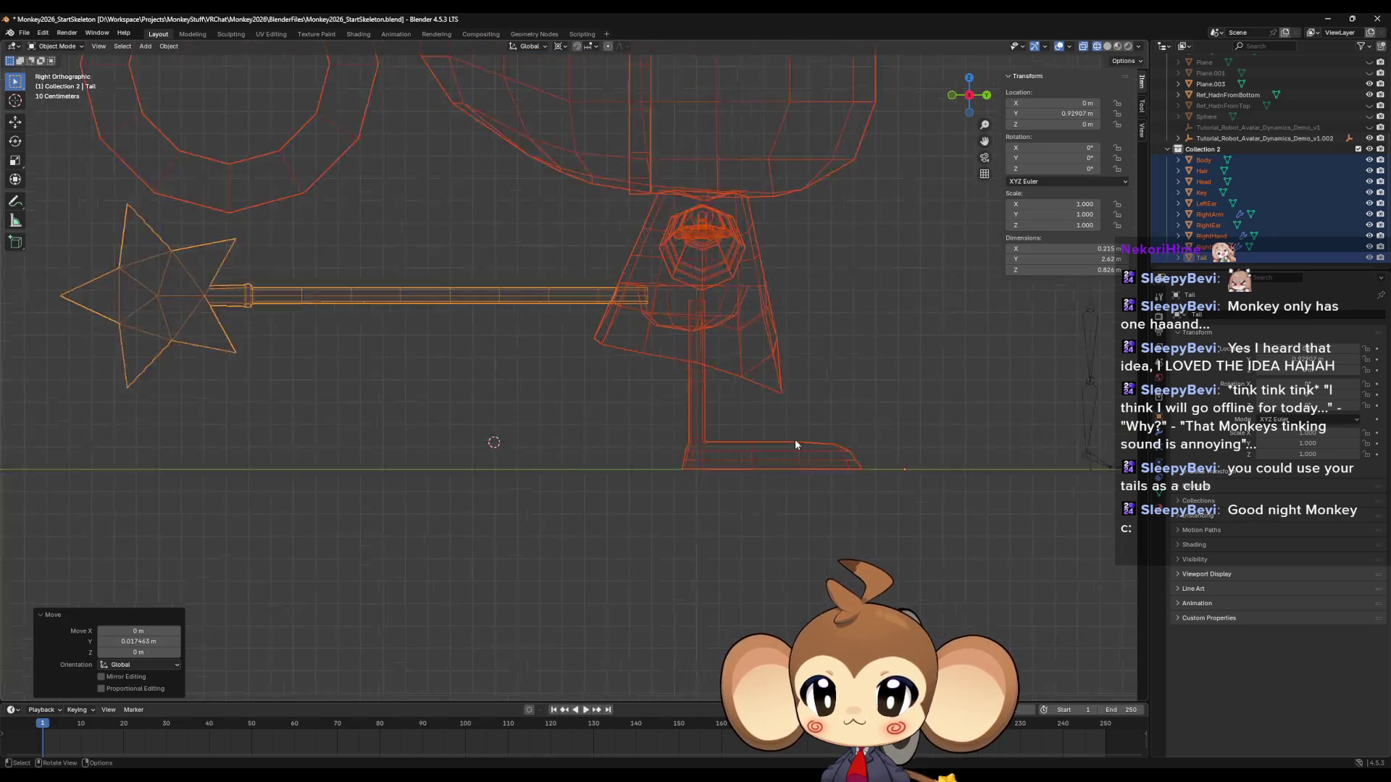
# Zoom in and move the parts a final -0.00061 m along Y.
pyautogui.scroll(10, 792, 441)
pyautogui.scroll(8, 537, 481)
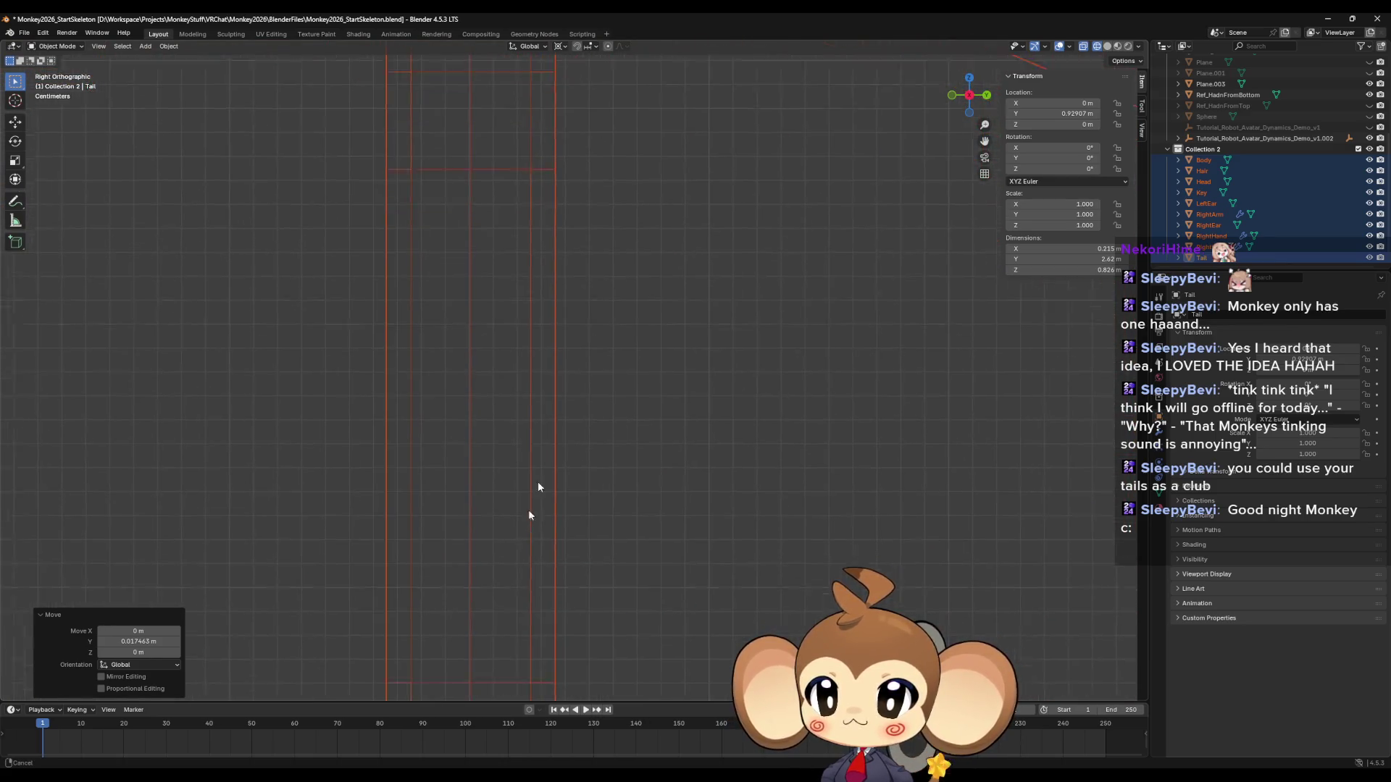
pyautogui.press('g')
pyautogui.press('y')
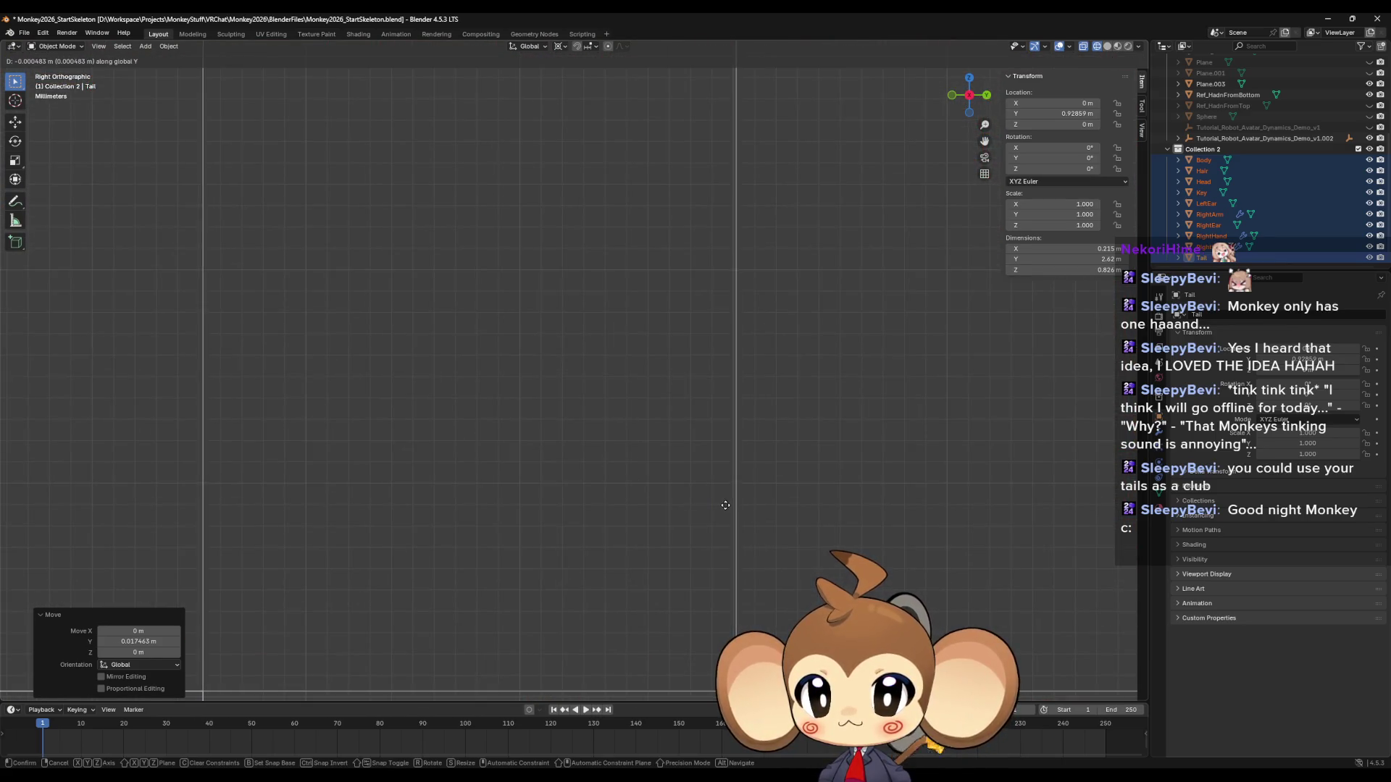
pyautogui.click(735, 507)
pyautogui.scroll(-15, 753, 499)
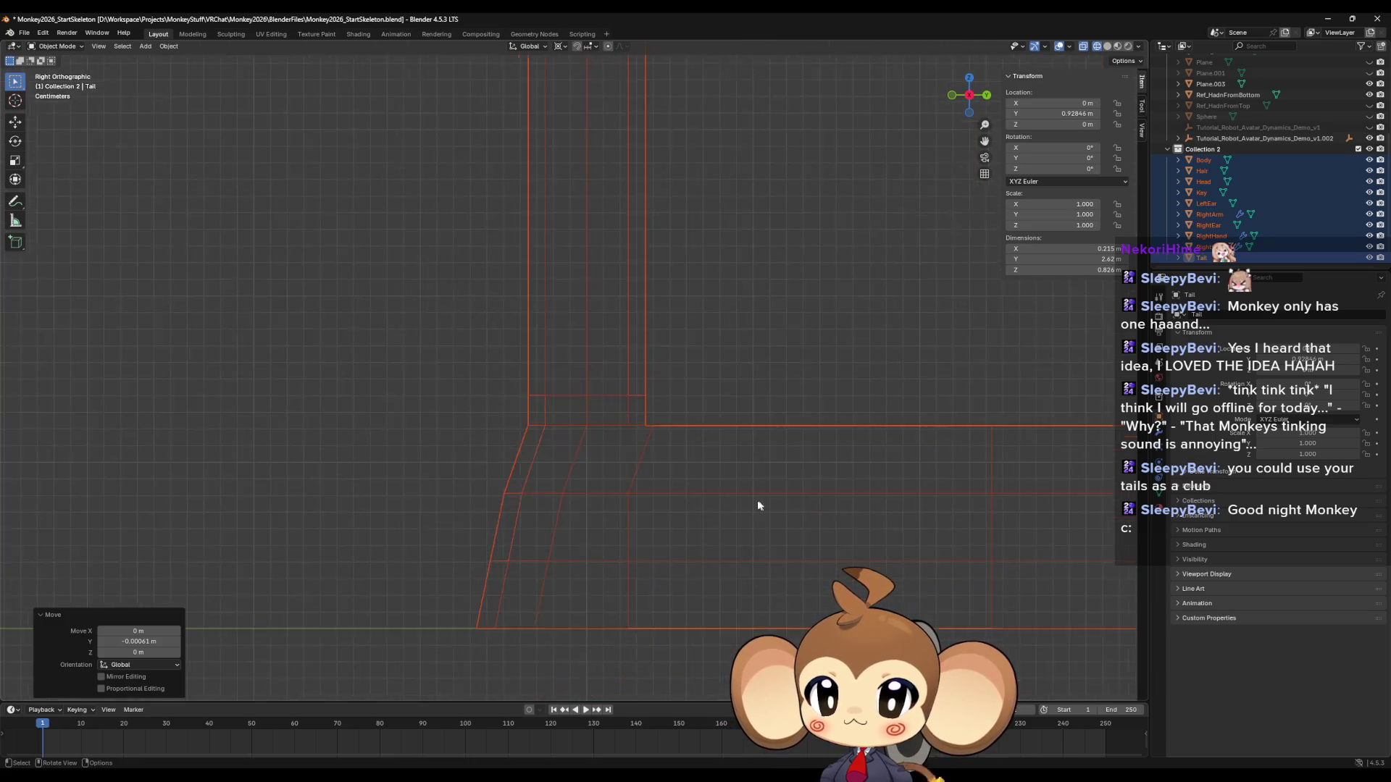
pyautogui.moveTo(751, 467)
pyautogui.mouseDown(button='middle')
pyautogui.moveTo(702, 487)
pyautogui.moveTo(699, 504)
pyautogui.mouseUp(button='middle')
pyautogui.scroll(-3, 702, 487)
pyautogui.rightClick(697, 500)
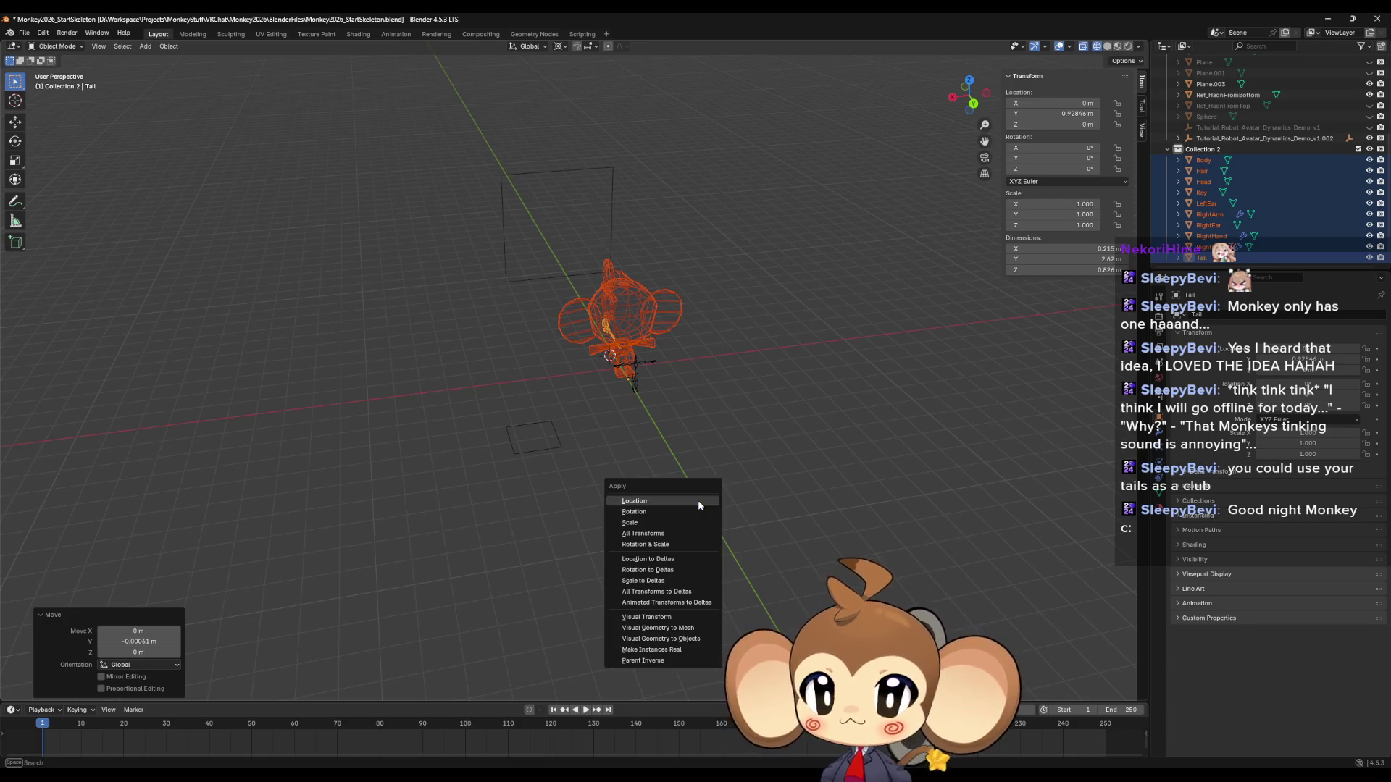
# Apply the parts' location so it reads zero and switch to Material Preview shading.
pyautogui.click(742, 416)
pyautogui.moveTo(742, 416)
pyautogui.mouseDown(button='middle')
pyautogui.moveTo(699, 478)
pyautogui.moveTo(702, 346)
pyautogui.moveTo(508, 382)
pyautogui.mouseUp(button='middle')
pyautogui.click(1117, 45)
pyautogui.scroll(3, 681, 483)
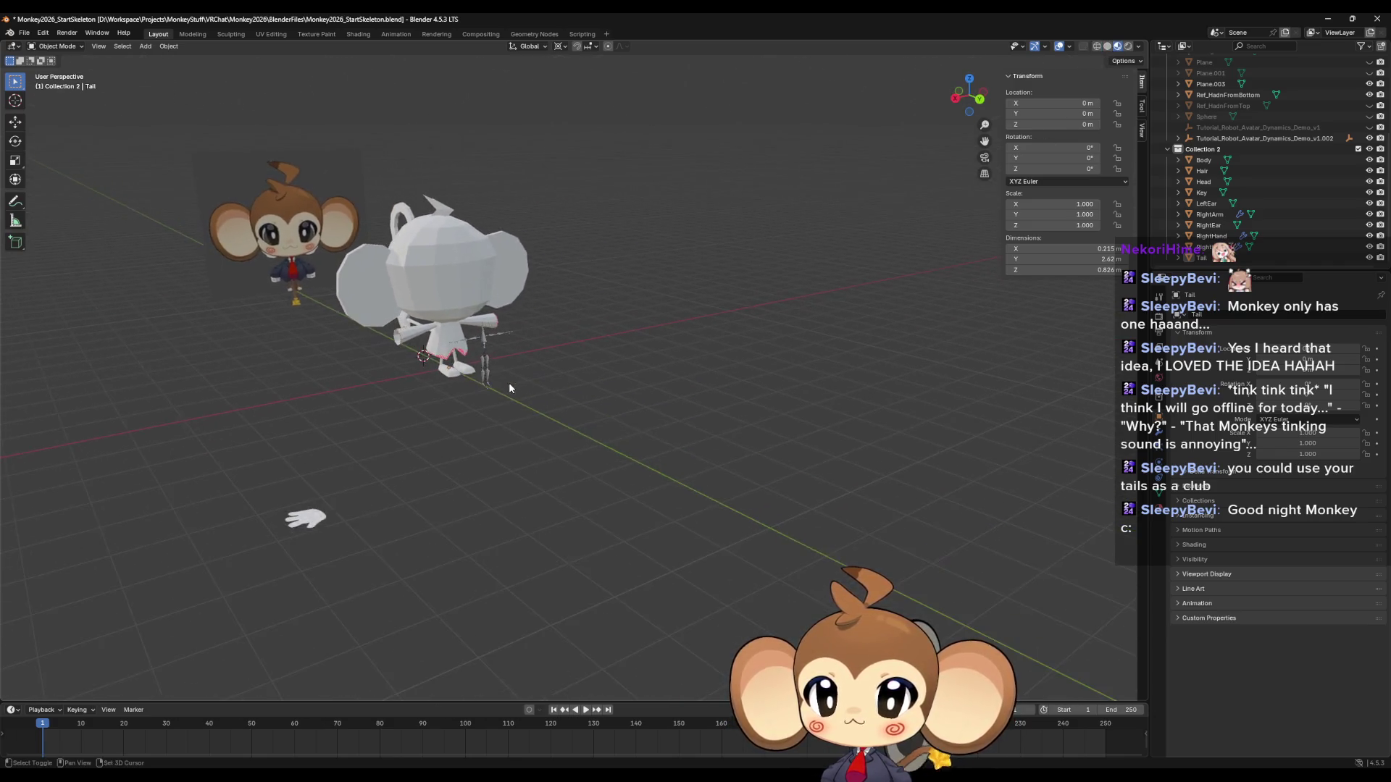
pyautogui.scroll(5, 509, 382)
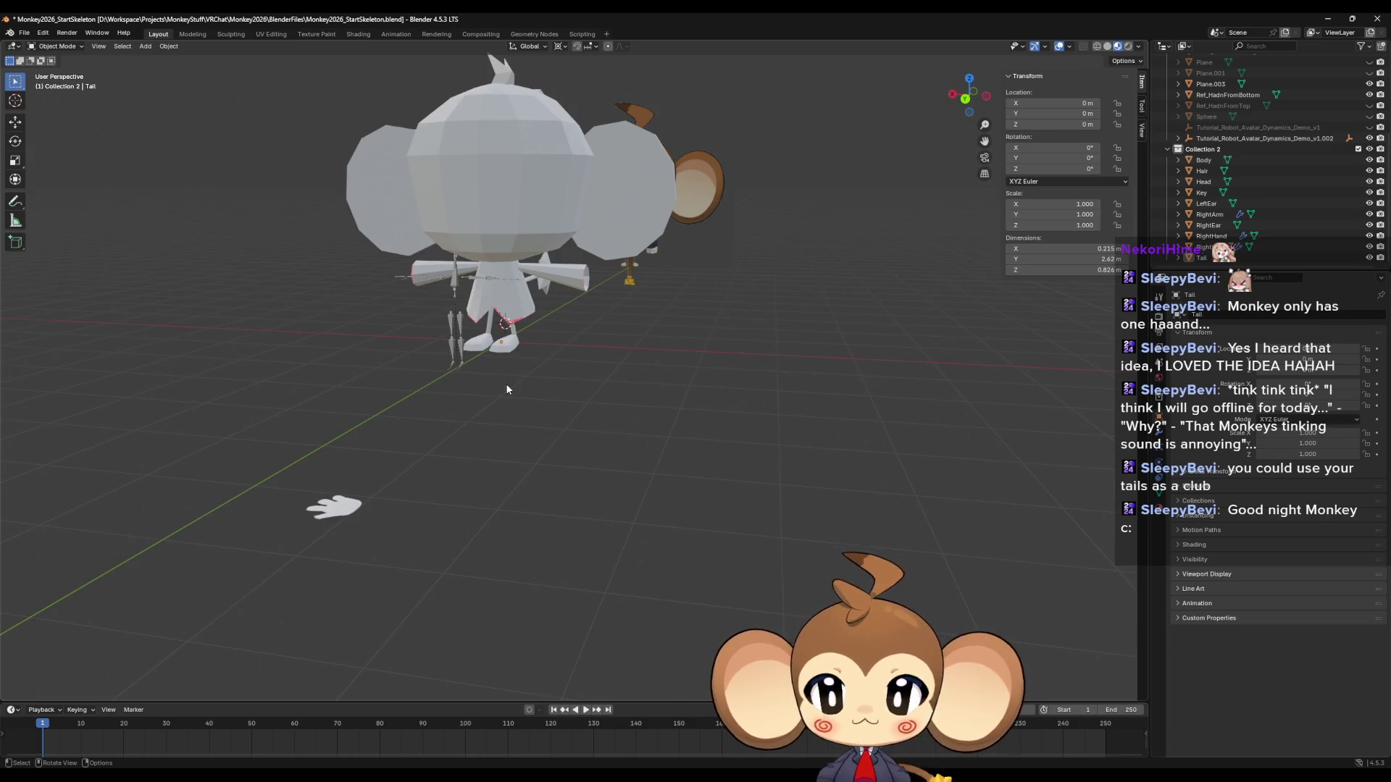
# Inspect the monkey up close in Material Preview, ending with the Body mesh selected.
pyautogui.click(513, 311)
pyautogui.scroll(1, 513, 312)
pyautogui.scroll(5, 511, 308)
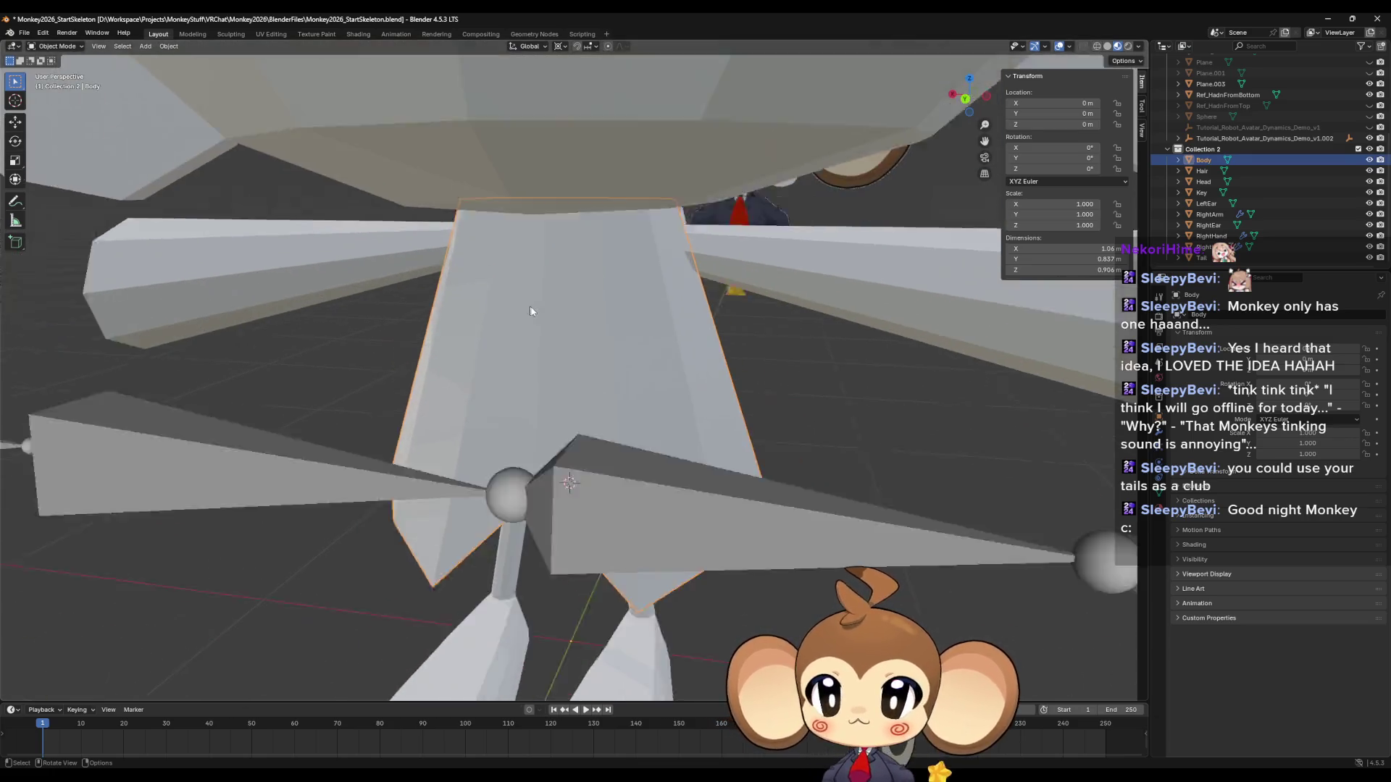
pyautogui.scroll(-8, 529, 305)
pyautogui.click(616, 460)
pyautogui.scroll(3, 642, 449)
pyautogui.scroll(4, 694, 454)
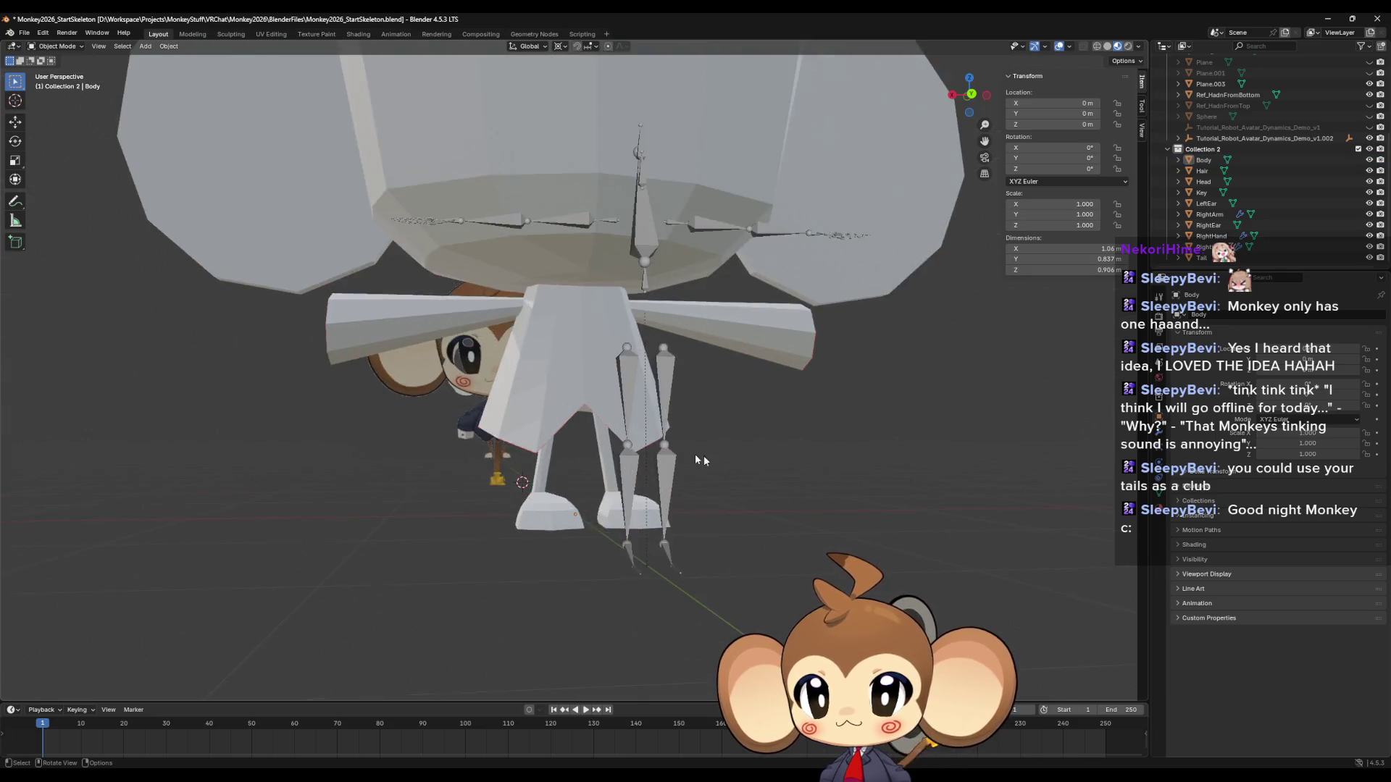
pyautogui.moveTo(701, 472)
pyautogui.mouseDown(button='middle')
pyautogui.moveTo(745, 464)
pyautogui.moveTo(713, 472)
pyautogui.mouseUp(button='middle')
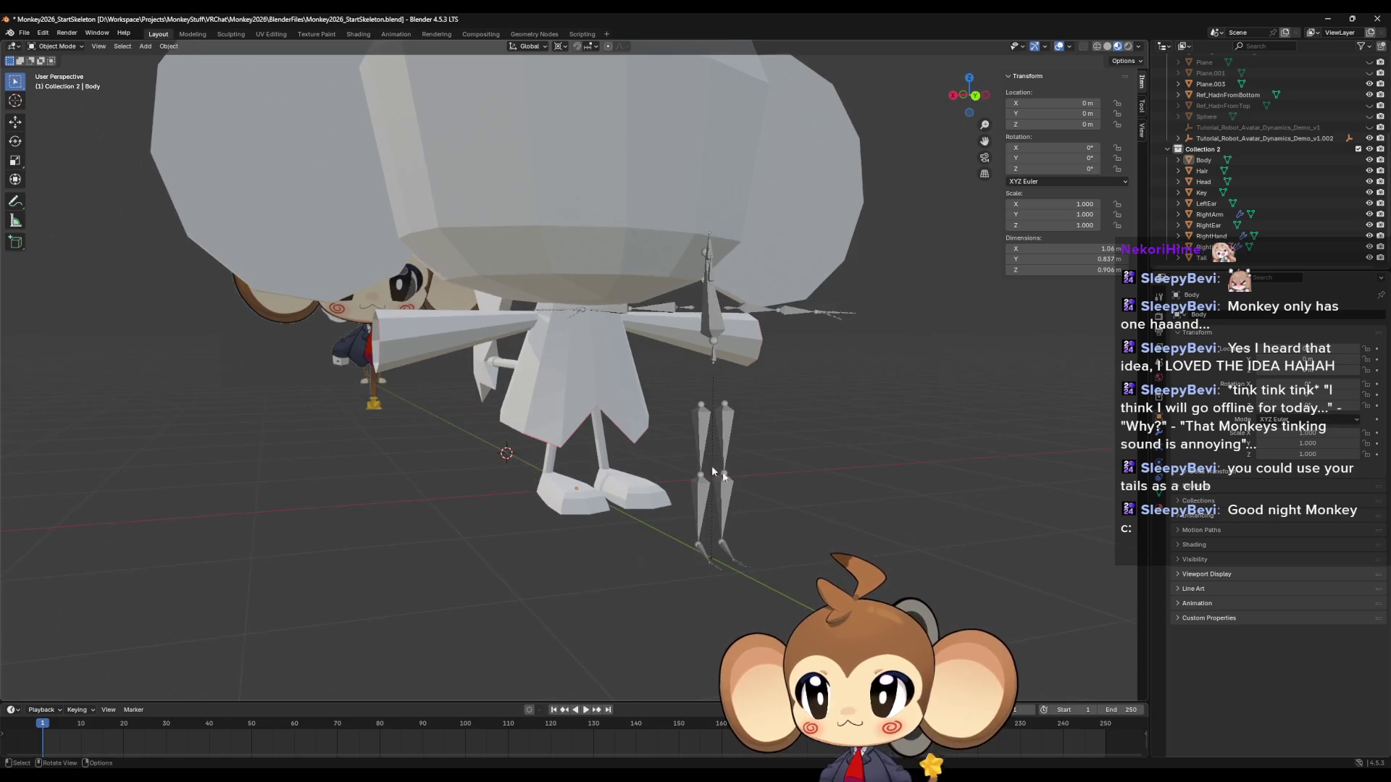
pyautogui.click(556, 388)
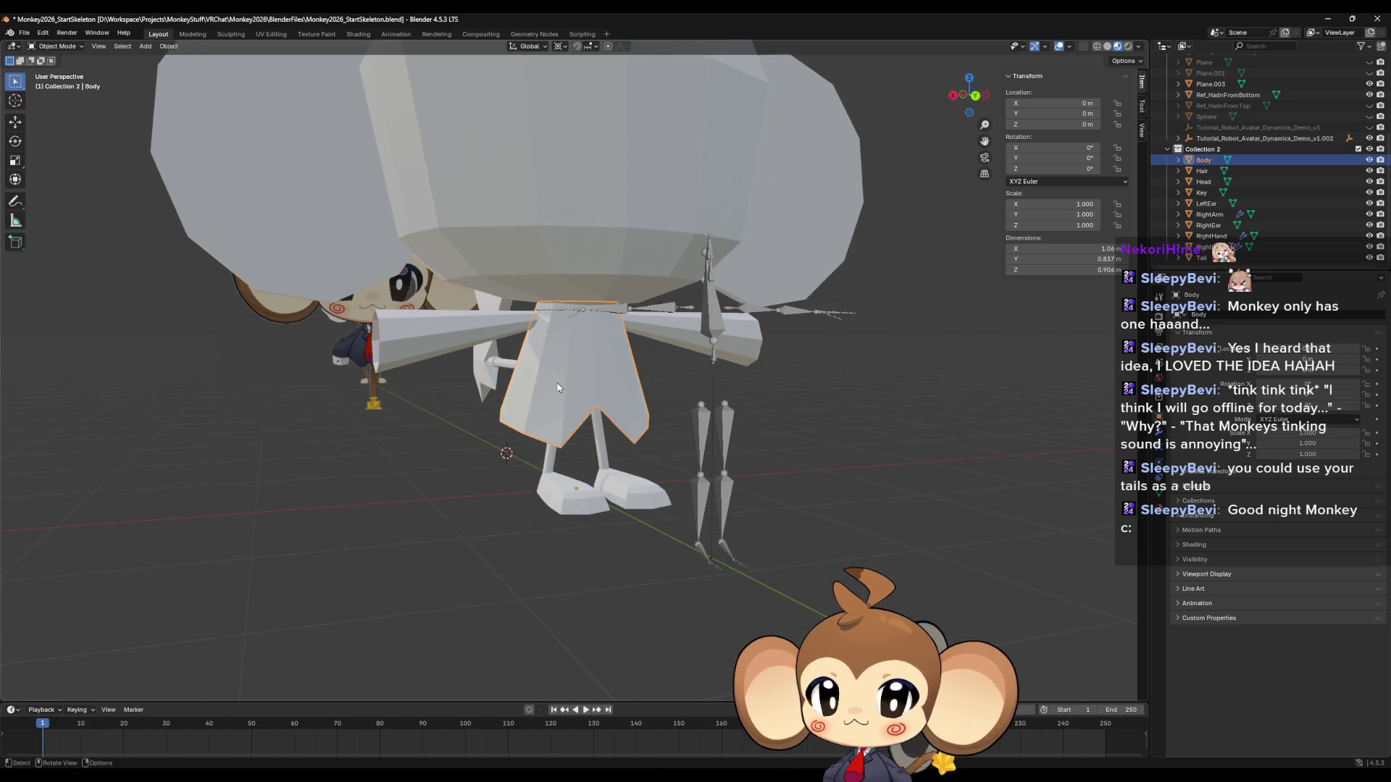
# Save the file and snap the 3D cursor to the centre of the Body mesh.
pyautogui.press('Tab')
pyautogui.press('a')
pyautogui.hotkey('ctrl', 's')
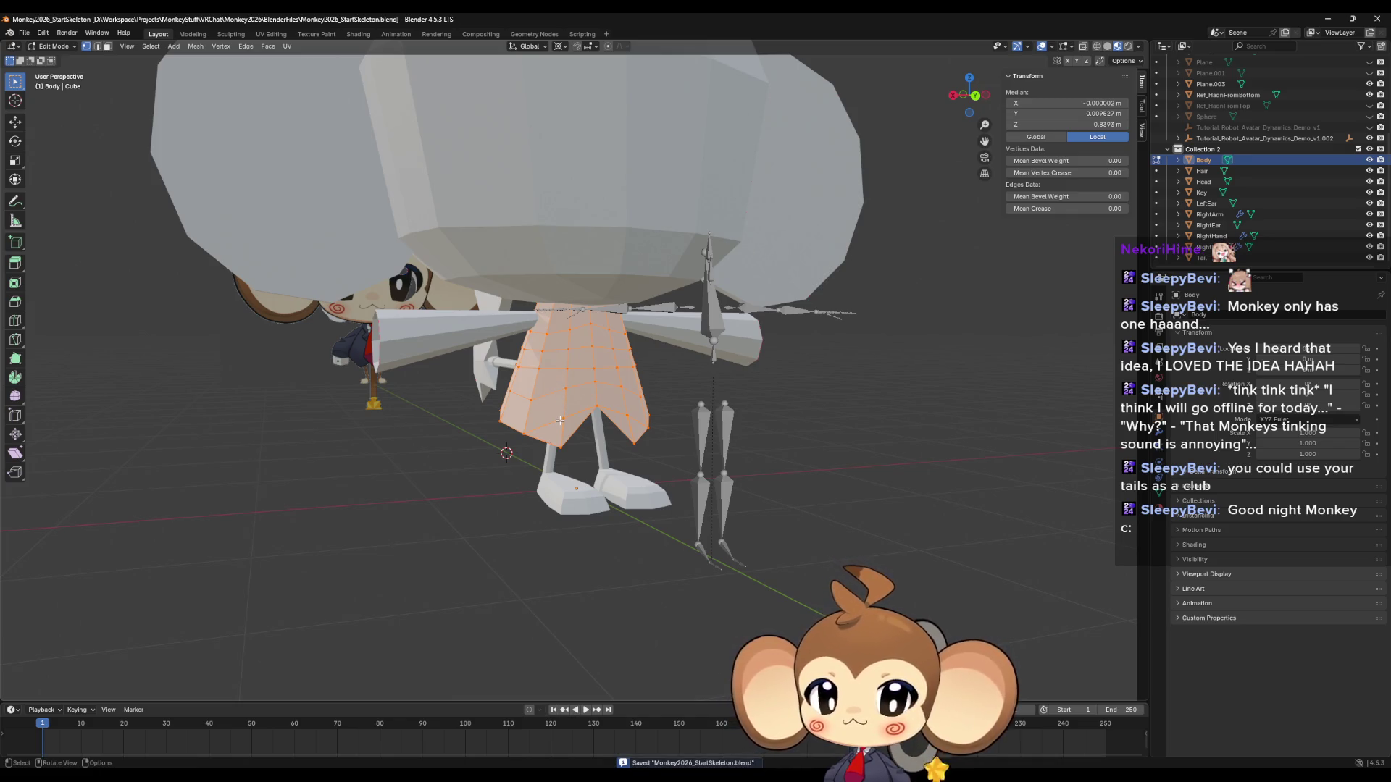
pyautogui.hotkey('shift', 's')
pyautogui.click(561, 459)
pyautogui.press('Tab')
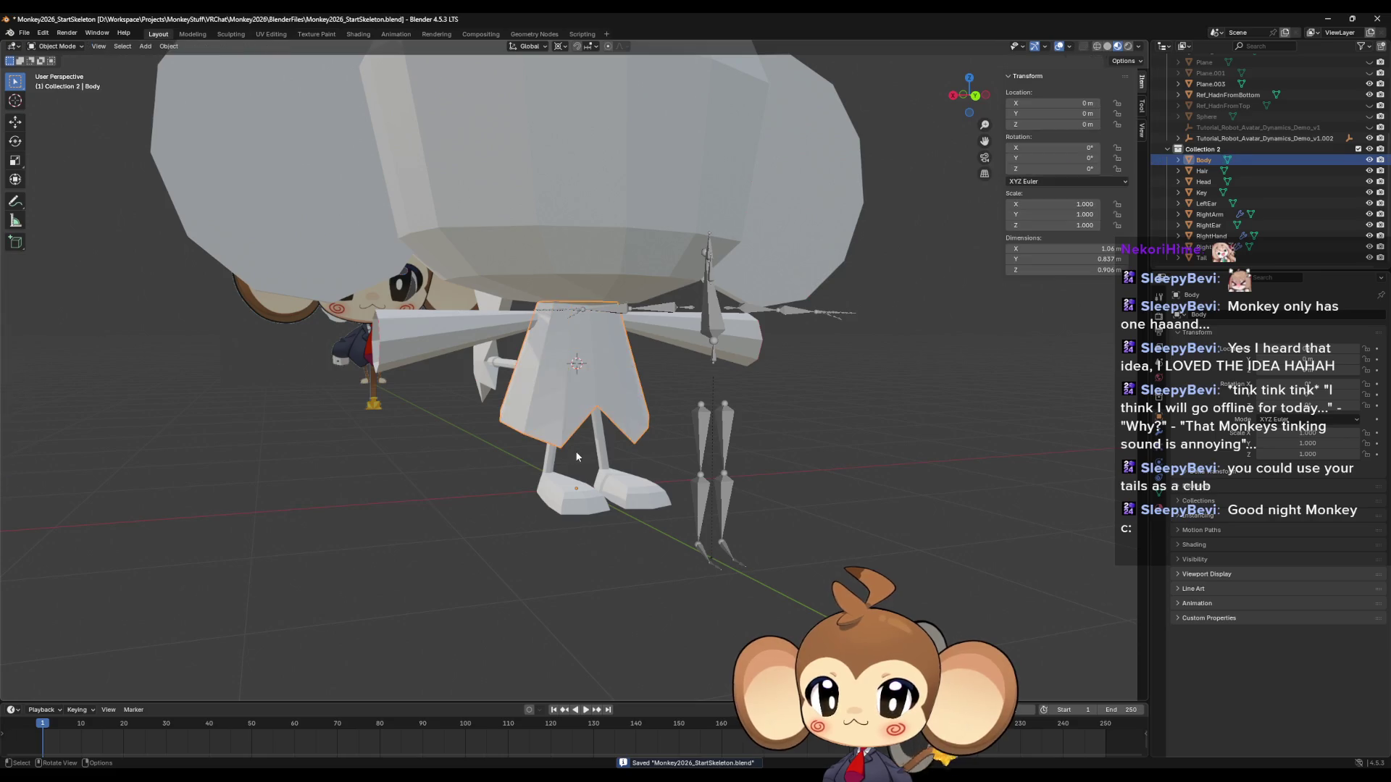
# Add a new single-bone Armature at the cursor, 0.839 m up the body.
pyautogui.click(144, 47)
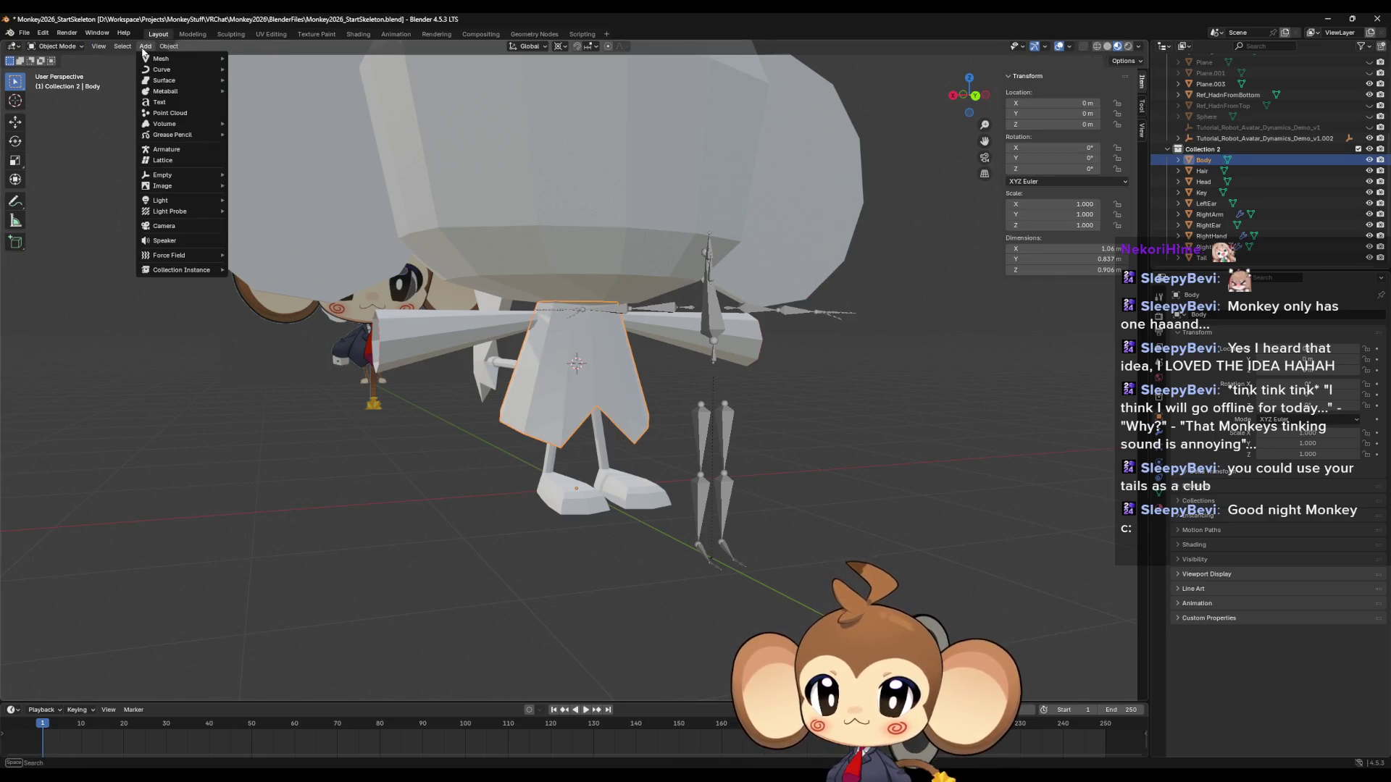
pyautogui.moveTo(160, 61)
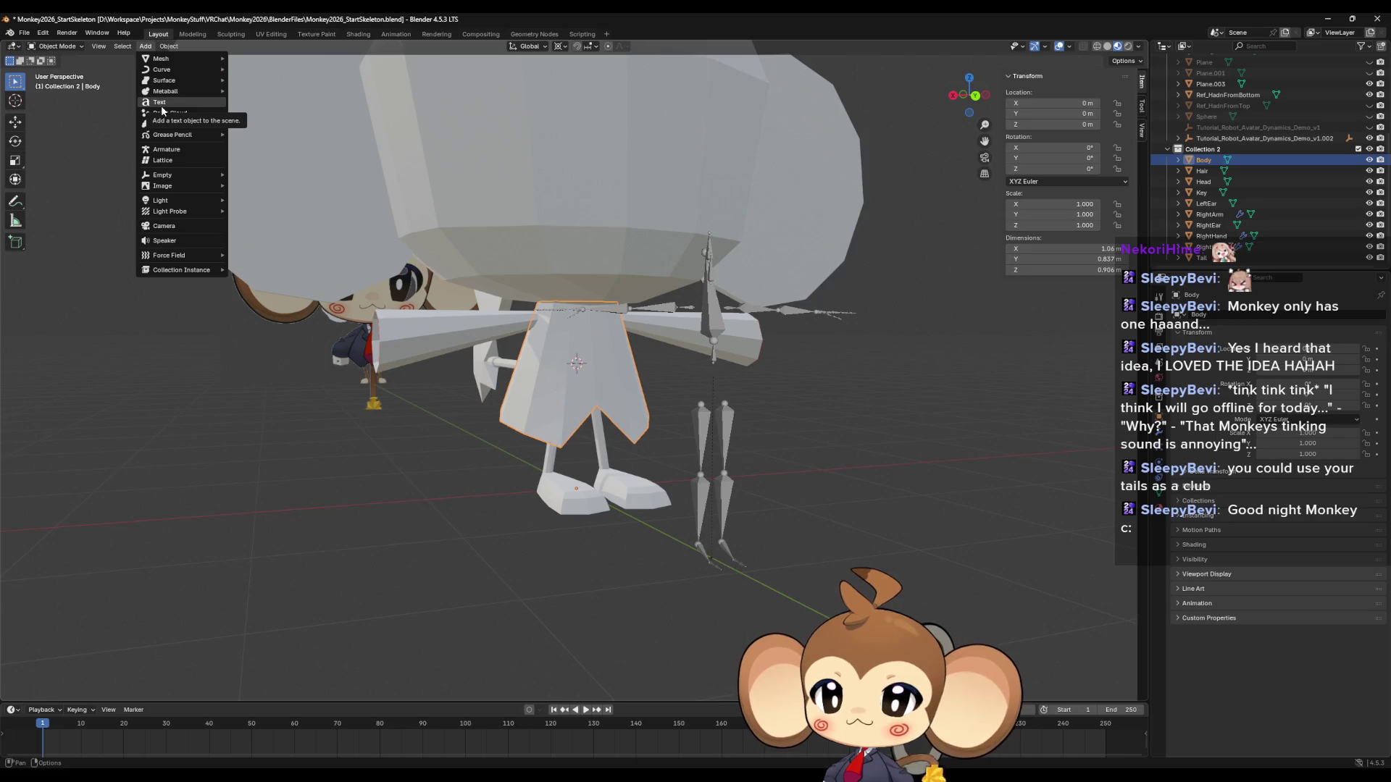
pyautogui.click(167, 149)
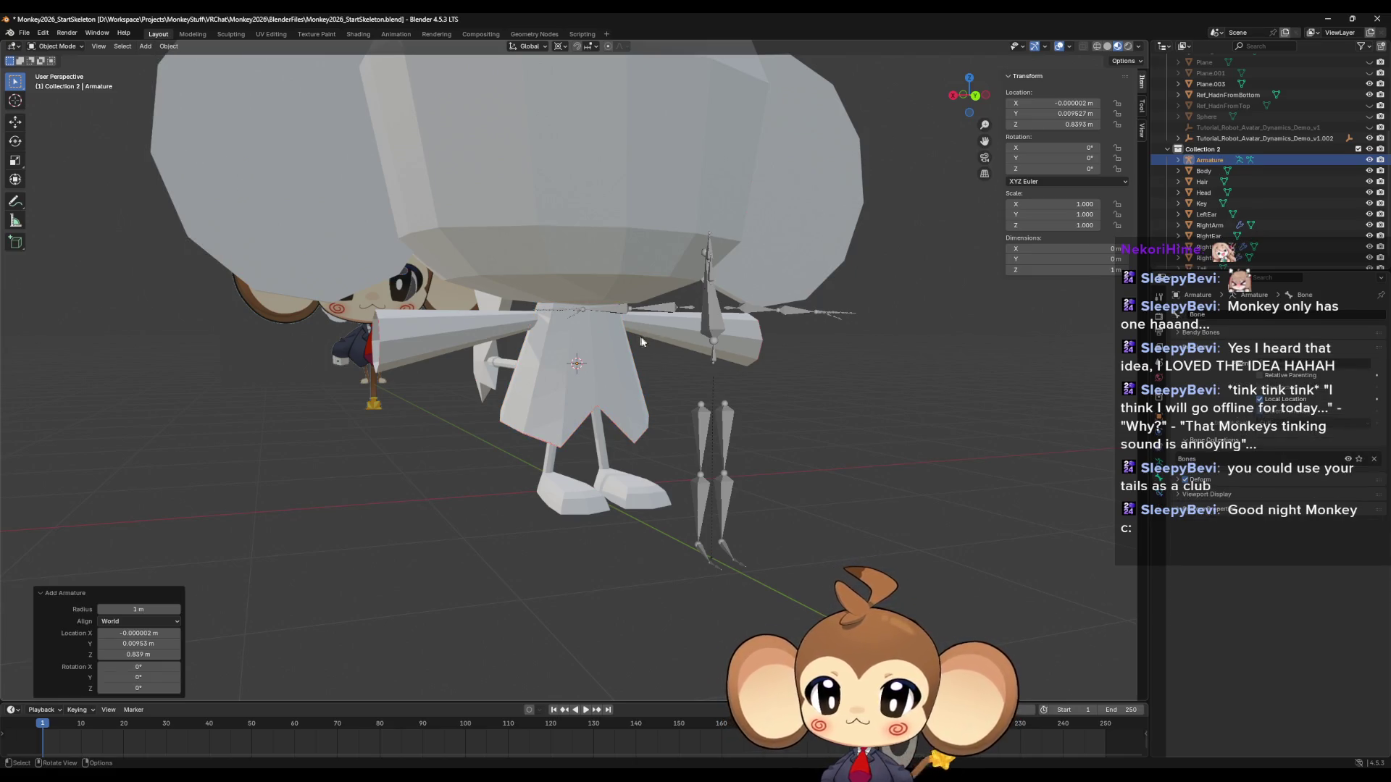
# Put the new armature in Edit Mode and isolate its 1 m bone in Local View.
pyautogui.moveTo(641, 341)
pyautogui.mouseDown(button='middle')
pyautogui.moveTo(650, 249)
pyautogui.moveTo(697, 272)
pyautogui.moveTo(708, 327)
pyautogui.moveTo(685, 362)
pyautogui.mouseUp(button='middle')
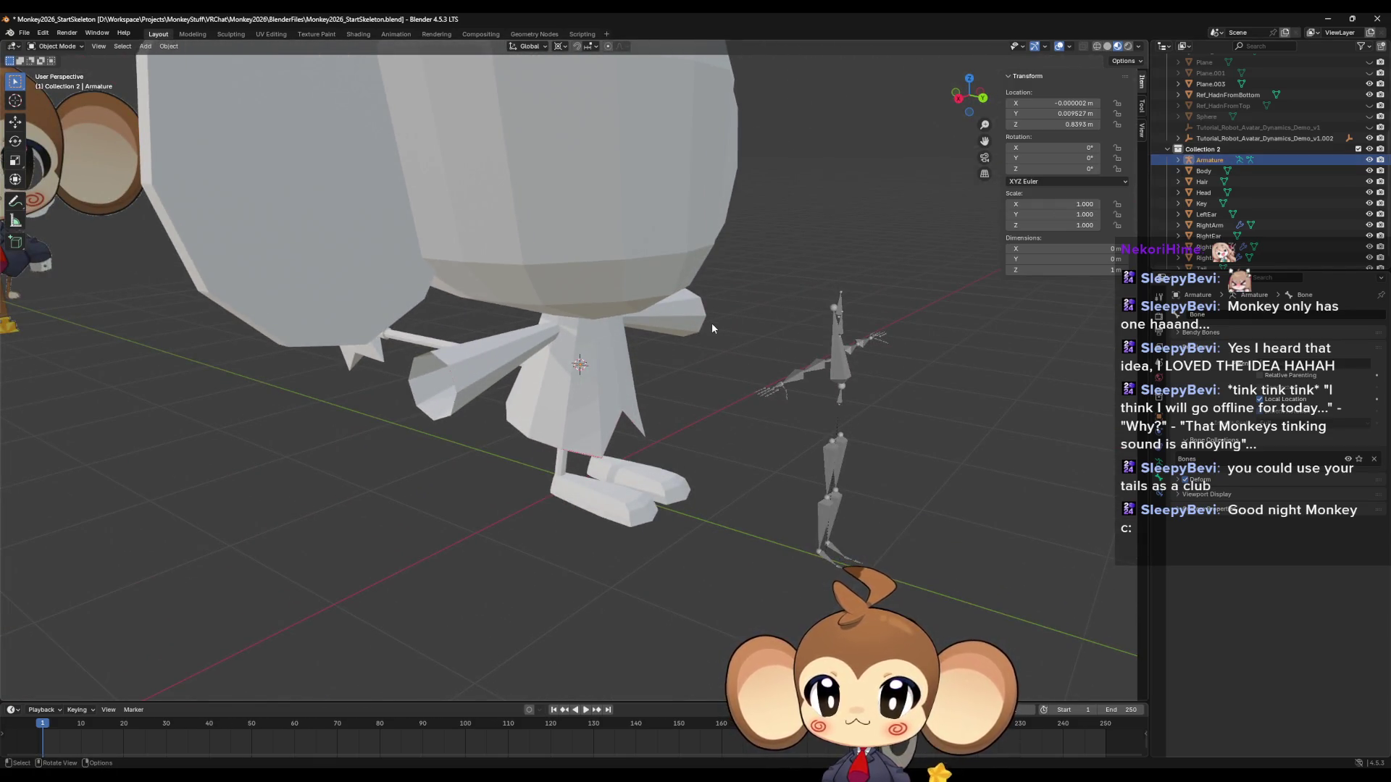
pyautogui.press('Tab')
pyautogui.press('KP_Decimal')
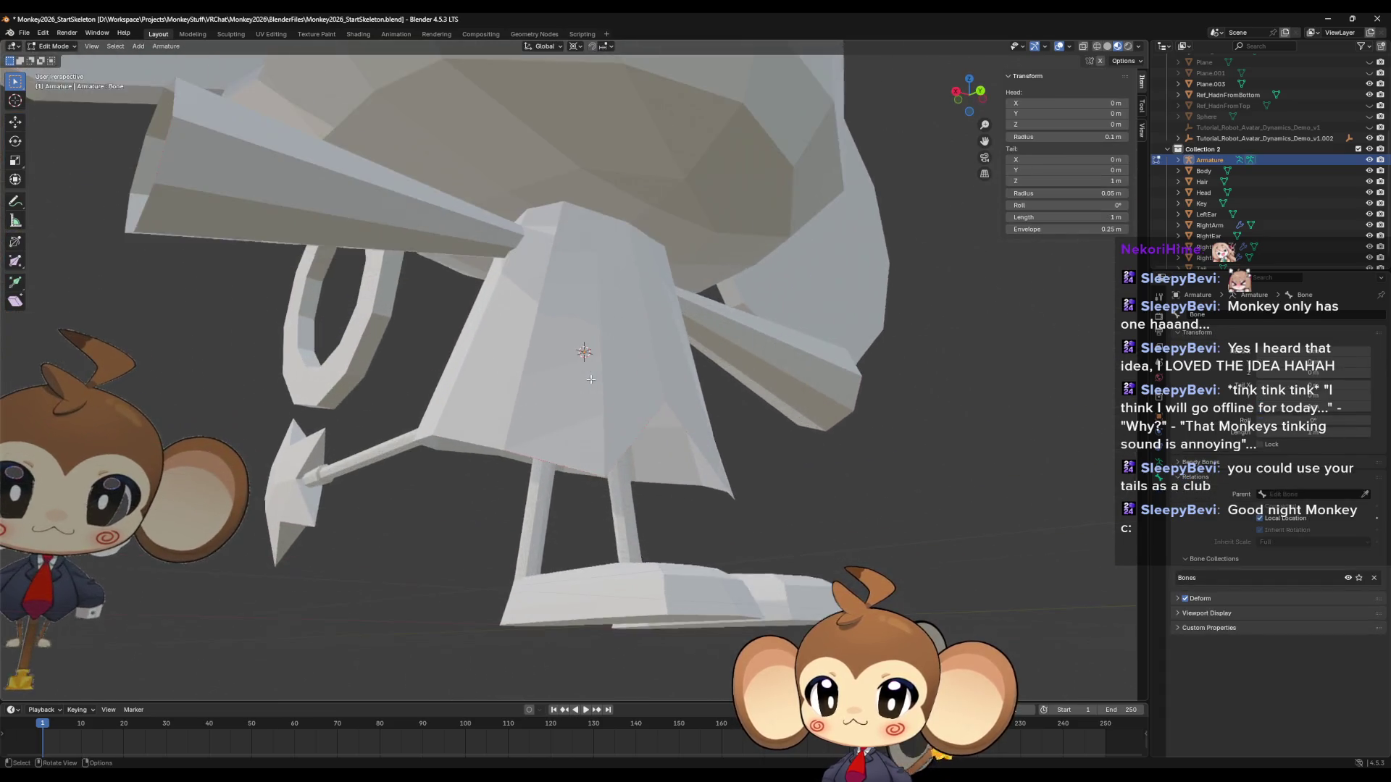
pyautogui.moveTo(590, 379)
pyautogui.mouseDown(button='middle')
pyautogui.moveTo(638, 319)
pyautogui.moveTo(712, 383)
pyautogui.mouseUp(button='middle')
pyautogui.scroll(5, 712, 384)
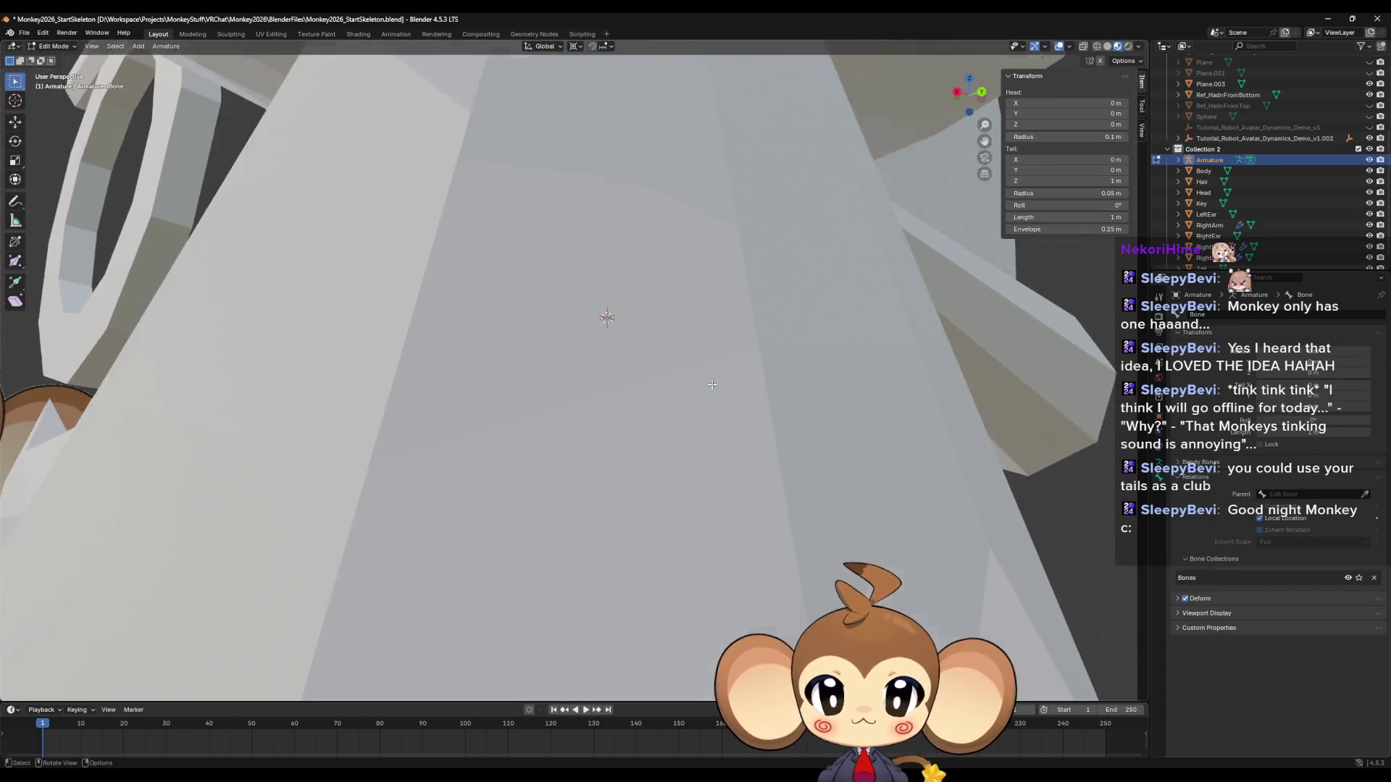
pyautogui.scroll(3, 712, 384)
pyautogui.scroll(-3, 696, 382)
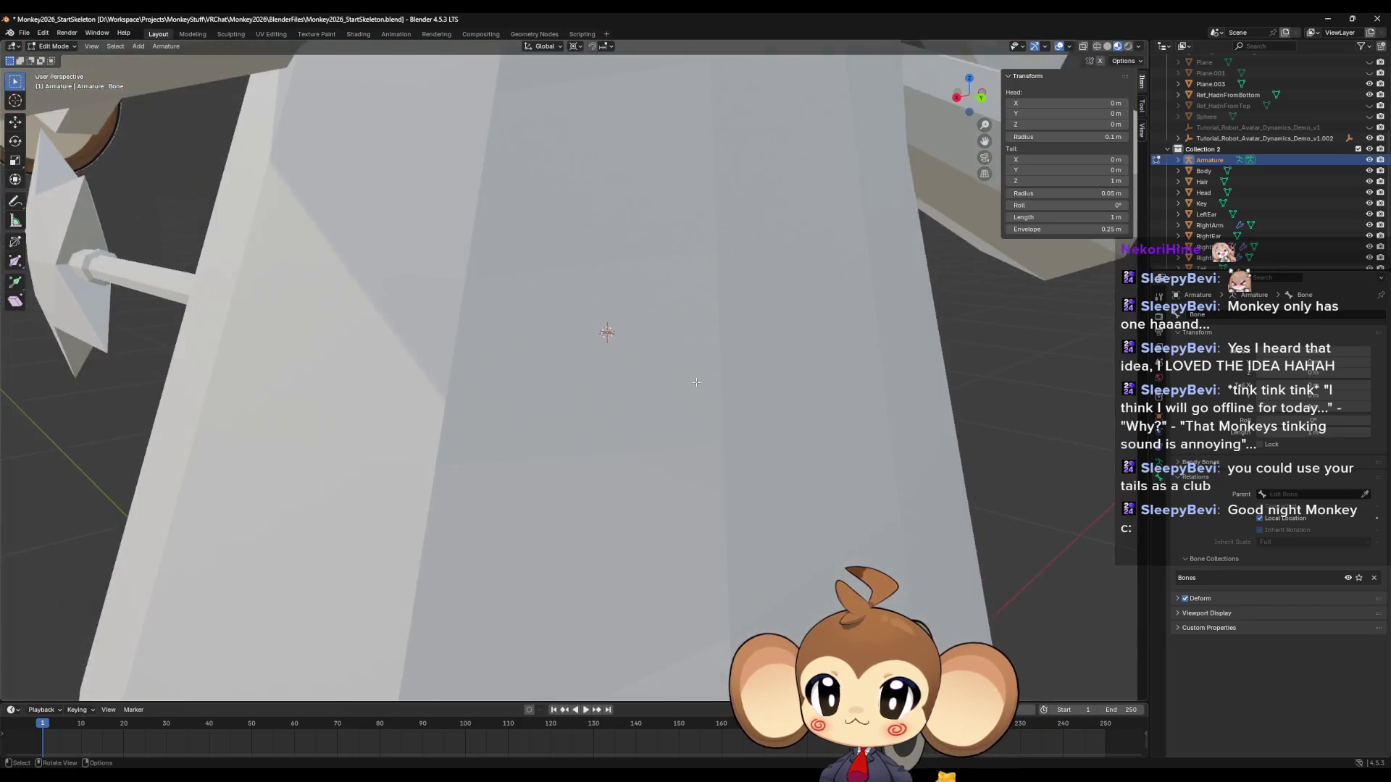
pyautogui.scroll(-3, 696, 382)
pyautogui.press('KP_Divide')
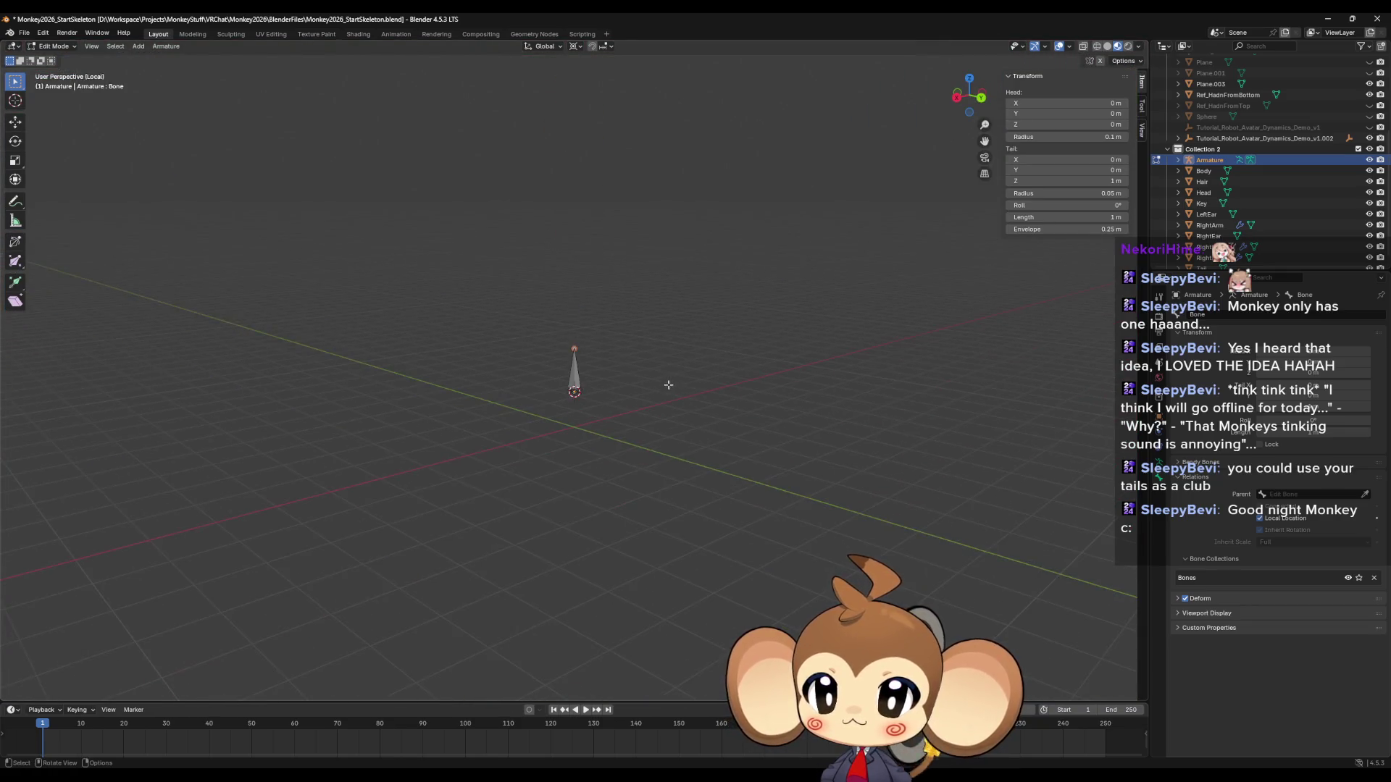
pyautogui.moveTo(668, 385); pyautogui.dragTo(1037, 456, button='middle')
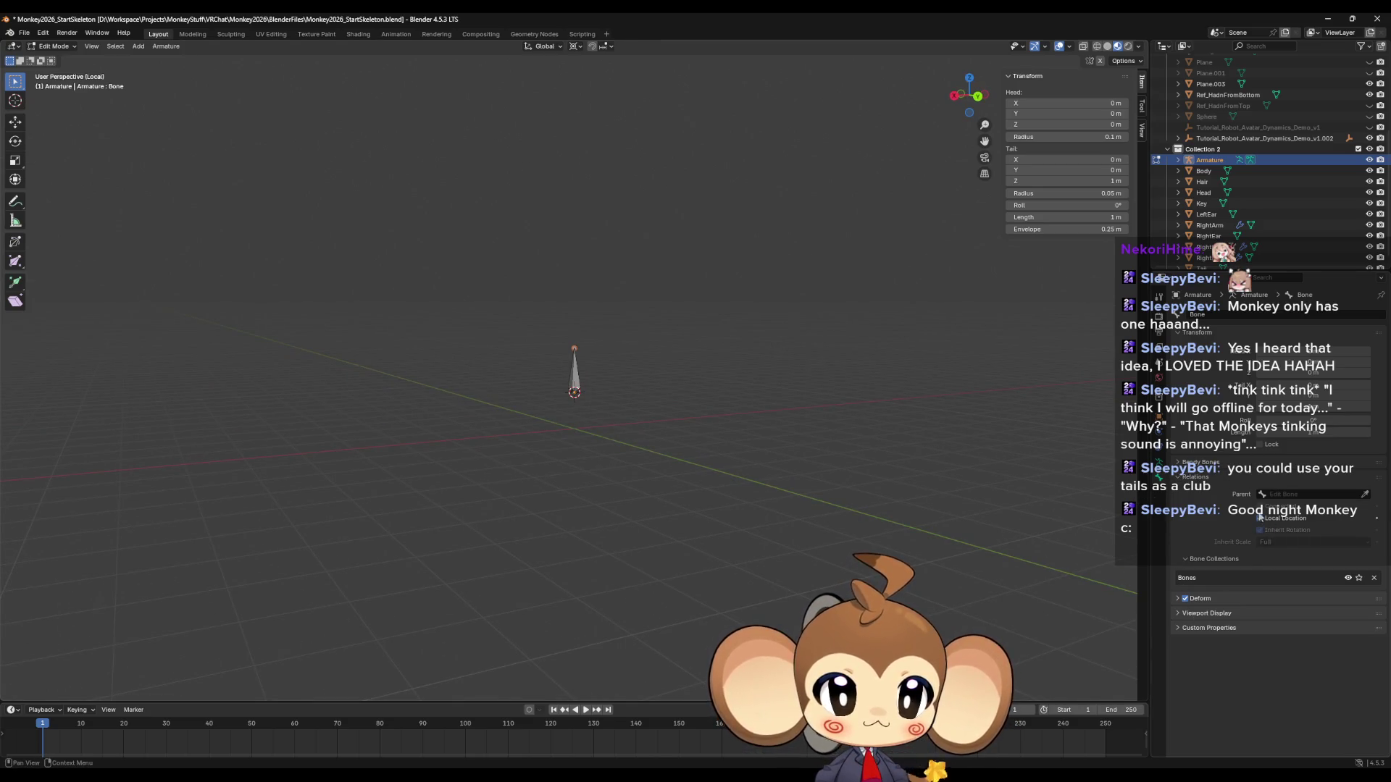
pyautogui.click(1159, 463)
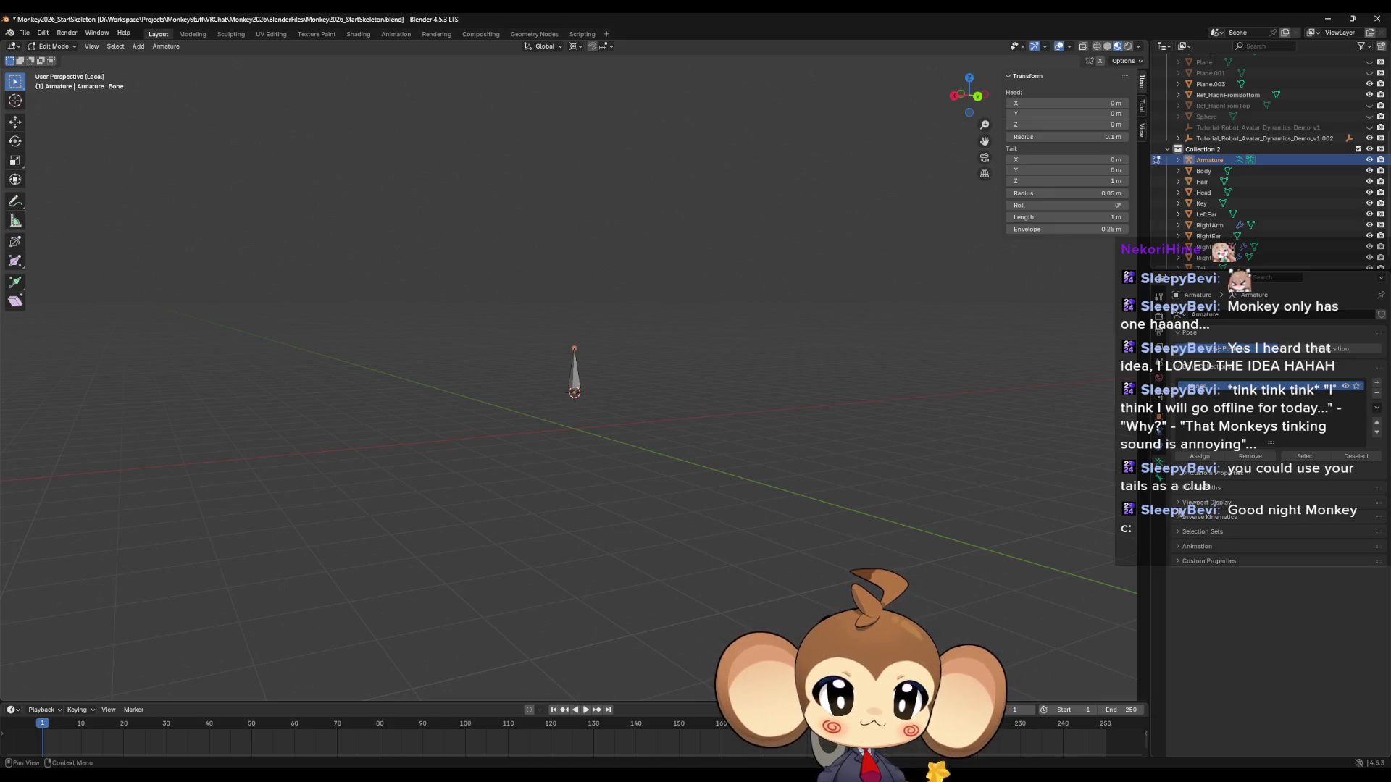
# Look through the bone's Viewport Display and Bendy Bones settings, then return to Object Mode.
pyautogui.click(1158, 478)
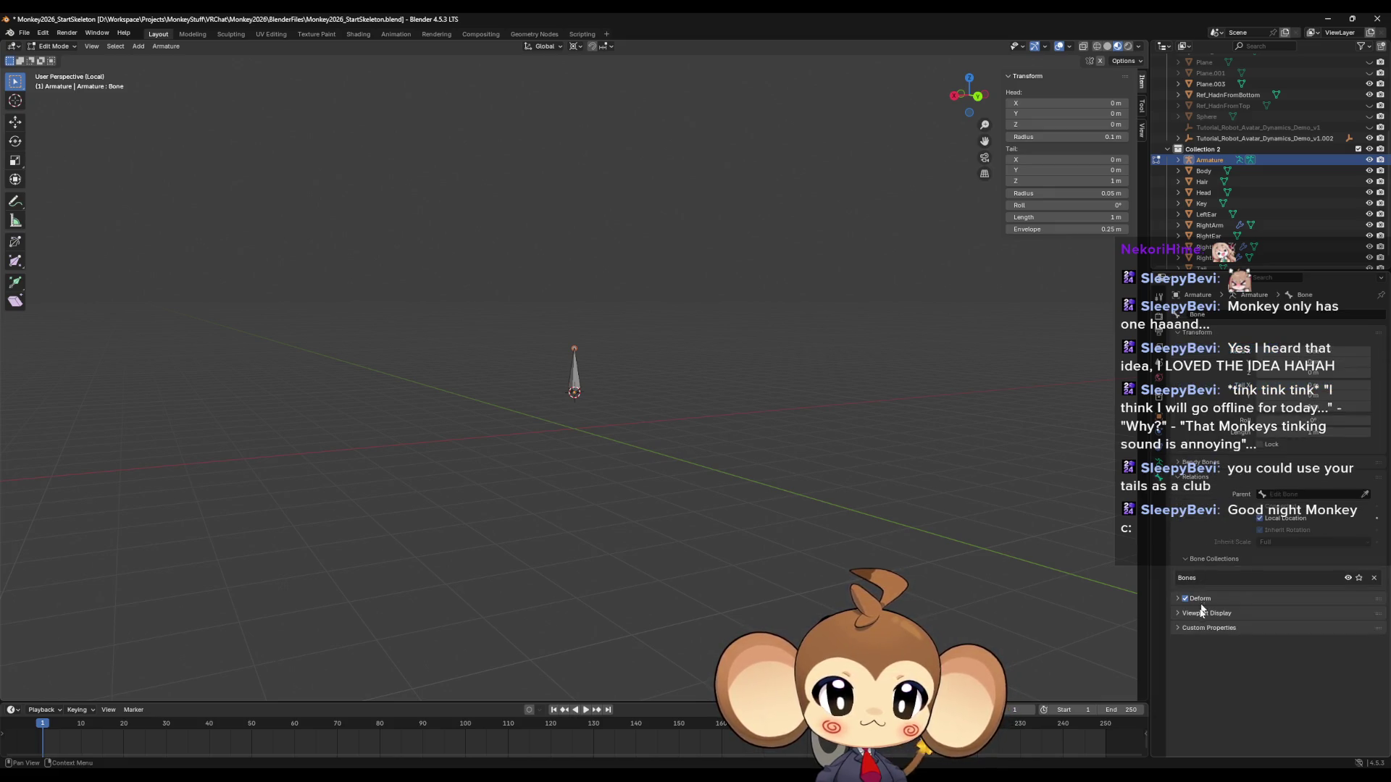
pyautogui.click(1180, 614)
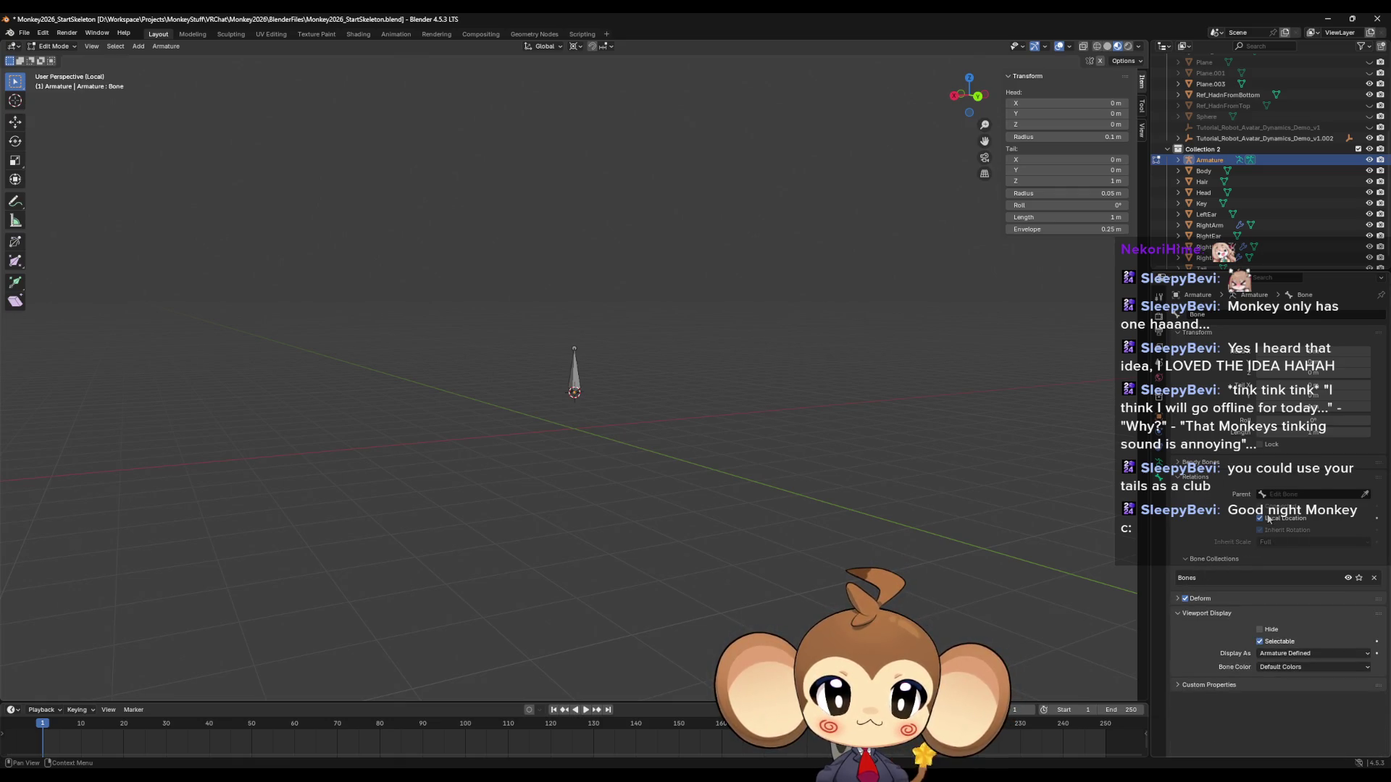
pyautogui.click(1203, 461)
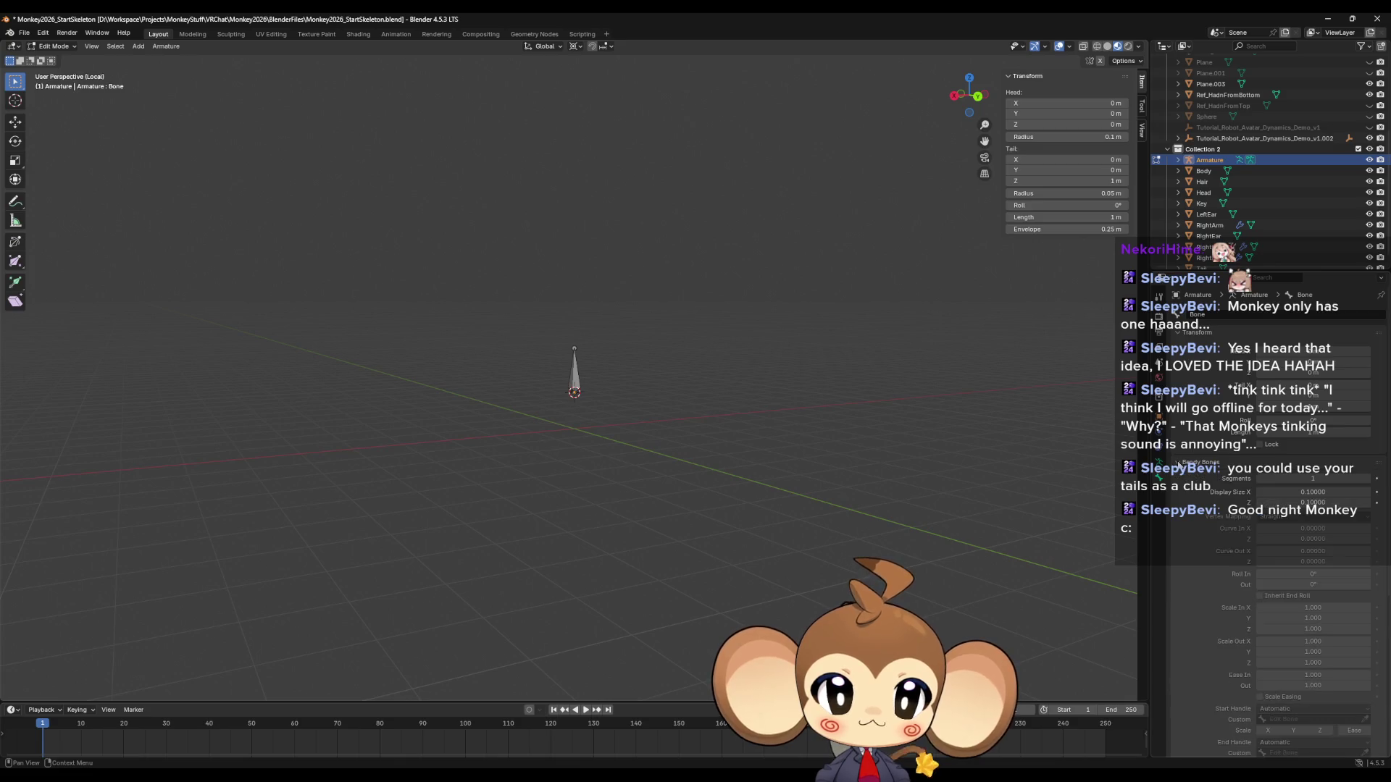
pyautogui.click(1161, 462)
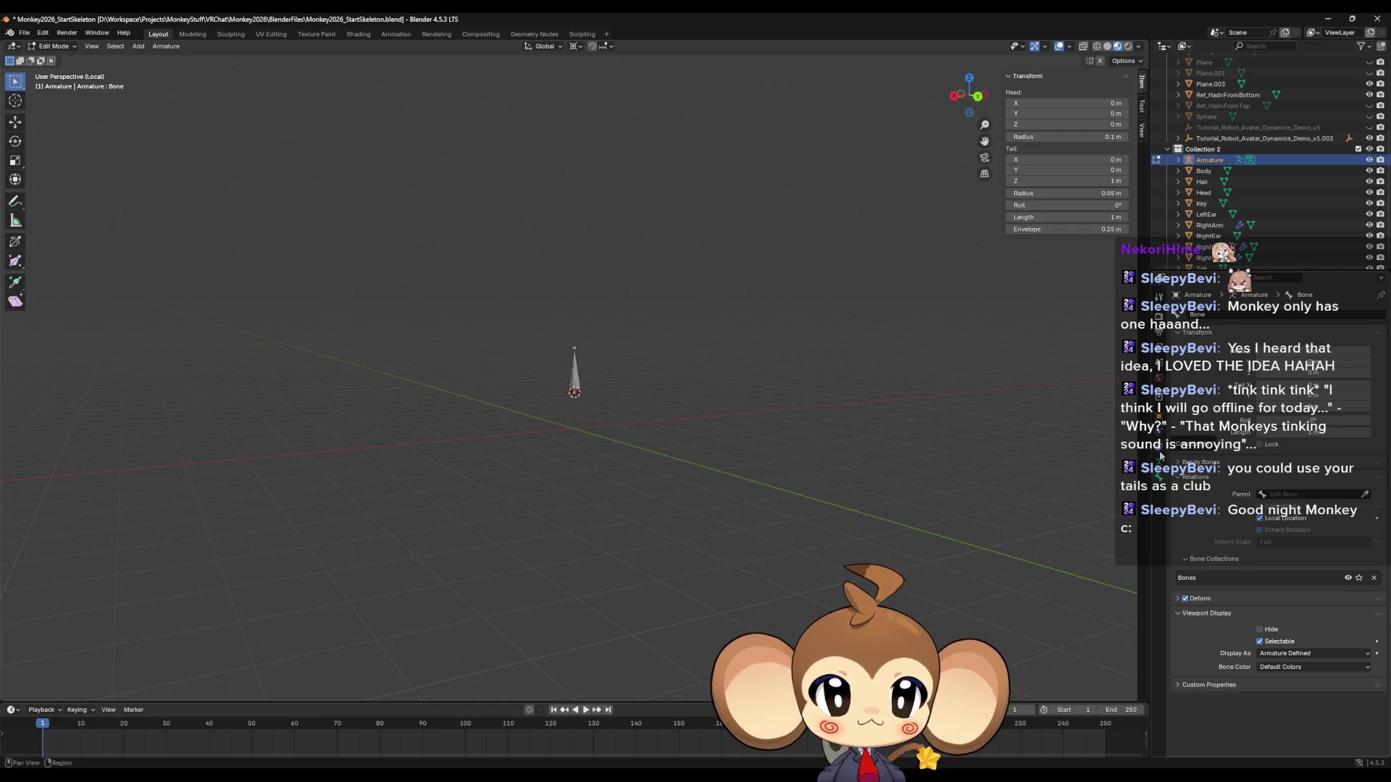
pyautogui.press('Tab')
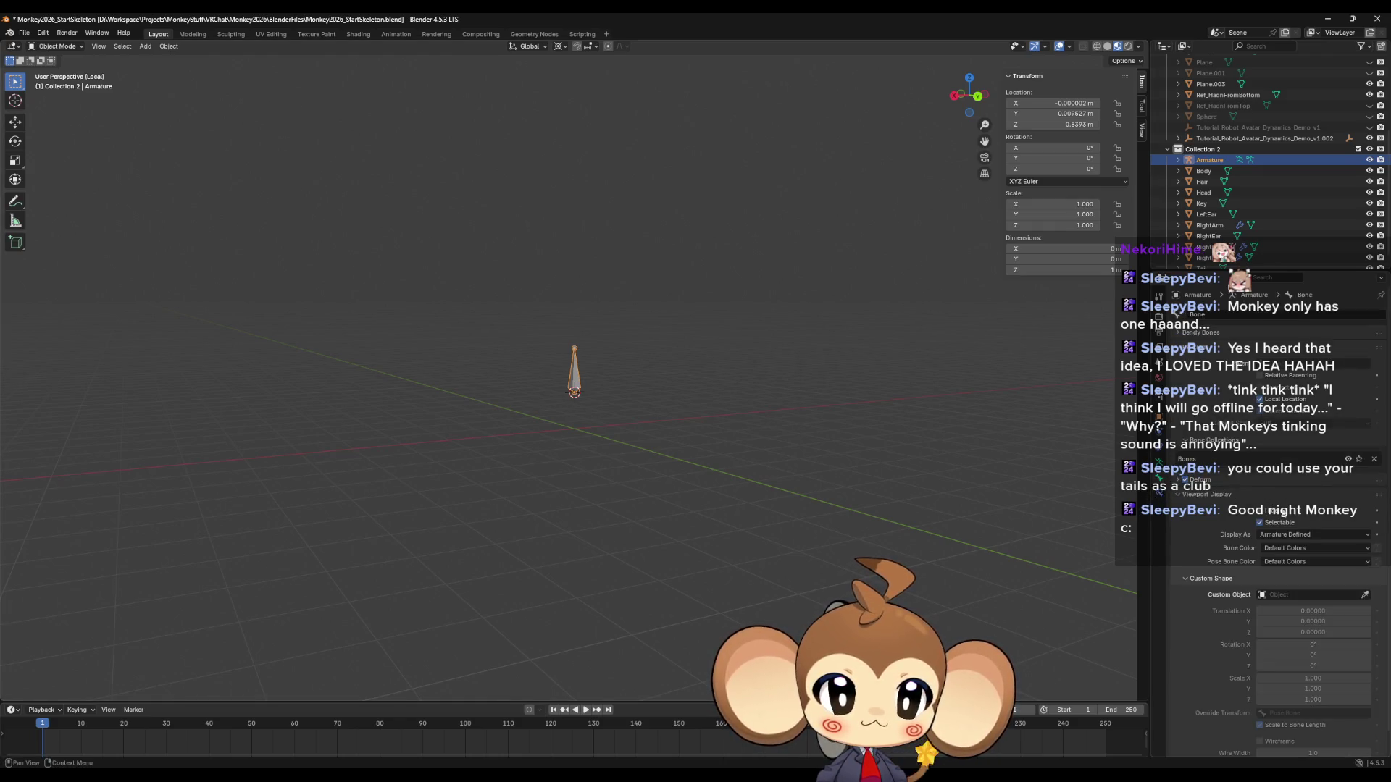
pyautogui.scroll(-1, 1283, 515)
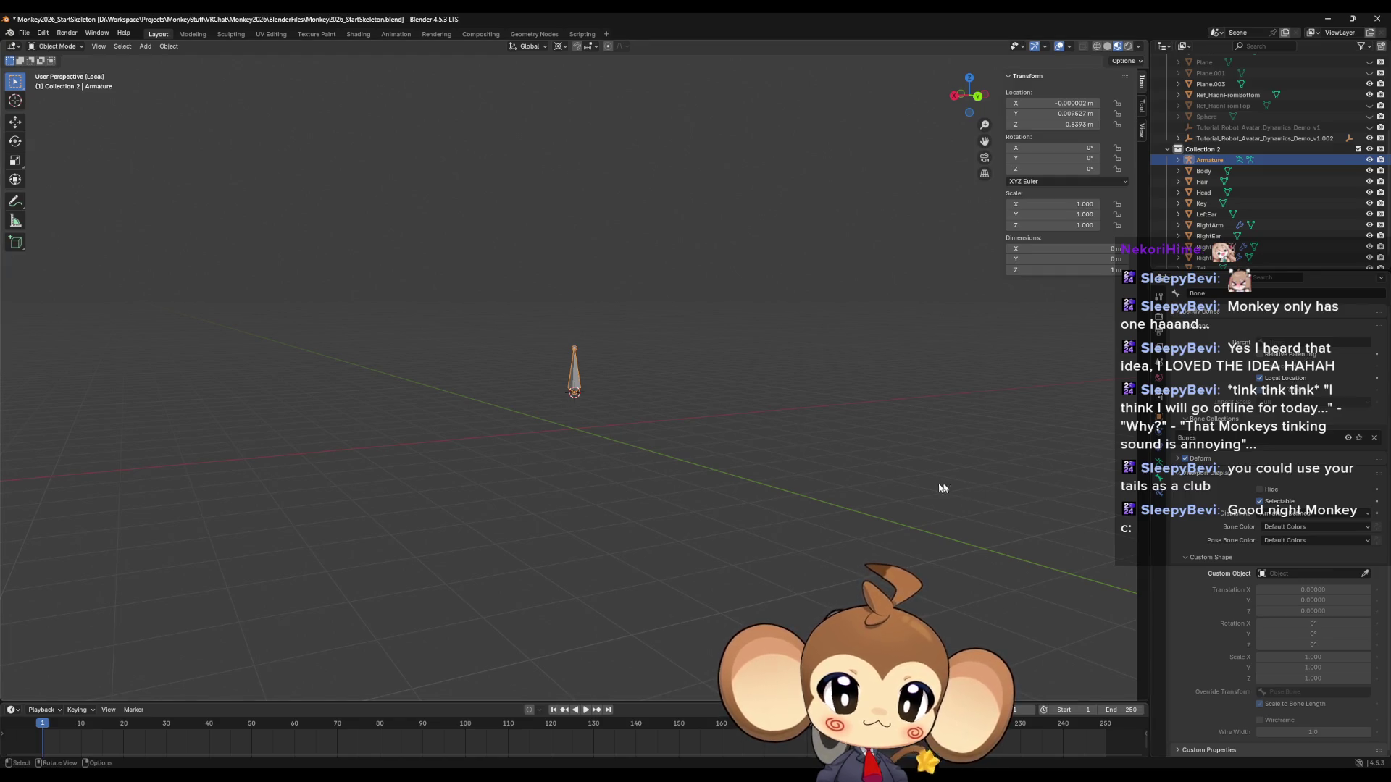
pyautogui.moveTo(925, 596); pyautogui.dragTo(925, 490, button='middle')
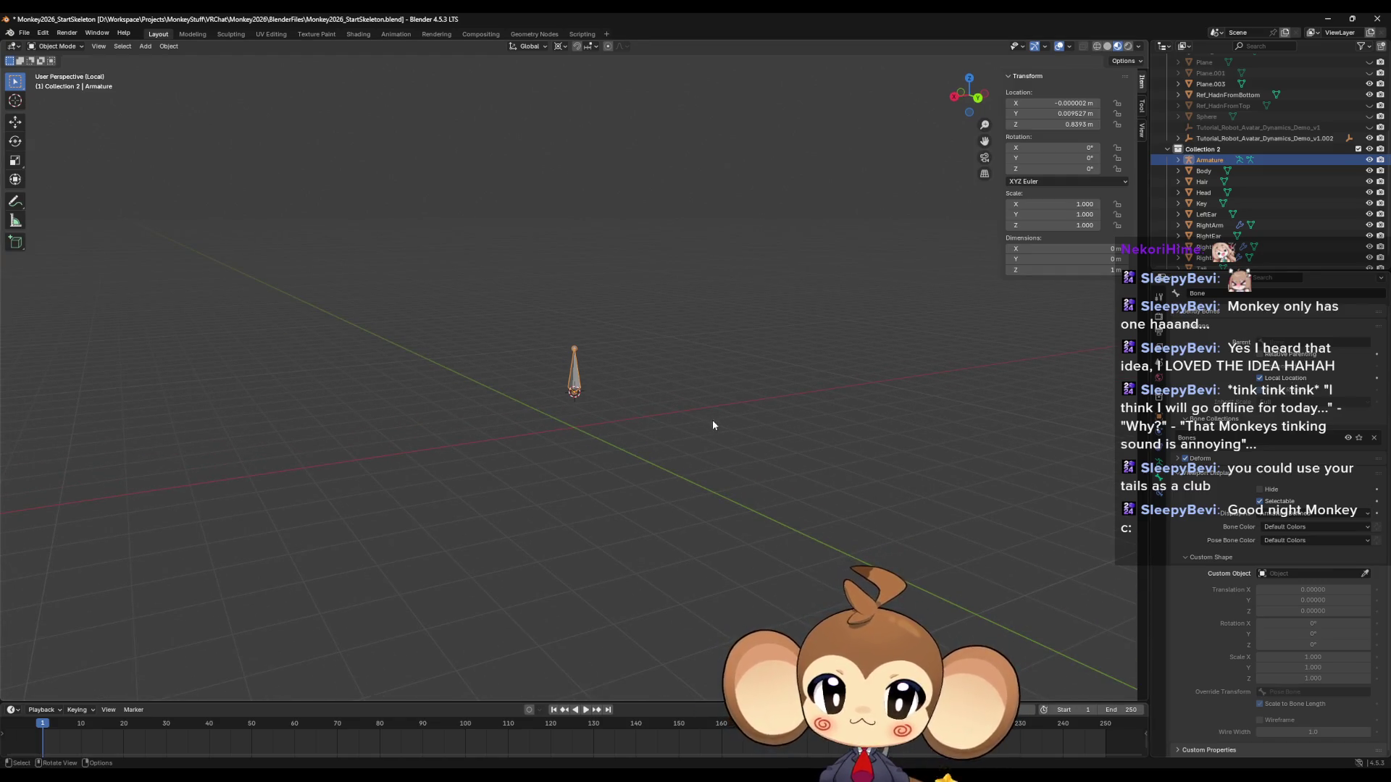
# In Edit Mode, review the bone's Armature Defined display, colour sets, custom properties and deform settings.
pyautogui.press('Tab')
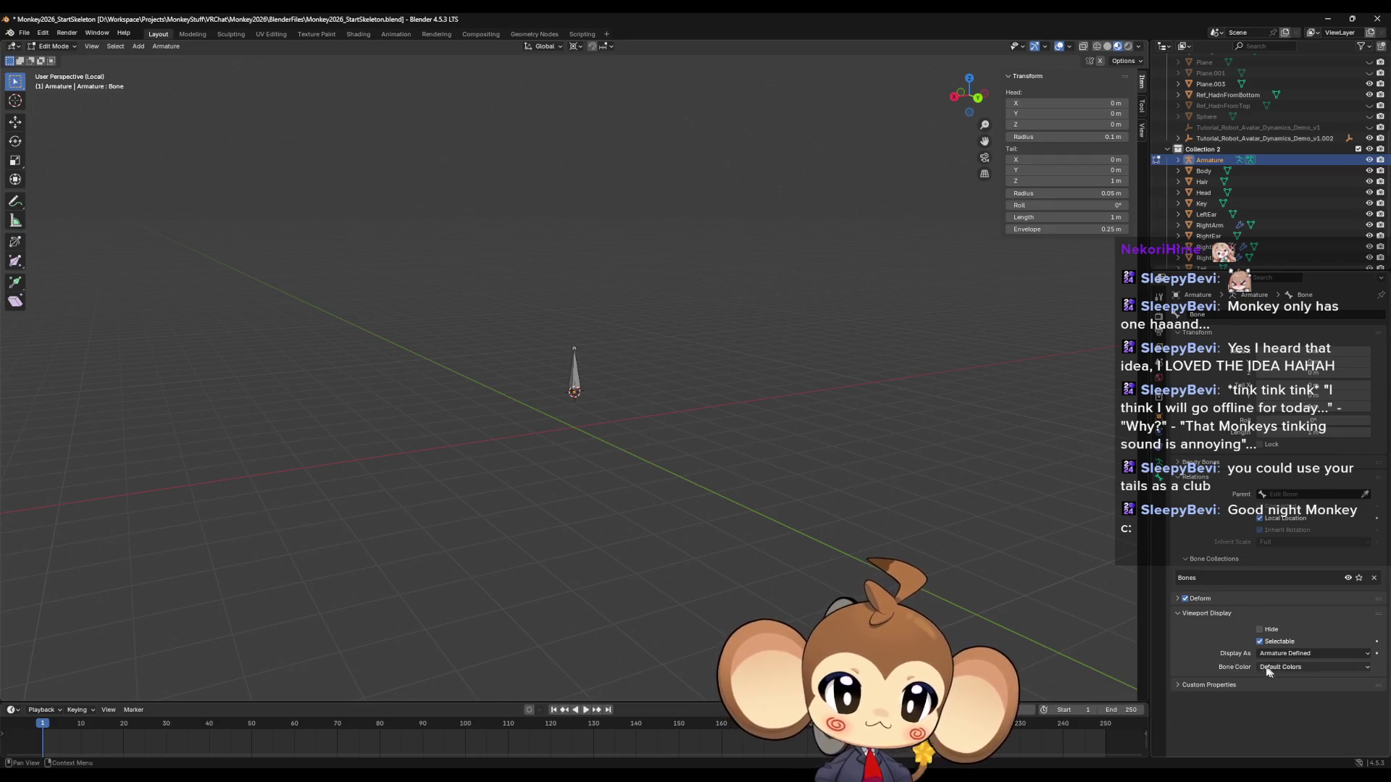
pyautogui.click(1284, 654)
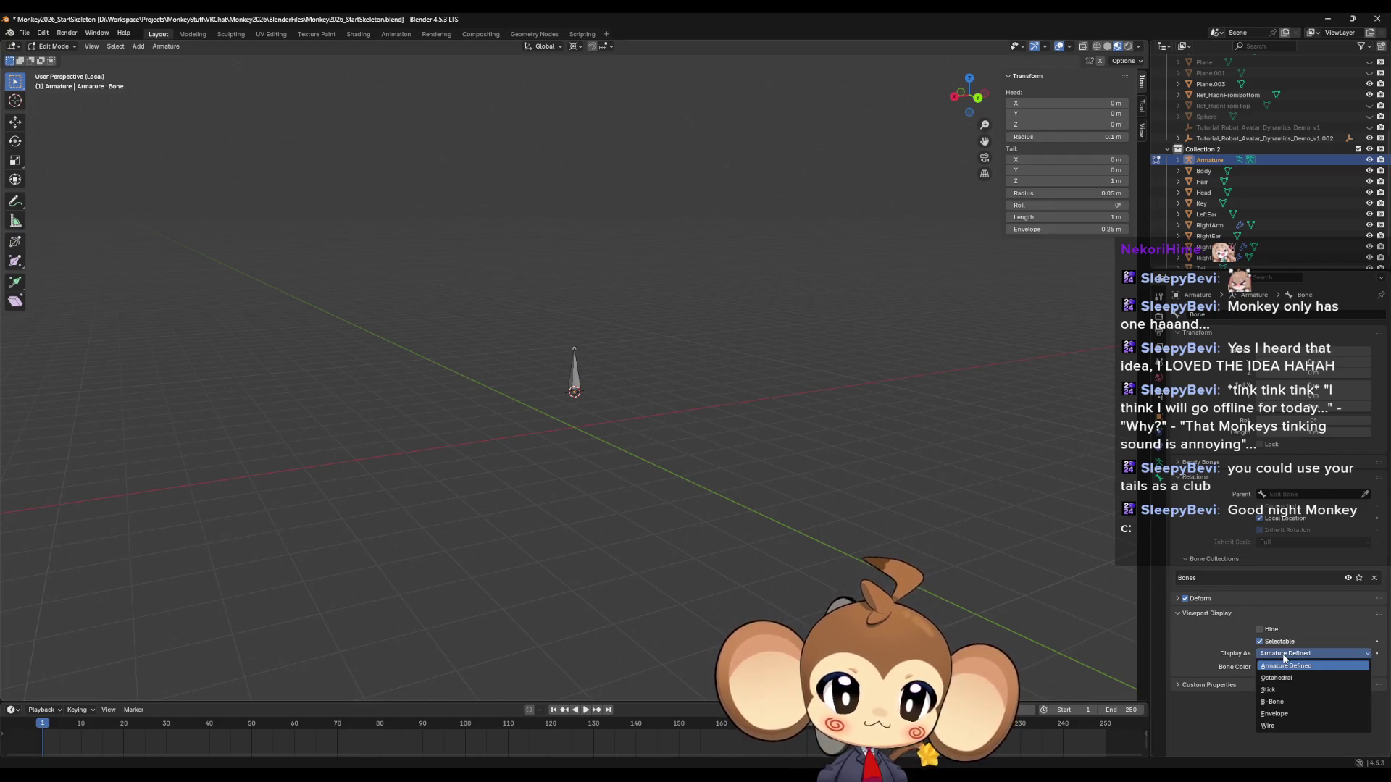
pyautogui.click(1280, 667)
pyautogui.click(1280, 668)
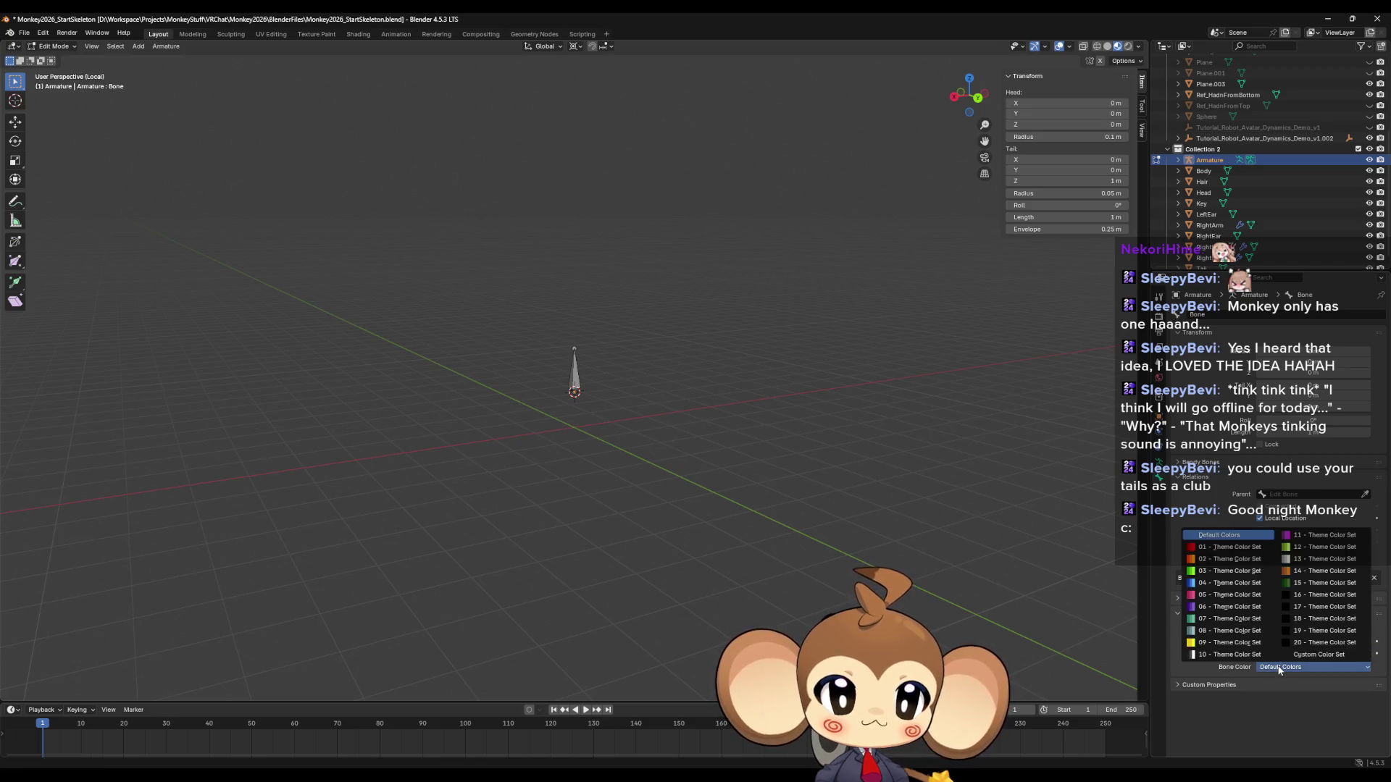
pyautogui.click(1175, 612)
pyautogui.click(1180, 629)
pyautogui.click(1178, 628)
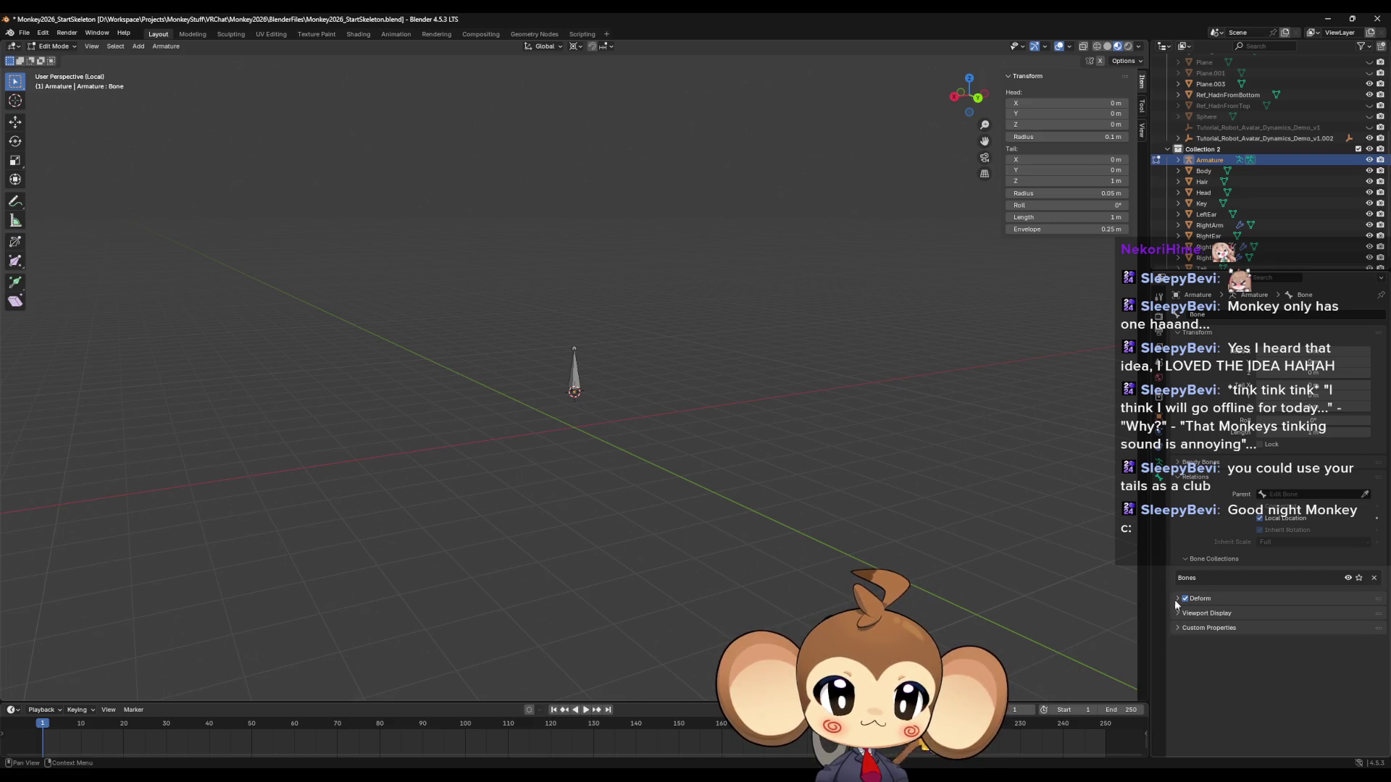
pyautogui.click(1175, 599)
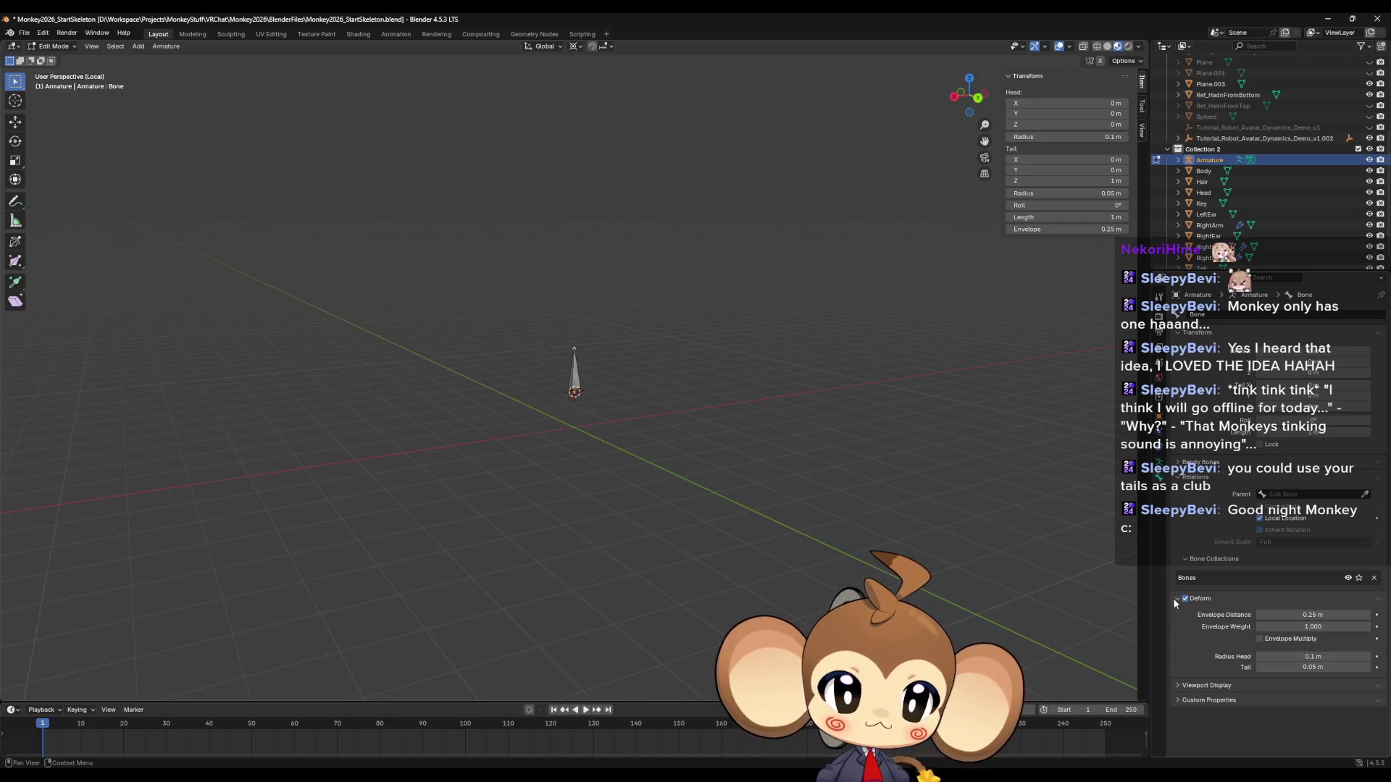
pyautogui.click(1174, 599)
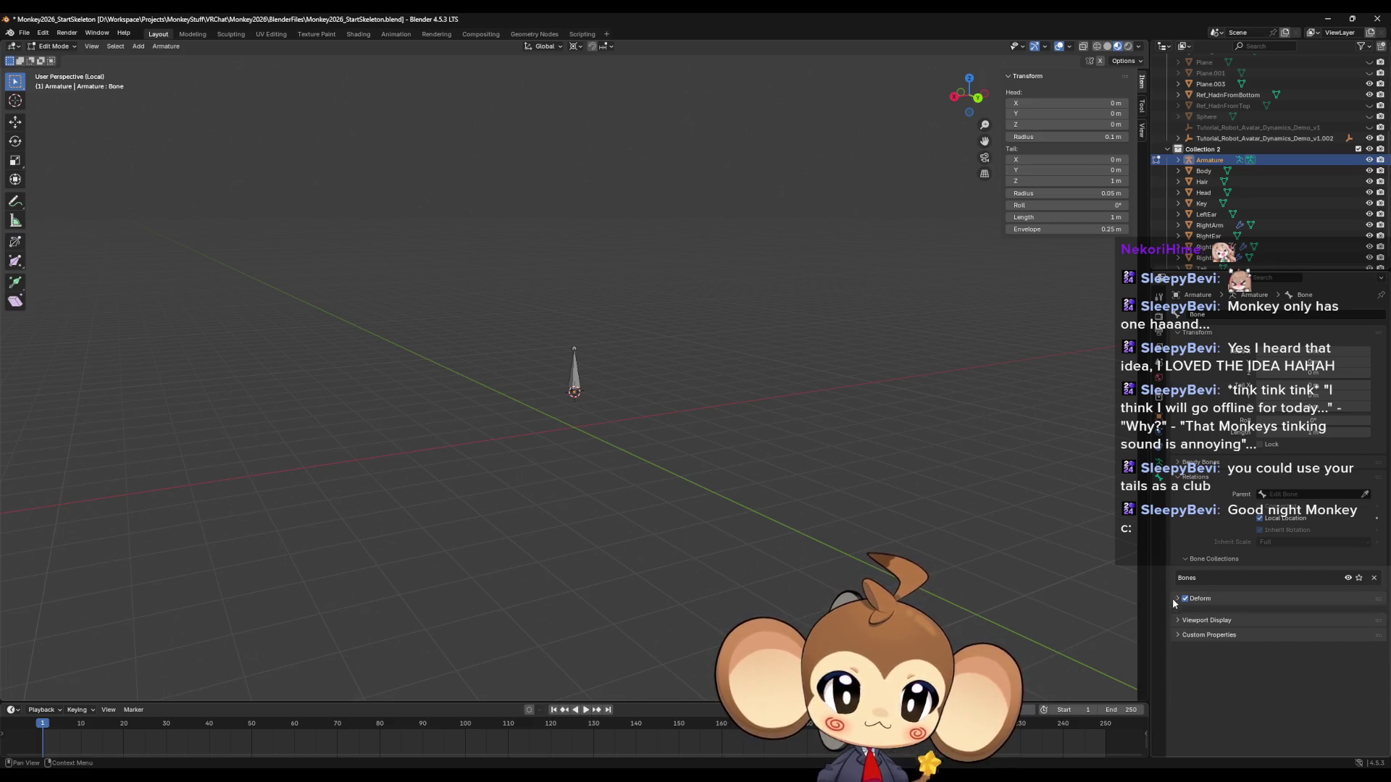
# Check bone collections, relations and bendy bones, then expand the armature's Viewport Display options.
pyautogui.click(1188, 564)
pyautogui.click(1195, 563)
pyautogui.click(1205, 563)
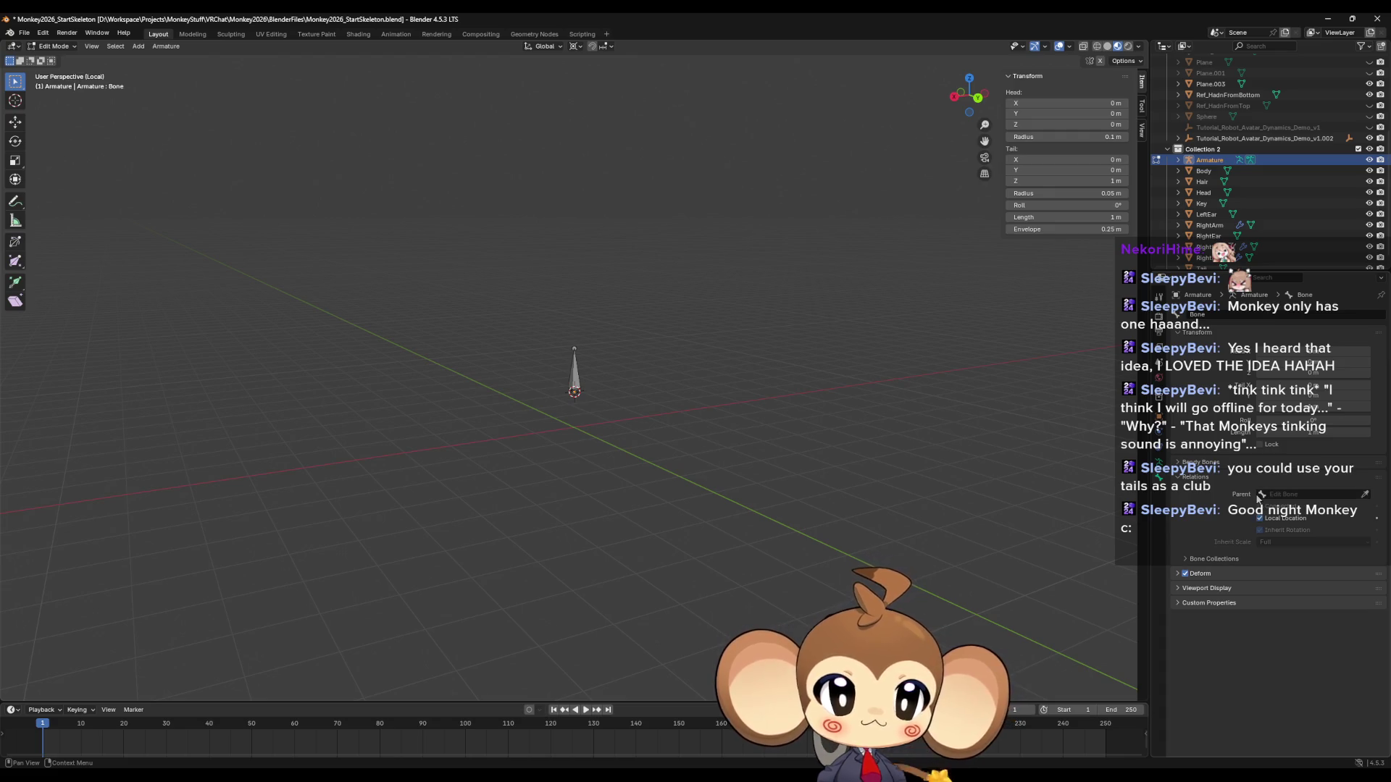
pyautogui.click(1181, 479)
pyautogui.click(1179, 462)
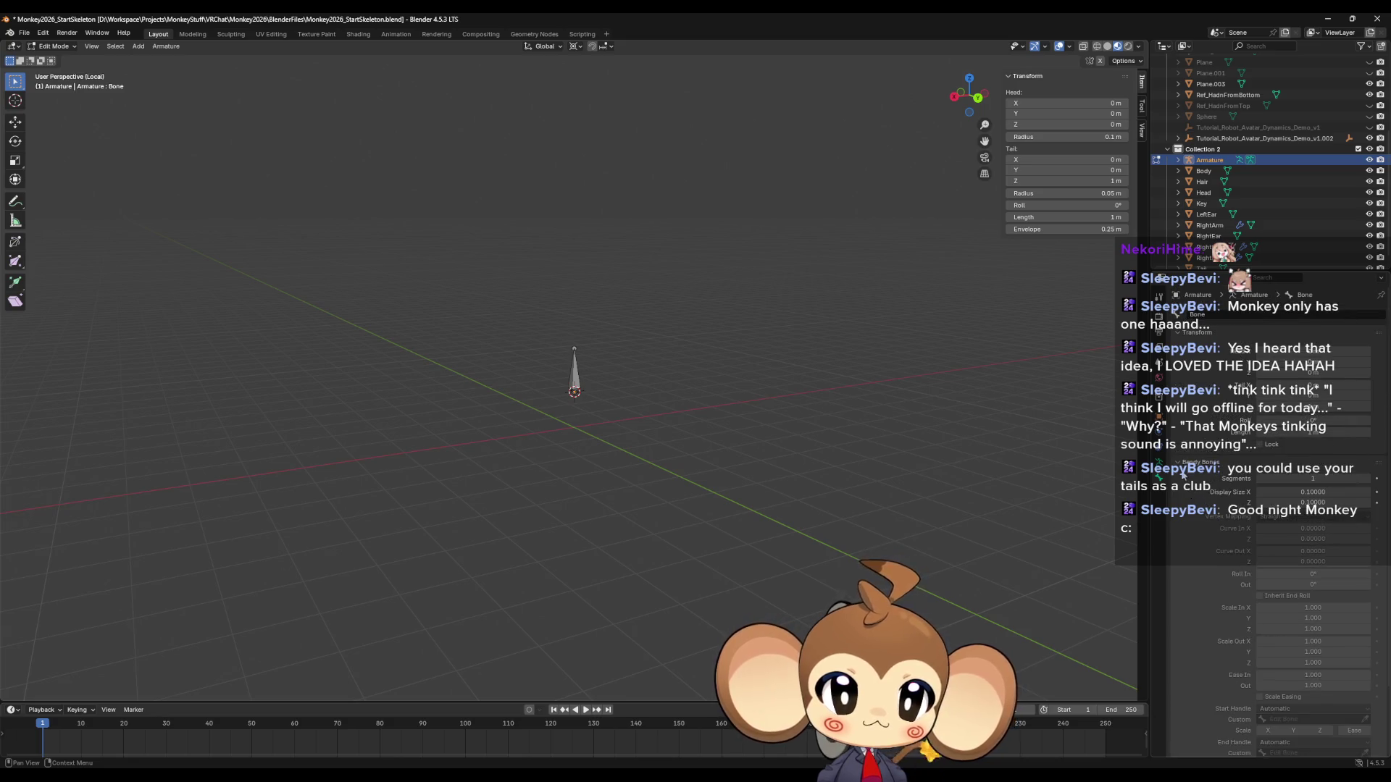
pyautogui.click(1182, 462)
pyautogui.click(1160, 467)
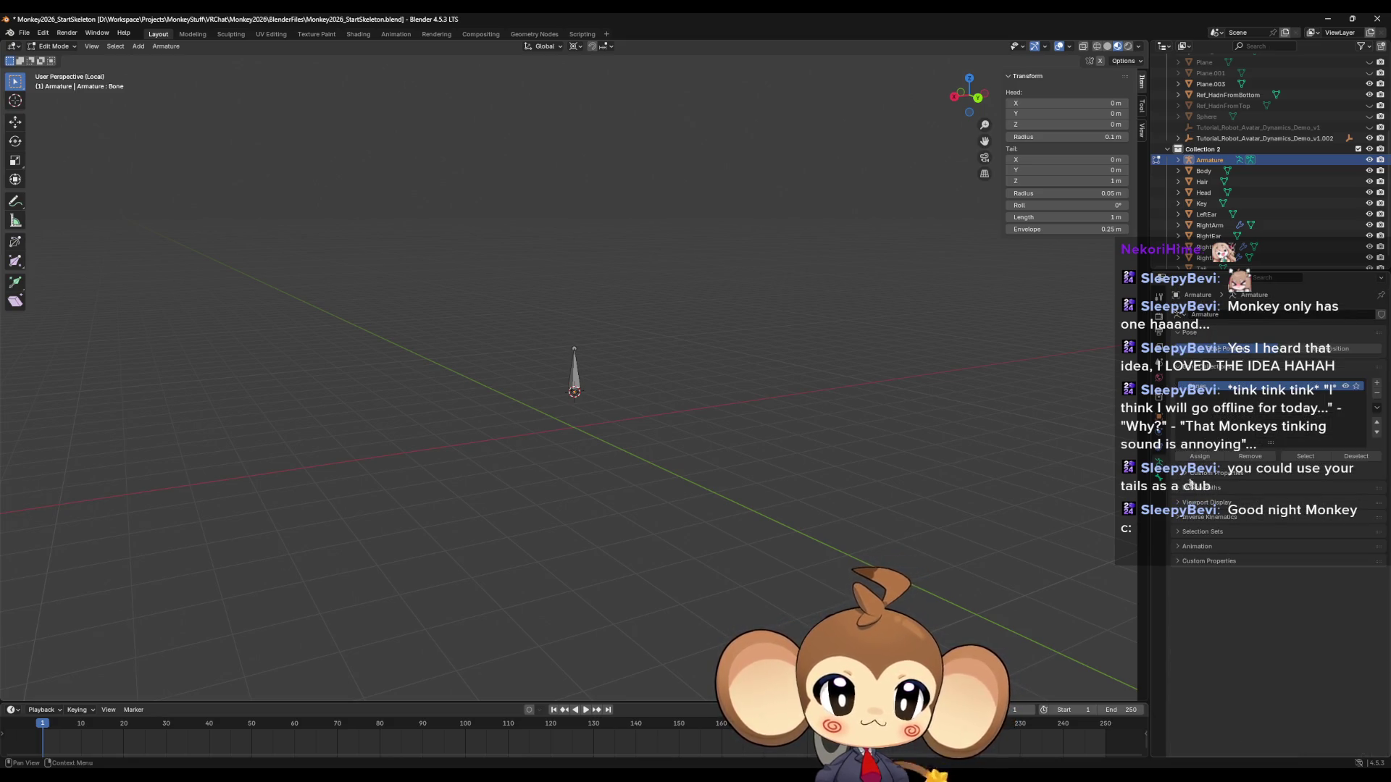
pyautogui.click(1181, 502)
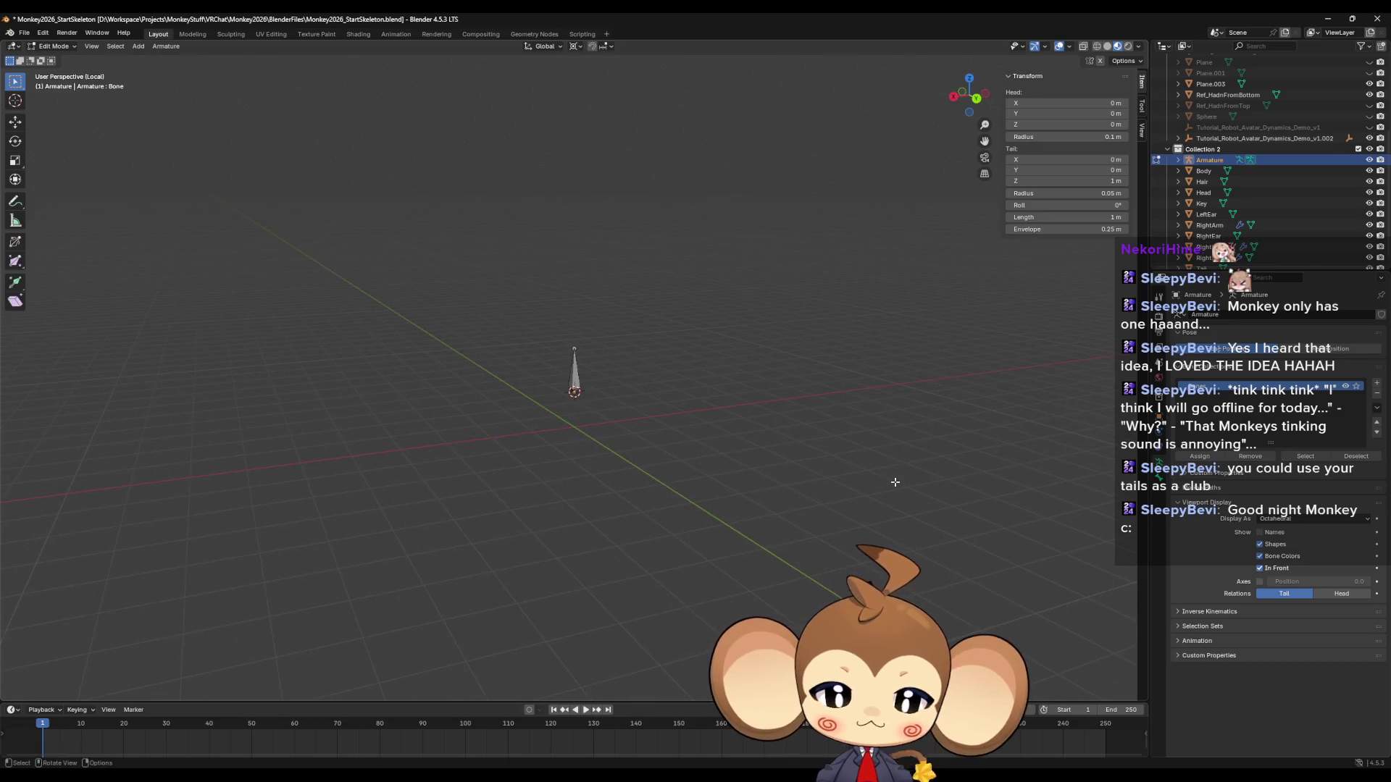
pyautogui.press('KP_Divide')
# Lower the bone tail along Z, shrinking the bone to 0.12744 m inside the pelvis.
pyautogui.moveTo(871, 506)
pyautogui.mouseDown(button='middle')
pyautogui.moveTo(827, 520)
pyautogui.moveTo(879, 512)
pyautogui.moveTo(842, 511)
pyautogui.moveTo(608, 165)
pyautogui.mouseUp(button='middle')
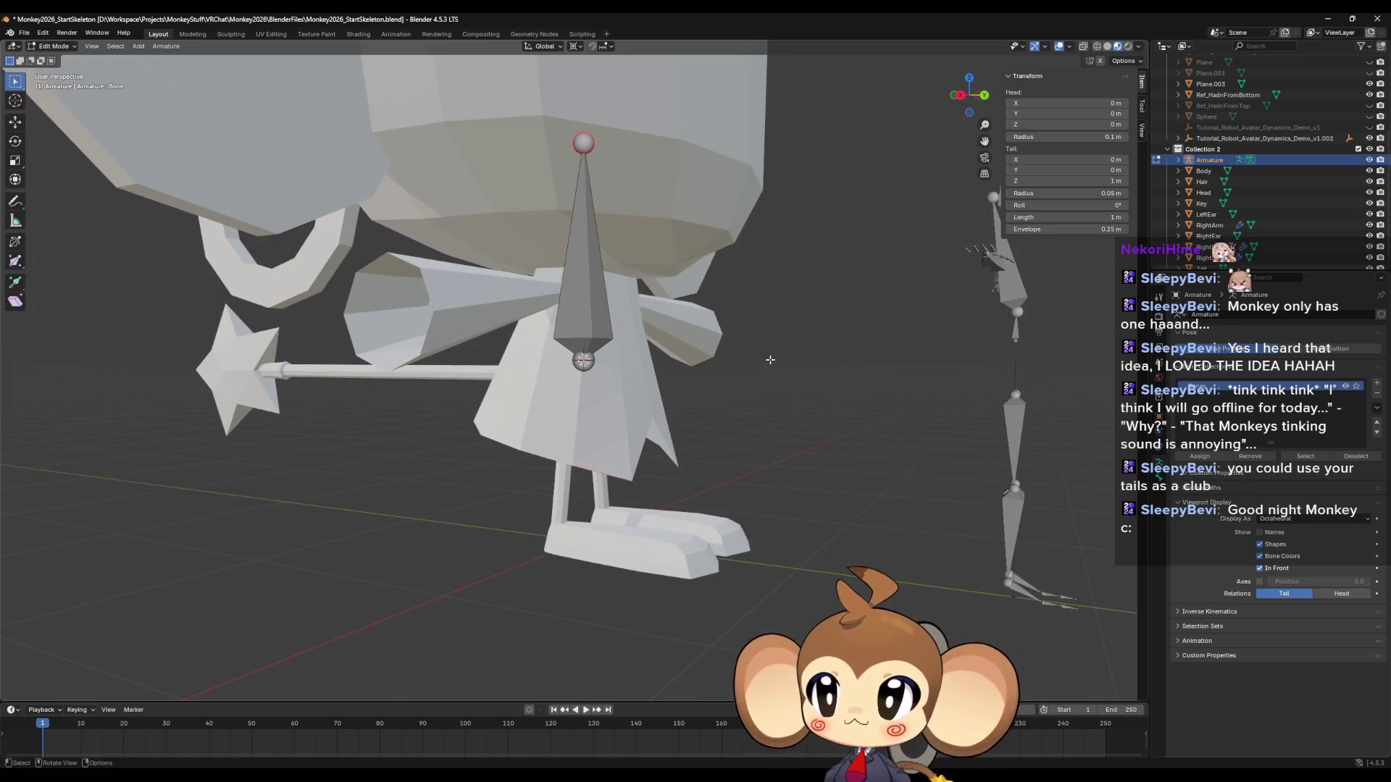
pyautogui.press('g')
pyautogui.press('z')
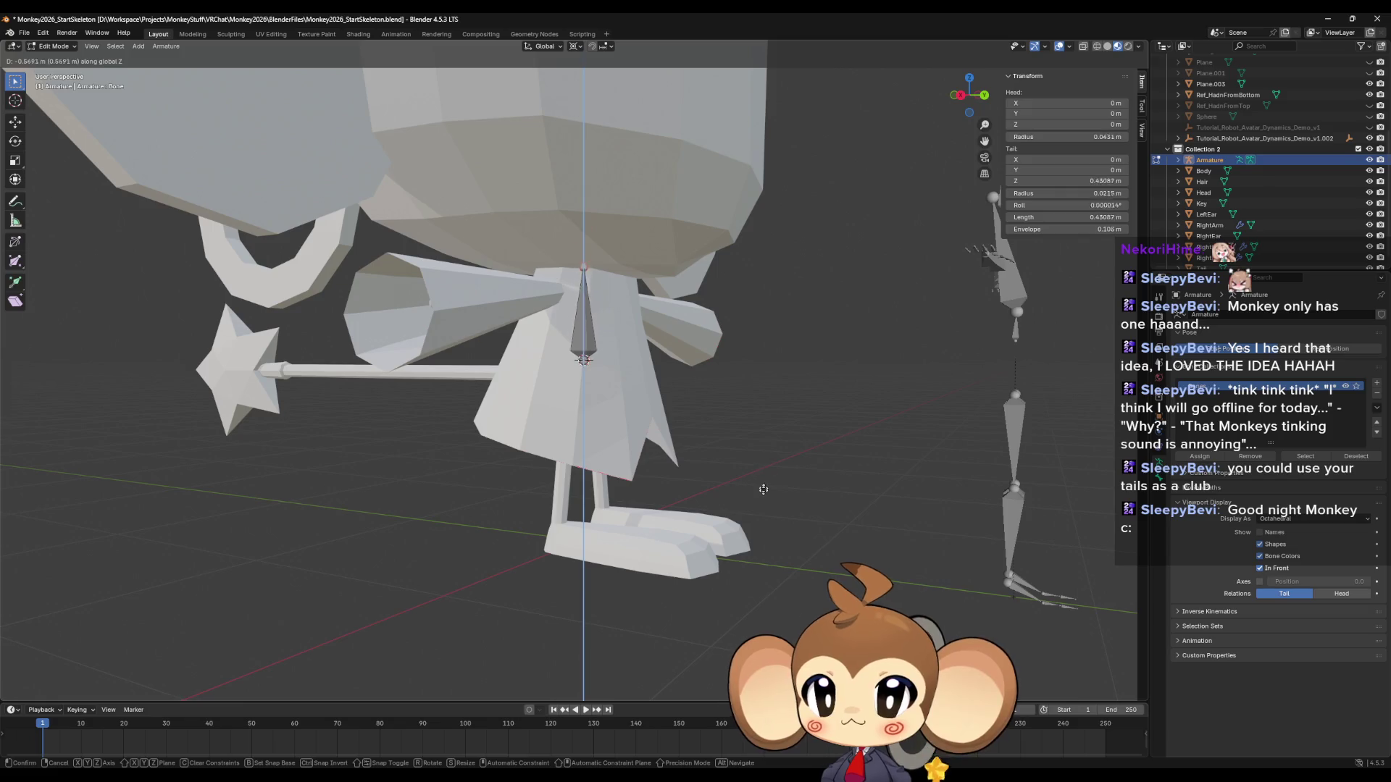
pyautogui.click(749, 544)
pyautogui.moveTo(754, 468); pyautogui.dragTo(678, 463, button='middle')
pyautogui.scroll(5, 678, 463)
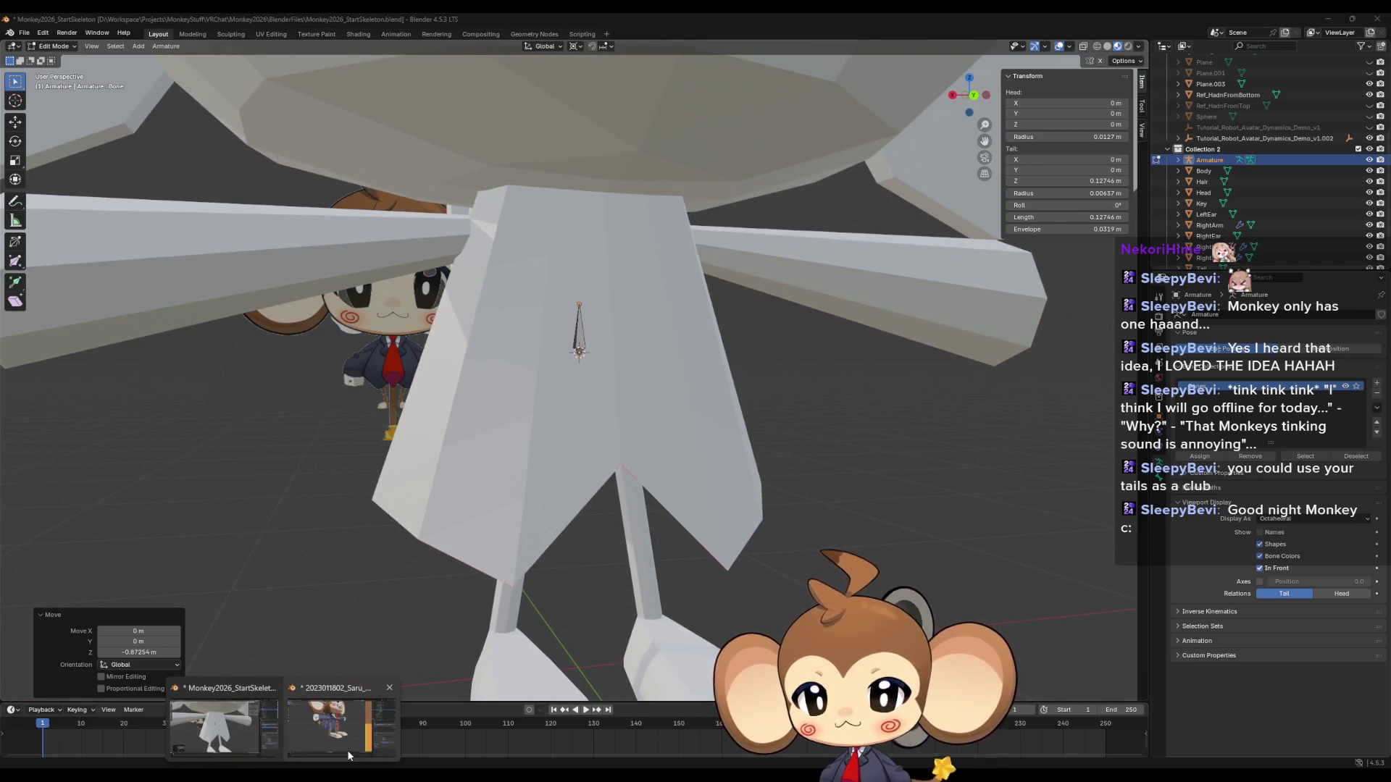
# In the Saru_Tweeks reference file, select the rig's Hips bone and view it from the side.
pyautogui.click(346, 749)
pyautogui.moveTo(762, 490); pyautogui.dragTo(641, 355, button='middle')
pyautogui.click(599, 310)
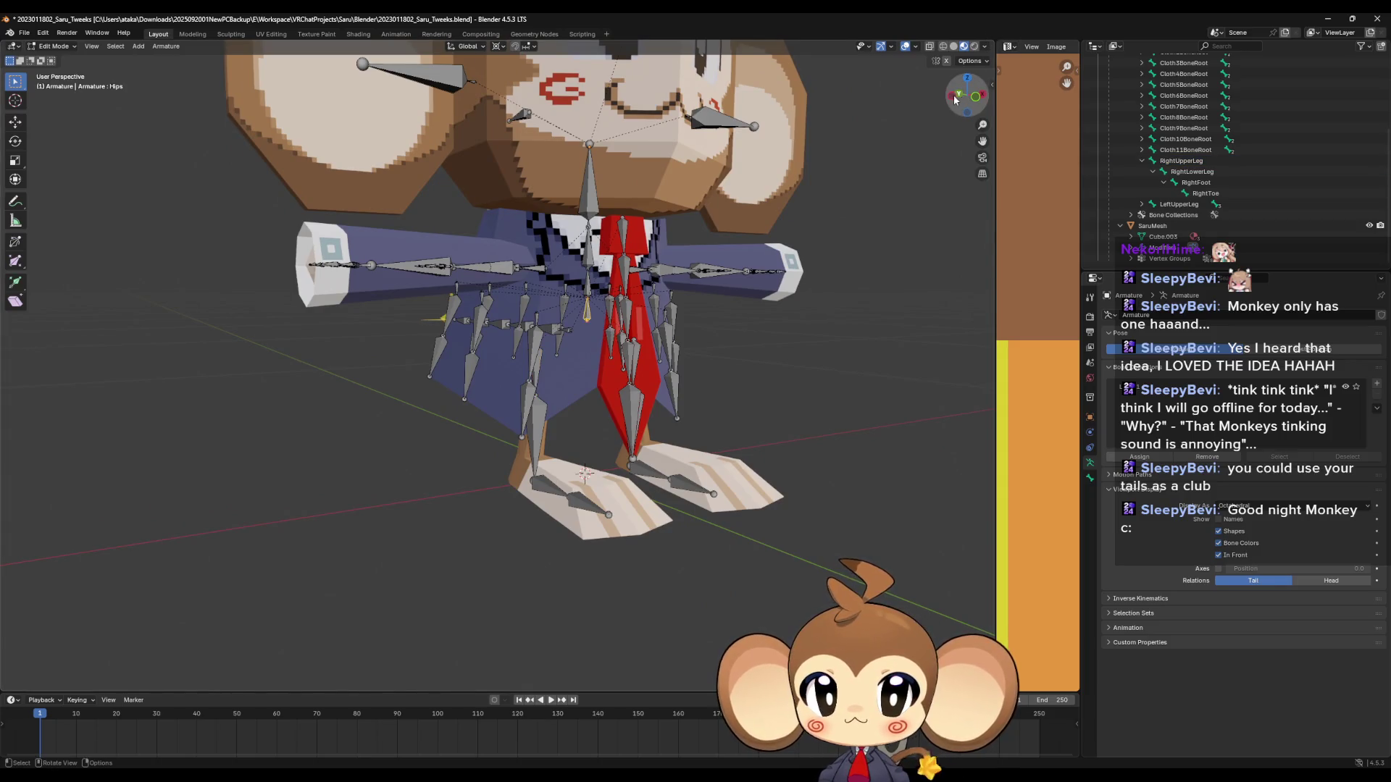
pyautogui.click(955, 99)
pyautogui.scroll(2, 737, 430)
pyautogui.scroll(1, 738, 431)
pyautogui.scroll(-1, 738, 430)
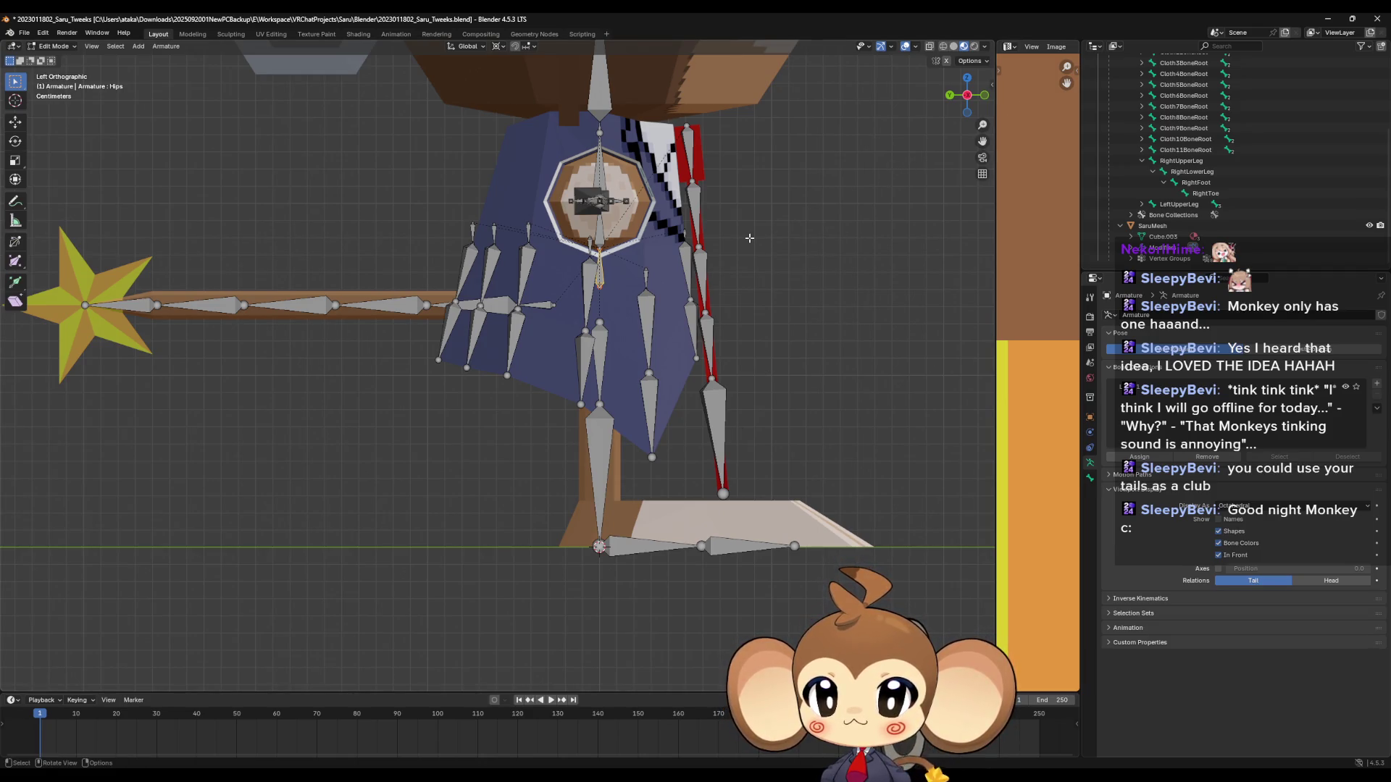
pyautogui.moveTo(745, 236); pyautogui.dragTo(641, 237, button='middle')
# Read the names of the reference rig's Spine, Chest and Neck bones without changing them.
pyautogui.click(641, 237)
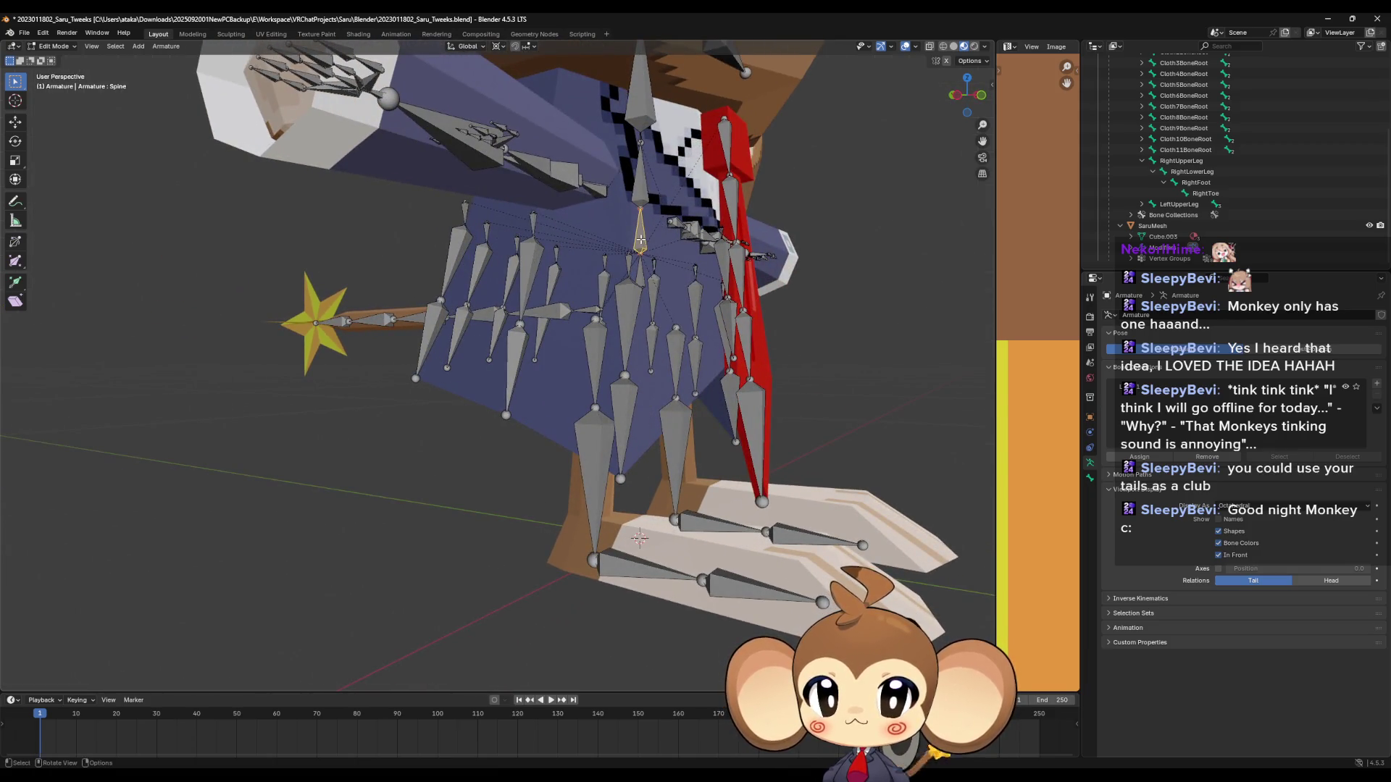
pyautogui.press('F2')
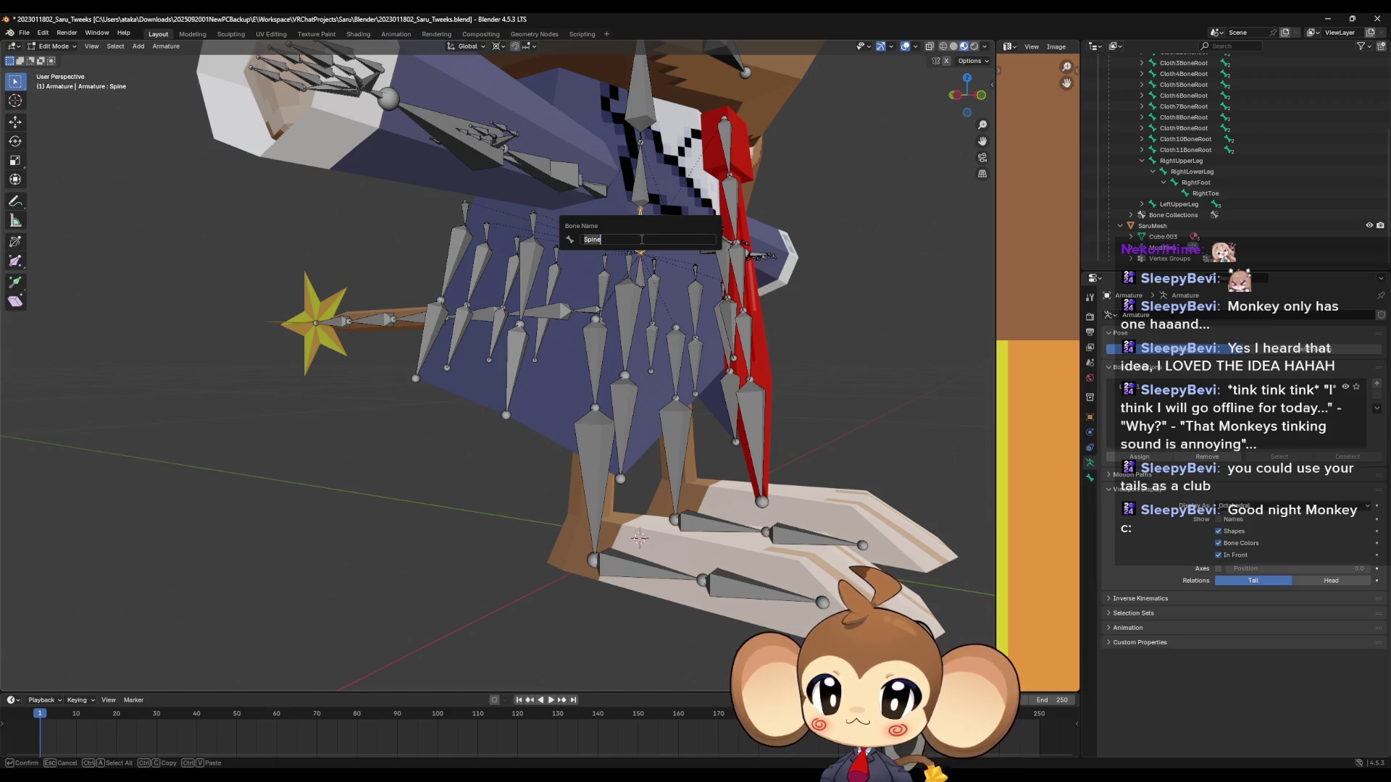
pyautogui.press('Escape')
pyautogui.click(638, 189)
pyautogui.press('F2')
pyautogui.press('Escape')
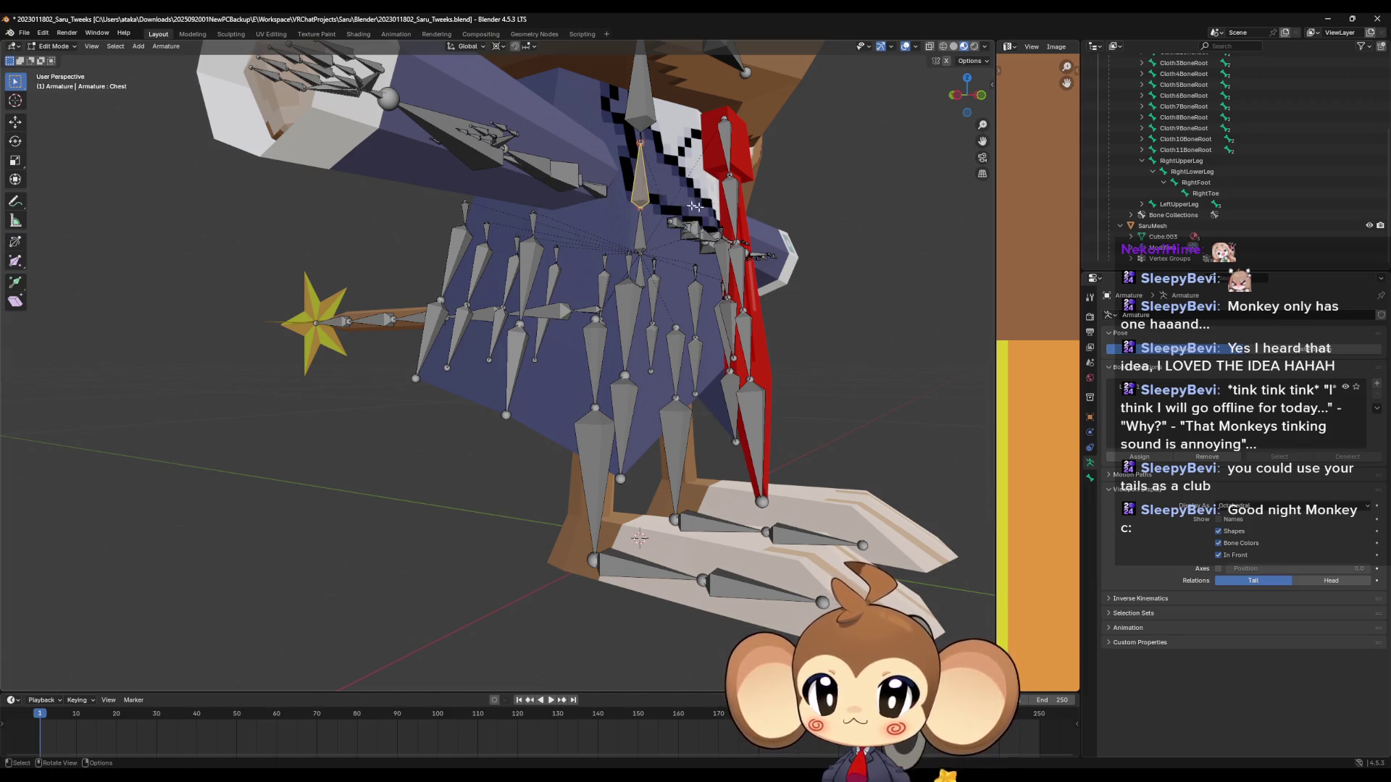
pyautogui.moveTo(694, 206); pyautogui.dragTo(714, 240, button='middle')
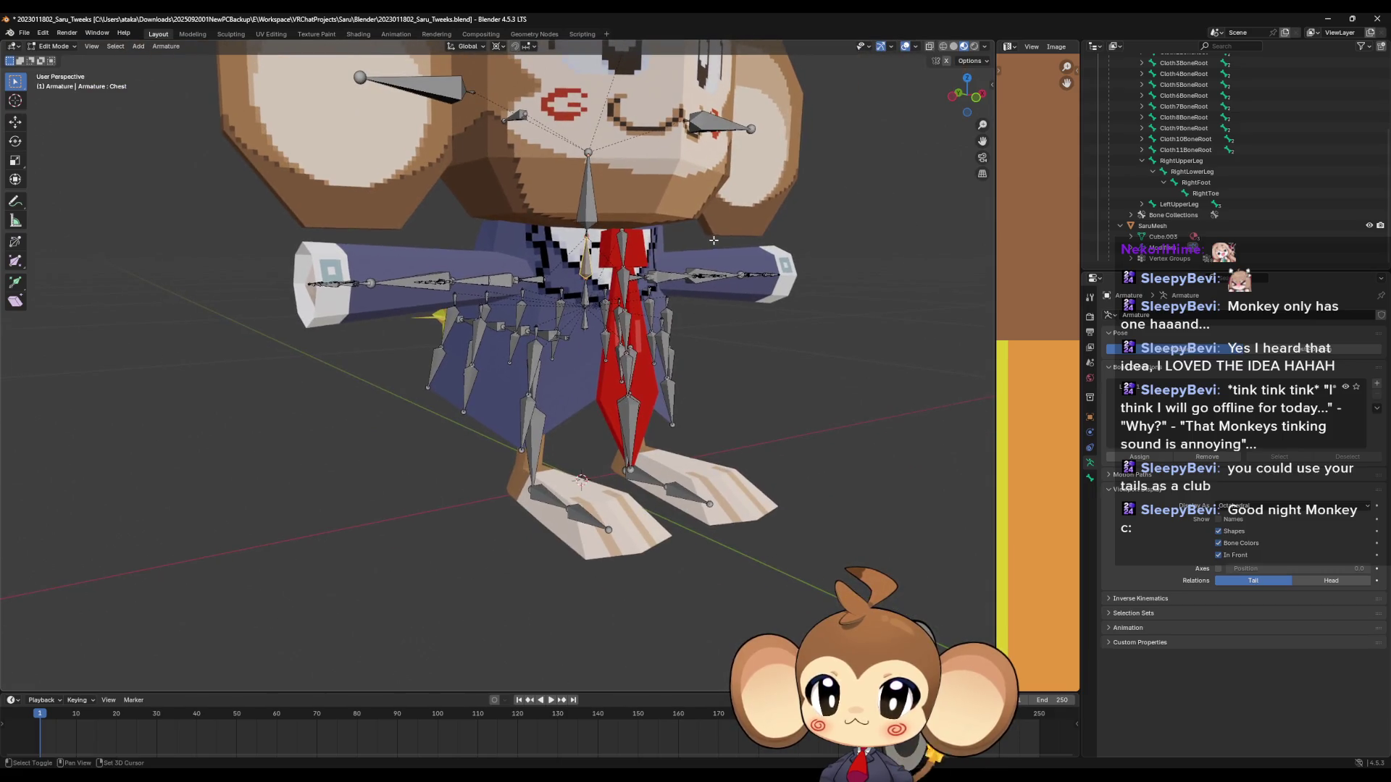
pyautogui.scroll(3, 685, 204)
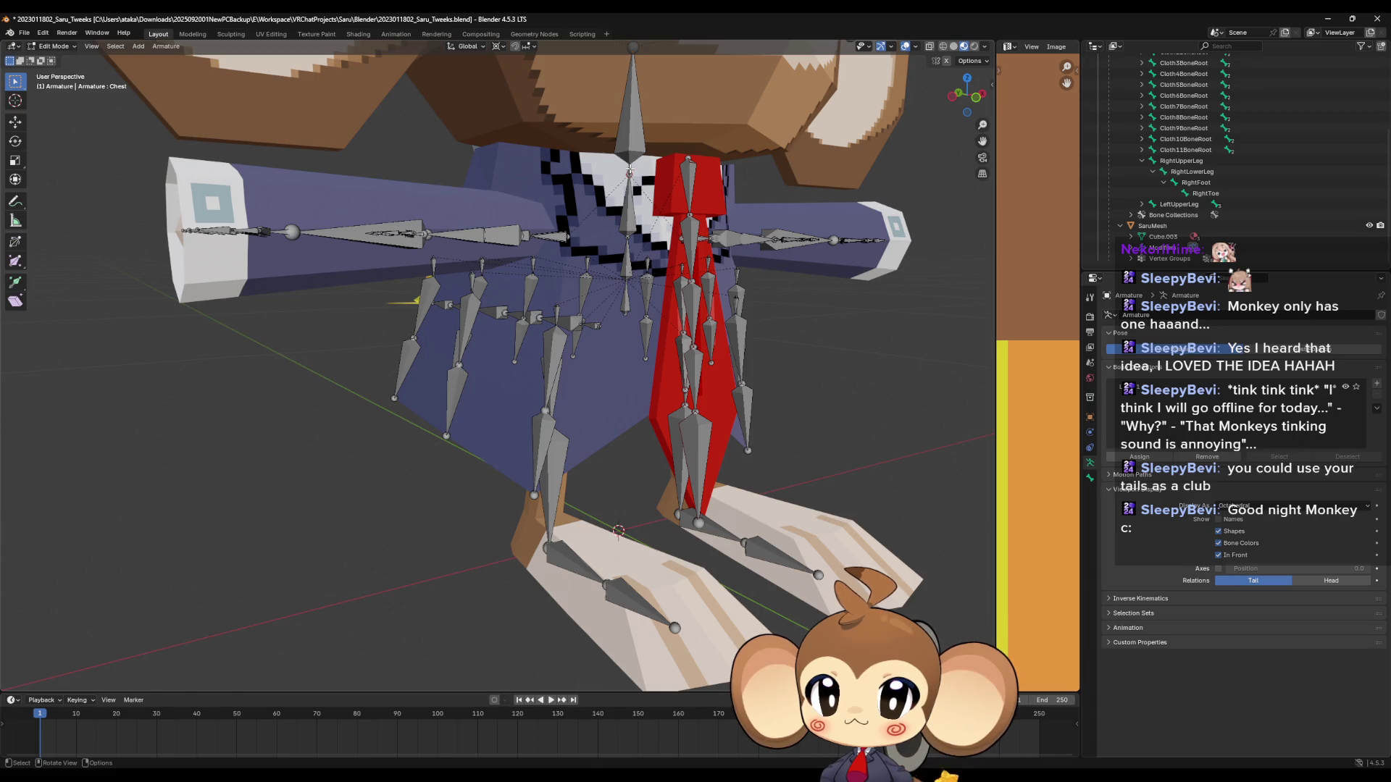
pyautogui.click(629, 171)
pyautogui.press('F2')
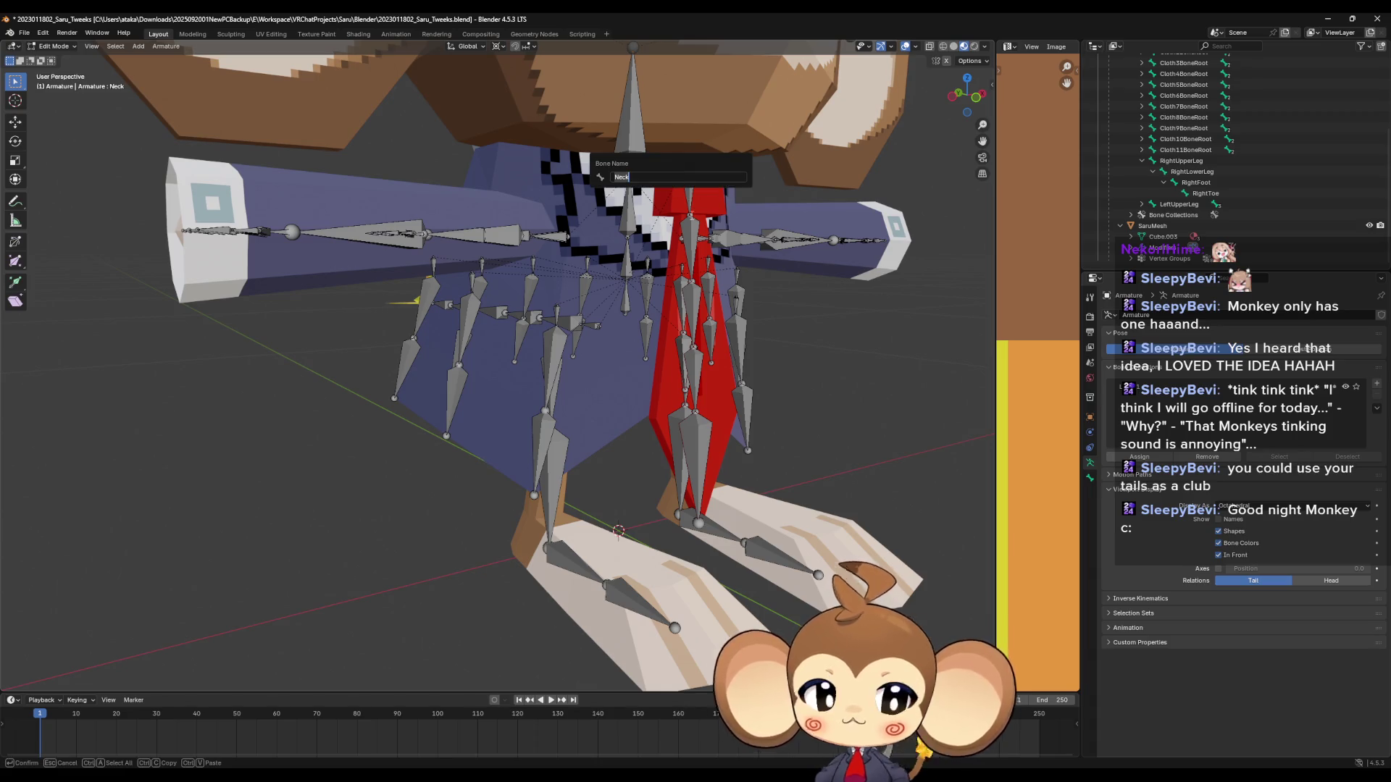
pyautogui.press('Escape')
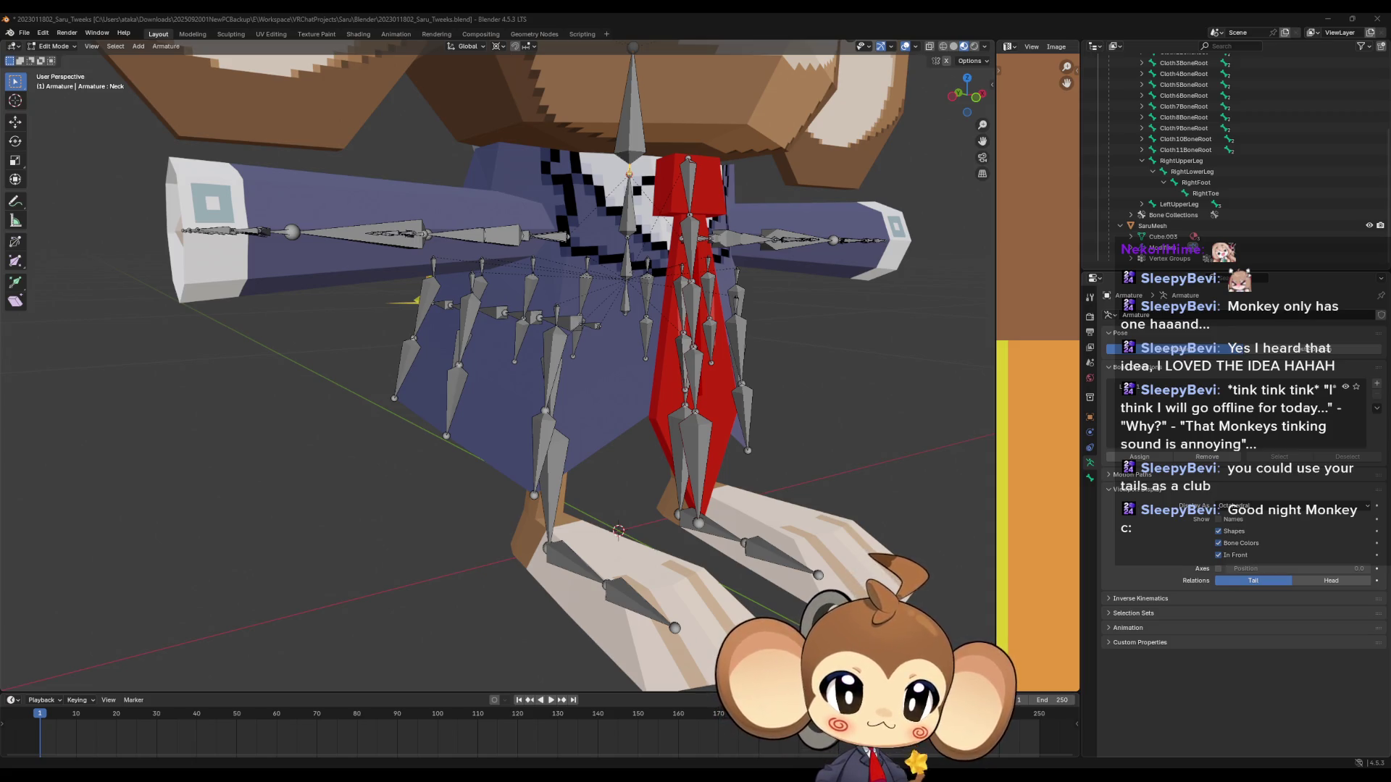
pyautogui.moveTo(808, 474); pyautogui.dragTo(674, 472, button='middle')
# Back in Monkey2026, raise the bone tip along Z in Back Orthographic view to 0.14711 m long.
pyautogui.click(257, 728)
pyautogui.click(970, 96)
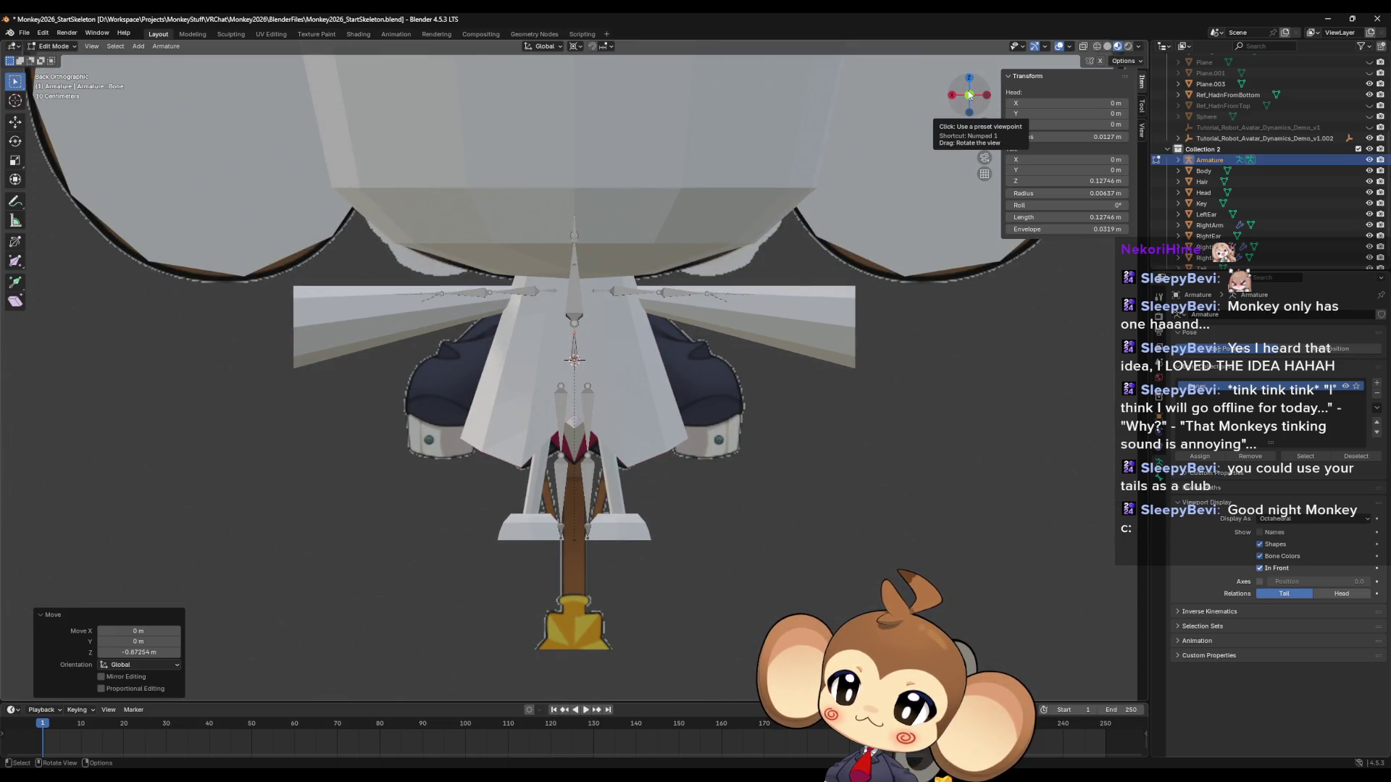
pyautogui.scroll(2, 580, 319)
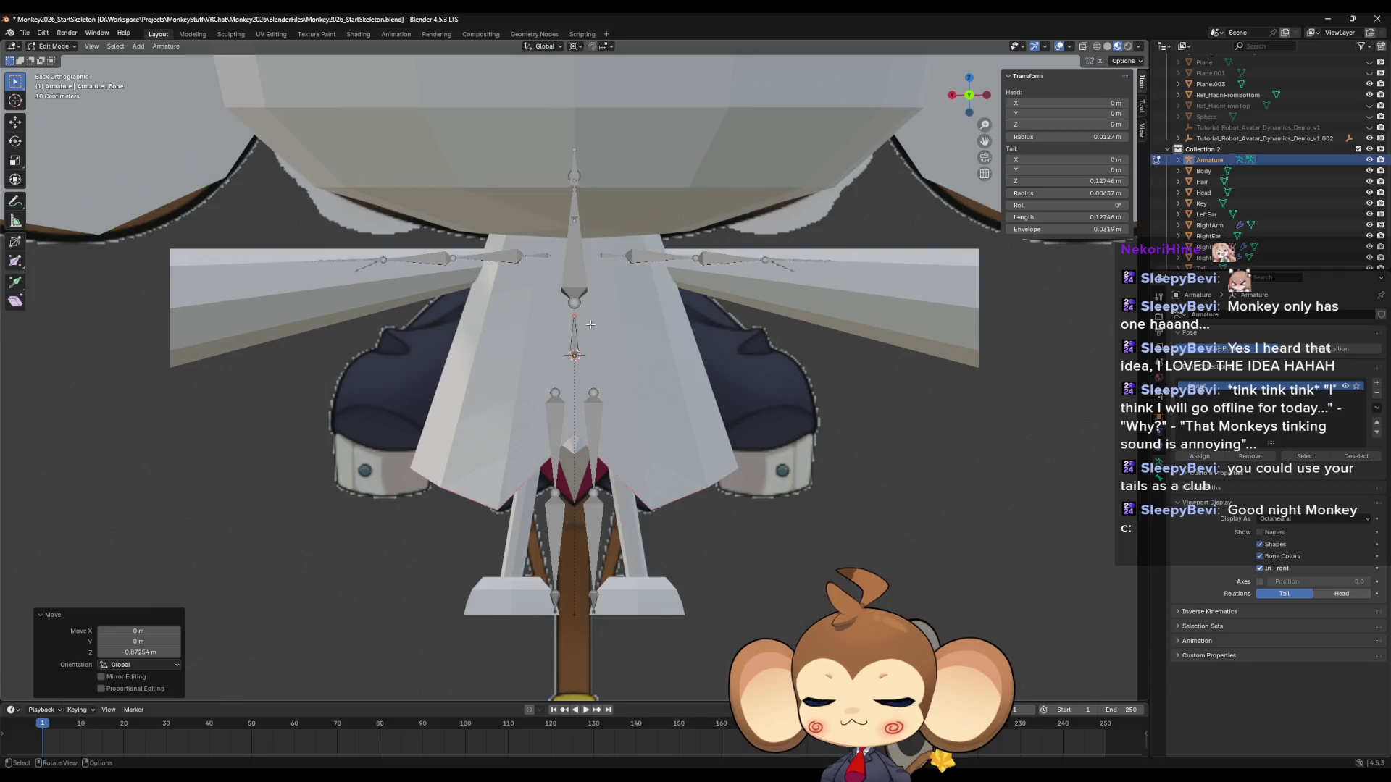
pyautogui.scroll(3, 579, 318)
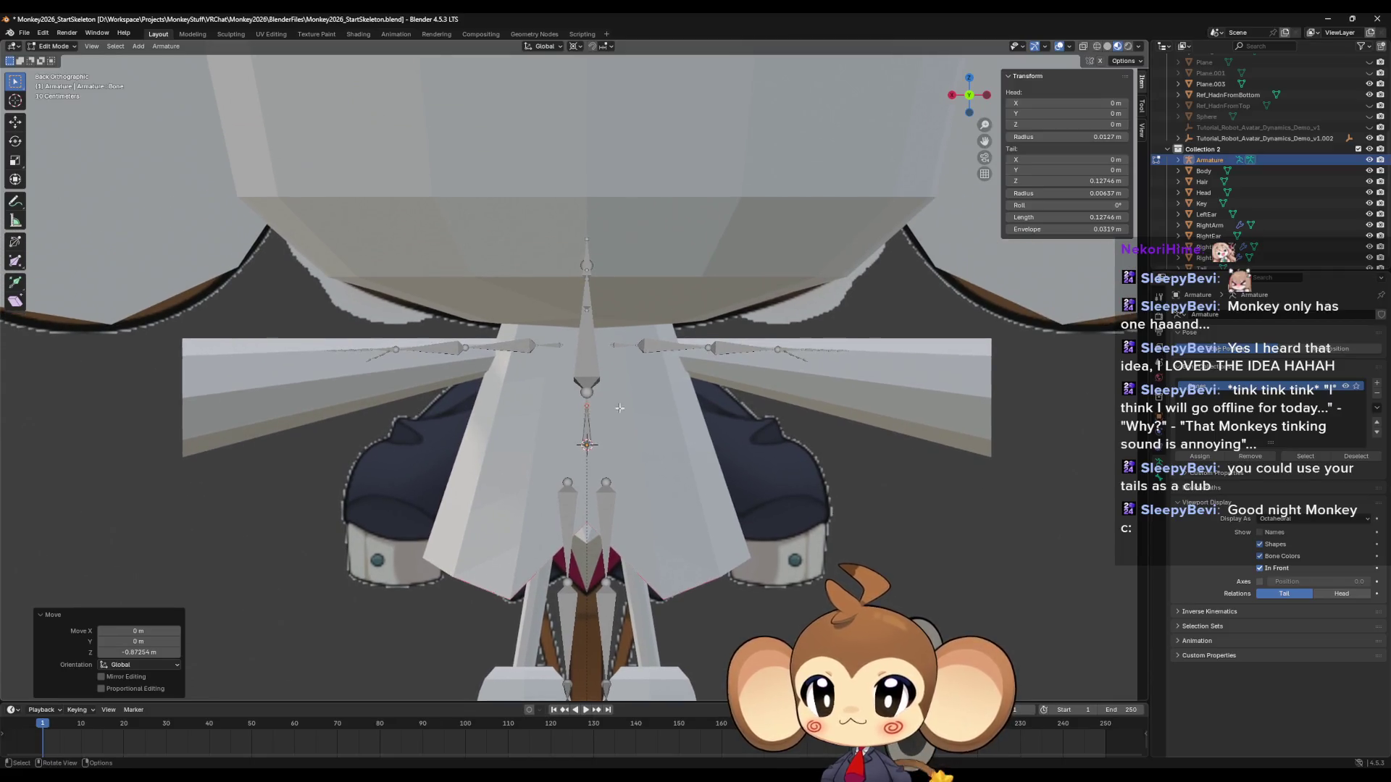
pyautogui.click(594, 433)
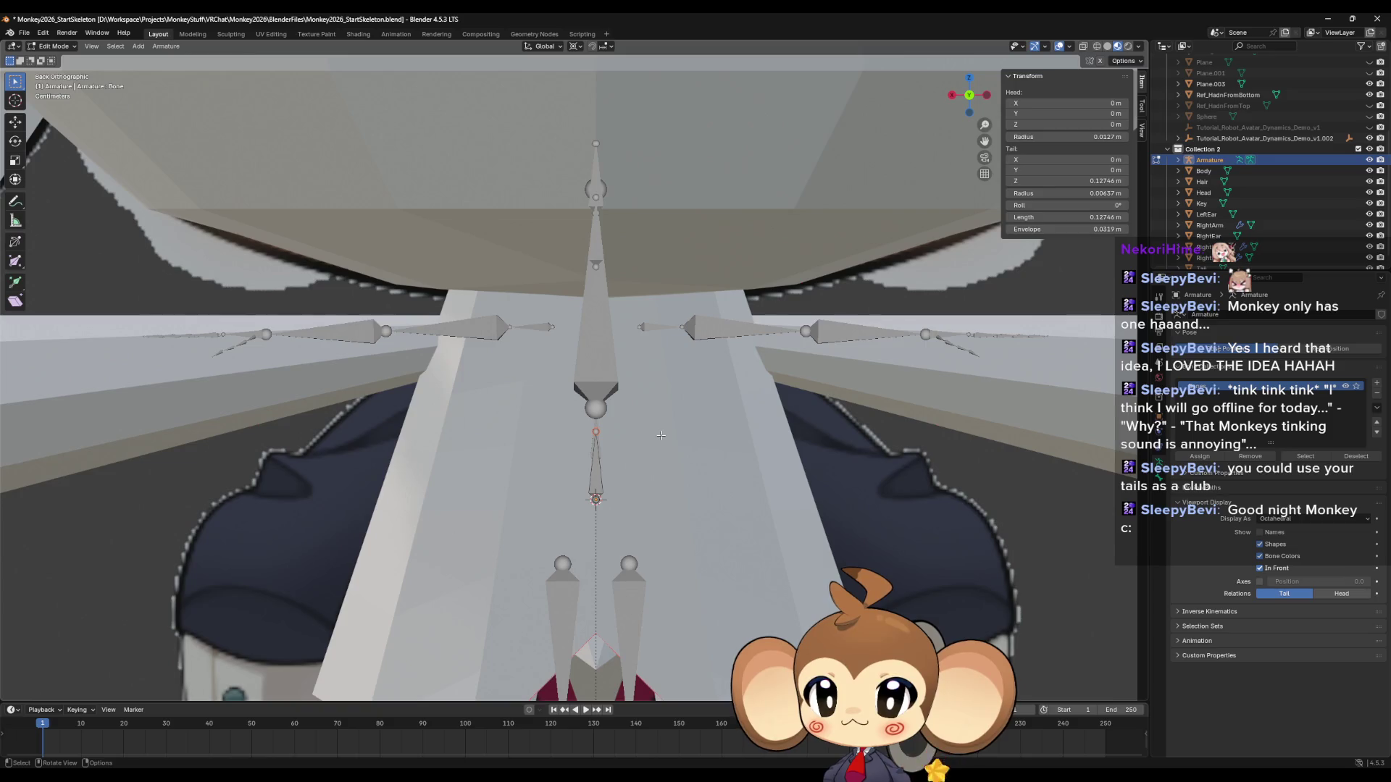
pyautogui.press('g')
pyautogui.press('z')
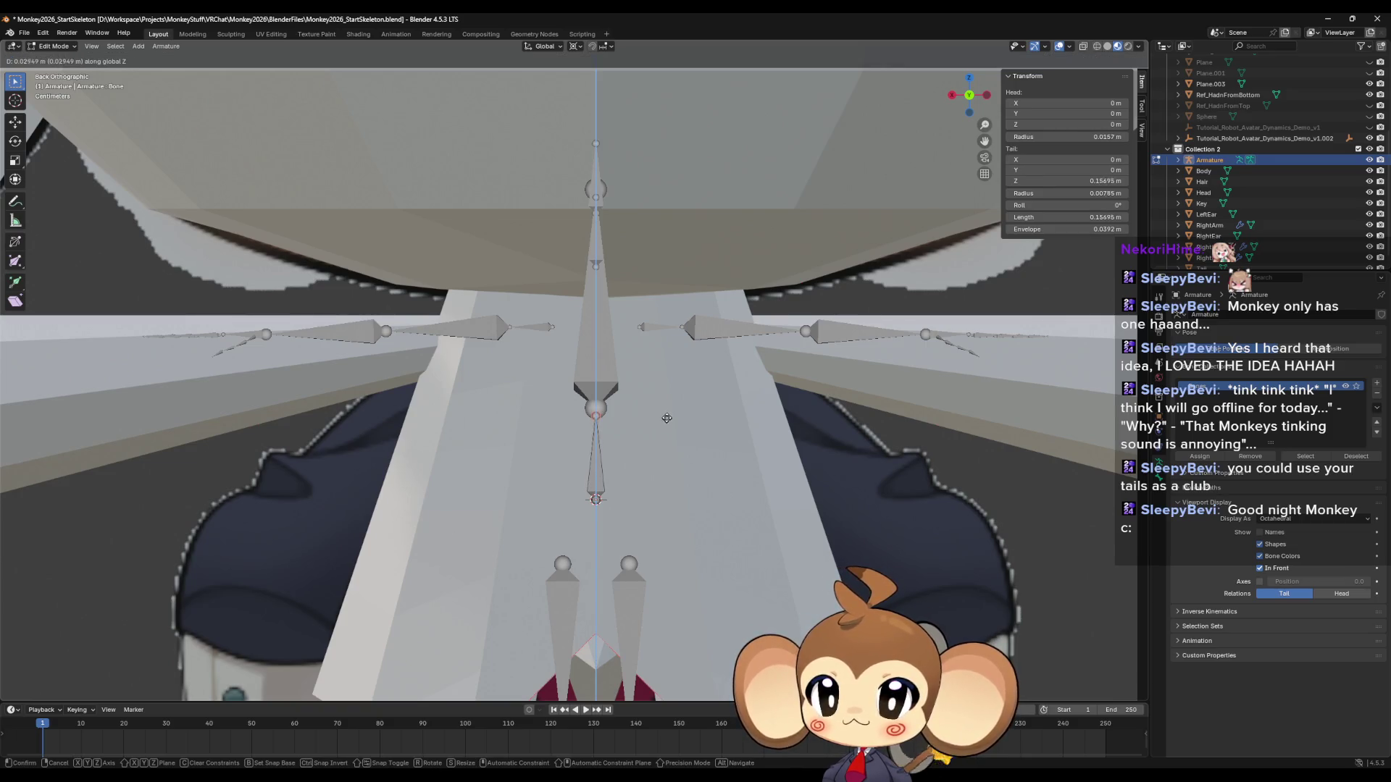
pyautogui.click(668, 416)
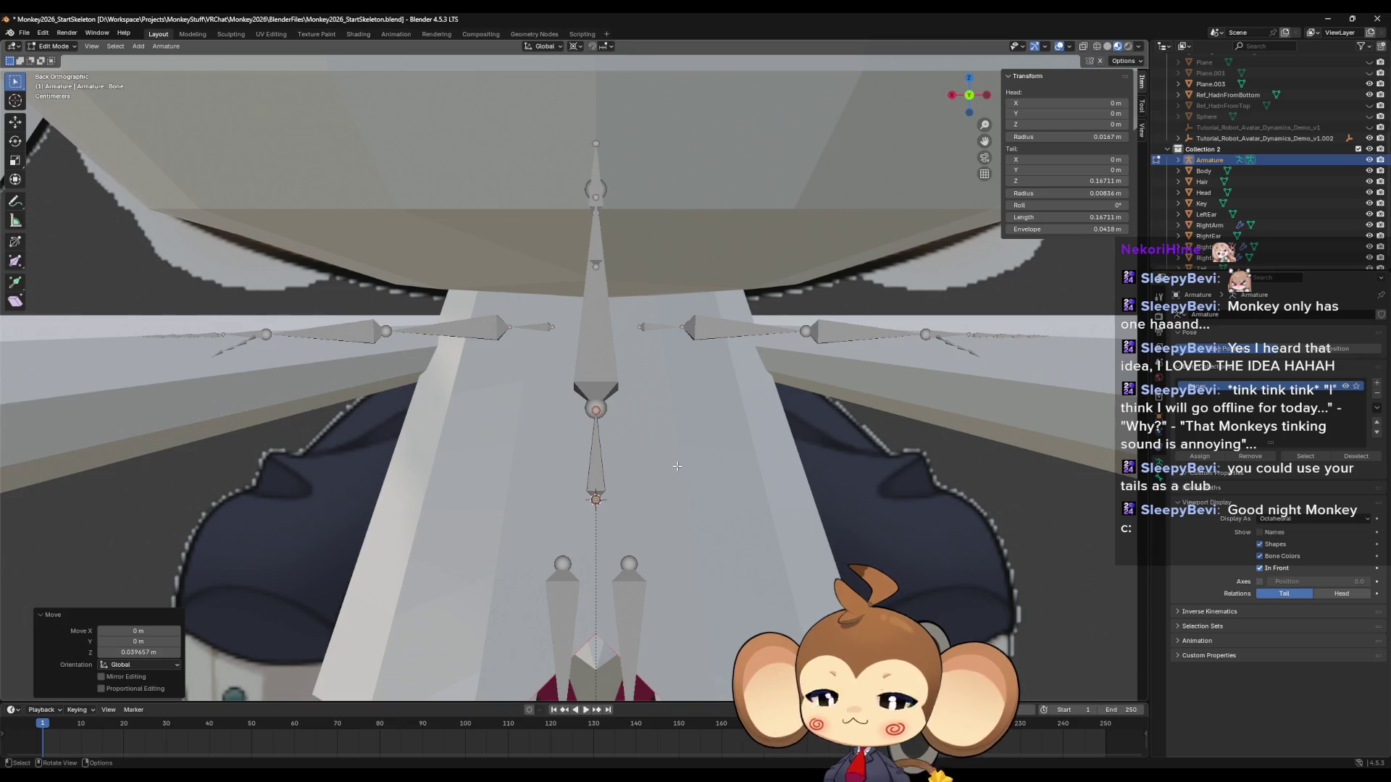
pyautogui.scroll(-1, 679, 464)
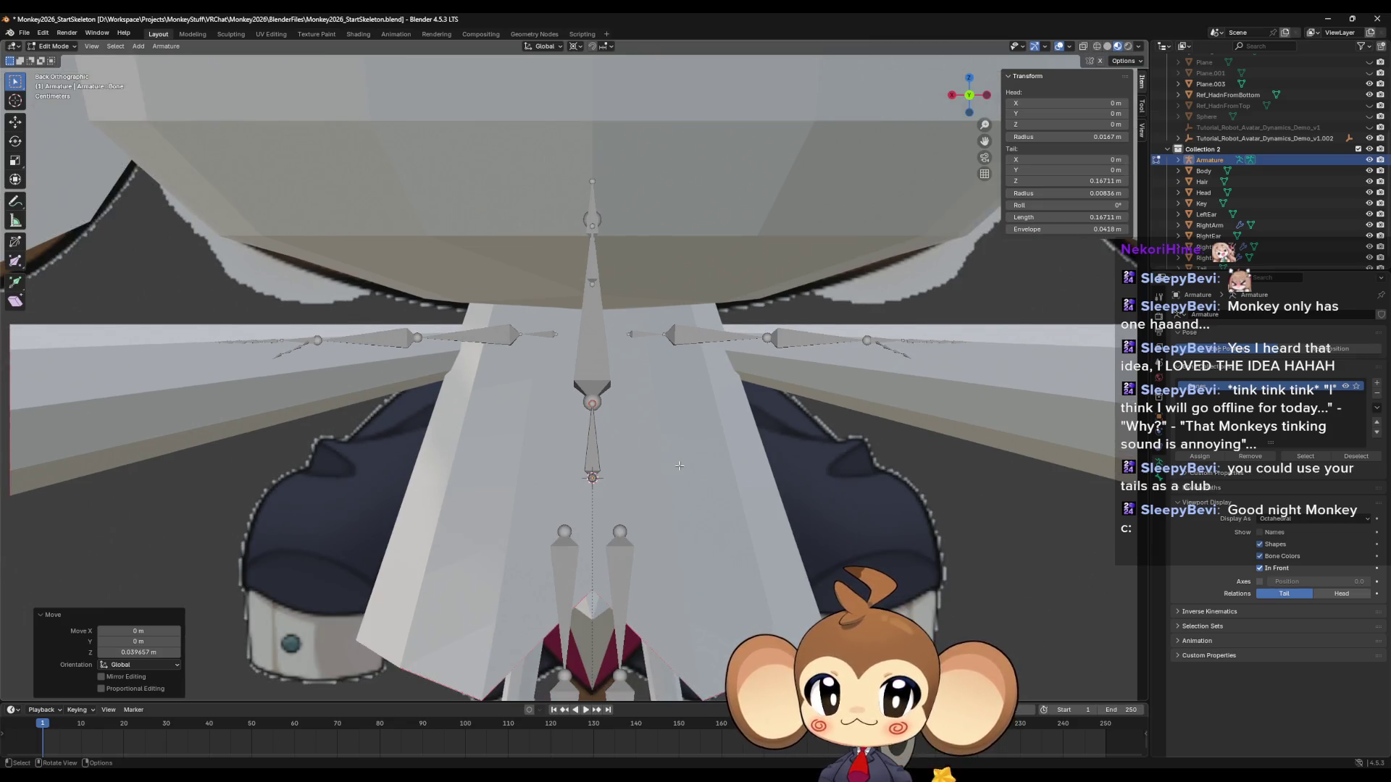
pyautogui.click(592, 453)
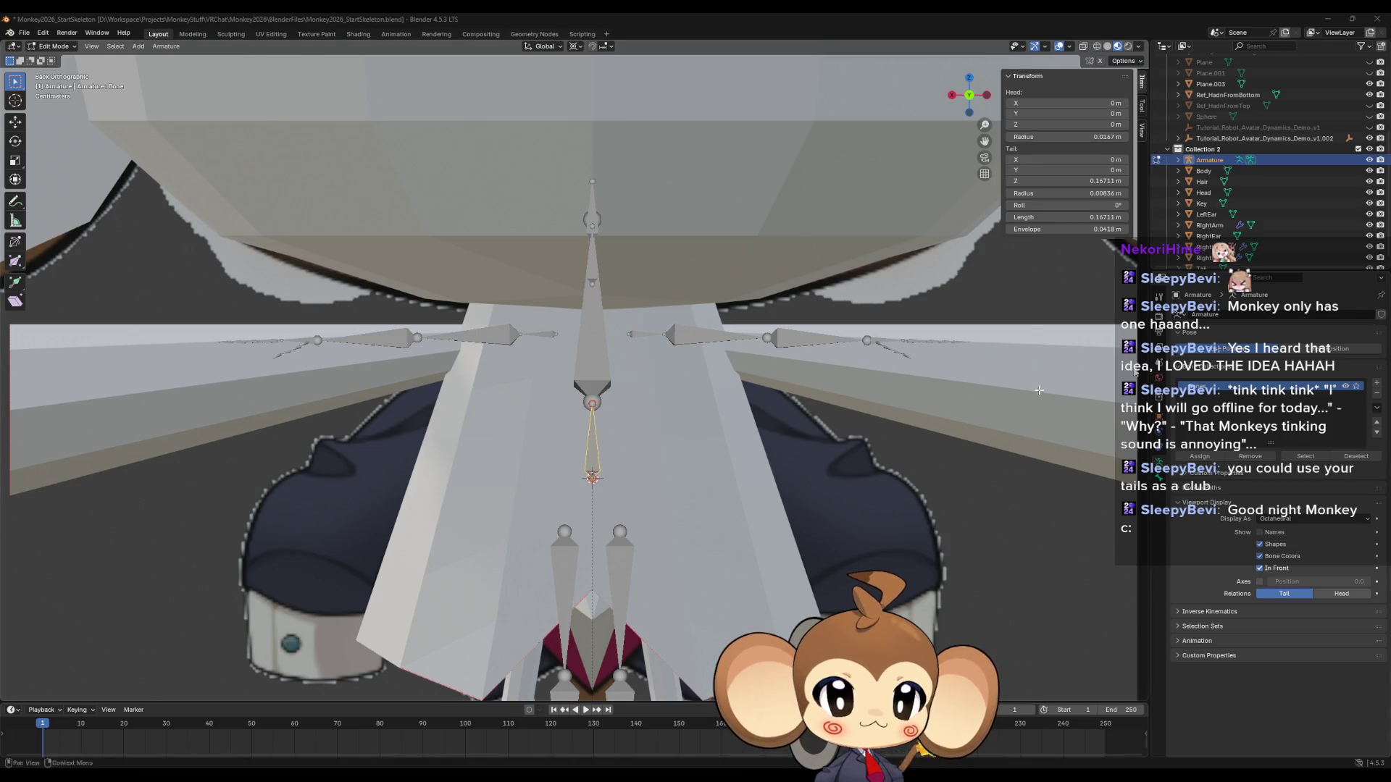
# Rename the pelvis bone to 'Hips'.
pyautogui.moveTo(970, 95); pyautogui.dragTo(971, 96)
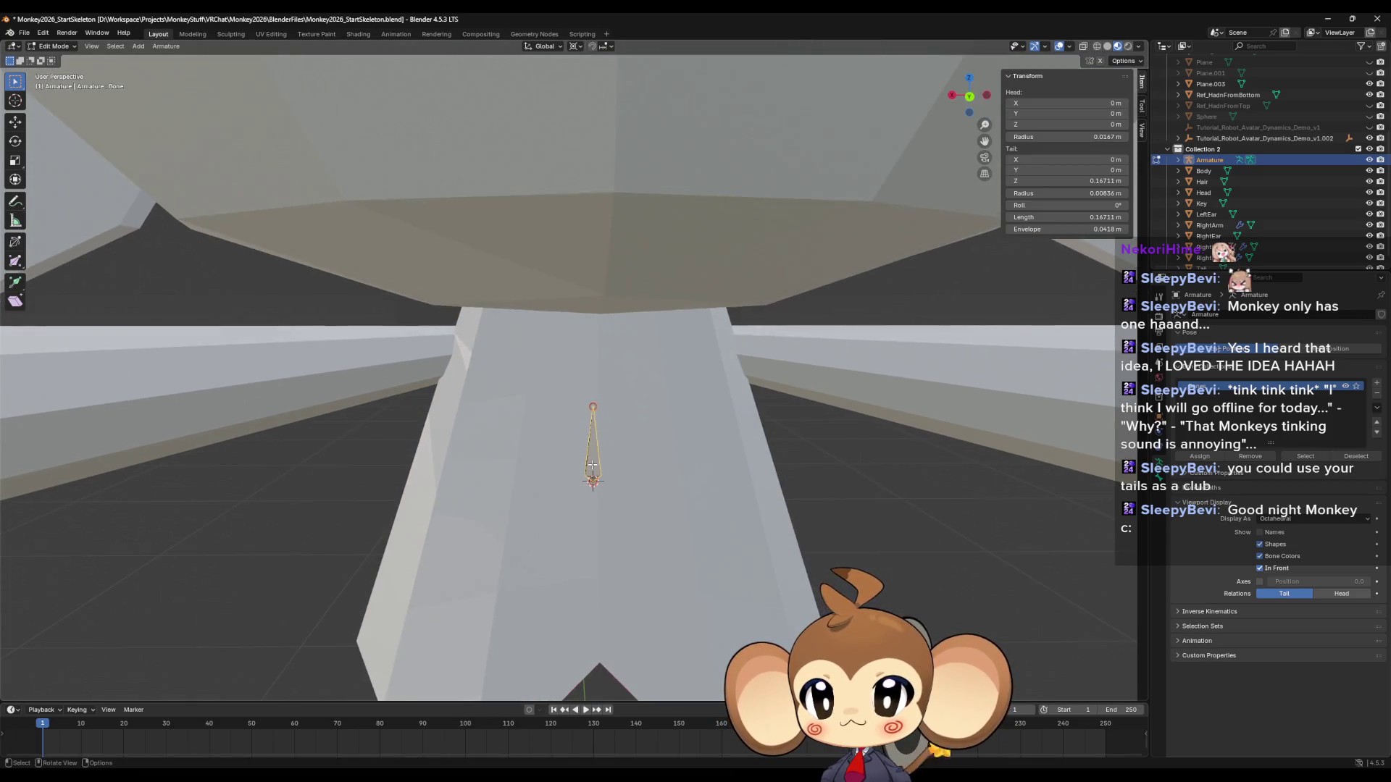
pyautogui.click(971, 97)
pyautogui.press('F2')
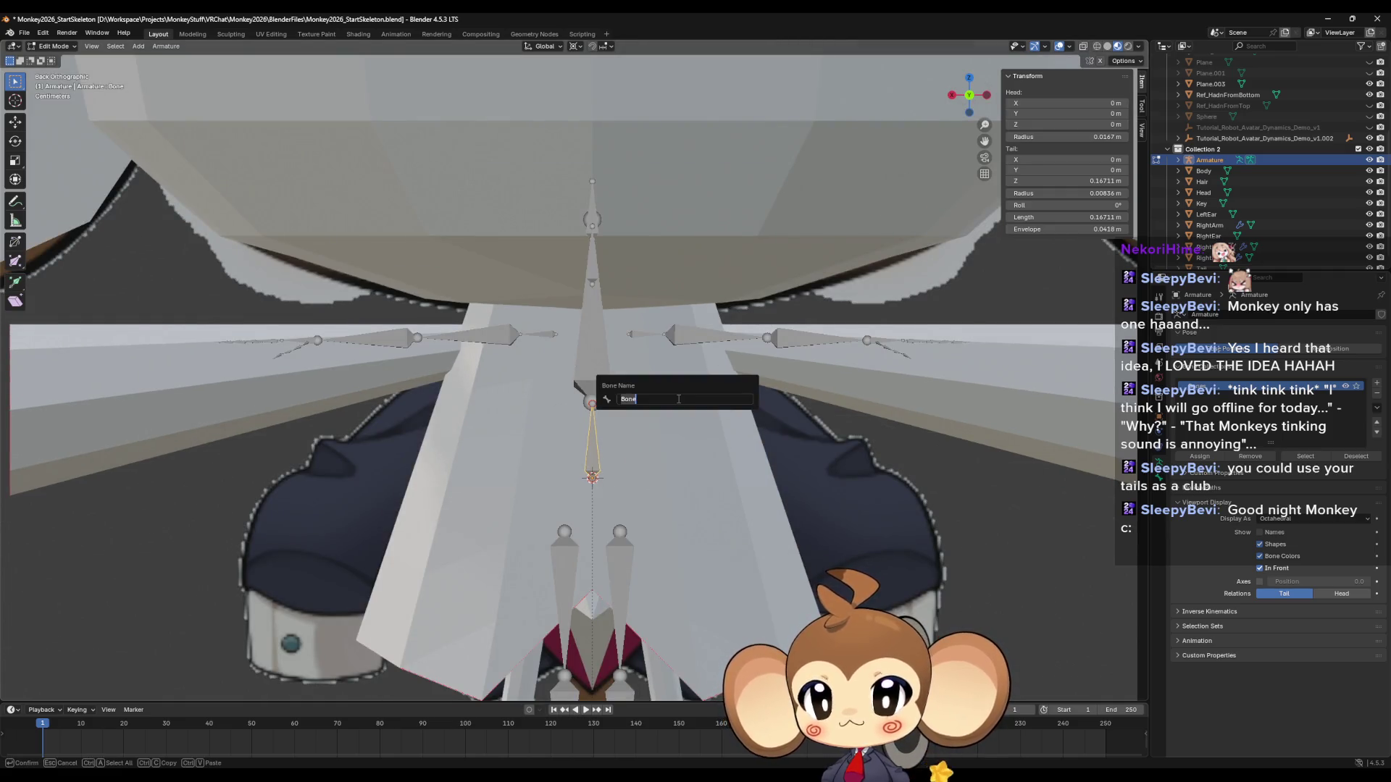
pyautogui.write('Hips')
pyautogui.press('Return')
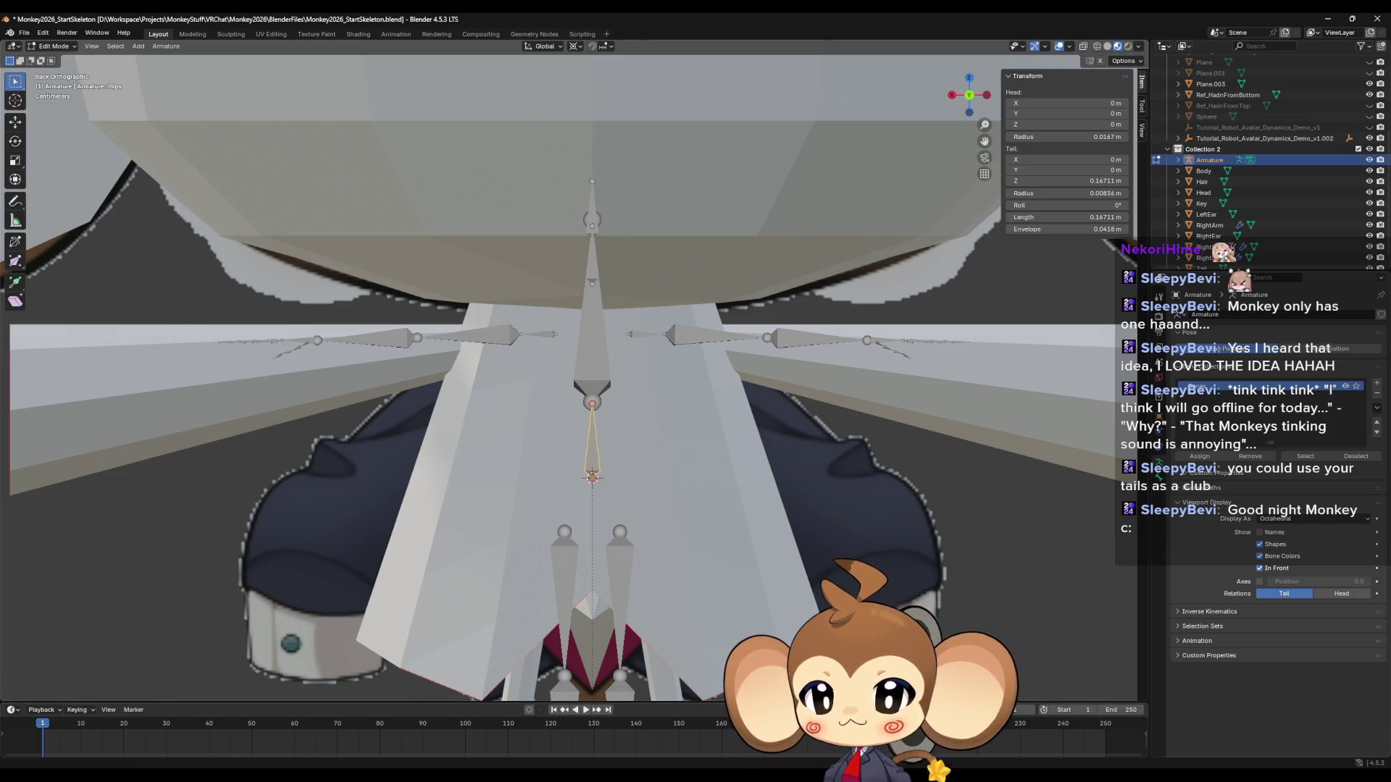
# Read the Hips and Spine bone names on the Saru_Tweeks reference rig, then return to Monkey2026_StartSkeleton.
pyautogui.moveTo(283, 779)
pyautogui.click(341, 728)
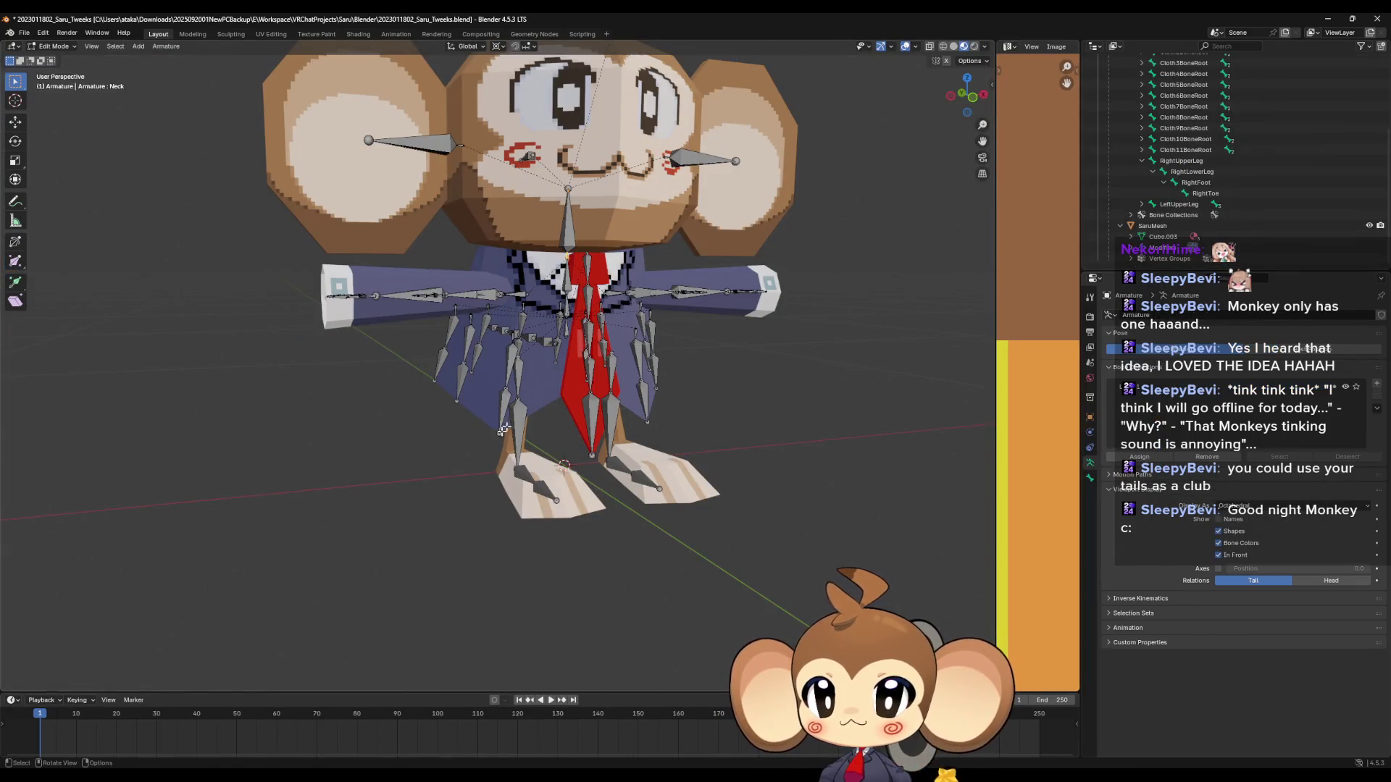
pyautogui.scroll(3, 618, 374)
pyautogui.click(683, 274)
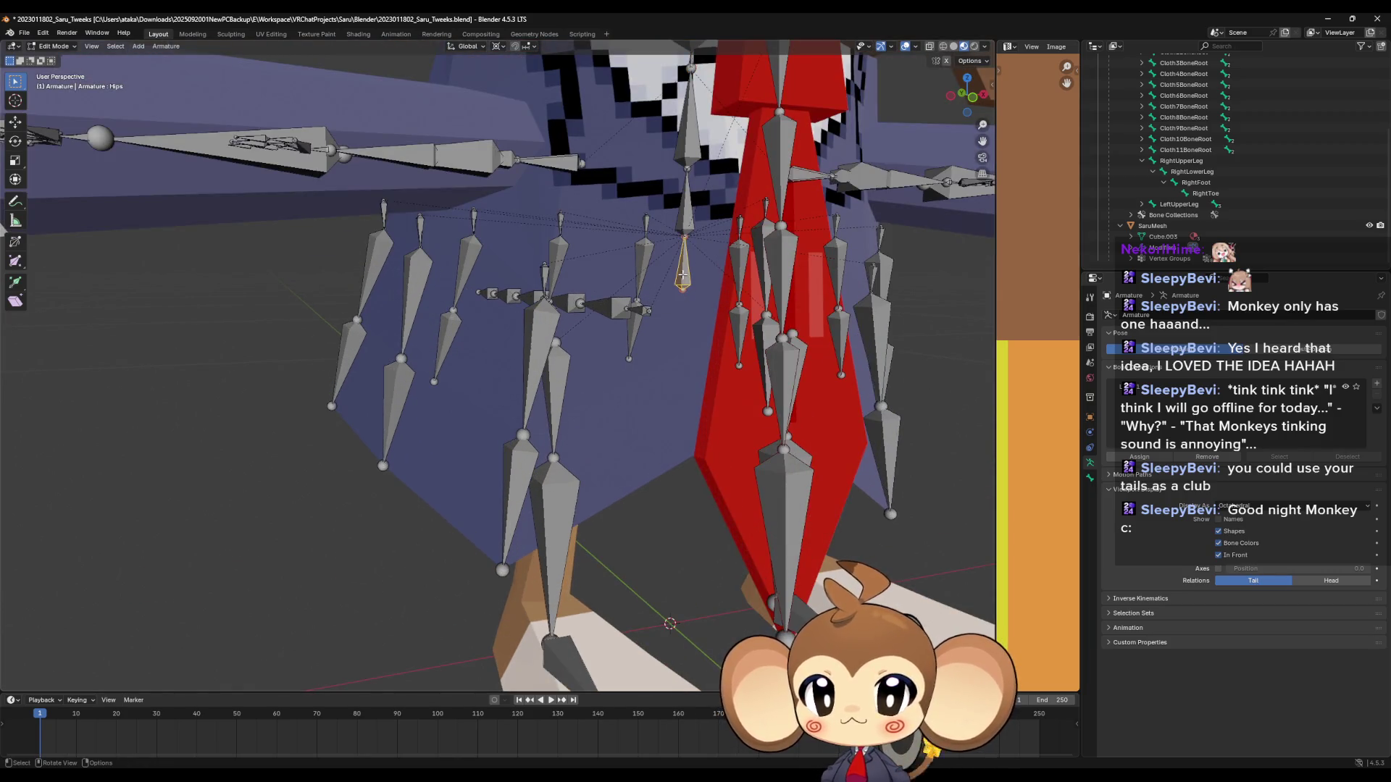
pyautogui.press('F2')
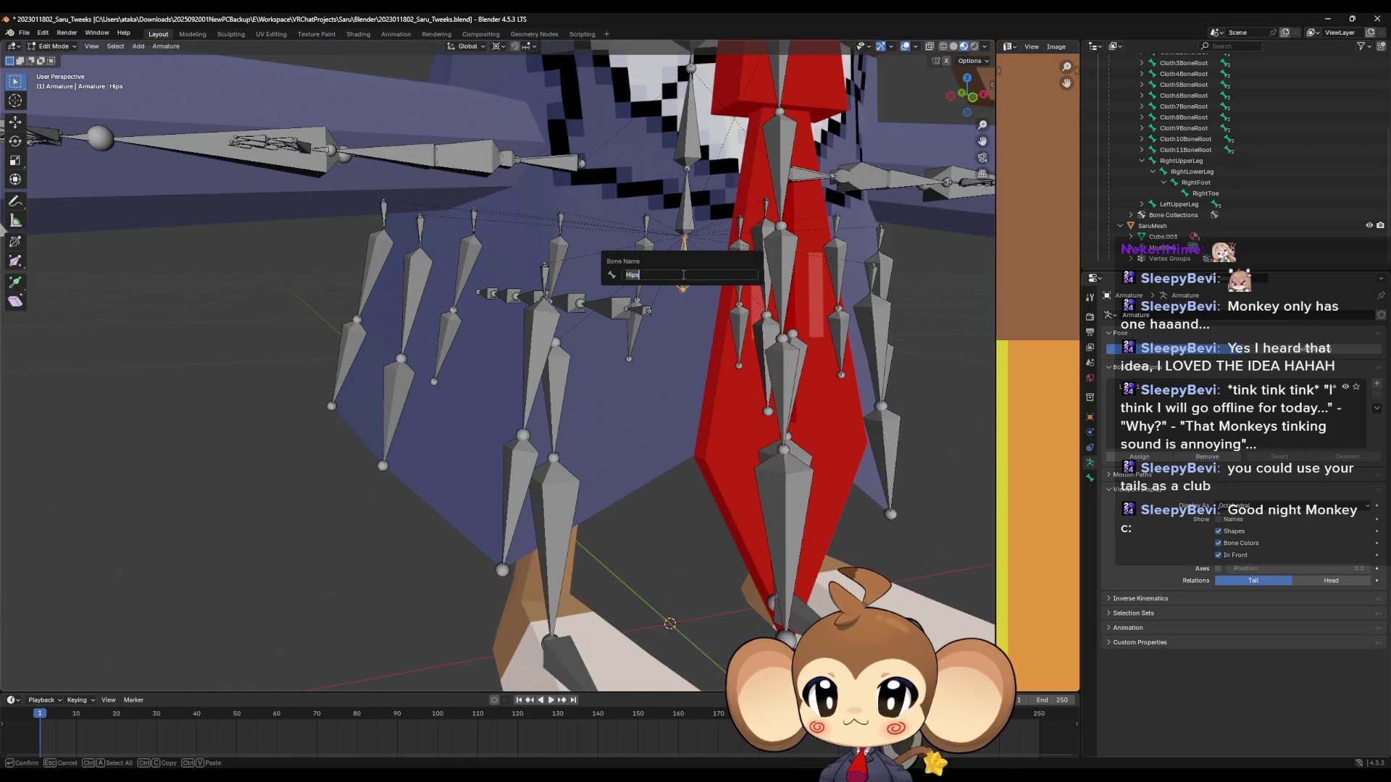
pyautogui.click(685, 210)
pyautogui.press('F2')
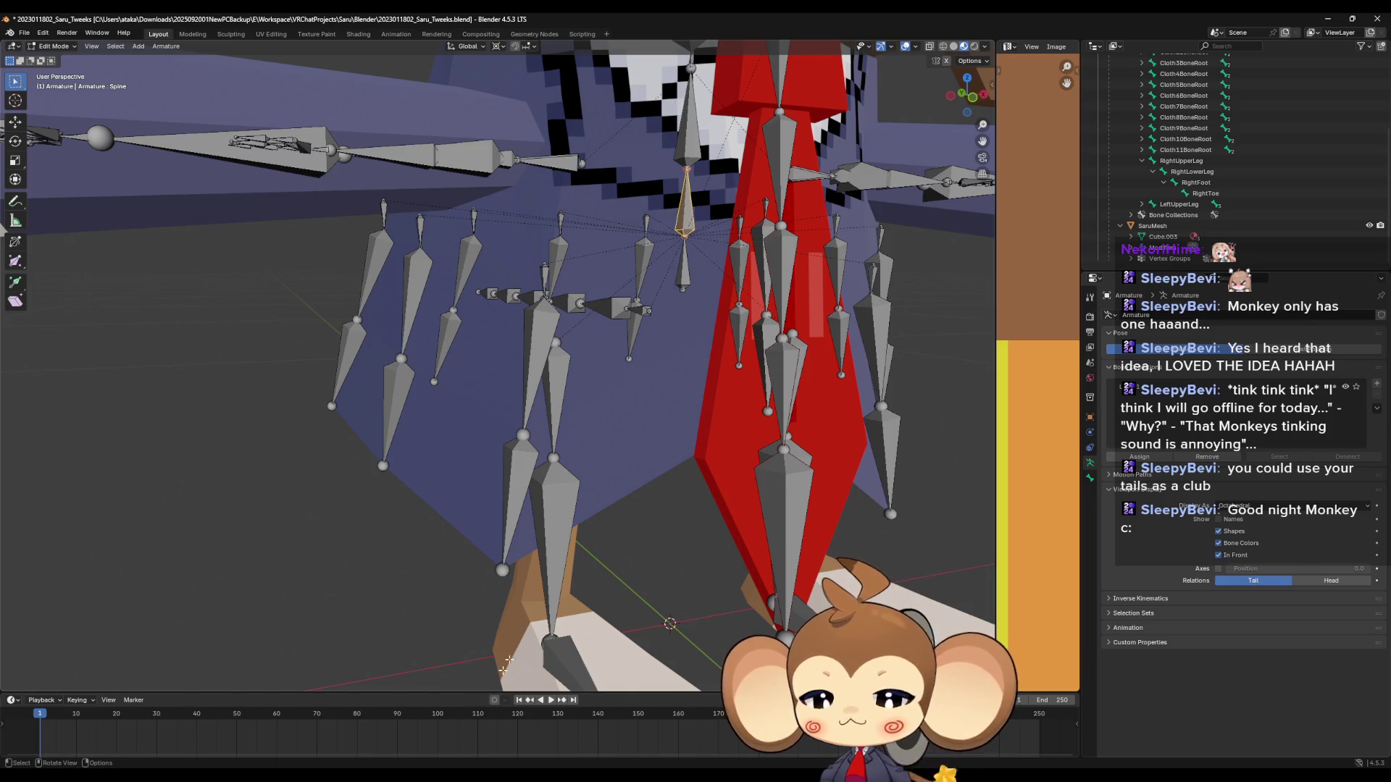
pyautogui.moveTo(503, 667)
pyautogui.mouseDown(button='middle')
pyautogui.moveTo(558, 655)
pyautogui.moveTo(507, 634)
pyautogui.moveTo(548, 561)
pyautogui.moveTo(533, 579)
pyautogui.mouseUp(button='middle')
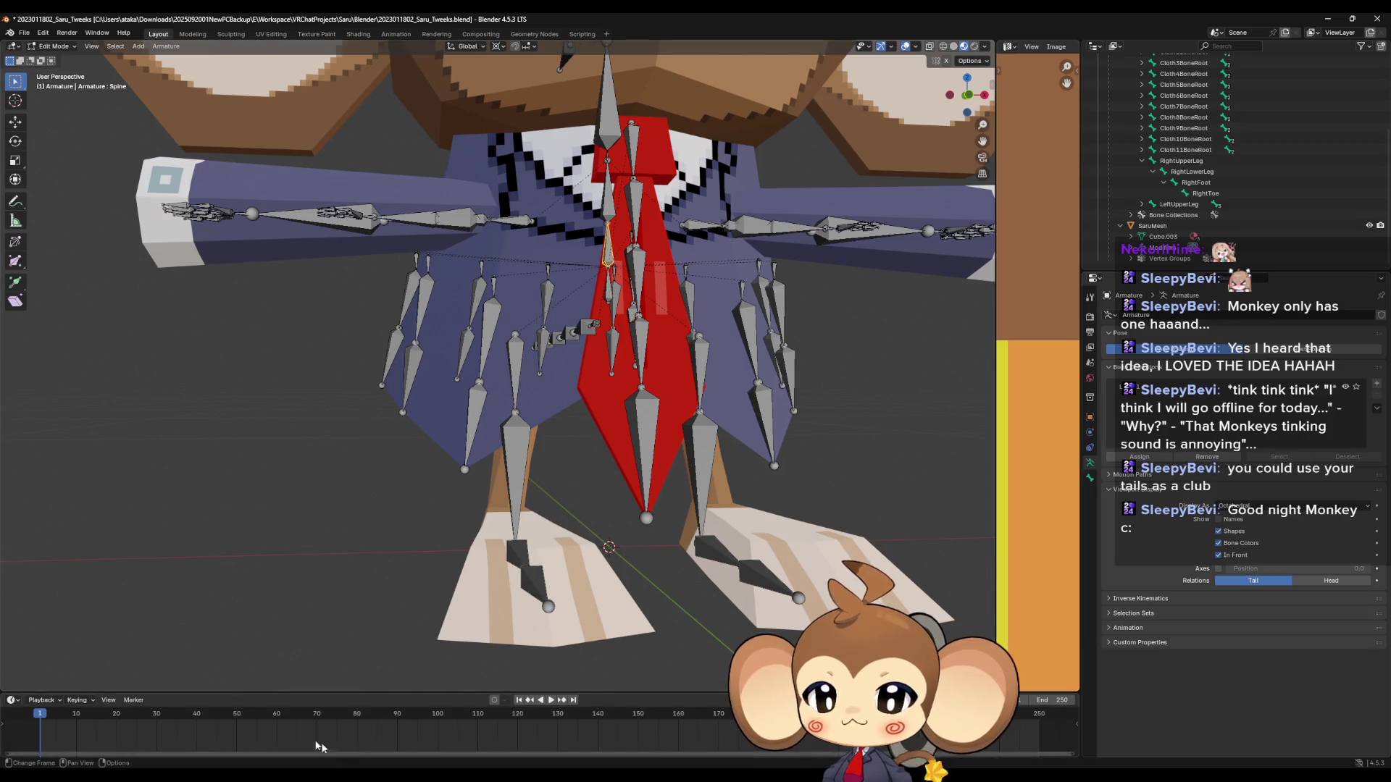
pyautogui.click(352, 741)
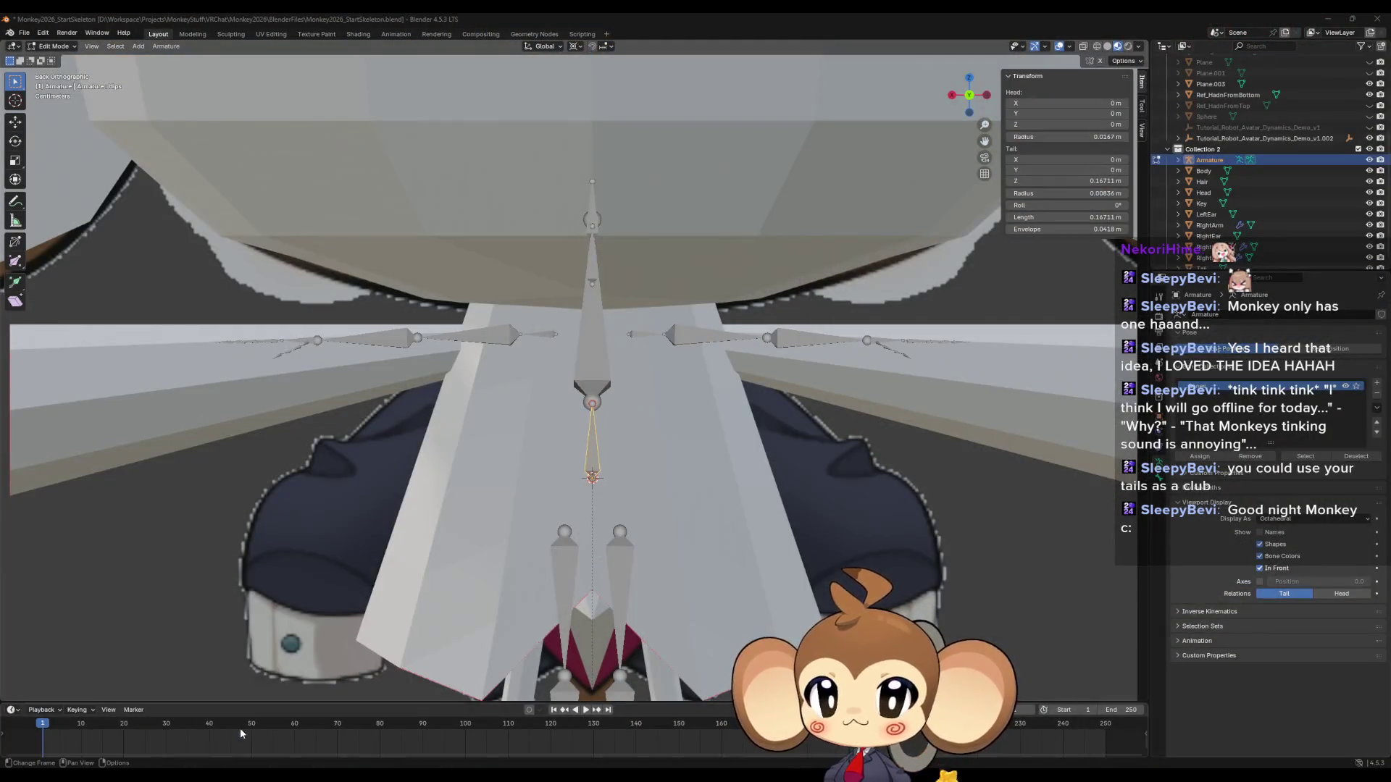
# Extrude a new bone from the Hips tail, raising it 0.183 m straight up along Z.
pyautogui.moveTo(594, 450); pyautogui.dragTo(612, 449, button='middle')
pyautogui.click(972, 95)
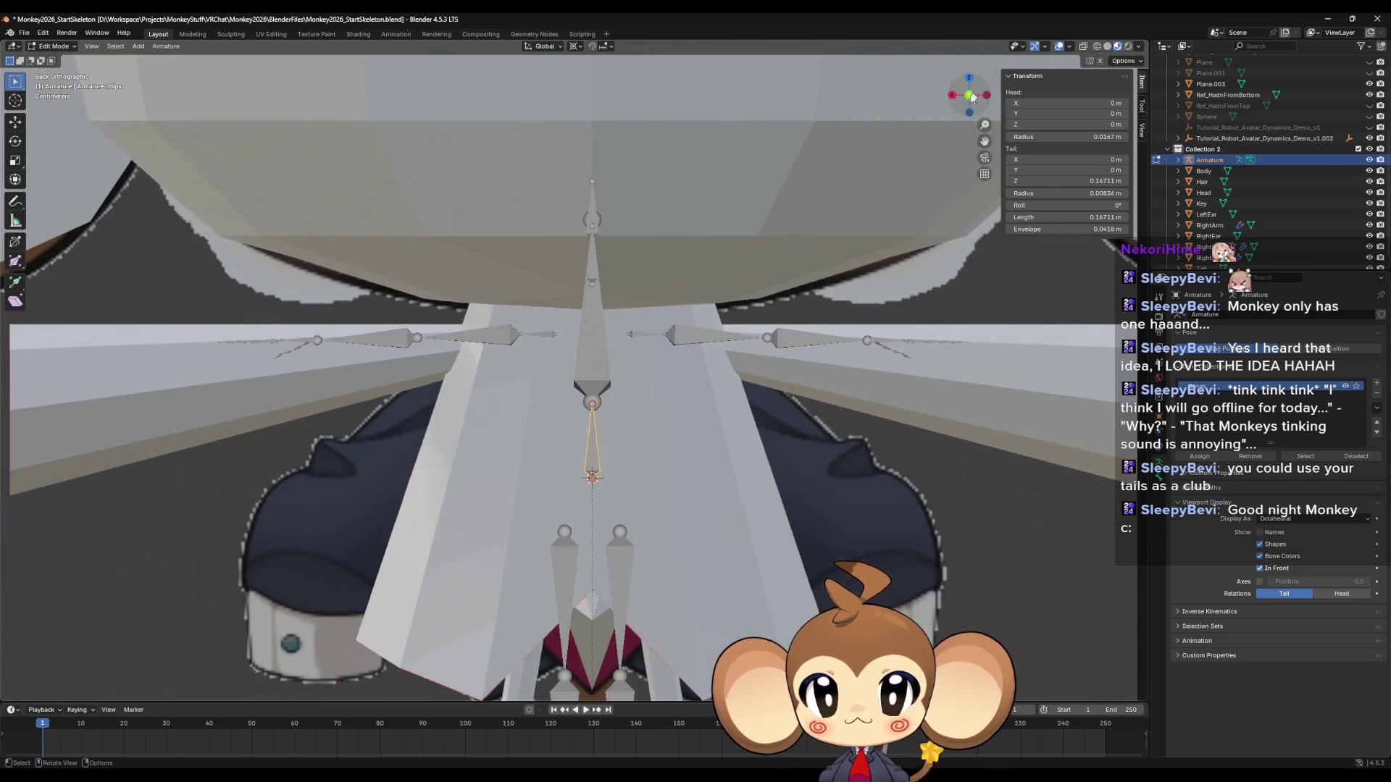
pyautogui.click(637, 420)
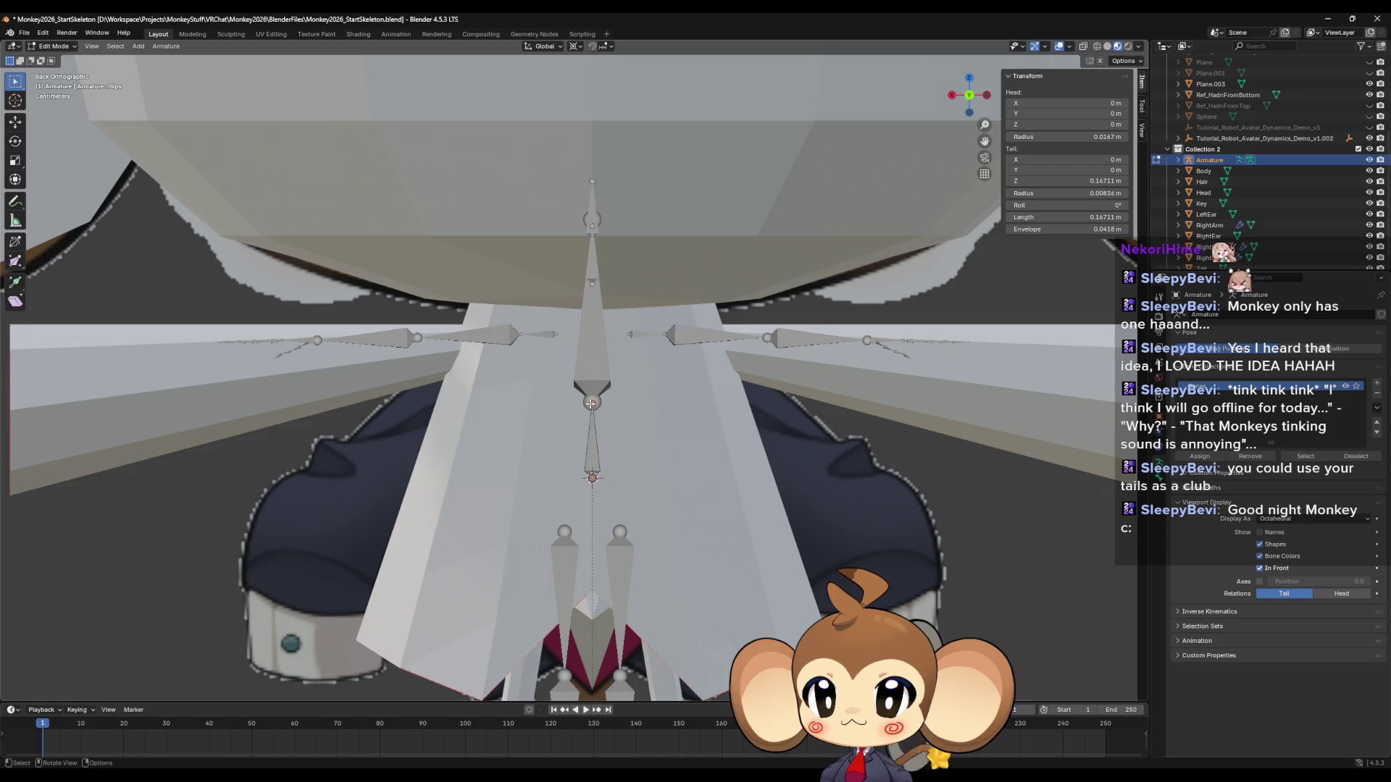
pyautogui.press('e')
pyautogui.rightClick(636, 420)
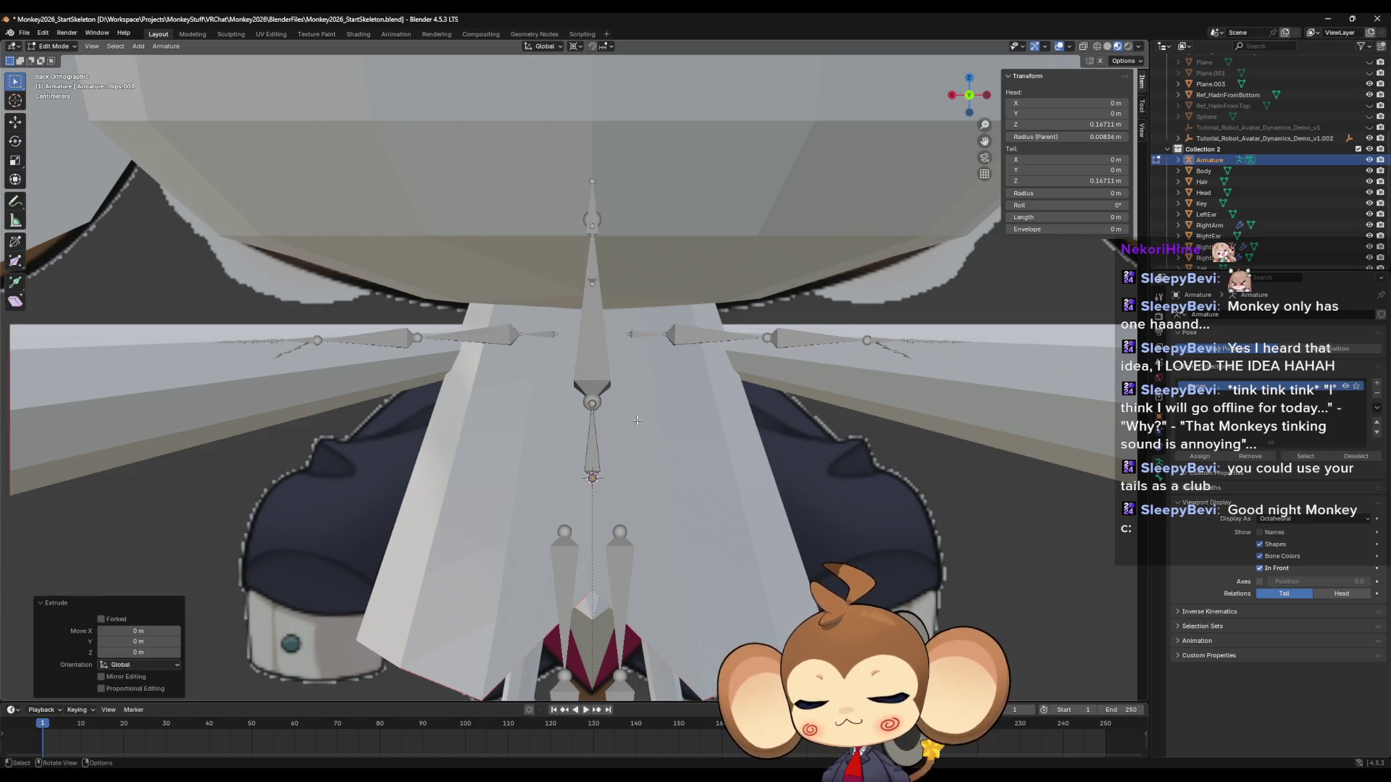
pyautogui.press('g')
pyautogui.press('z')
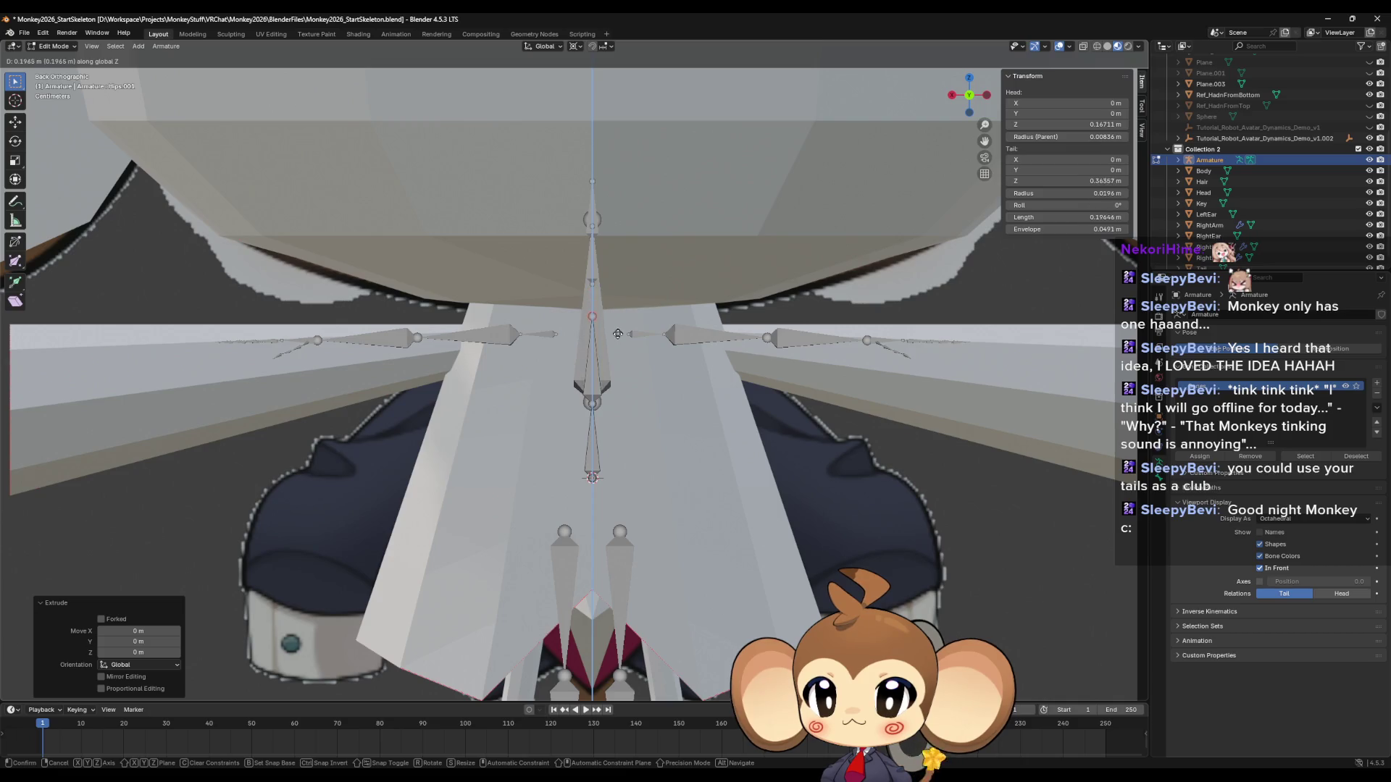
pyautogui.click(616, 339)
pyautogui.scroll(-6, 617, 339)
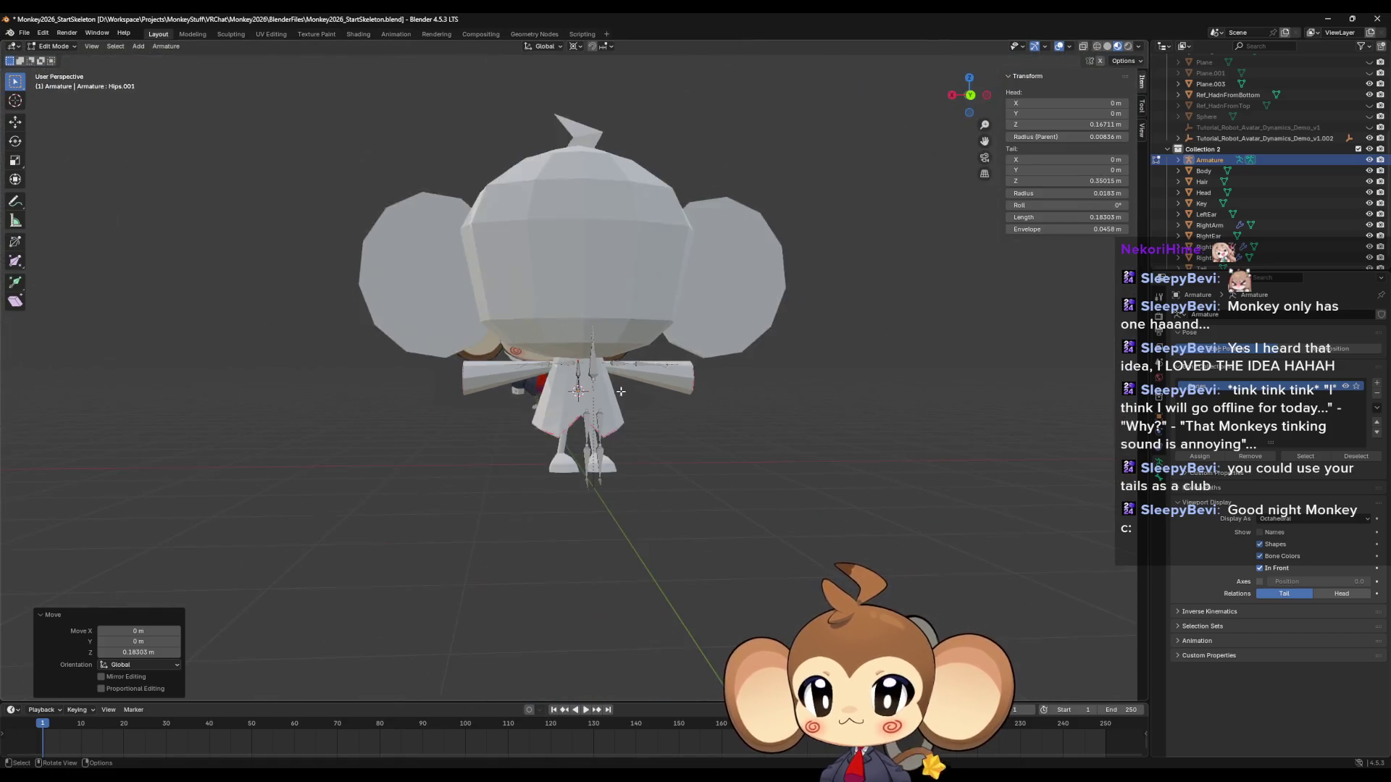
pyautogui.moveTo(616, 338); pyautogui.dragTo(661, 407, button='middle')
pyautogui.scroll(5, 676, 395)
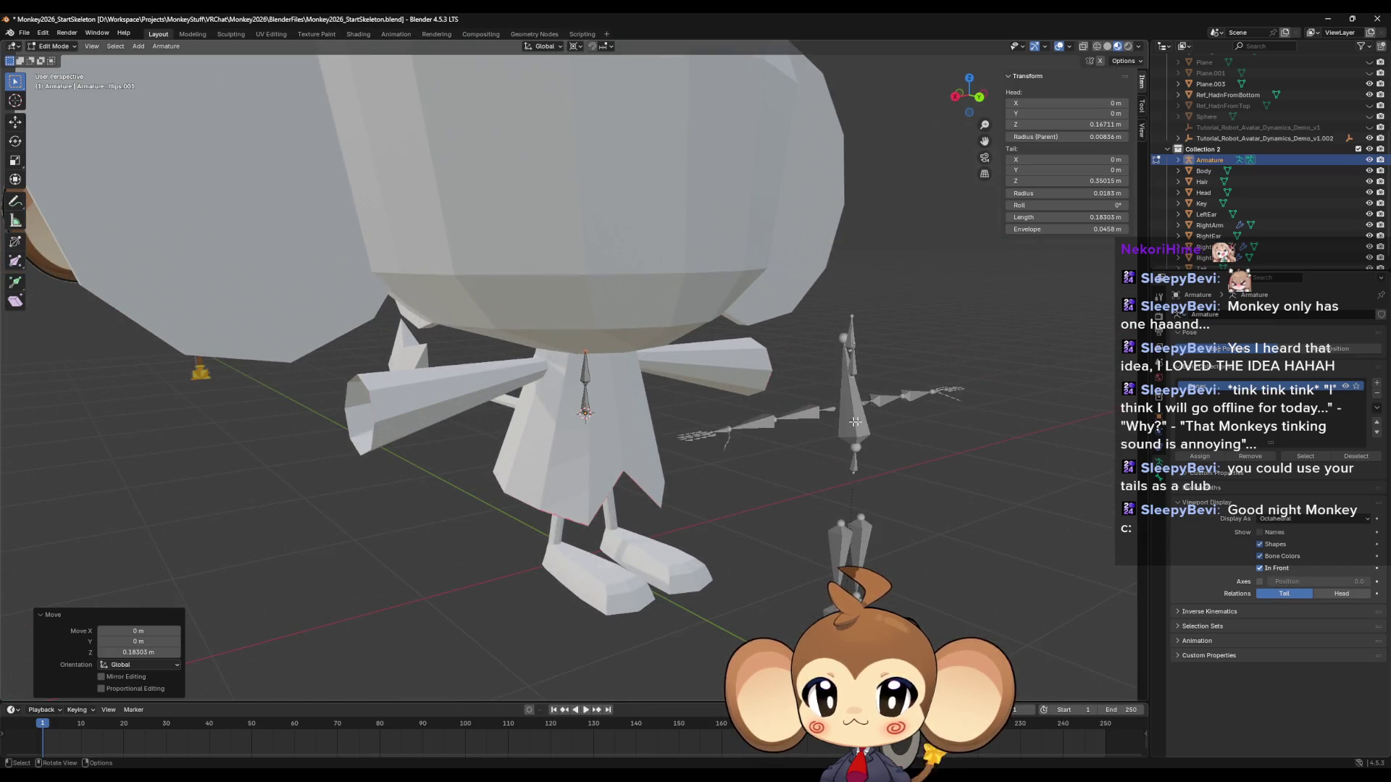
# Switch to the Hips.002 armature beside the monkey and enter its Edit Mode.
pyautogui.press('Tab')
pyautogui.click(851, 426)
pyautogui.press('Tab')
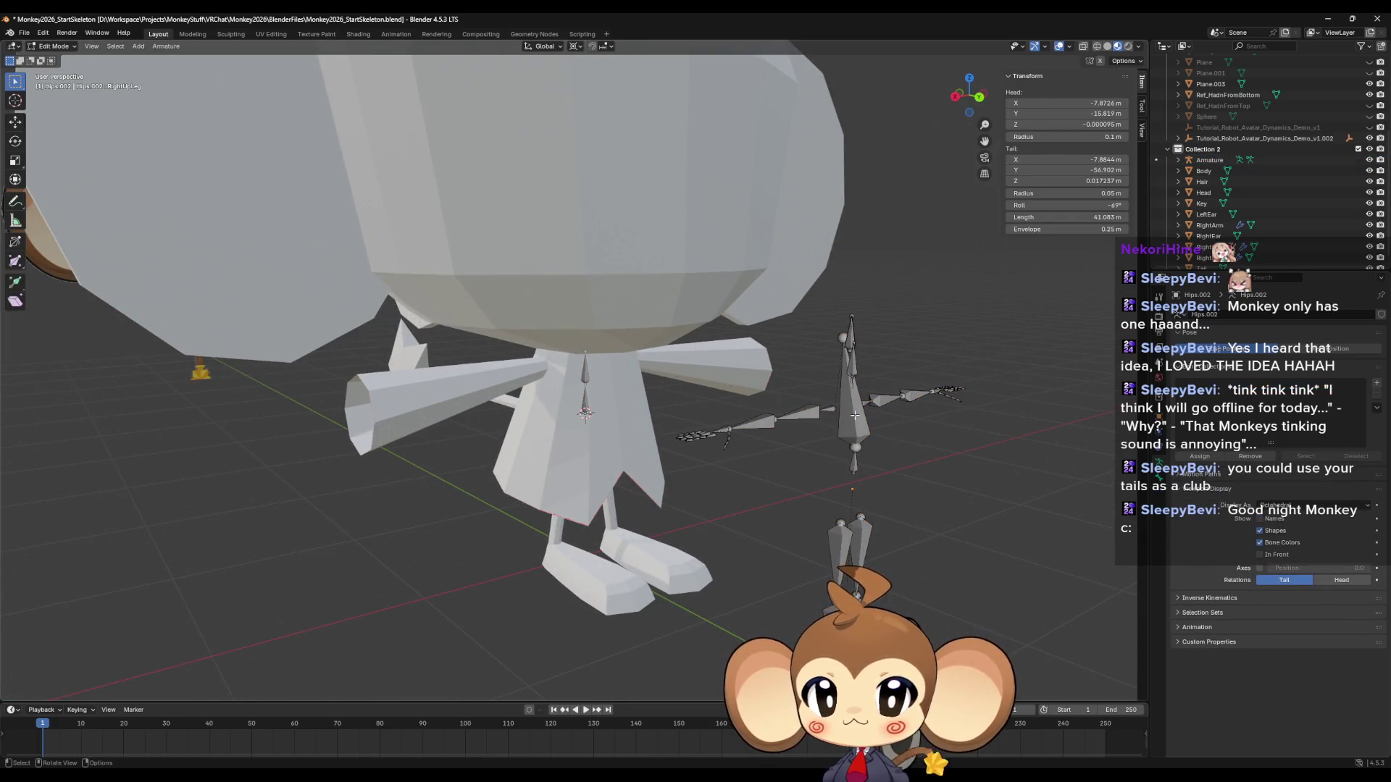
# Select the large Chest bone of the Hips.002 armature.
pyautogui.click(852, 420)
pyautogui.scroll(1, 853, 416)
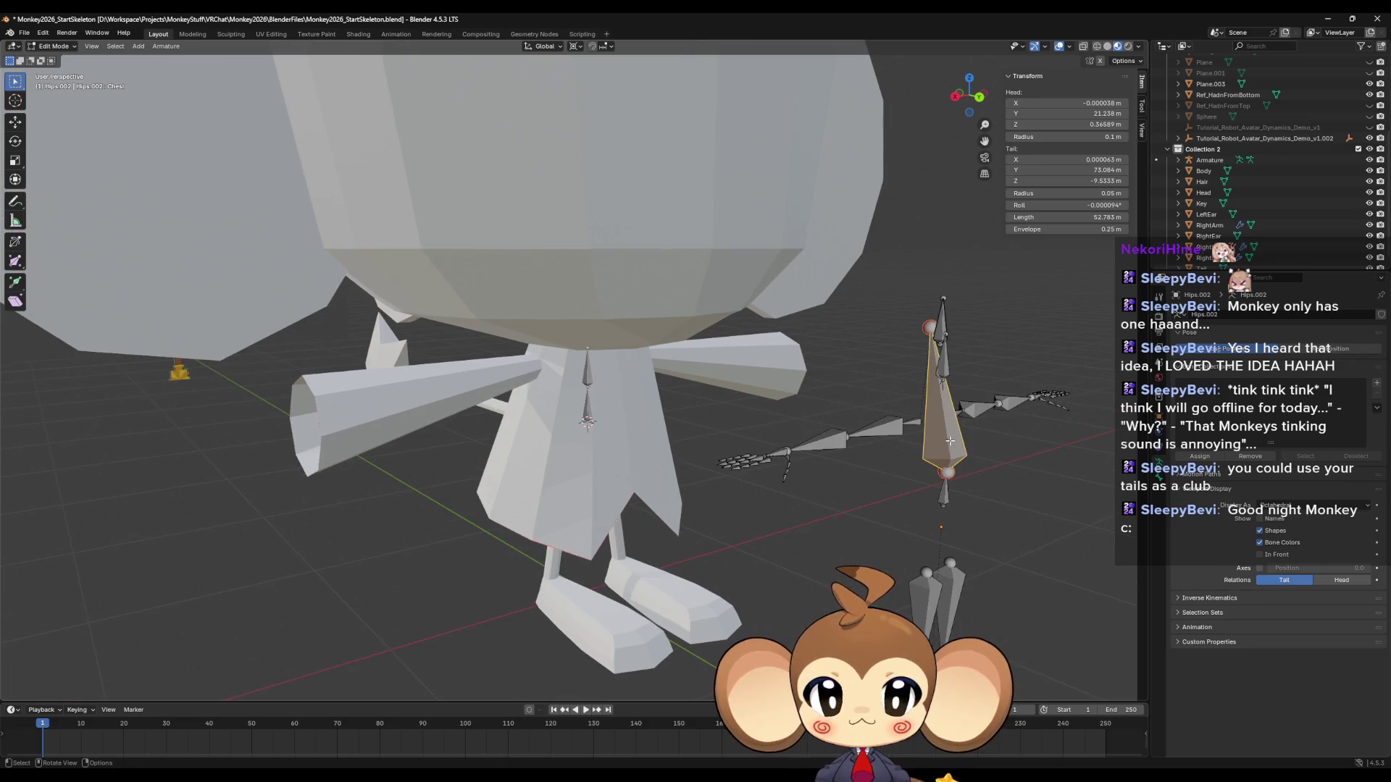
pyautogui.moveTo(944, 428); pyautogui.dragTo(931, 415, button='middle')
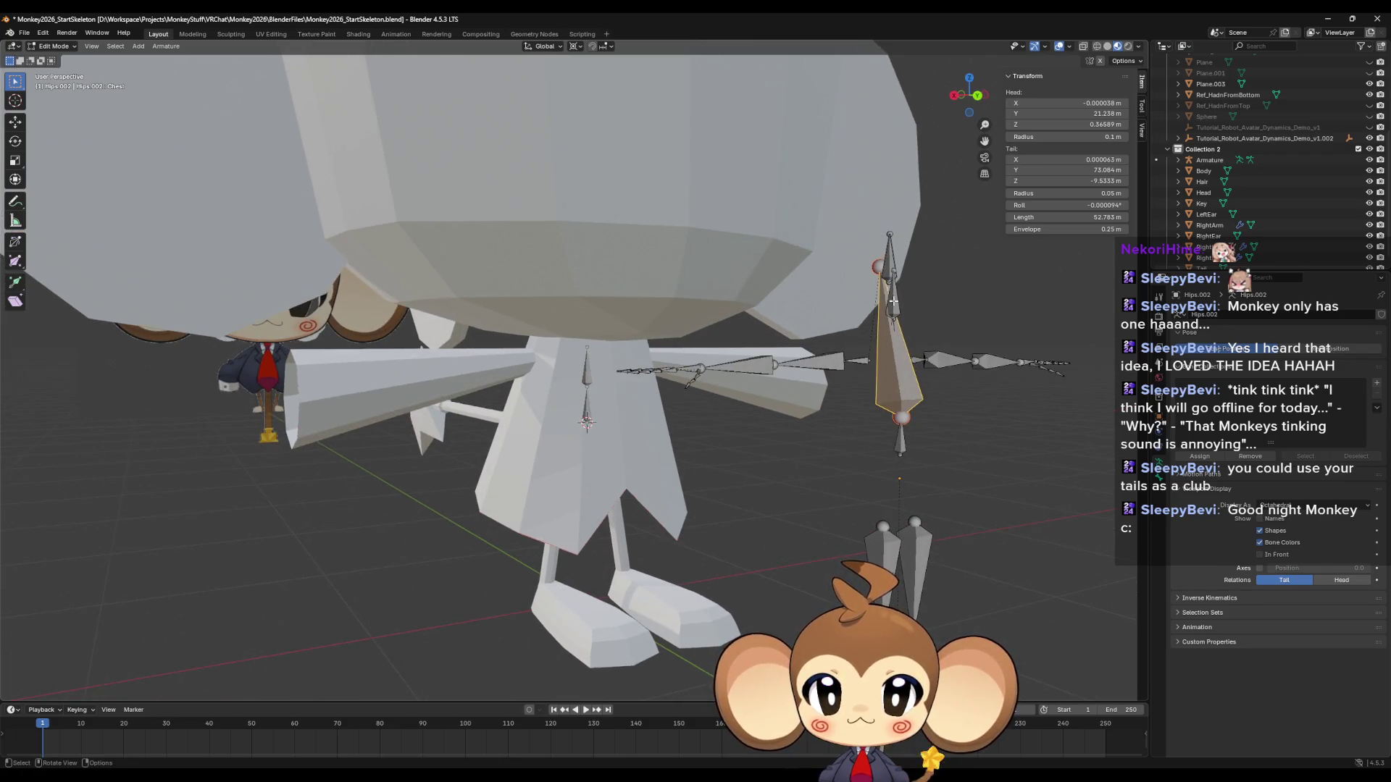
pyautogui.moveTo(900, 322); pyautogui.dragTo(924, 316, button='middle')
pyautogui.click(956, 349)
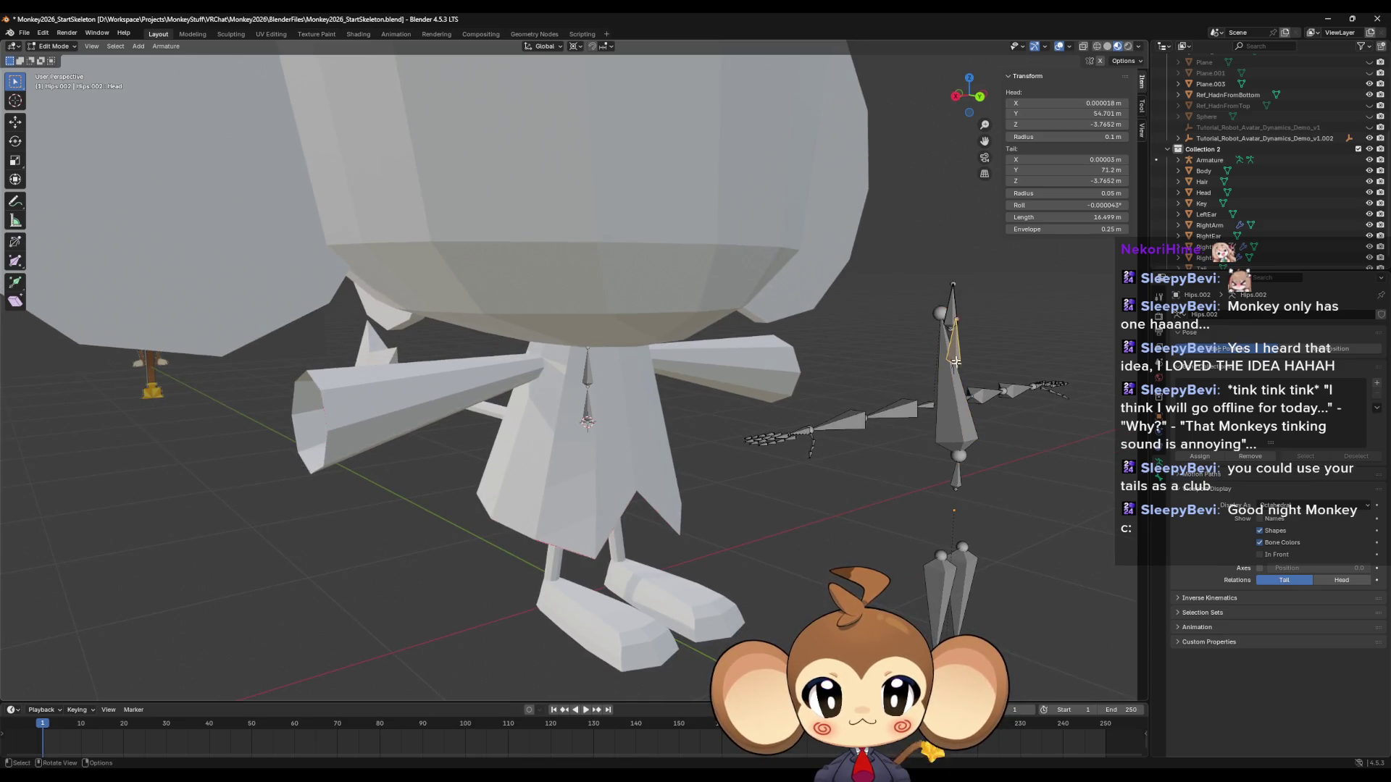
pyautogui.click(953, 368)
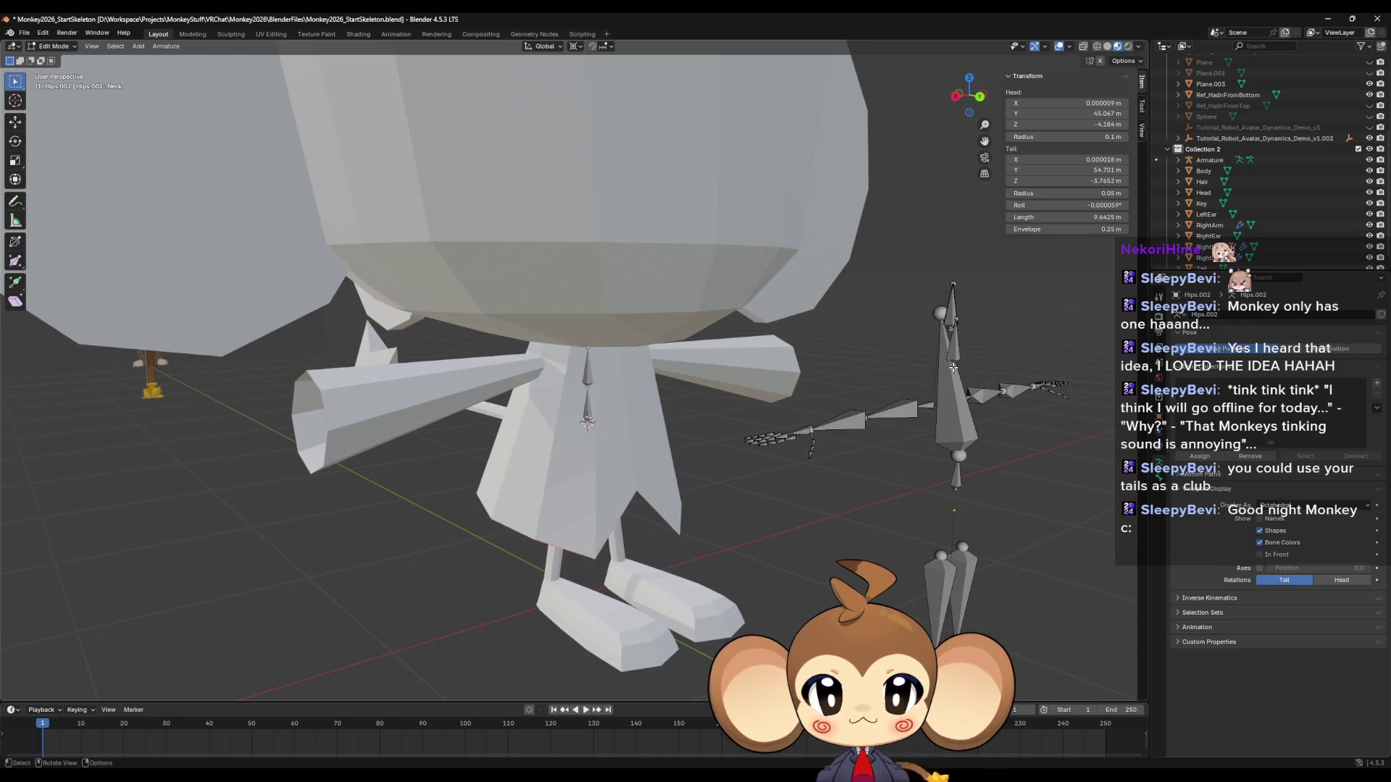
pyautogui.click(953, 368)
pyautogui.scroll(3, 1010, 400)
pyautogui.scroll(-5, 1010, 401)
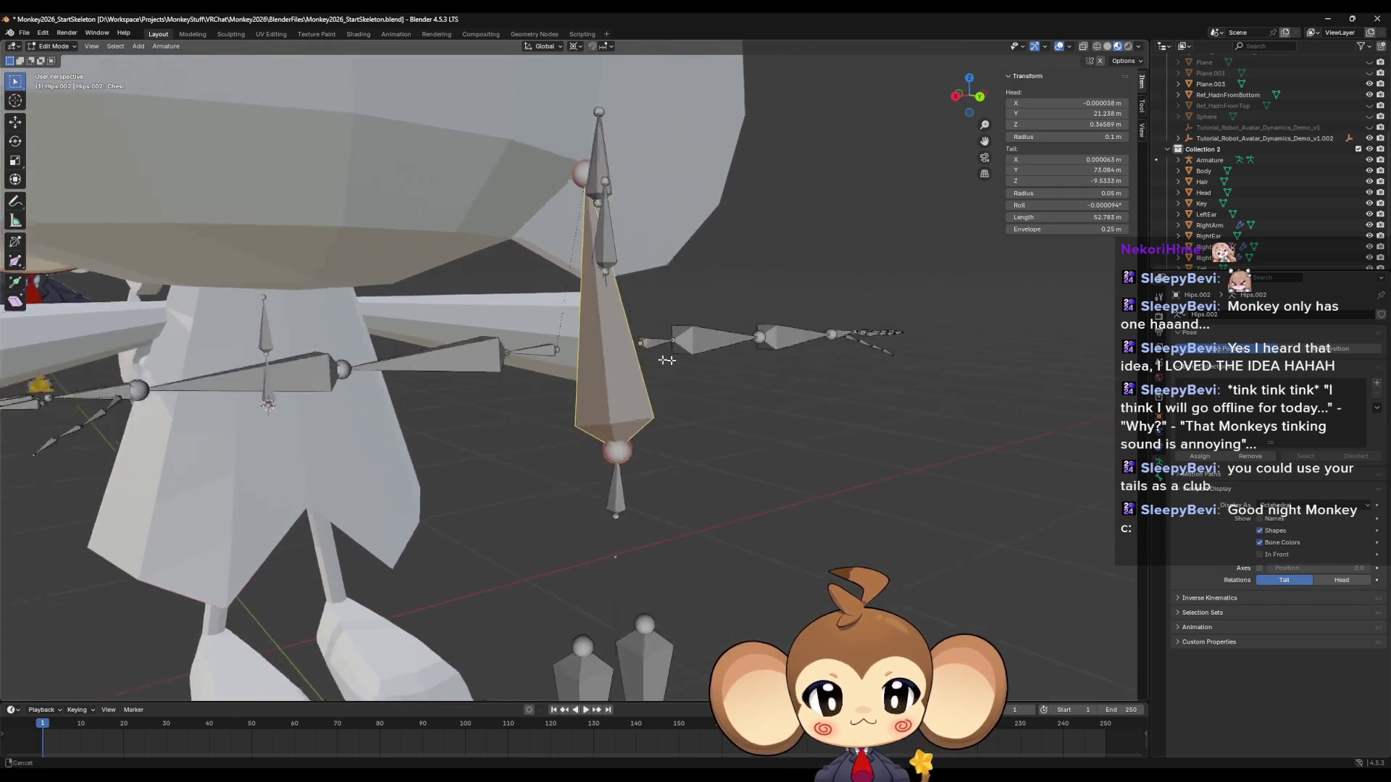
pyautogui.moveTo(732, 377); pyautogui.dragTo(727, 373, button='middle')
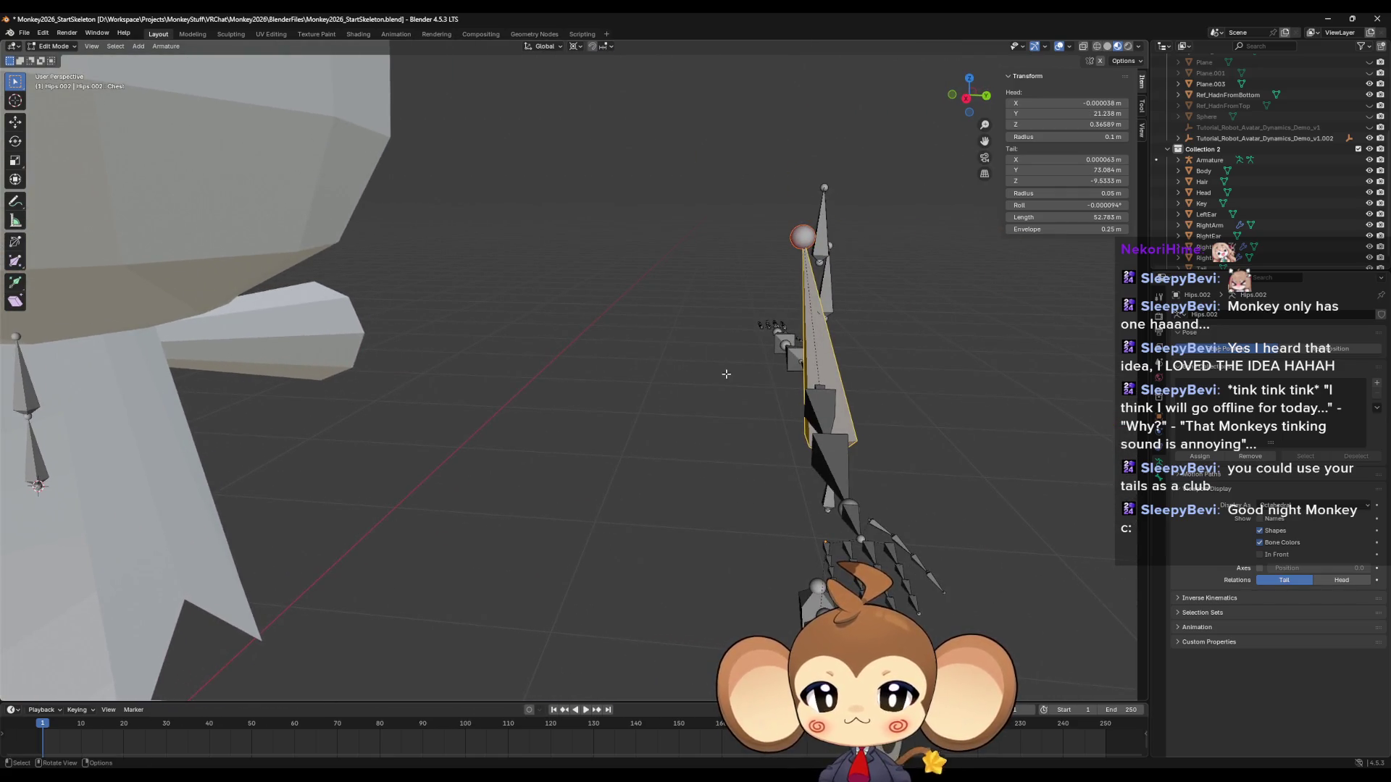
# Lower the Chest bone's tail 0.273 m along Z, then return to the straight back view.
pyautogui.press('g')
pyautogui.press('z')
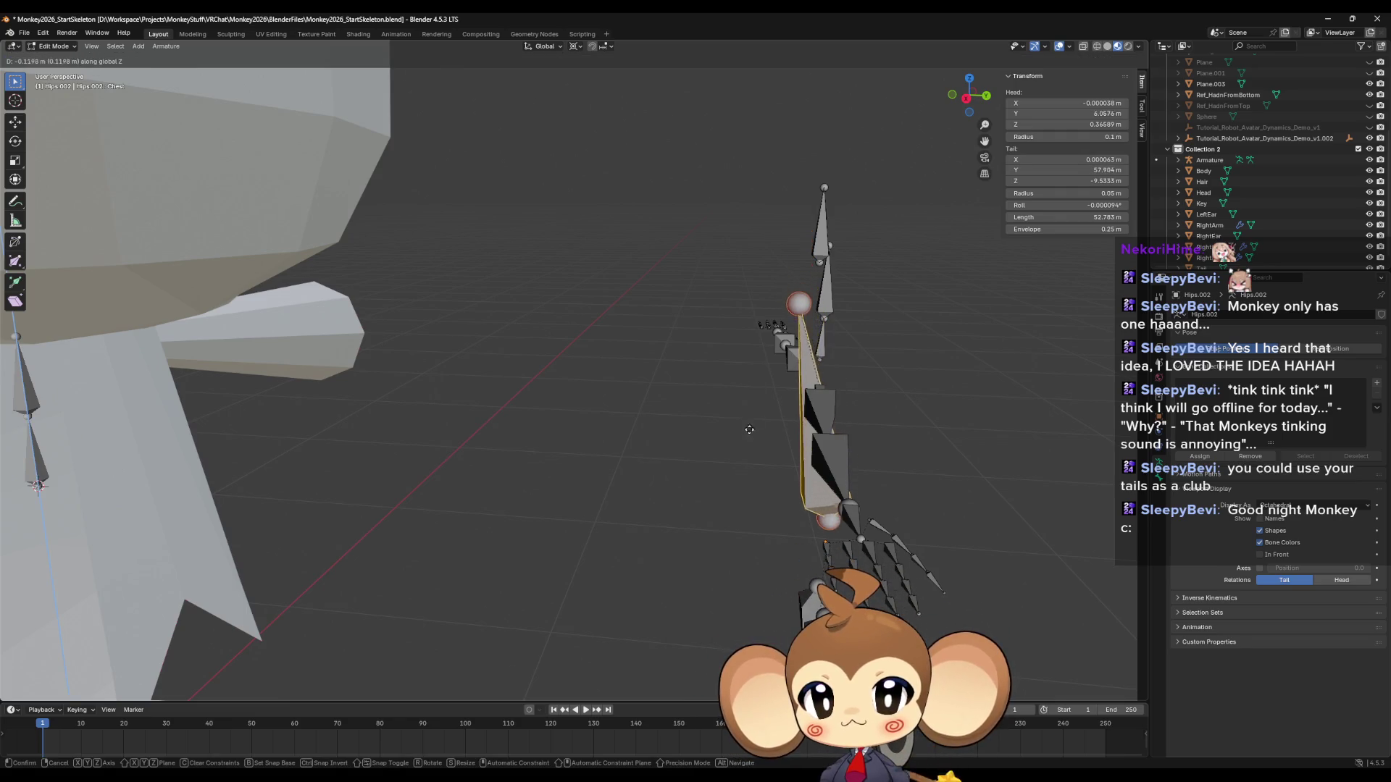
pyautogui.click(799, 238)
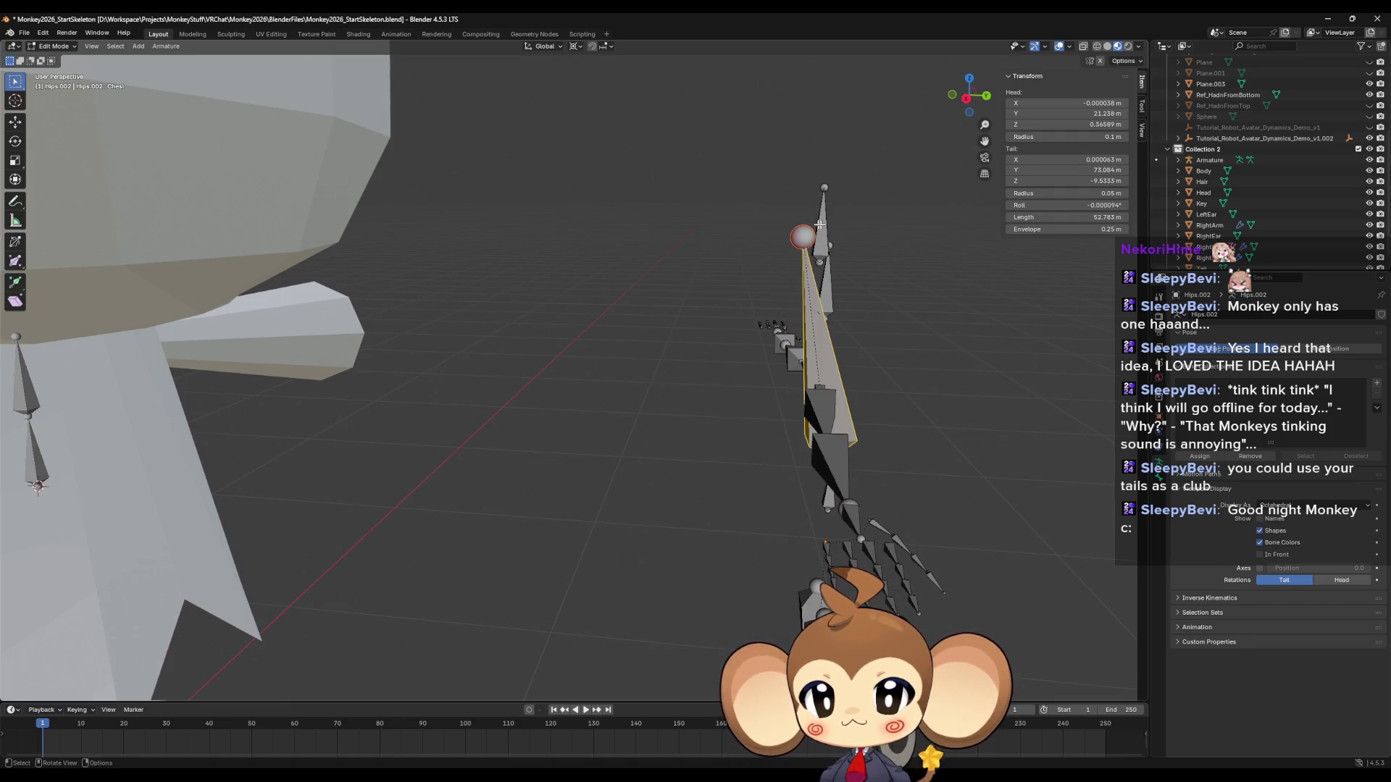
pyautogui.press('g')
pyautogui.press('z')
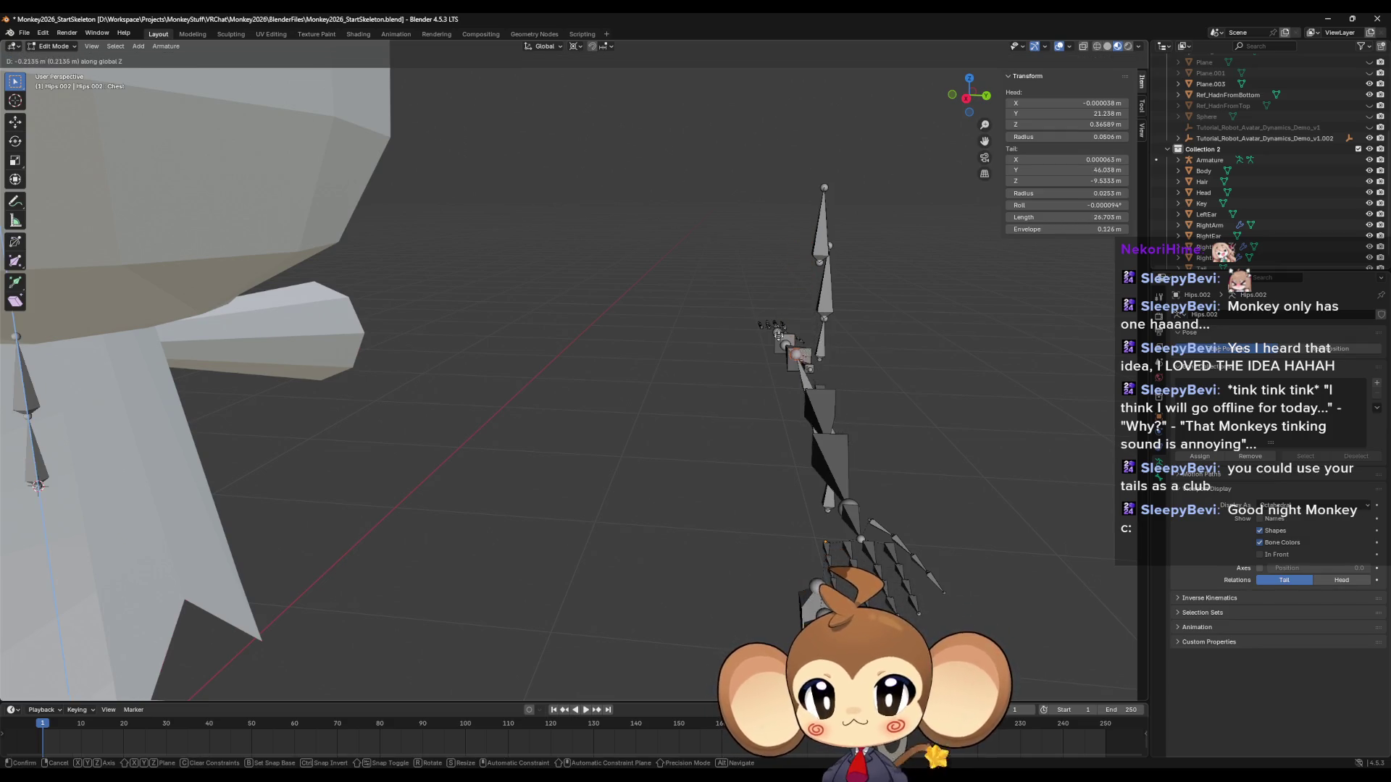
pyautogui.click(777, 356)
pyautogui.moveTo(857, 384)
pyautogui.mouseDown(button='middle')
pyautogui.moveTo(376, 404)
pyautogui.moveTo(628, 395)
pyautogui.mouseUp(button='middle')
pyautogui.scroll(3, 627, 394)
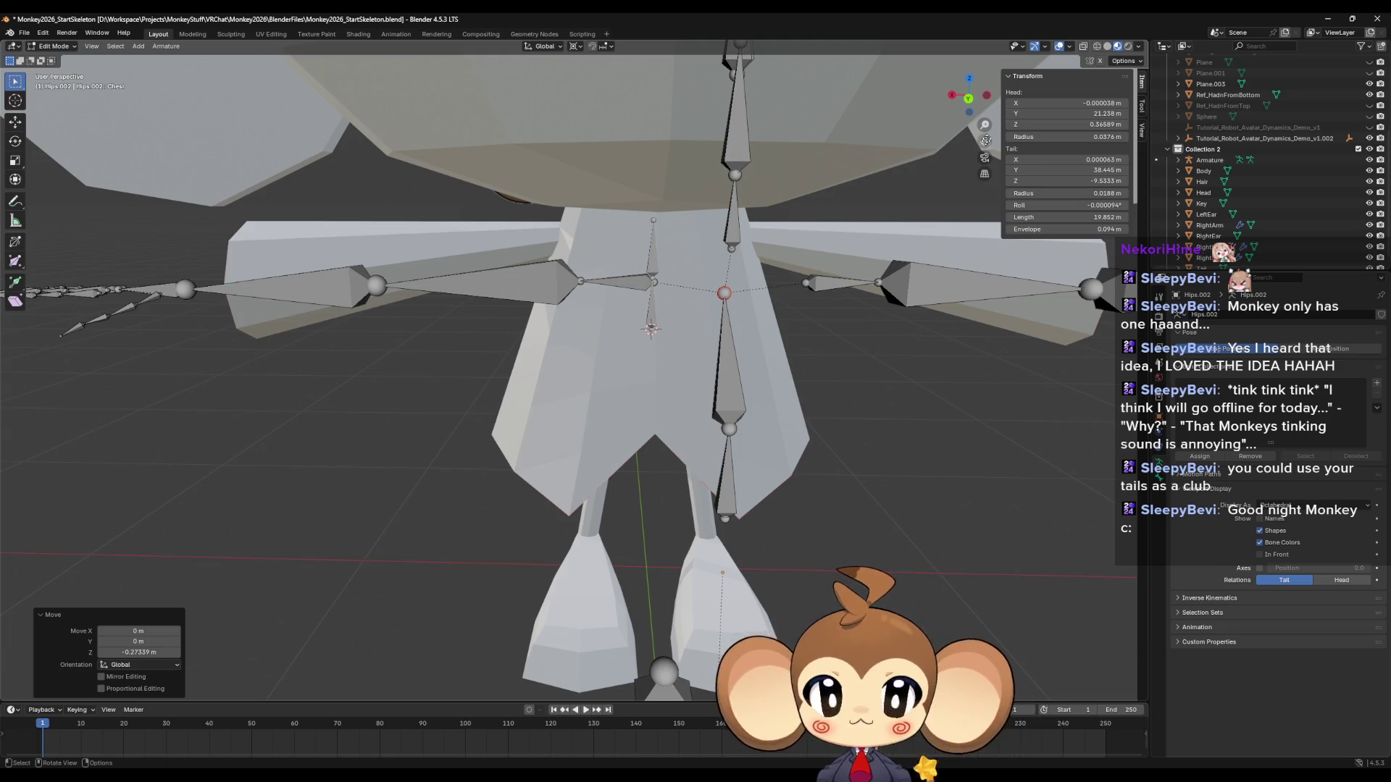
pyautogui.click(968, 97)
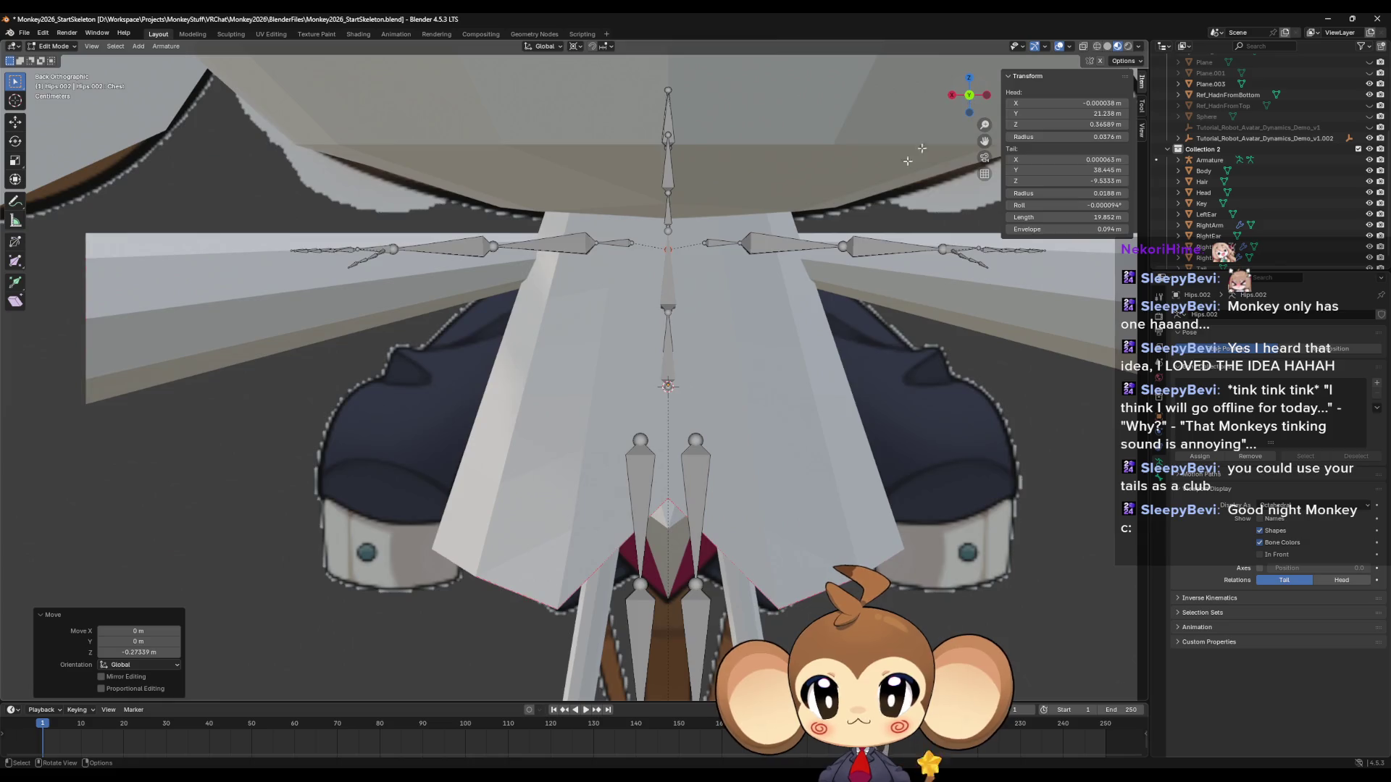
# Expand the armature's bone hierarchy and rename the upper Hips.001 bone to Spine.
pyautogui.click(663, 347)
pyautogui.press('Tab')
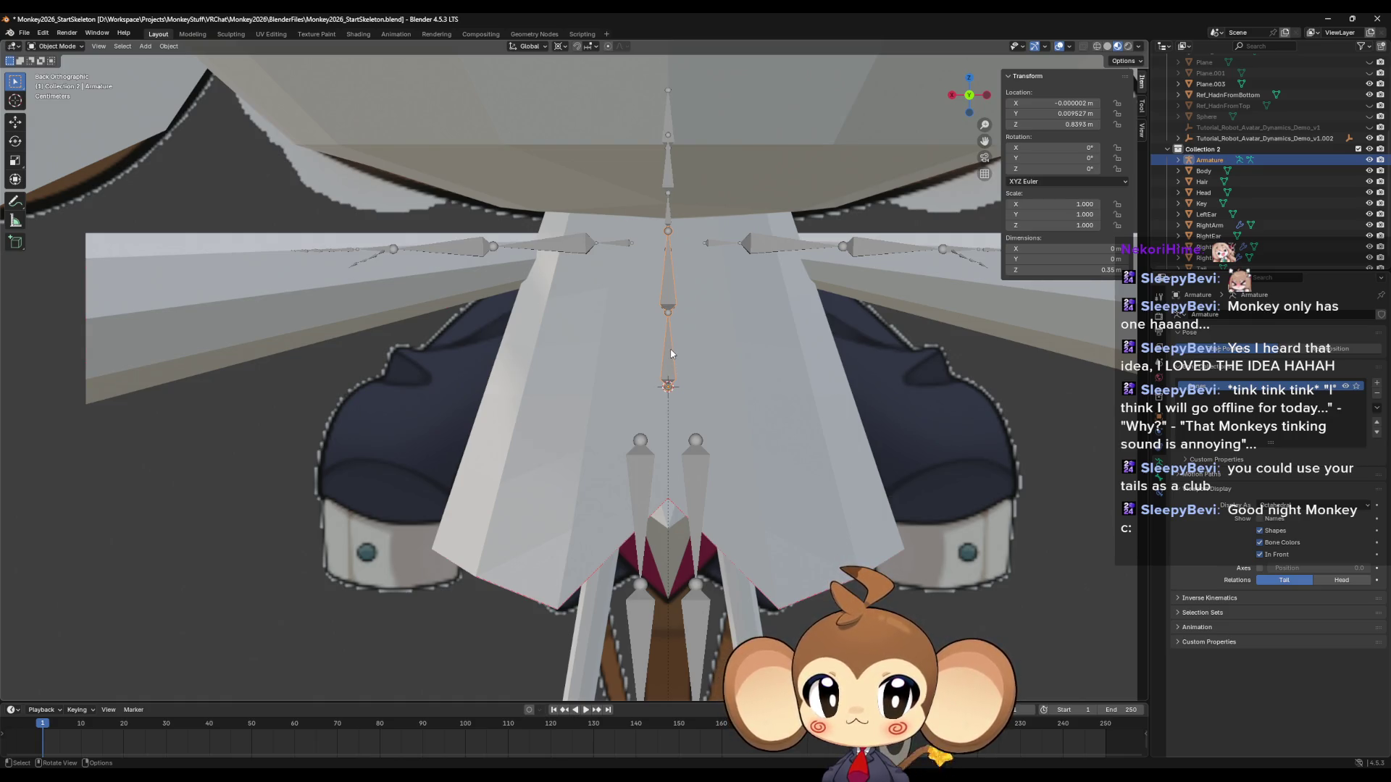
pyautogui.click(1178, 160)
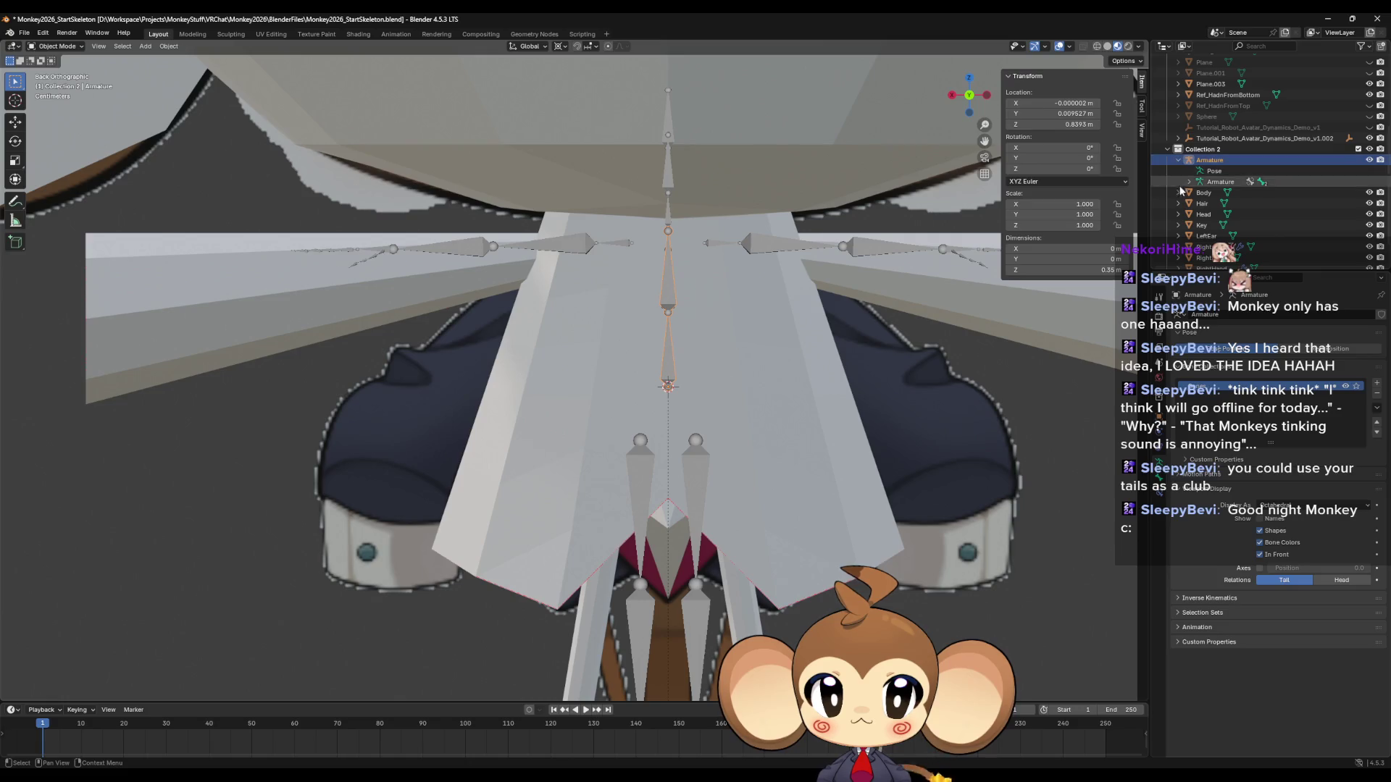
pyautogui.click(1188, 182)
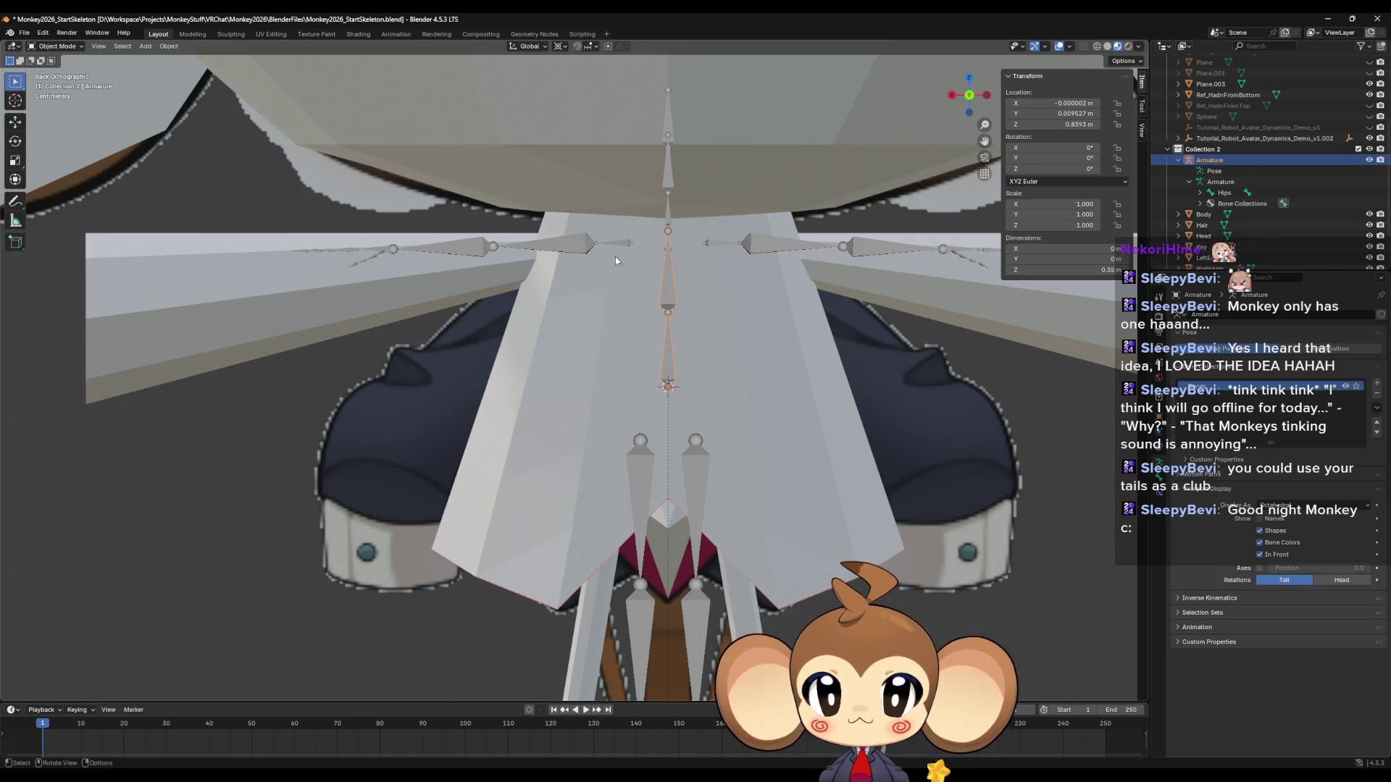
pyautogui.press('Tab')
pyautogui.click(667, 349)
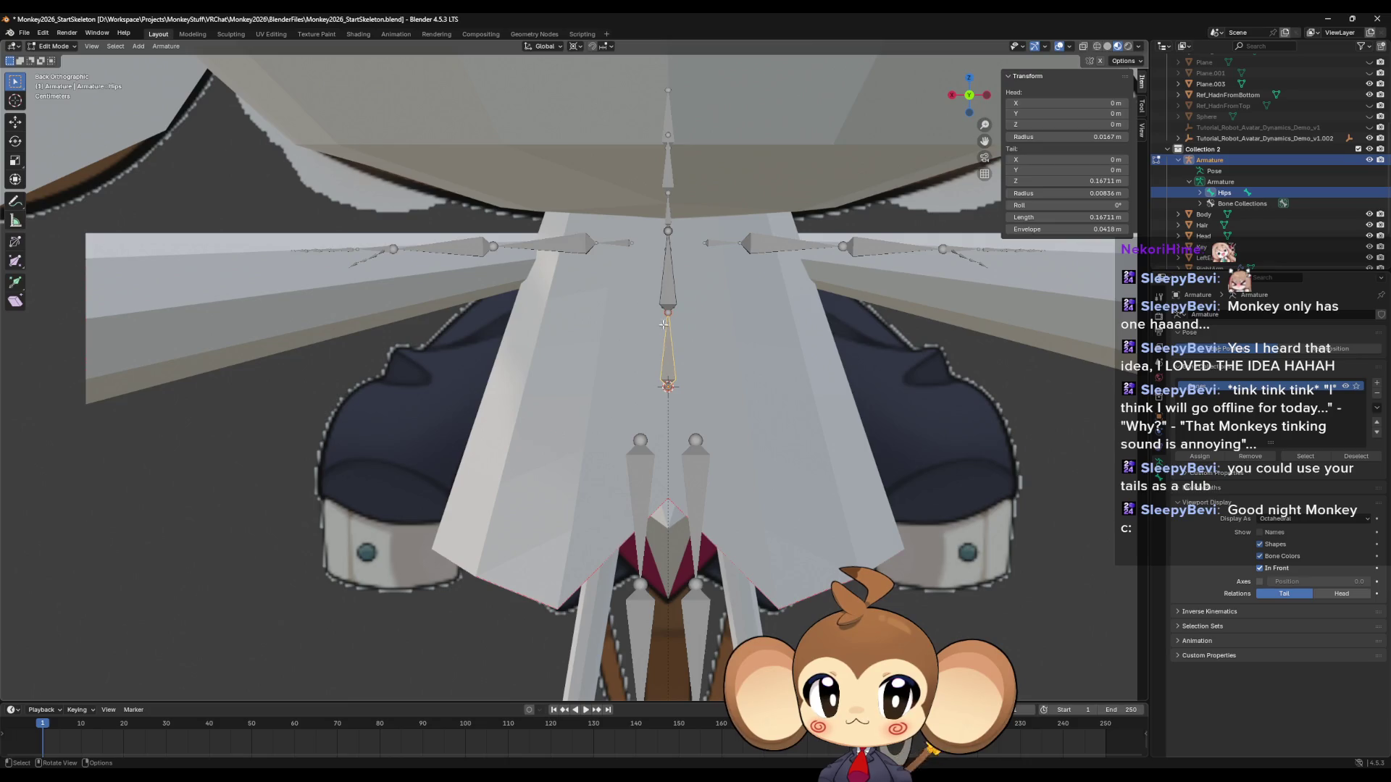
pyautogui.click(666, 288)
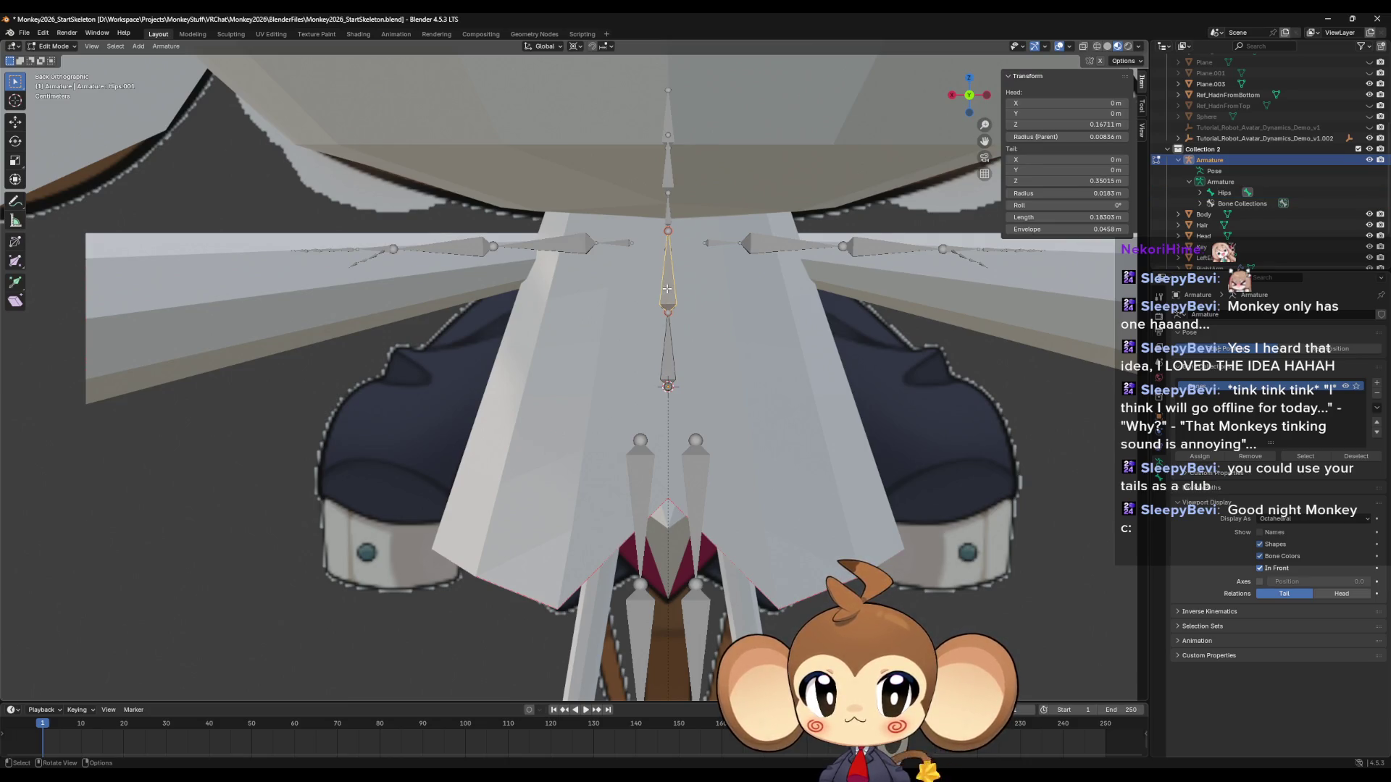
pyautogui.click(1200, 192)
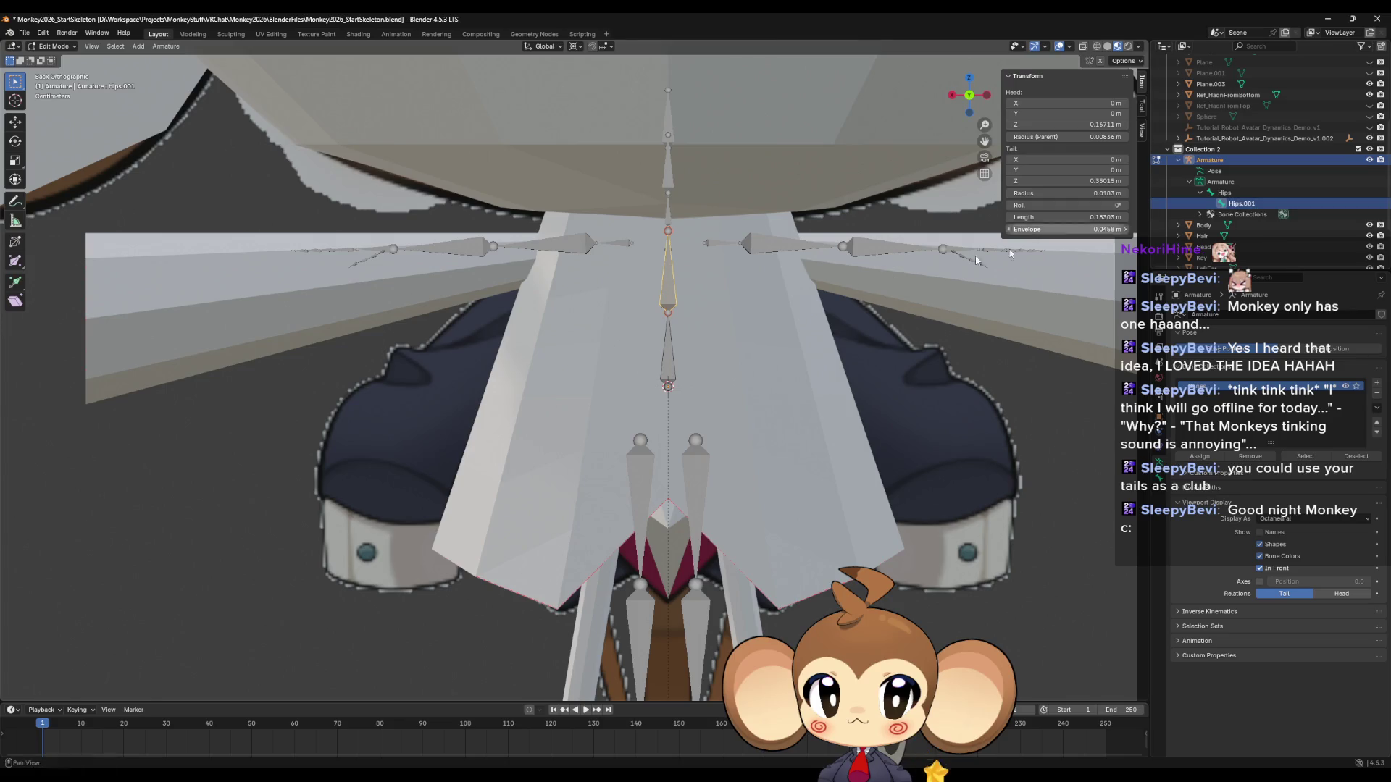
pyautogui.press('F2')
pyautogui.write('Spine')
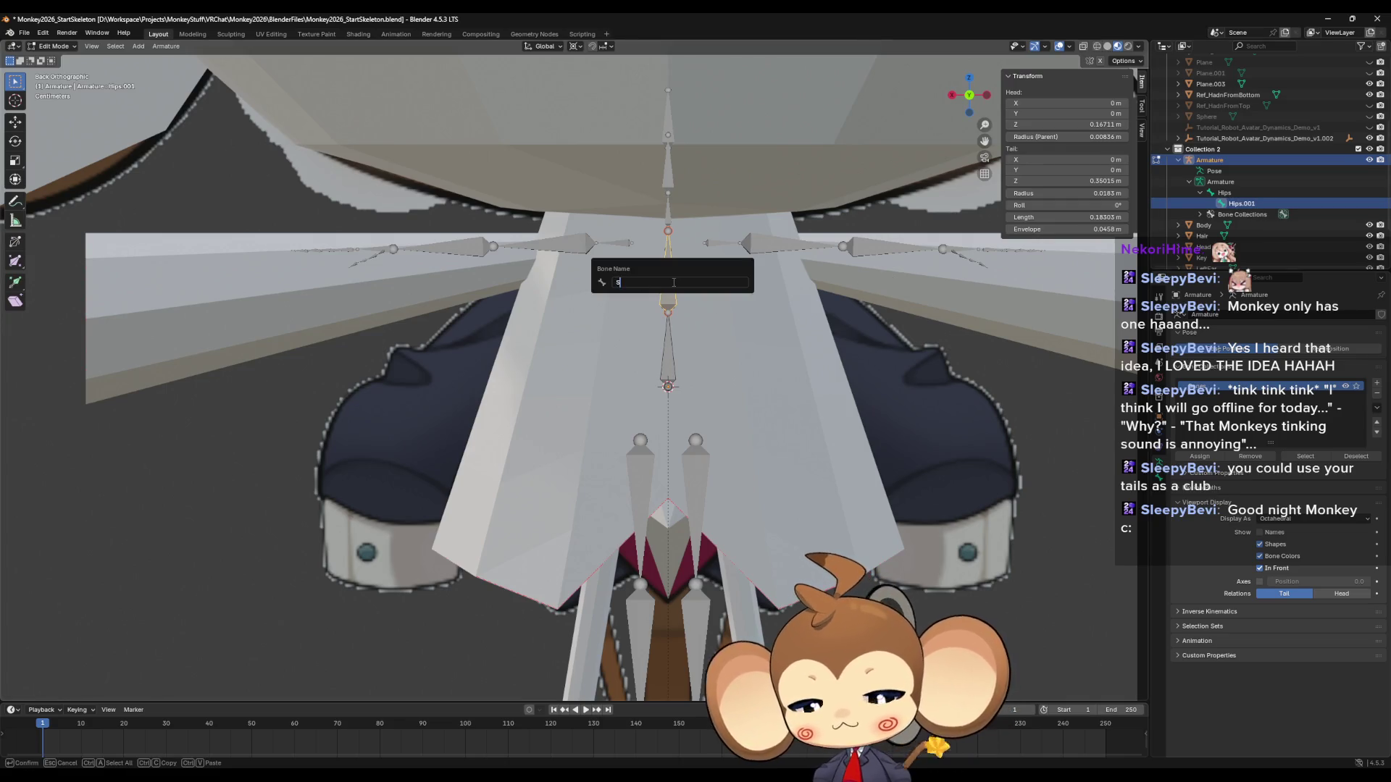
pyautogui.press('Return')
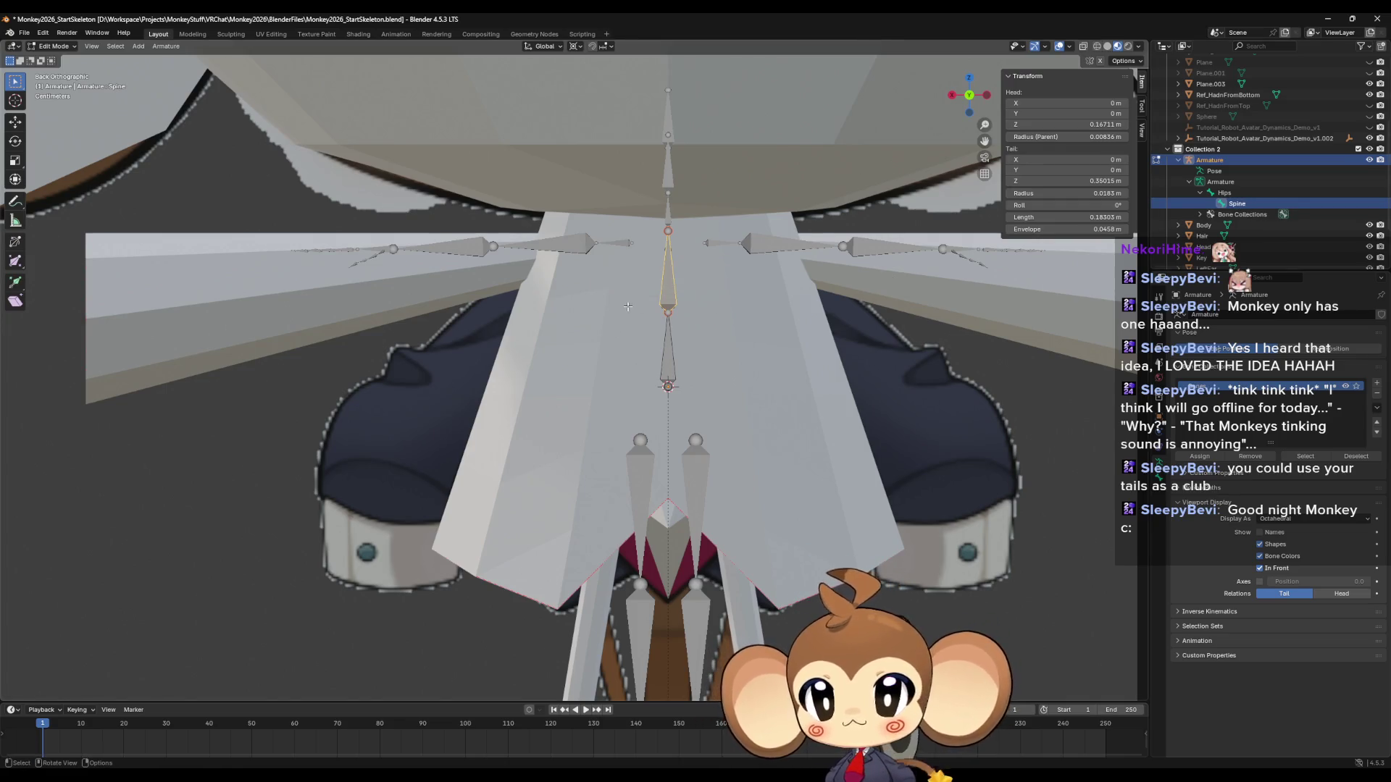
# Raise the Spine bone's tail vertically to lengthen it.
pyautogui.click(668, 231)
pyautogui.press('g')
pyautogui.press('z')
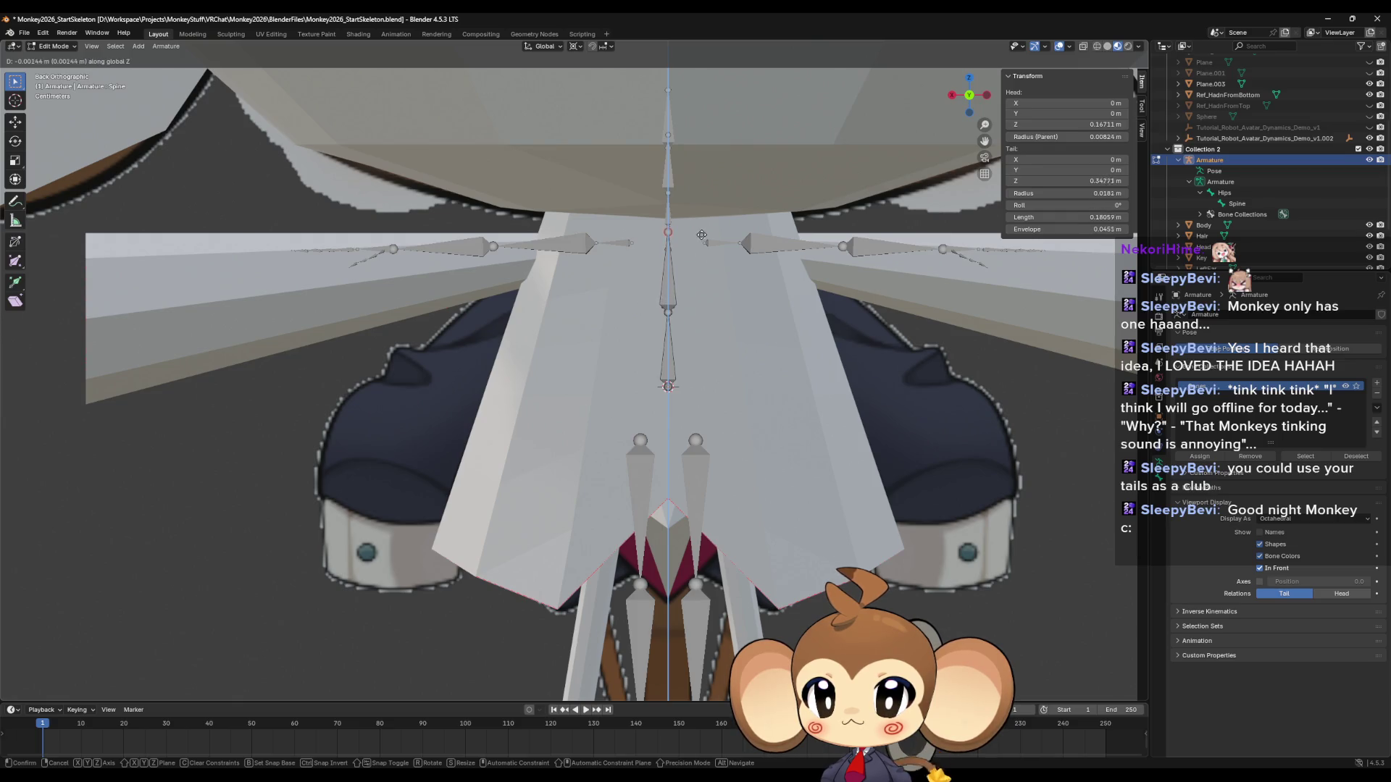
pyautogui.click(701, 231)
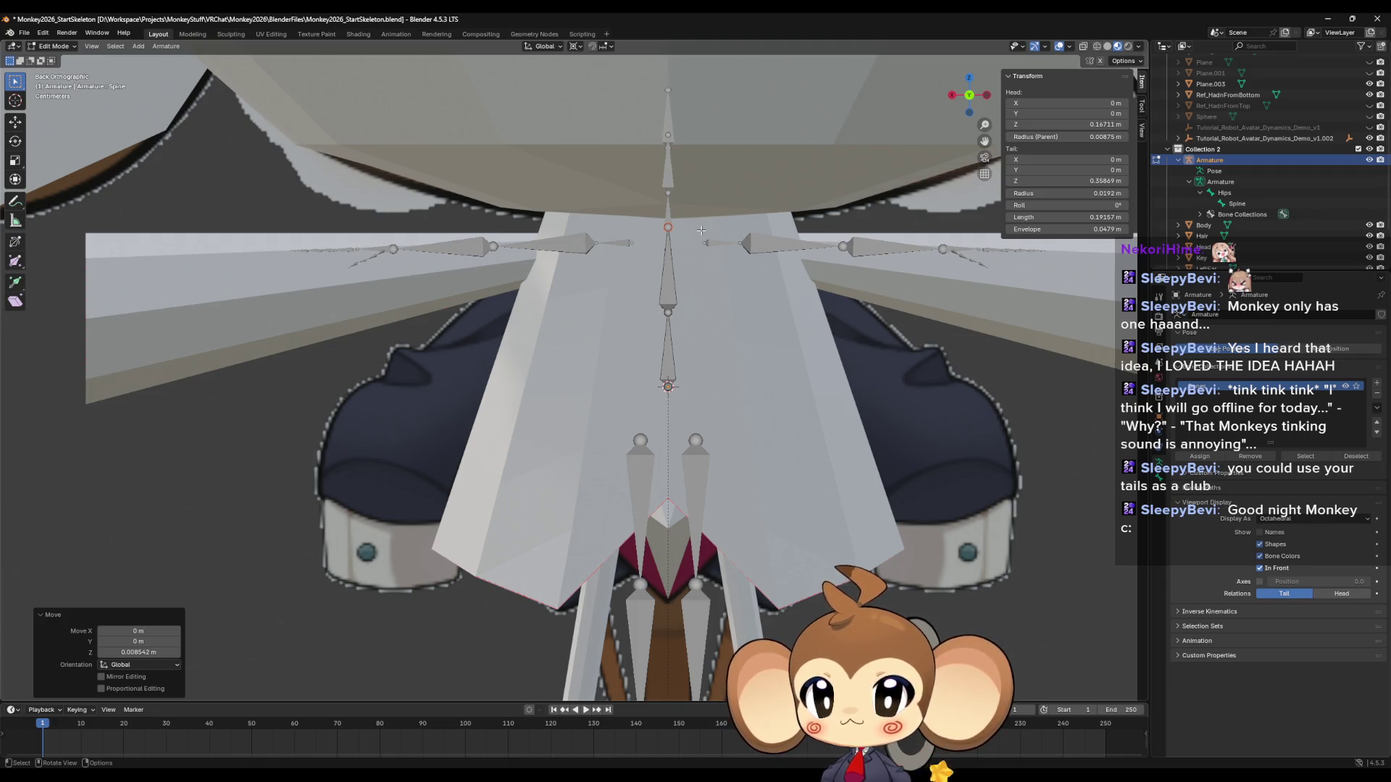
pyautogui.press('g')
pyautogui.press('z')
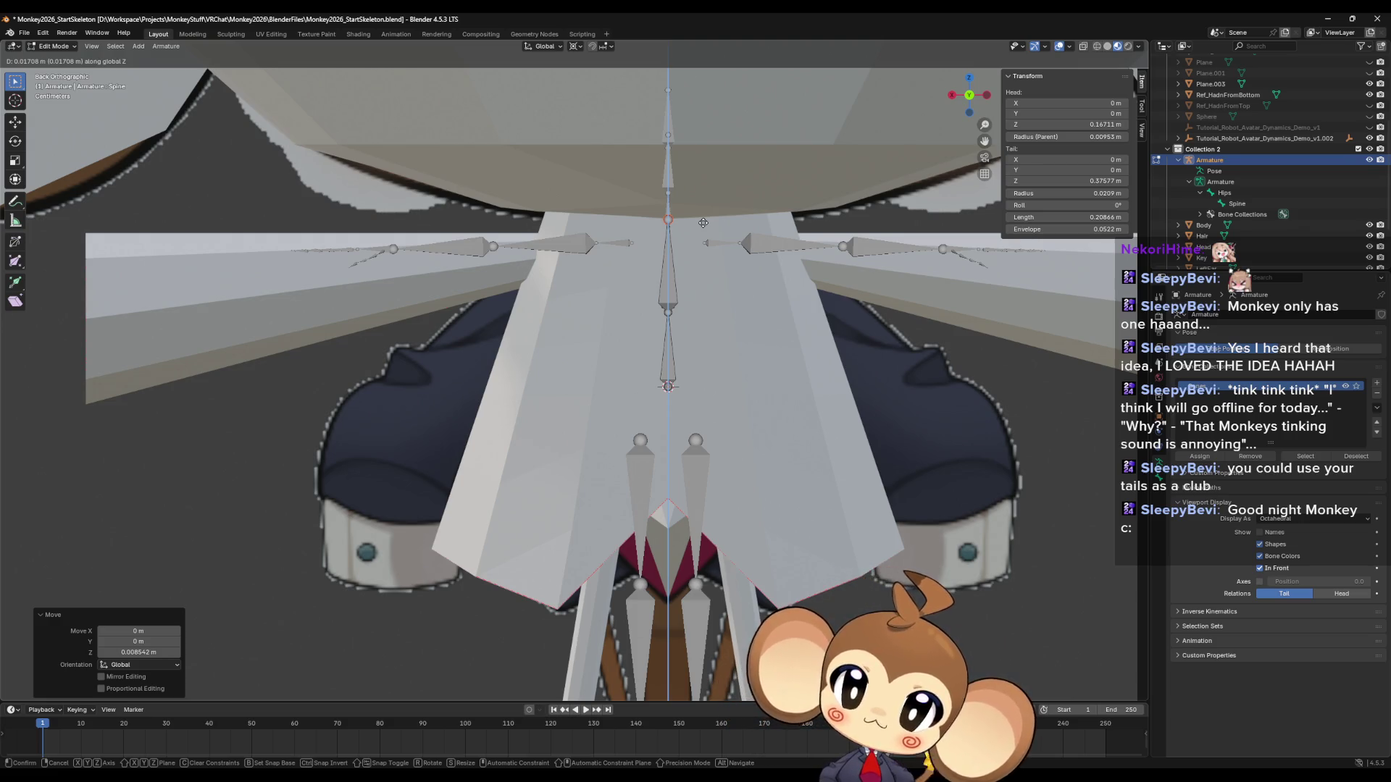
pyautogui.click(703, 223)
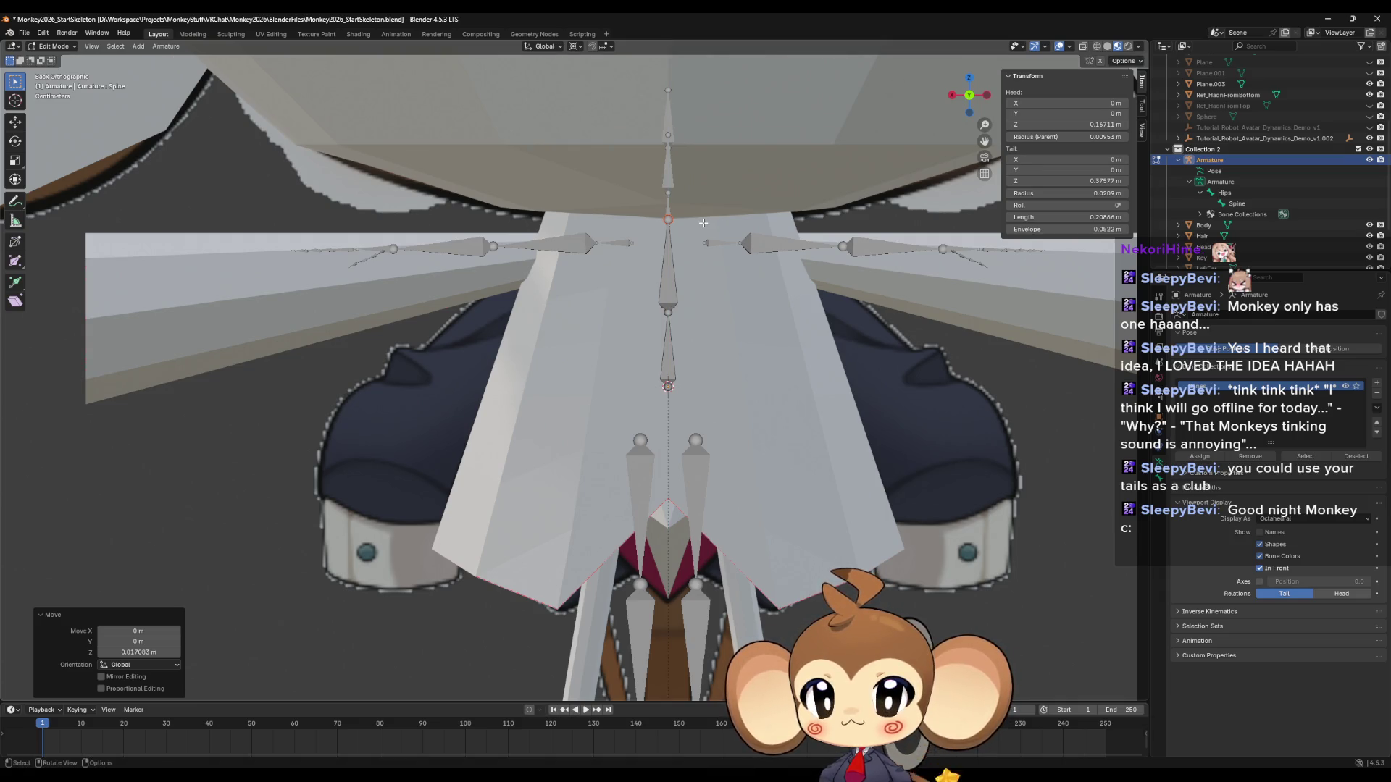
# Extrude Spine.001 and Spine.002 straight up to 0.67695 m, then switch to the Saru reference file.
pyautogui.press('e')
pyautogui.click(702, 222)
pyautogui.press('g')
pyautogui.press('z')
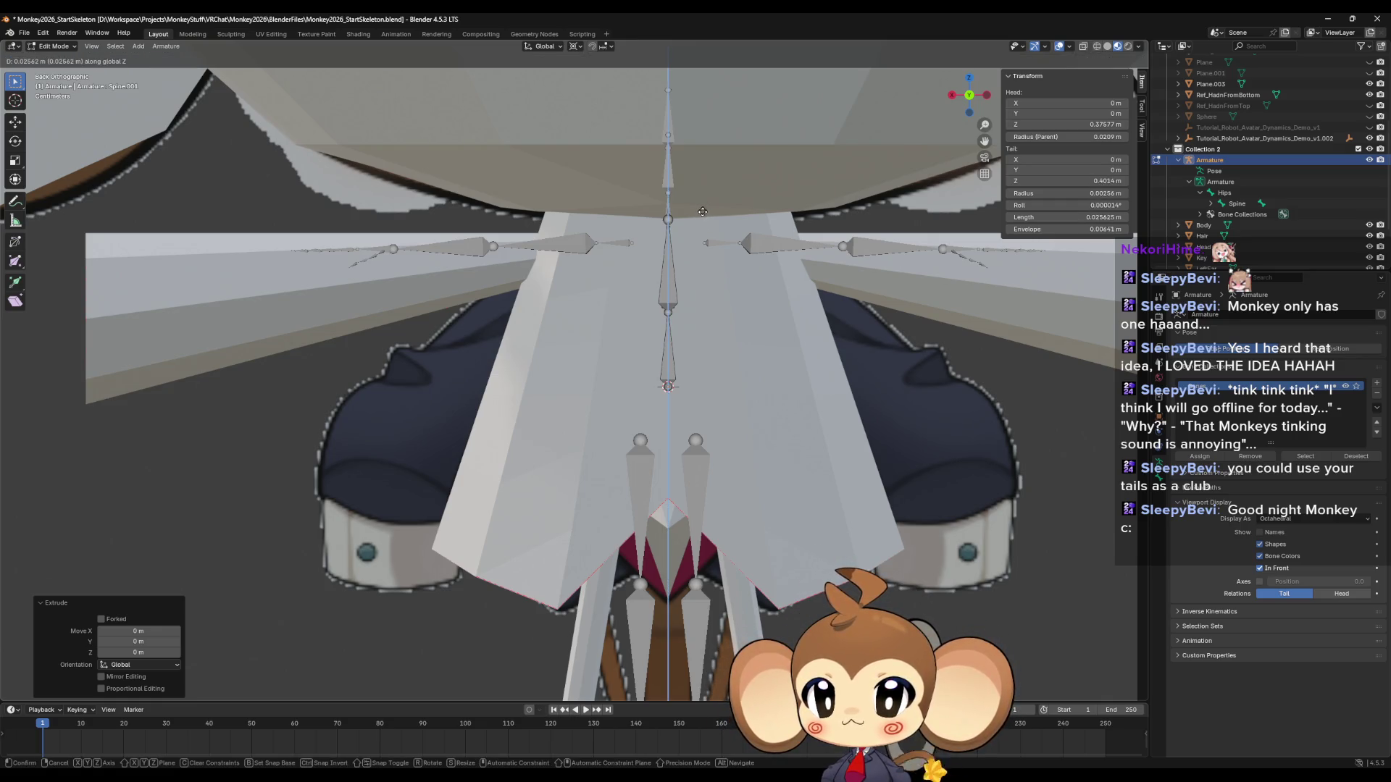
pyautogui.click(702, 213)
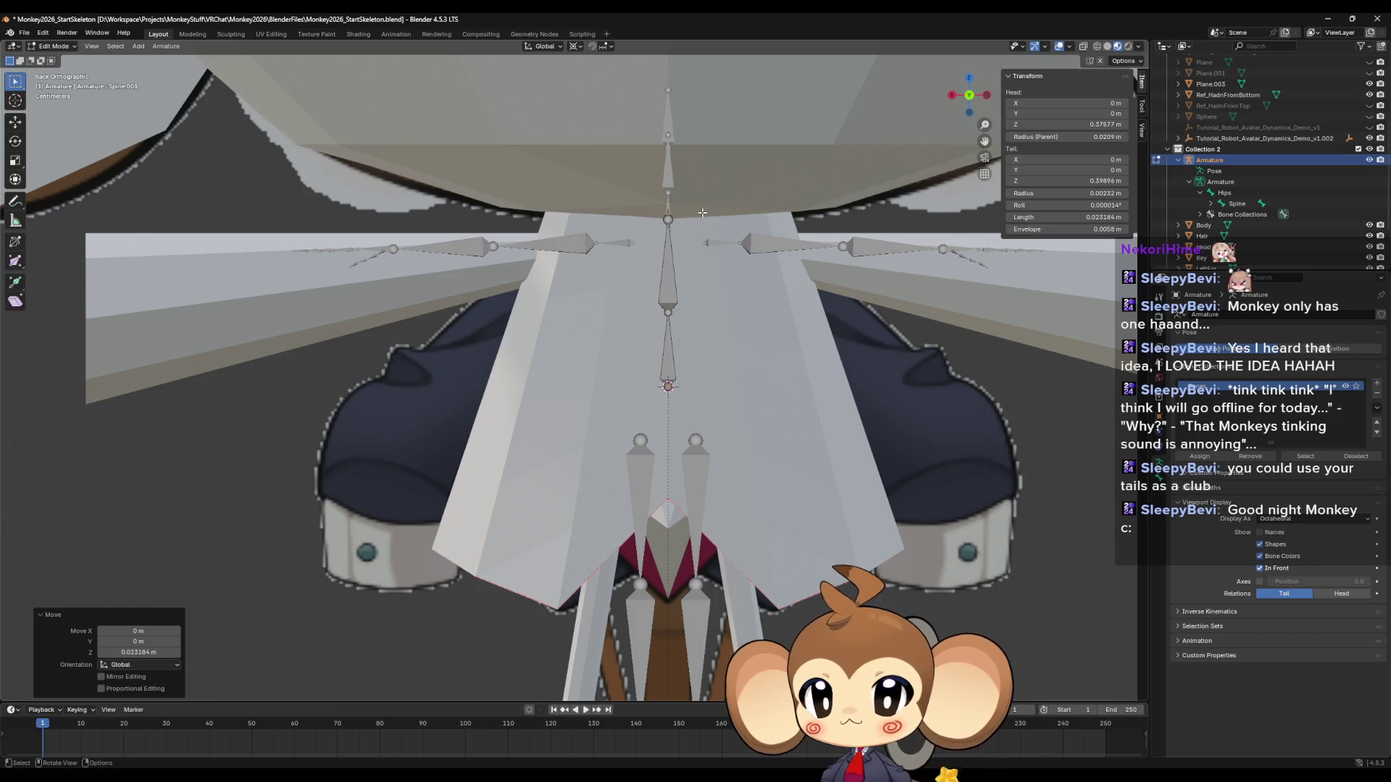
pyautogui.press('e')
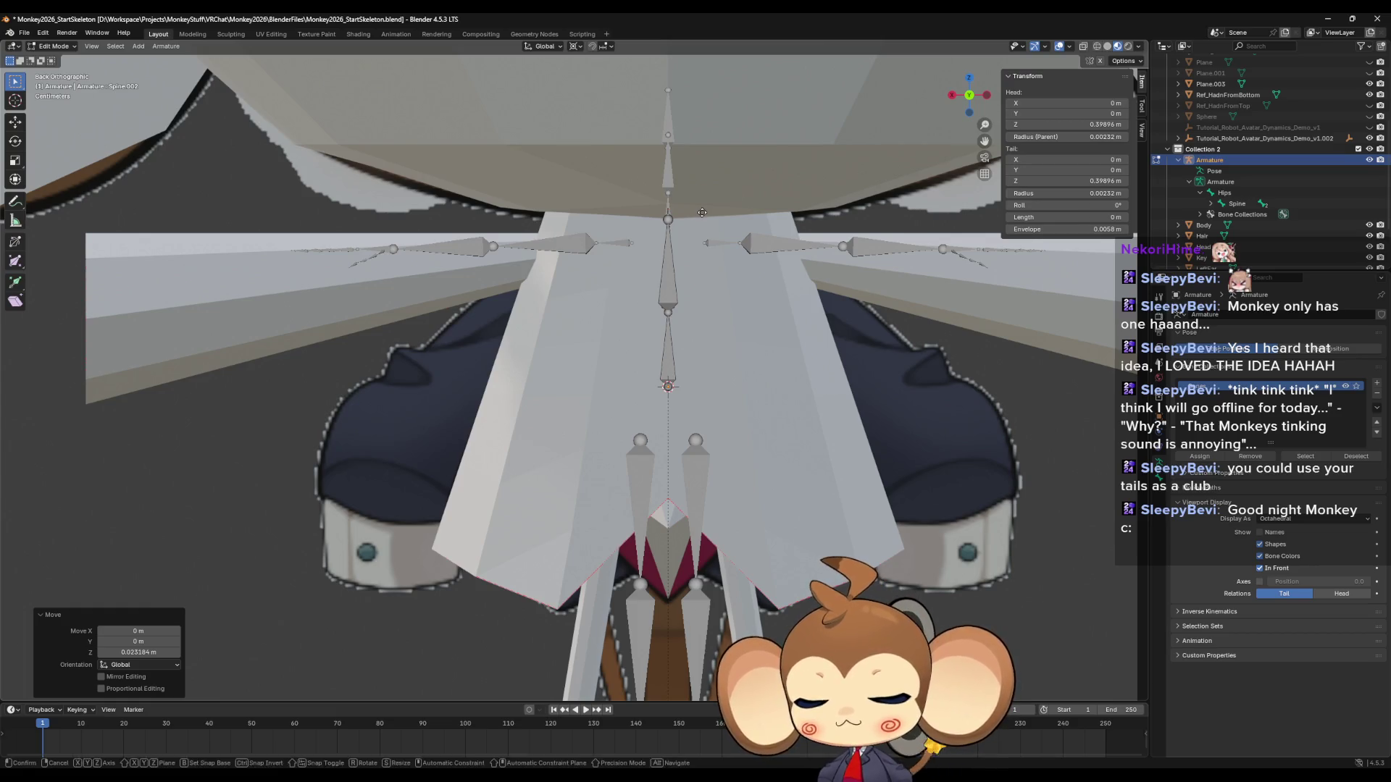
pyautogui.press('z')
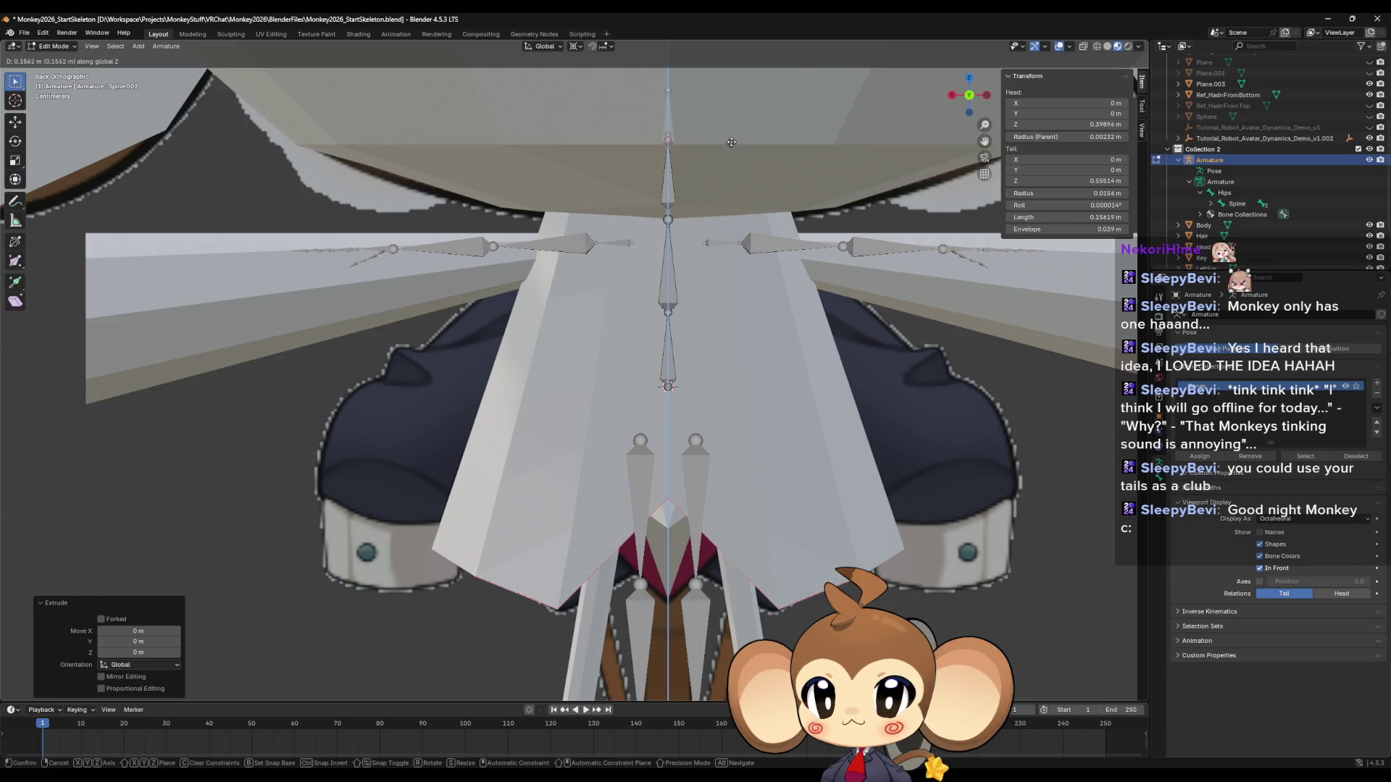
pyautogui.click(736, 89)
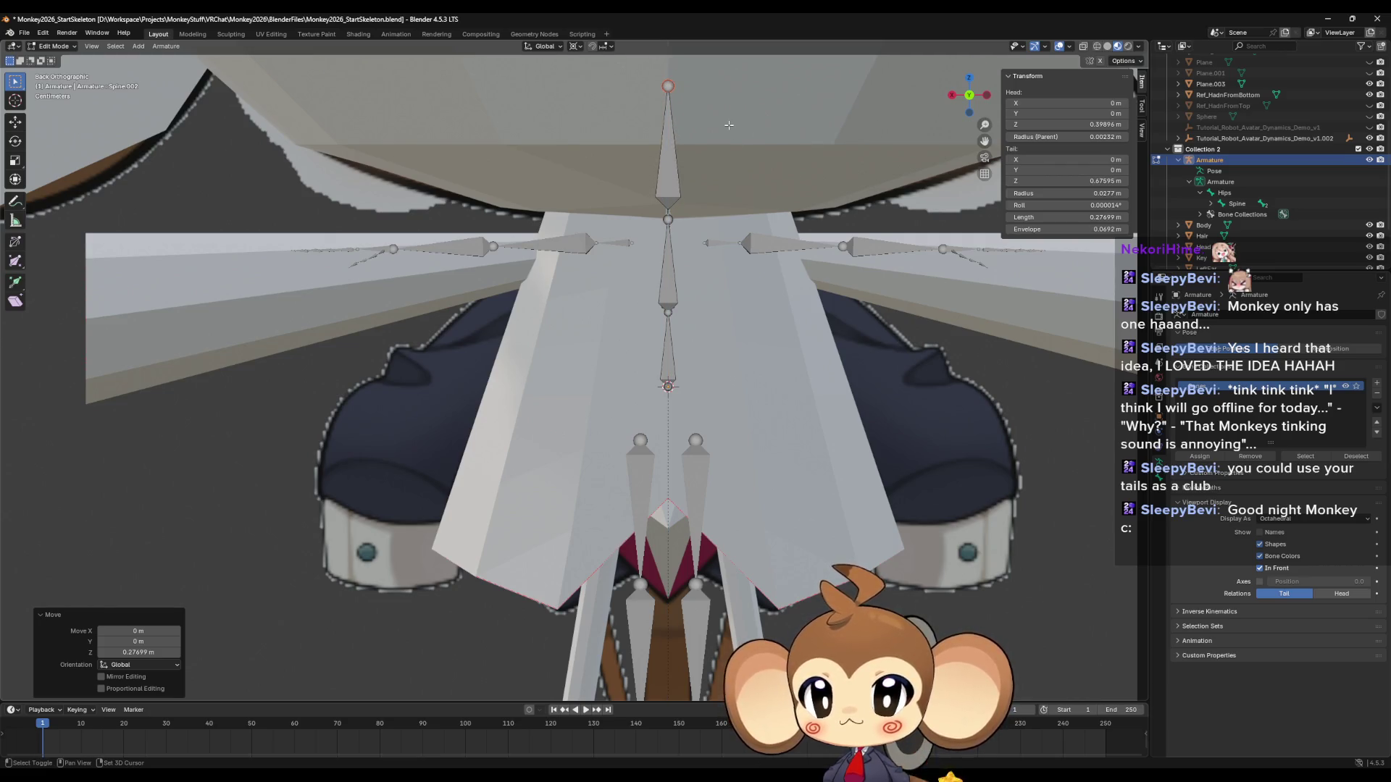
pyautogui.moveTo(283, 777)
pyautogui.click(340, 735)
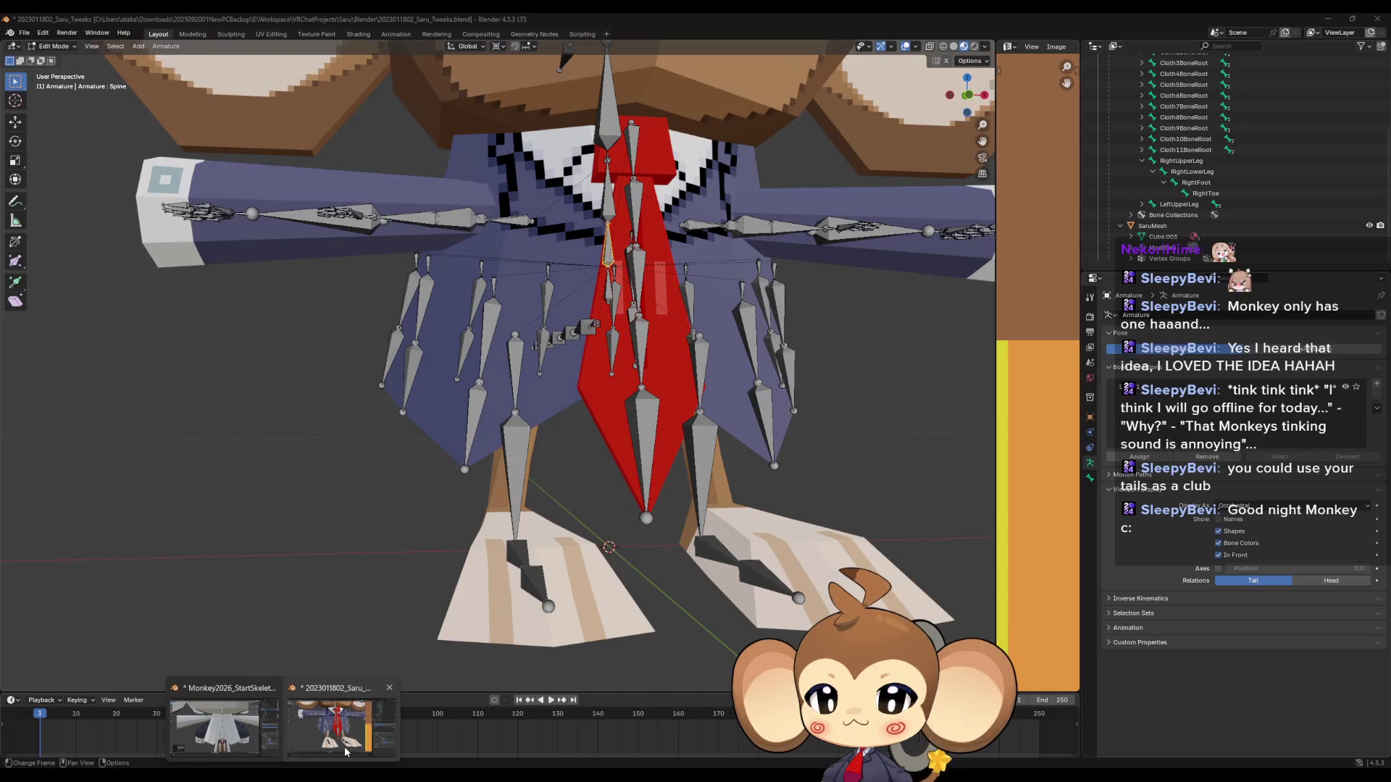
# View the Saru rig's head and neck bones from the front, then return to Monkey2026_StartSkeleton.
pyautogui.scroll(-6, 607, 547)
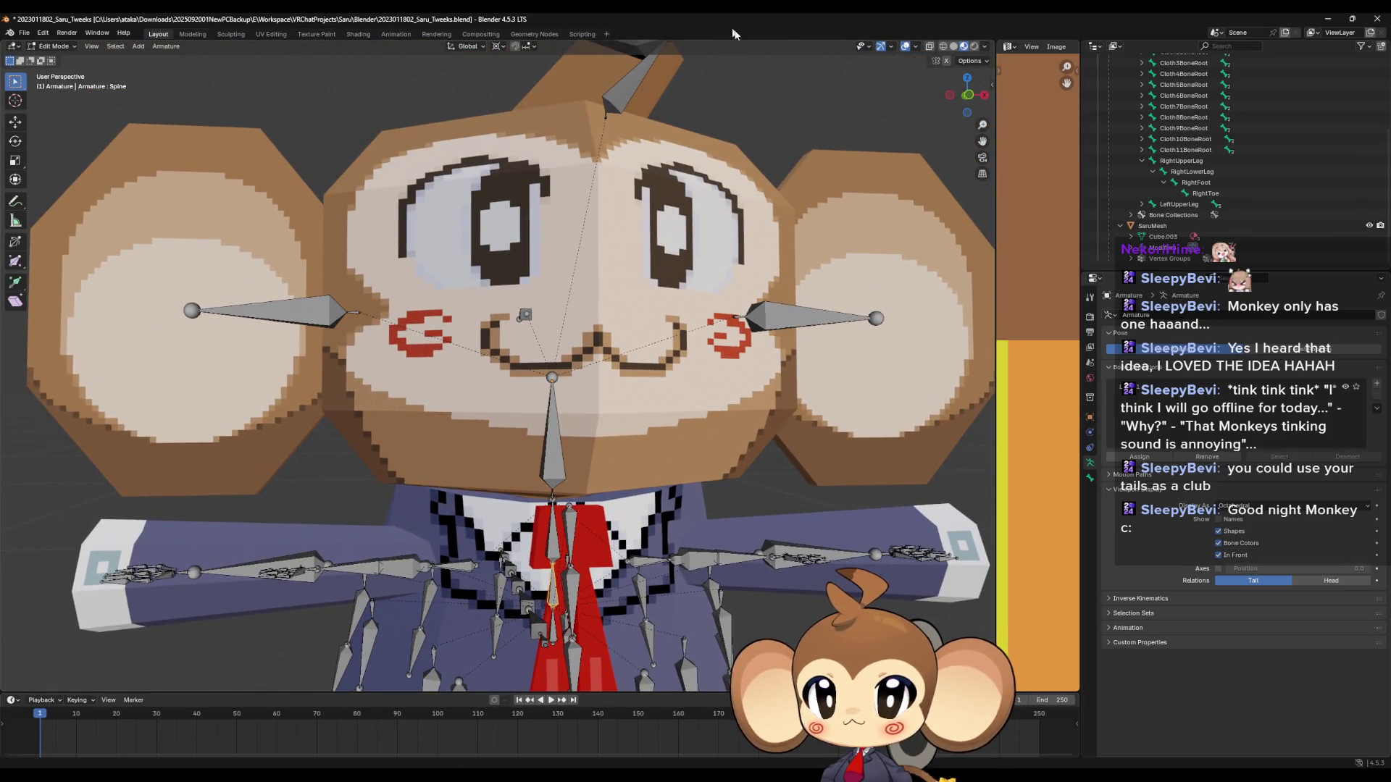
pyautogui.click(970, 96)
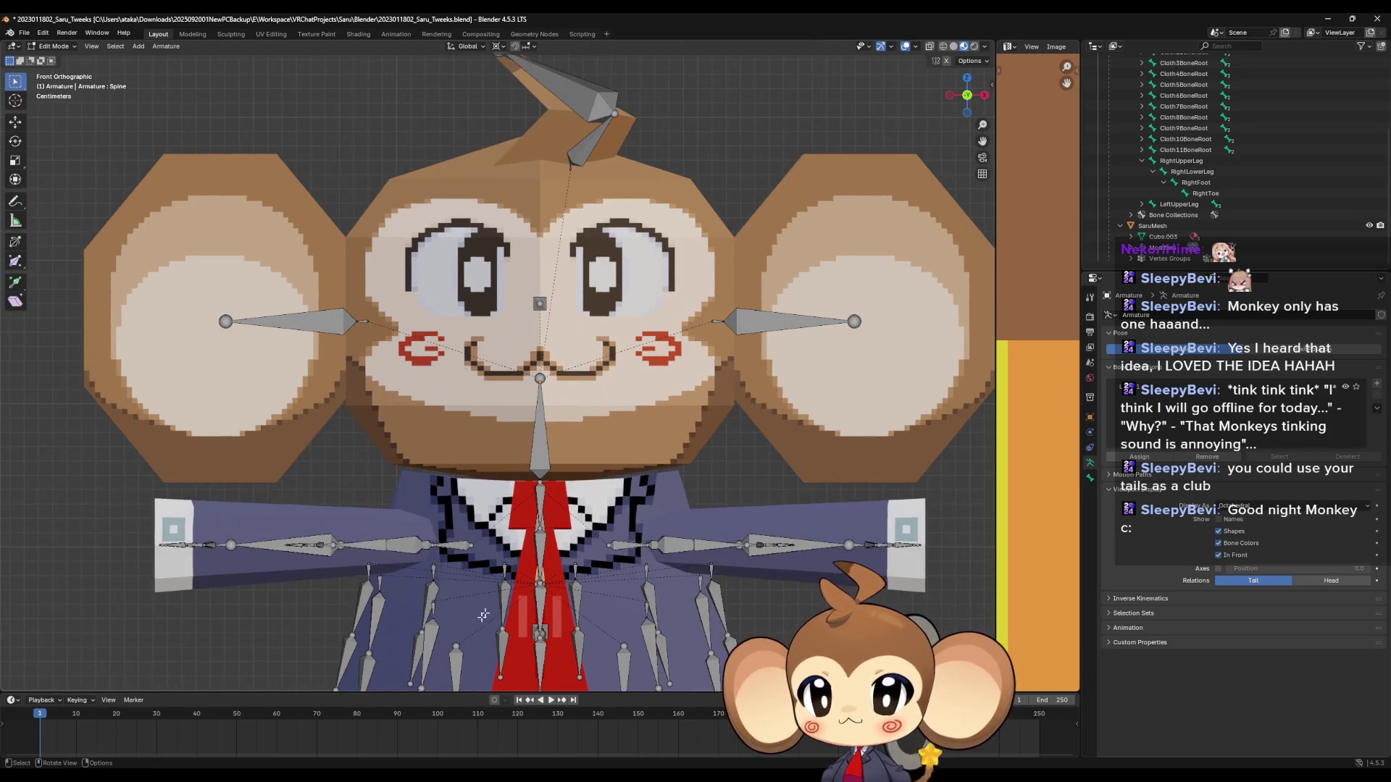
pyautogui.moveTo(283, 779)
pyautogui.click(215, 735)
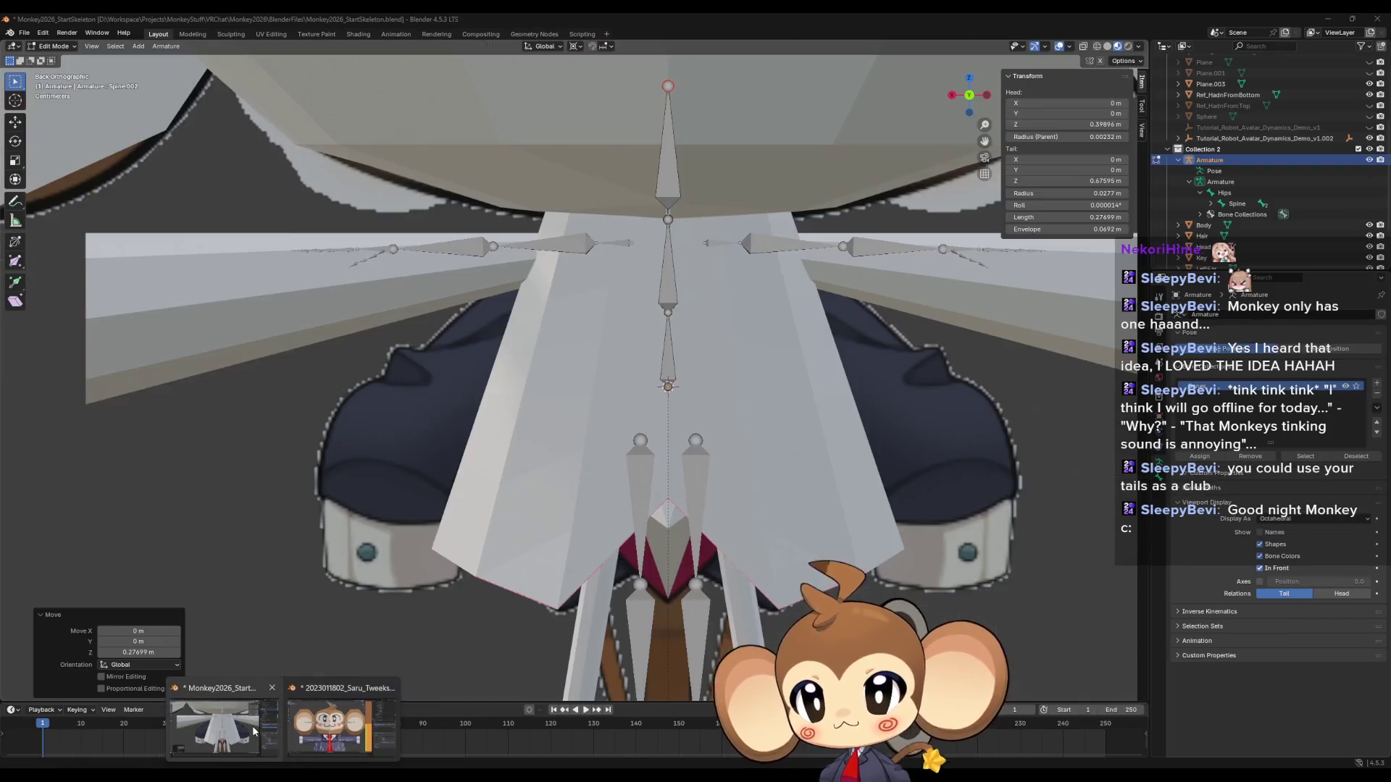
# Restore the straight back view, cancel a trial move of Spine.002, and reselect the Spine bone.
pyautogui.click(970, 96)
pyautogui.moveTo(971, 98); pyautogui.dragTo(968, 105)
pyautogui.click(968, 104)
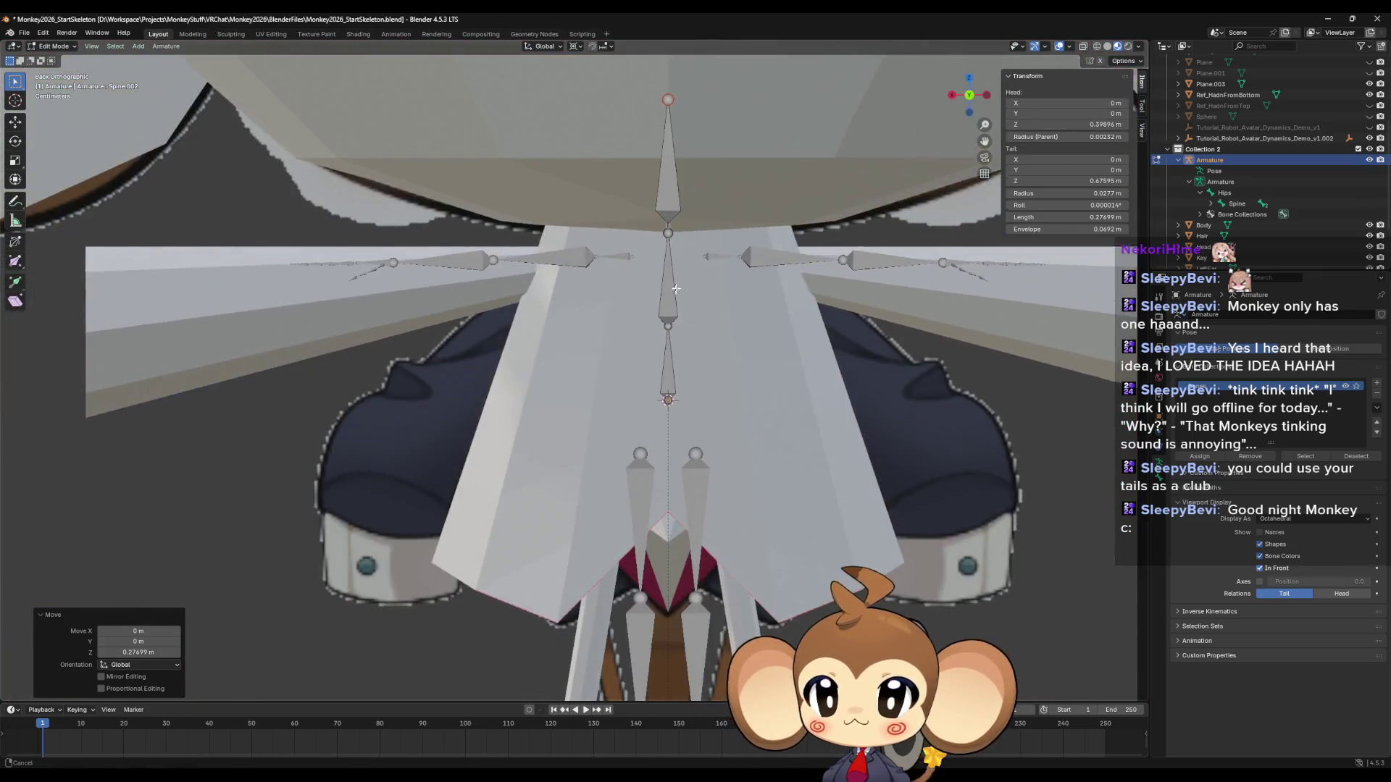
pyautogui.press('g')
pyautogui.press('z')
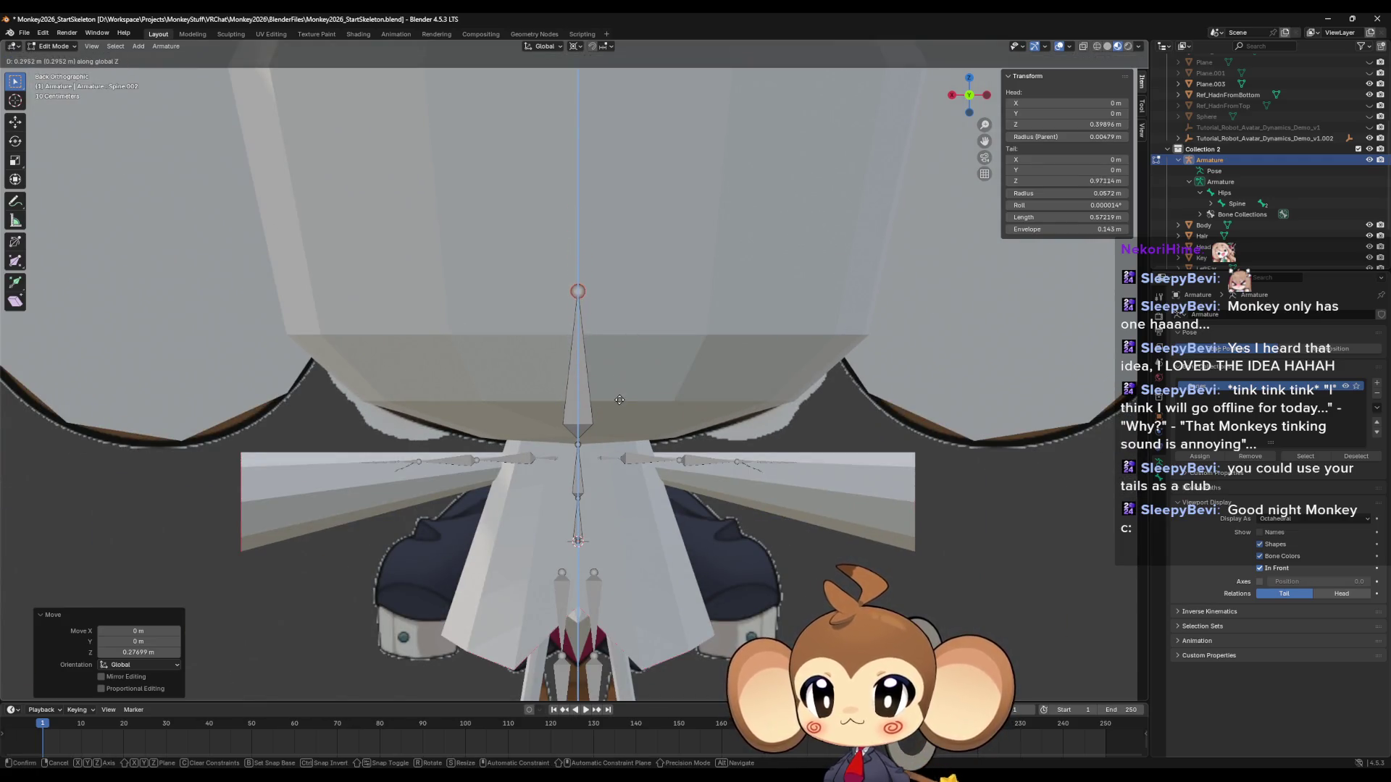
pyautogui.press('Escape')
pyautogui.click(579, 527)
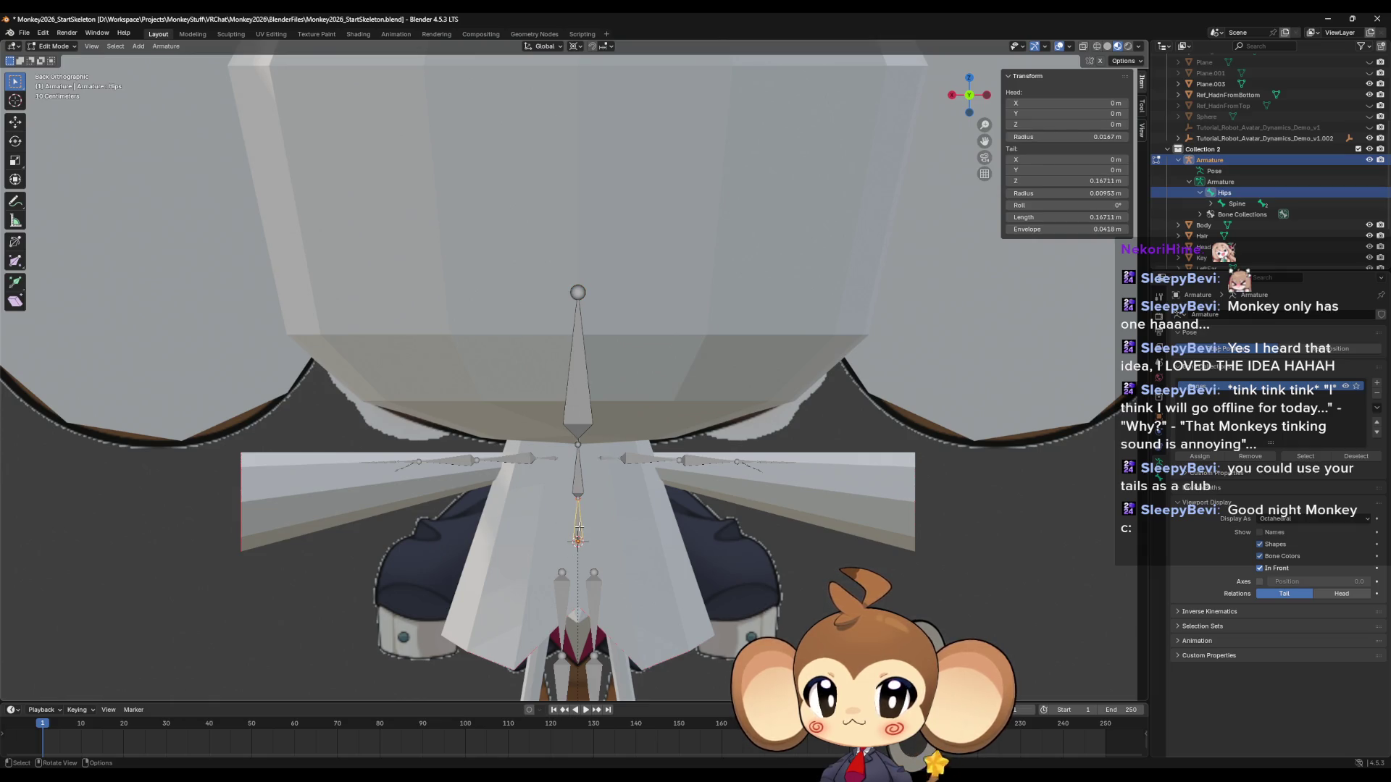
pyautogui.click(579, 483)
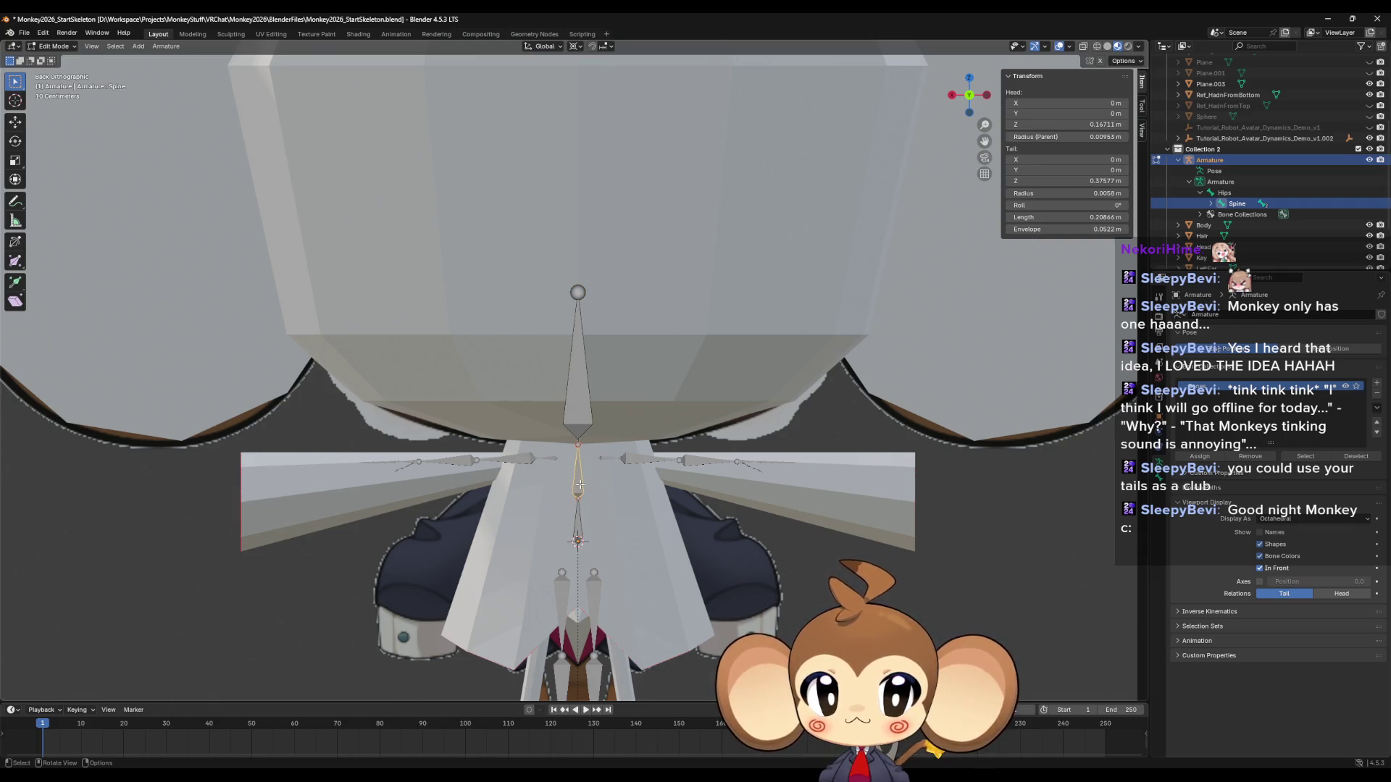
pyautogui.hotkey('alt', 'a')
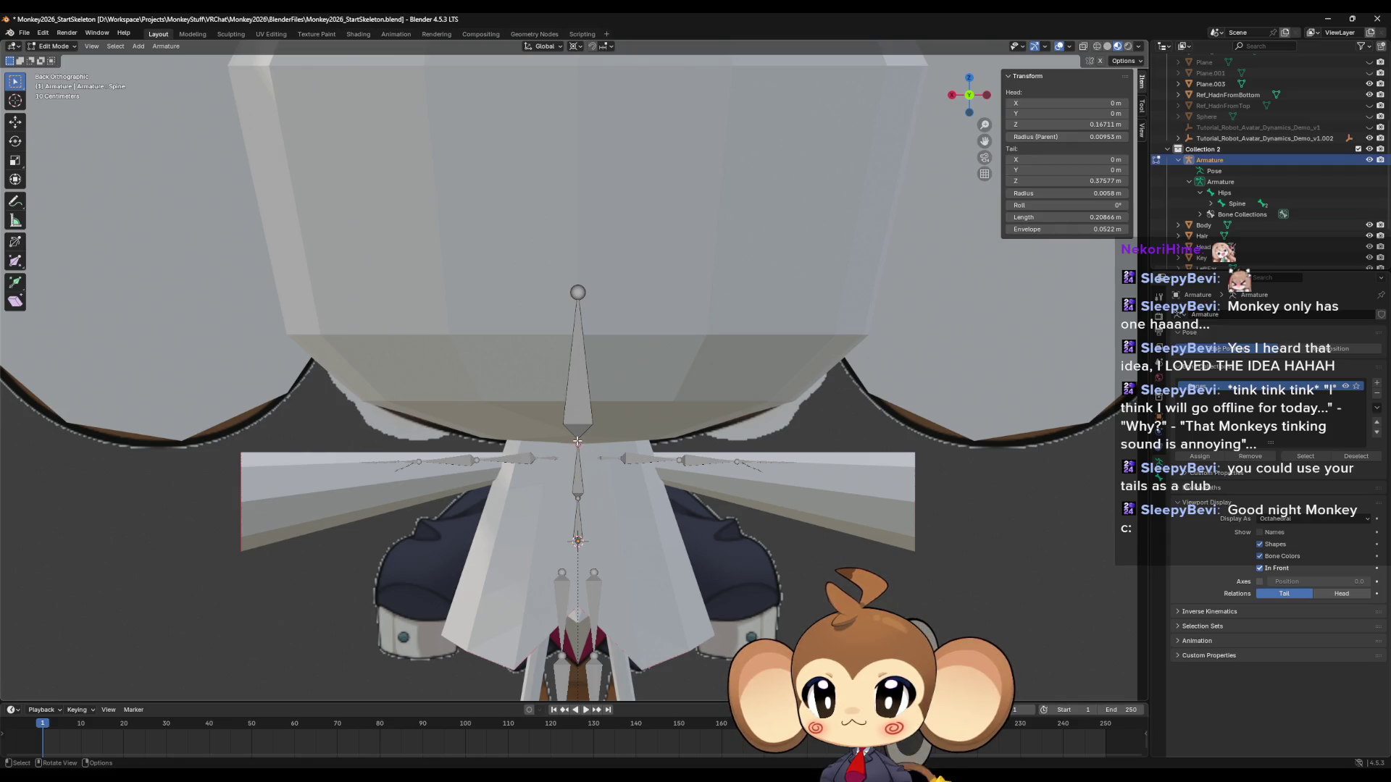
pyautogui.click(580, 478)
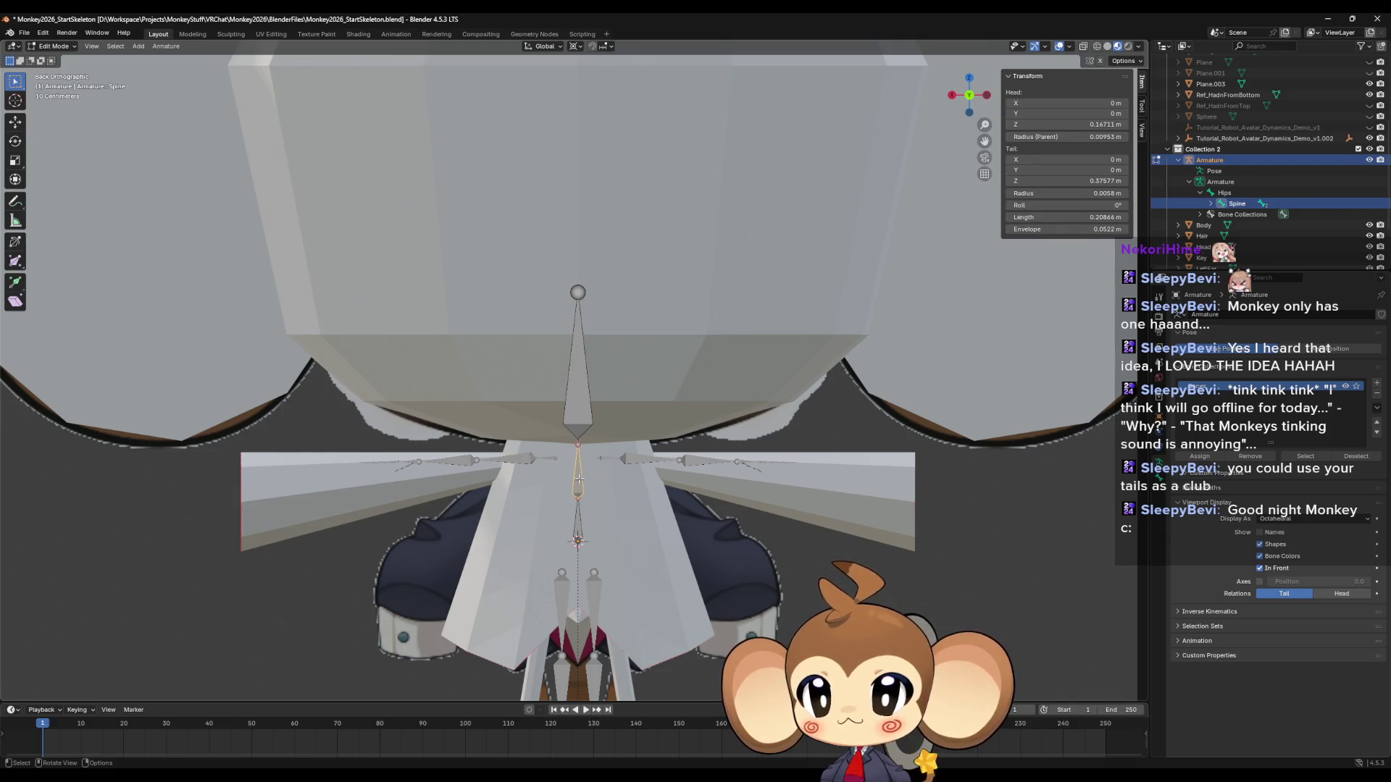
pyautogui.keyDown('ctrl'); pyautogui.moveTo(579, 478); pyautogui.dragTo(604, 317, button='middle'); pyautogui.keyUp('ctrl')
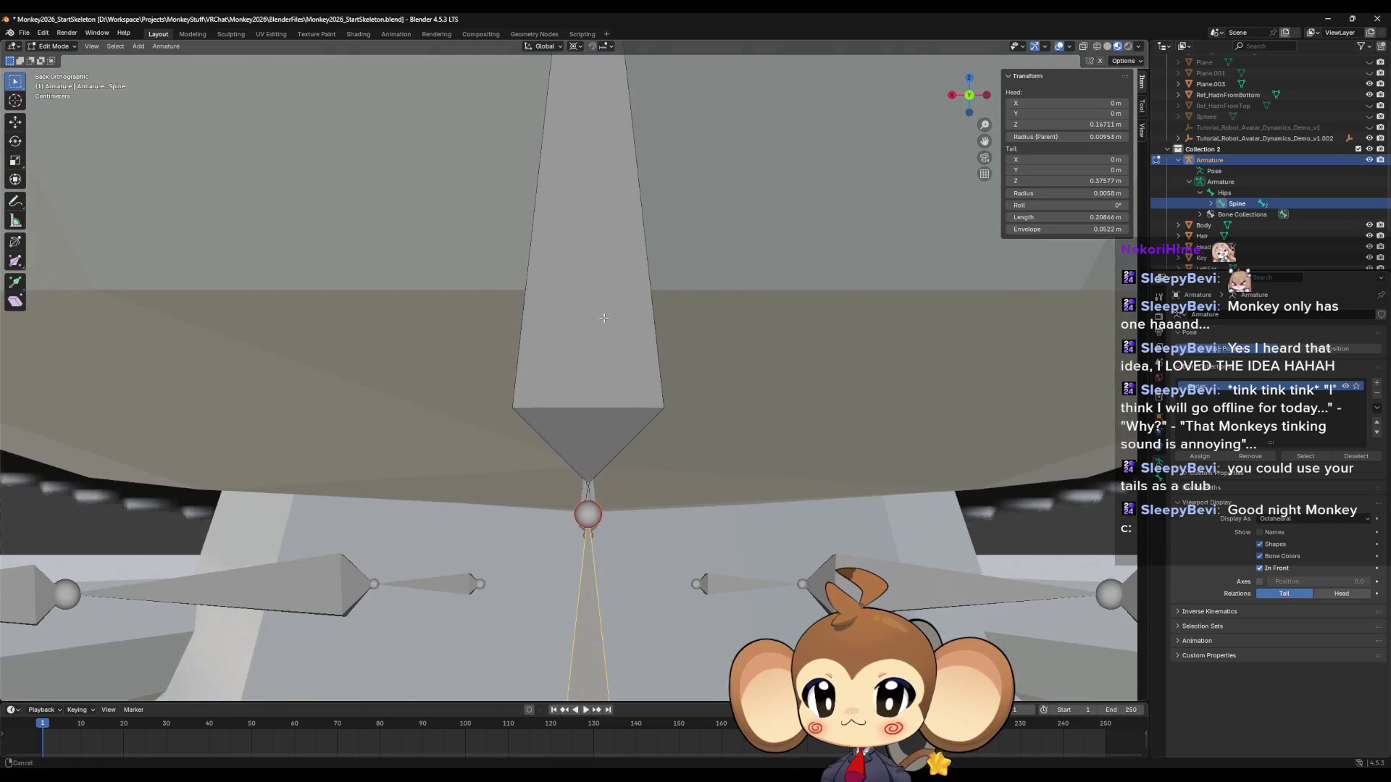
# Rename the short bone above Spine to Neck, then bring up the VRChat Rig Requirements page.
pyautogui.keyDown('ctrl'); pyautogui.click(592, 495); pyautogui.keyUp('ctrl')
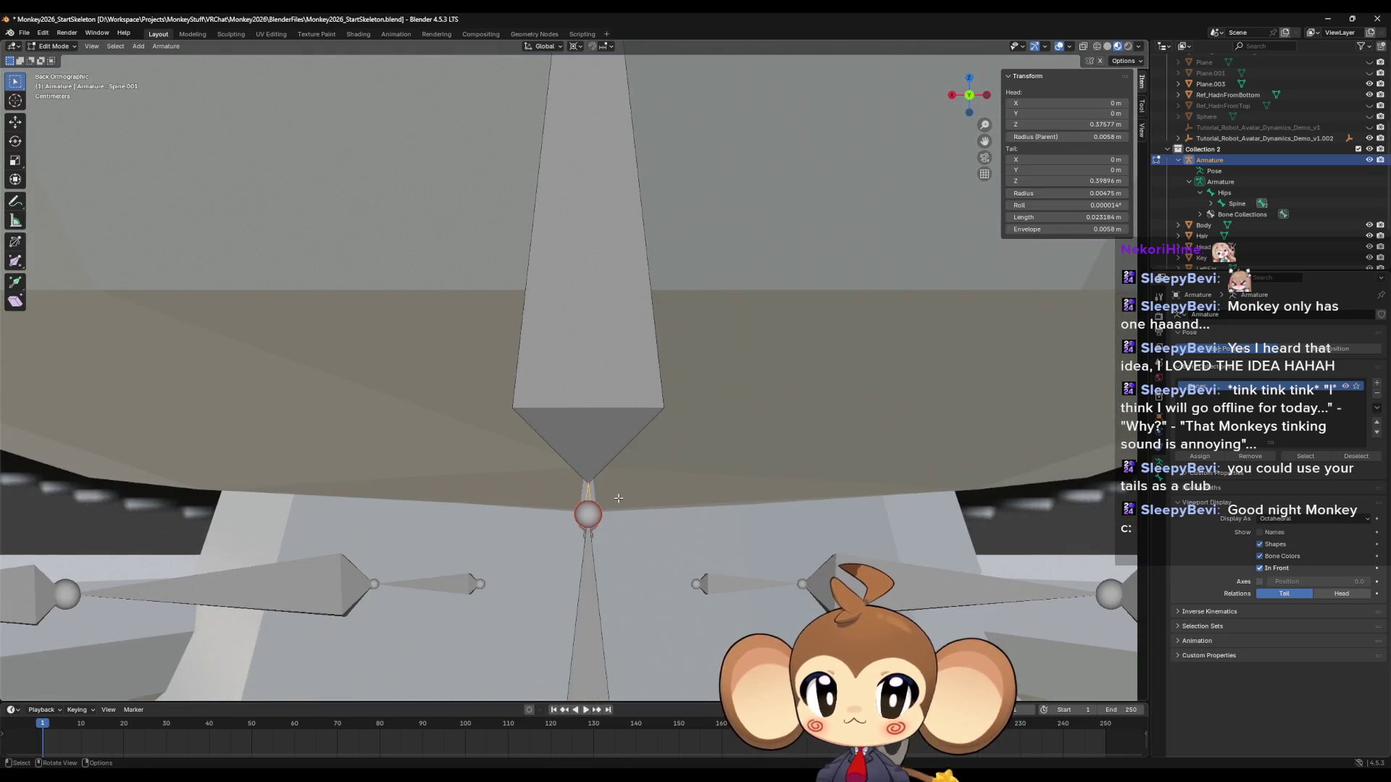
pyautogui.press('F2')
pyautogui.write('Neck')
pyautogui.press('Return')
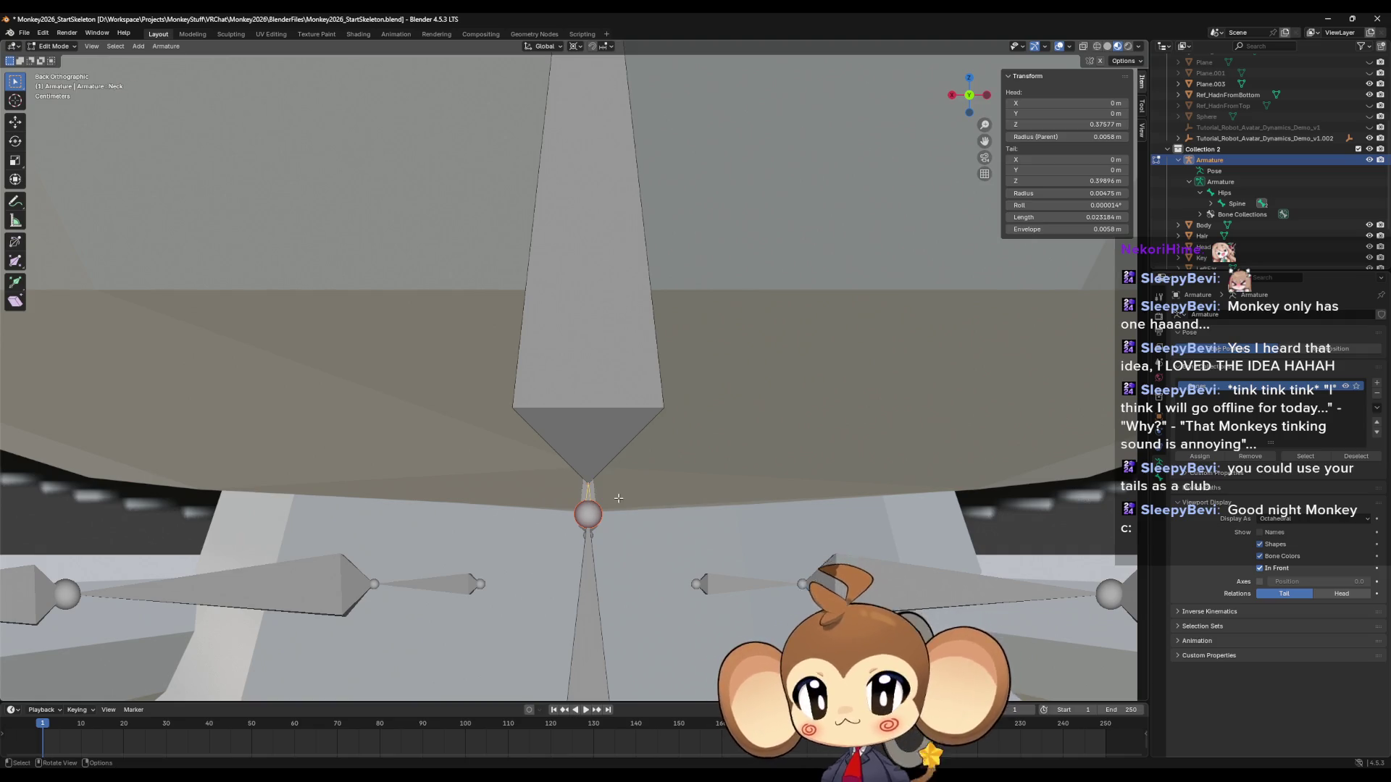
pyautogui.scroll(-5, 617, 498)
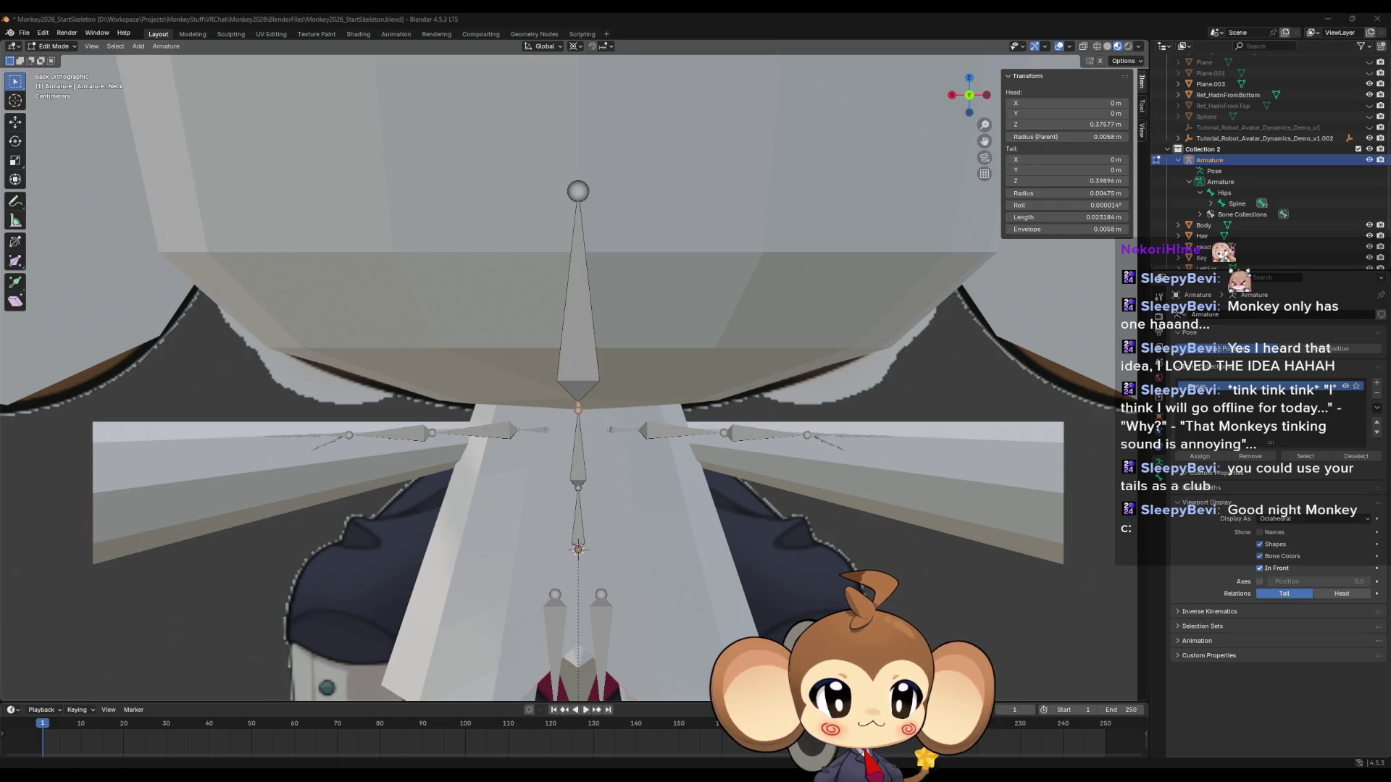
pyautogui.click(1328, 20)
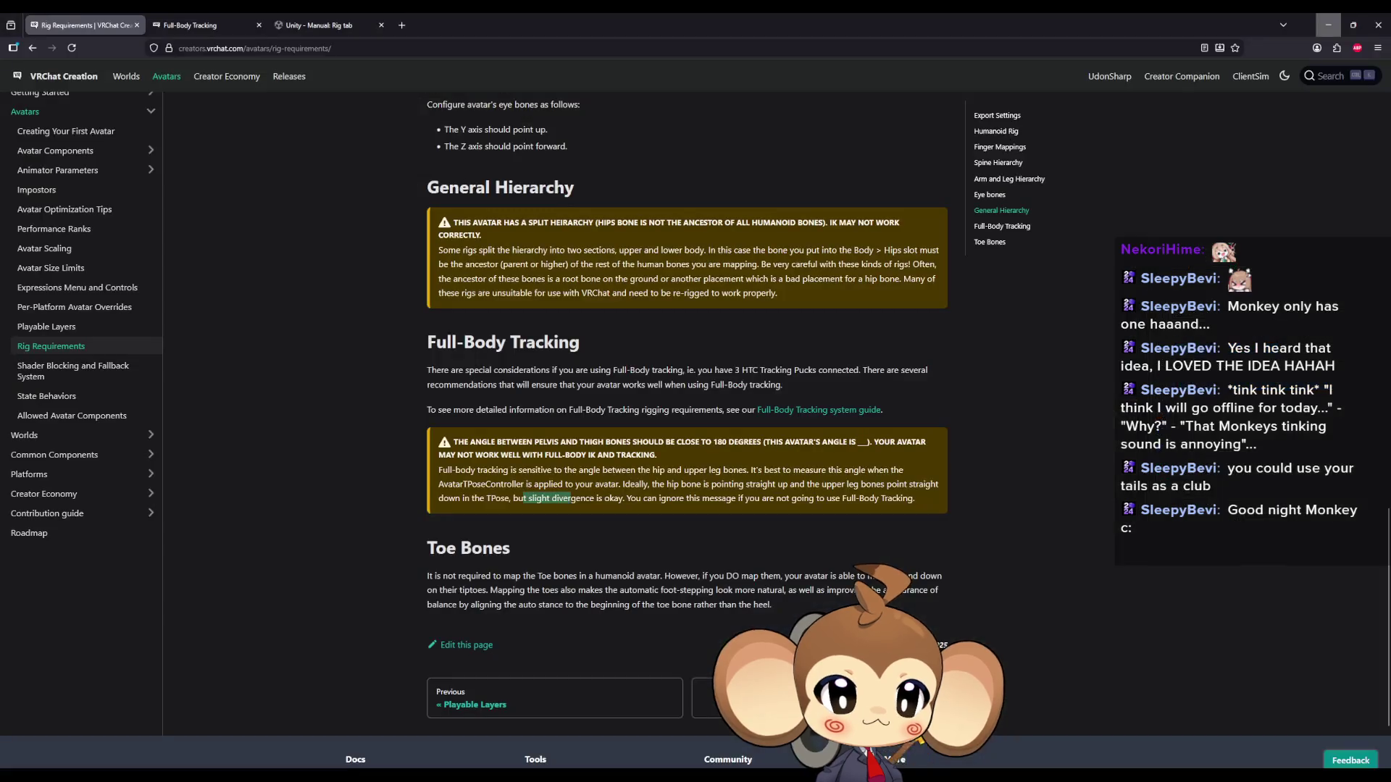
# Shrink the VRChat docs browser out of the way so the Blender monkey armature shows again.
pyautogui.click(1328, 25)
pyautogui.hotkey('alt', 'Tab')
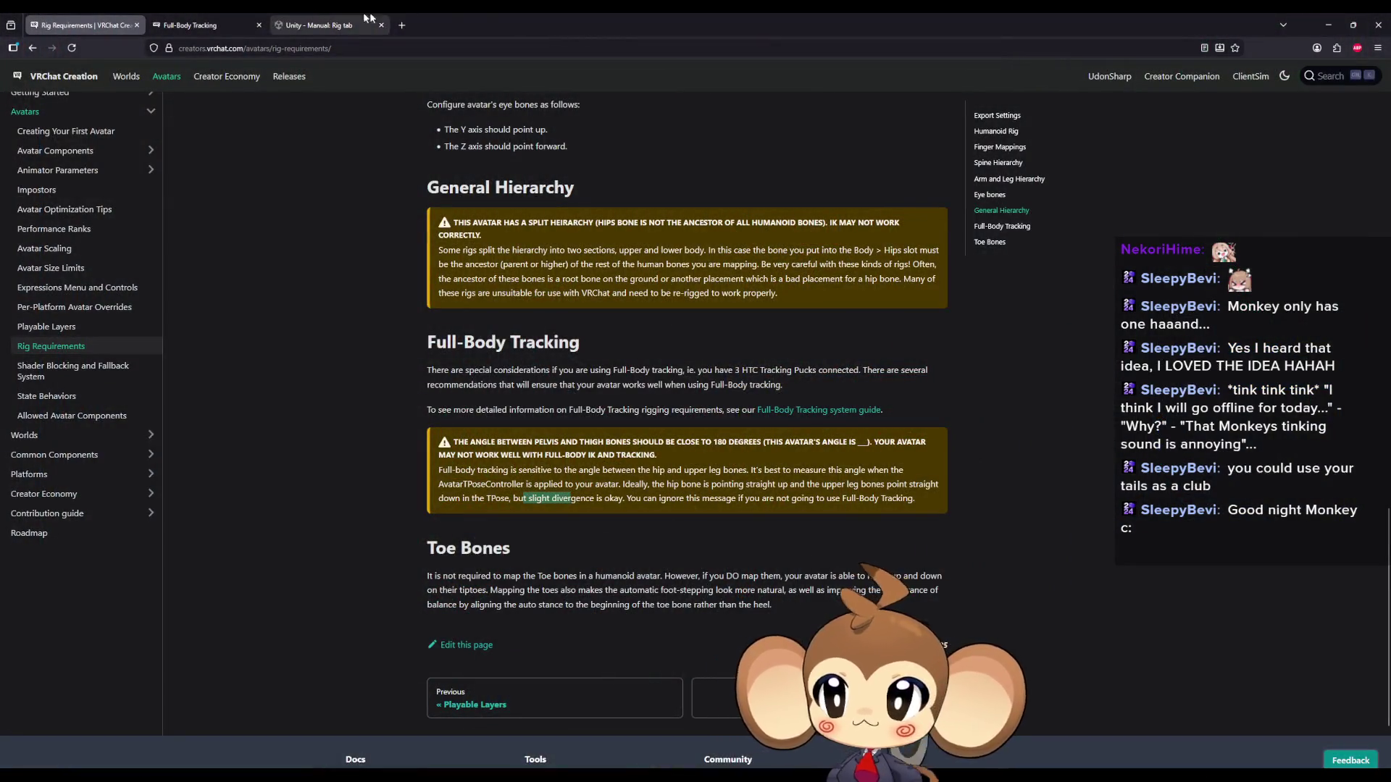
pyautogui.moveTo(533, 28)
pyautogui.mouseDown()
pyautogui.moveTo(446, 166)
pyautogui.moveTo(1390, 184)
pyautogui.mouseUp()
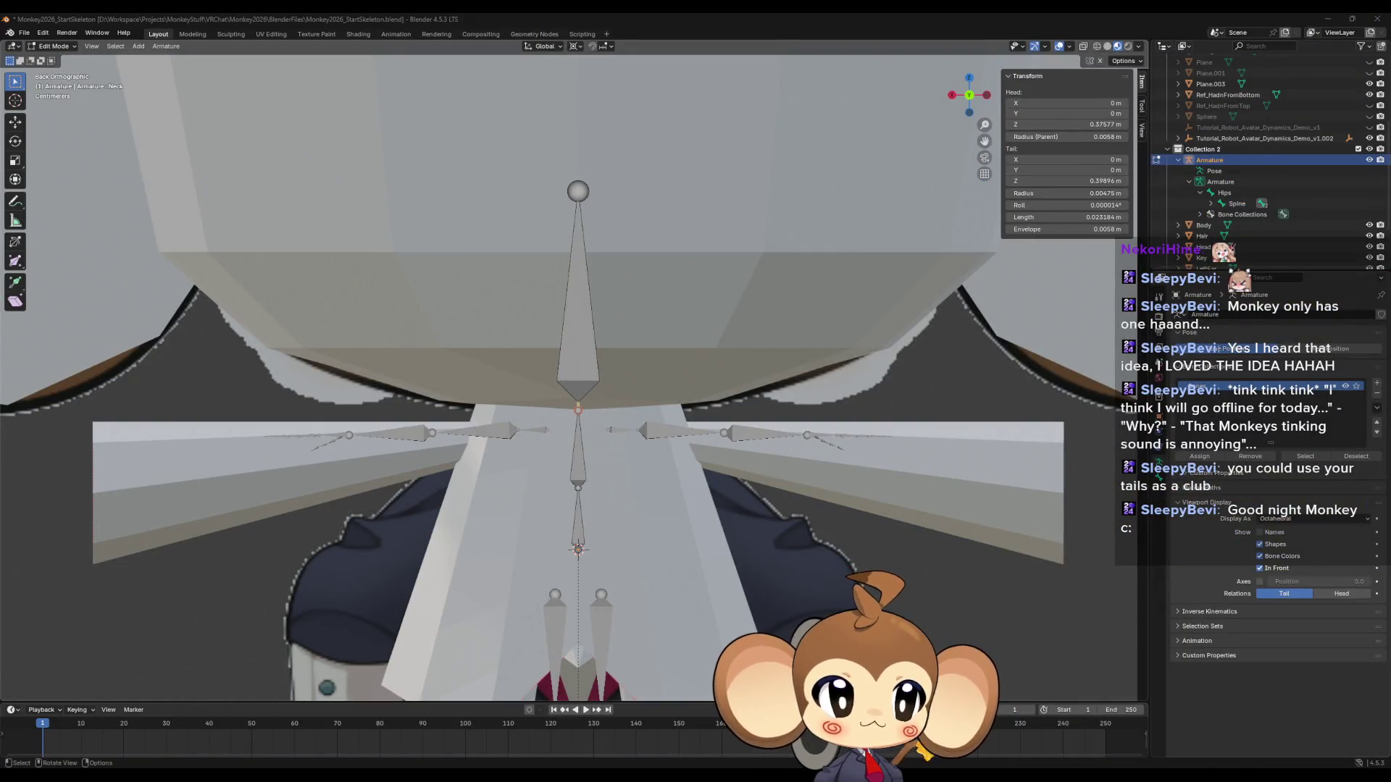
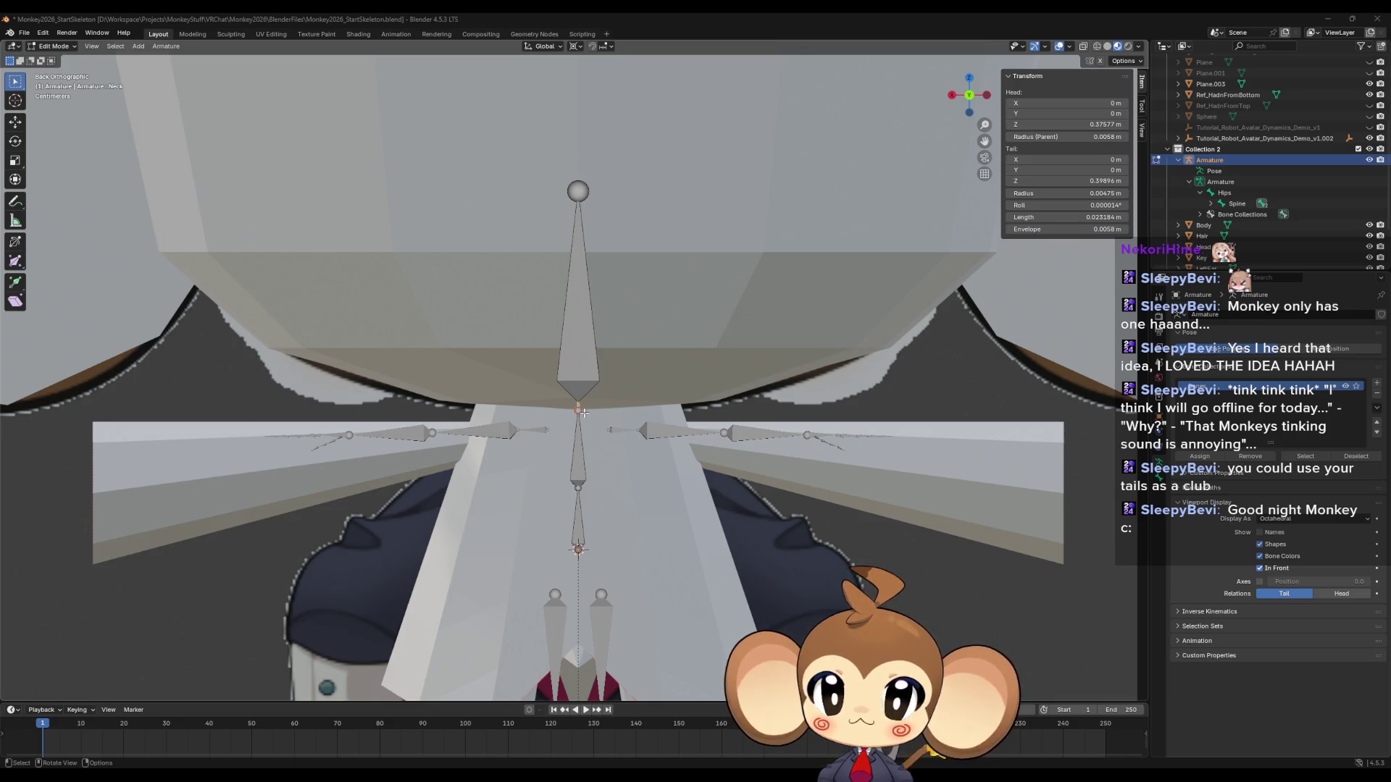
# Rename the topmost spine bone to Head, then view the avatar from the back, panned down.
pyautogui.moveTo(583, 381); pyautogui.dragTo(610, 347, button='middle')
pyautogui.press('F2')
pyautogui.press('Return')
pyautogui.click(589, 350)
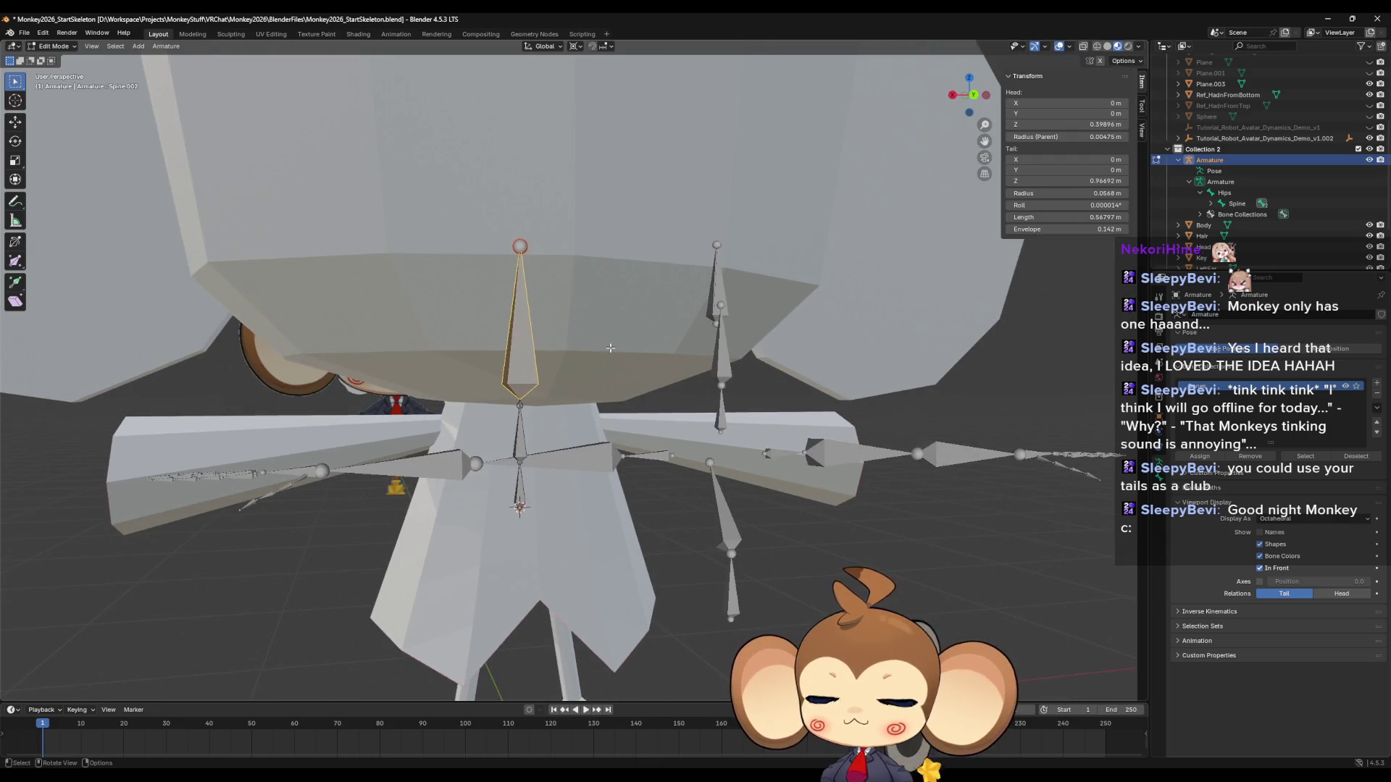
pyautogui.press('F2')
pyautogui.write('Head')
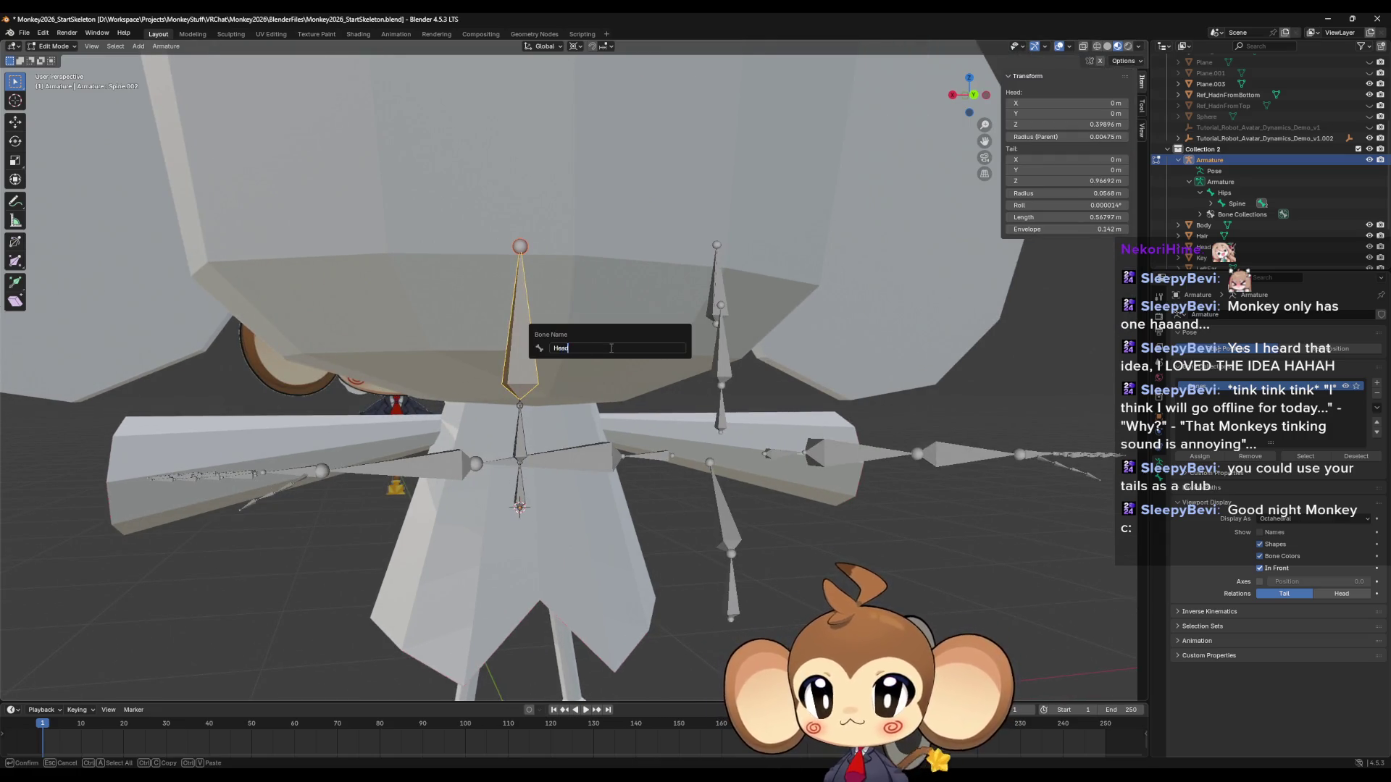
pyautogui.press('Return')
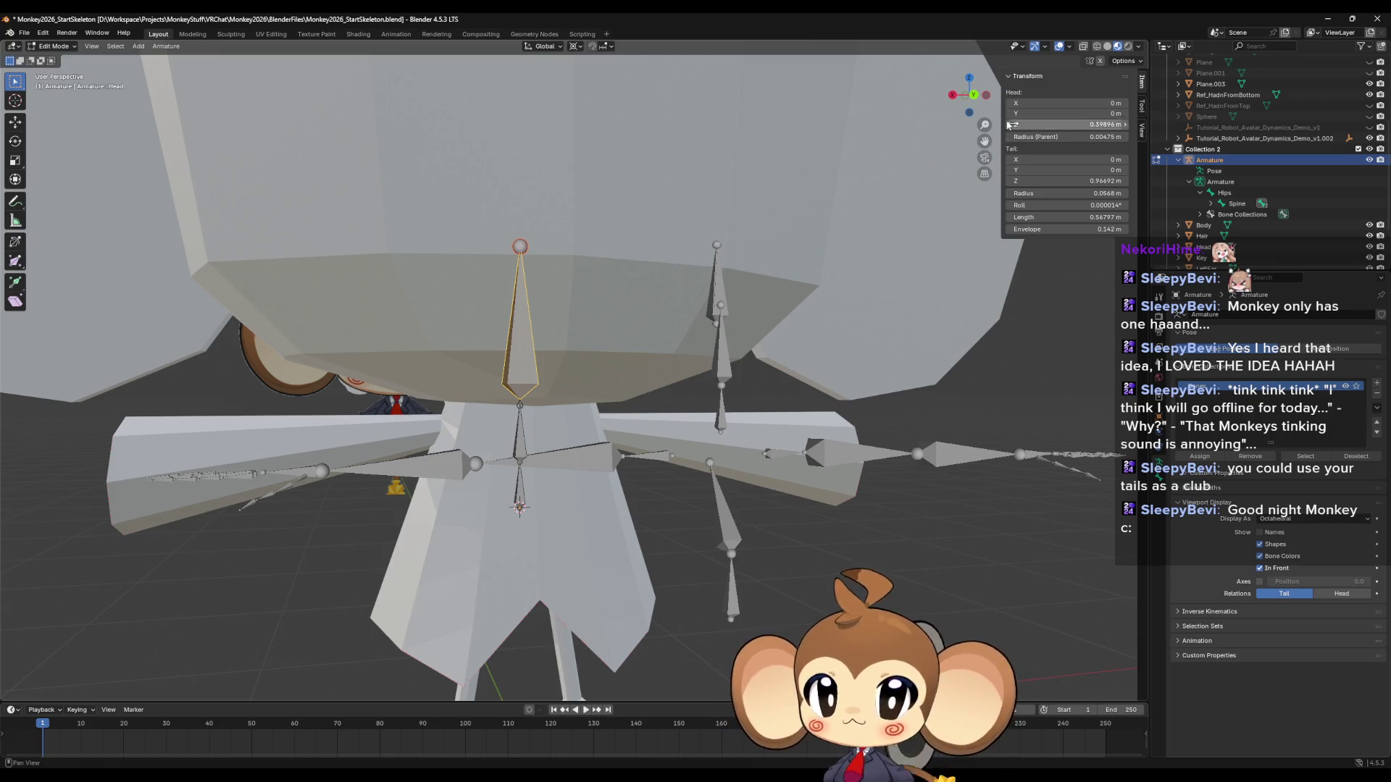
pyautogui.click(974, 95)
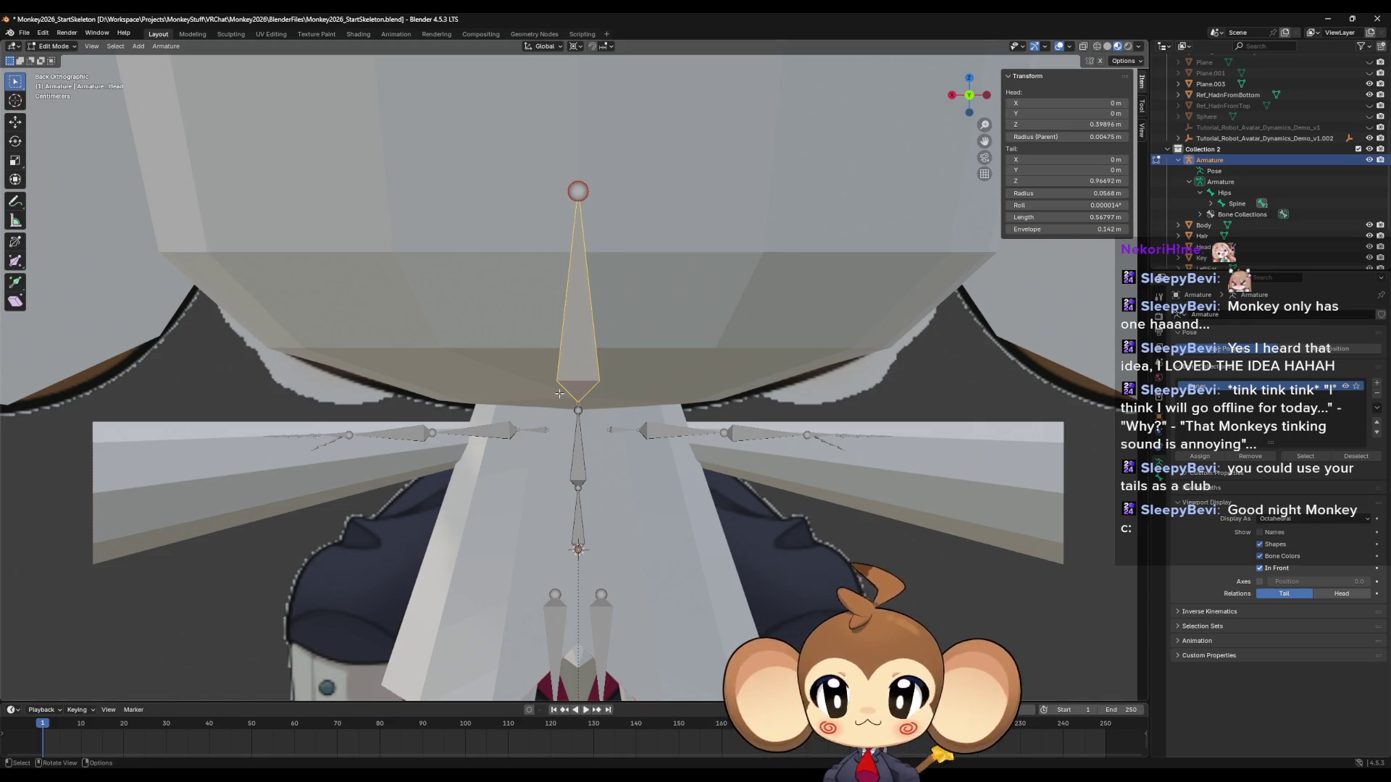
pyautogui.moveTo(585, 473)
pyautogui.keyDown('shift'); pyautogui.mouseDown(button='middle')
pyautogui.moveTo(613, 294)
pyautogui.moveTo(610, 198)
pyautogui.mouseUp(button='middle'); pyautogui.keyUp('shift')
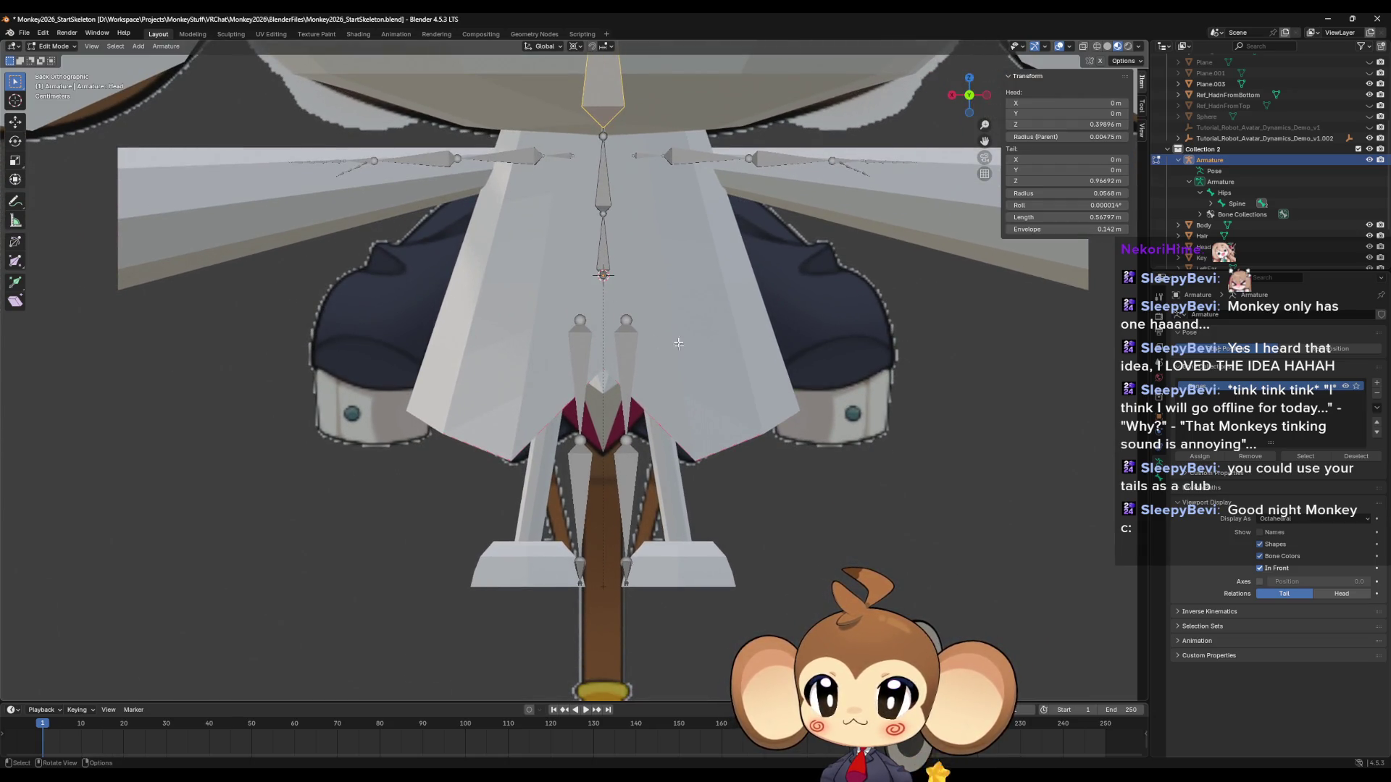
# In wireframe view, extrude a new bone from the hips joint and pull its tip straight down.
pyautogui.click(1097, 47)
pyautogui.click(603, 276)
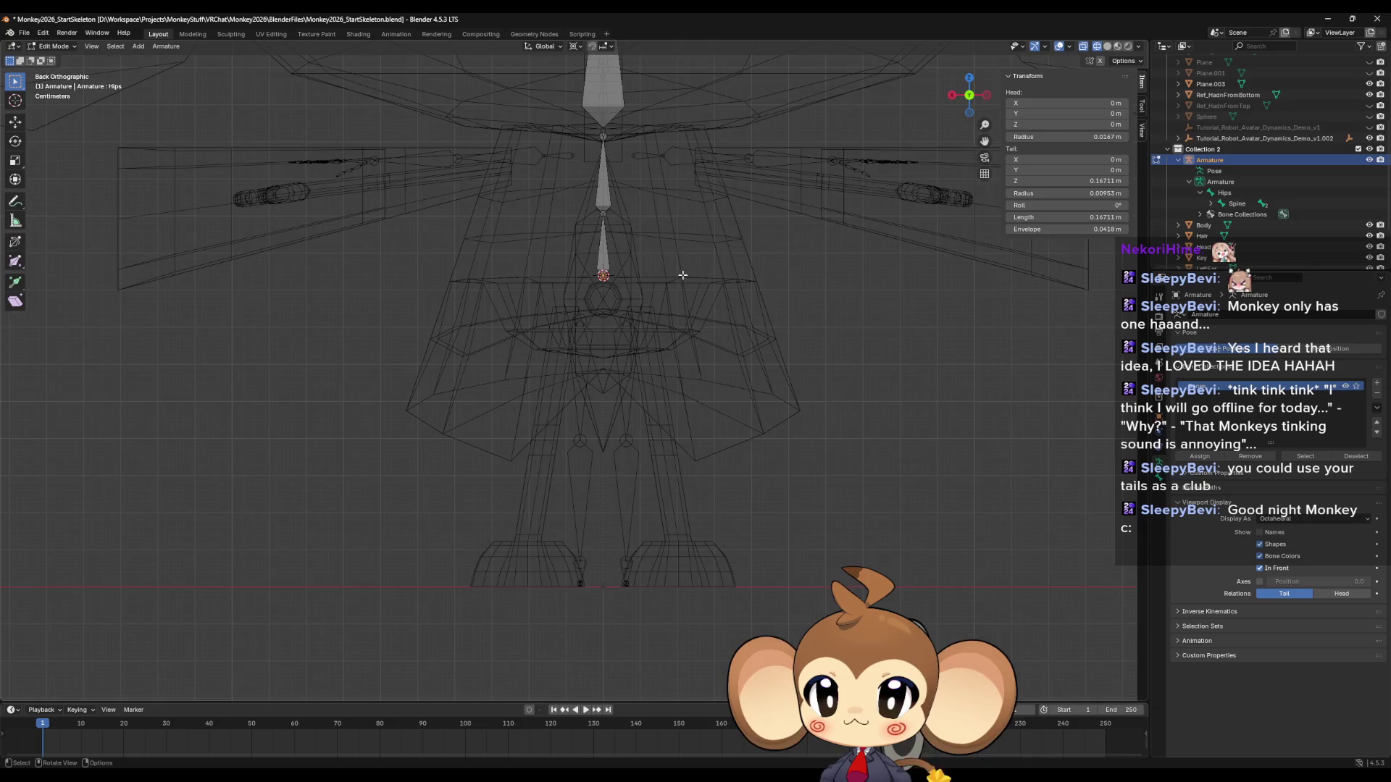
pyautogui.press('e')
pyautogui.rightClick(682, 275)
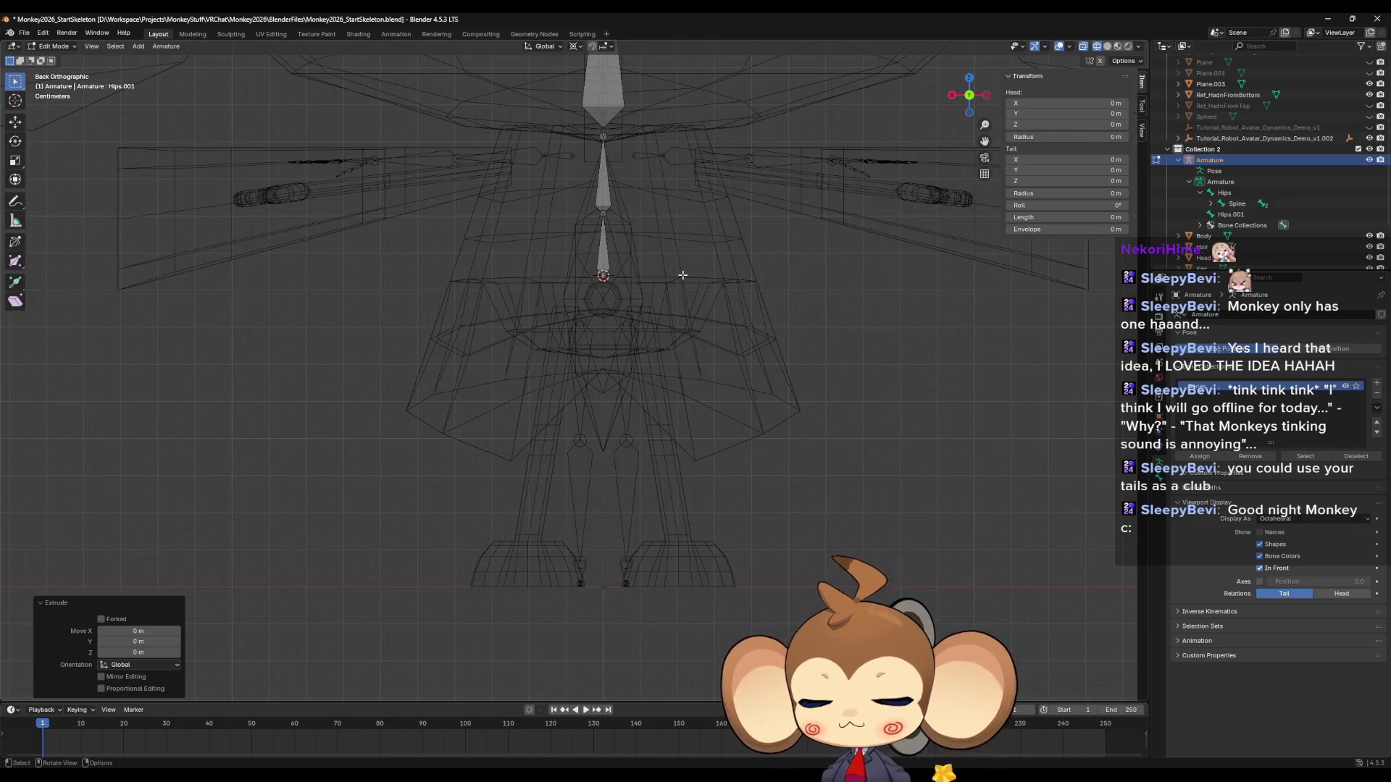
pyautogui.press('e')
pyautogui.press('z')
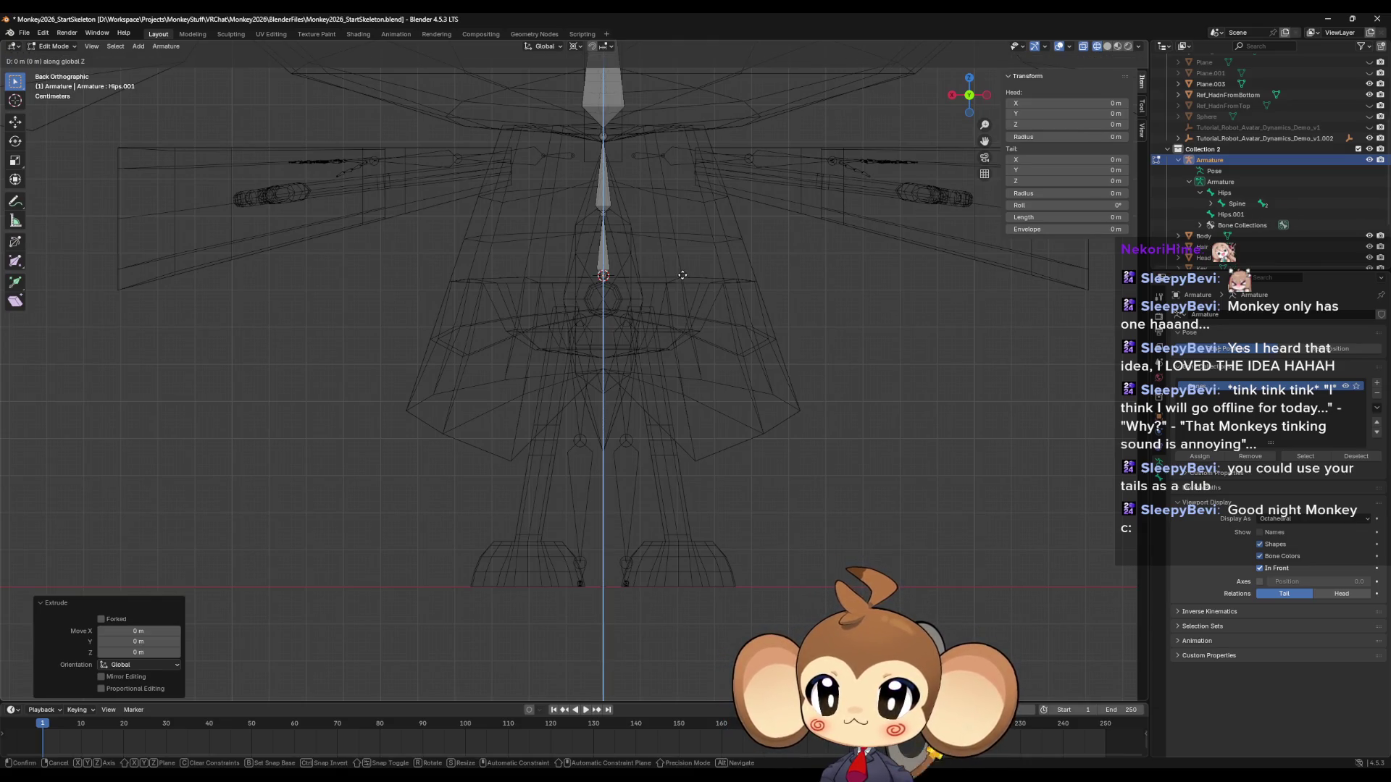
pyautogui.click(672, 369)
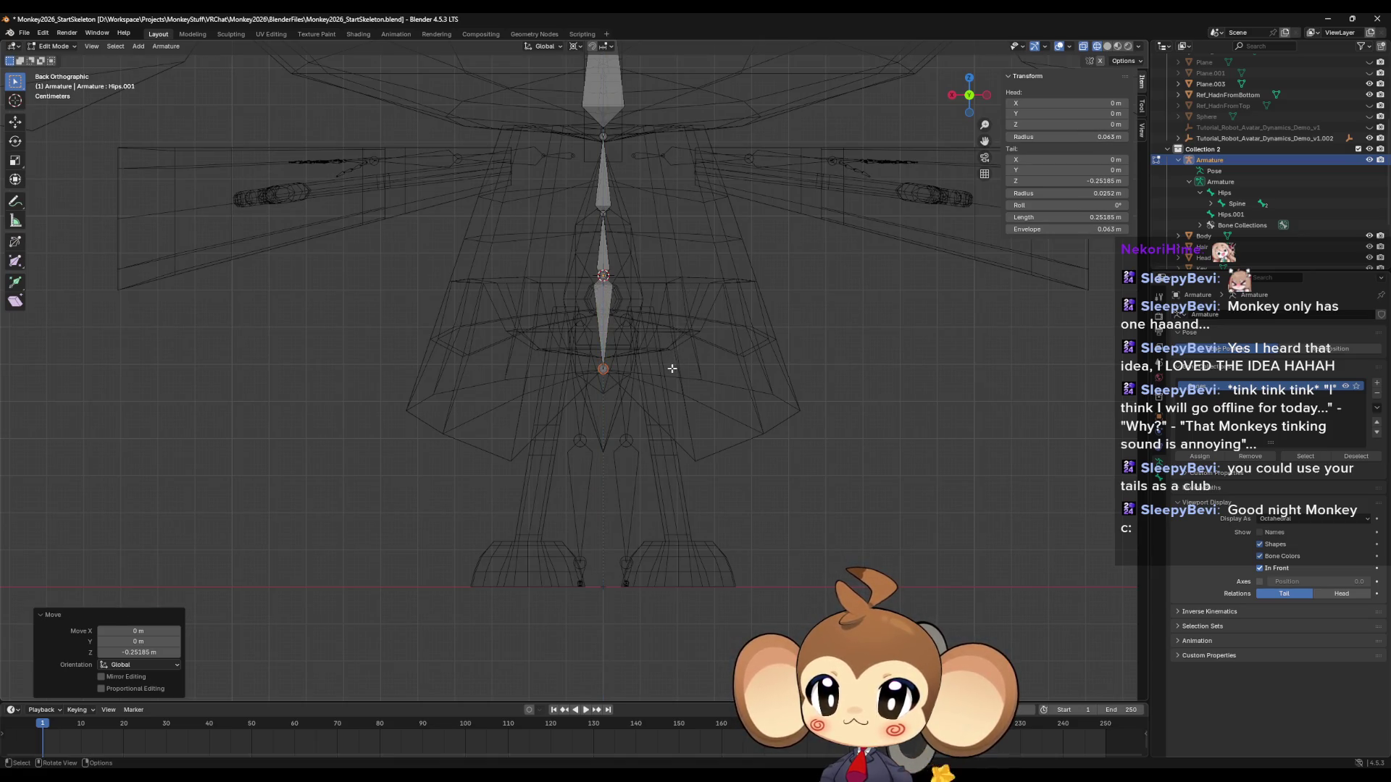
# Inspect the Hips.001 bone's Relations and Bone Collections settings in Bone properties.
pyautogui.click(599, 305)
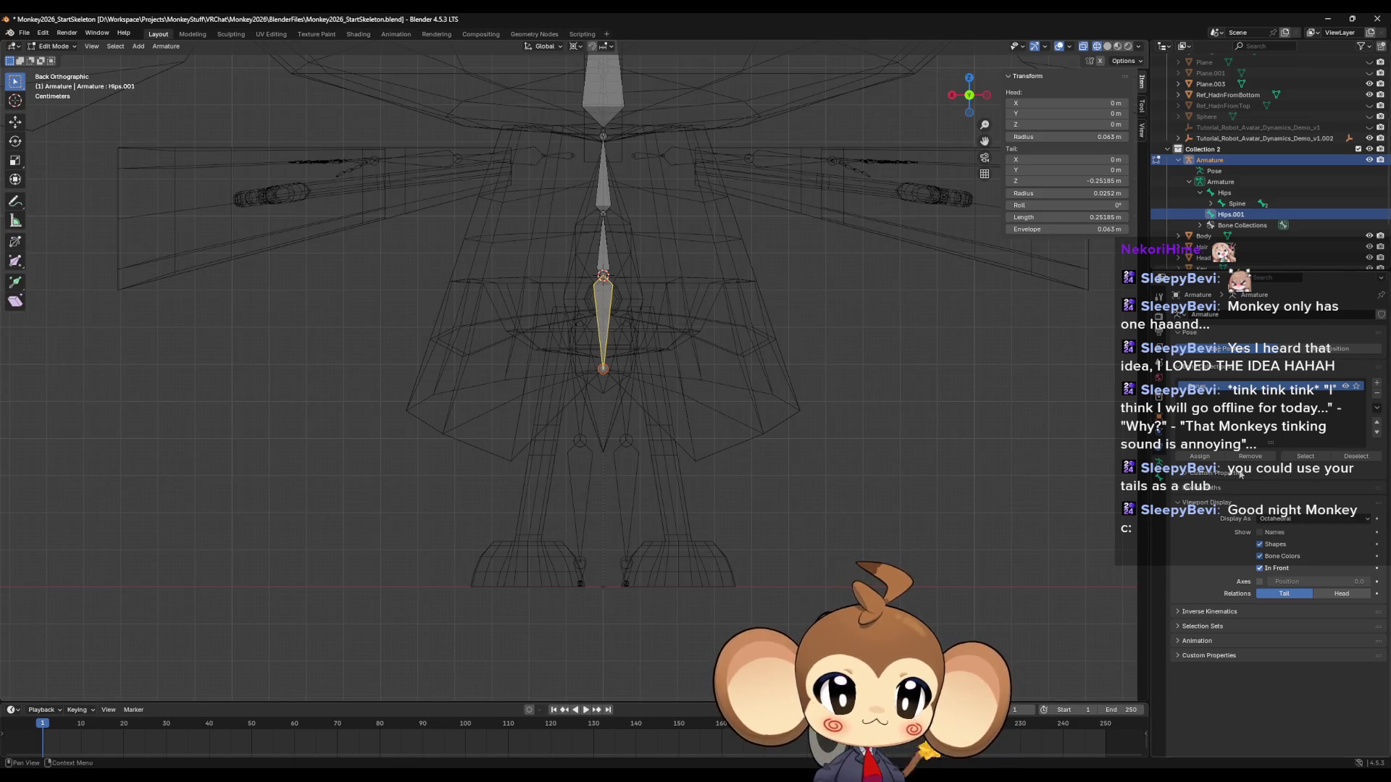
pyautogui.click(1162, 483)
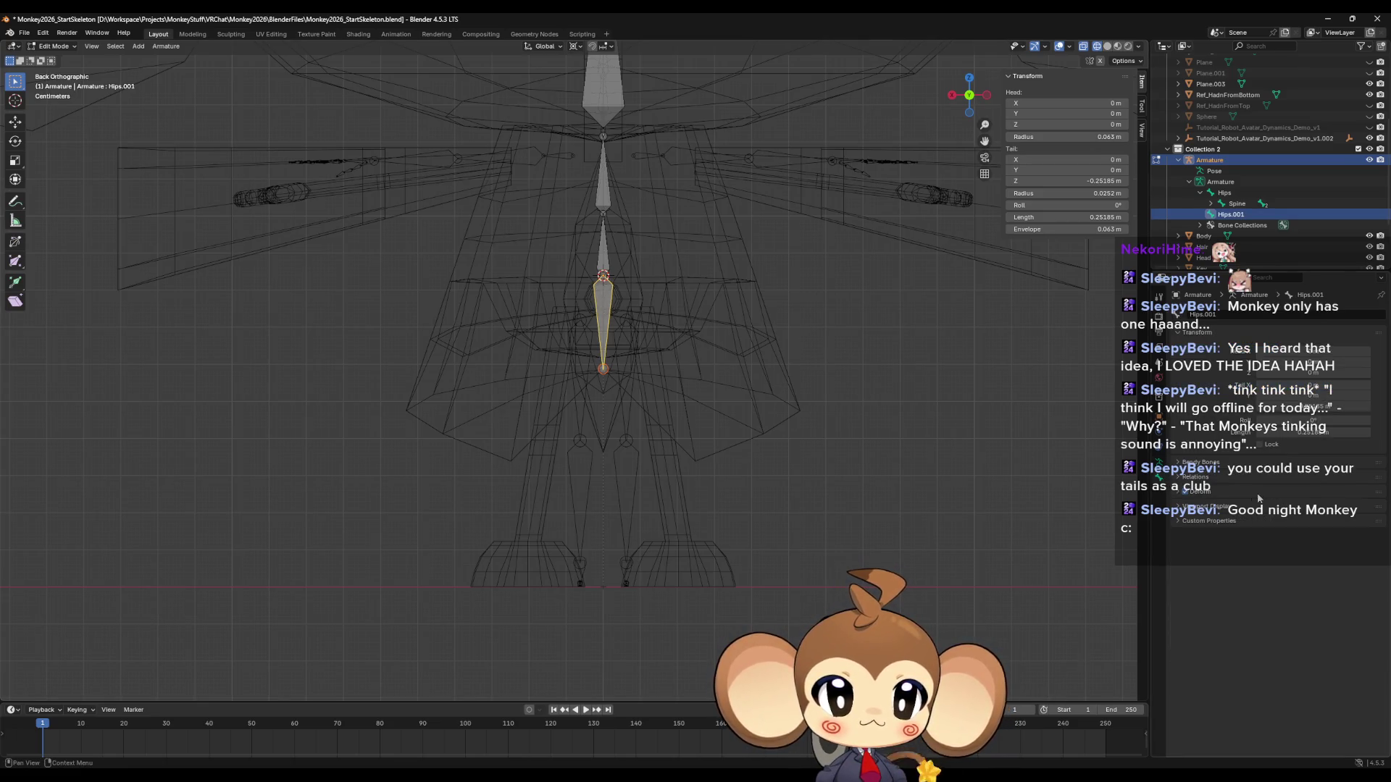
pyautogui.click(1195, 462)
pyautogui.click(1195, 461)
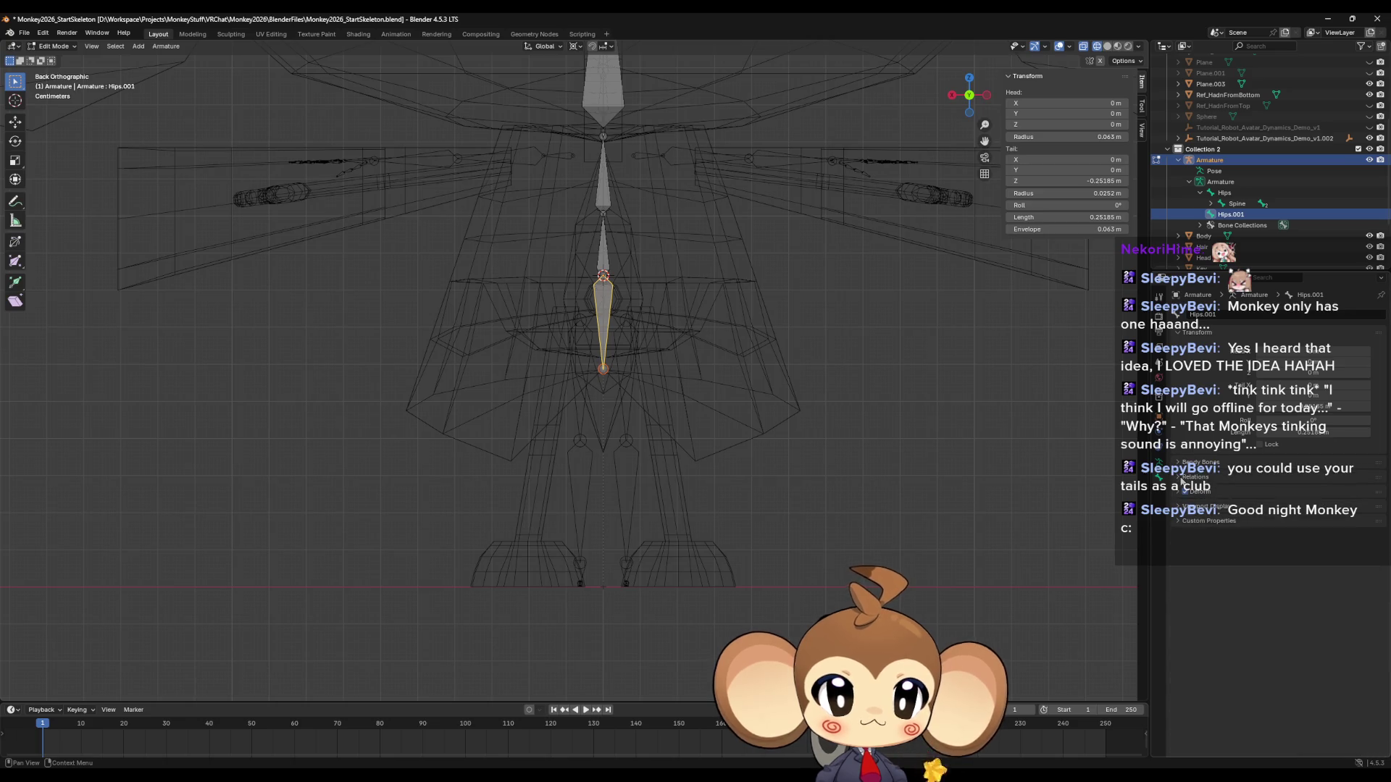
pyautogui.click(1181, 476)
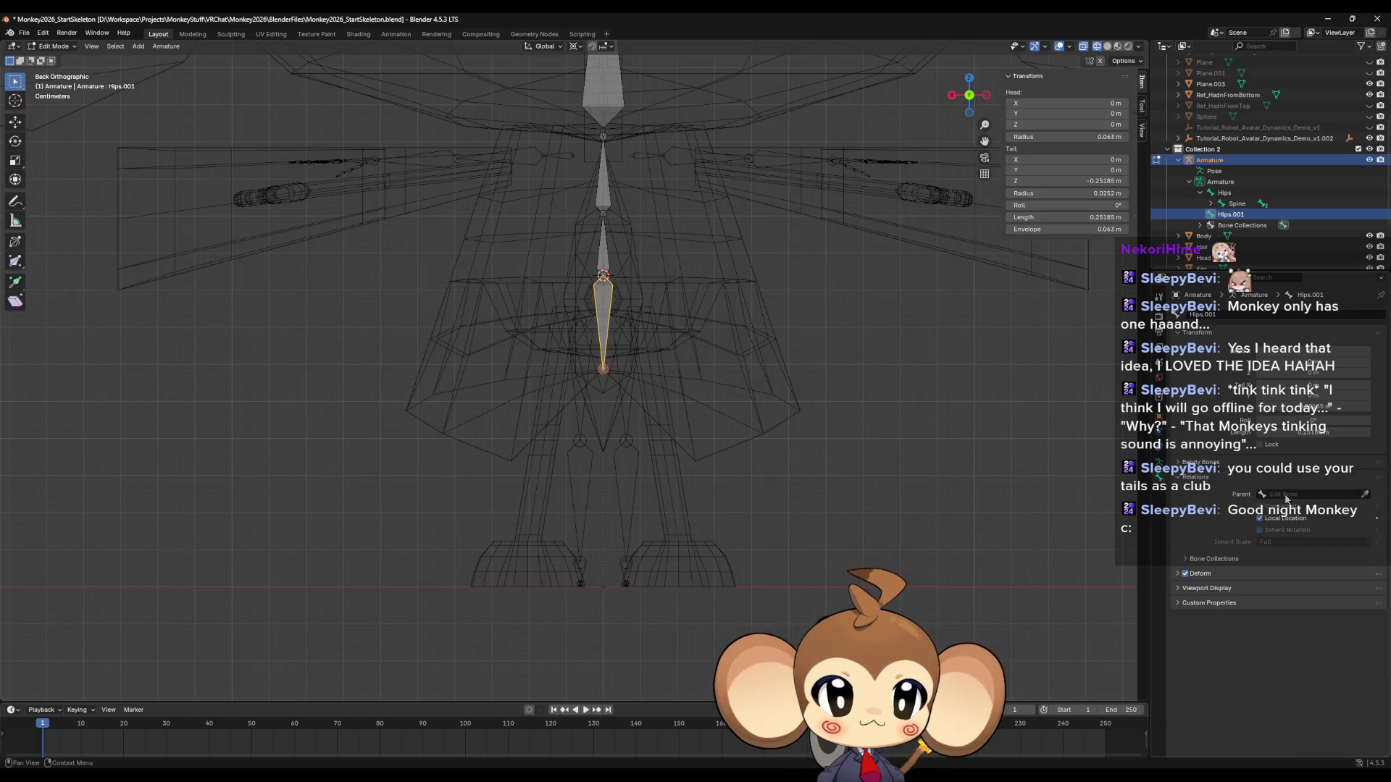
pyautogui.click(1187, 560)
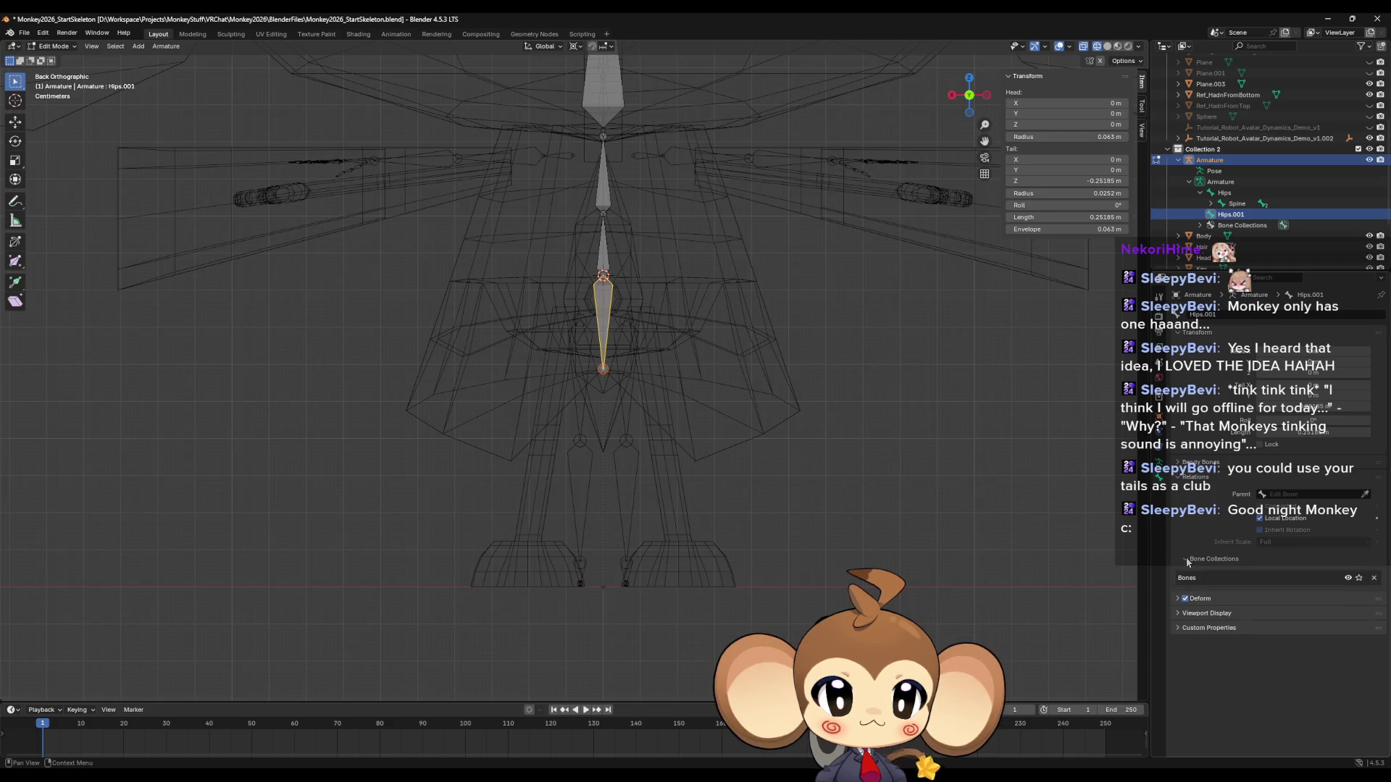
# Check the Hips and Spine bones, then reselect Hips.001 and start moving it.
pyautogui.click(603, 276)
pyautogui.click(602, 277)
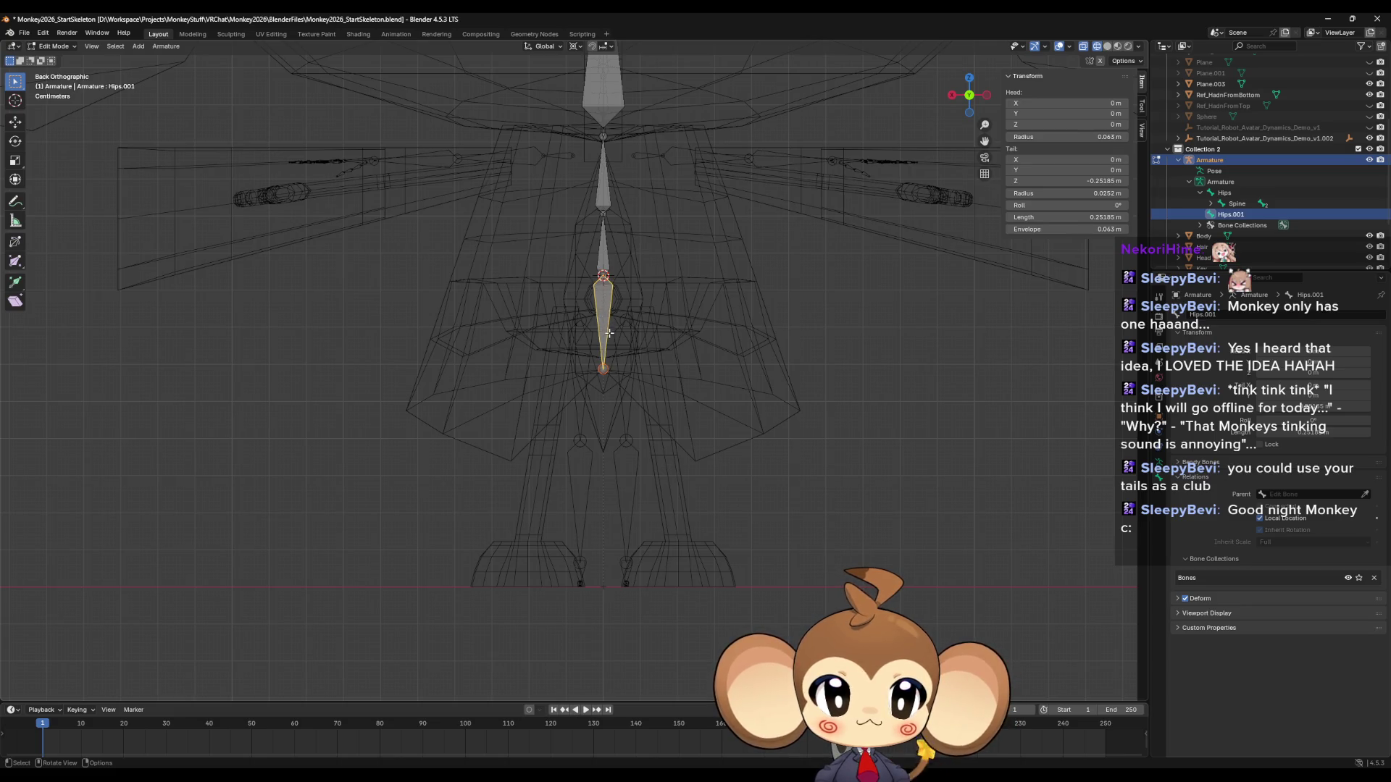
pyautogui.click(603, 262)
pyautogui.click(604, 194)
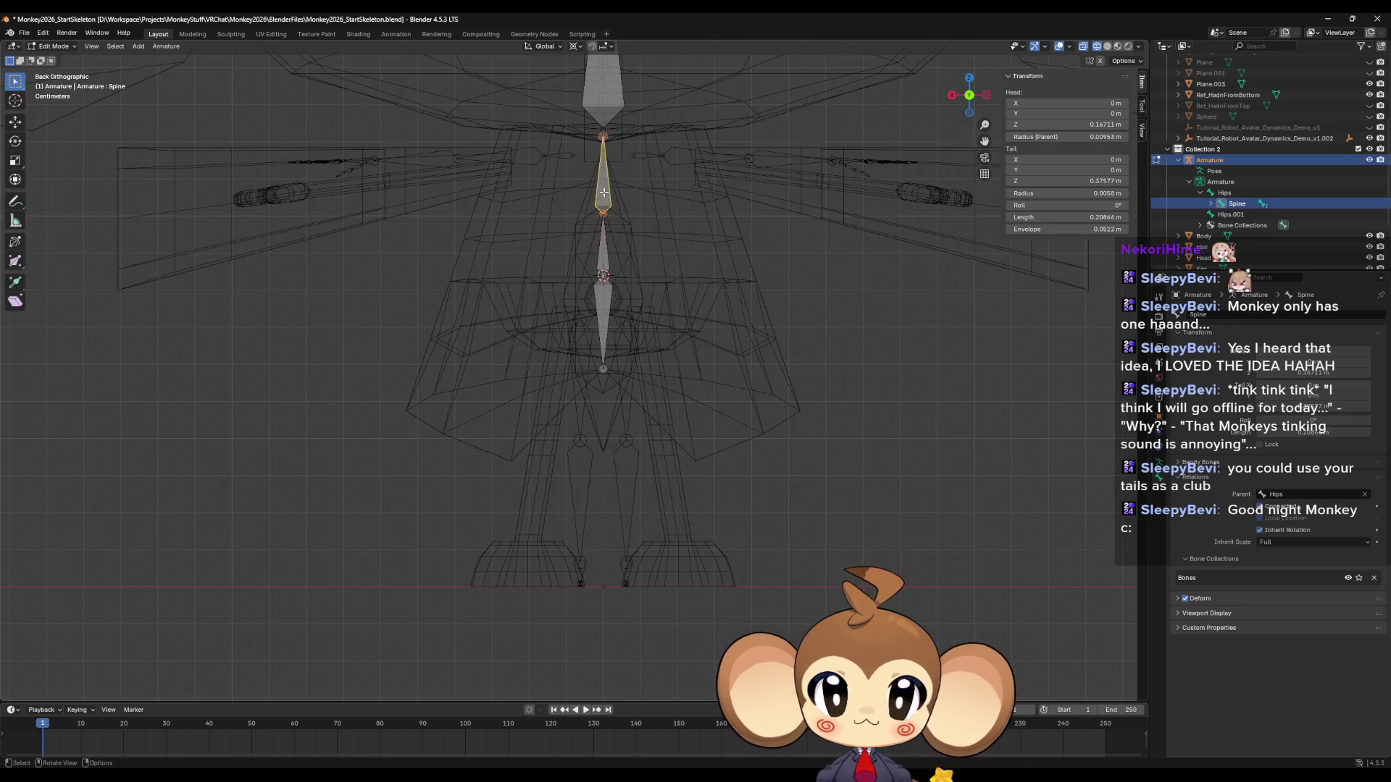
pyautogui.click(608, 305)
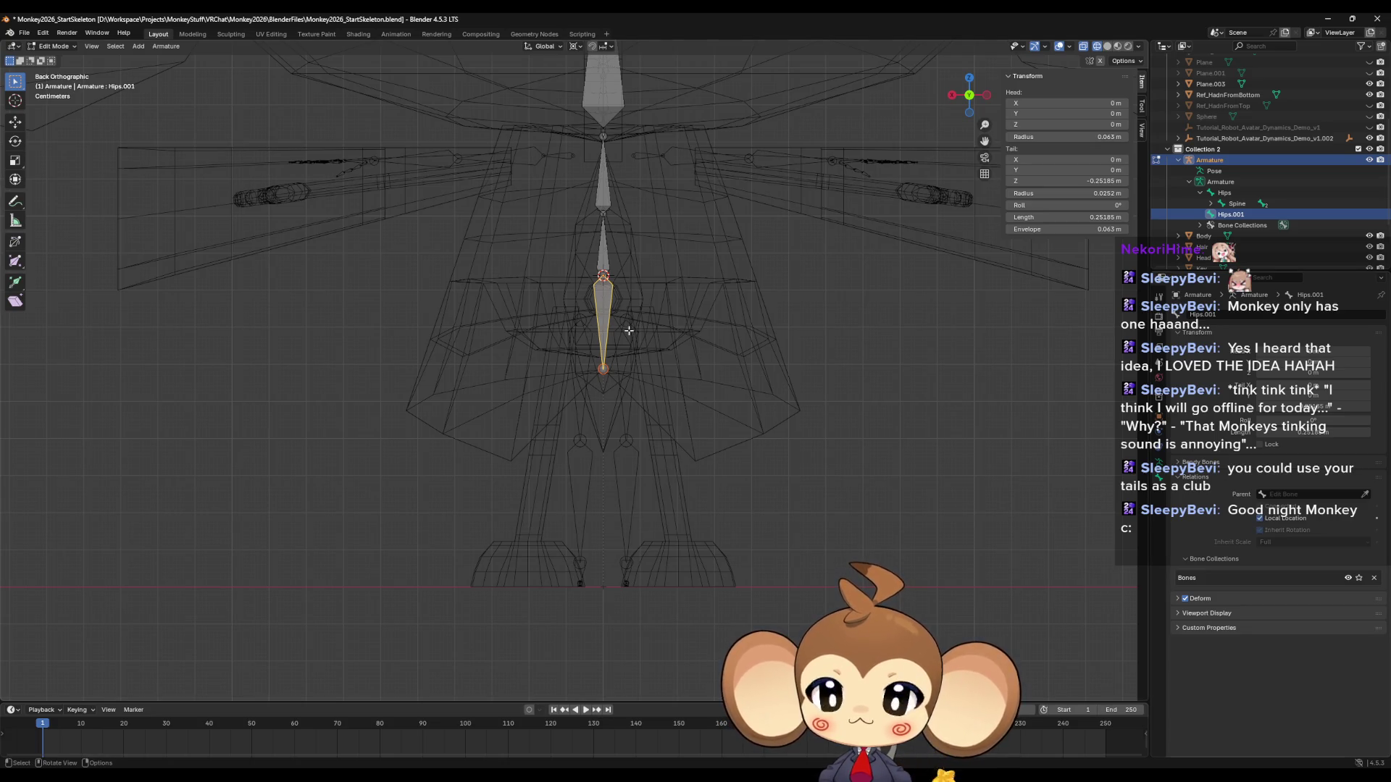
pyautogui.press('g')
pyautogui.click(479, 331)
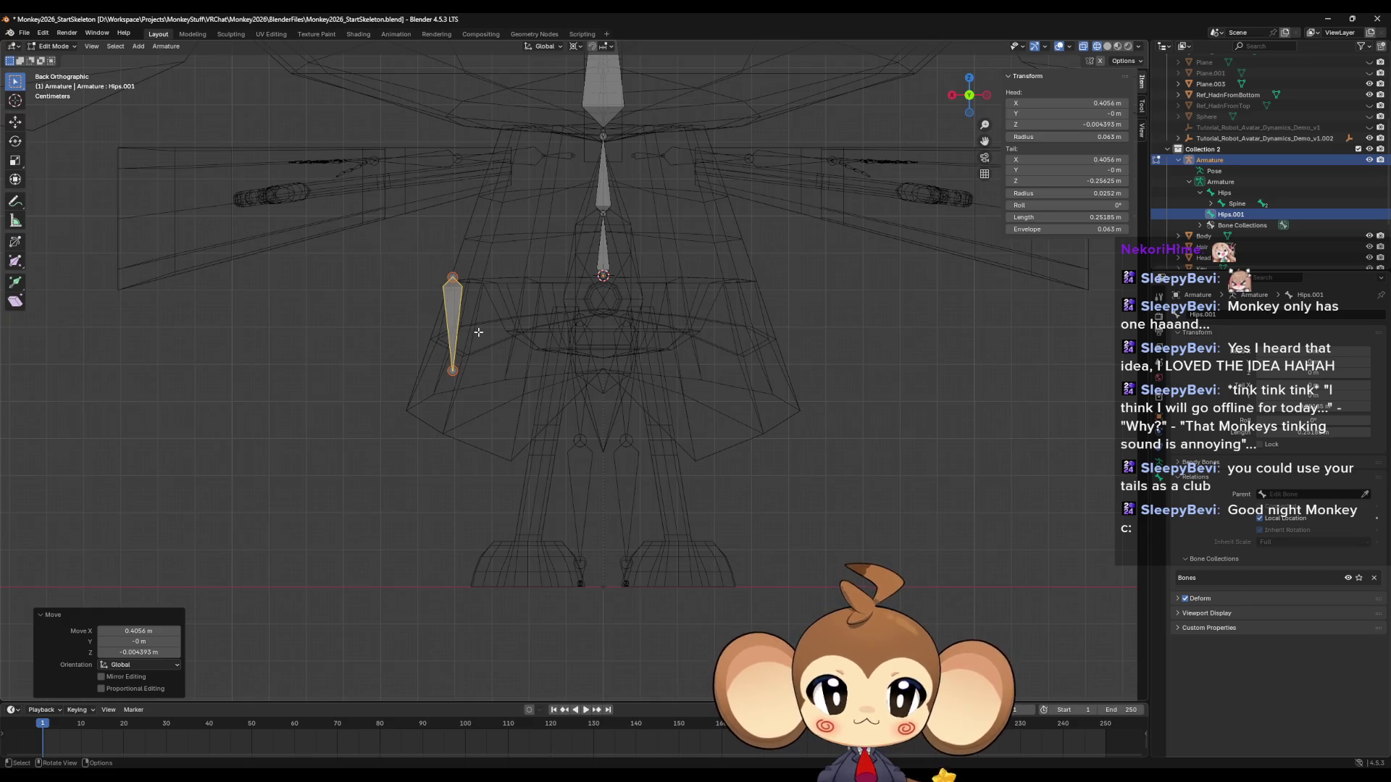
pyautogui.press('x')
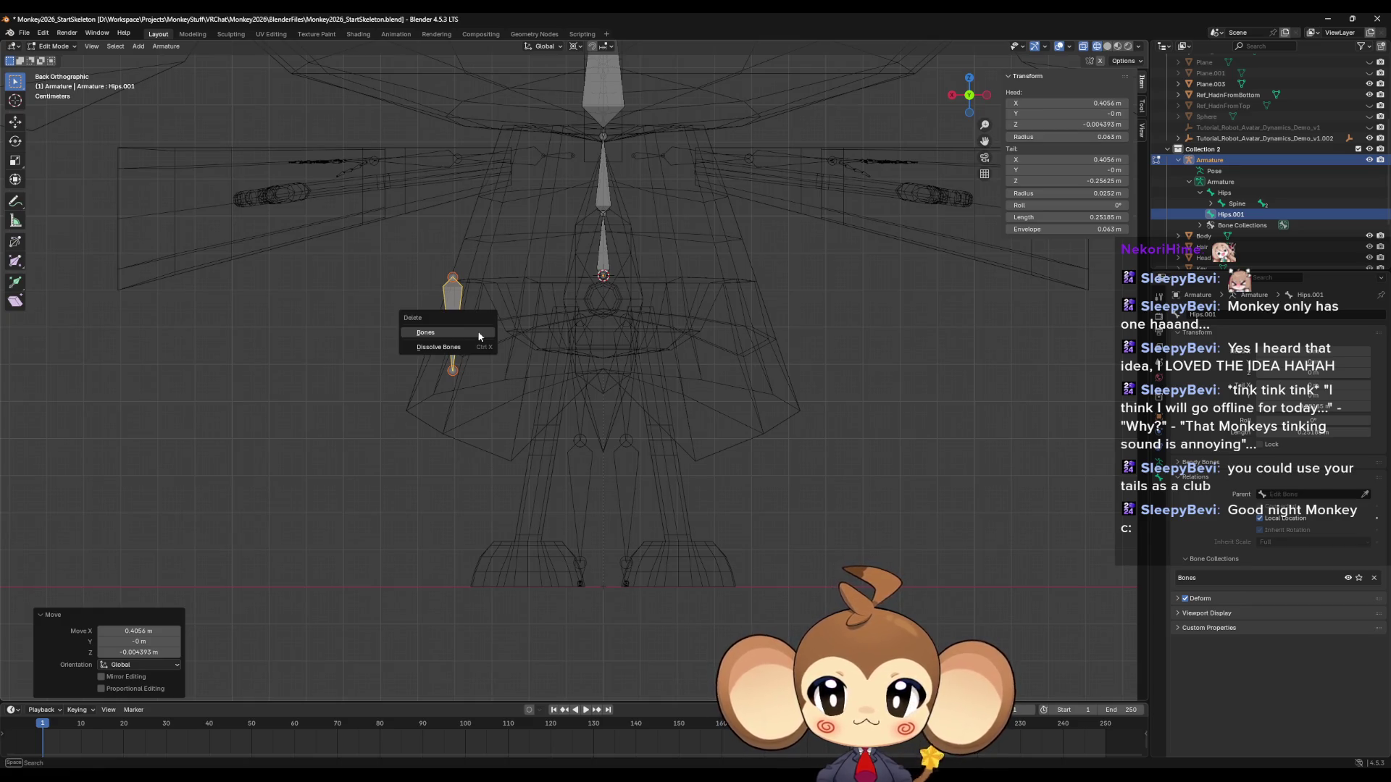
pyautogui.click(479, 339)
pyautogui.click(1225, 193)
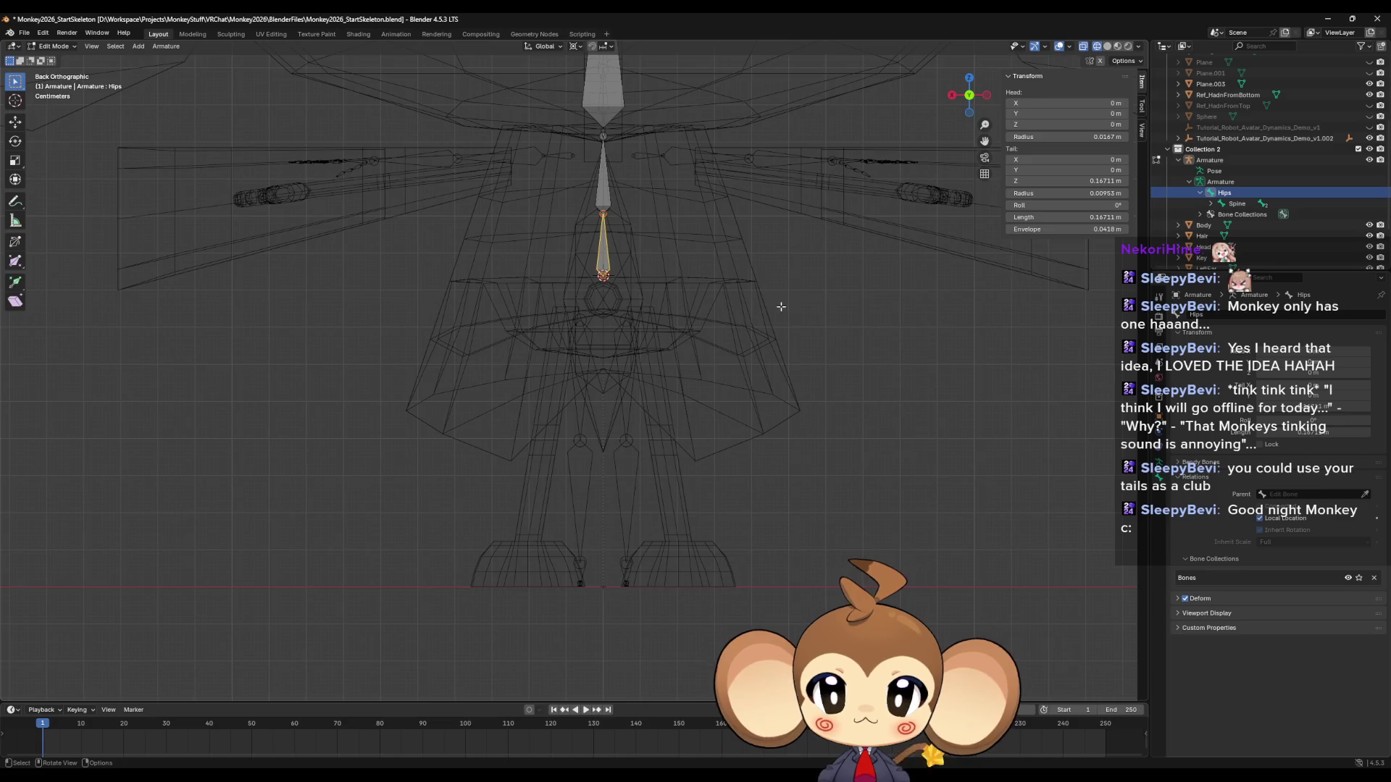
pyautogui.press('e')
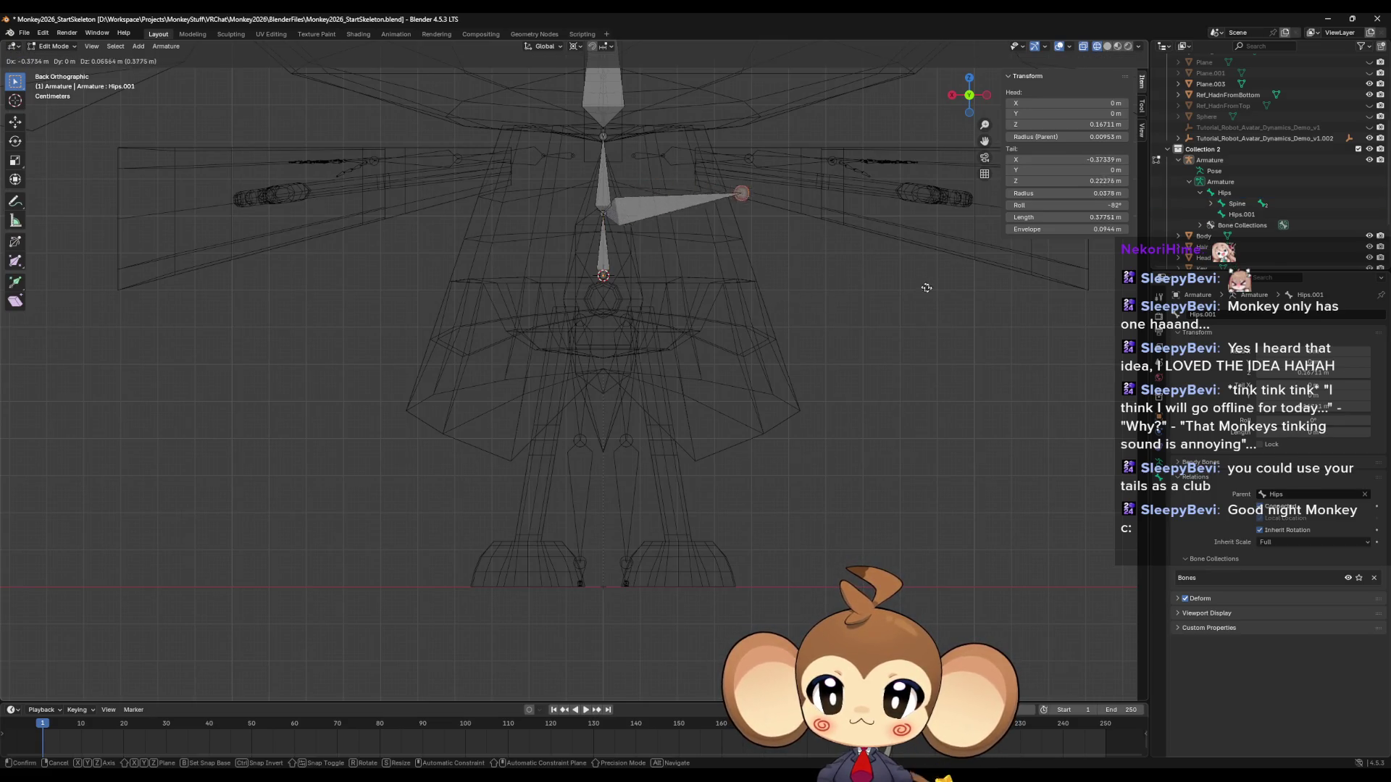
pyautogui.click(928, 367)
pyautogui.press('x')
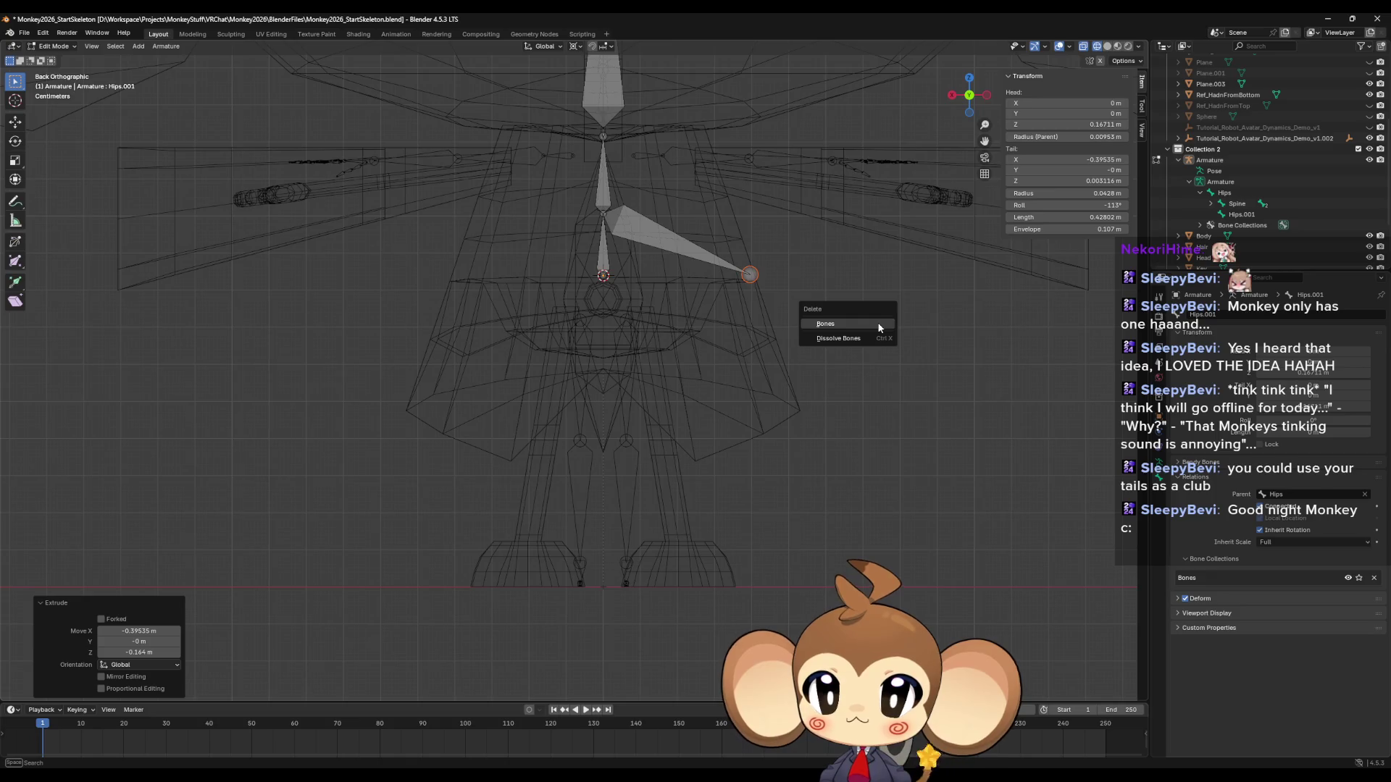
pyautogui.click(747, 279)
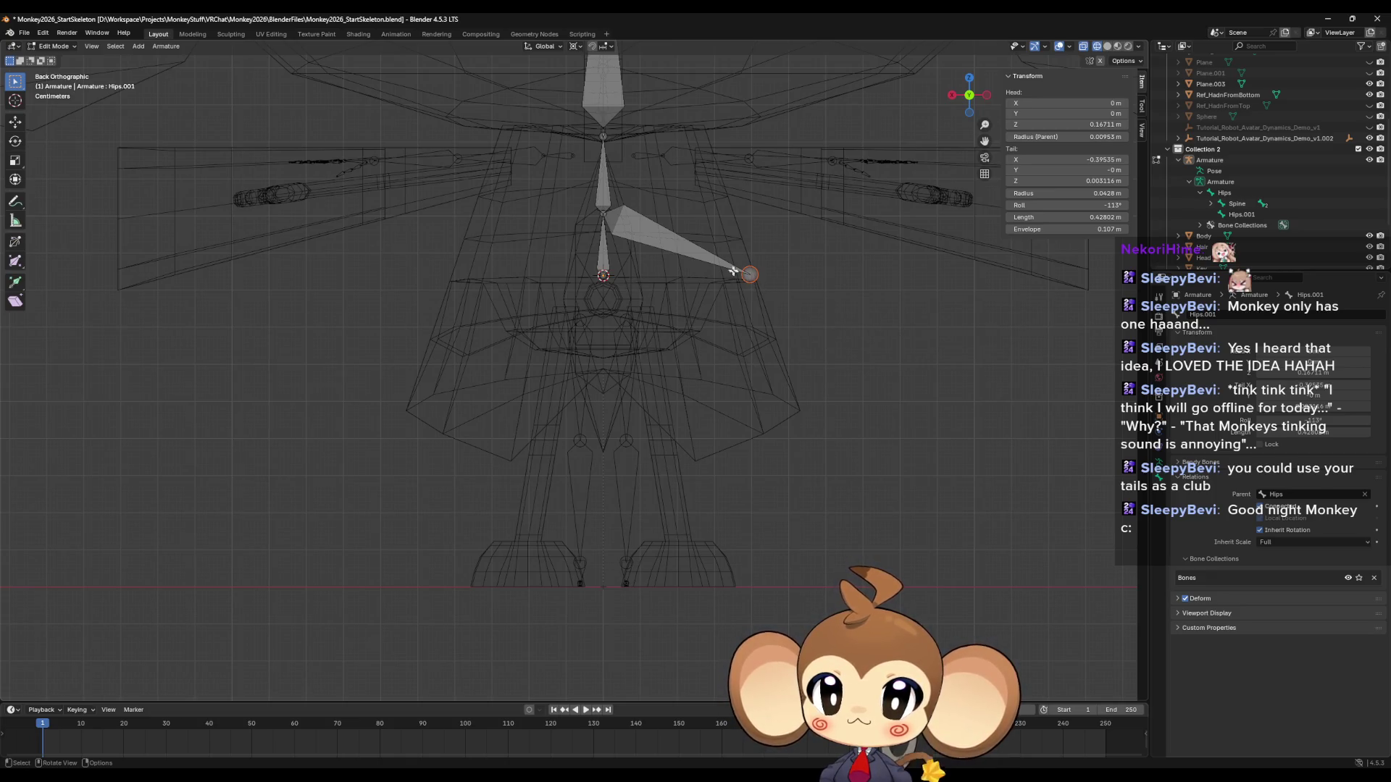
pyautogui.click(695, 255)
pyautogui.press('Delete')
pyautogui.click(604, 276)
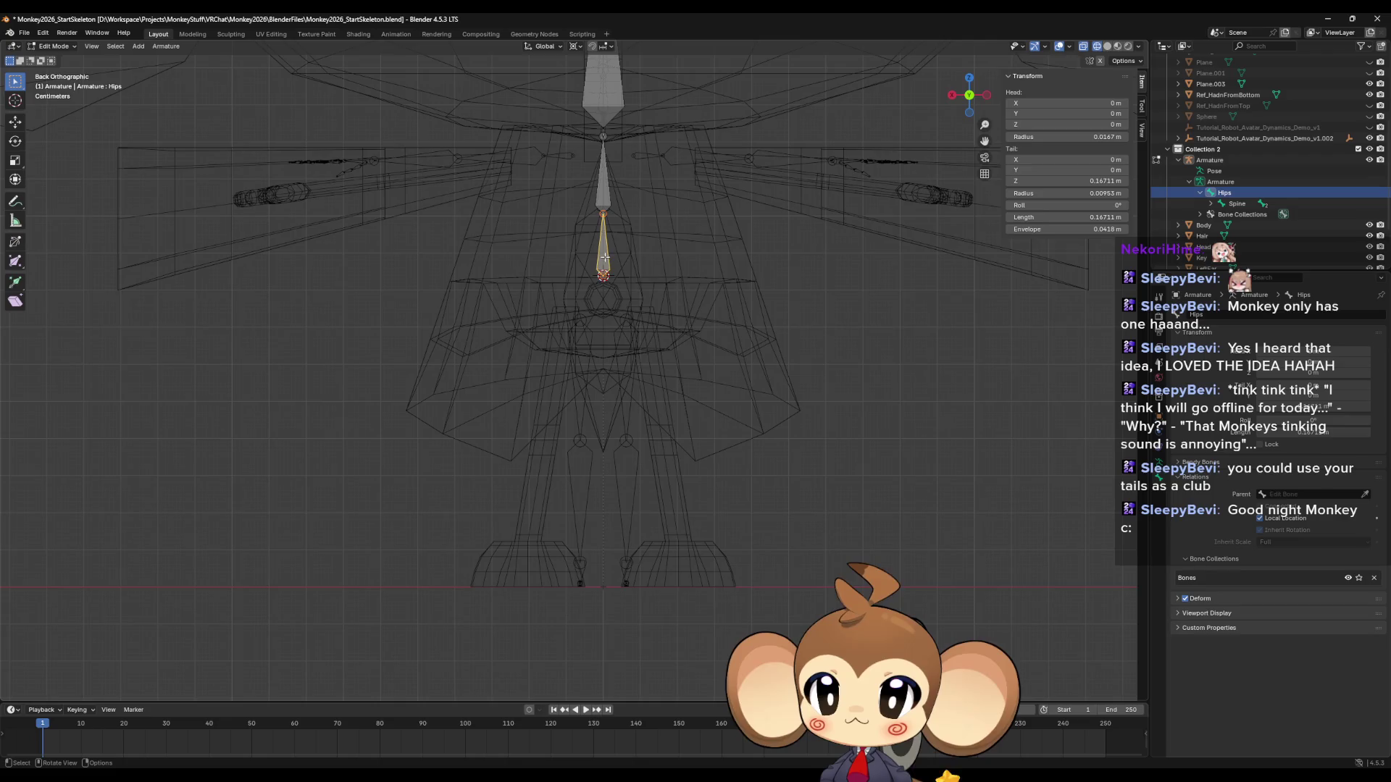
pyautogui.press('e')
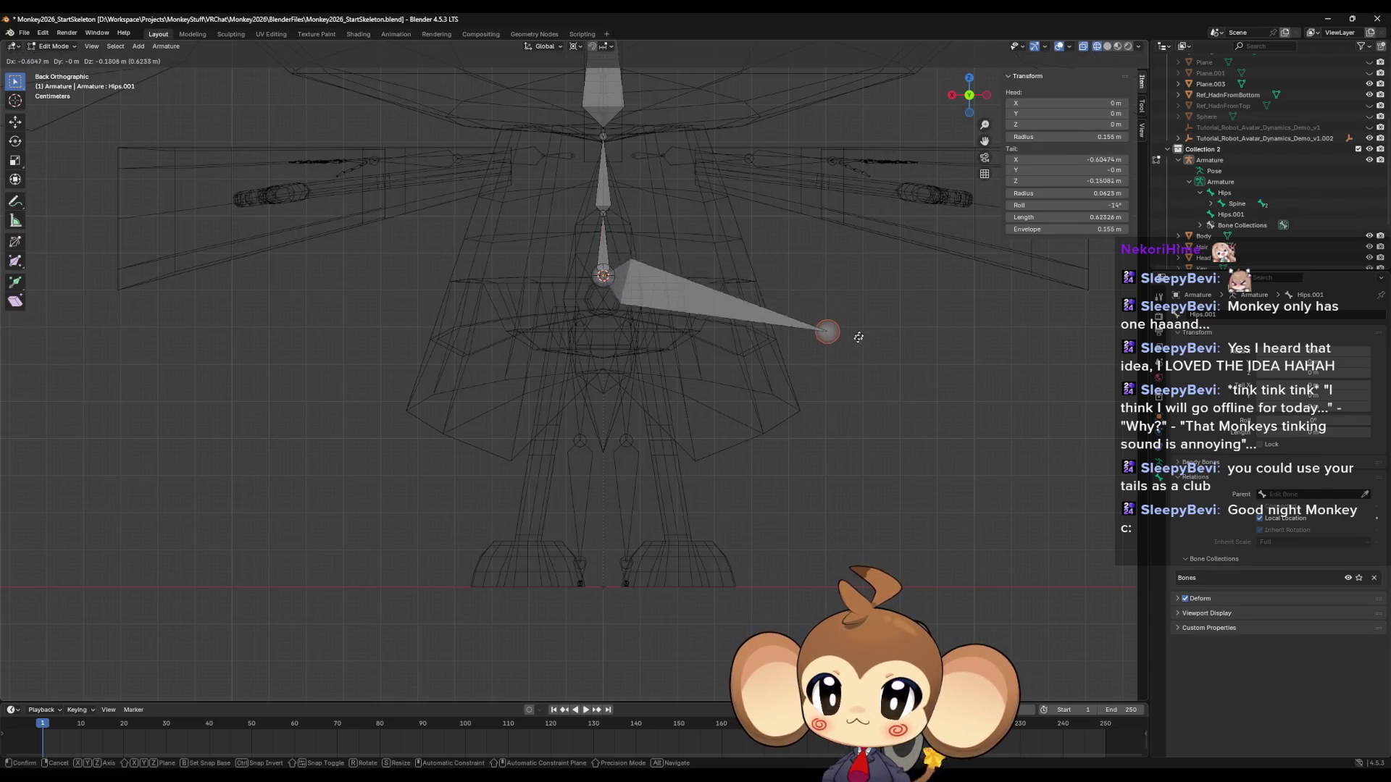
pyautogui.click(610, 375)
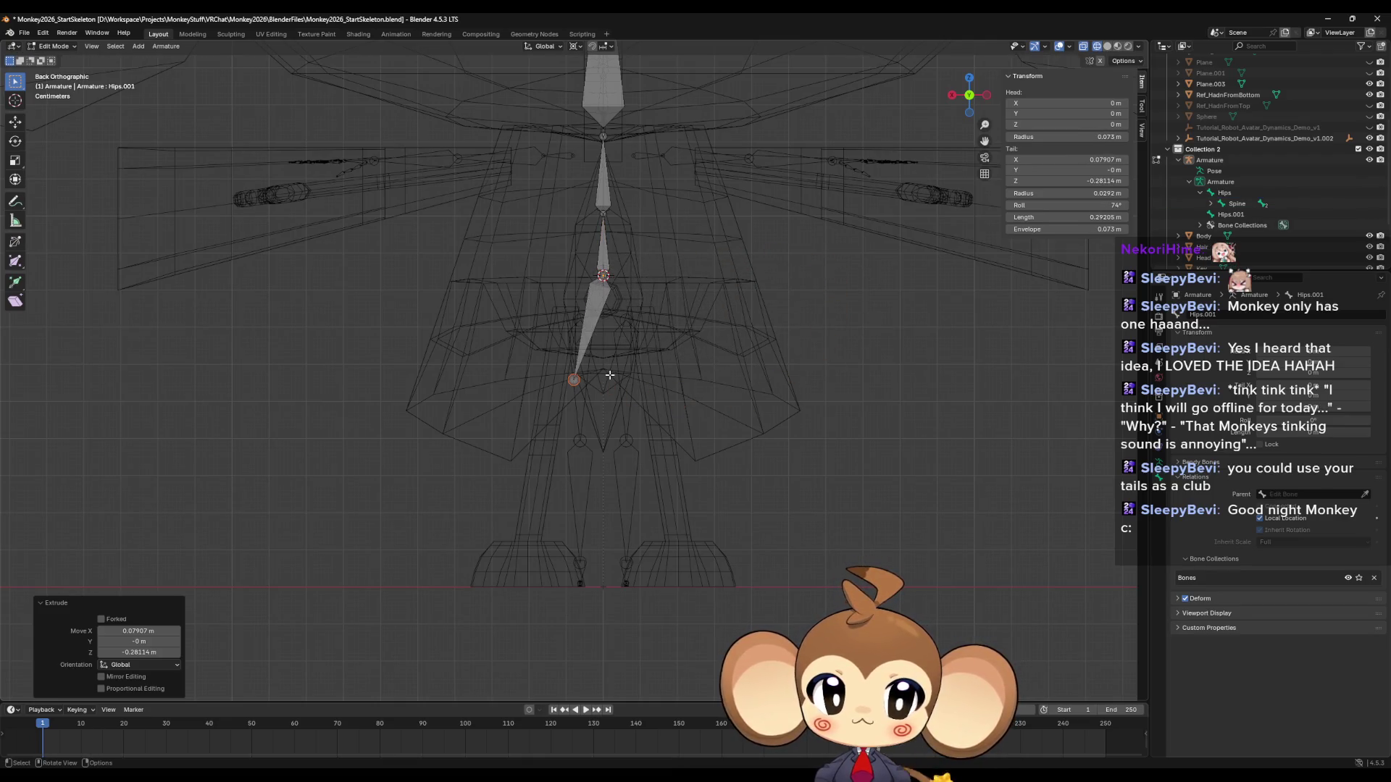
pyautogui.click(596, 321)
pyautogui.press('g')
pyautogui.click(523, 310)
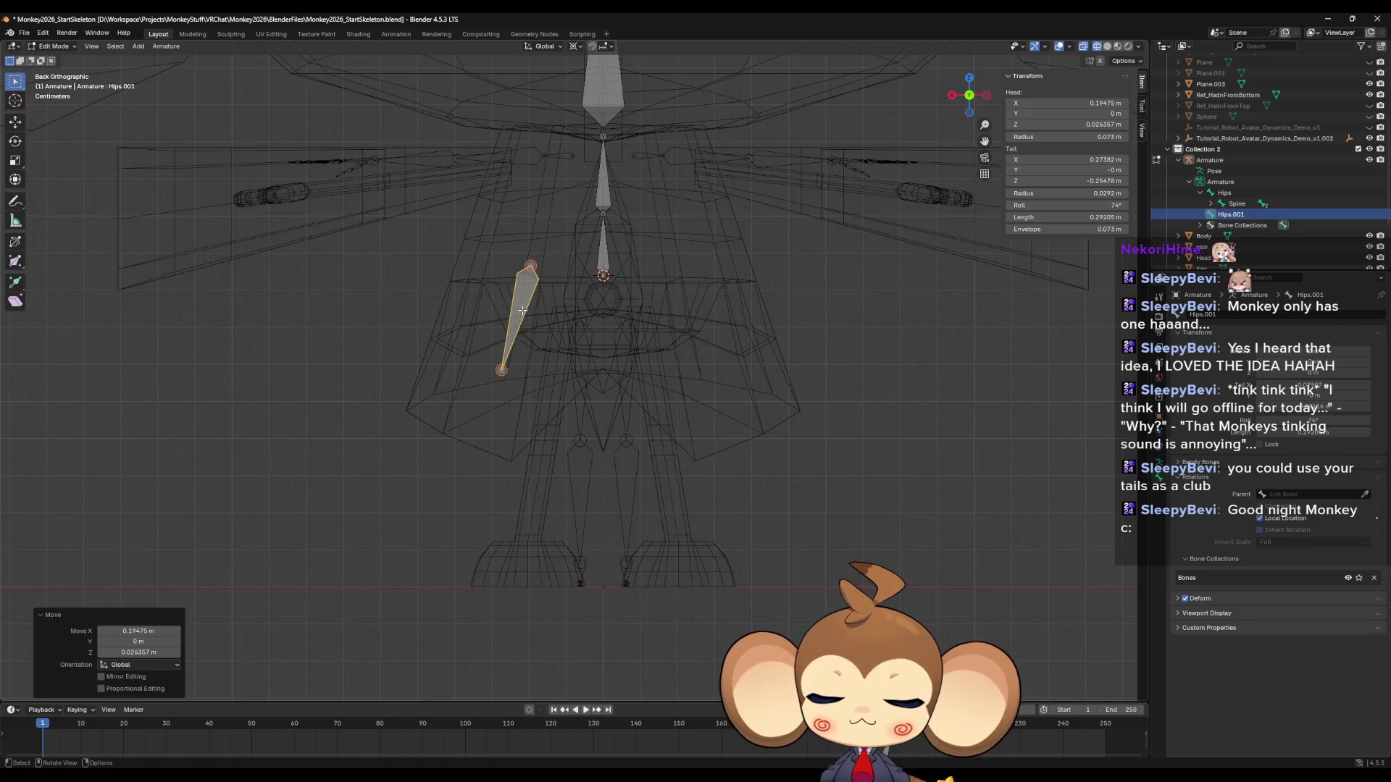
pyautogui.press('x')
pyautogui.click(507, 312)
pyautogui.click(607, 243)
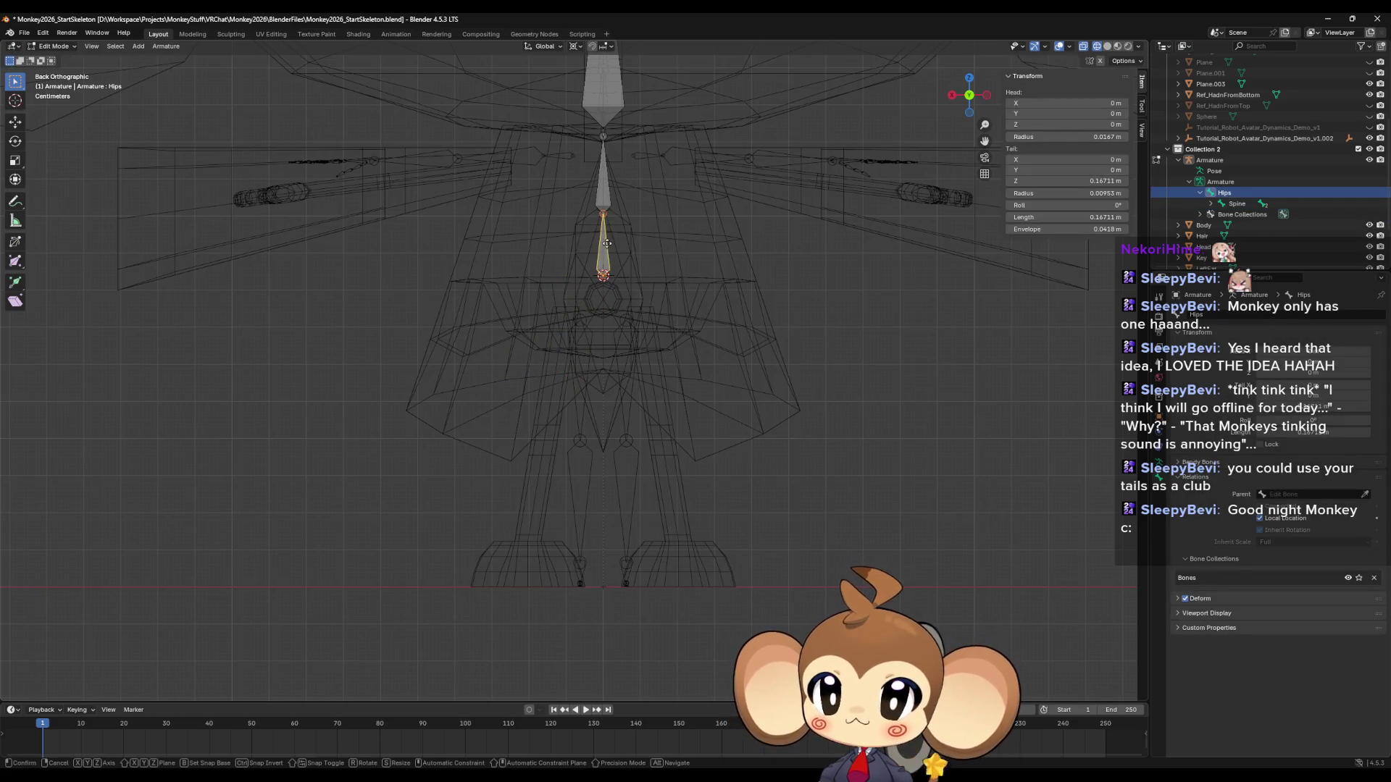
pyautogui.press('e')
pyautogui.click(673, 251)
pyautogui.hotkey('ctrl', 'z')
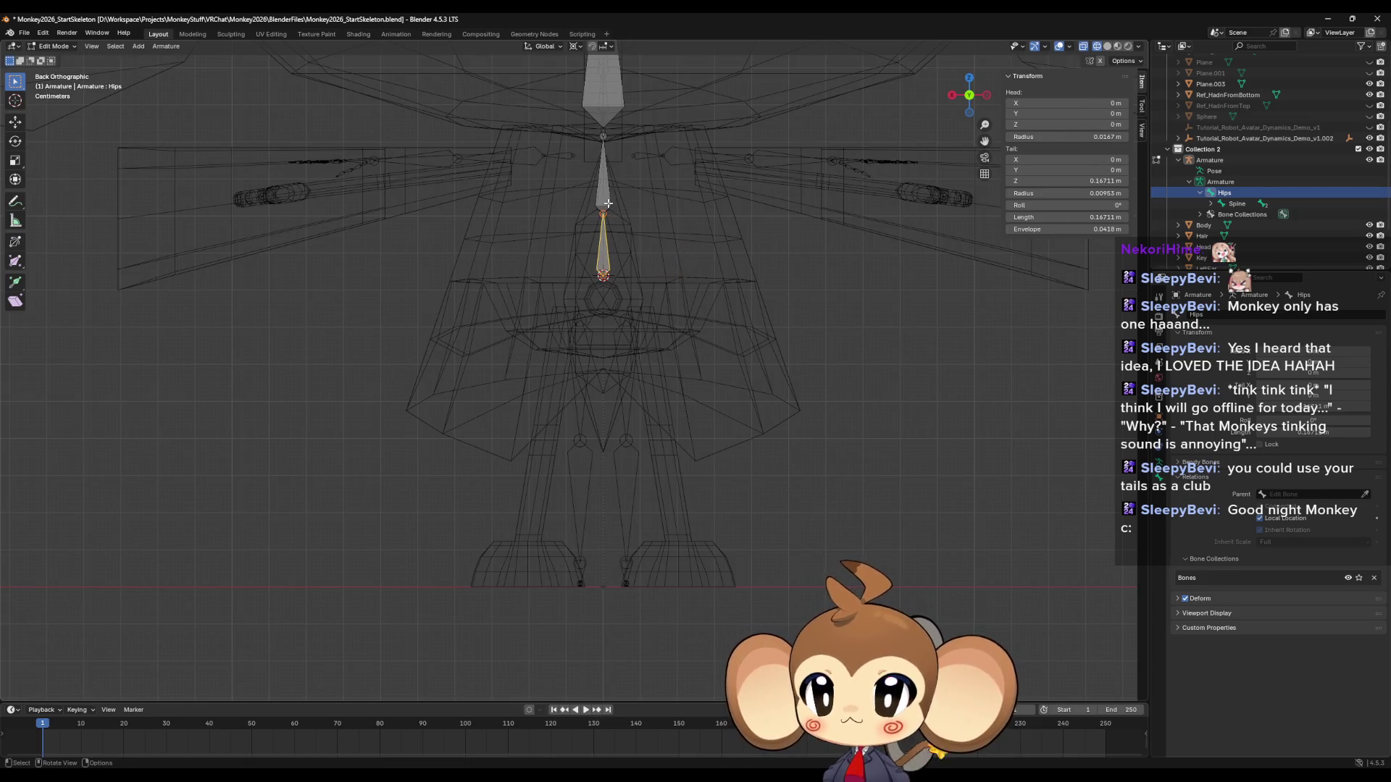
pyautogui.click(604, 201)
pyautogui.press('g')
pyautogui.click(667, 166)
pyautogui.hotkey('ctrl', 'z')
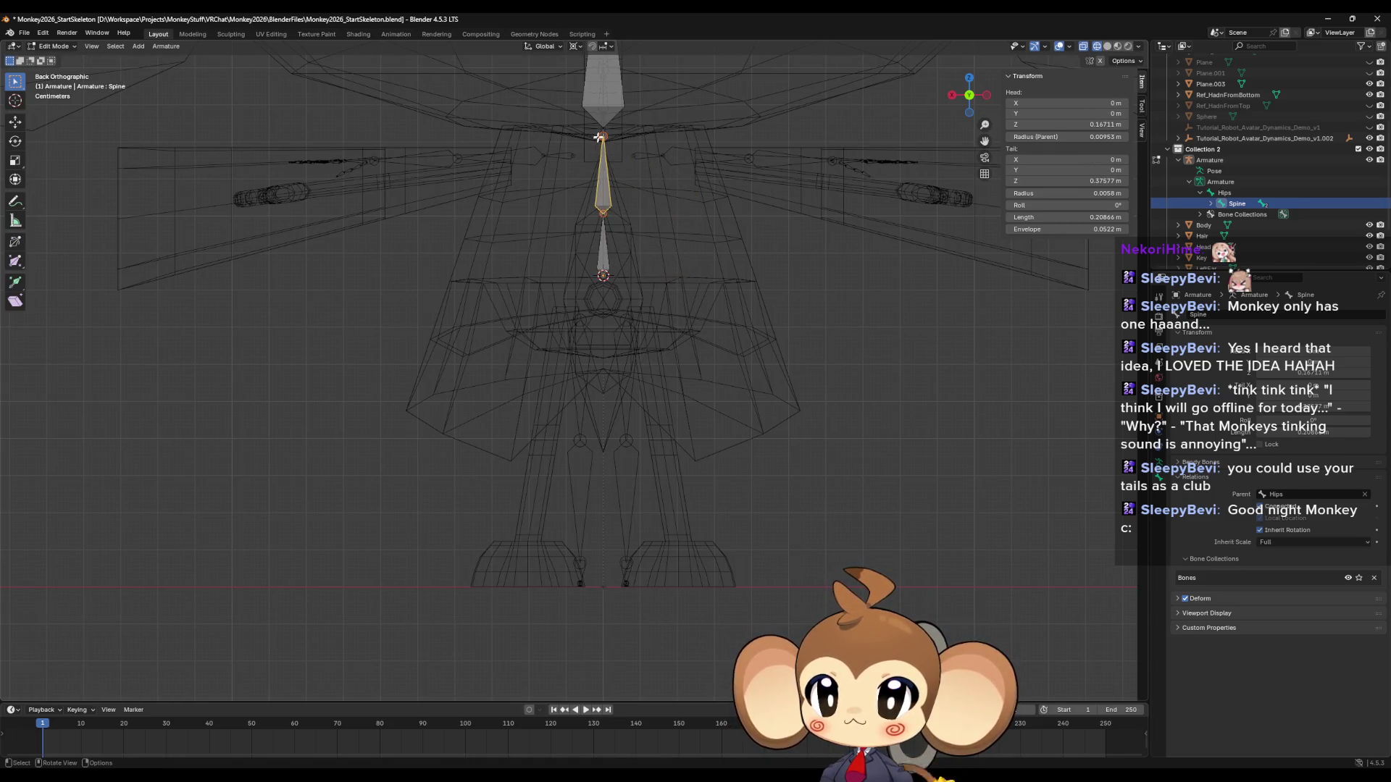
pyautogui.click(602, 90)
pyautogui.press('g')
pyautogui.click(740, 147)
pyautogui.hotkey('ctrl', 'z')
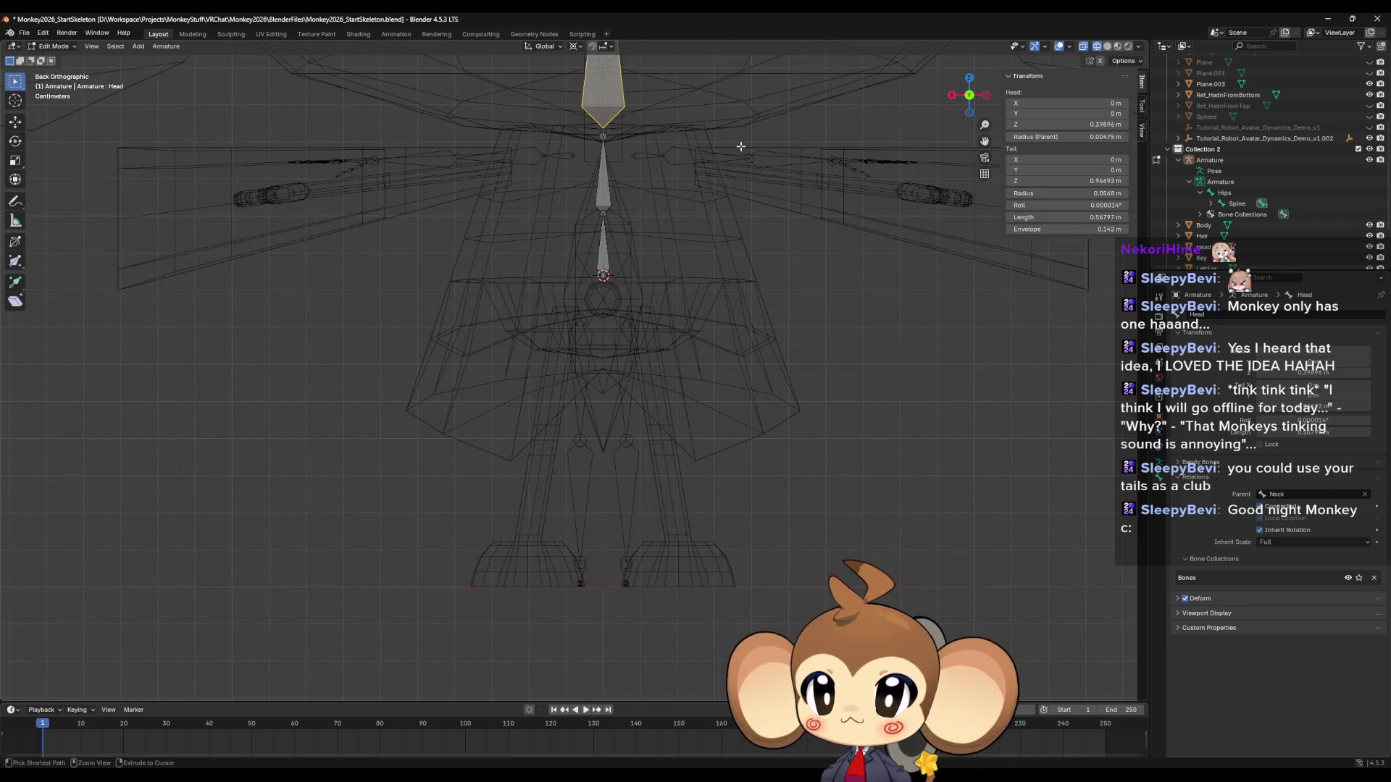
pyautogui.click(600, 251)
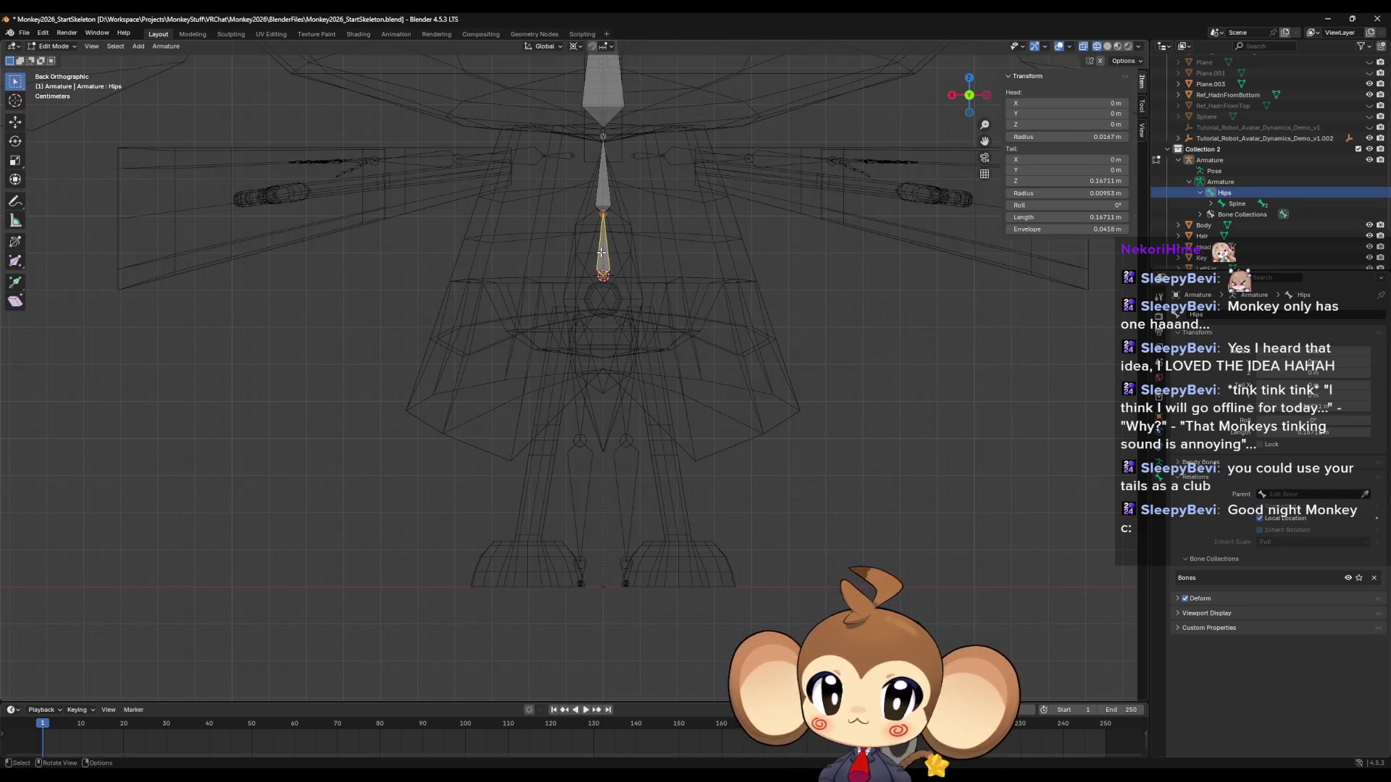
pyautogui.click(602, 188)
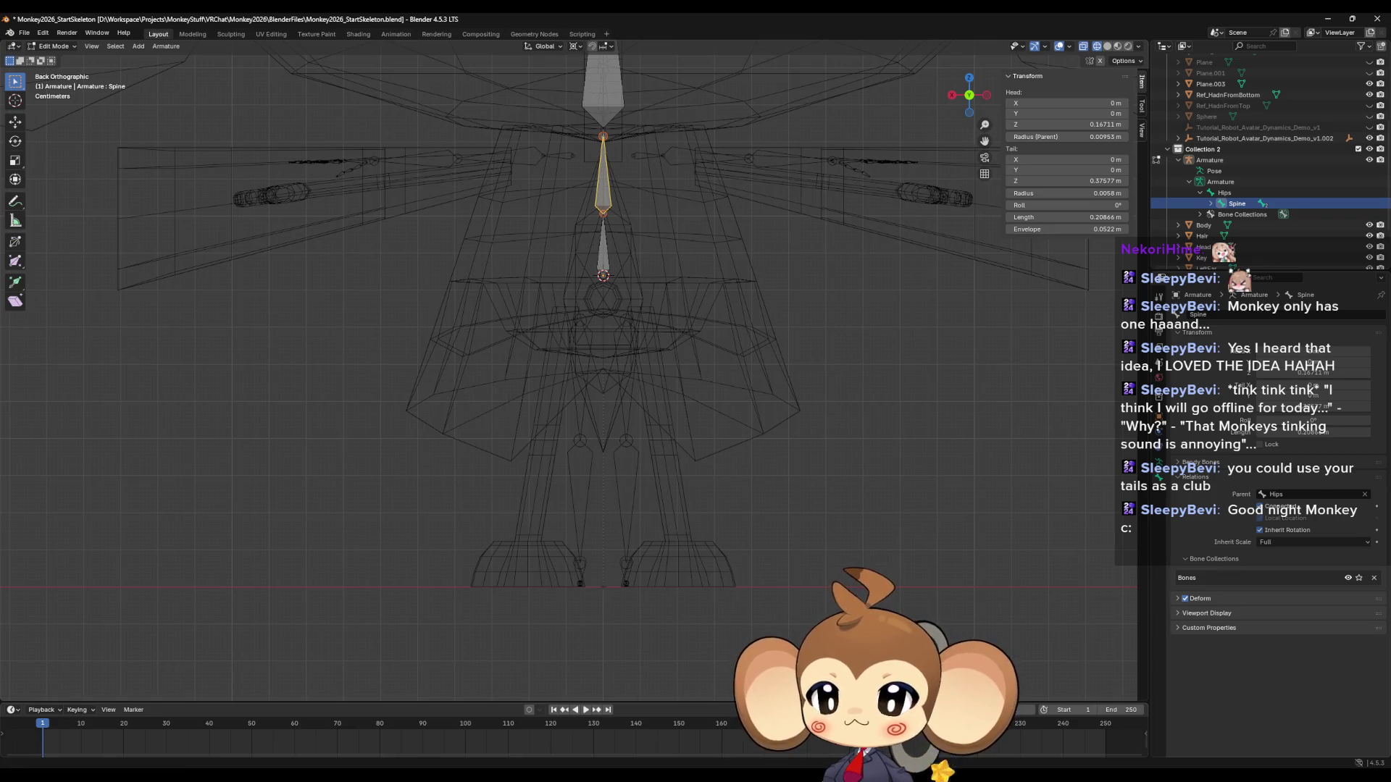
pyautogui.click(340, 731)
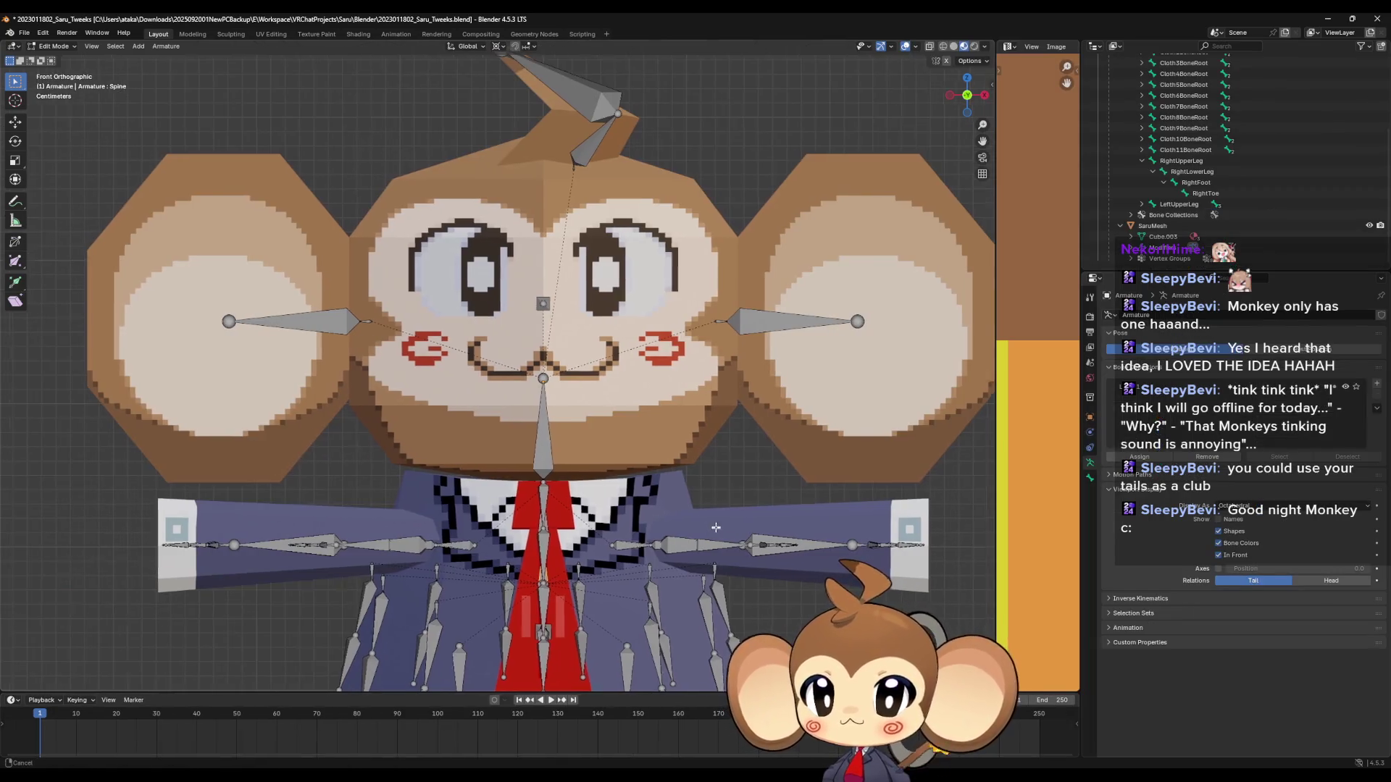
pyautogui.scroll(1, 716, 527)
pyautogui.scroll(3, 620, 445)
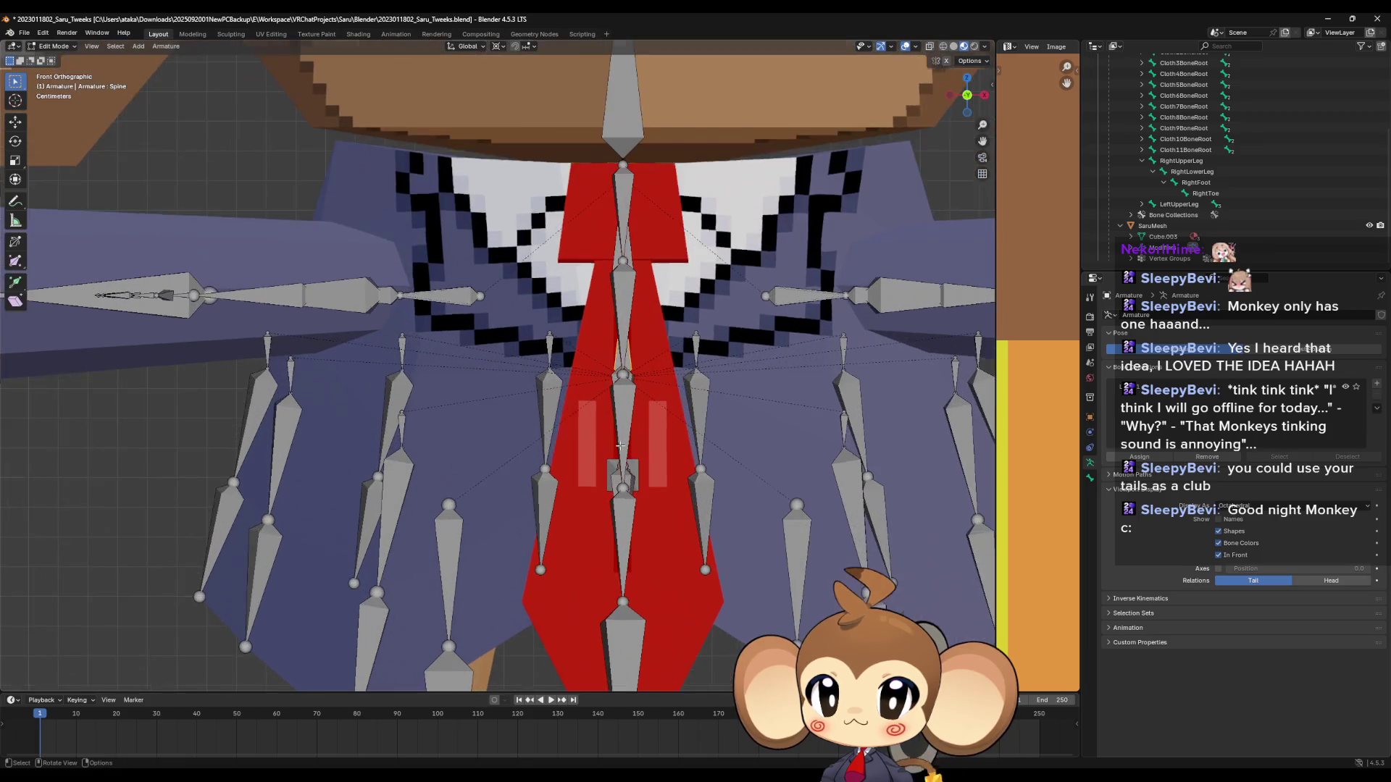
pyautogui.moveTo(620, 445); pyautogui.dragTo(664, 426, button='middle')
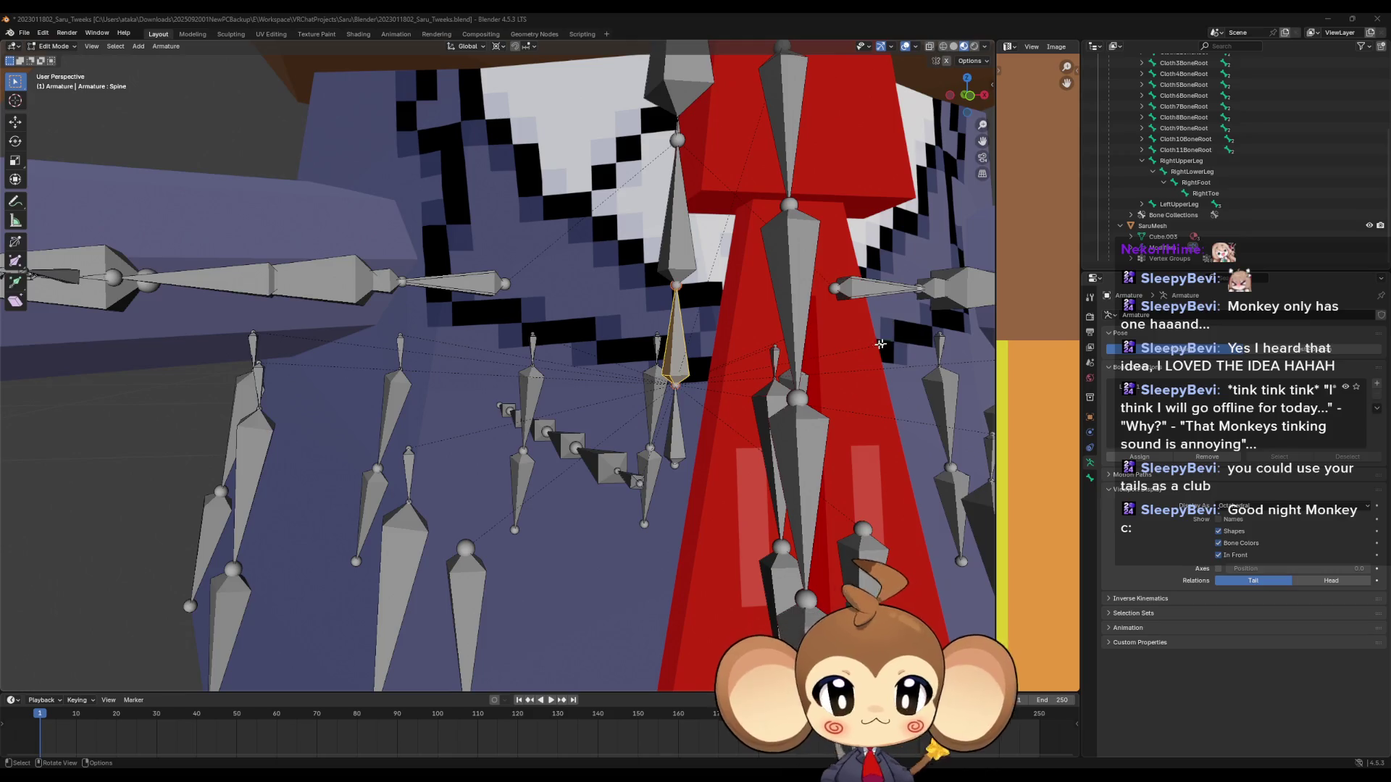
pyautogui.scroll(-5, 658, 418)
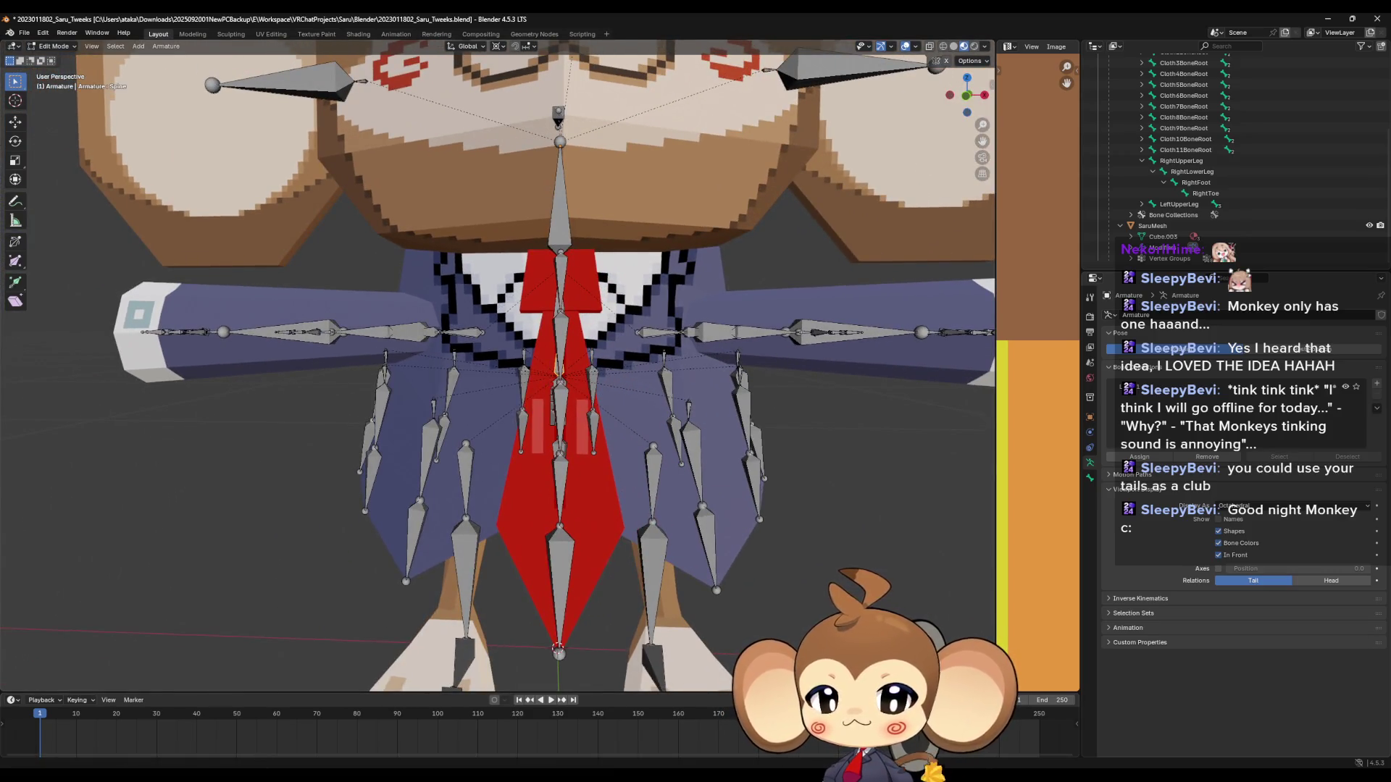
pyautogui.click(246, 725)
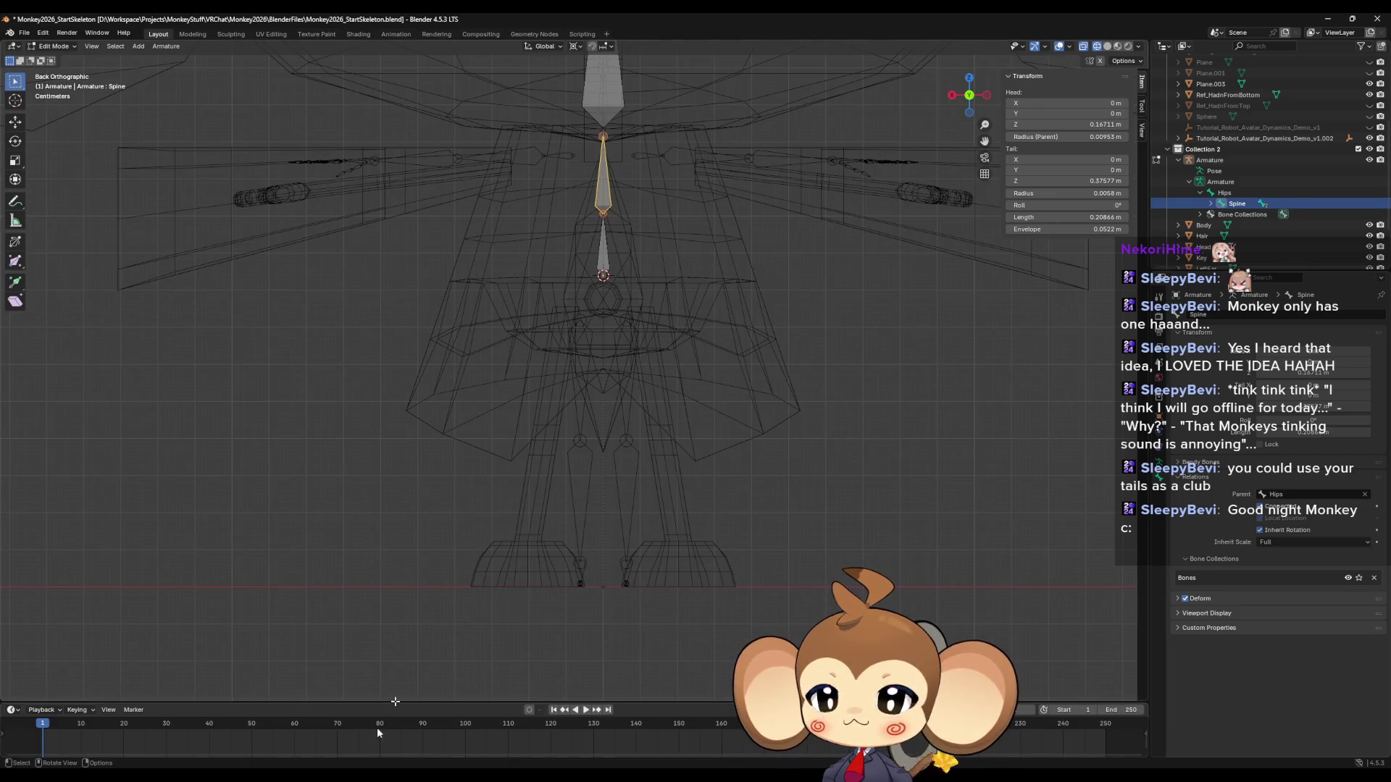
# In back view, extrude a new bone from the Hips bone's top end and stretch it along Z.
pyautogui.moveTo(282, 775)
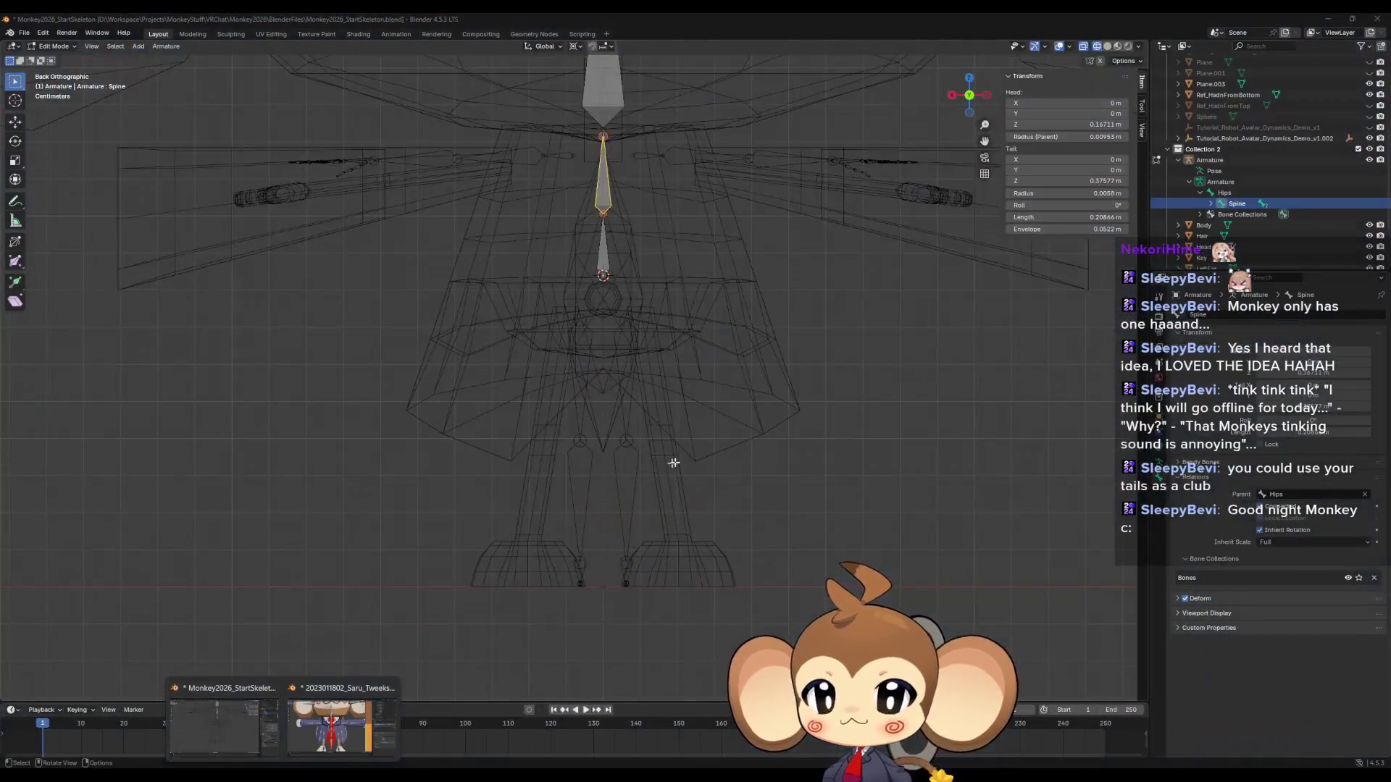
pyautogui.moveTo(674, 462)
pyautogui.mouseDown(button='middle')
pyautogui.moveTo(708, 466)
pyautogui.moveTo(663, 472)
pyautogui.moveTo(568, 361)
pyautogui.mouseUp(button='middle')
pyautogui.click(549, 300)
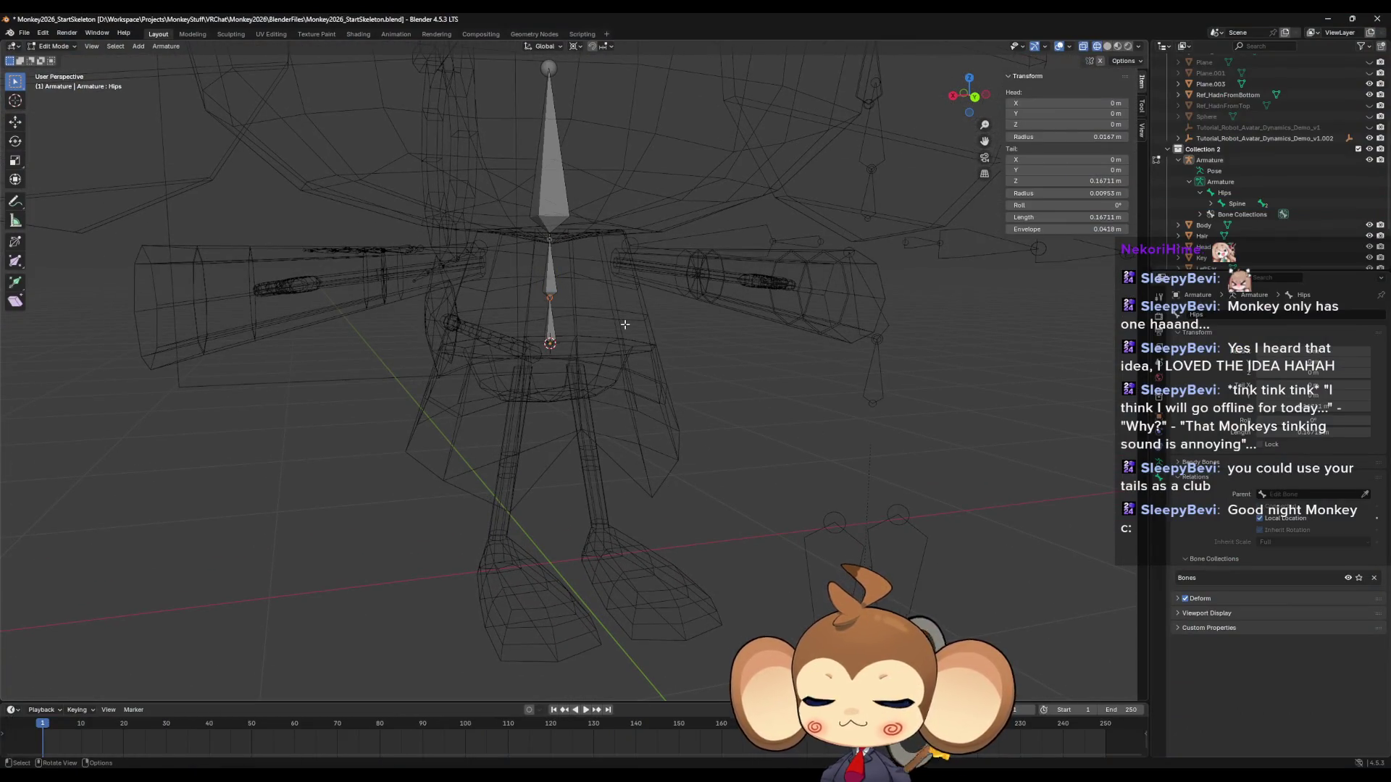
pyautogui.click(975, 96)
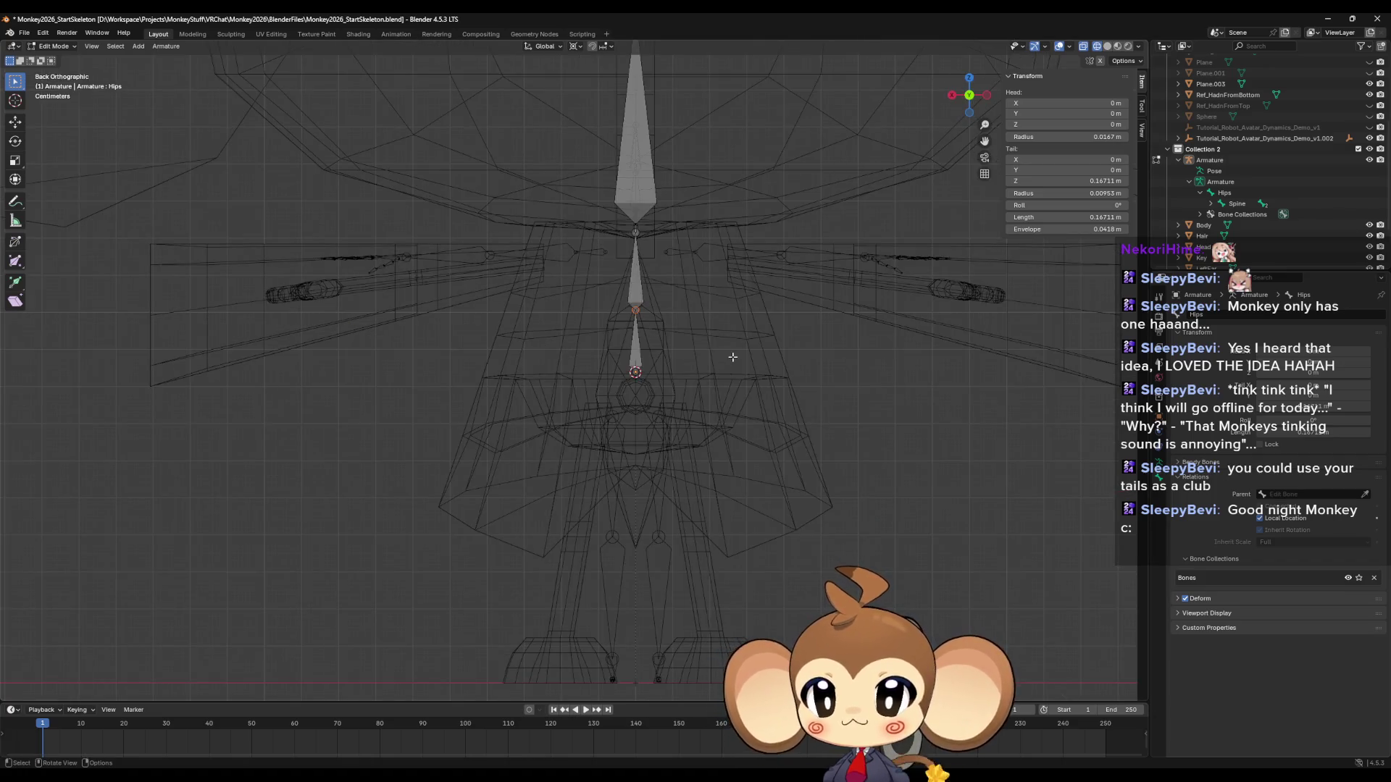
pyautogui.press('e')
pyautogui.press('Escape')
pyautogui.press('g')
pyautogui.press('z')
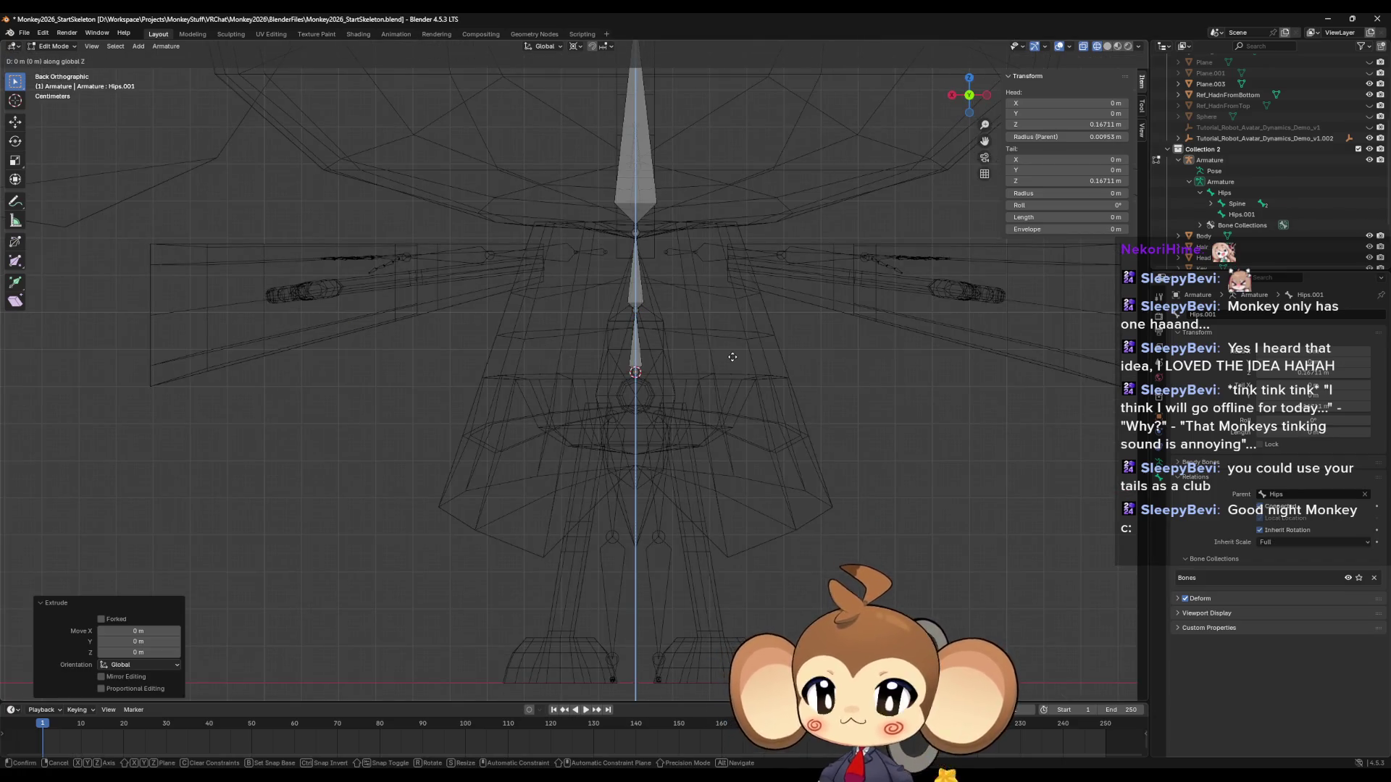
# Confirm Hips.001 at about 0.158 m, then try a small vertical move and undo it.
pyautogui.click(724, 298)
pyautogui.click(636, 288)
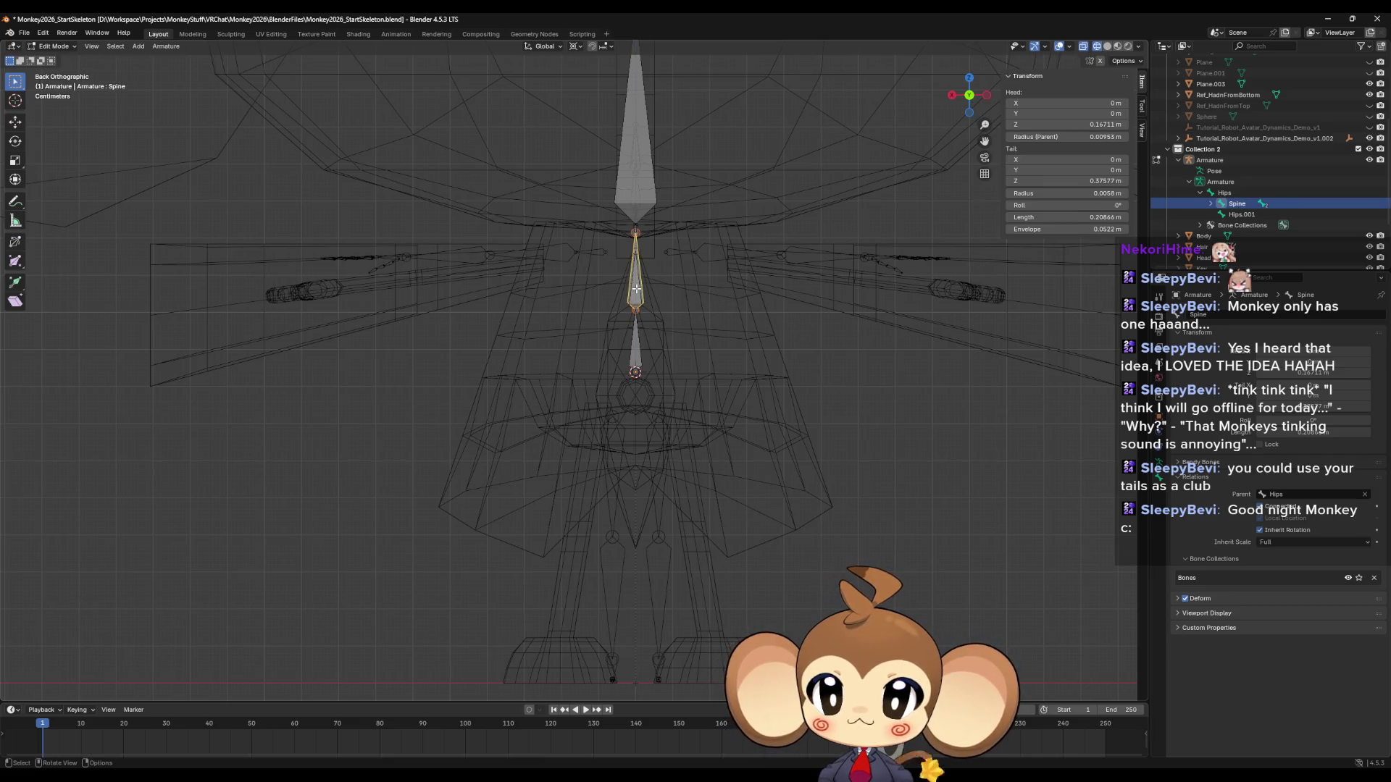
pyautogui.click(636, 289)
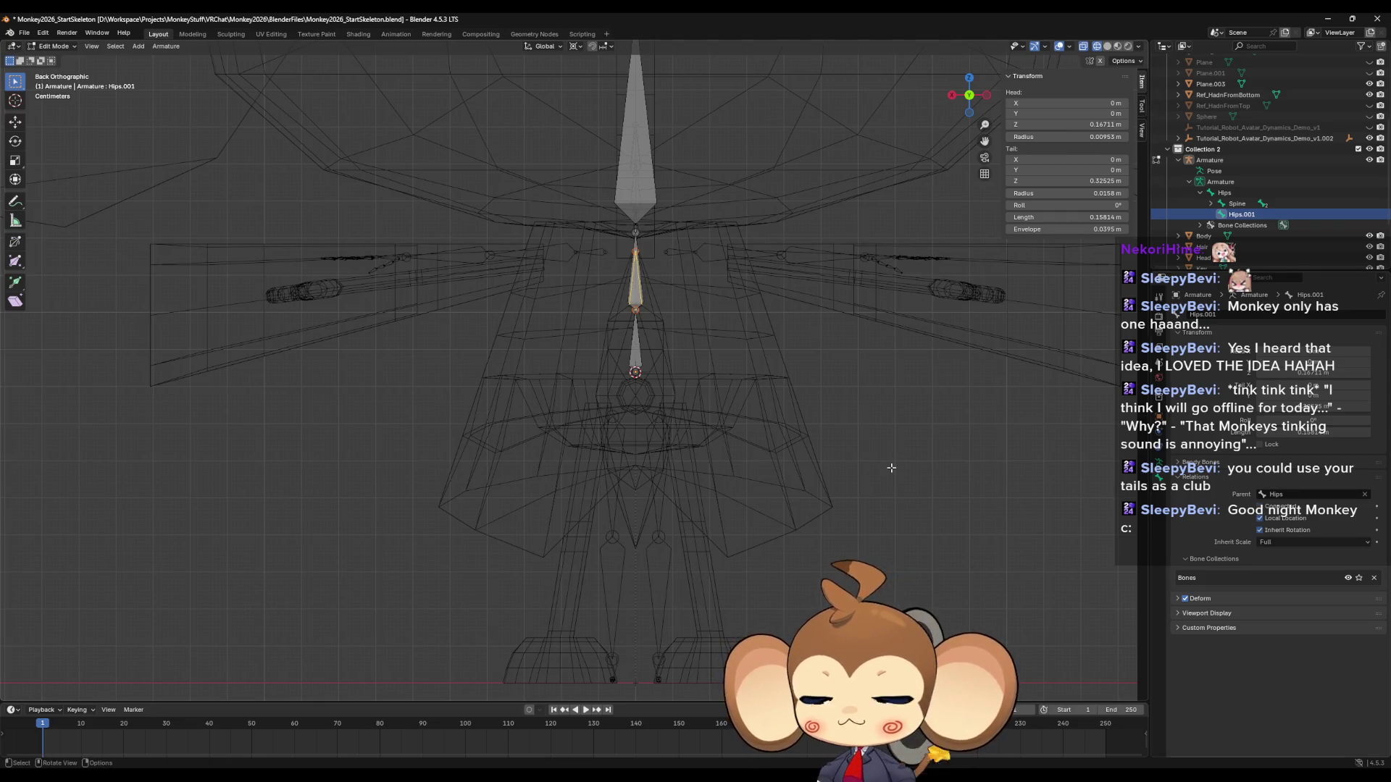
pyautogui.press('g')
pyautogui.press('z')
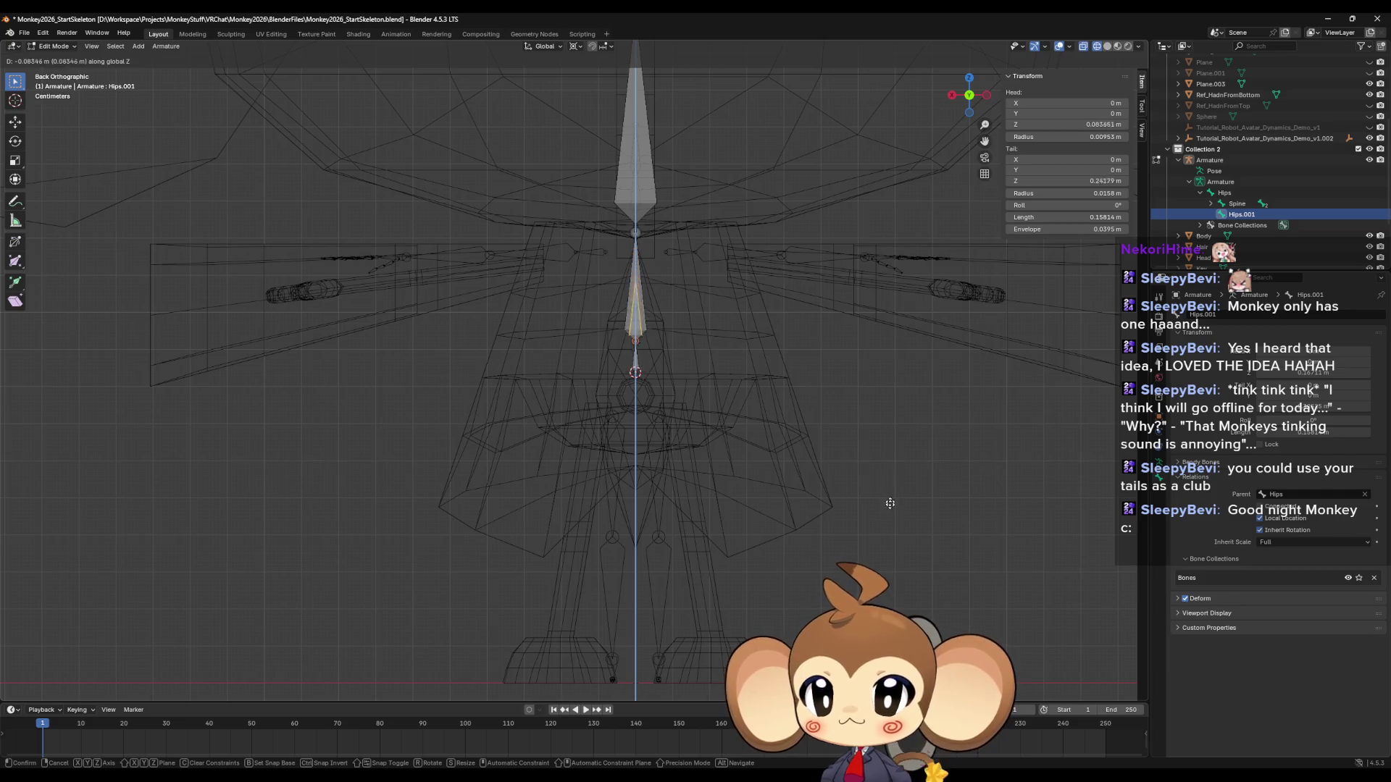
pyautogui.click(896, 472)
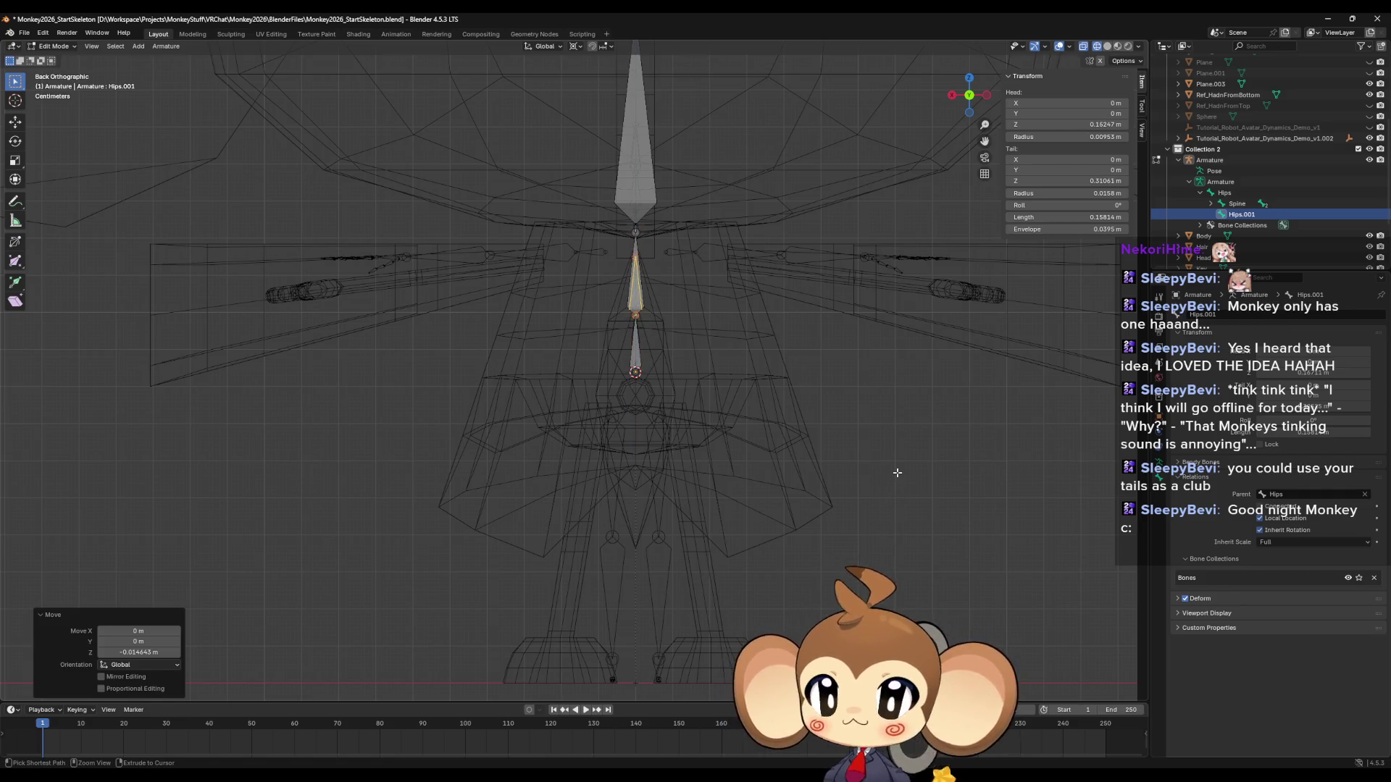
pyautogui.hotkey('ctrl', 'z')
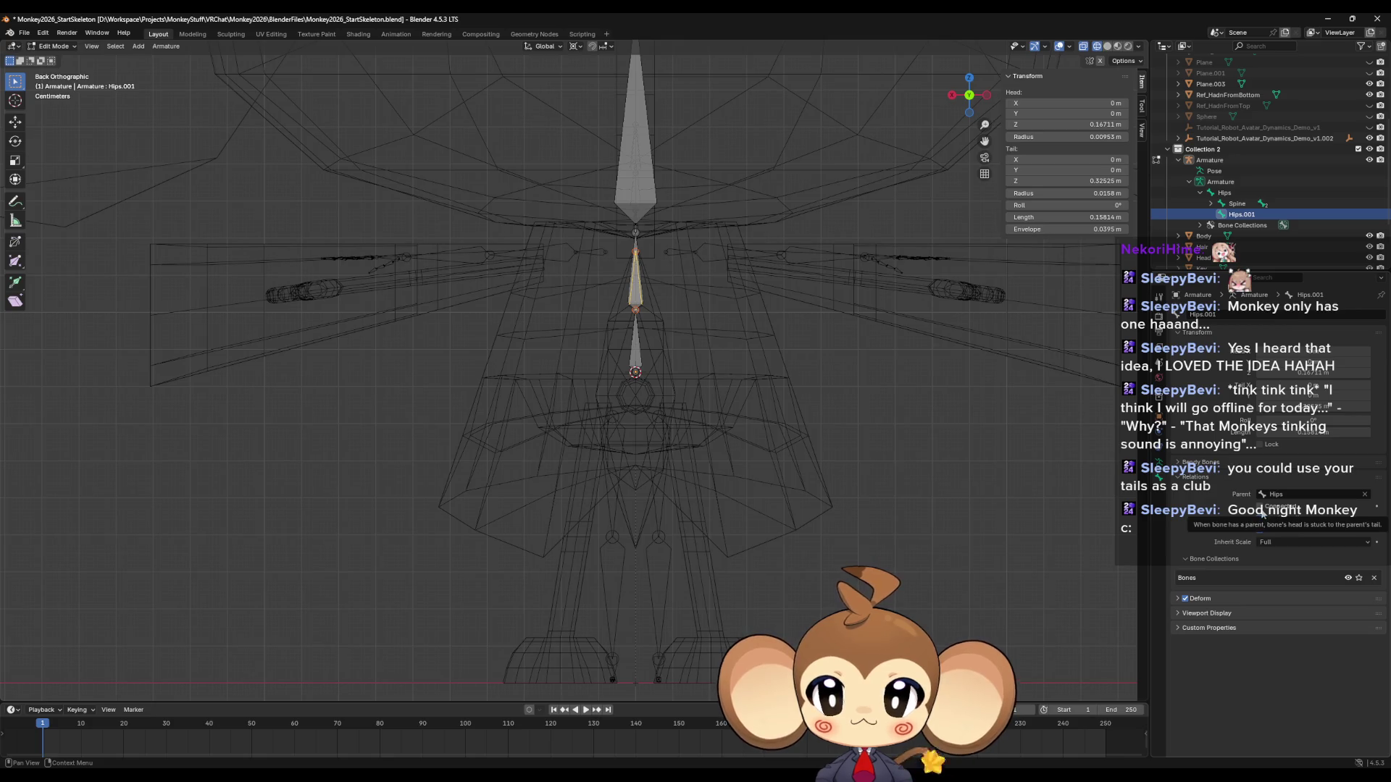
# Reselect the overlapping Hips.001 bone and start moving it sideways.
pyautogui.click(635, 292)
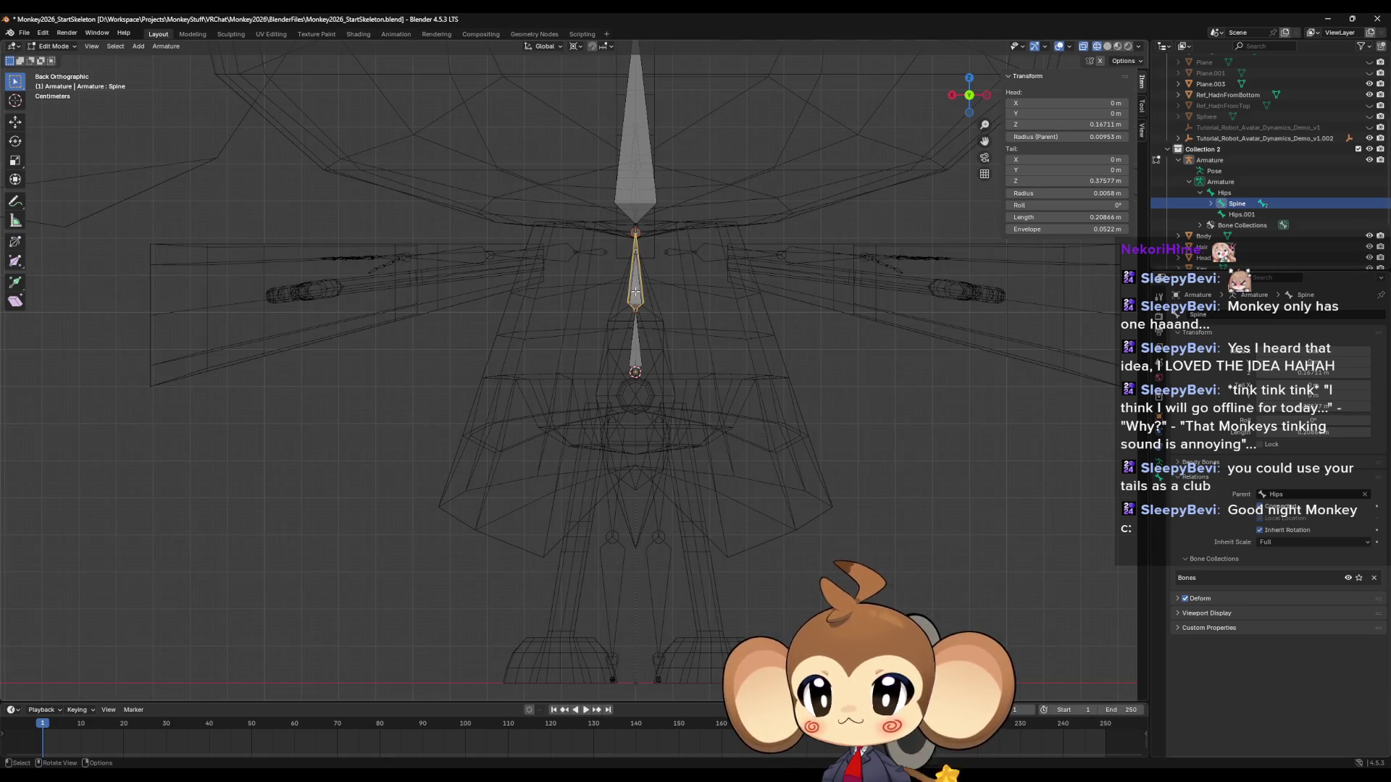
pyautogui.click(636, 288)
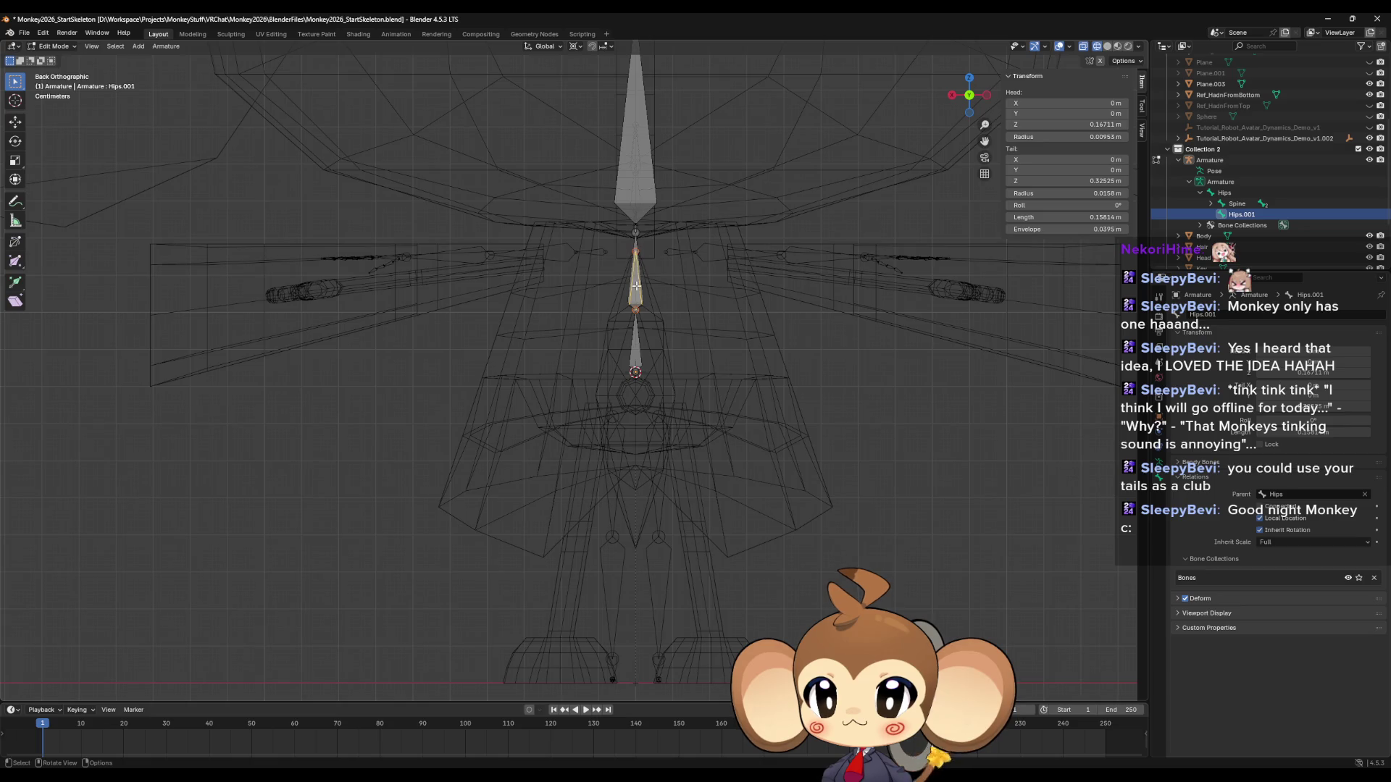
pyautogui.press('g')
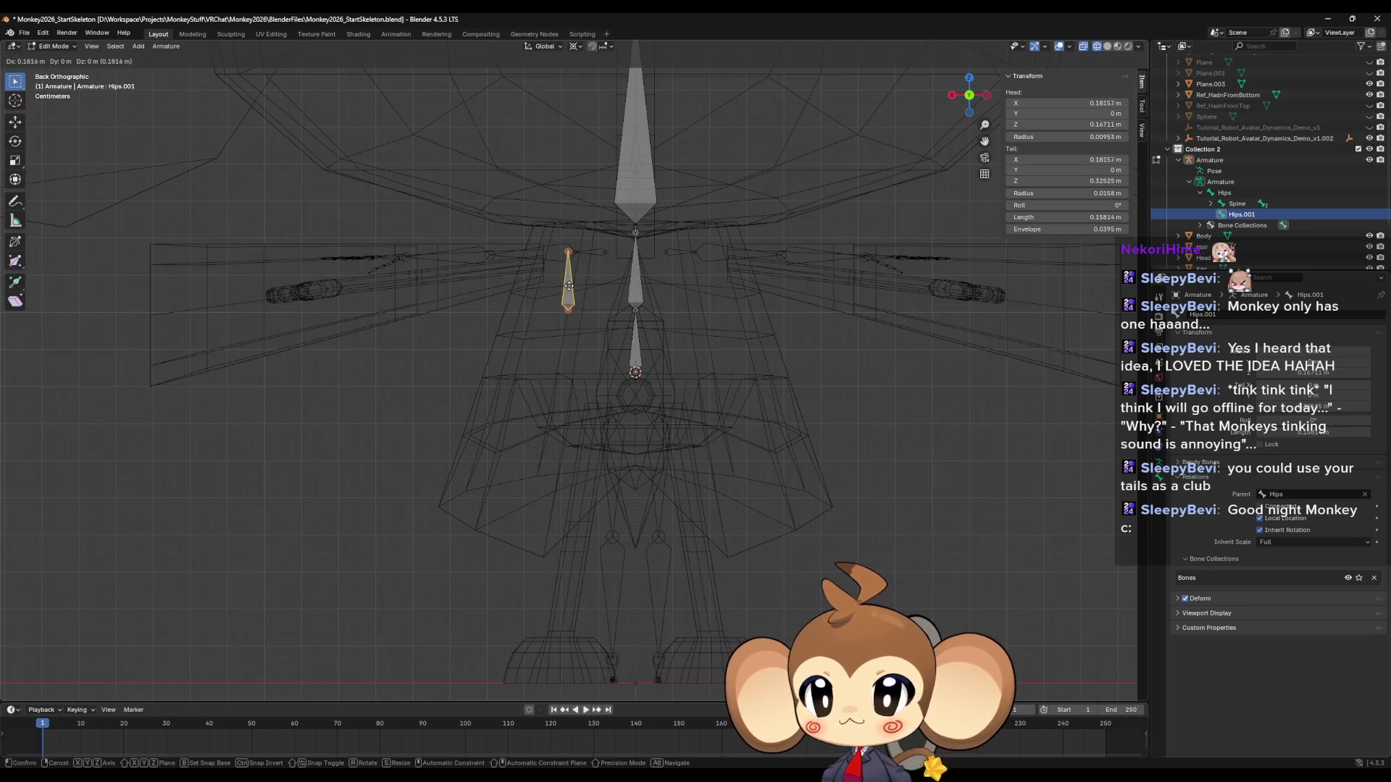
# Move Hips.001 below the hips bone, then off to one side along X for a leg.
pyautogui.click(569, 286)
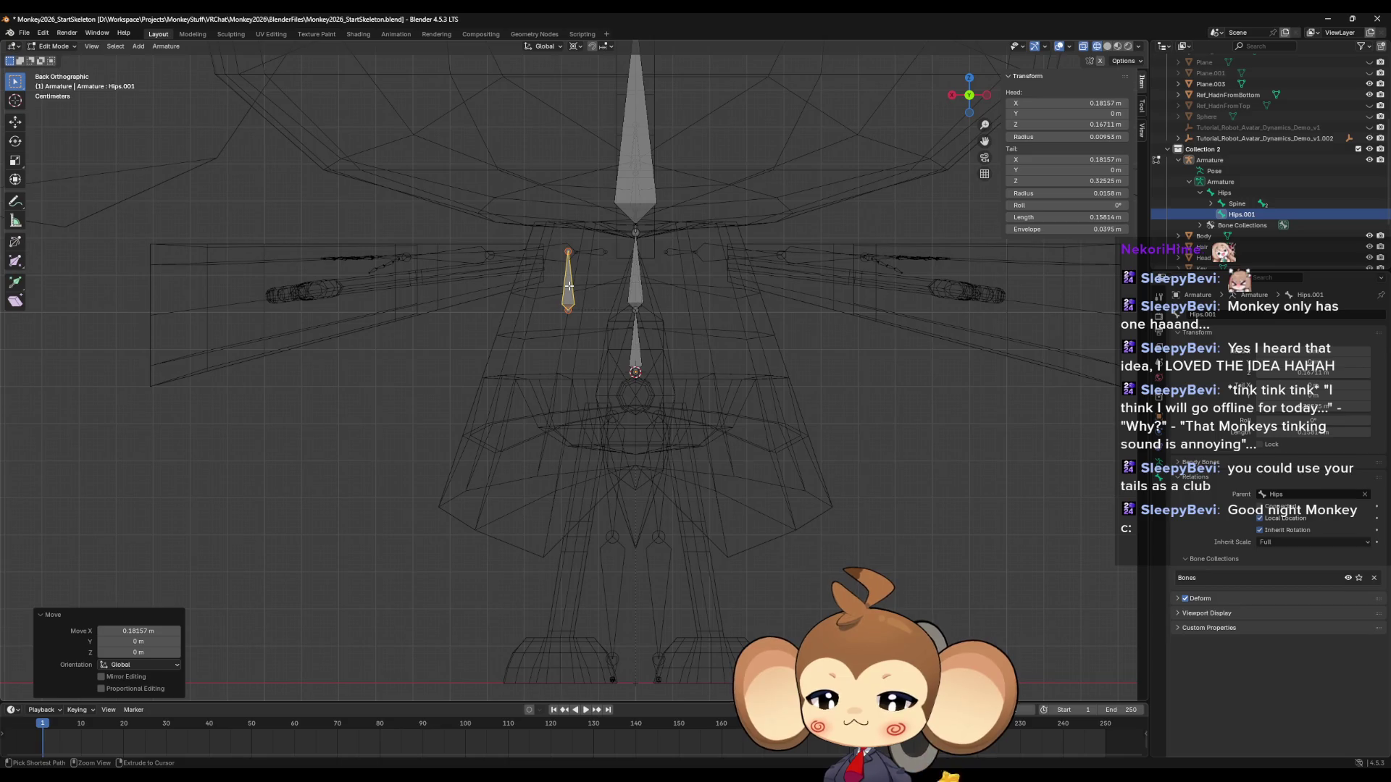
pyautogui.hotkey('ctrl', 'z')
pyautogui.press('g')
pyautogui.press('z')
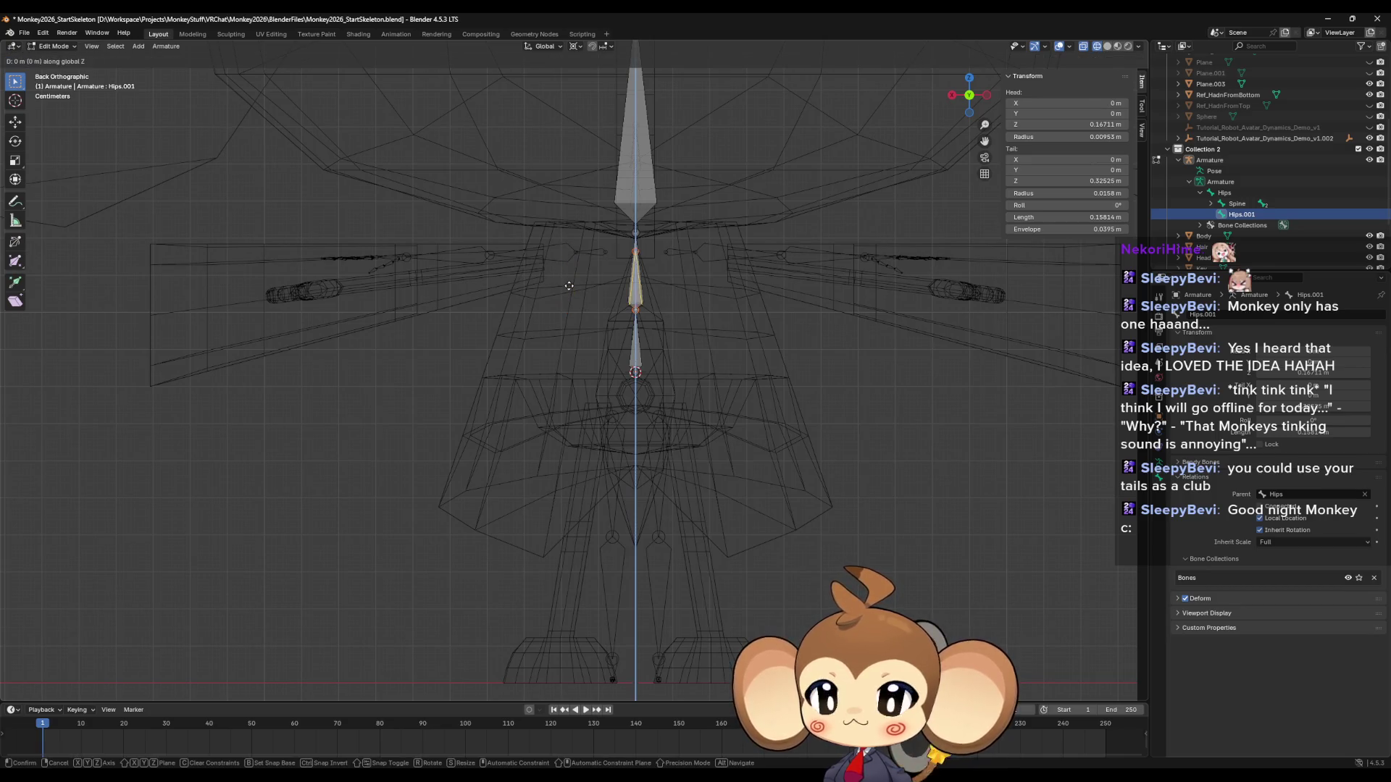
pyautogui.click(549, 423)
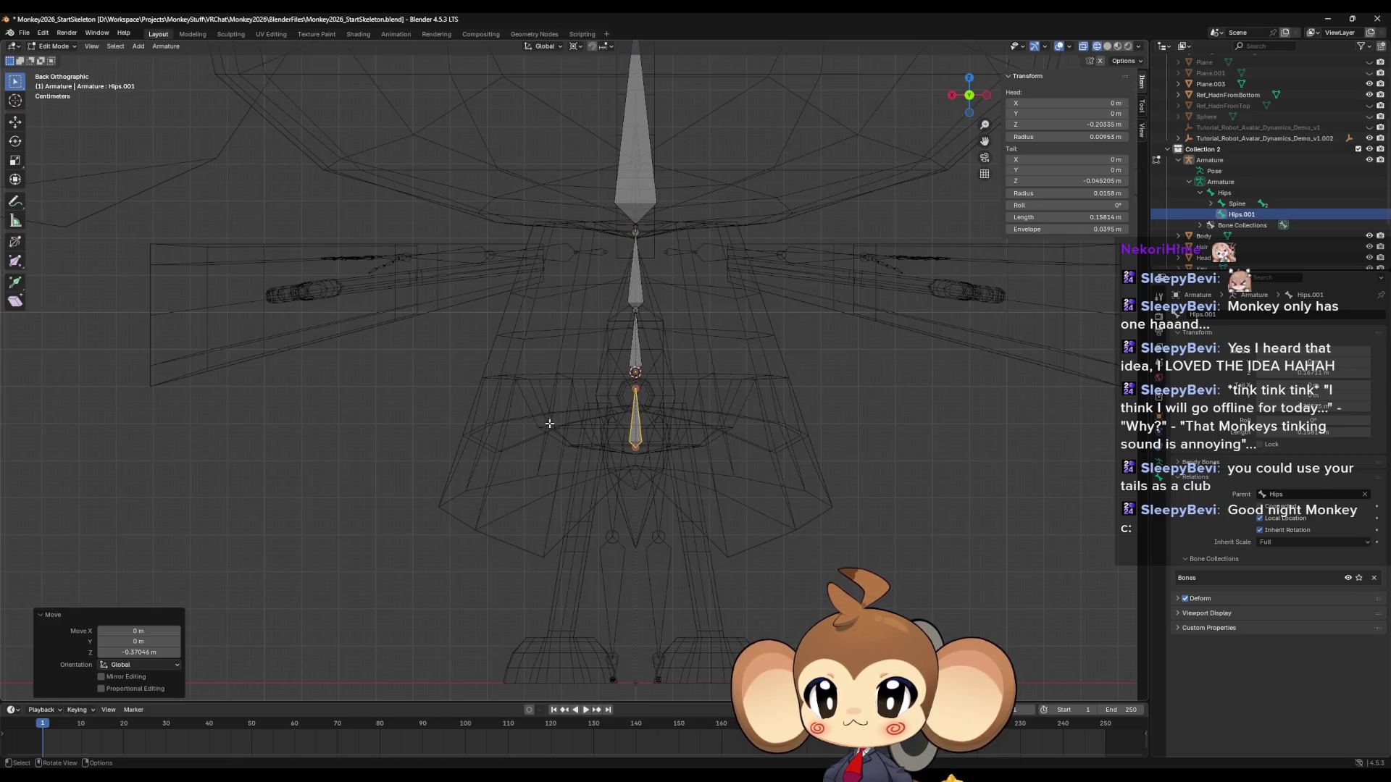
pyautogui.press('g')
pyautogui.press('x')
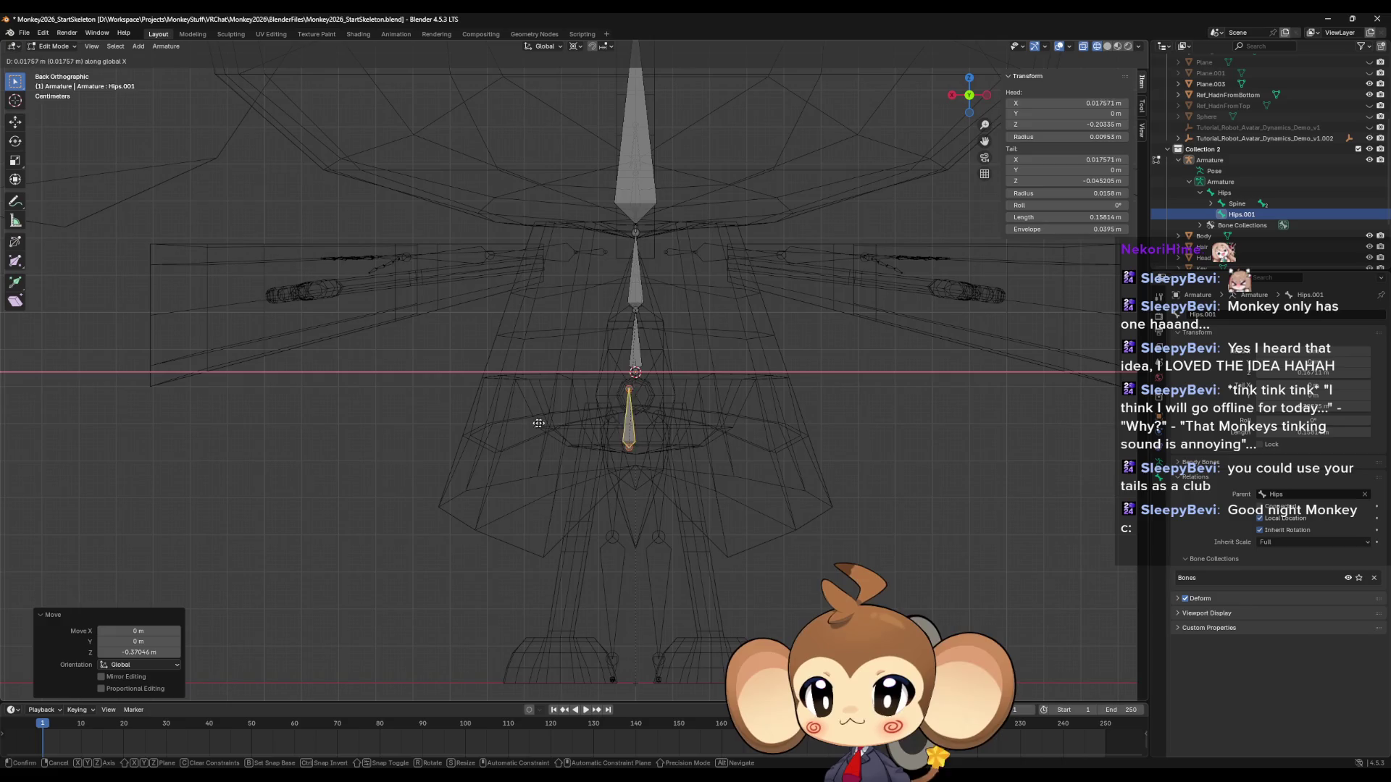
pyautogui.click(502, 421)
# Point the thigh bone downward and slide it into the leg at about X 0.19 m.
pyautogui.click(589, 389)
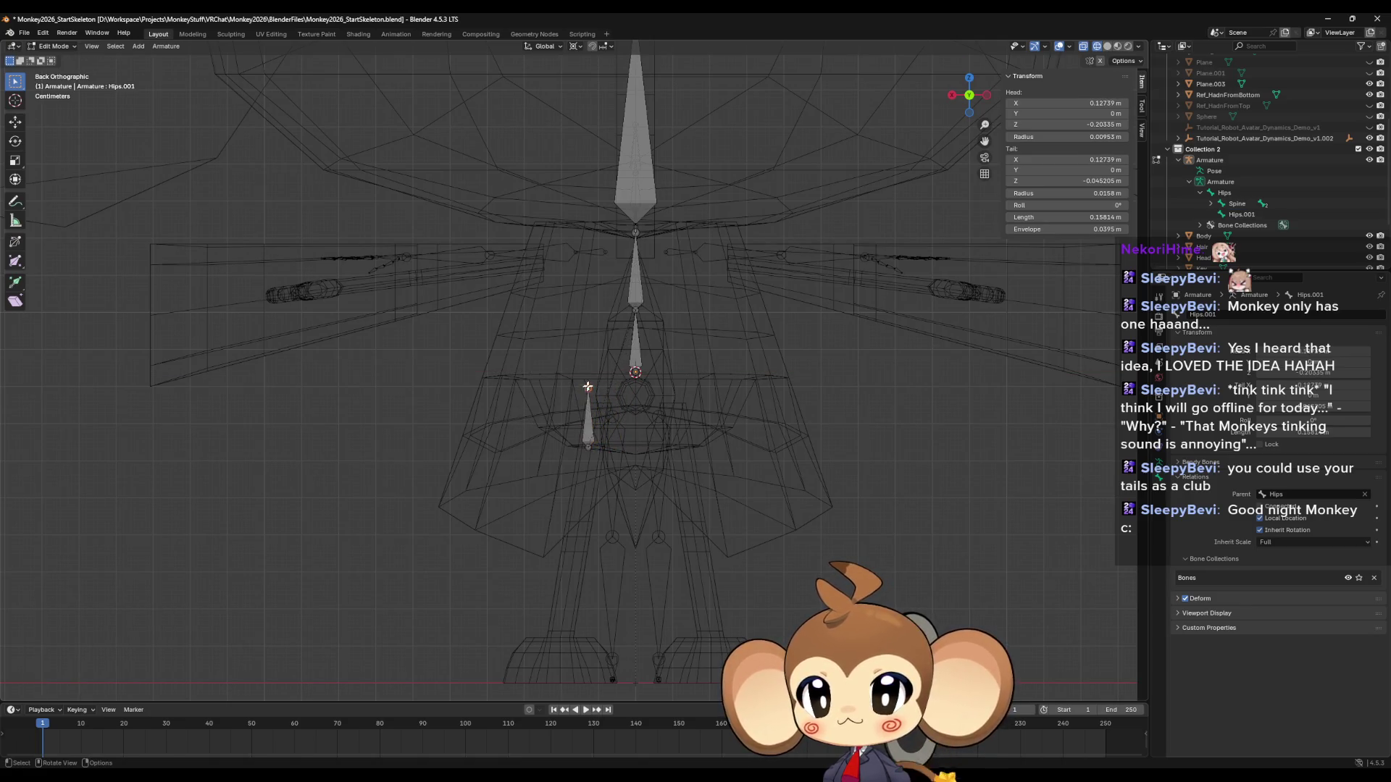
pyautogui.press('g')
pyautogui.press('z')
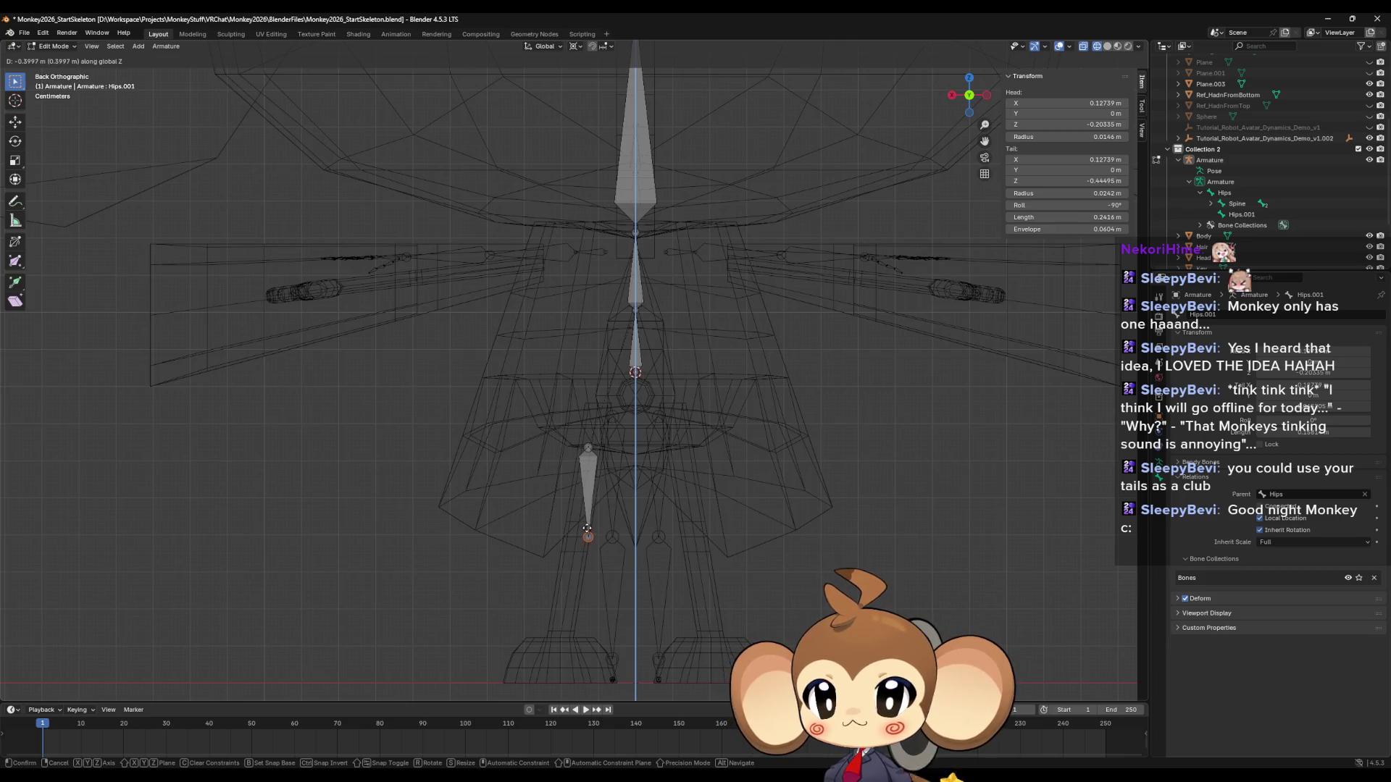
pyautogui.click(587, 526)
pyautogui.click(590, 480)
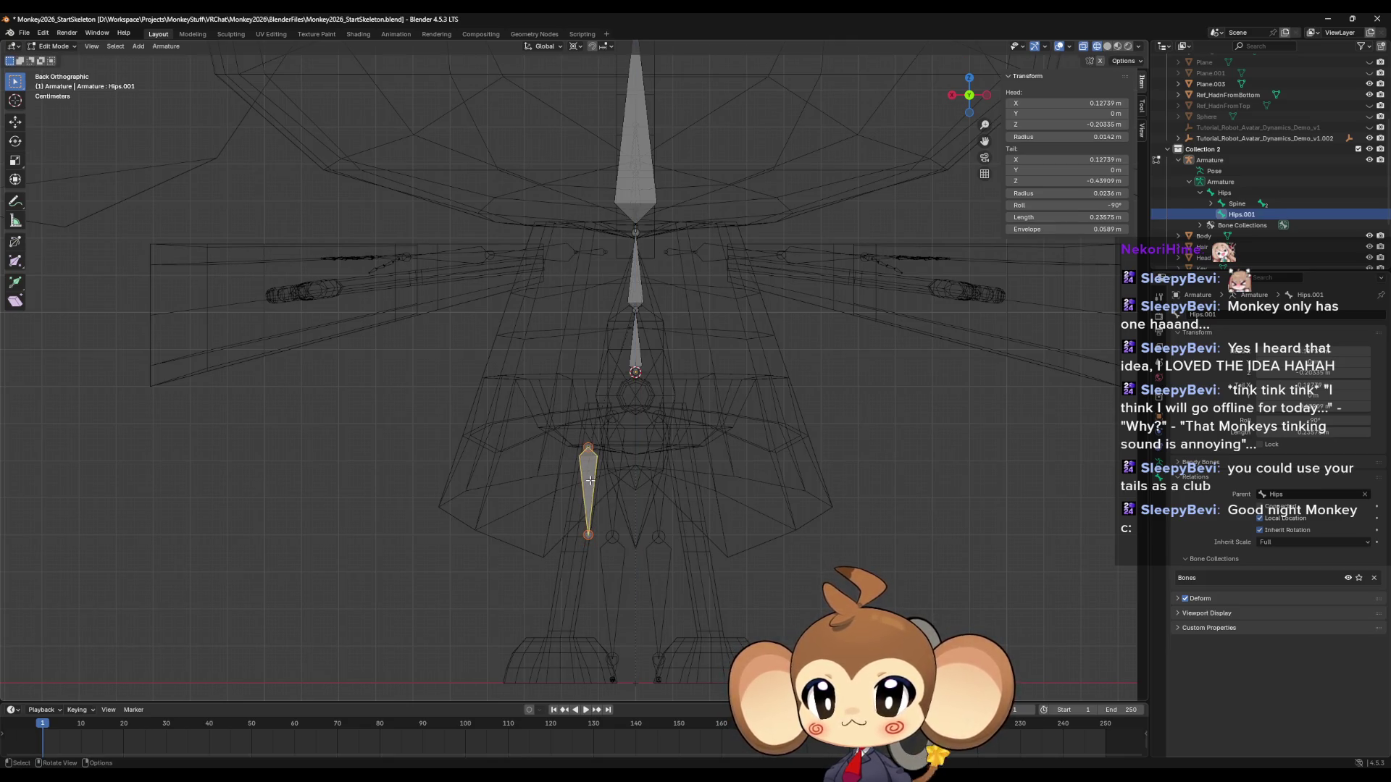
pyautogui.press('g')
pyautogui.press('x')
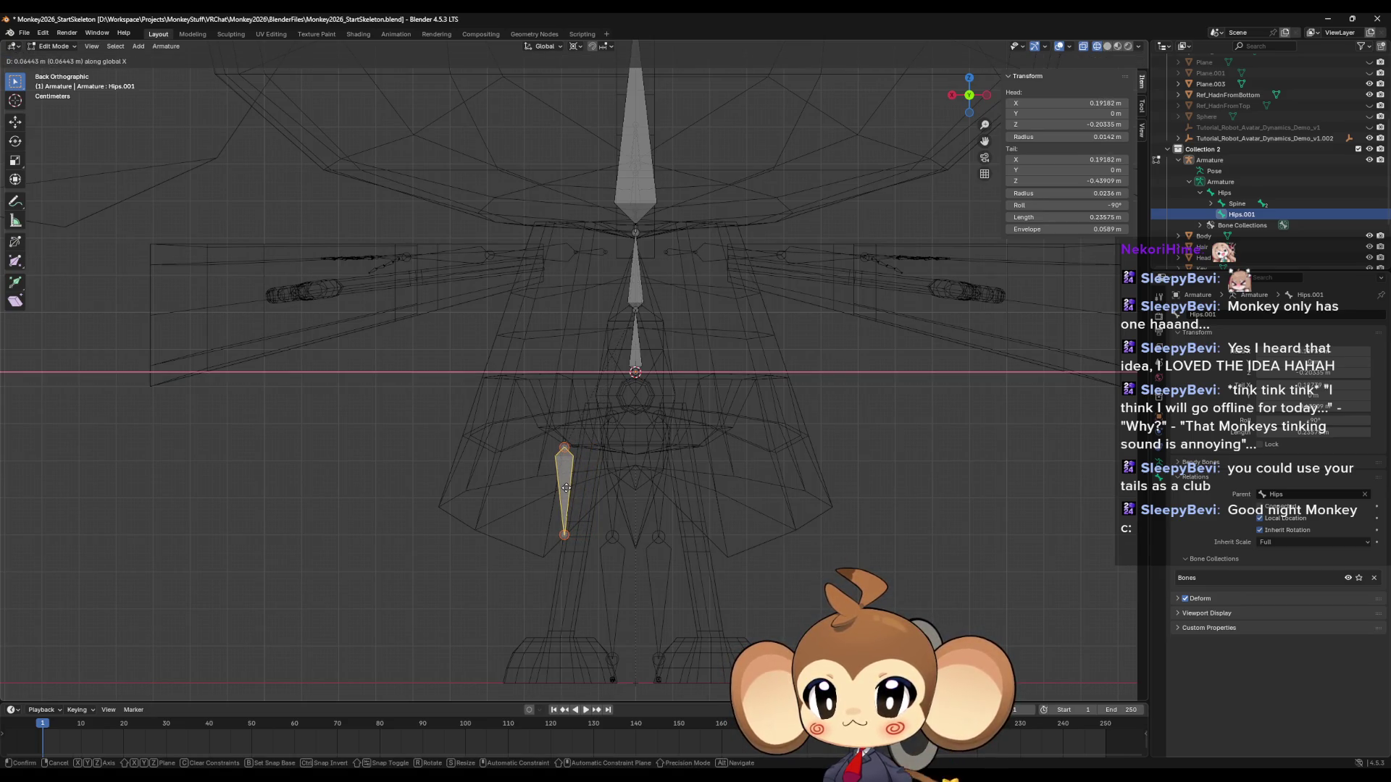
pyautogui.click(566, 487)
pyautogui.click(564, 534)
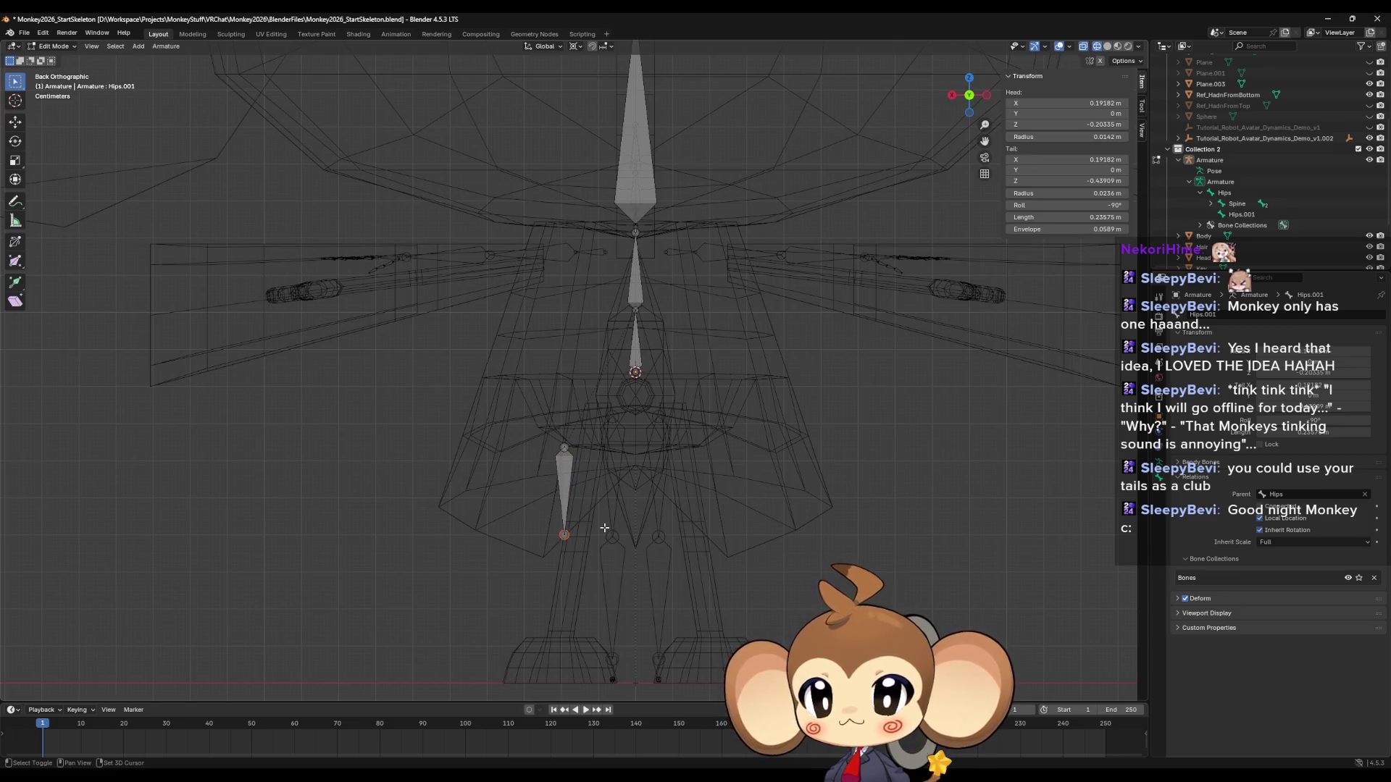
pyautogui.keyDown('shift'); pyautogui.moveTo(604, 528); pyautogui.dragTo(631, 434, button='middle'); pyautogui.keyUp('shift')
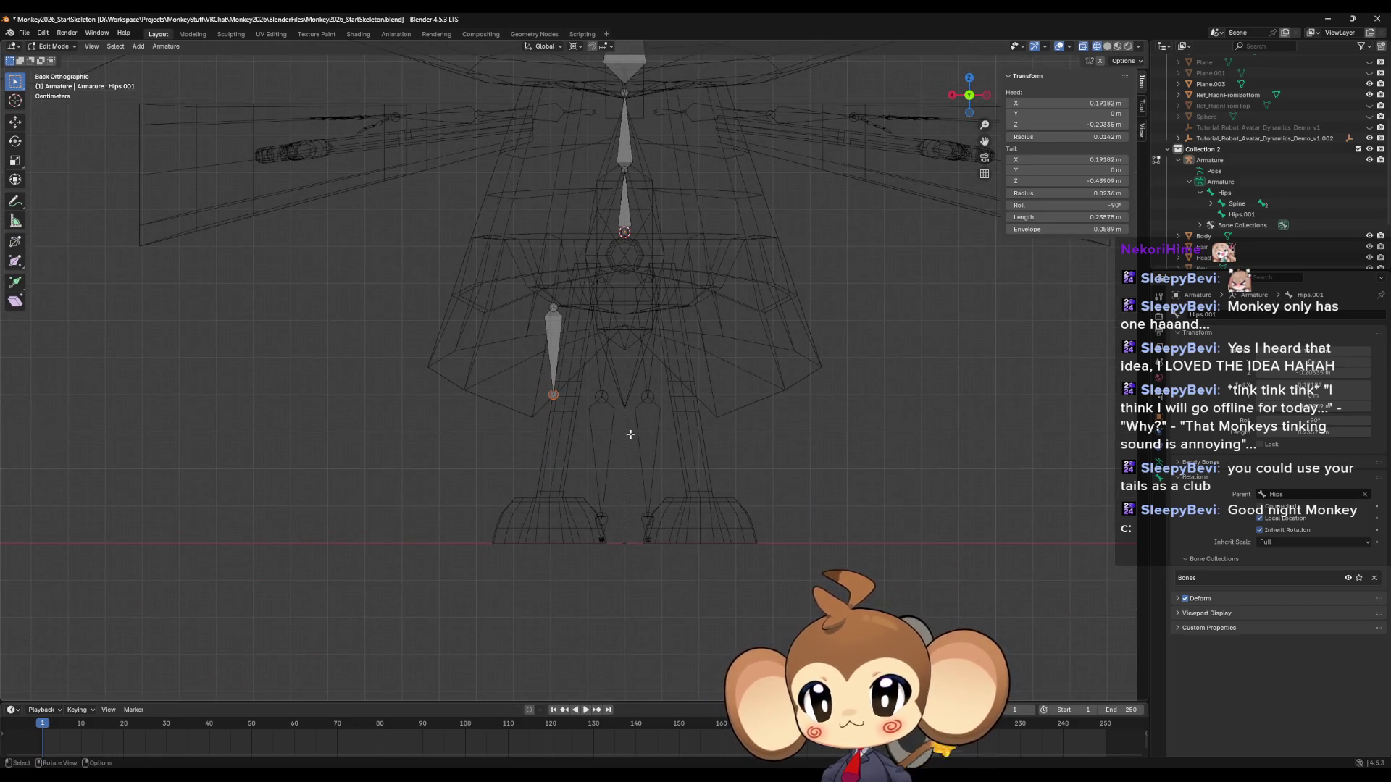
# Extrude a lower leg bone from the knee straight down to the foot.
pyautogui.press('e')
pyautogui.rightClick(630, 434)
pyautogui.press('g')
pyautogui.press('z')
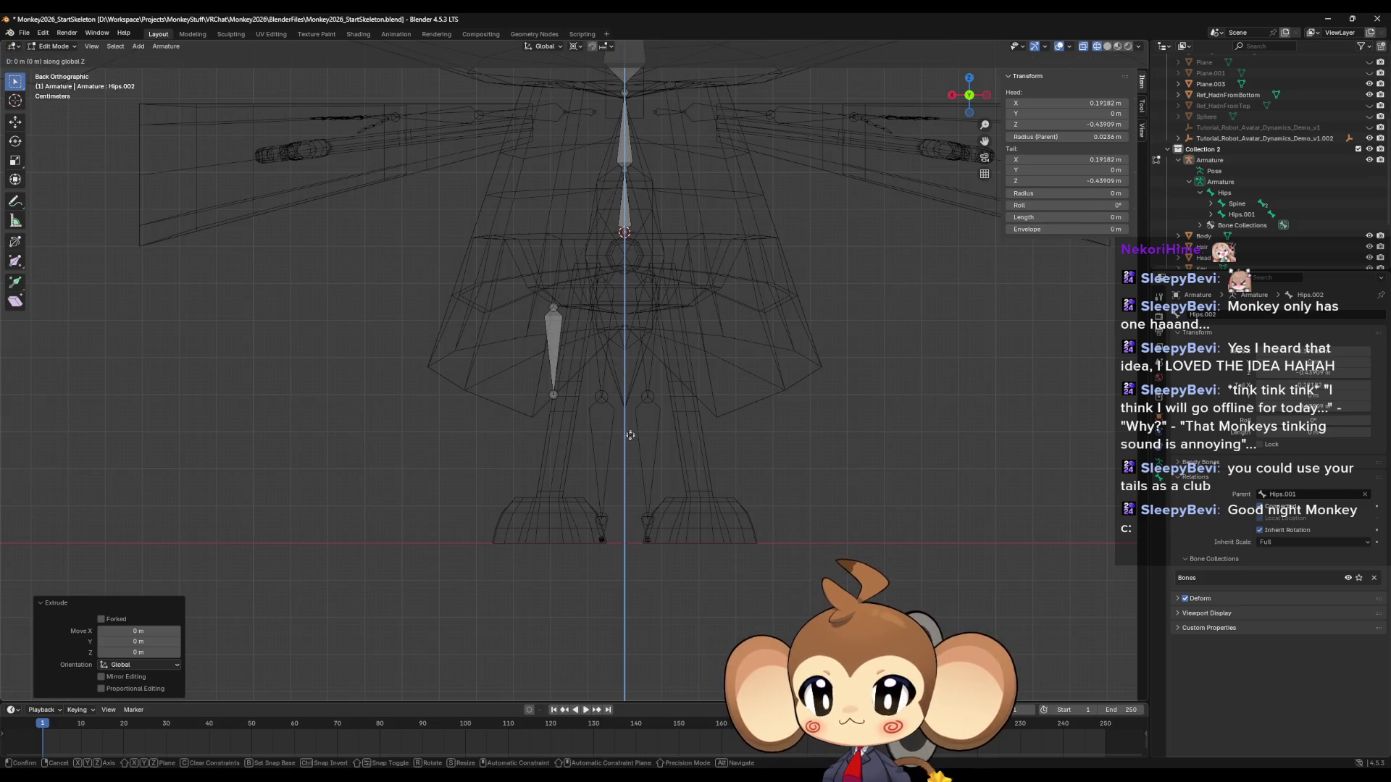
pyautogui.click(623, 538)
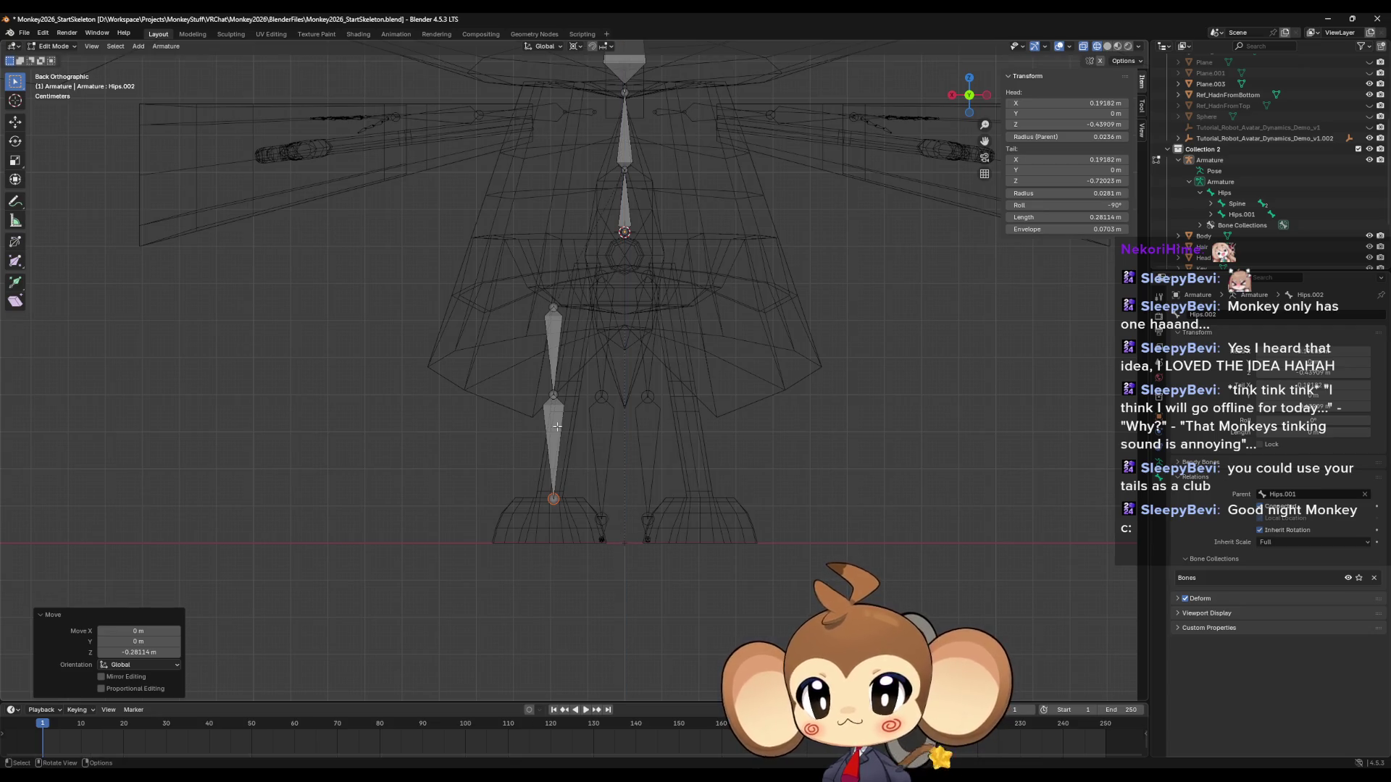
# Nudge both upper and lower leg bones slightly sideways along X.
pyautogui.click(574, 457)
pyautogui.keyDown('shift'); pyautogui.click(553, 353); pyautogui.keyUp('shift')
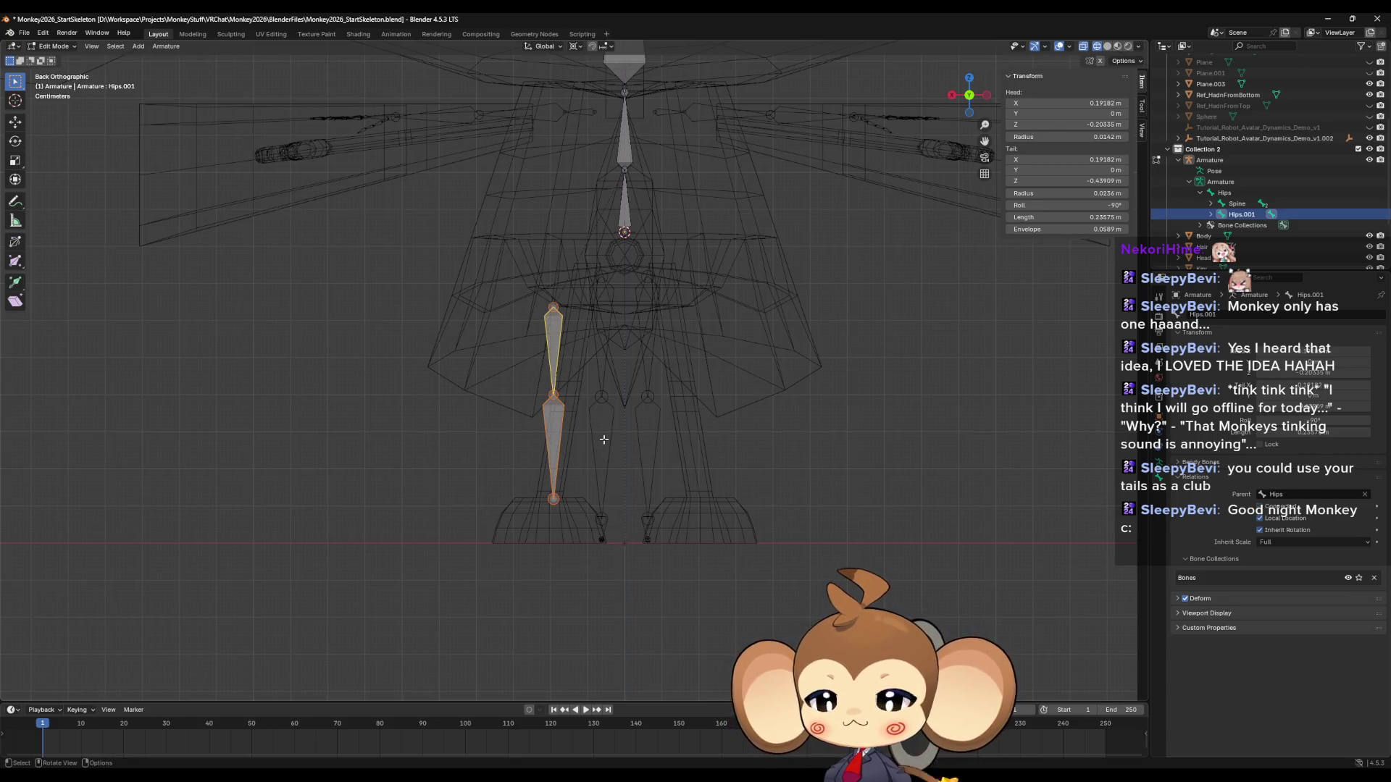
pyautogui.press('g')
pyautogui.press('x')
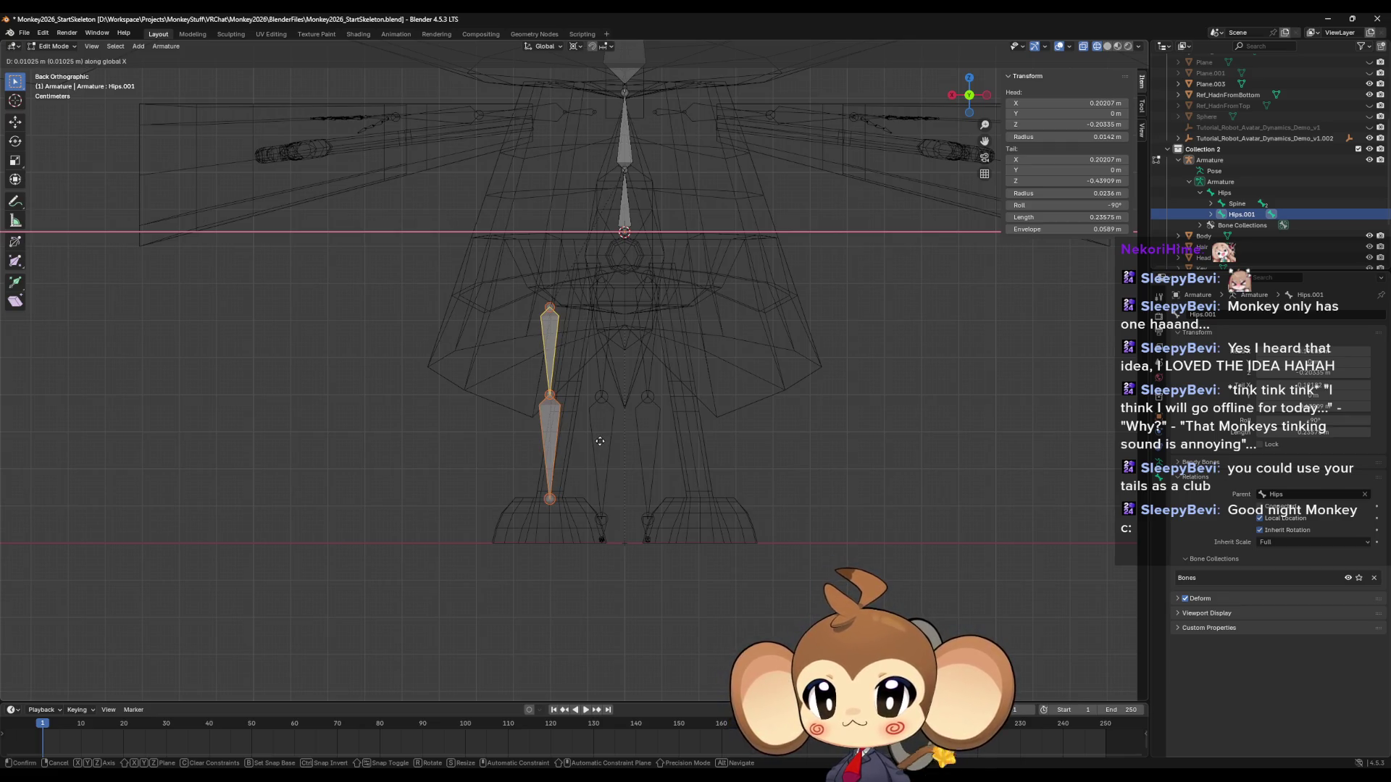
pyautogui.click(599, 441)
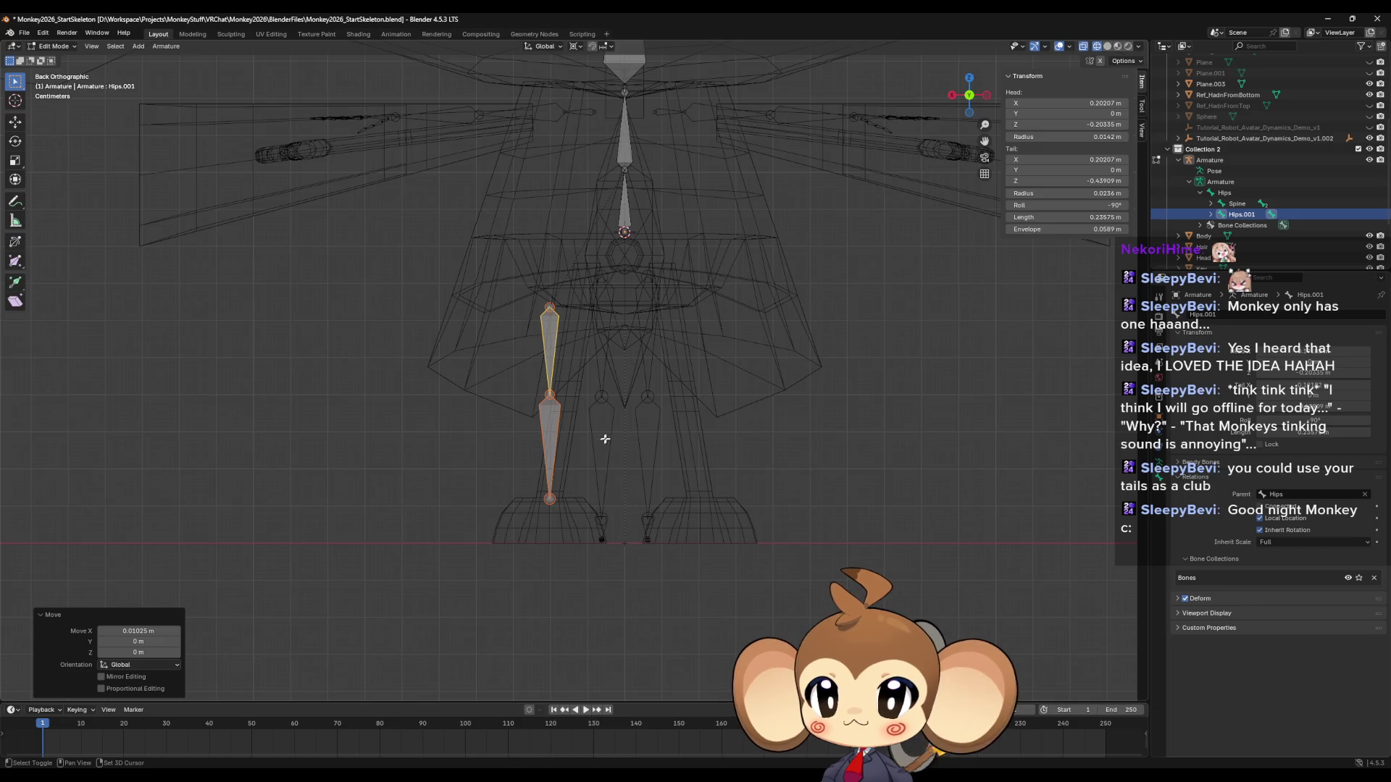
# Duplicate the two leg bones, leaving the copies in place.
pyautogui.moveTo(611, 425)
pyautogui.keyDown('shift'); pyautogui.mouseDown(button='middle')
pyautogui.moveTo(600, 451)
pyautogui.moveTo(642, 505)
pyautogui.moveTo(626, 452)
pyautogui.mouseUp(button='middle'); pyautogui.keyUp('shift')
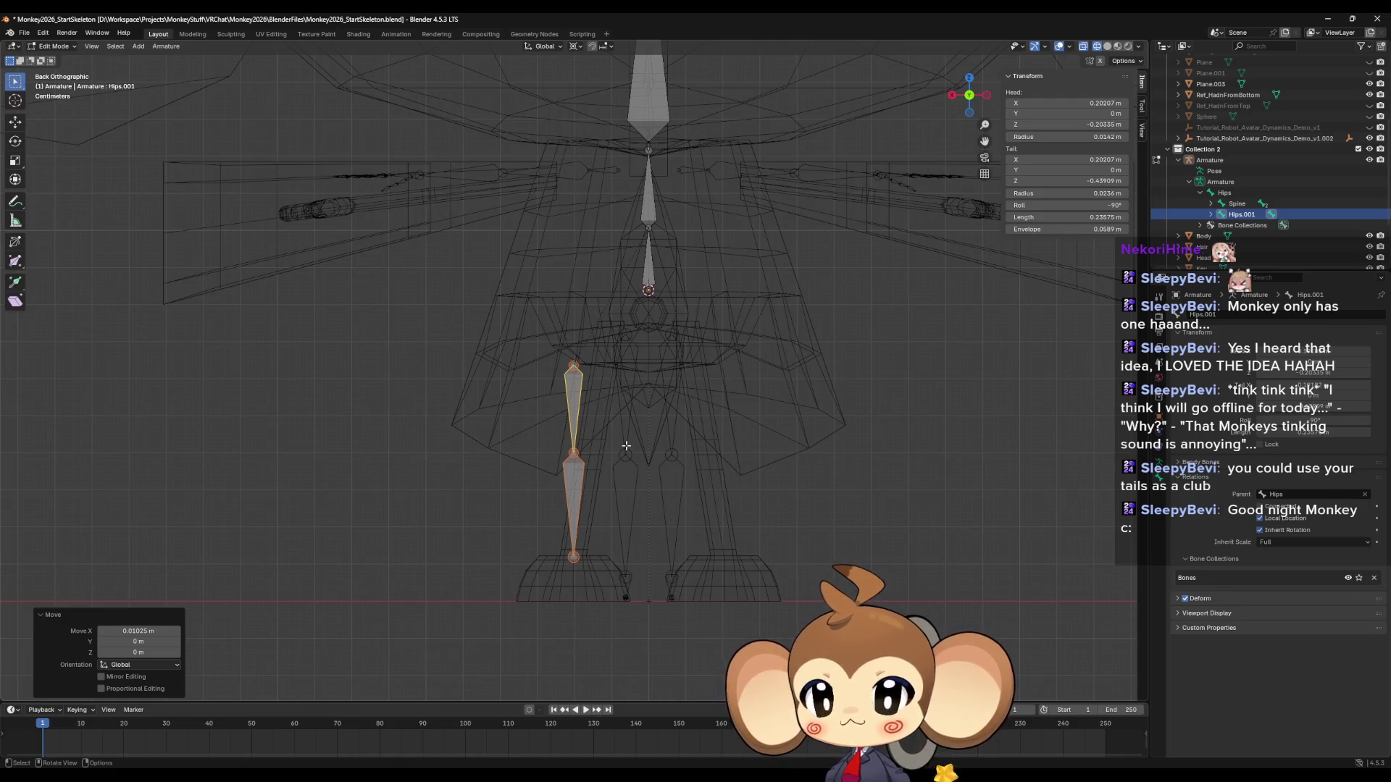
pyautogui.moveTo(626, 446)
pyautogui.keyDown('shift'); pyautogui.mouseDown(button='middle')
pyautogui.moveTo(605, 499)
pyautogui.moveTo(595, 457)
pyautogui.mouseUp(button='middle'); pyautogui.keyUp('shift')
pyautogui.scroll(2, 595, 456)
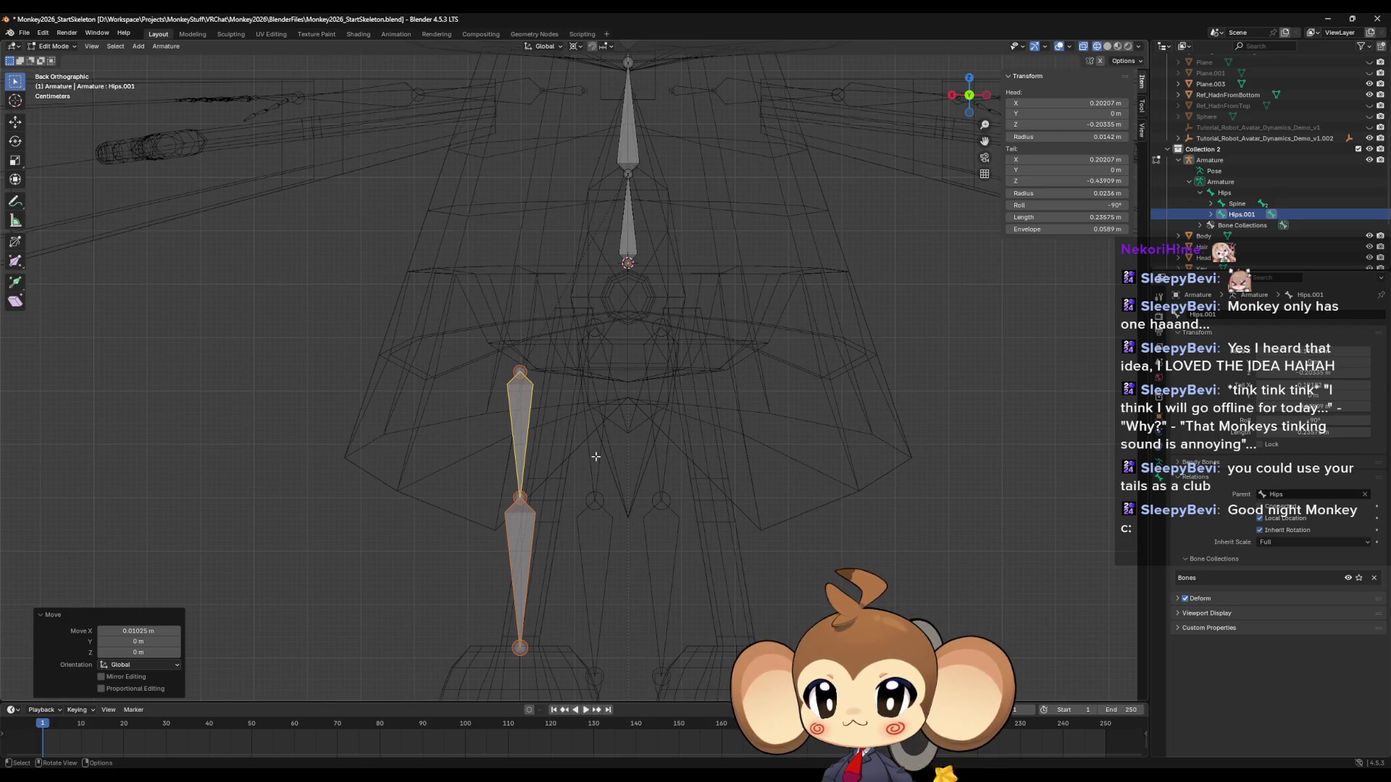
pyautogui.press('shift')
pyautogui.hotkey('shift', 'd')
pyautogui.press('Escape')
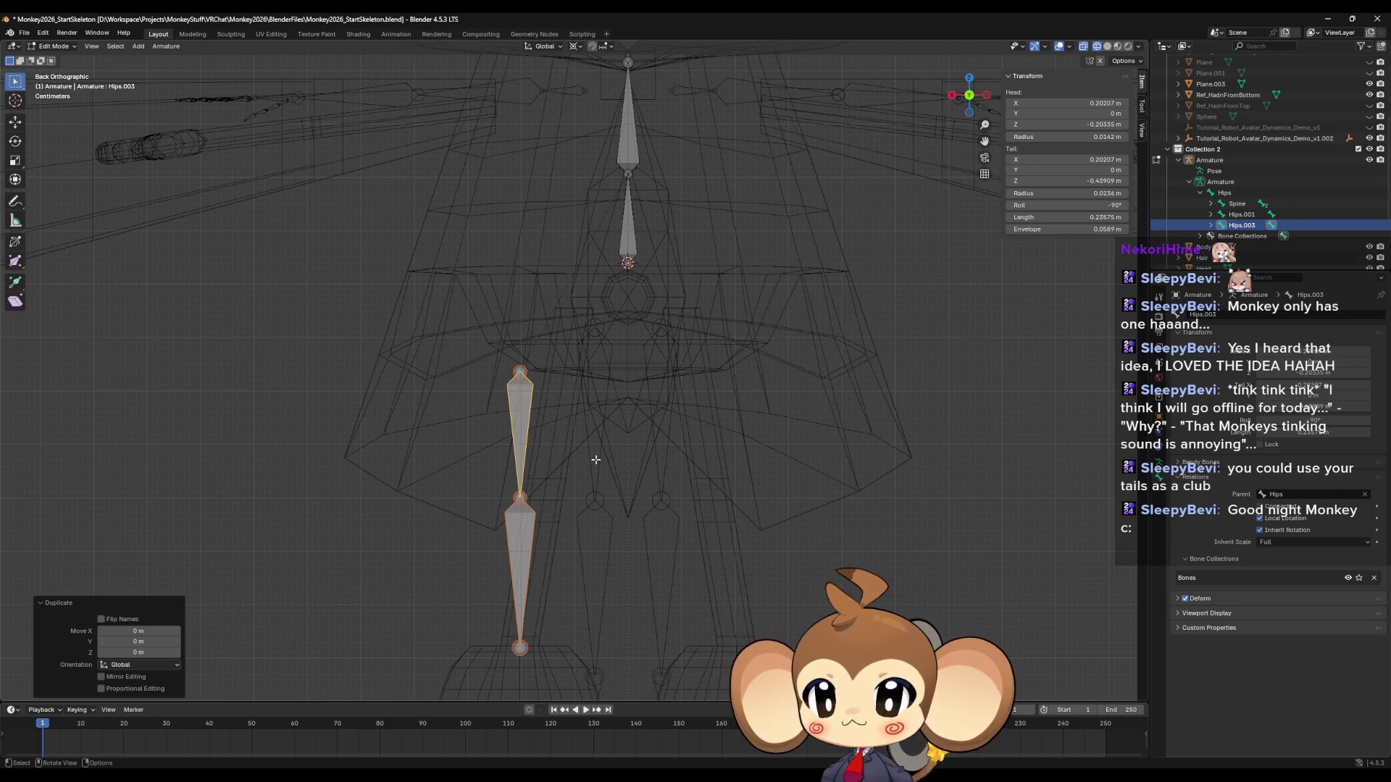
# Try negating the copied bone's head X coordinate, then undo it.
pyautogui.click(1109, 103)
pyautogui.press('Home')
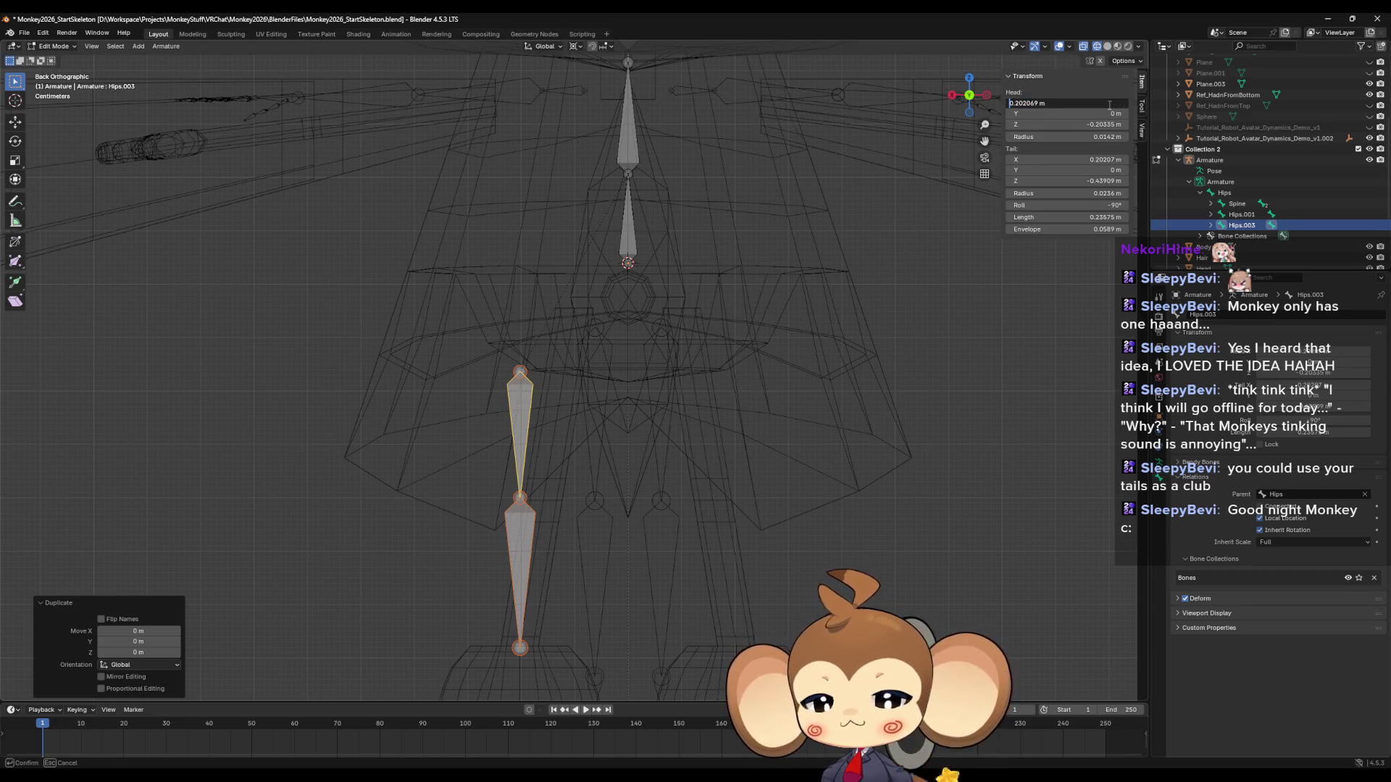
pyautogui.write('-')
pyautogui.press('Return')
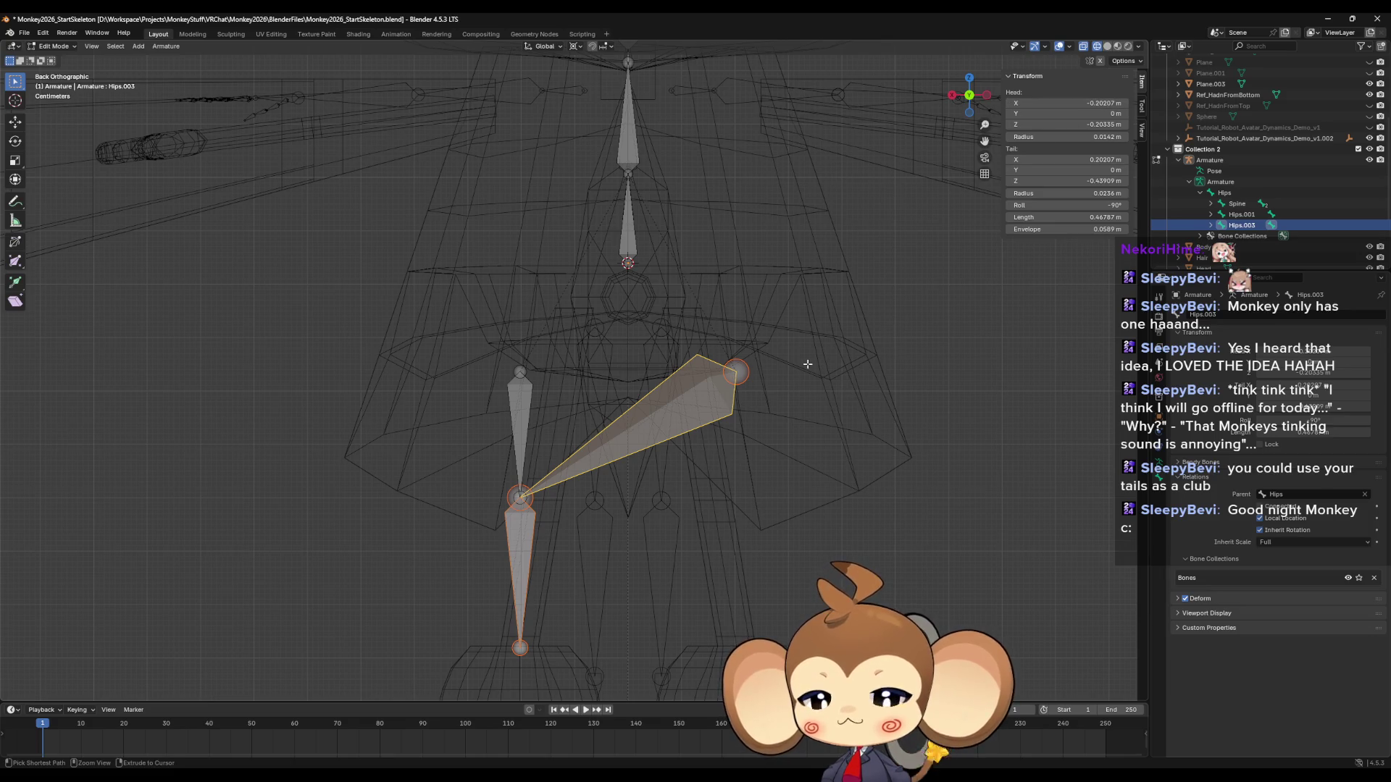
pyautogui.hotkey('ctrl', 'z')
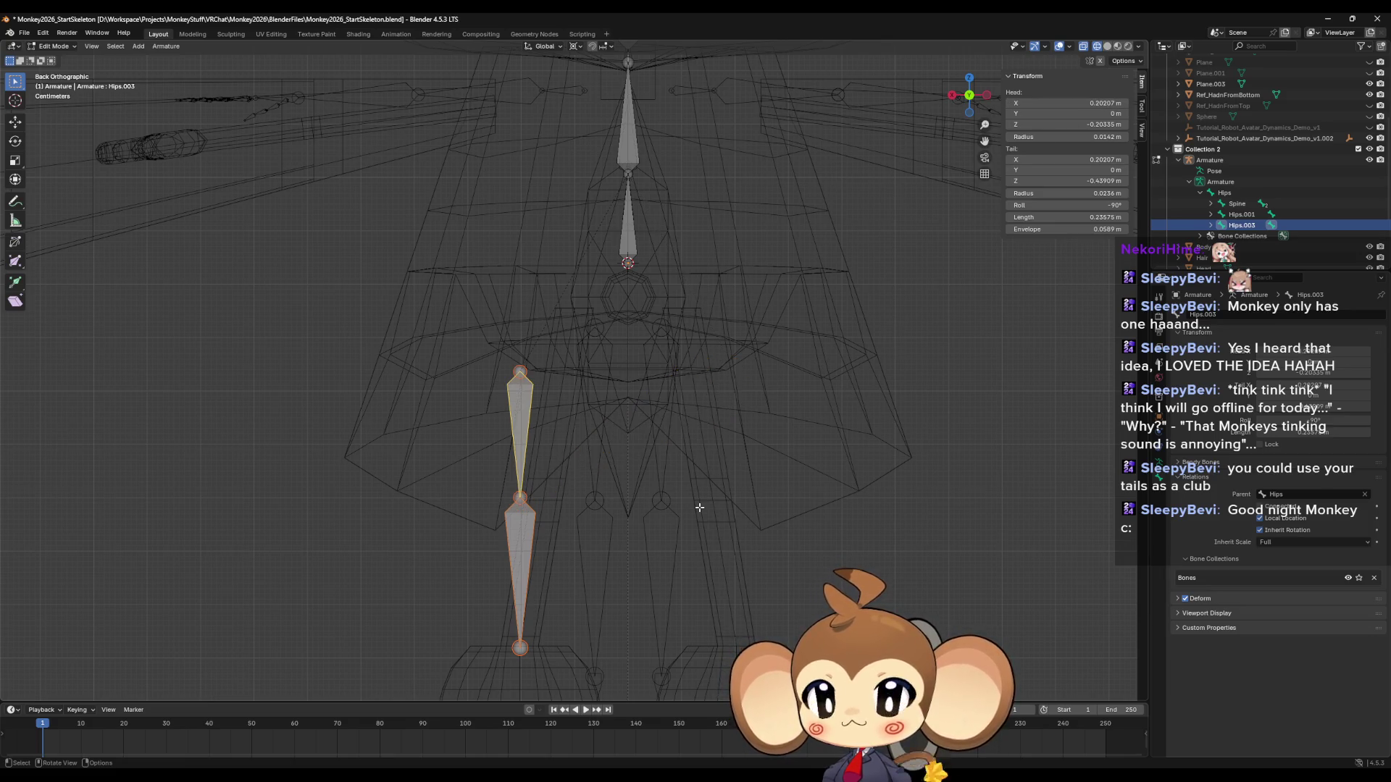
pyautogui.scroll(-1, 699, 508)
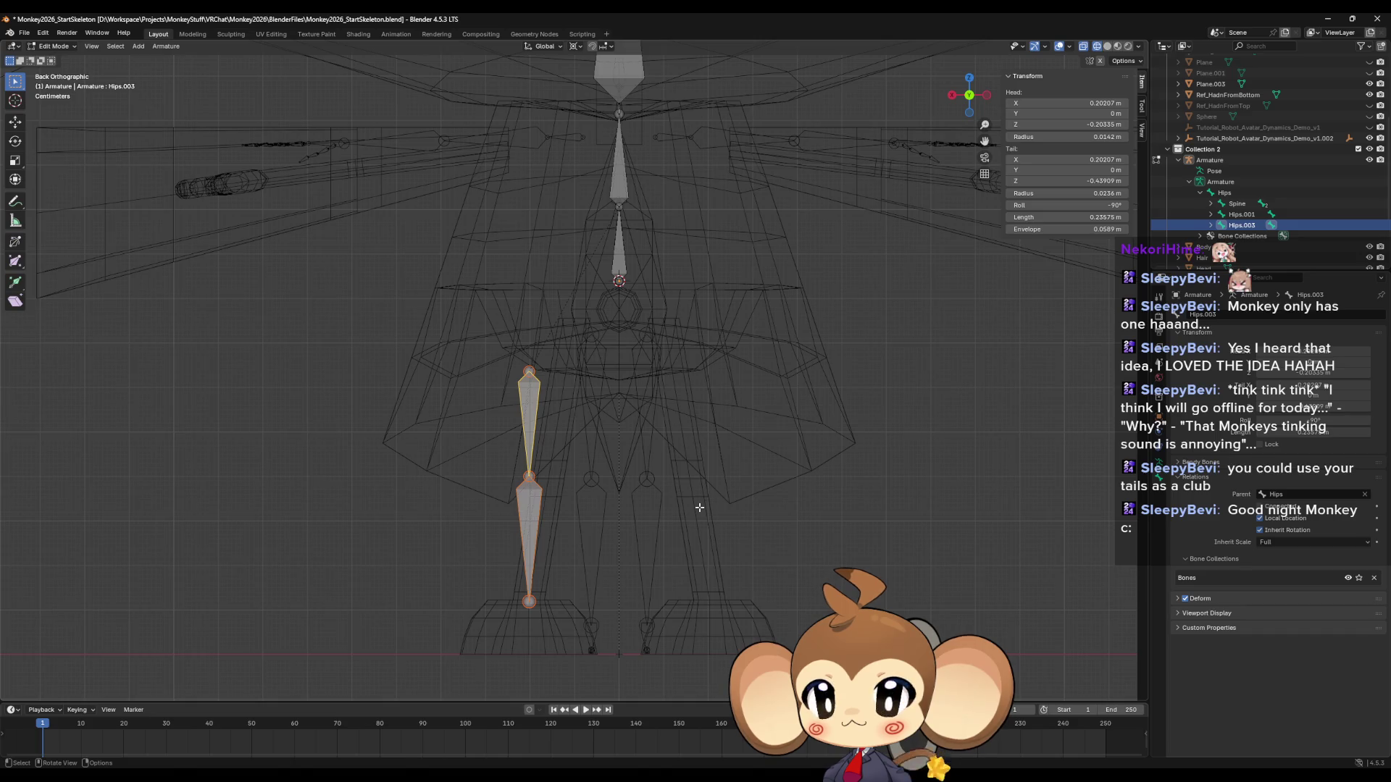
# Move the copied leg bones across along X and read the original thigh's head X.
pyautogui.press('g')
pyautogui.press('x')
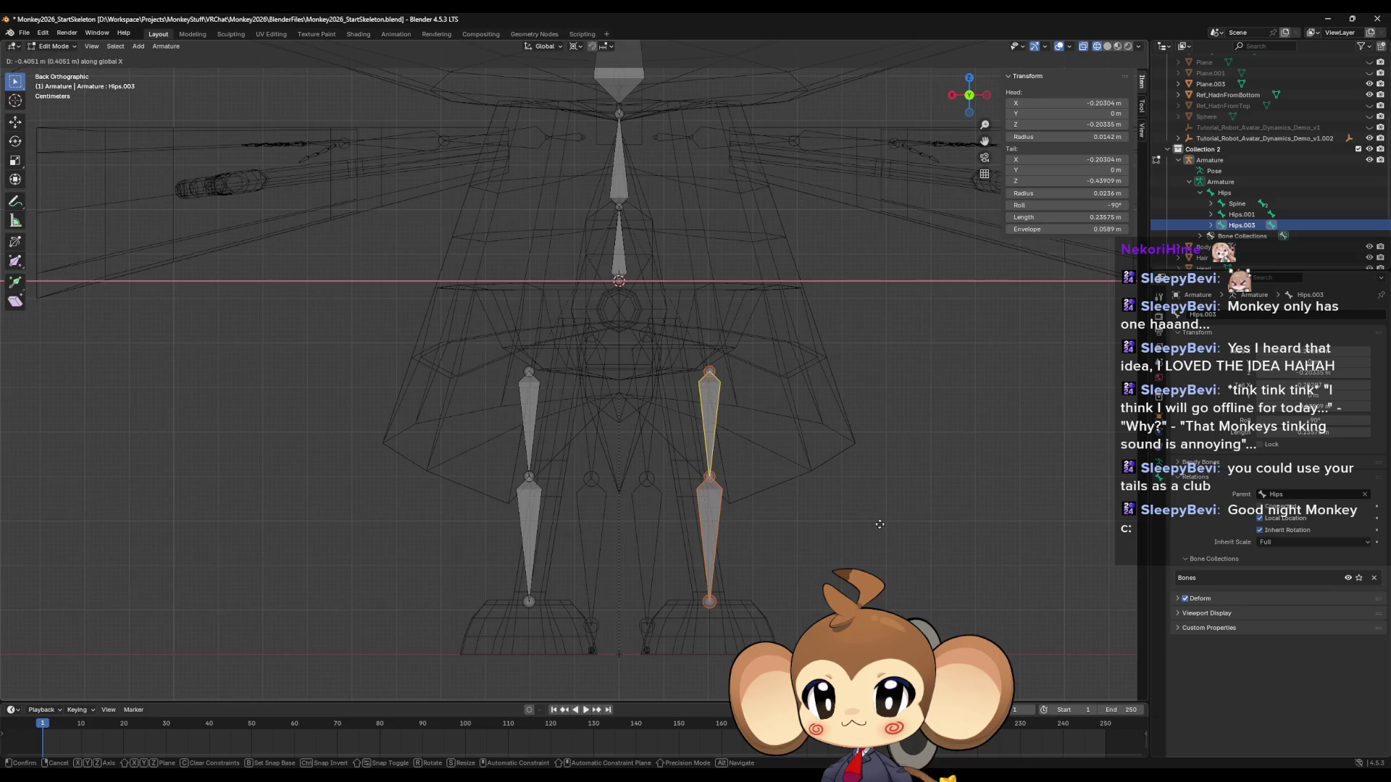
pyautogui.click(879, 524)
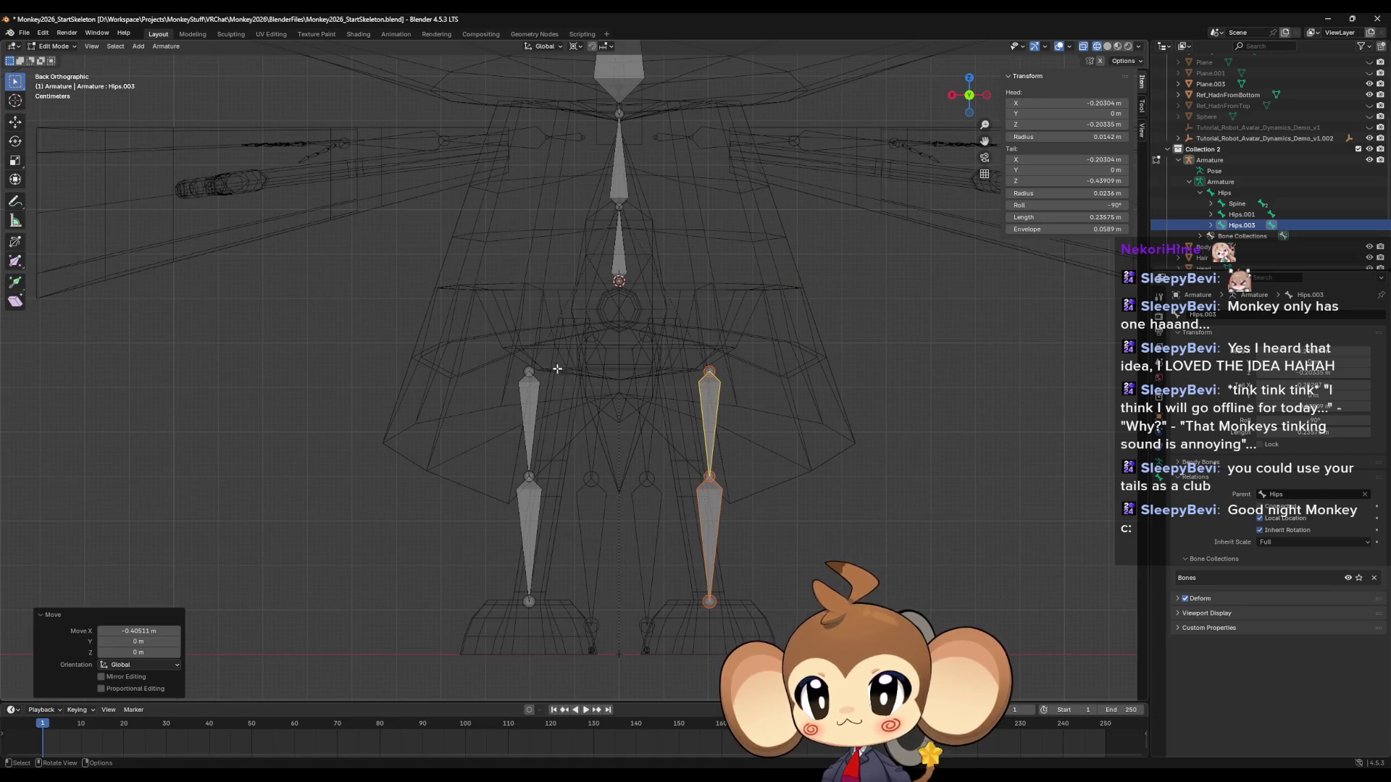
pyautogui.click(530, 371)
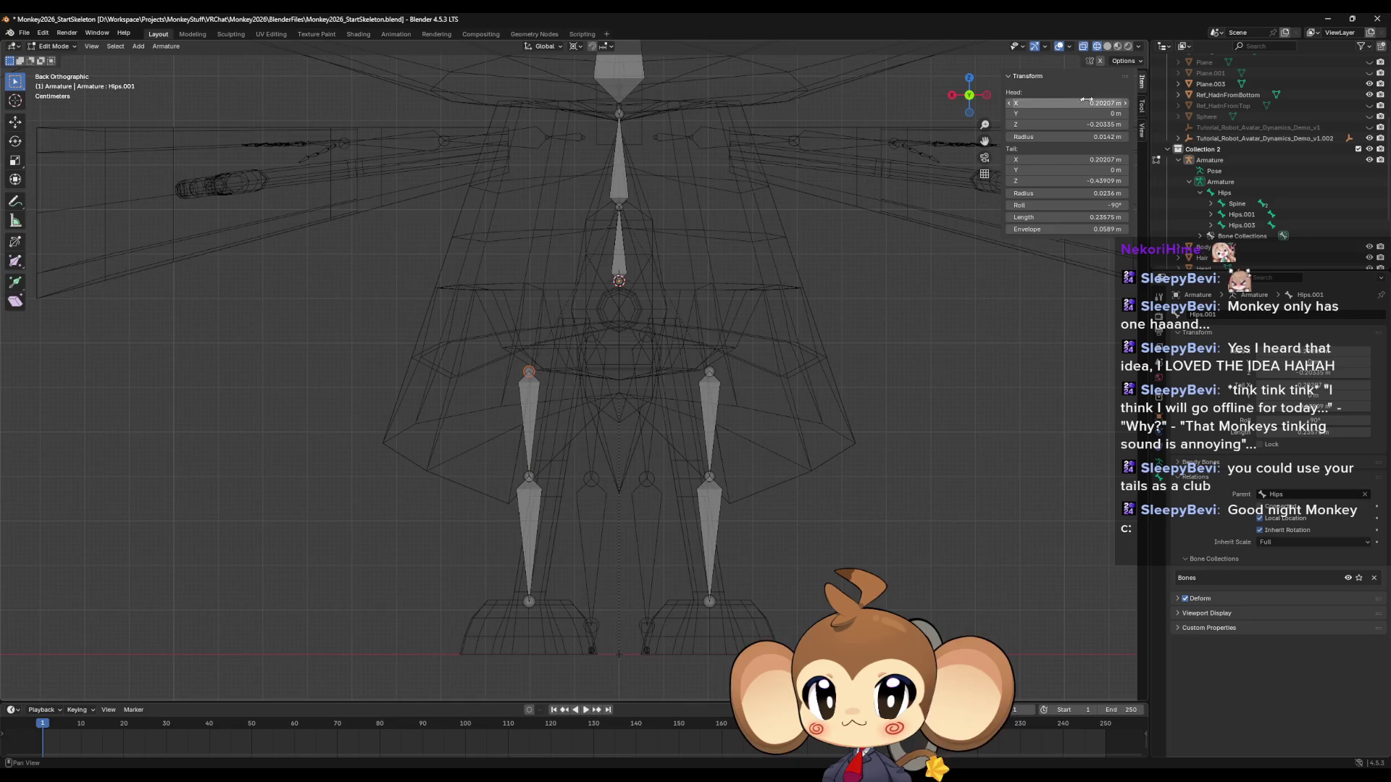
pyautogui.click(1065, 103)
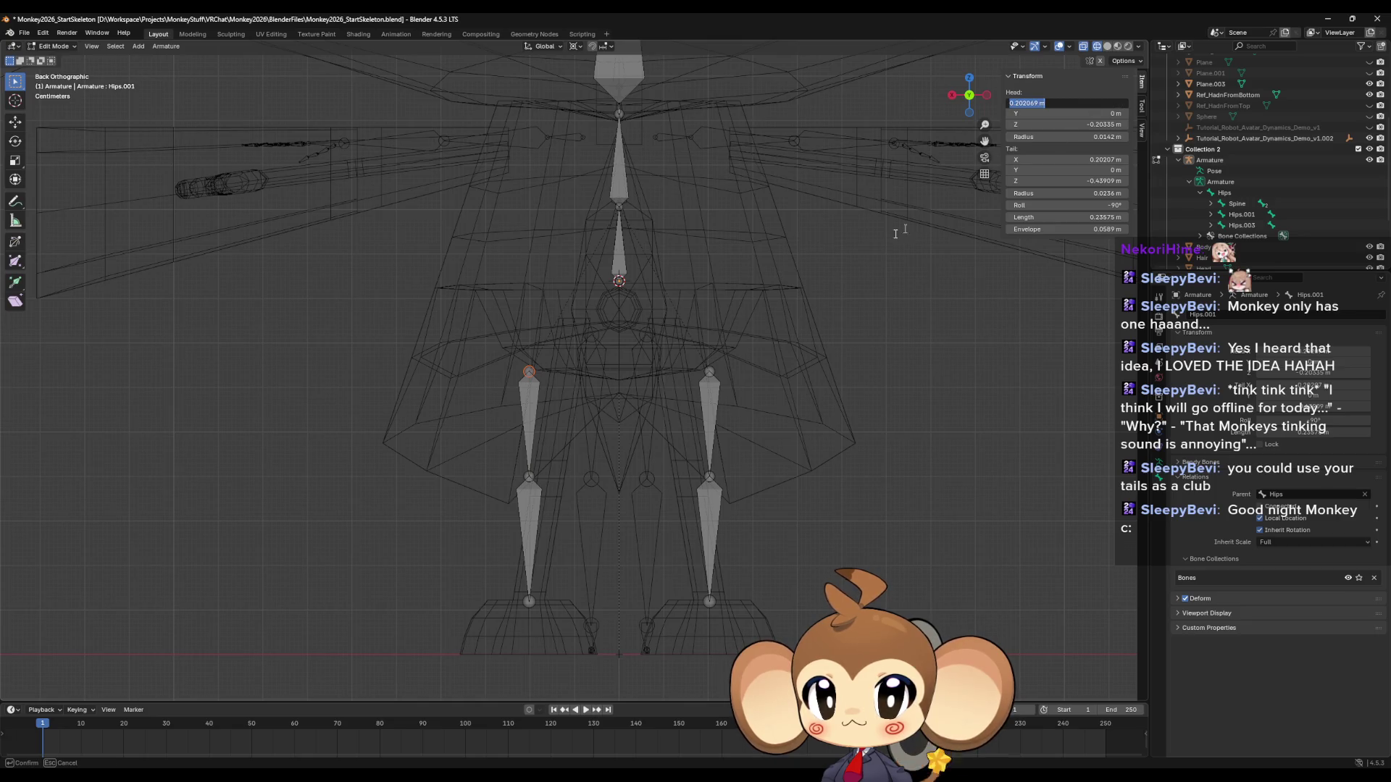
pyautogui.press('Escape')
# Set the copied thigh's head and knee X coordinates to -0.20207 m.
pyautogui.click(709, 371)
pyautogui.click(1065, 102)
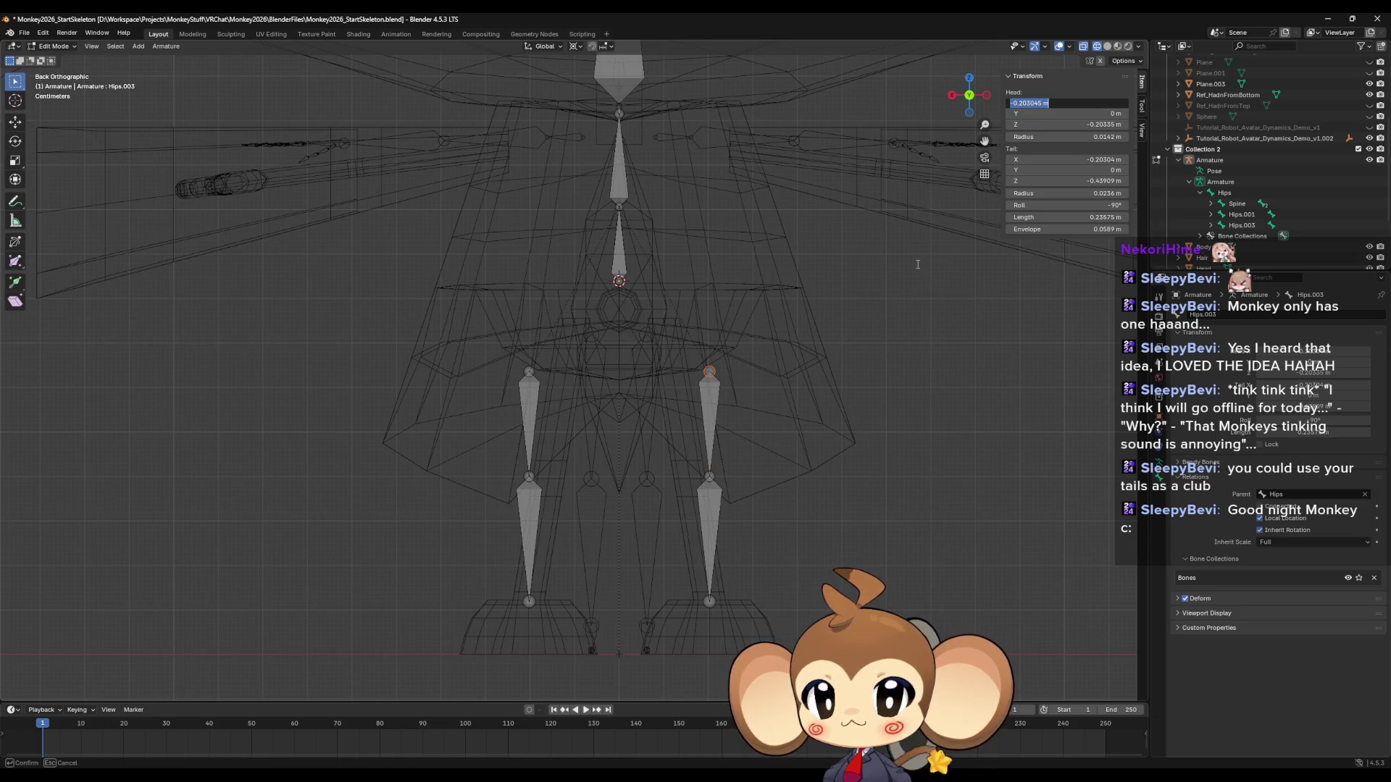
pyautogui.write('-0.202069 m')
pyautogui.press('Return')
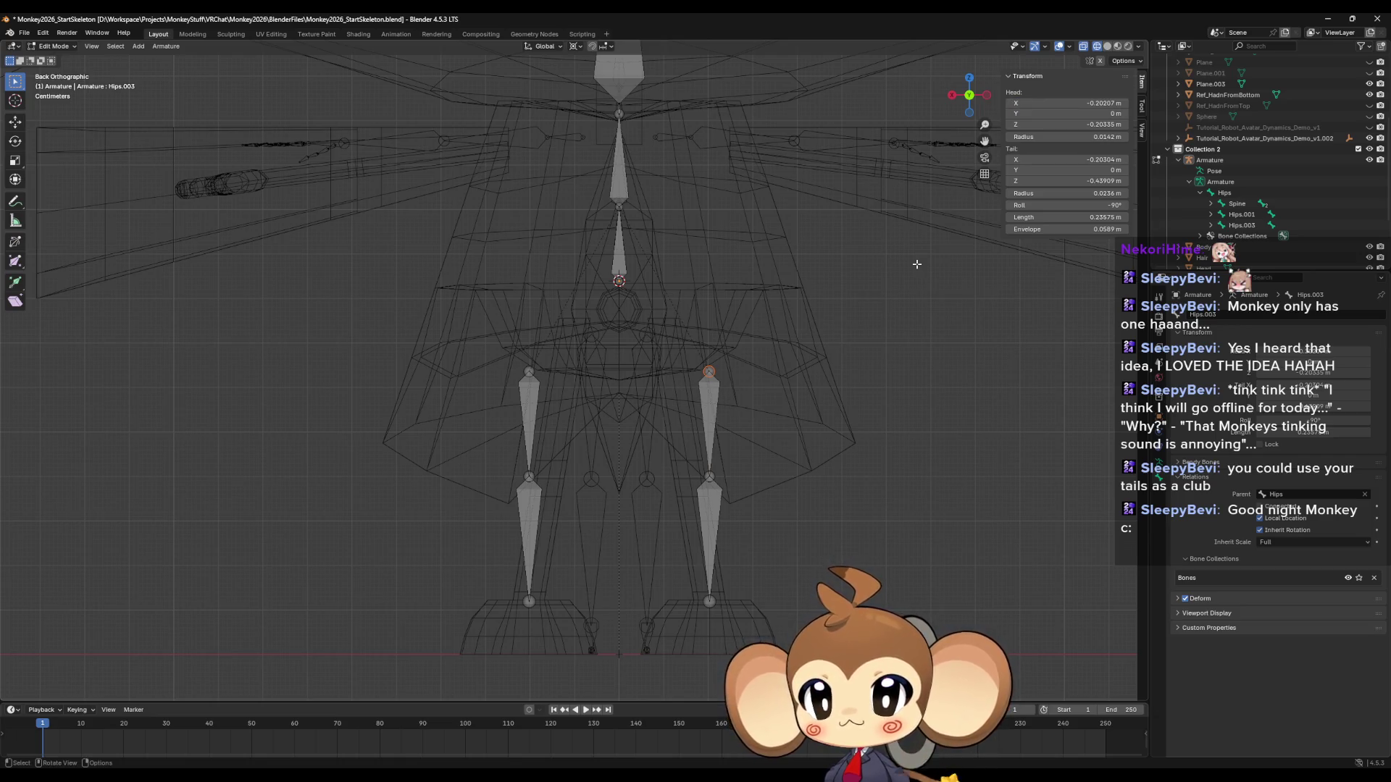
pyautogui.click(709, 476)
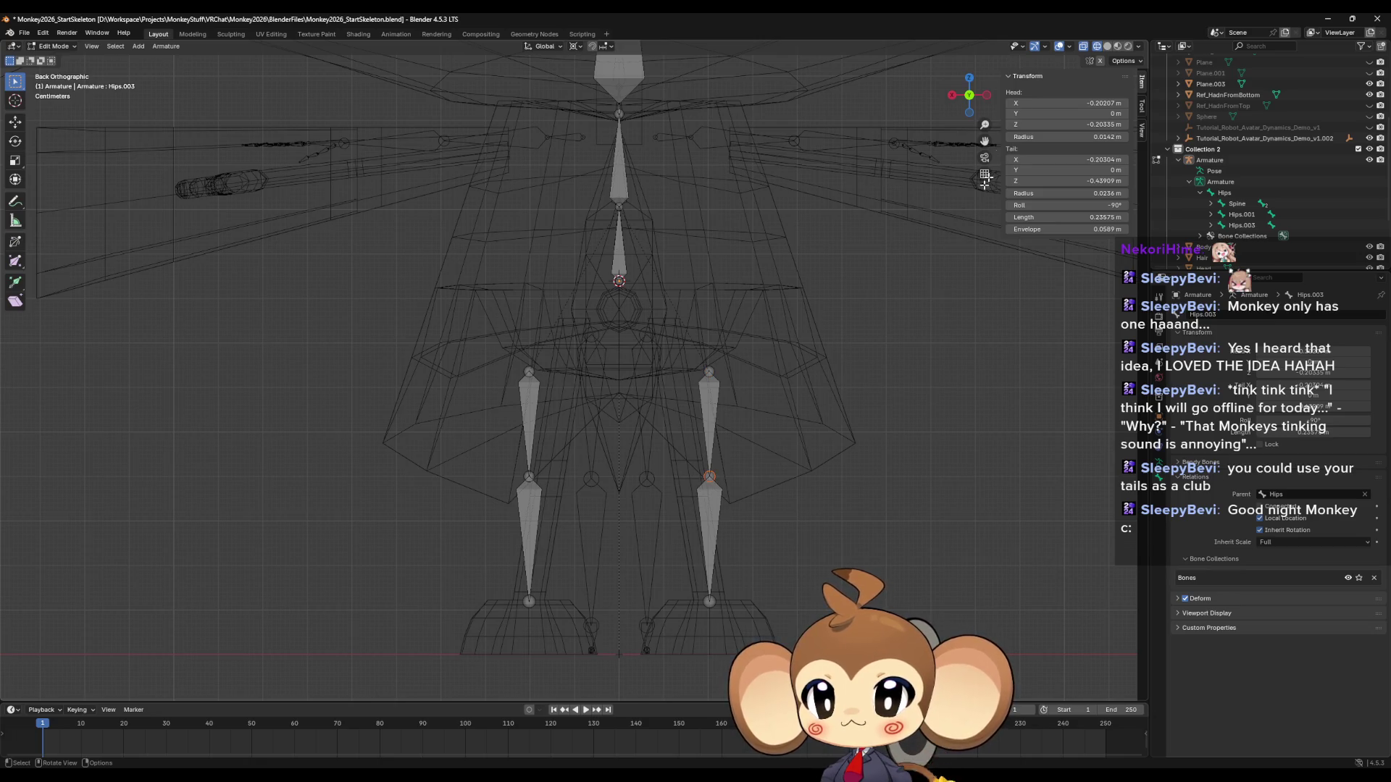
pyautogui.click(1100, 101)
pyautogui.hotkey('ctrl', 'v')
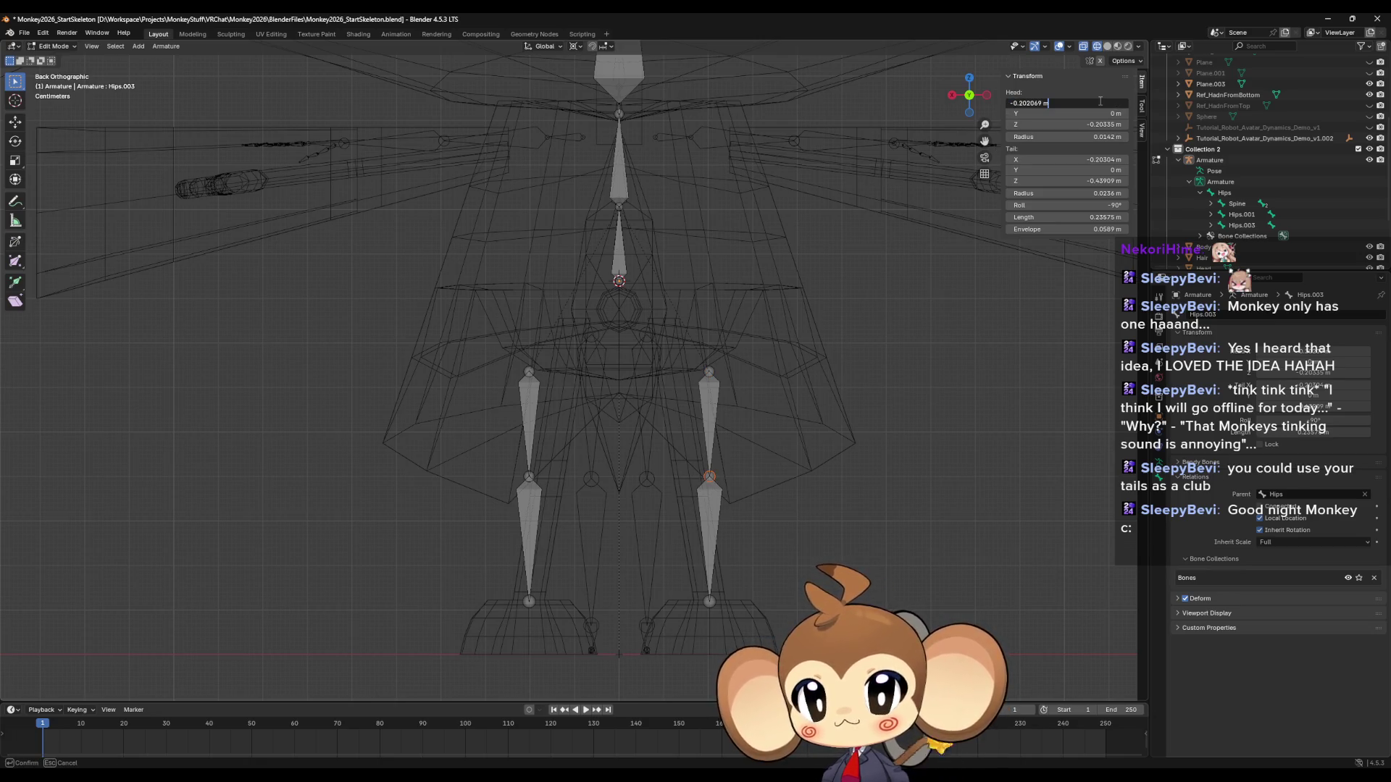
pyautogui.press('Return')
# Set the copied lower leg's X to -0.20207 m and orbit to compare both legs.
pyautogui.click(709, 601)
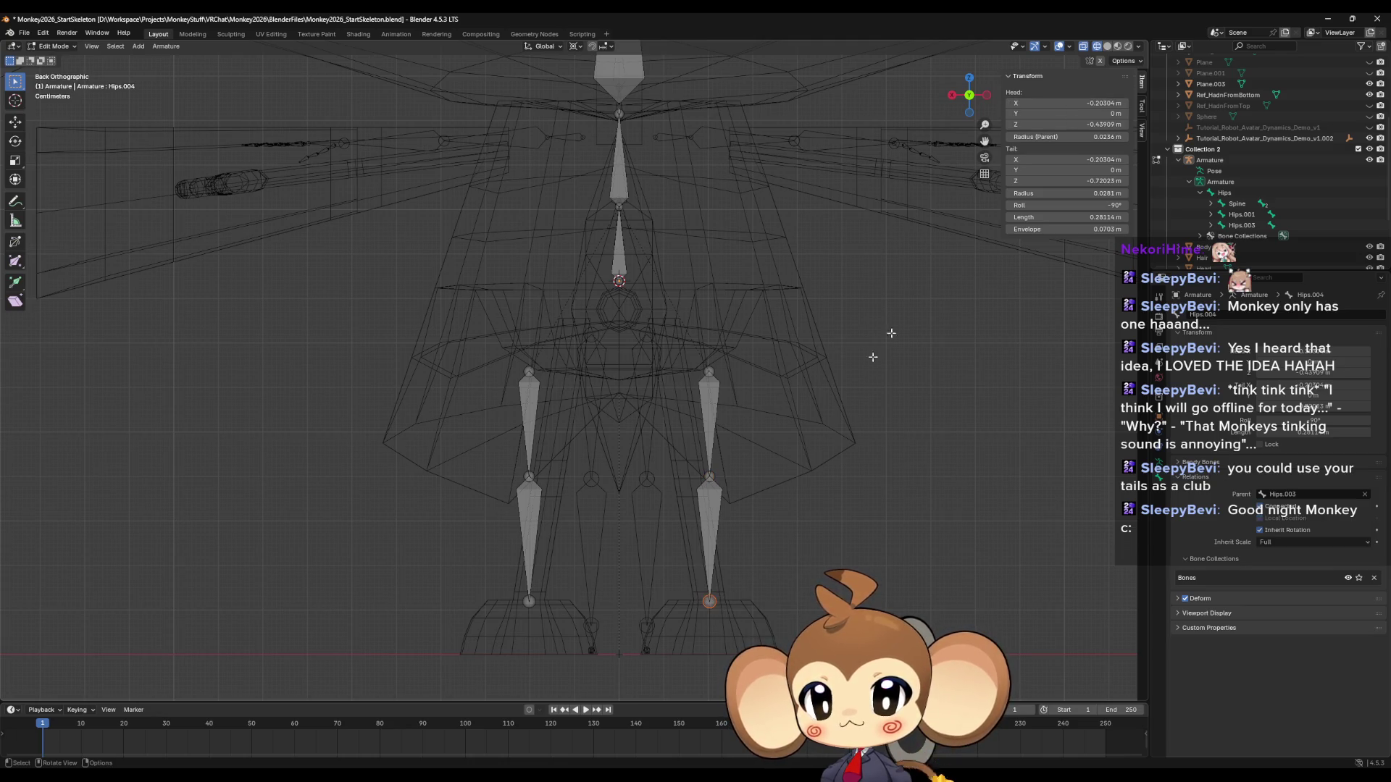
pyautogui.click(1099, 104)
pyautogui.write('-0.202069 m')
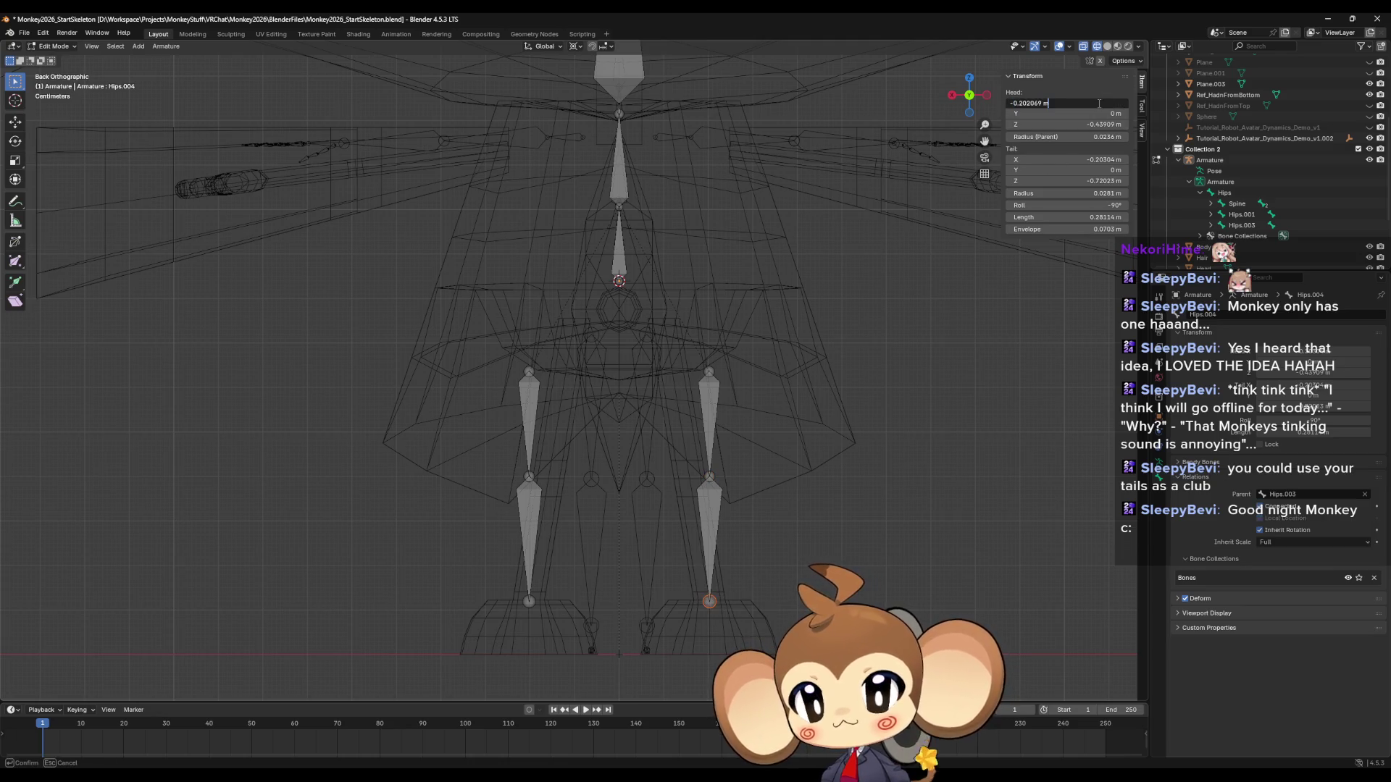
pyautogui.press('Return')
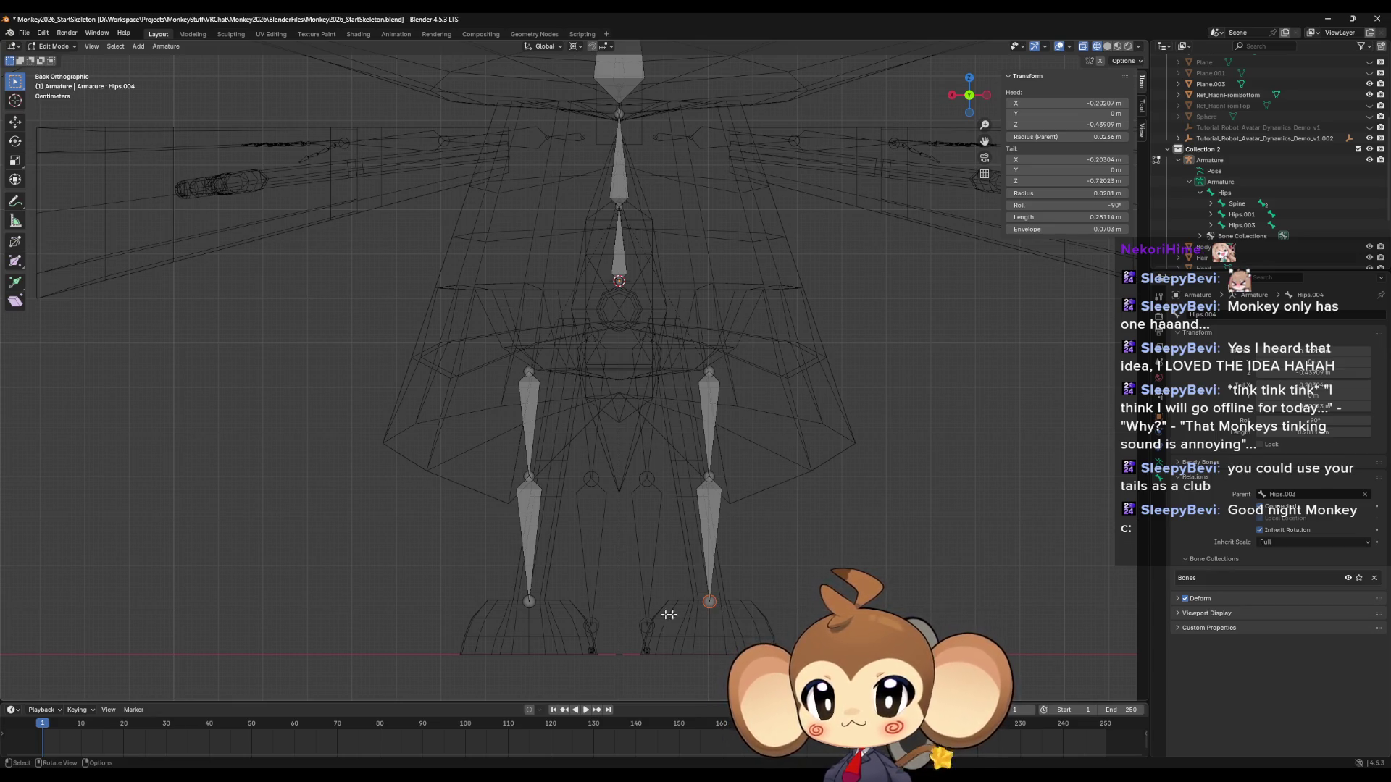
pyautogui.hotkey('ctrl', 'shift', 'm')
pyautogui.moveTo(665, 570)
pyautogui.mouseDown(button='middle')
pyautogui.moveTo(697, 556)
pyautogui.moveTo(674, 391)
pyautogui.moveTo(785, 444)
pyautogui.moveTo(848, 444)
pyautogui.moveTo(670, 413)
pyautogui.moveTo(598, 316)
pyautogui.mouseUp(button='middle')
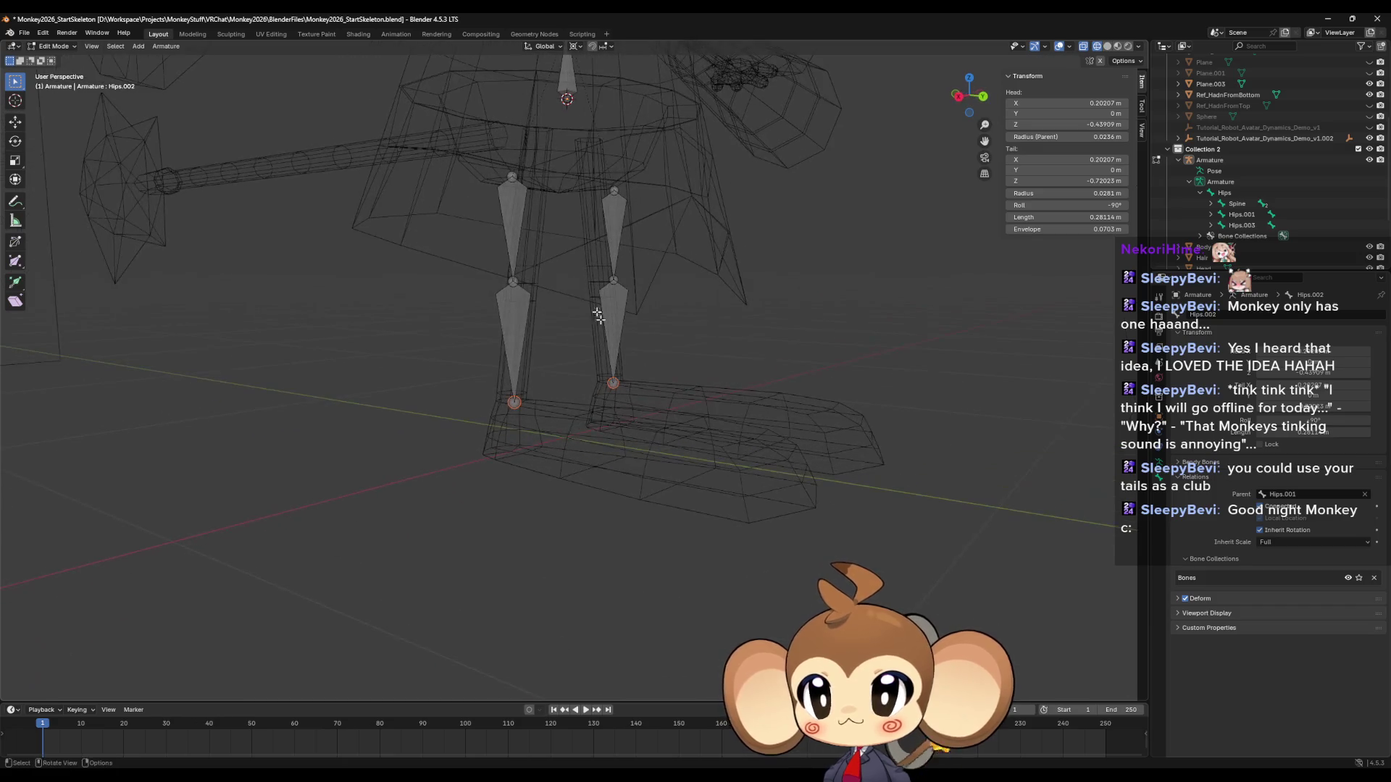
# Rename the two upper leg bones LeftUpperLeg and RightUpperLeg.
pyautogui.click(613, 226)
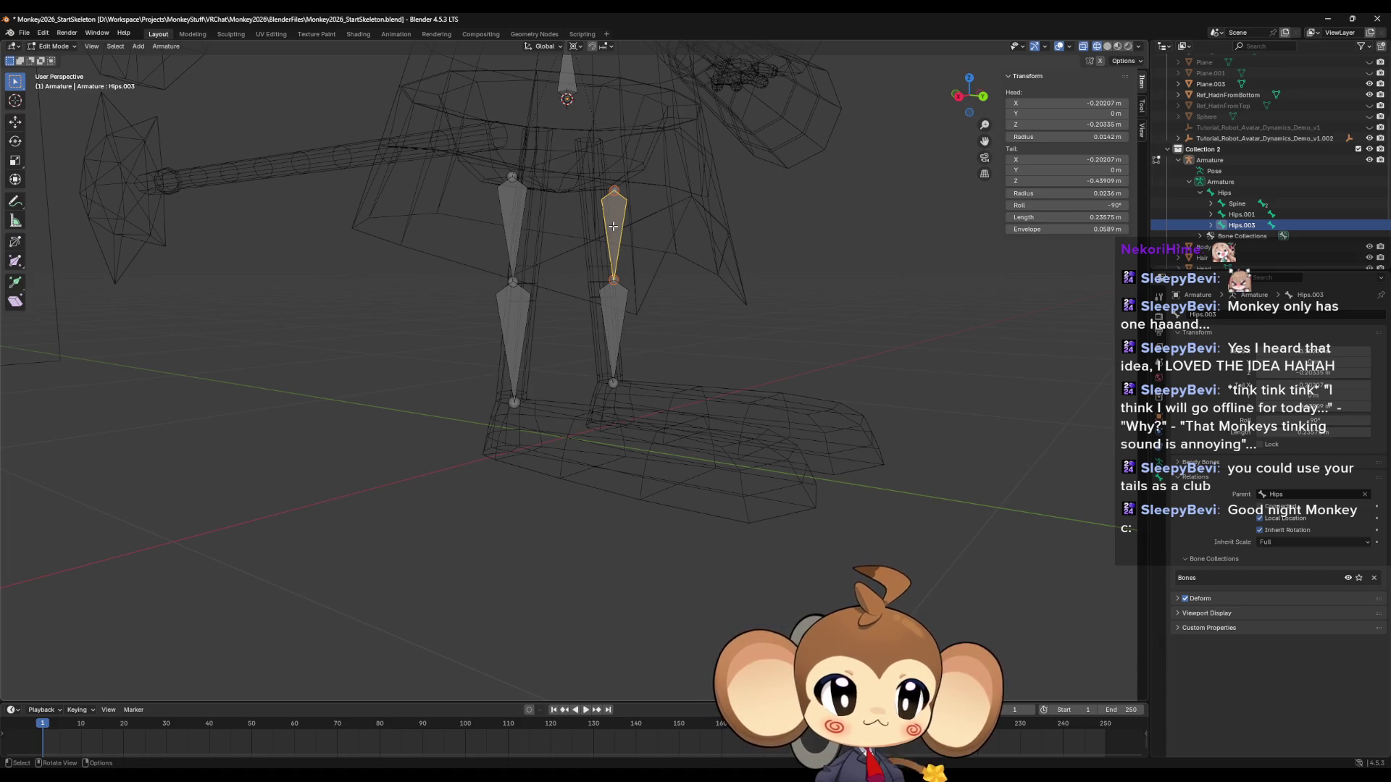
pyautogui.press('F2')
pyautogui.write('L')
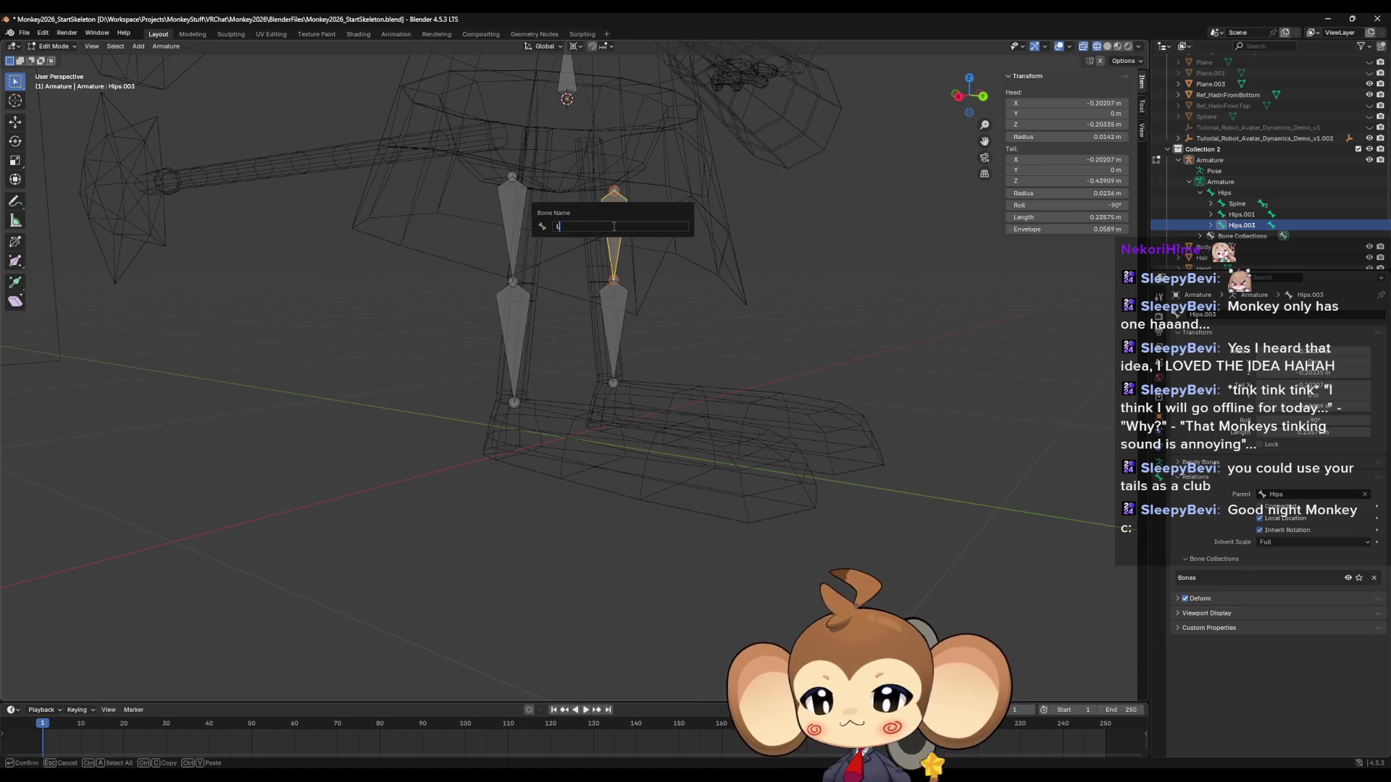
pyautogui.write('eftUpp')
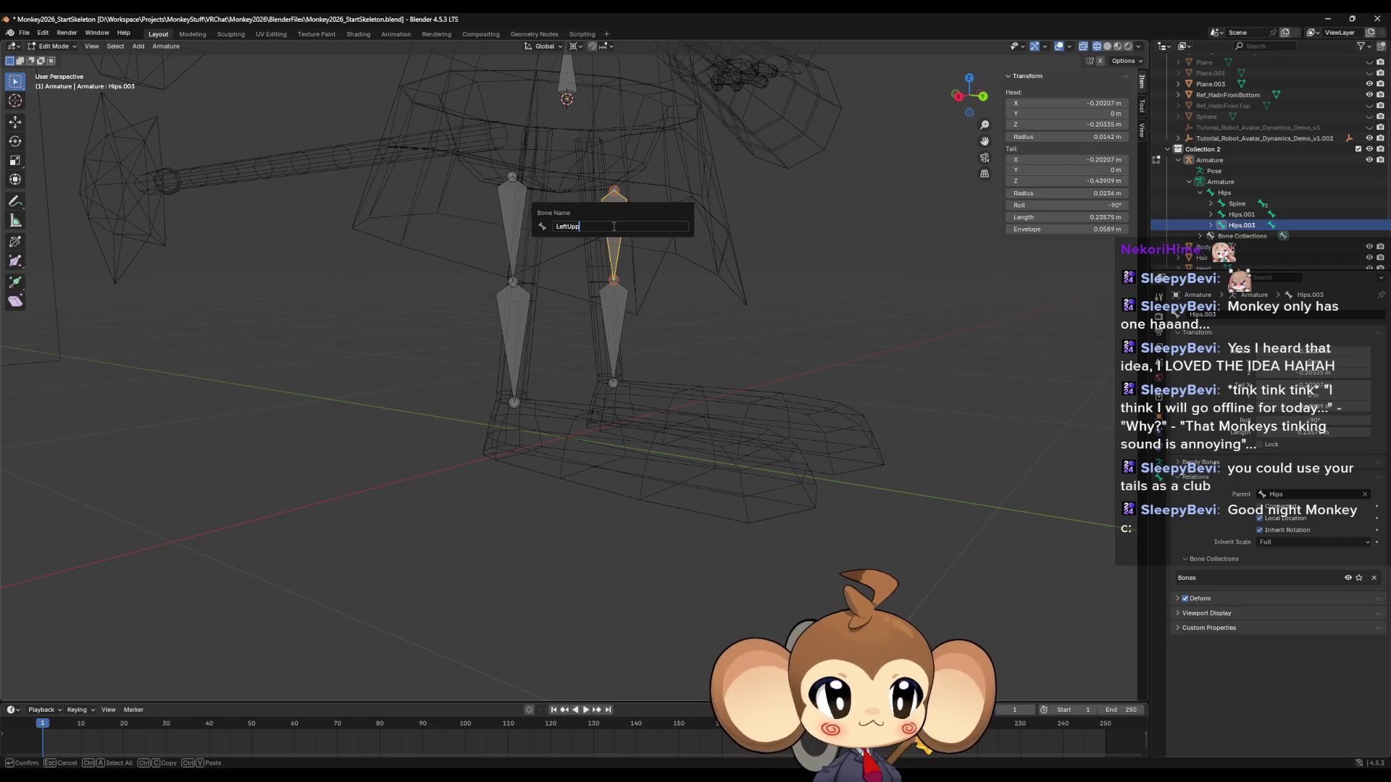
pyautogui.write('erLeg')
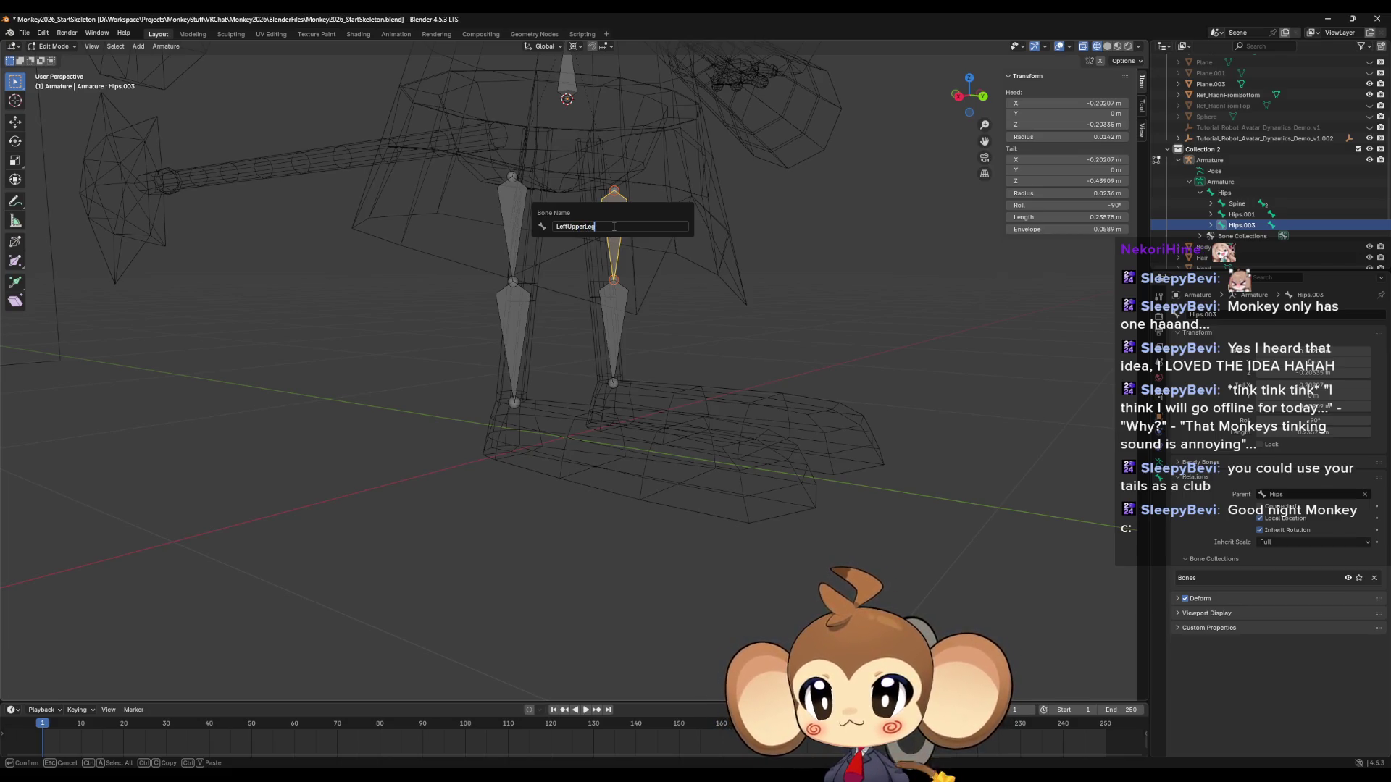
pyautogui.press('Return')
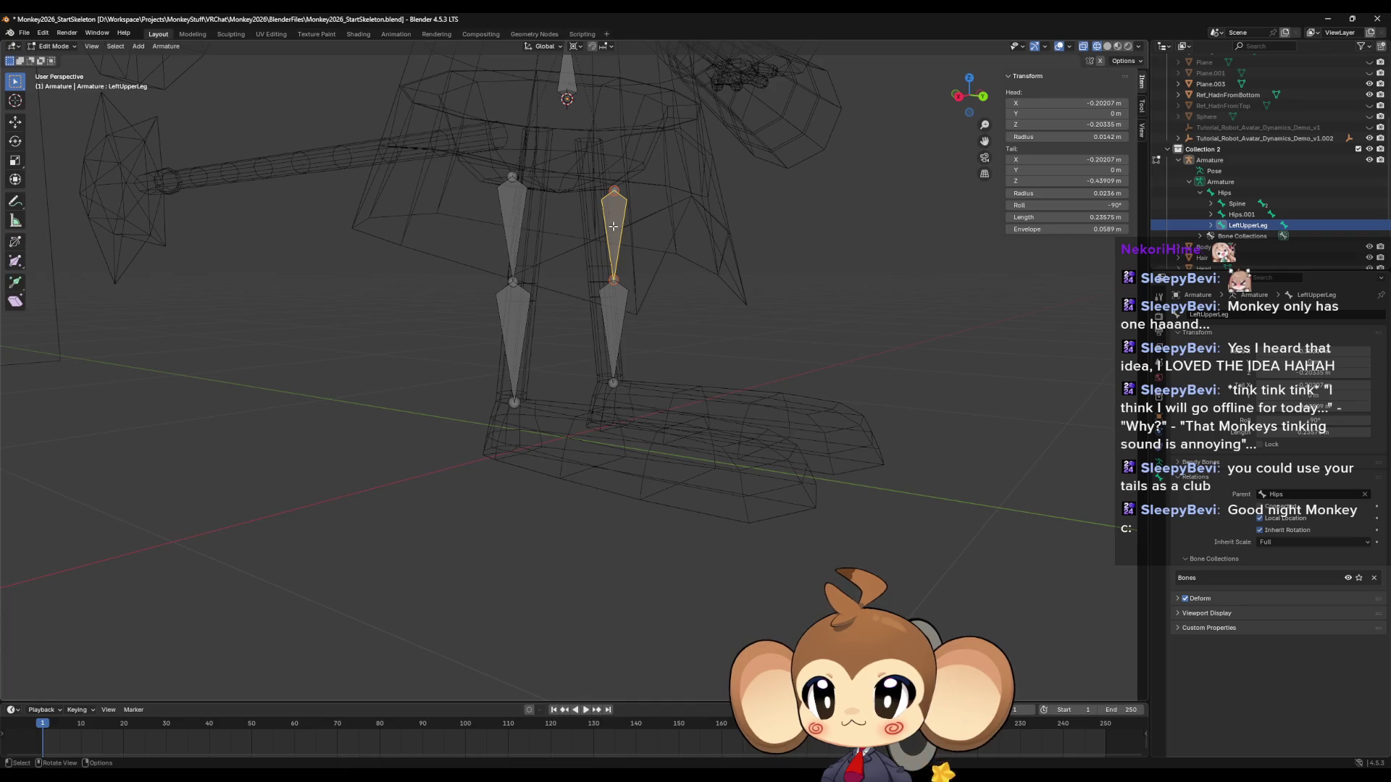
pyautogui.click(512, 222)
pyautogui.press('F2')
pyautogui.write('LeftUpperLeg')
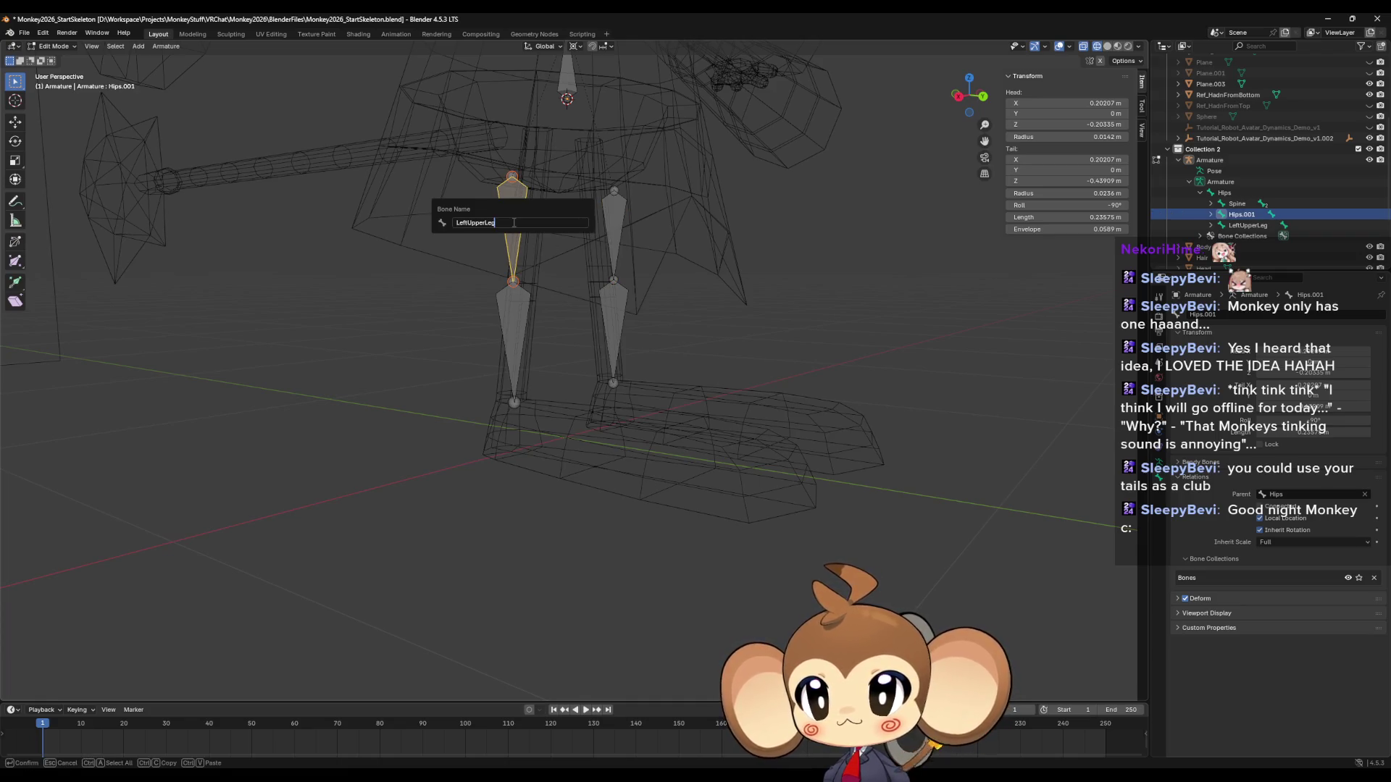
pyautogui.press('Delete')
pyautogui.press('Delete')
pyautogui.press('Delete')
pyautogui.write('Rig')
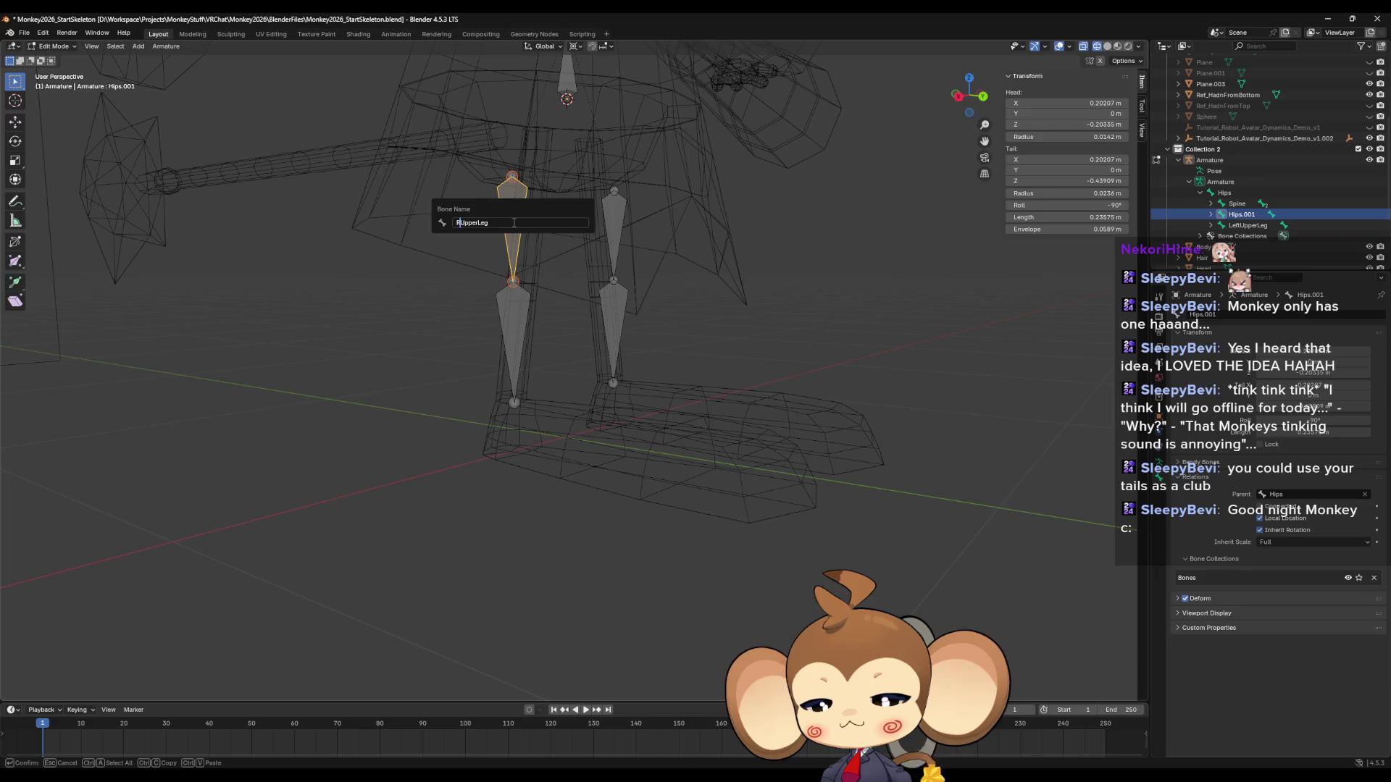
pyautogui.write('ht')
pyautogui.press('Return')
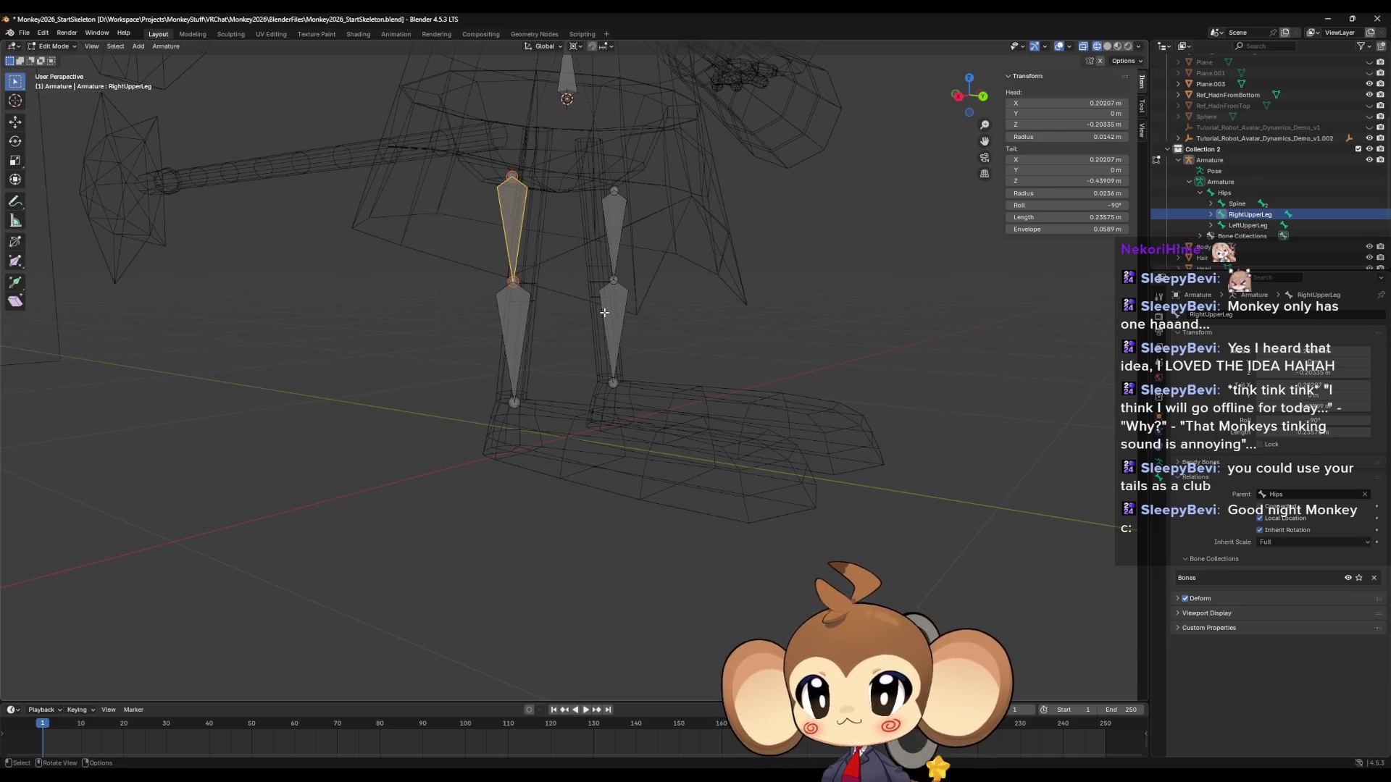
# Rename the two lower leg bones LeftLowerLeg and RightLowerLeg.
pyautogui.click(608, 312)
pyautogui.press('F2')
pyautogui.write('Left')
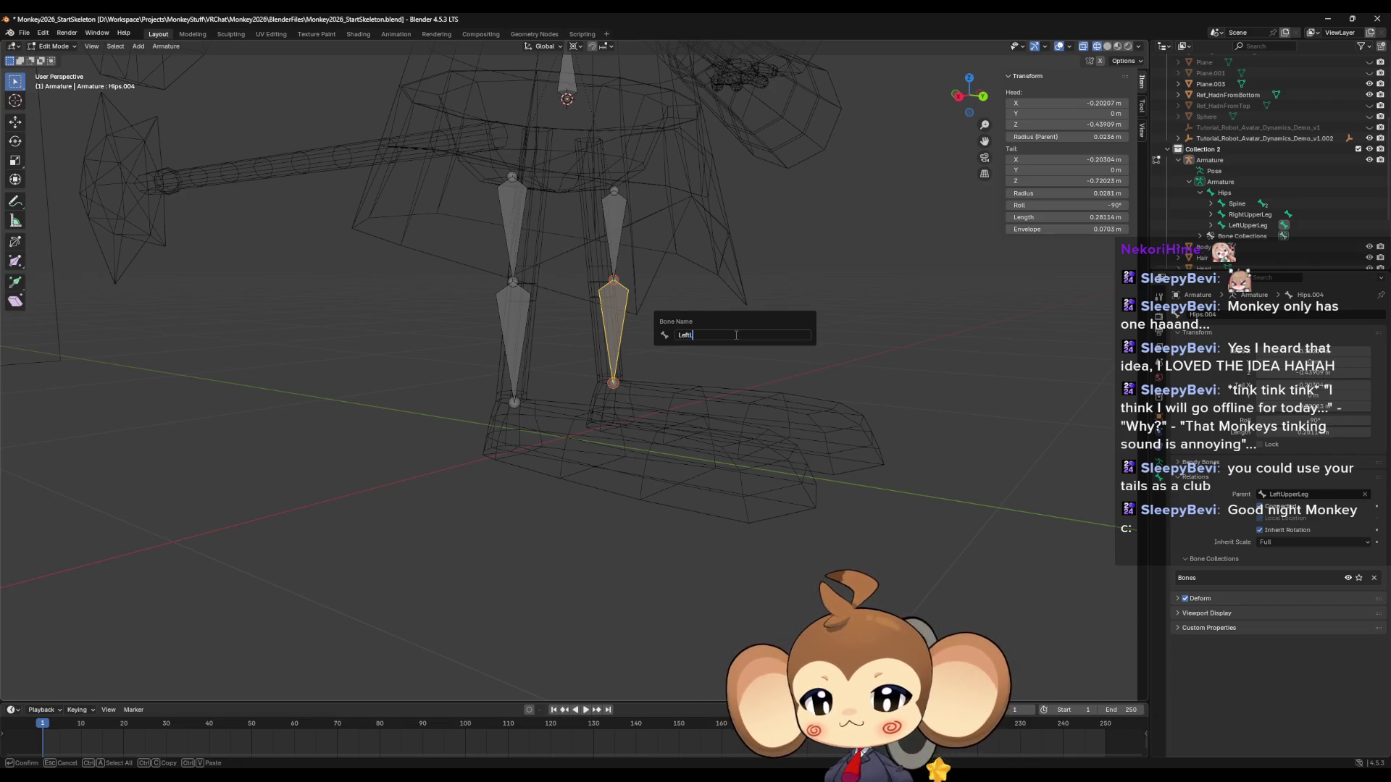
pyautogui.write('LowerLeg')
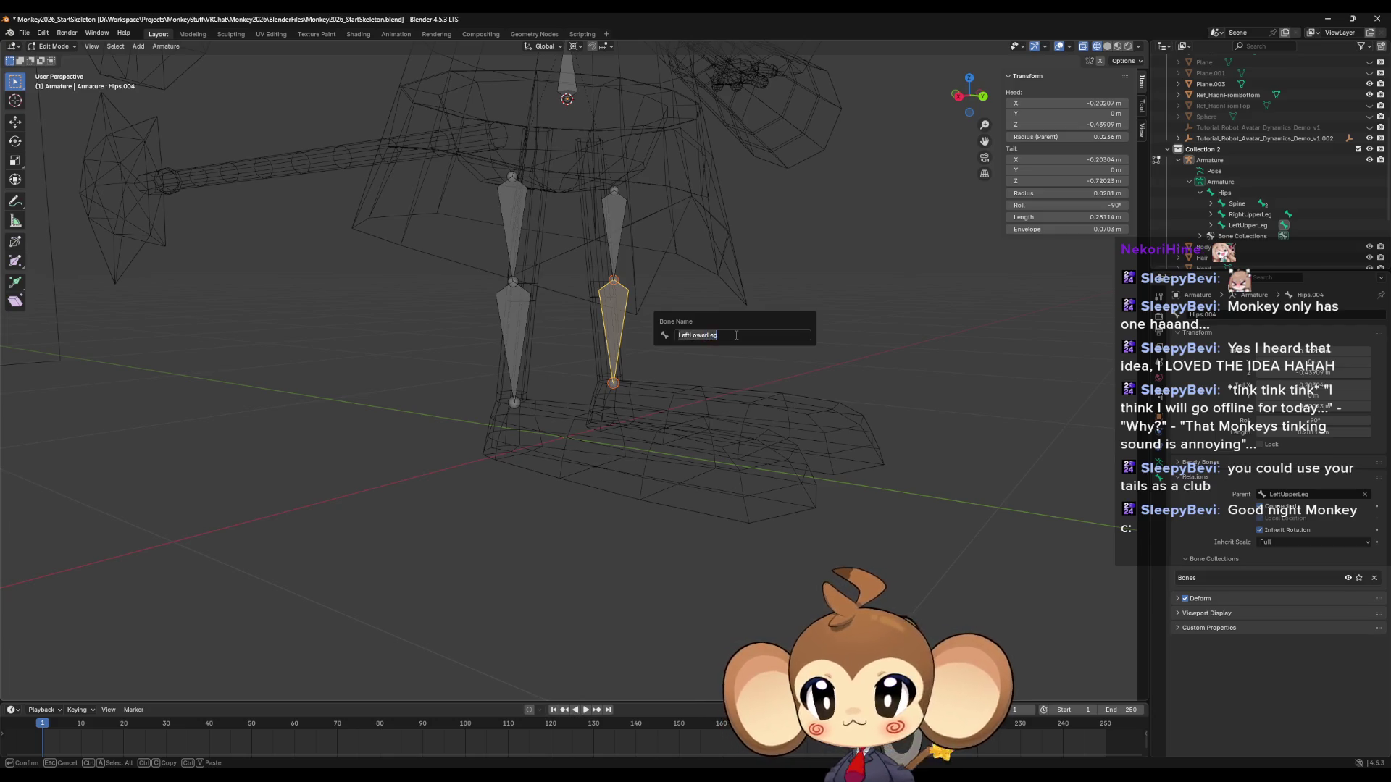
pyautogui.press('Return')
pyautogui.click(517, 328)
pyautogui.press('F2')
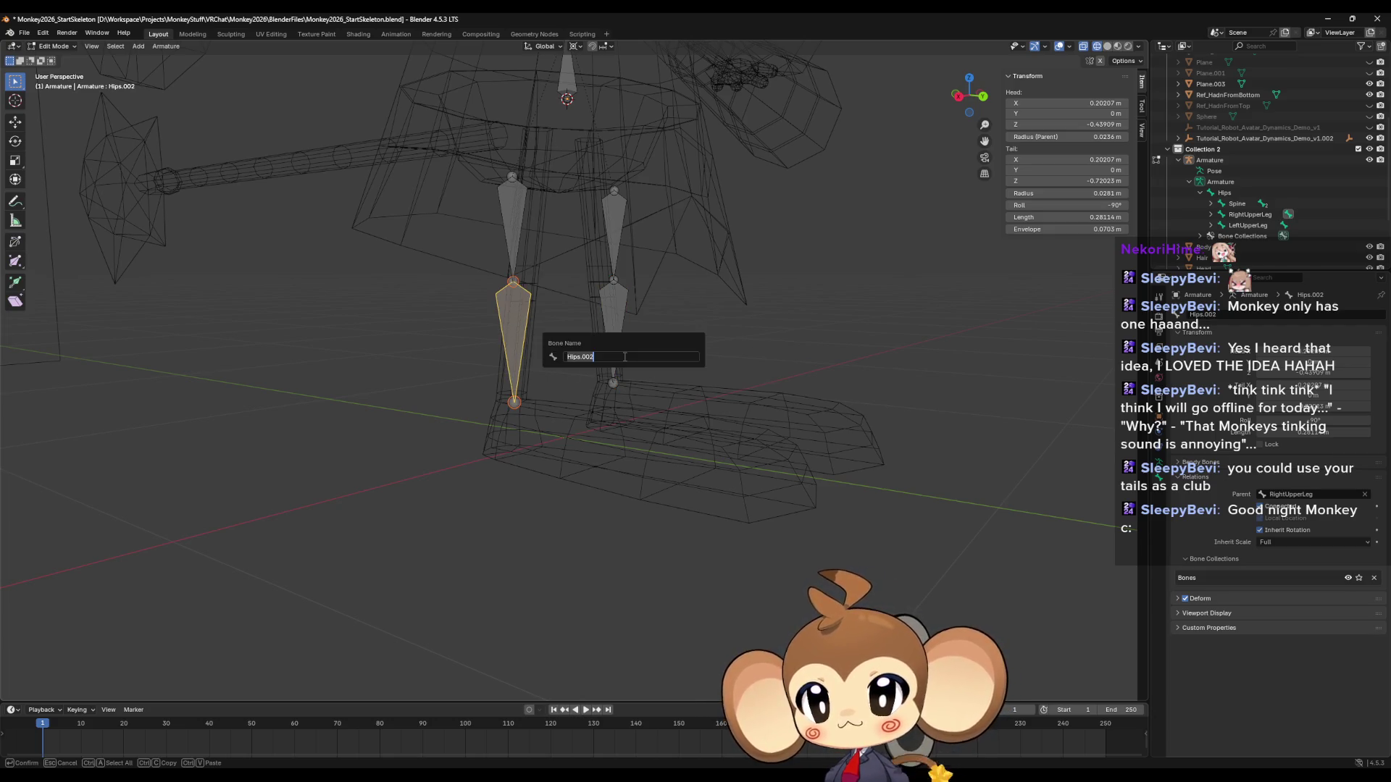
pyautogui.write('LeftLowerLeg')
pyautogui.press('Delete')
pyautogui.press('Delete')
pyautogui.press('Delete')
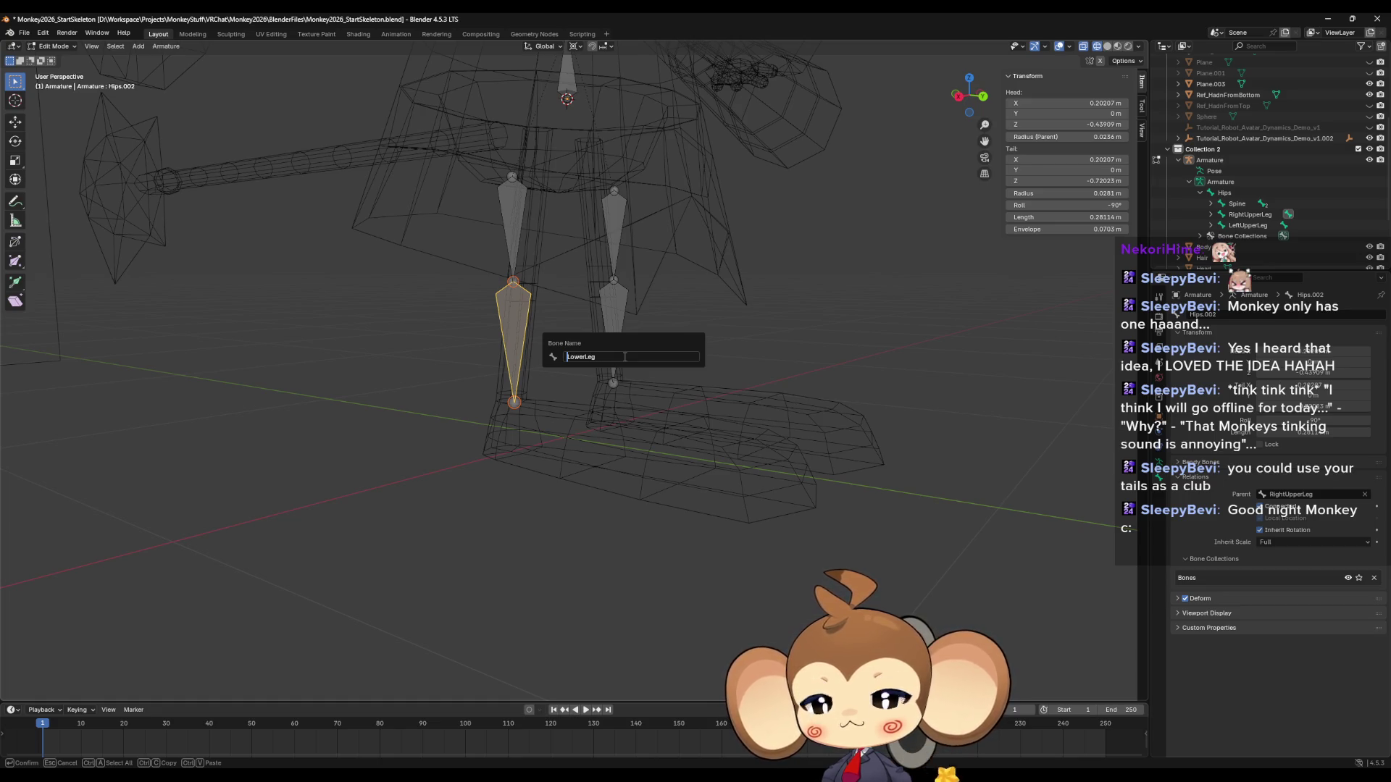
pyautogui.write('Right')
pyautogui.press('Return')
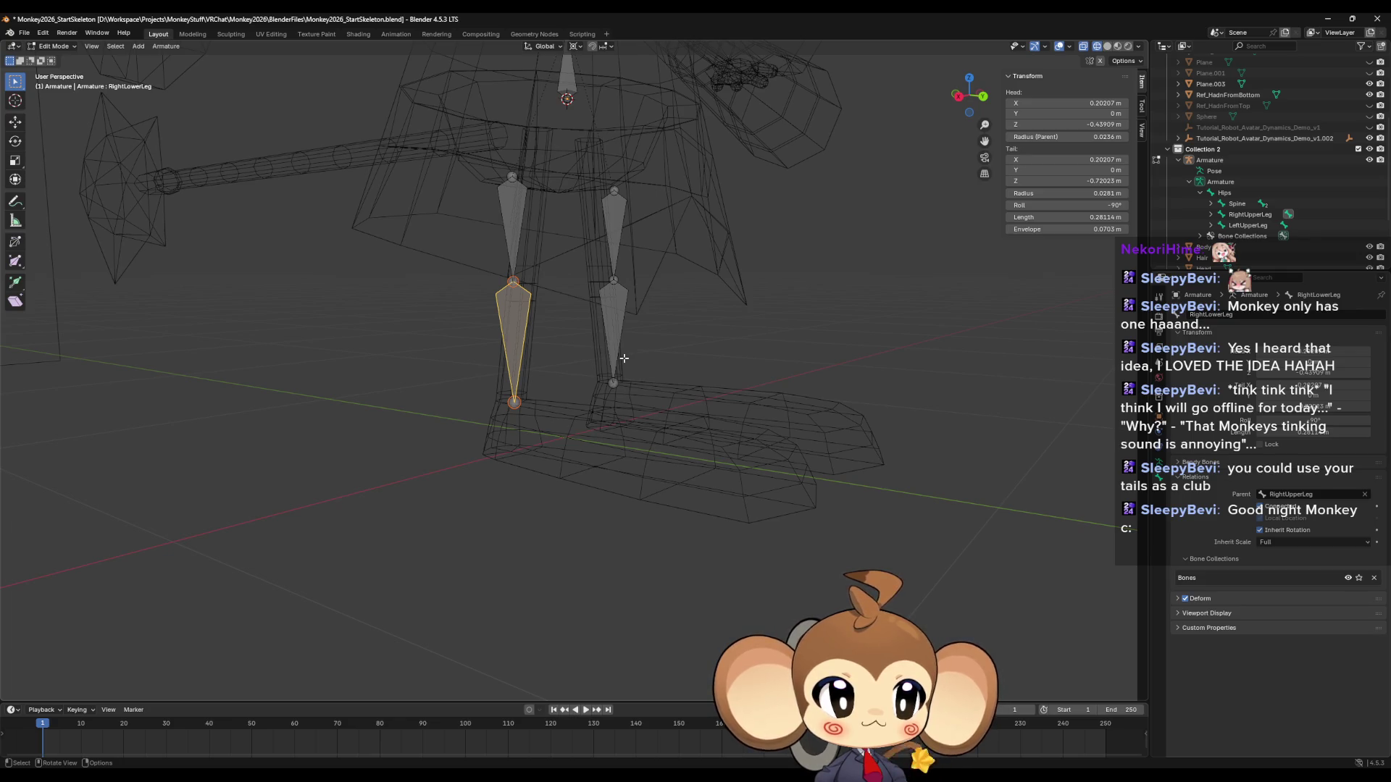
# Inspect the leg bones of the reference Saru avatar rig.
pyautogui.moveTo(282, 776)
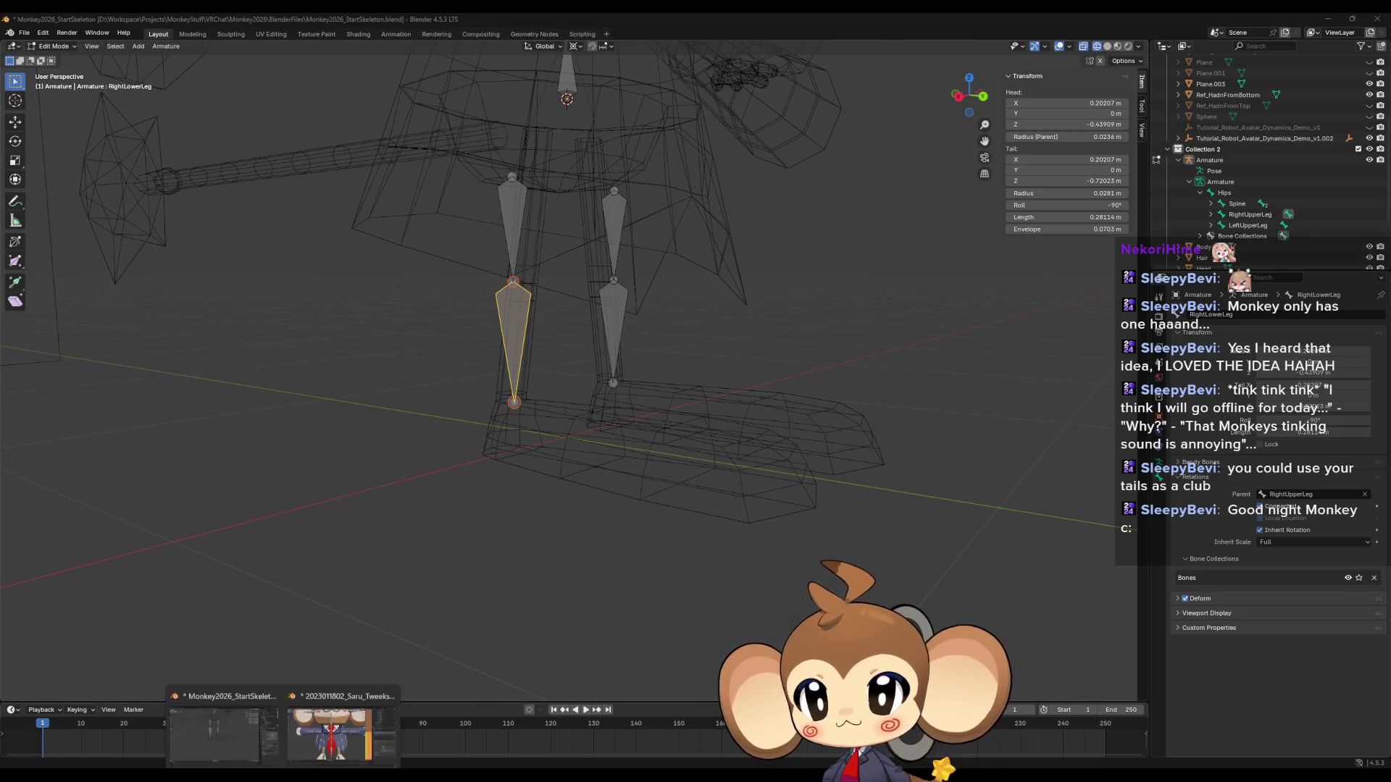
pyautogui.click(341, 733)
pyautogui.moveTo(565, 449); pyautogui.dragTo(627, 512, button='middle')
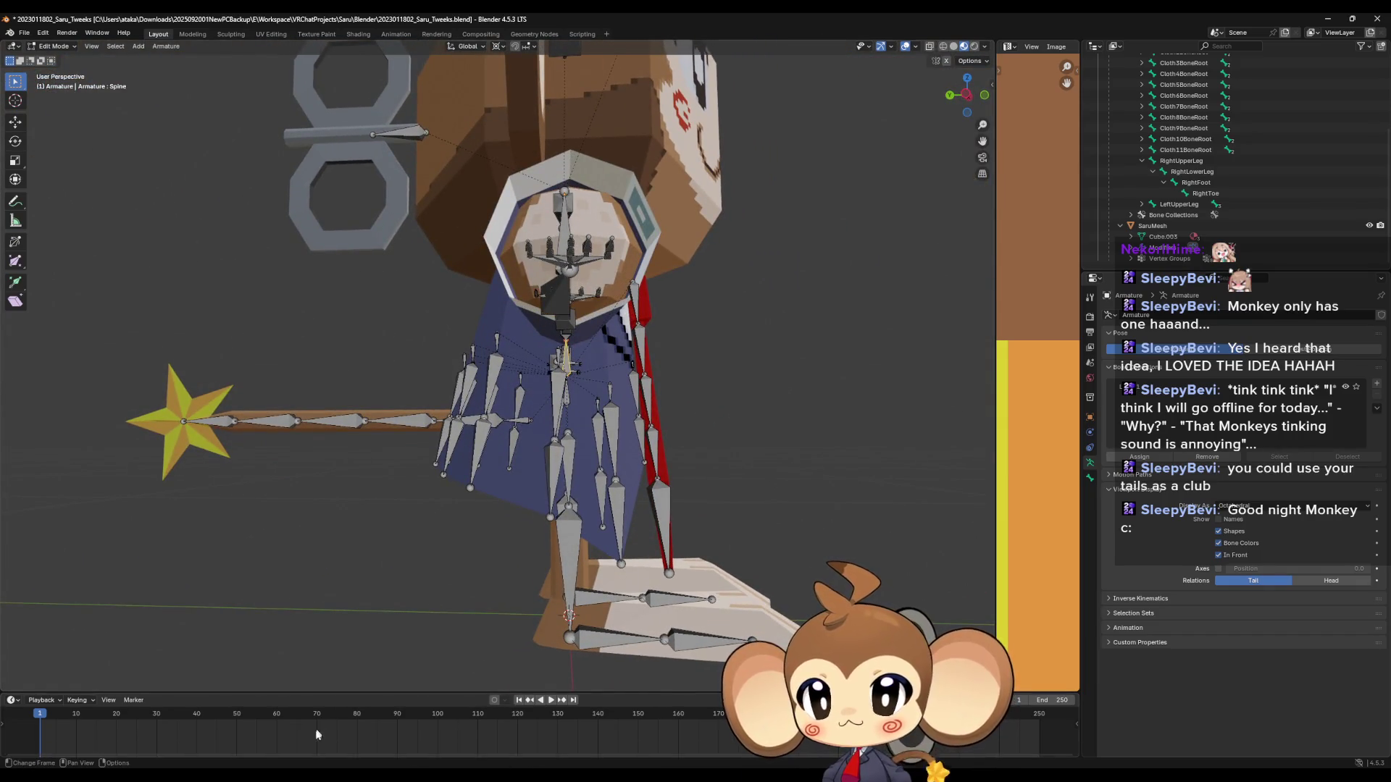
# Move both lower-leg end joints 0.11958 m down along Z to the bottom of the feet.
pyautogui.moveTo(283, 776)
pyautogui.click(251, 727)
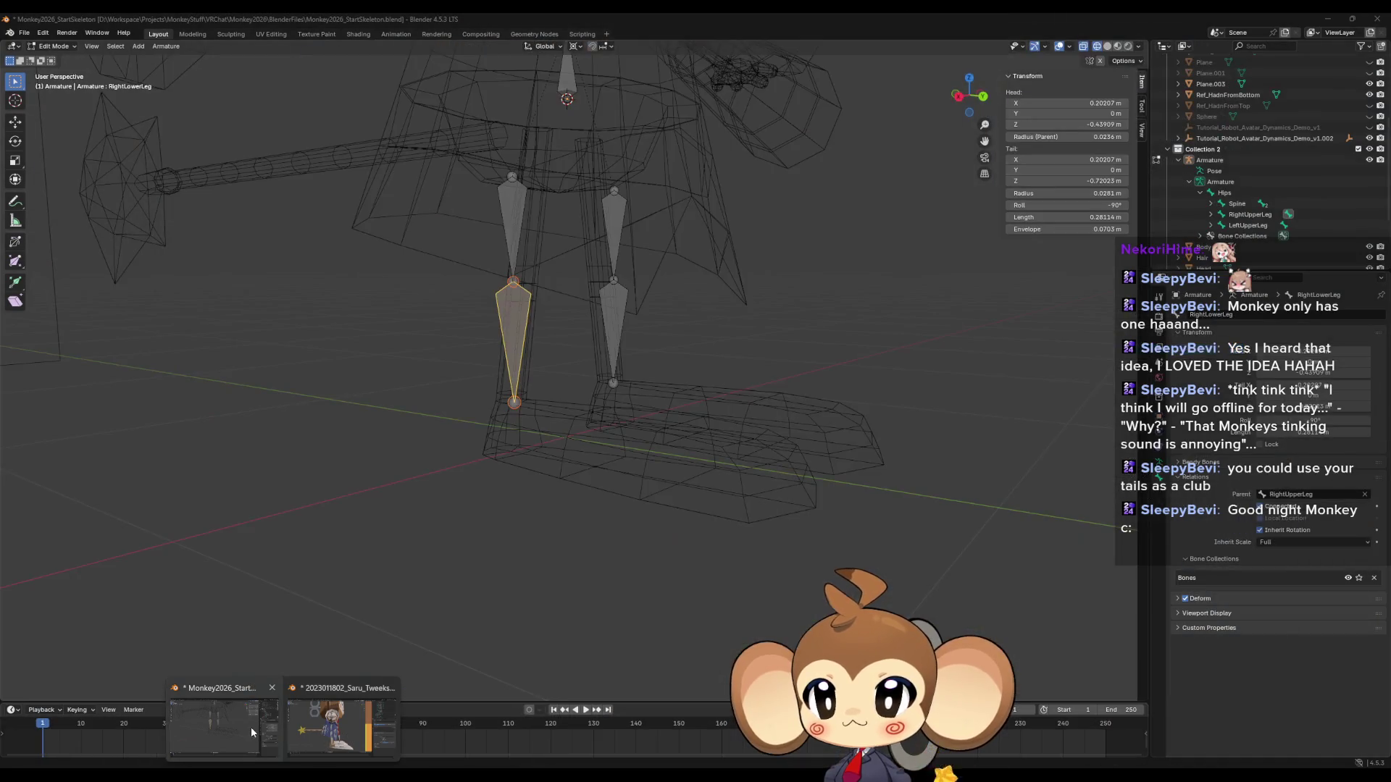
pyautogui.moveTo(507, 565); pyautogui.dragTo(526, 452, button='middle')
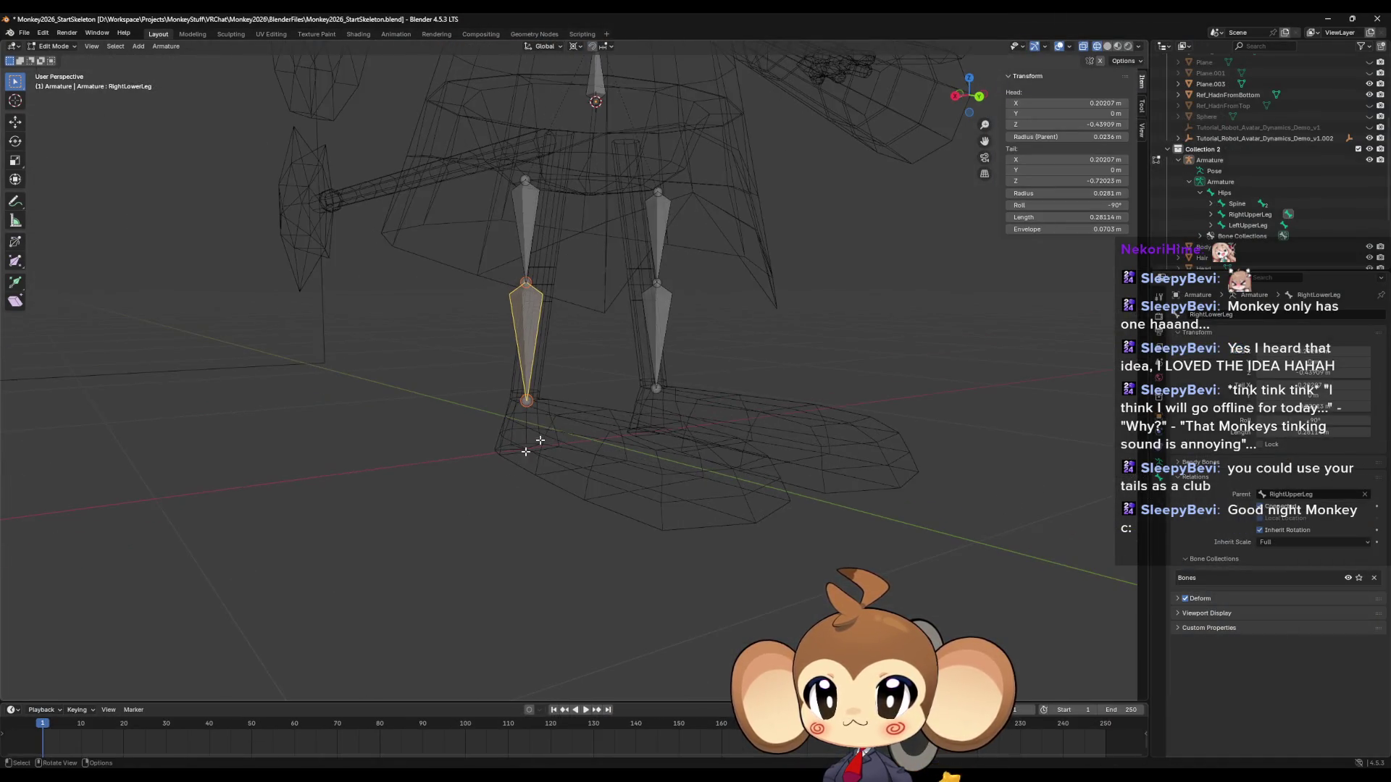
pyautogui.click(657, 391)
pyautogui.keyDown('shift'); pyautogui.click(527, 400); pyautogui.keyUp('shift')
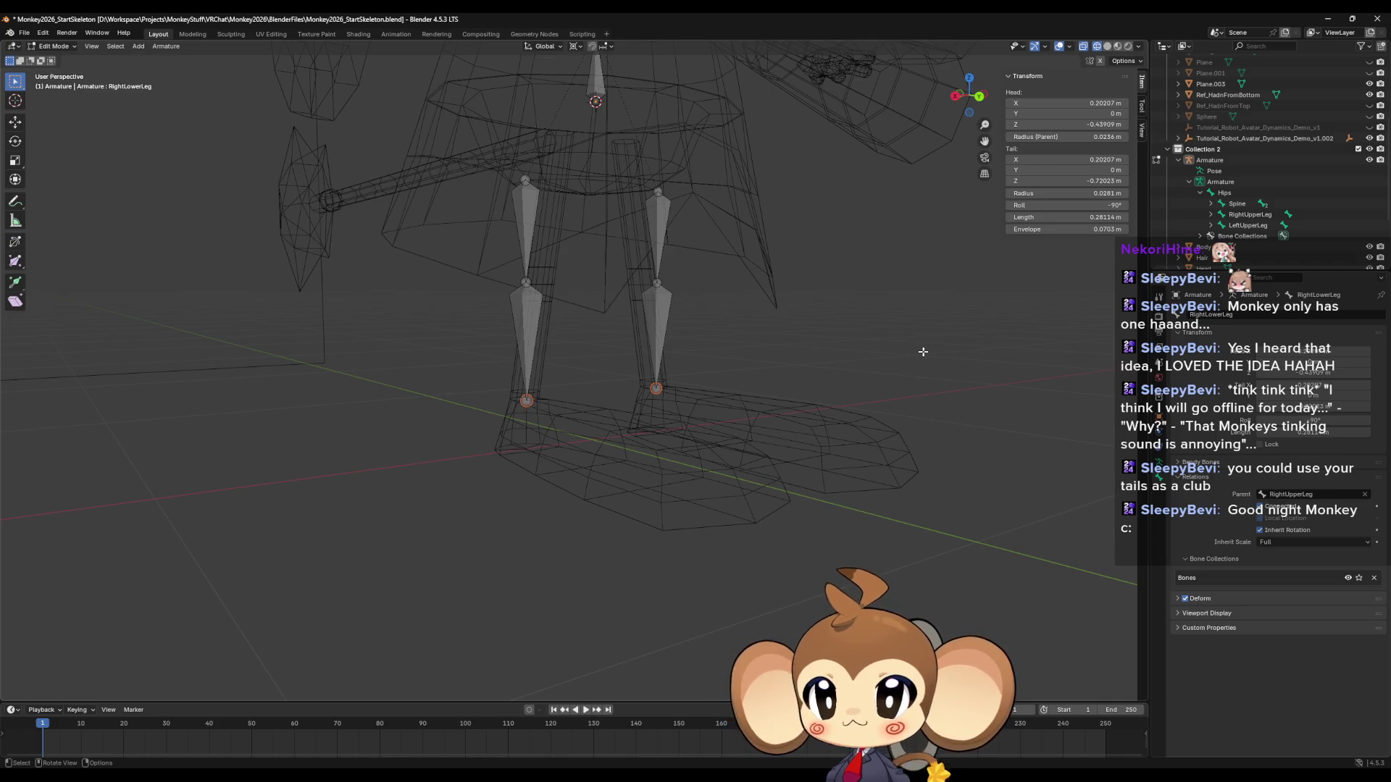
pyautogui.click(978, 97)
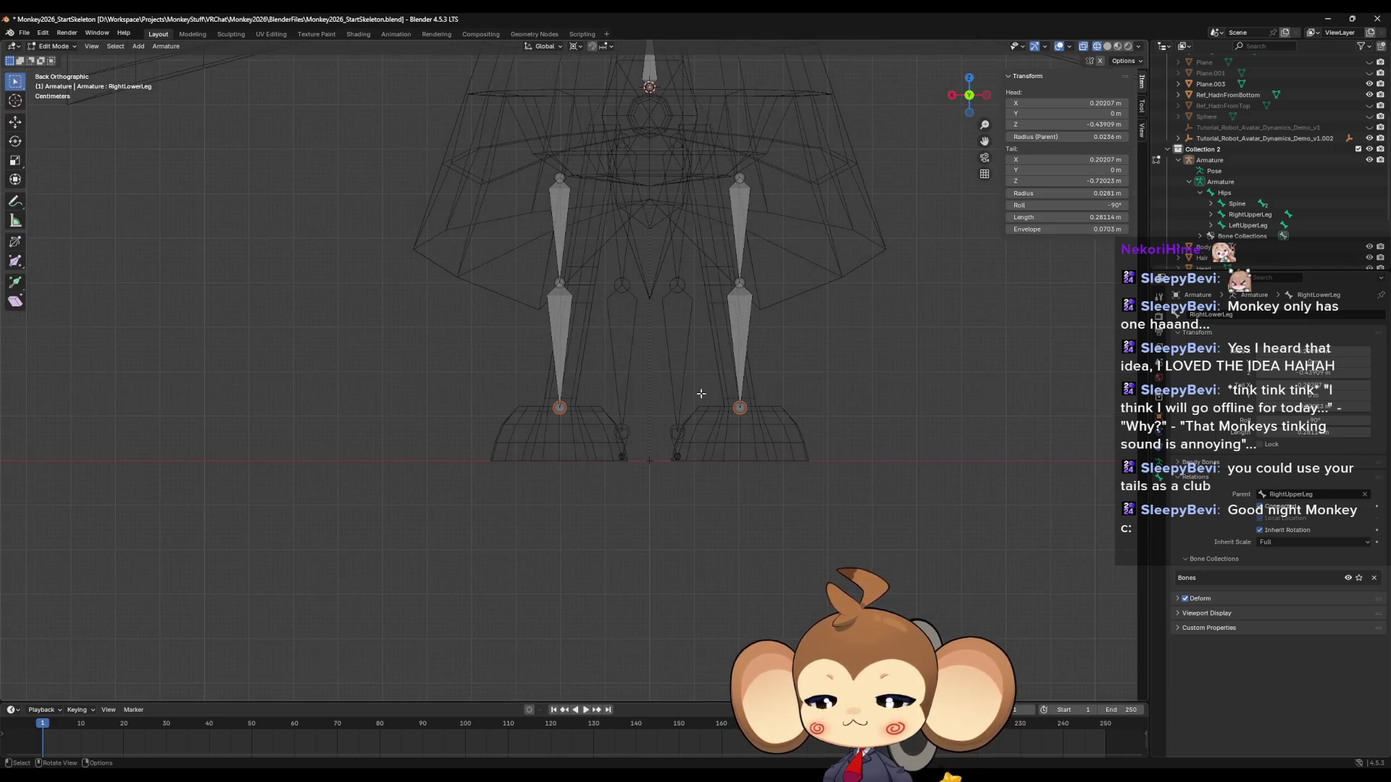
pyautogui.press('g')
pyautogui.press('z')
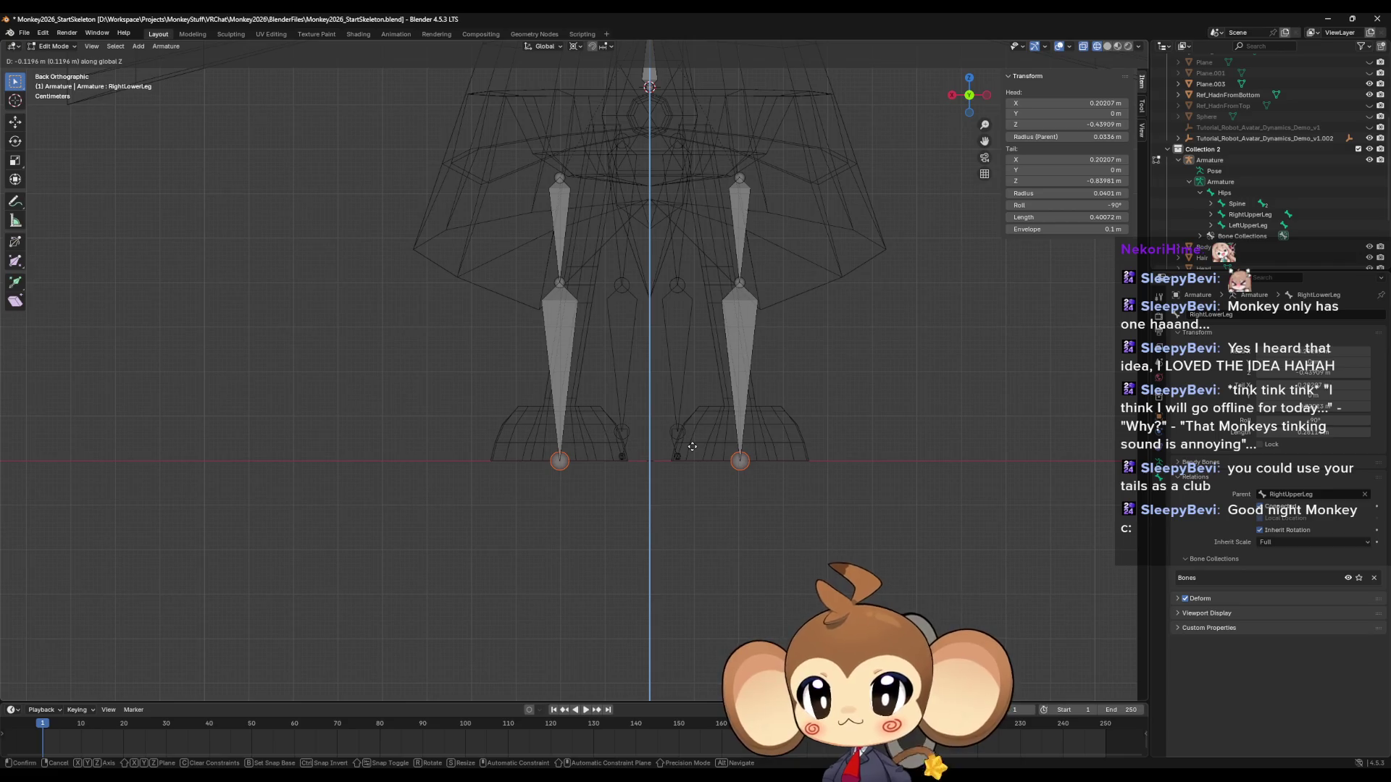
pyautogui.click(693, 446)
# Compare with the reference rig's side view, then return to the Monkey2026 armature.
pyautogui.moveTo(340, 778)
pyautogui.click(330, 732)
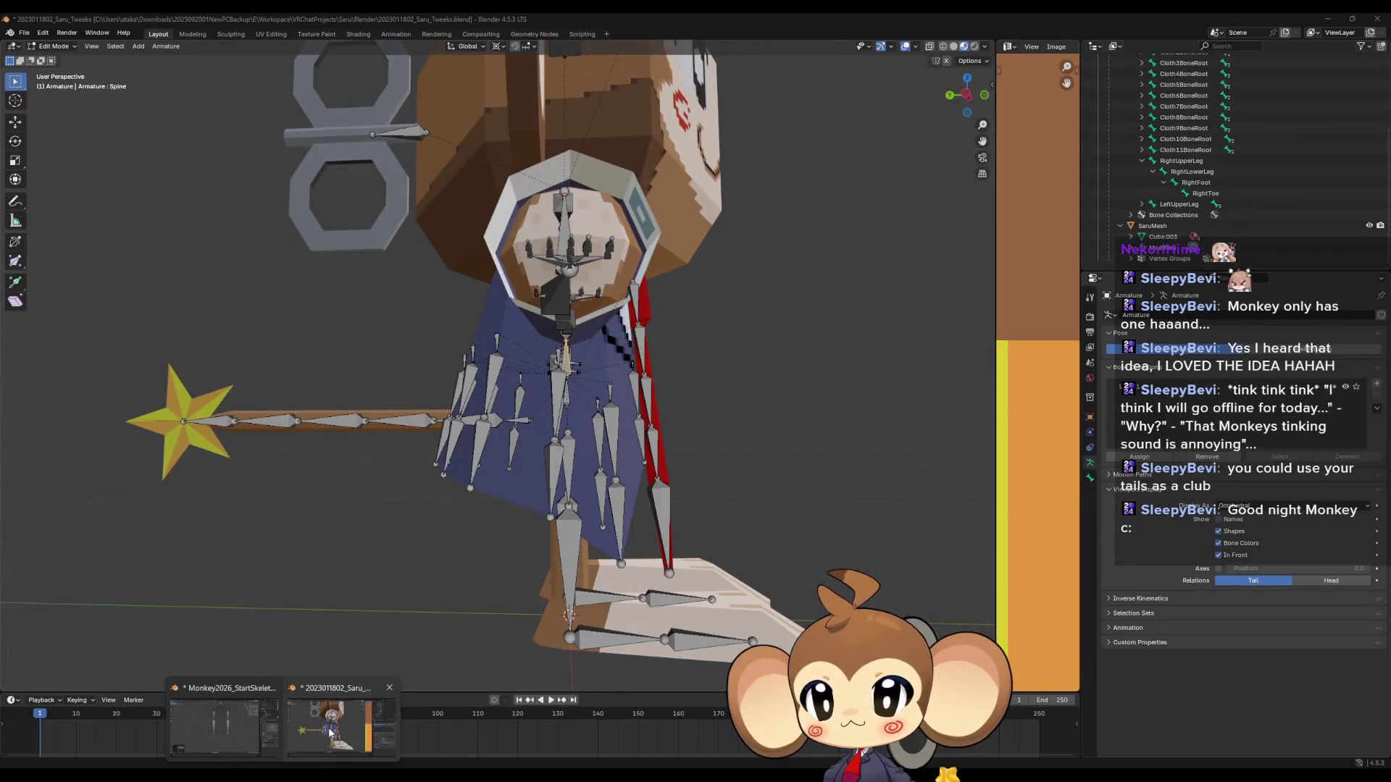
pyautogui.click(967, 95)
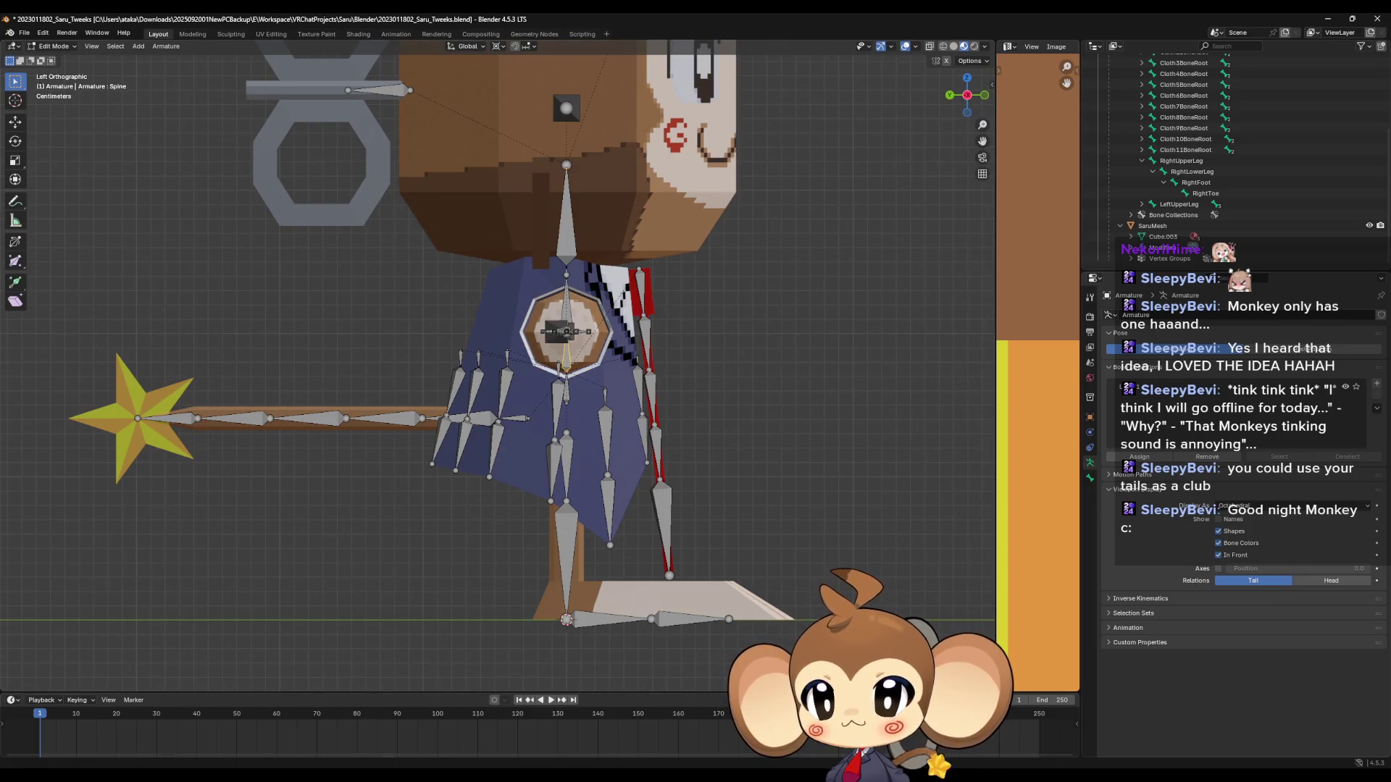
pyautogui.moveTo(282, 779)
pyautogui.click(253, 728)
pyautogui.moveTo(536, 532)
pyautogui.mouseDown(button='middle')
pyautogui.moveTo(643, 524)
pyautogui.moveTo(596, 528)
pyautogui.mouseUp(button='middle')
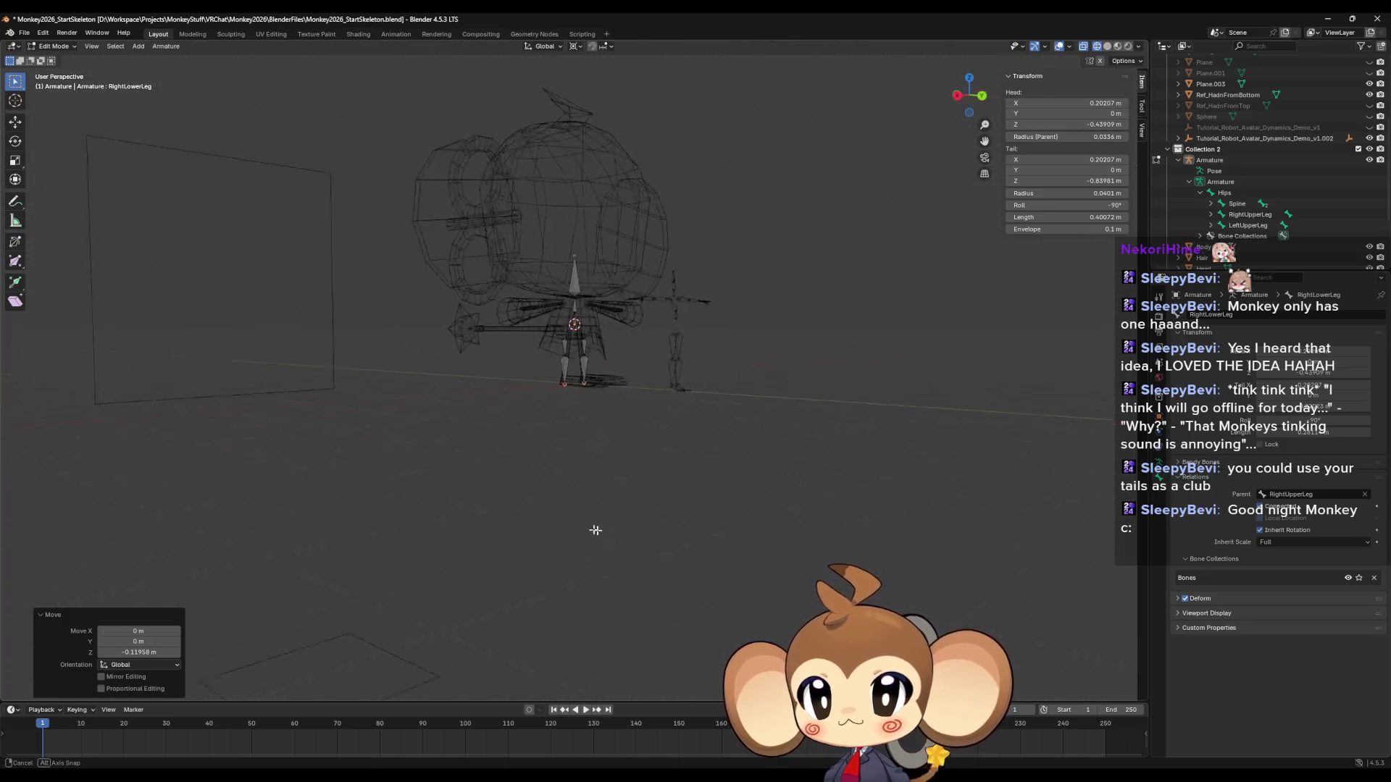
# From a straight side view, extrude a new bone from the left lower leg's end.
pyautogui.scroll(5, 624, 528)
pyautogui.moveTo(697, 532); pyautogui.dragTo(767, 515, button='middle')
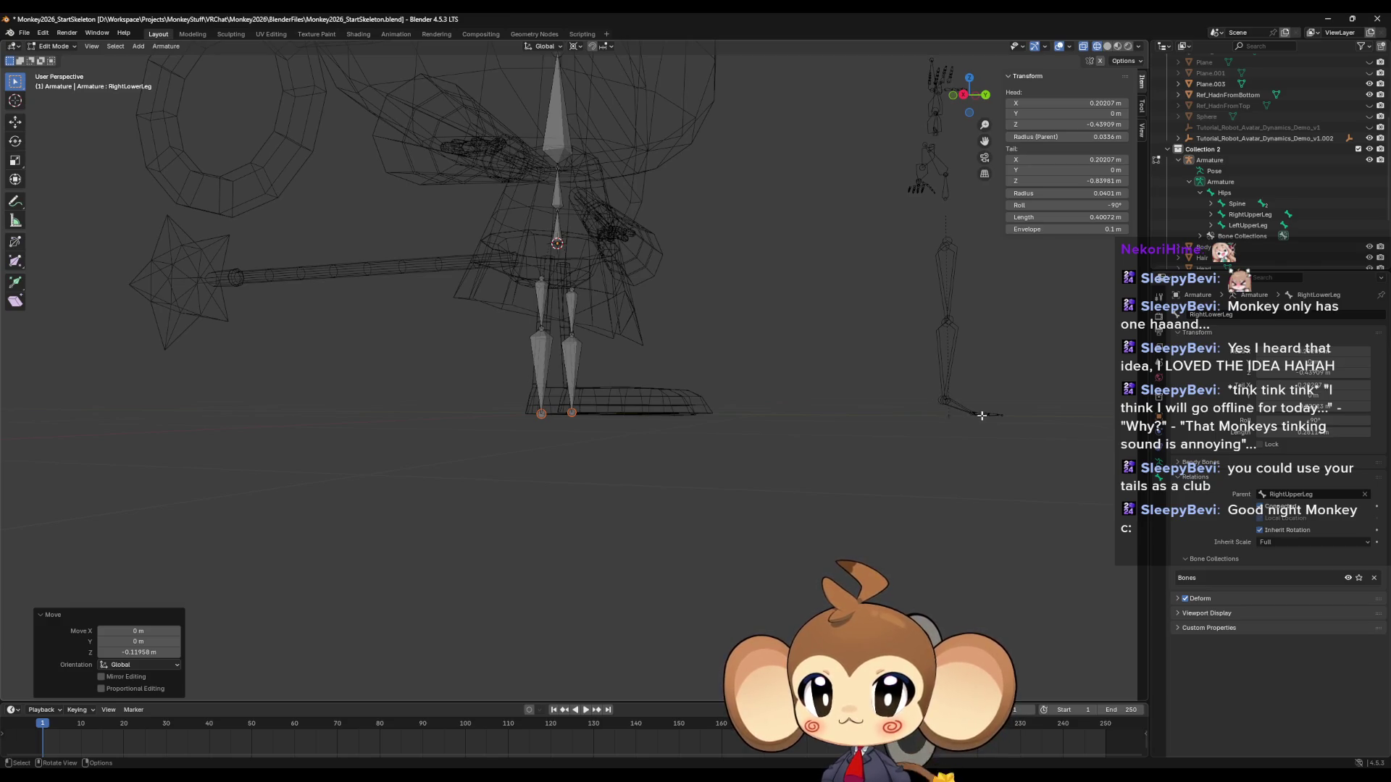
pyautogui.click(985, 95)
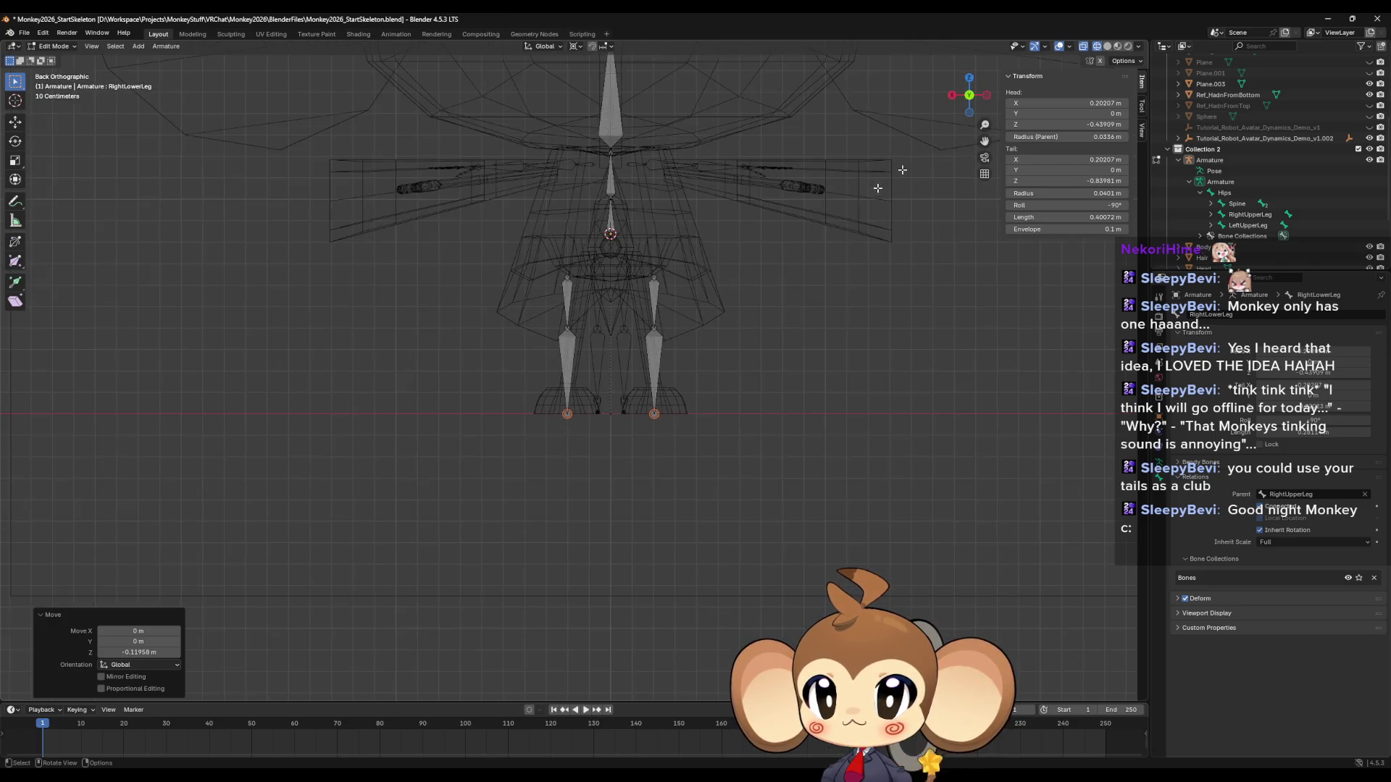
pyautogui.moveTo(631, 427); pyautogui.dragTo(811, 417, button='middle')
pyautogui.click(975, 97)
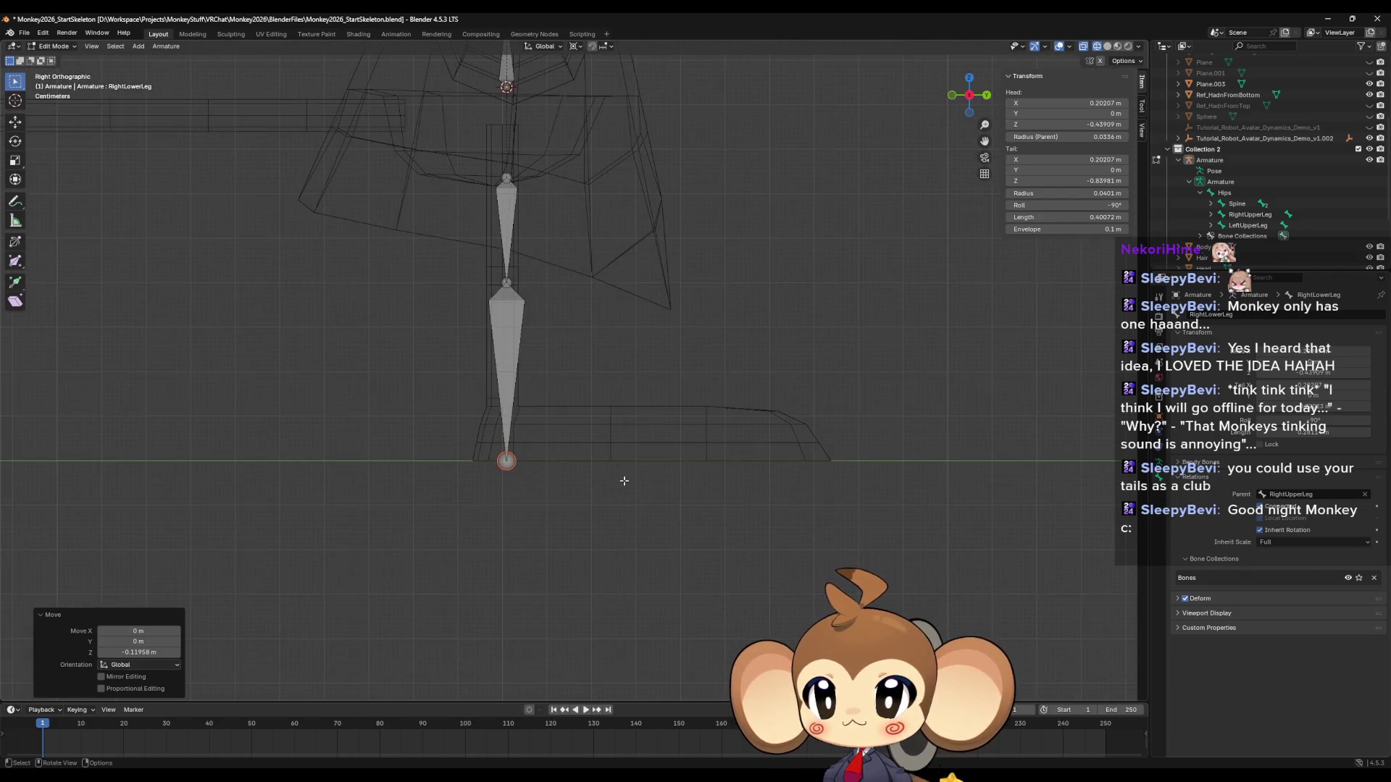
pyautogui.press('e')
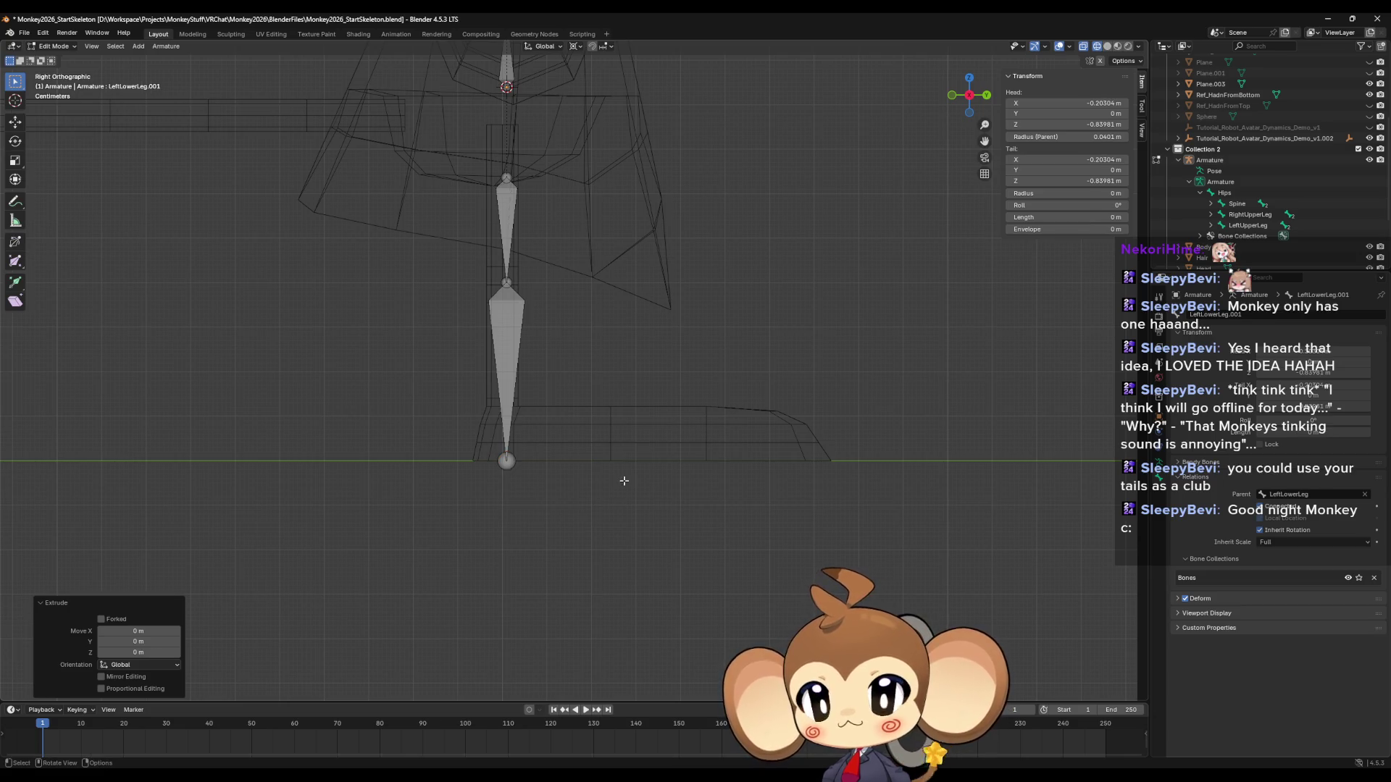
pyautogui.press('g')
pyautogui.press('x')
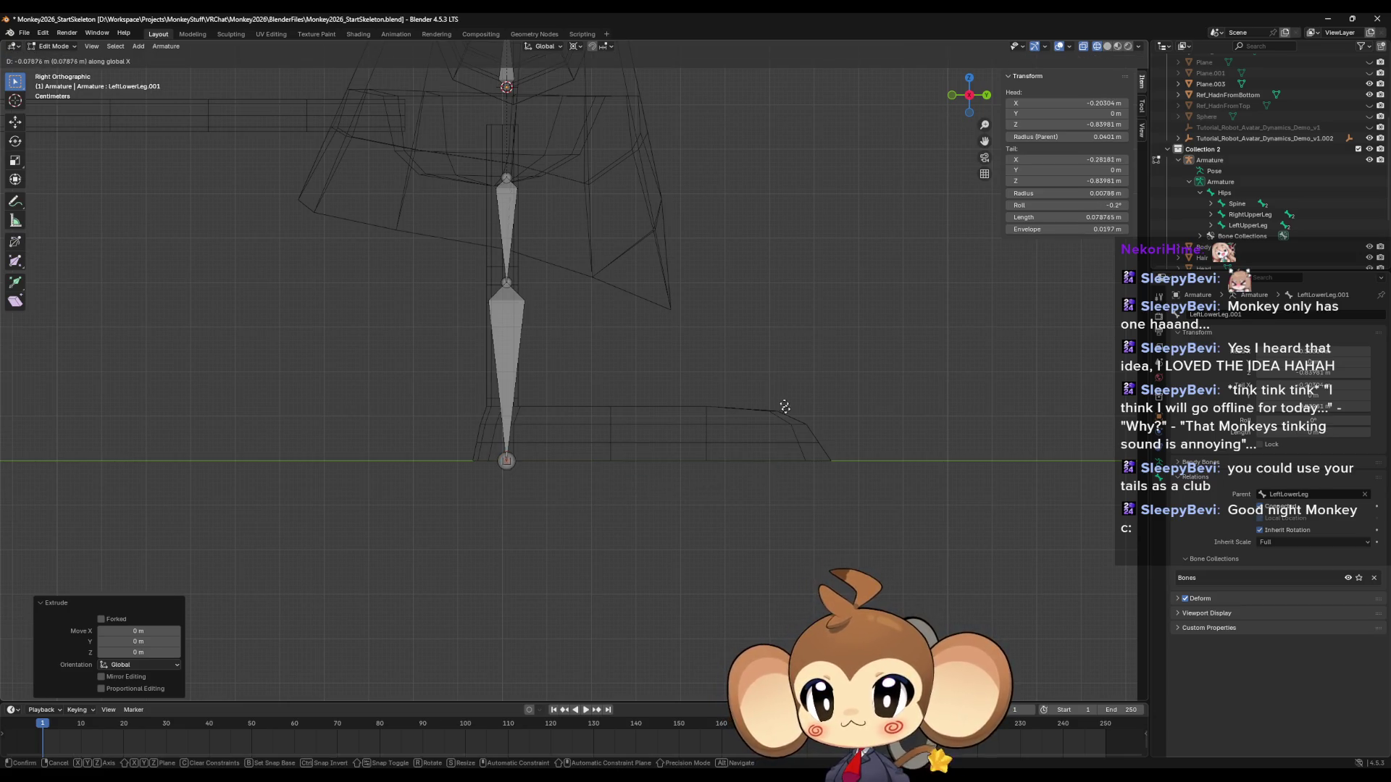
pyautogui.press('Escape')
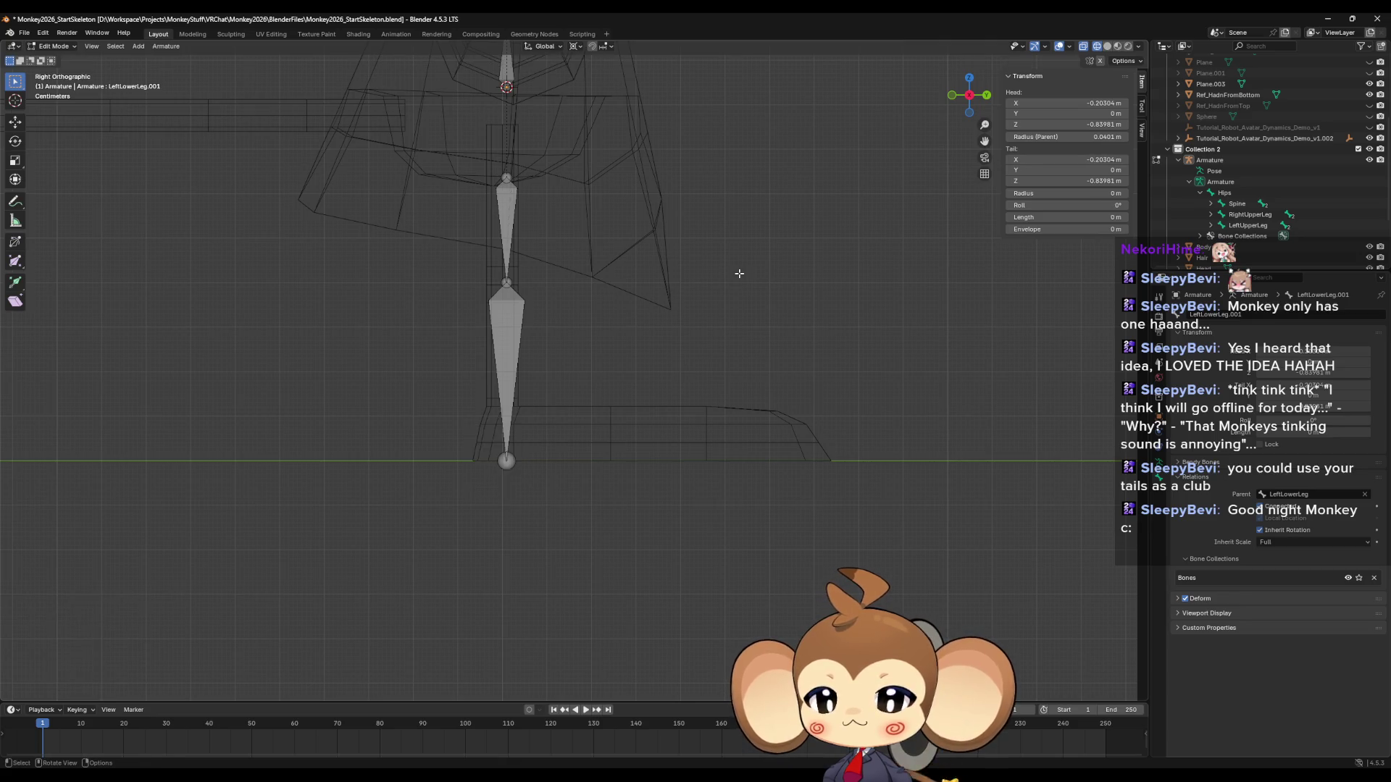
# Pull the foot bone's tail forward along Y to about 0.257 m.
pyautogui.press('g')
pyautogui.press('y')
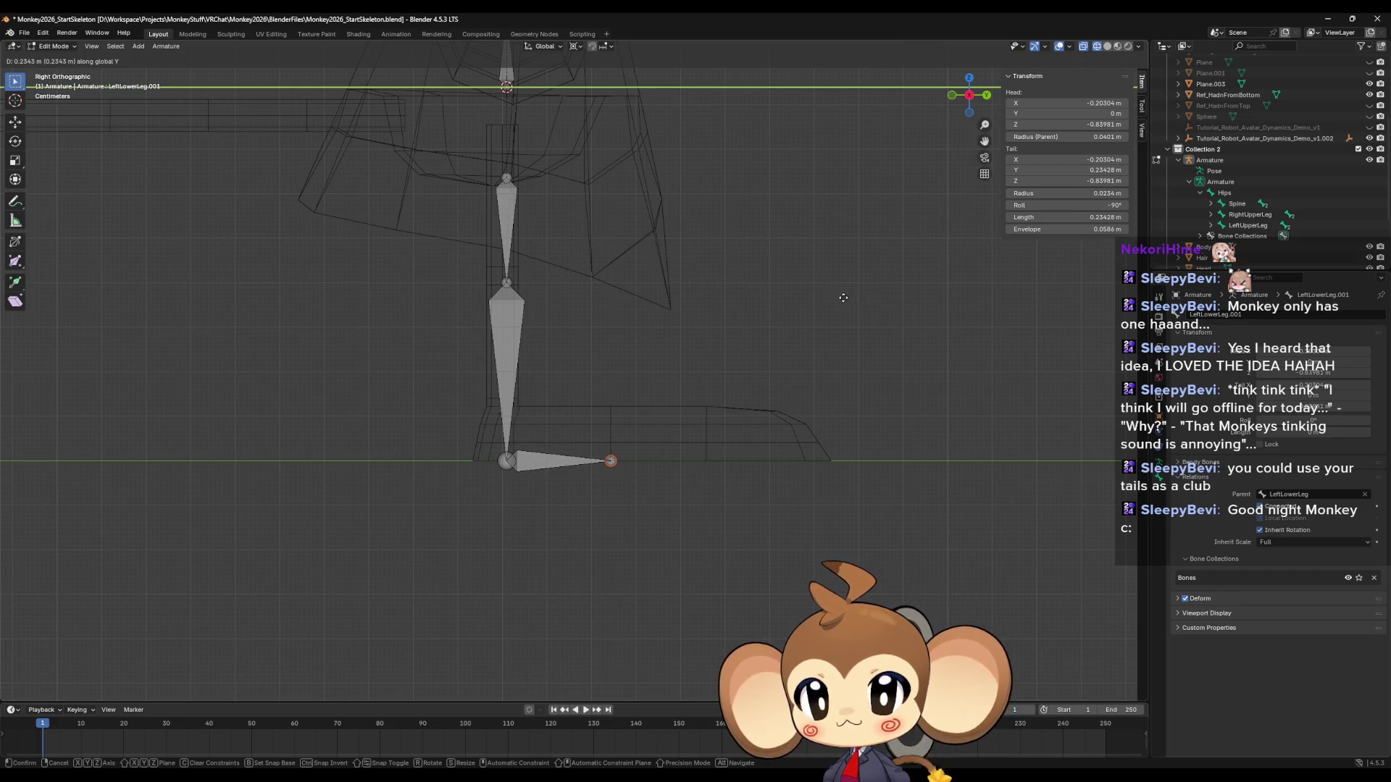
pyautogui.click(844, 298)
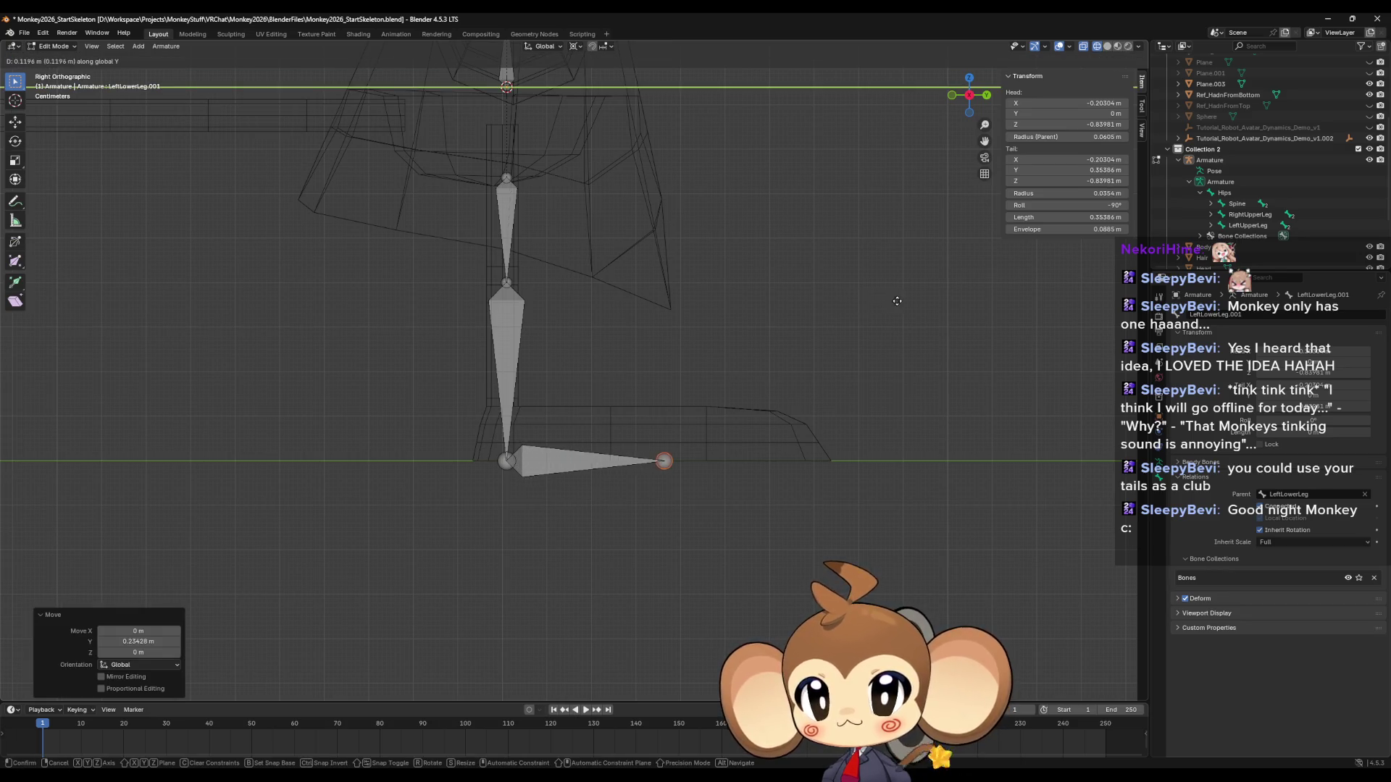
pyautogui.click(844, 301)
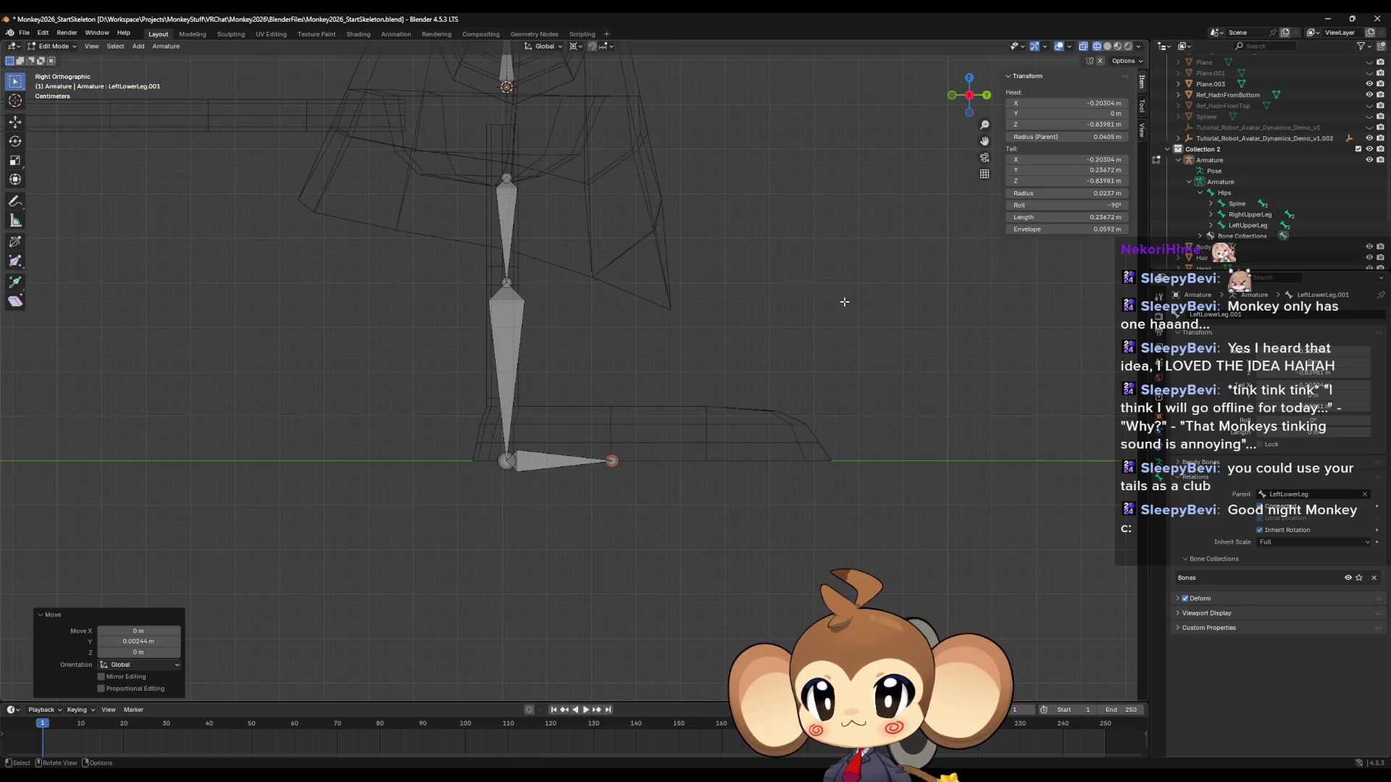
# Extrude a toe bone forward along Y, about 0.28 m long.
pyautogui.press('e')
pyautogui.press('y')
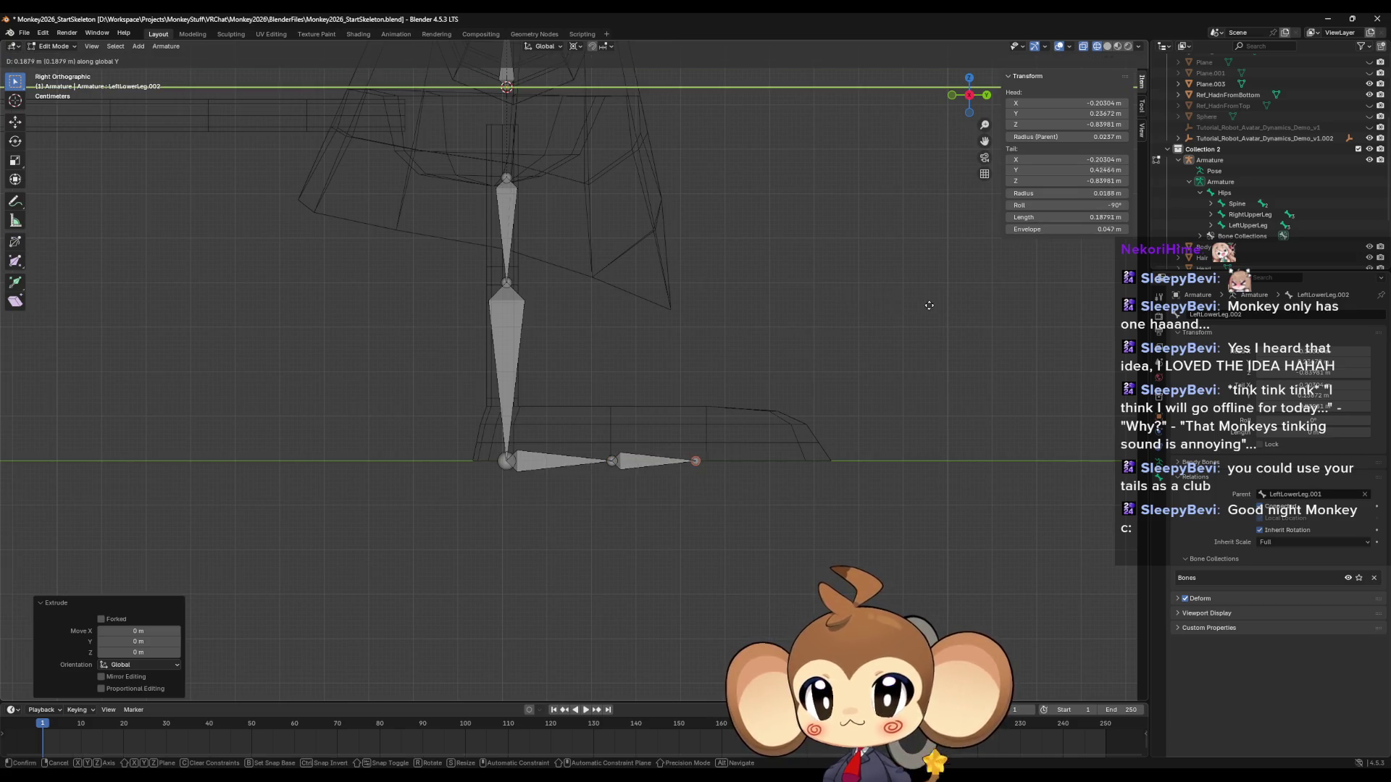
pyautogui.click(969, 303)
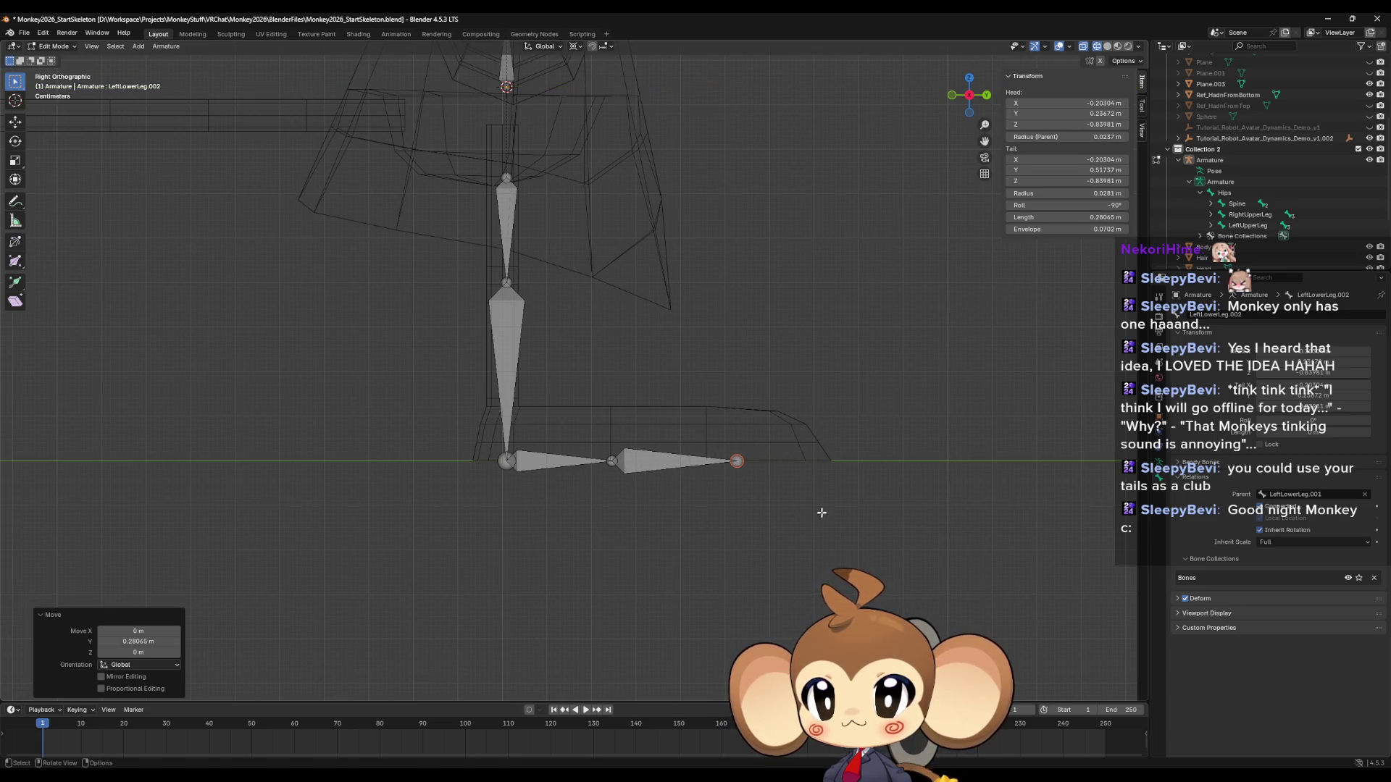
pyautogui.moveTo(821, 512)
pyautogui.mouseDown(button='middle')
pyautogui.moveTo(730, 513)
pyautogui.moveTo(694, 536)
pyautogui.moveTo(772, 533)
pyautogui.moveTo(710, 466)
pyautogui.moveTo(615, 542)
pyautogui.moveTo(650, 501)
pyautogui.moveTo(657, 520)
pyautogui.mouseUp(button='middle')
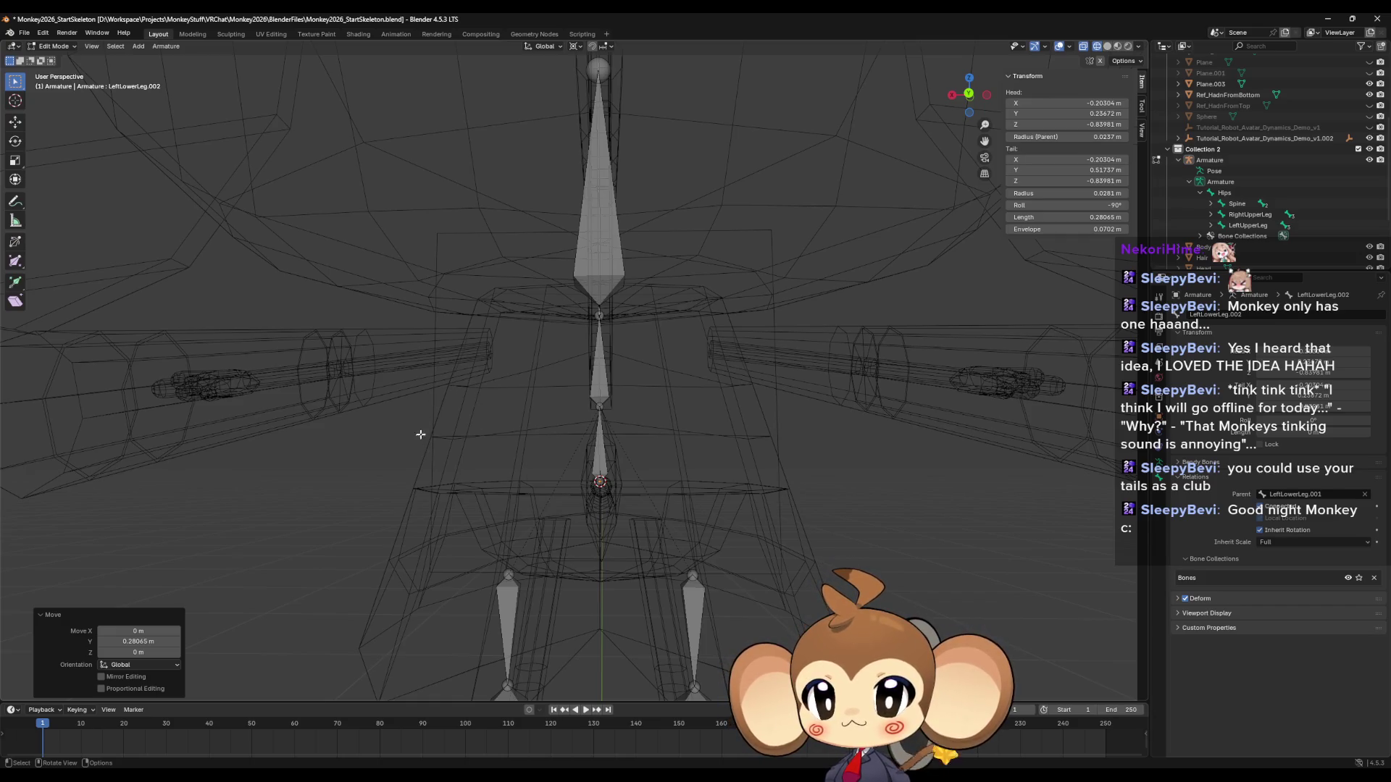
# Orbit and zoom around the monkey's armature for a frontal close-up of the bones.
pyautogui.scroll(-3, 427, 429)
pyautogui.moveTo(438, 435); pyautogui.dragTo(452, 404, button='middle')
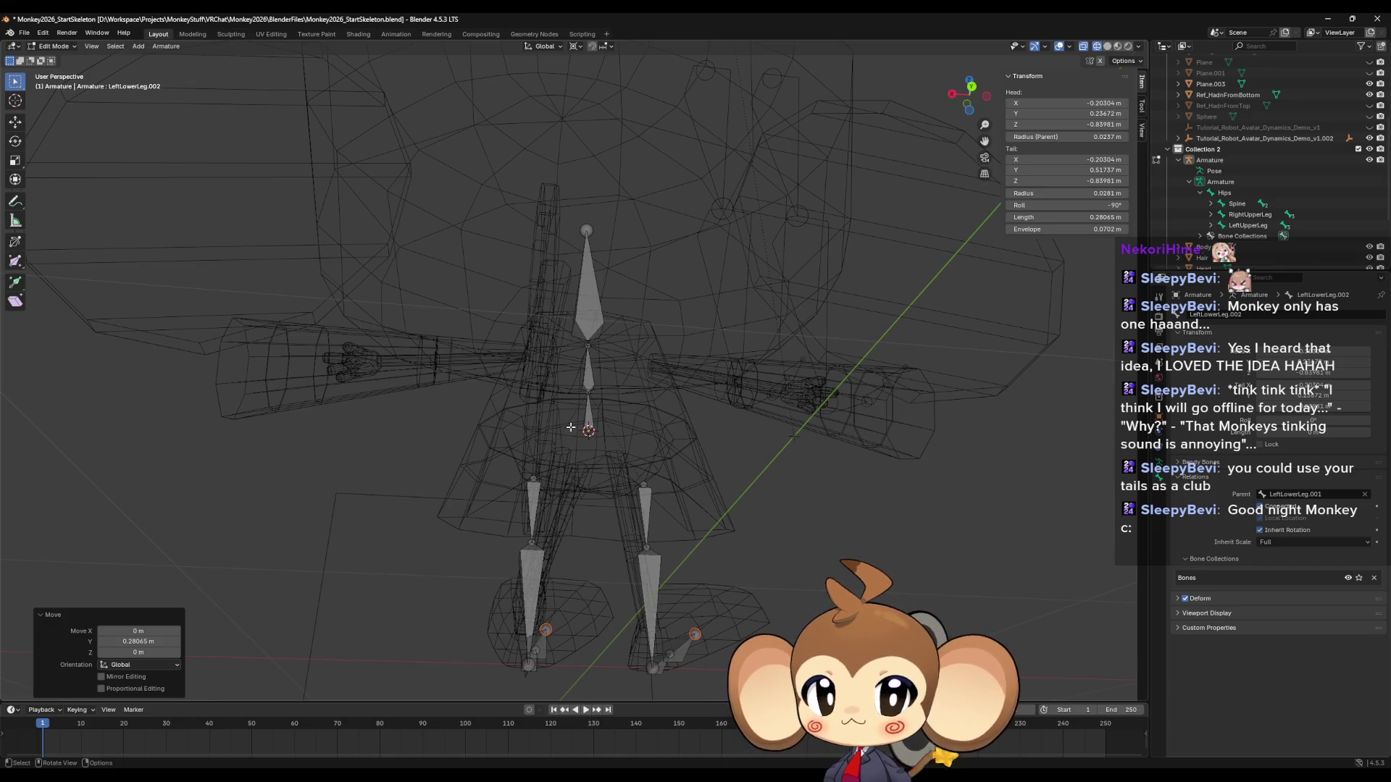
pyautogui.moveTo(593, 393)
pyautogui.mouseDown(button='middle')
pyautogui.moveTo(606, 428)
pyautogui.moveTo(621, 380)
pyautogui.moveTo(714, 466)
pyautogui.moveTo(727, 428)
pyautogui.moveTo(783, 481)
pyautogui.moveTo(708, 488)
pyautogui.mouseUp(button='middle')
pyautogui.scroll(-5, 727, 428)
pyautogui.scroll(2, 757, 471)
pyautogui.scroll(5, 625, 505)
pyautogui.scroll(-4, 625, 505)
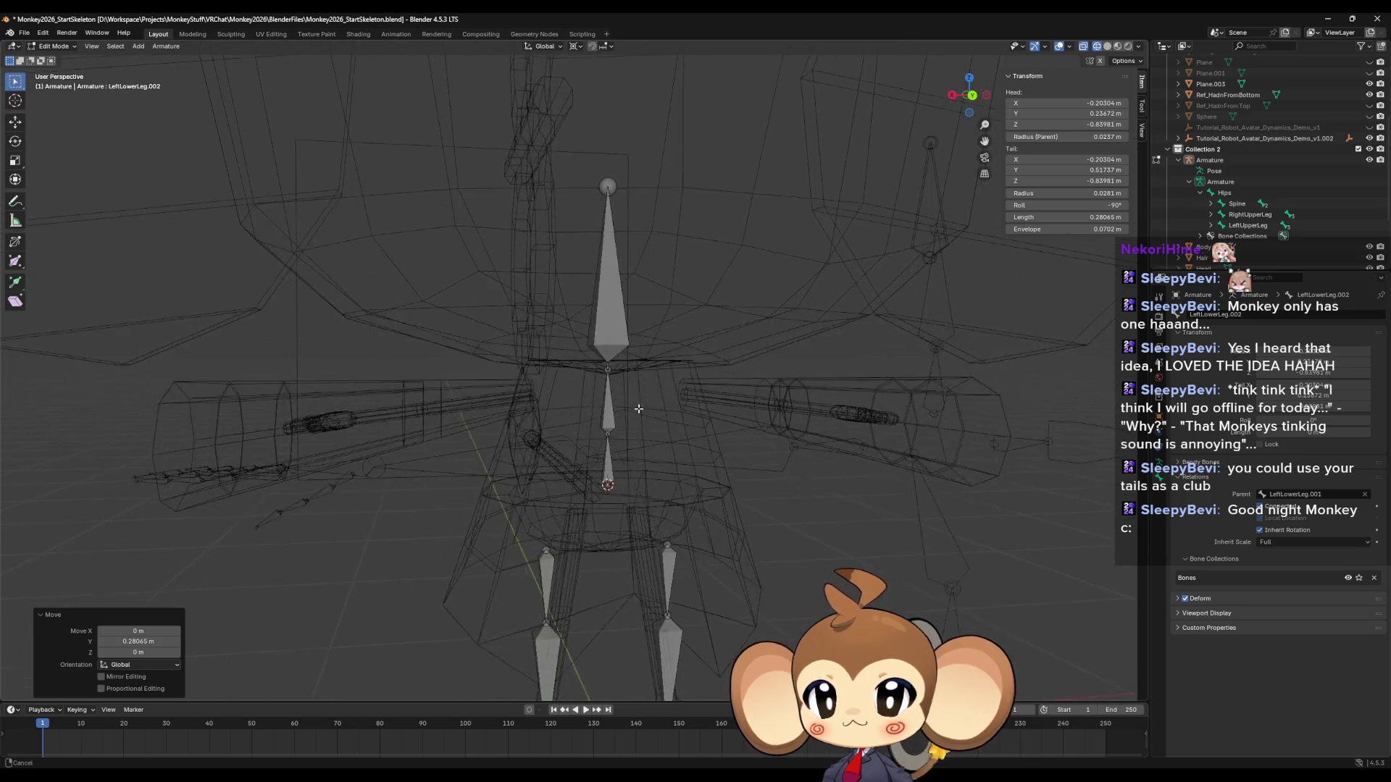
pyautogui.moveTo(624, 478); pyautogui.dragTo(616, 443, button='middle')
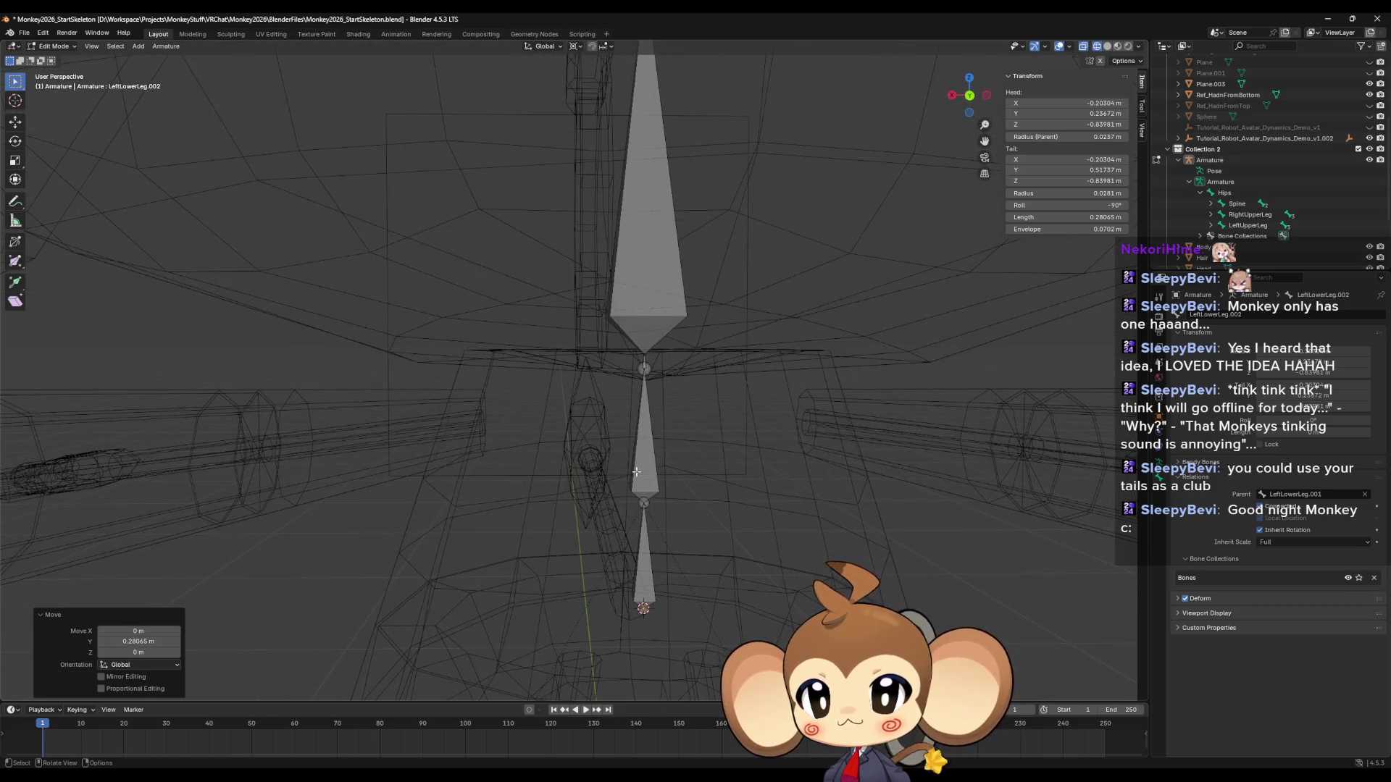
# Select and inspect the Chest bone in the reference Saru avatar rig.
pyautogui.moveTo(283, 778)
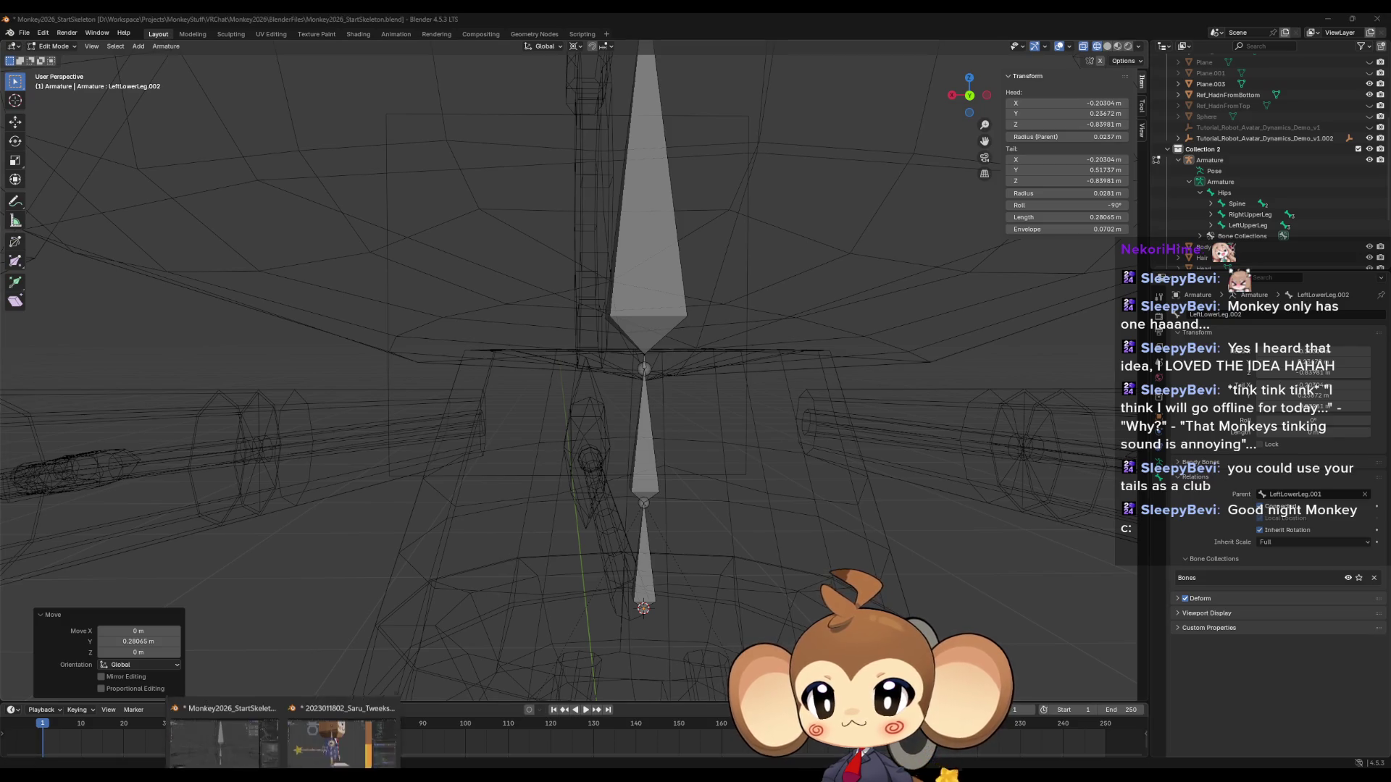
pyautogui.click(334, 731)
pyautogui.moveTo(319, 551)
pyautogui.mouseDown(button='middle')
pyautogui.moveTo(326, 490)
pyautogui.moveTo(676, 458)
pyautogui.mouseUp(button='middle')
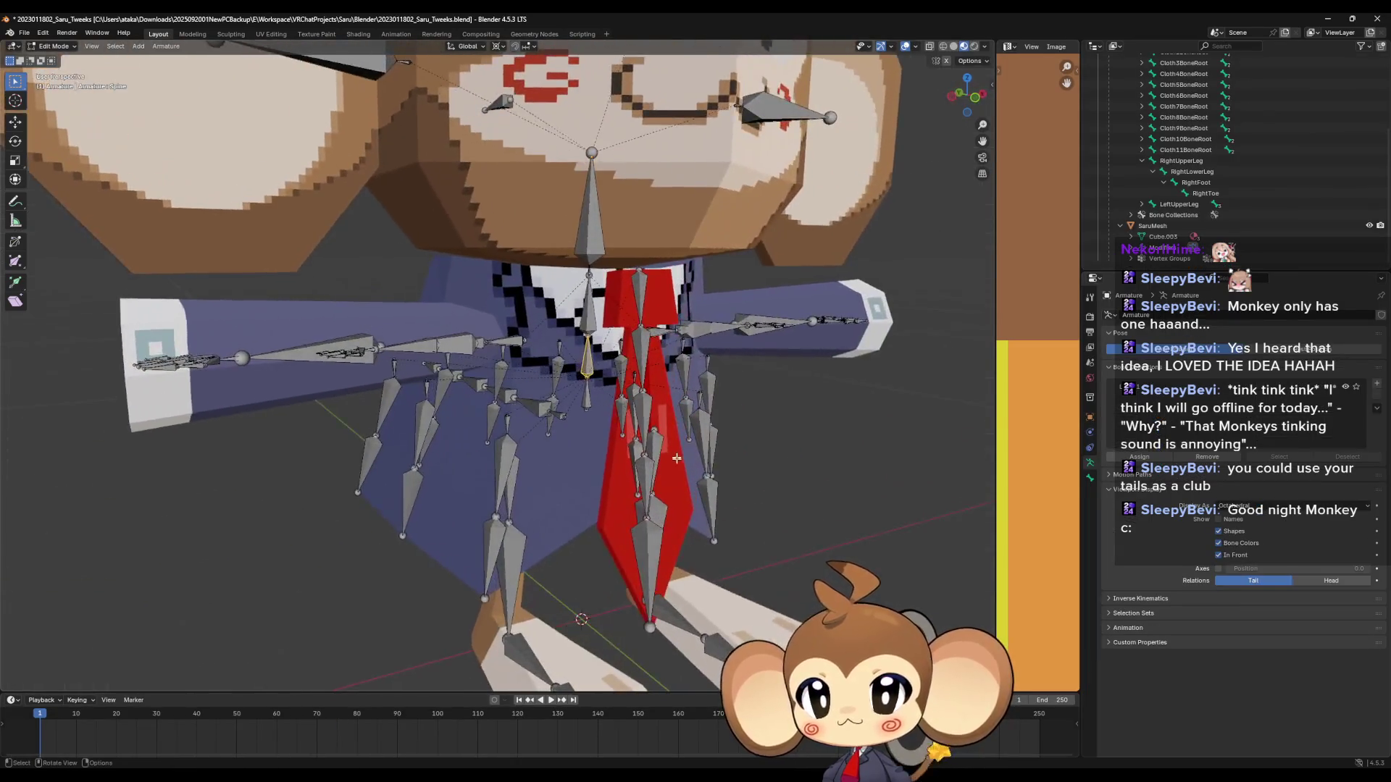
pyautogui.scroll(3, 677, 434)
pyautogui.scroll(3, 704, 168)
pyautogui.click(704, 161)
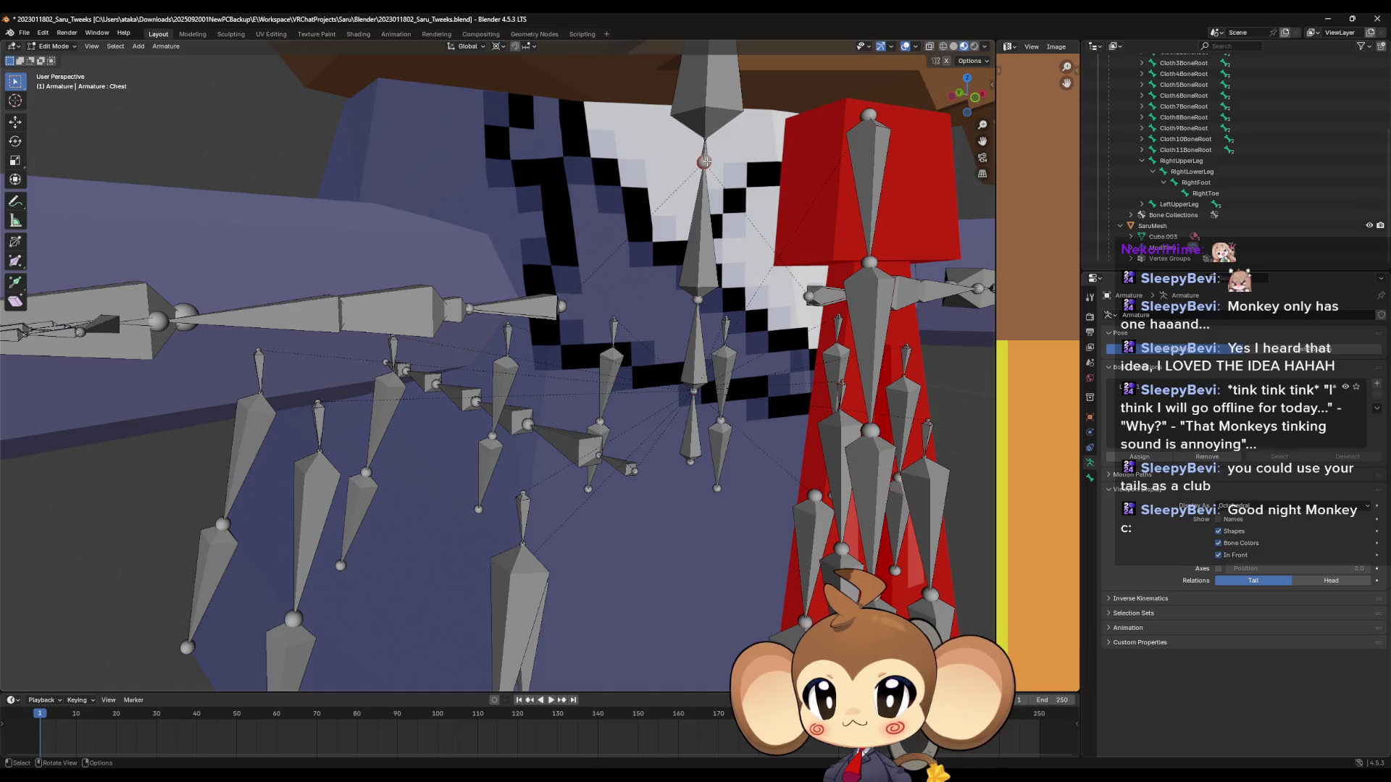
pyautogui.click(704, 192)
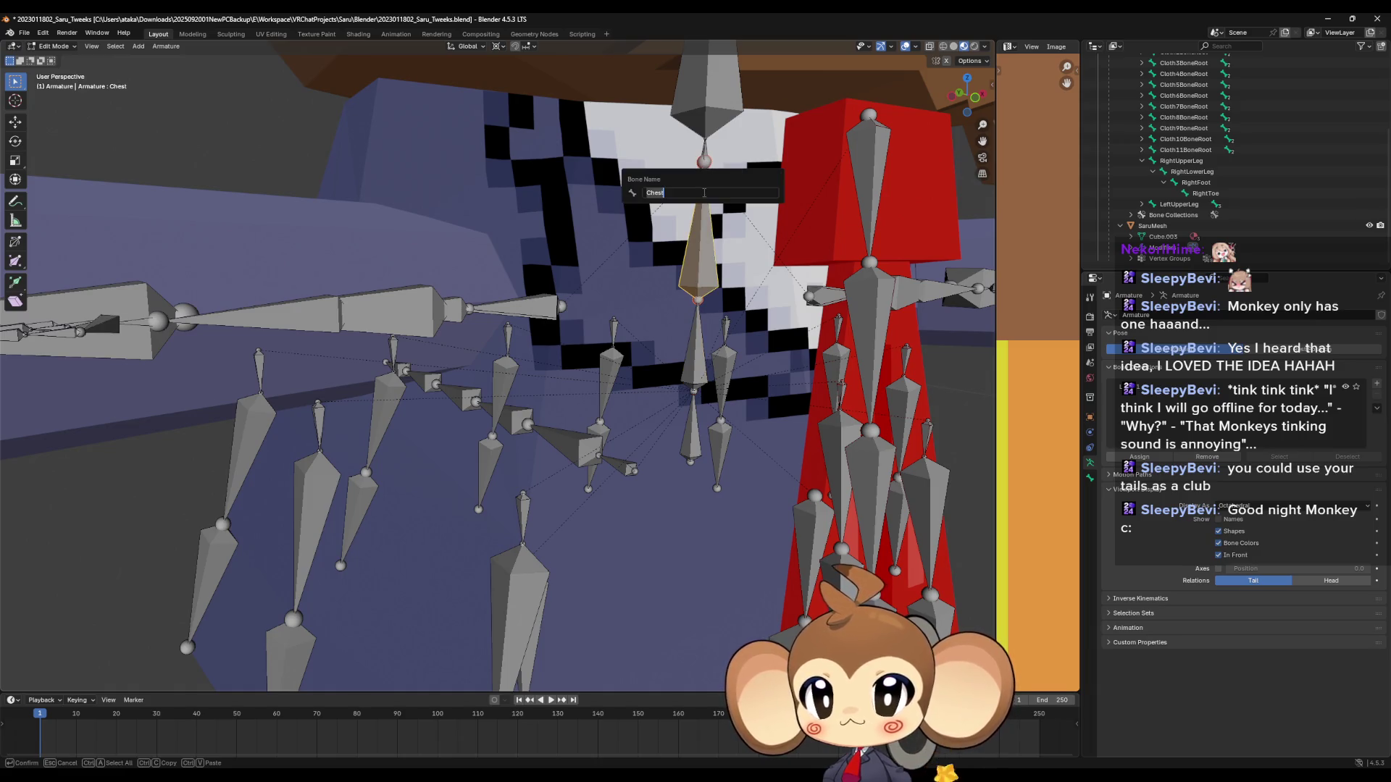
pyautogui.moveTo(571, 429)
pyautogui.mouseDown(button='middle')
pyautogui.moveTo(573, 374)
pyautogui.moveTo(525, 402)
pyautogui.mouseUp(button='middle')
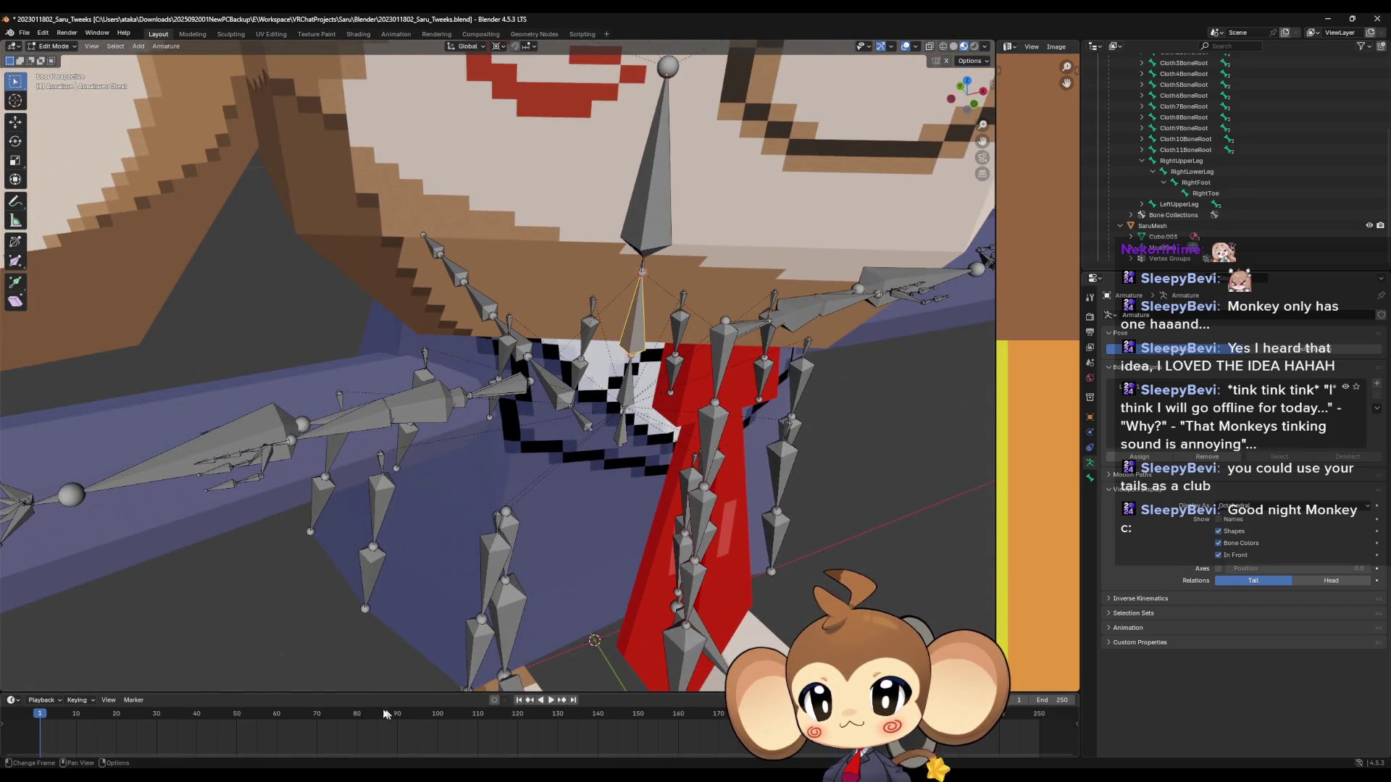
# Back in Monkey2026, check the Hips and Spine bones and top spine joint from the back.
pyautogui.moveTo(282, 773)
pyautogui.click(250, 730)
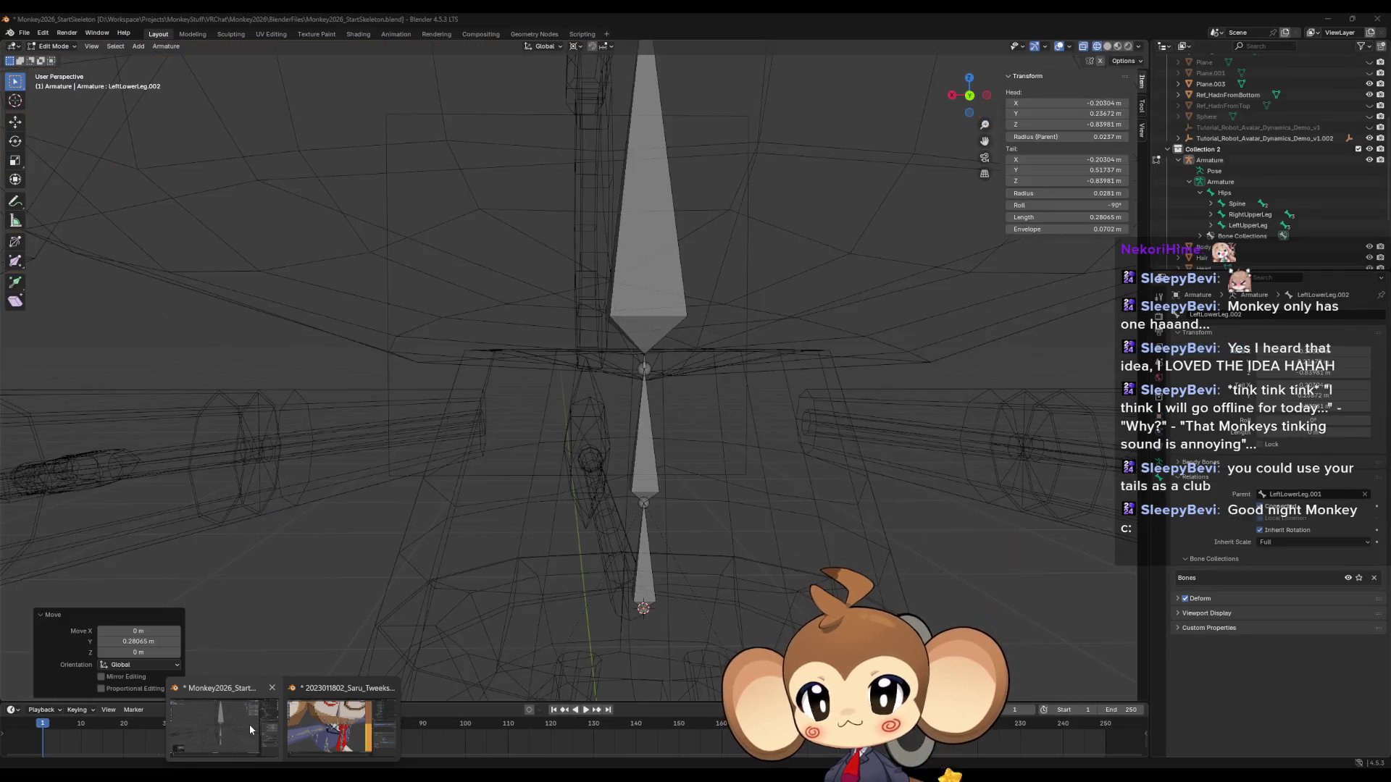
pyautogui.moveTo(631, 452); pyautogui.dragTo(632, 428, button='middle')
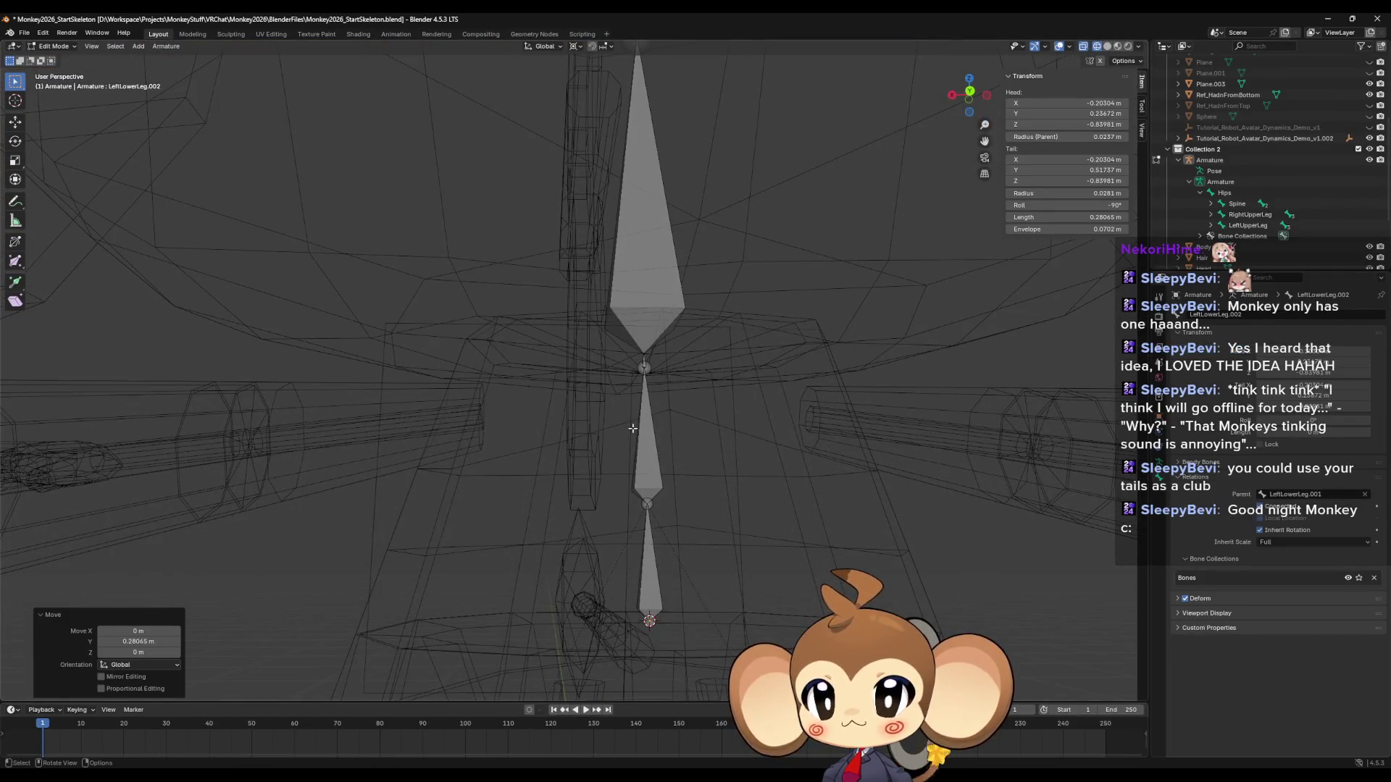
pyautogui.click(645, 368)
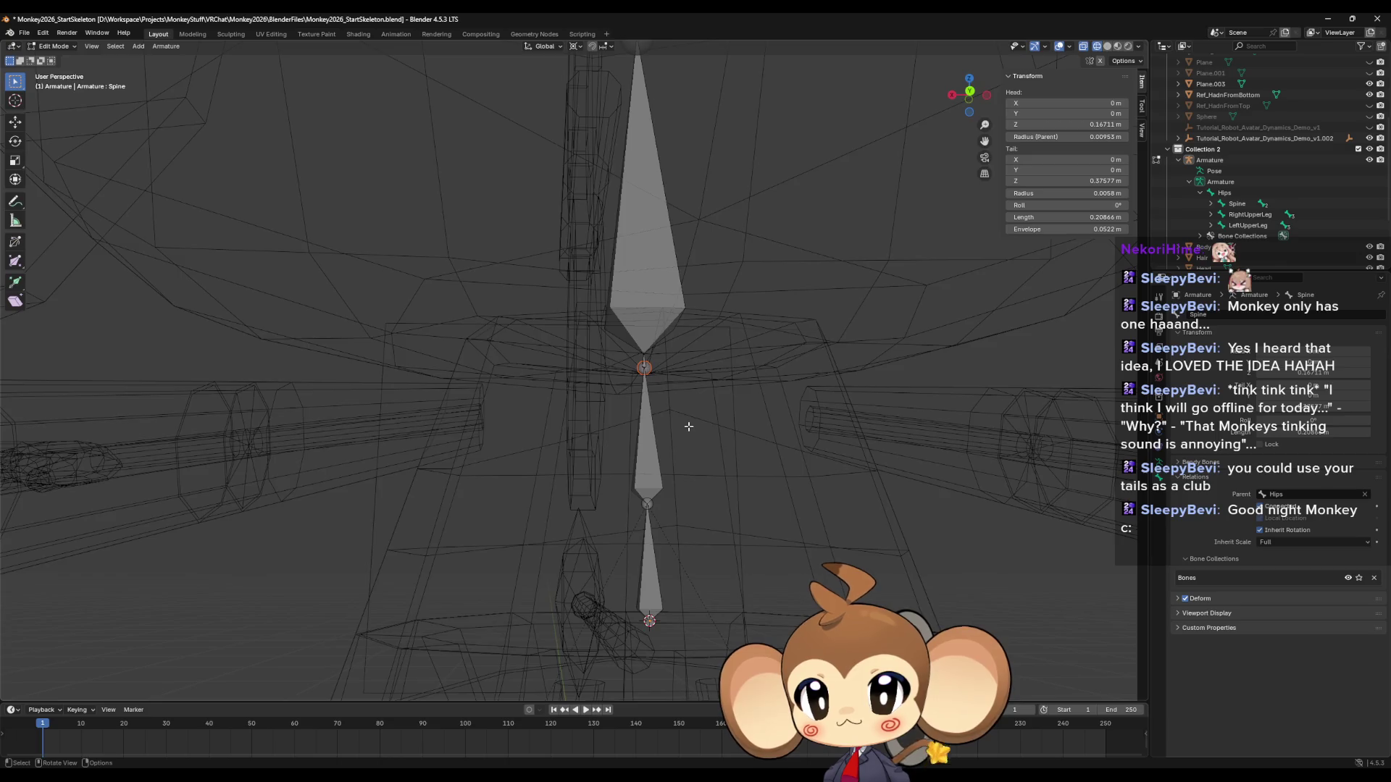
pyautogui.moveTo(688, 427)
pyautogui.mouseDown(button='middle')
pyautogui.moveTo(686, 443)
pyautogui.moveTo(657, 416)
pyautogui.mouseUp(button='middle')
pyautogui.click(640, 425)
pyautogui.click(648, 564)
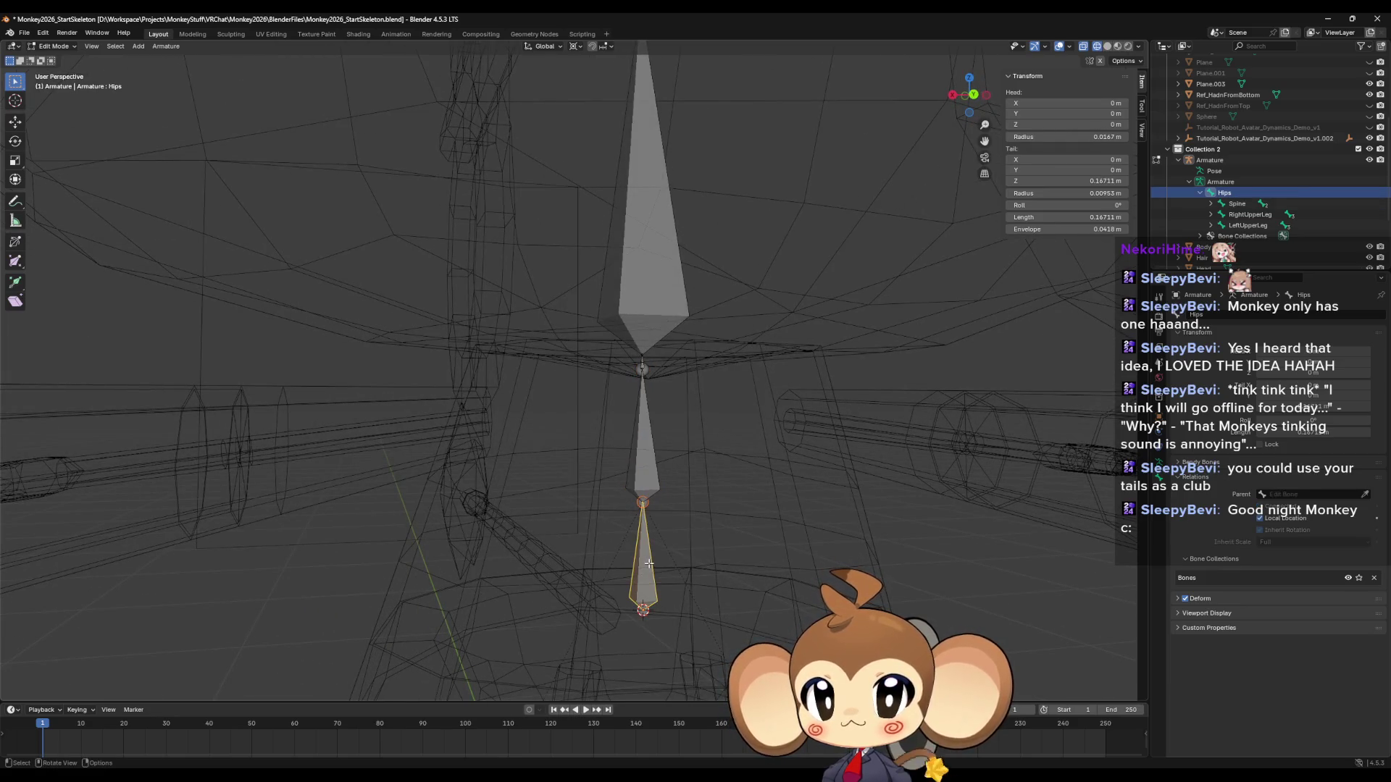
pyautogui.click(645, 417)
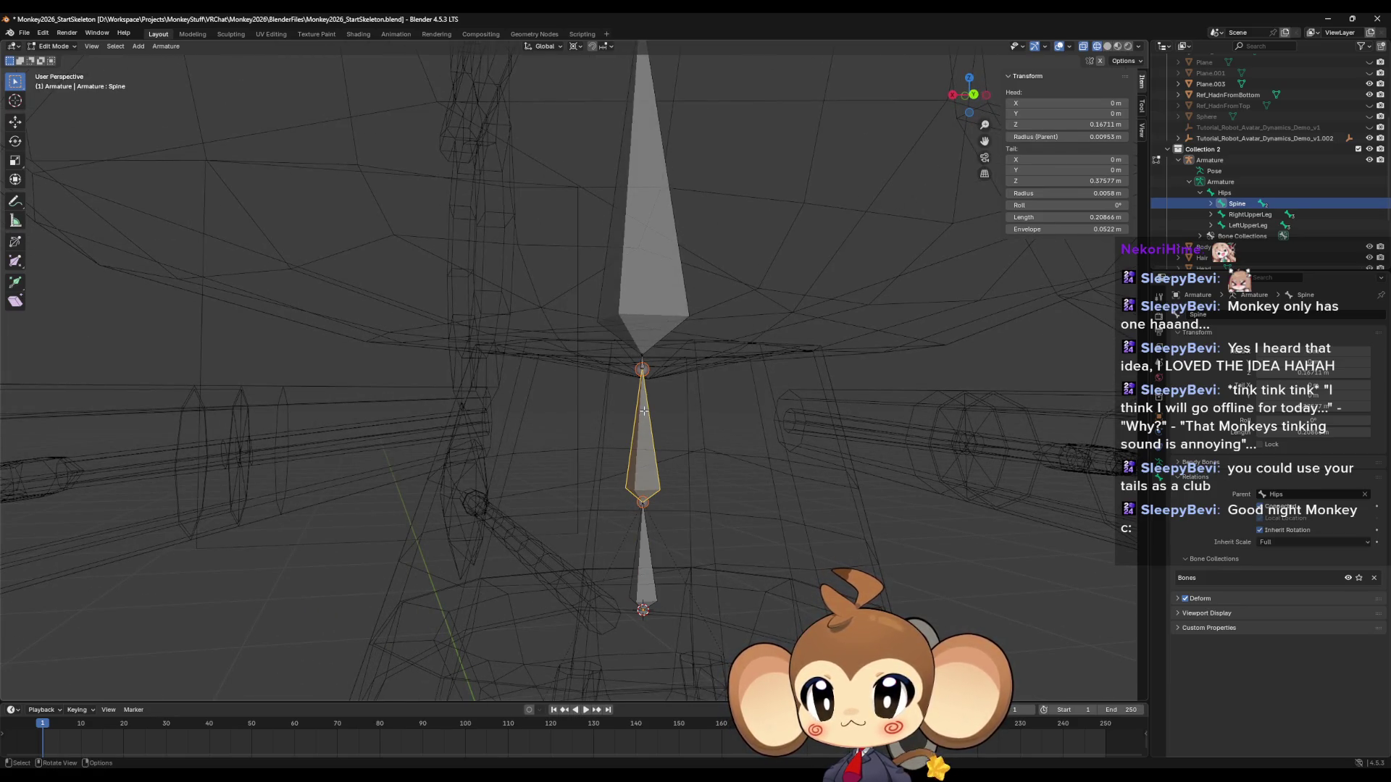
pyautogui.click(641, 372)
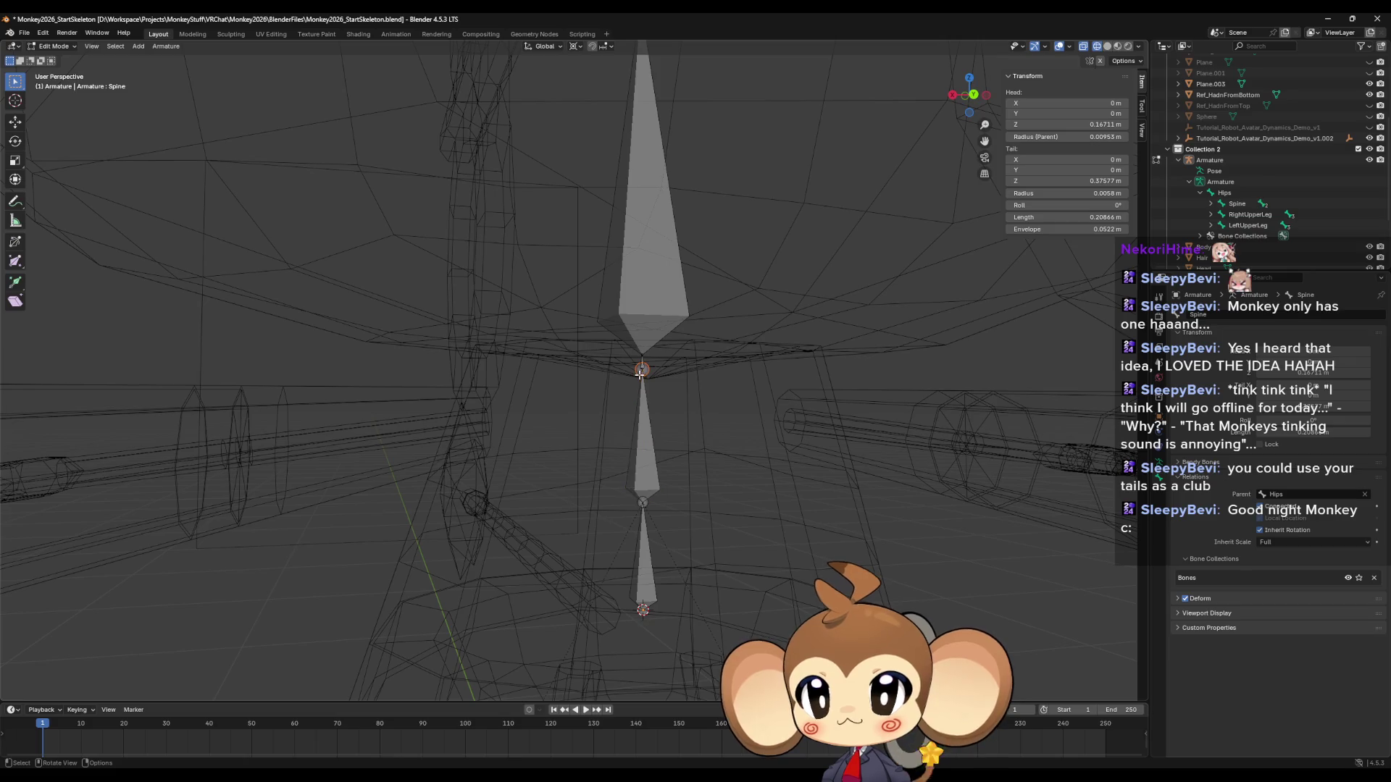
pyautogui.click(974, 96)
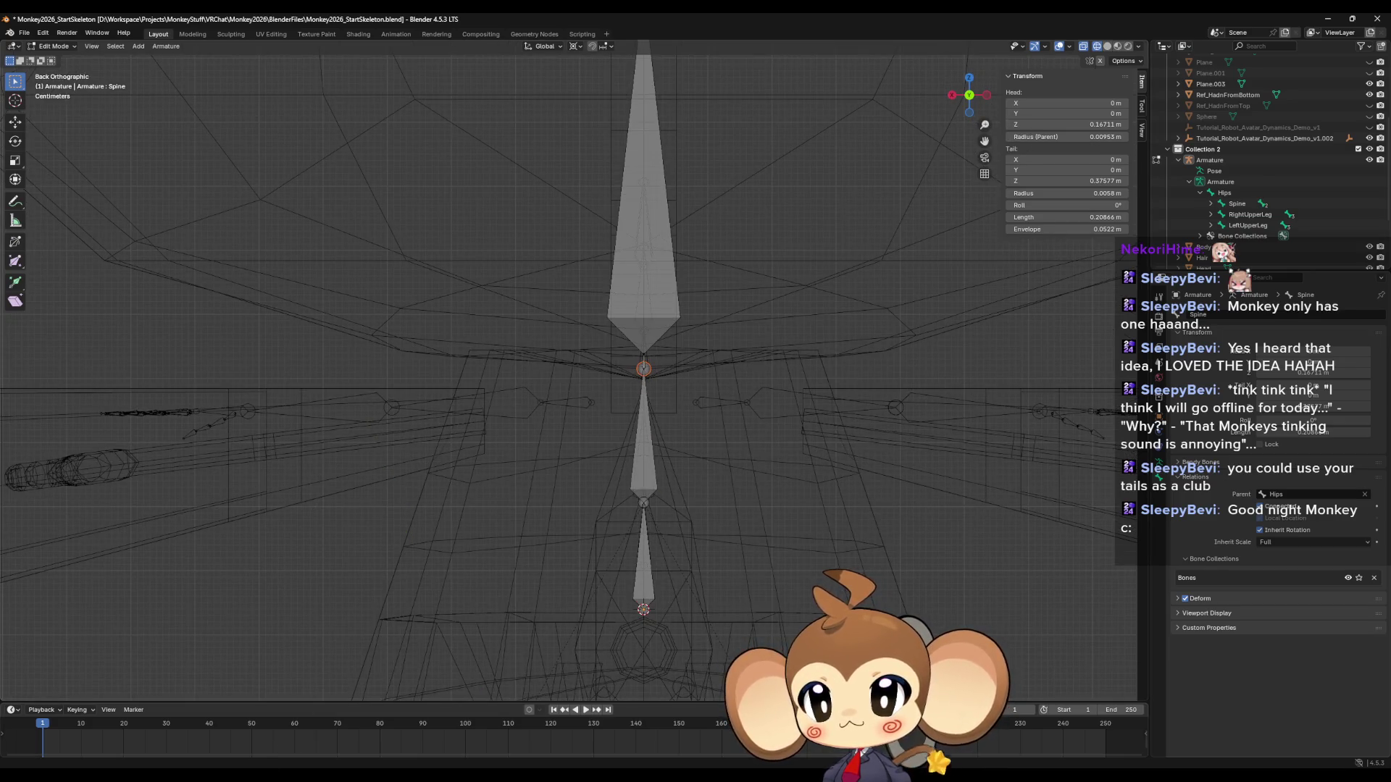
# Switch between the Blender windows to reach the reference avatar file.
pyautogui.click(269, 772)
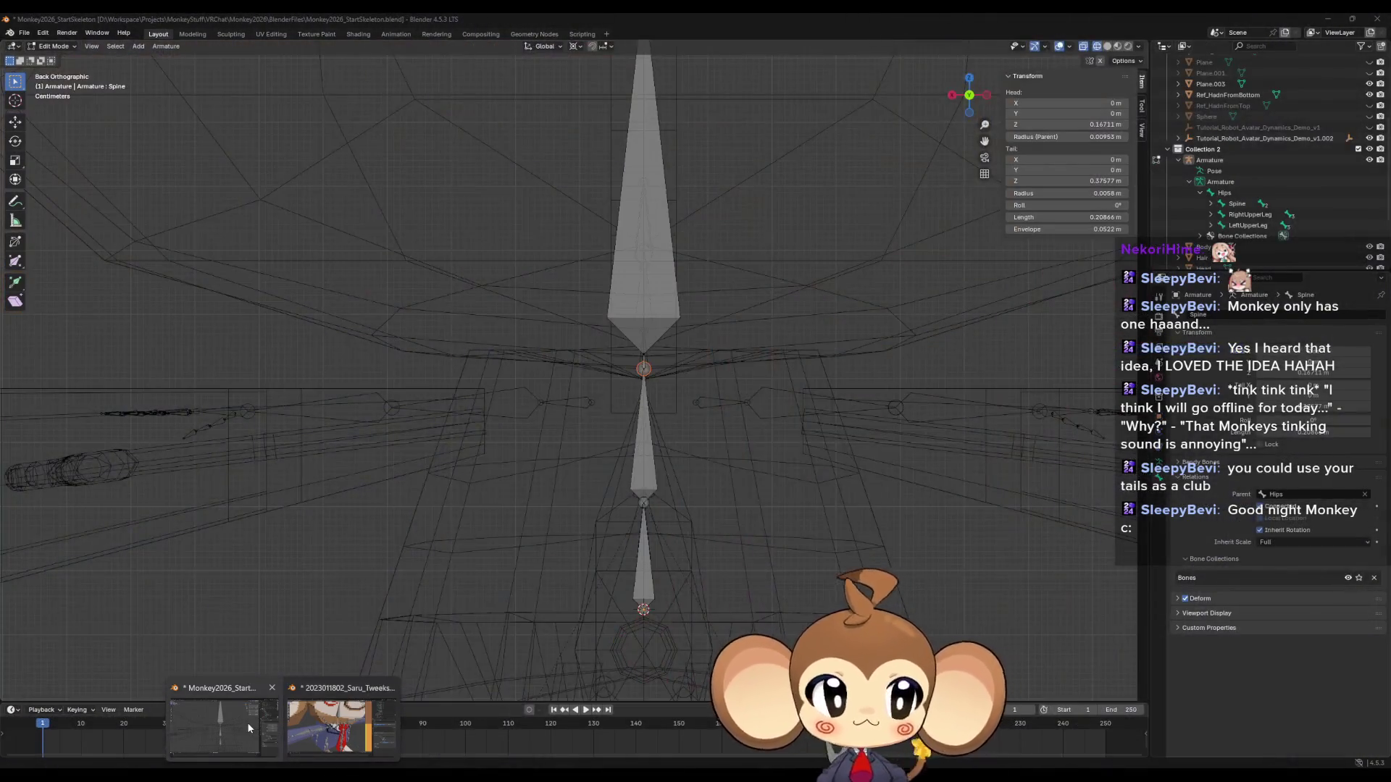
pyautogui.click(246, 723)
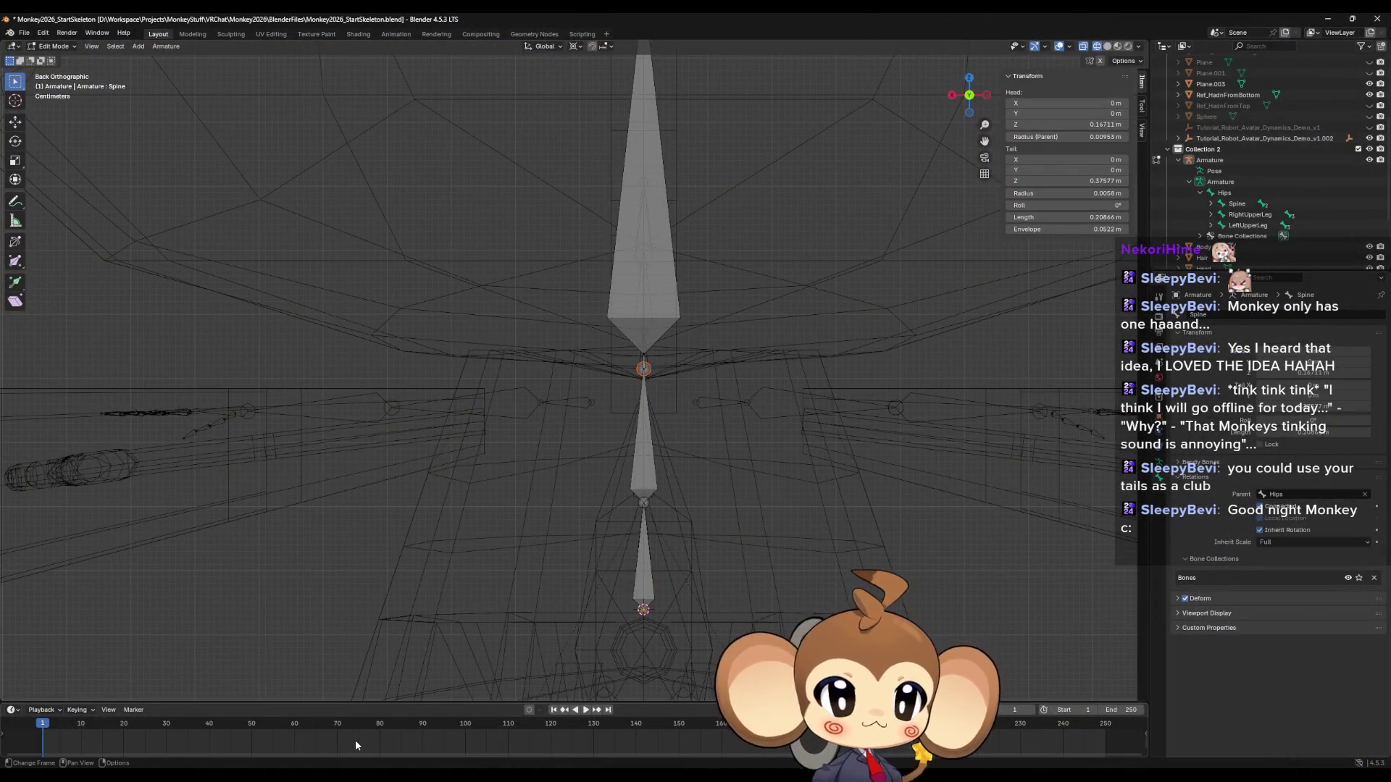
pyautogui.click(212, 772)
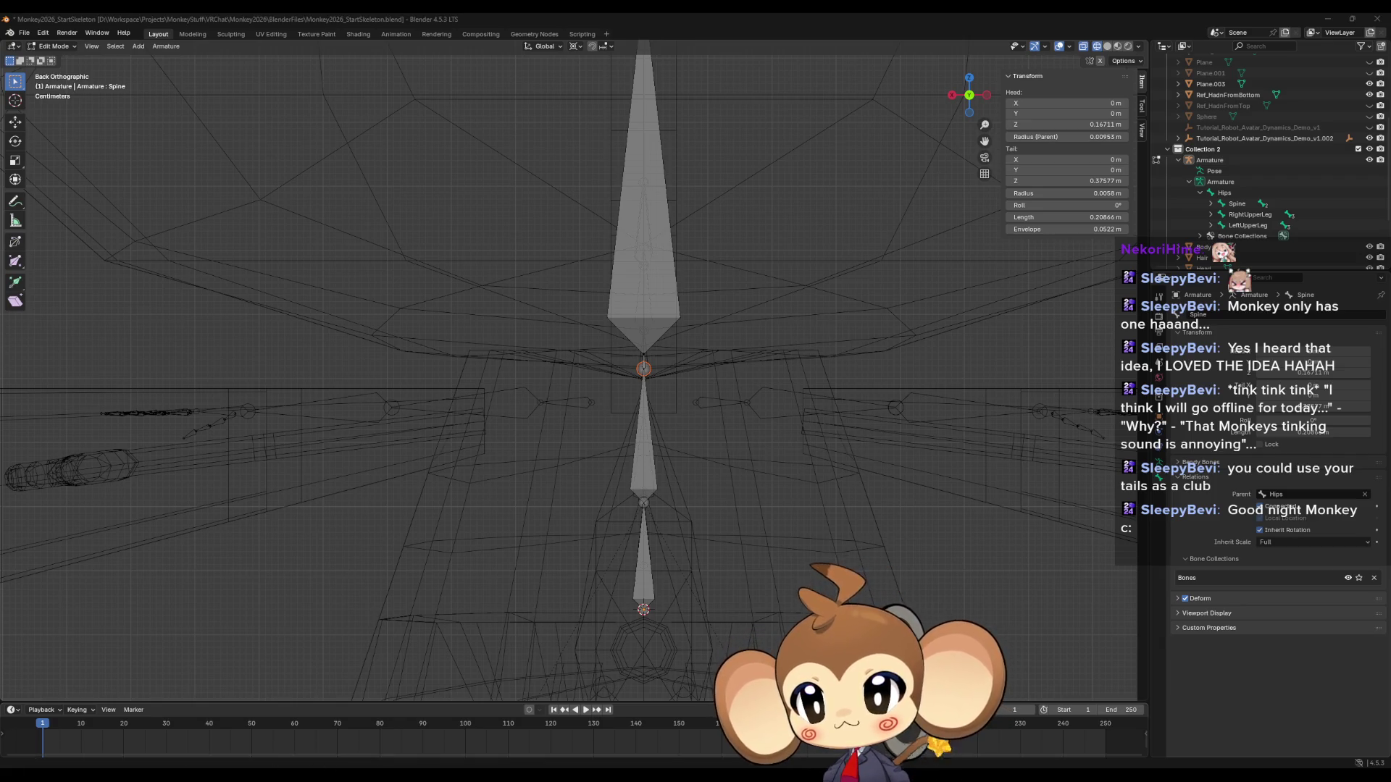
pyautogui.click(348, 724)
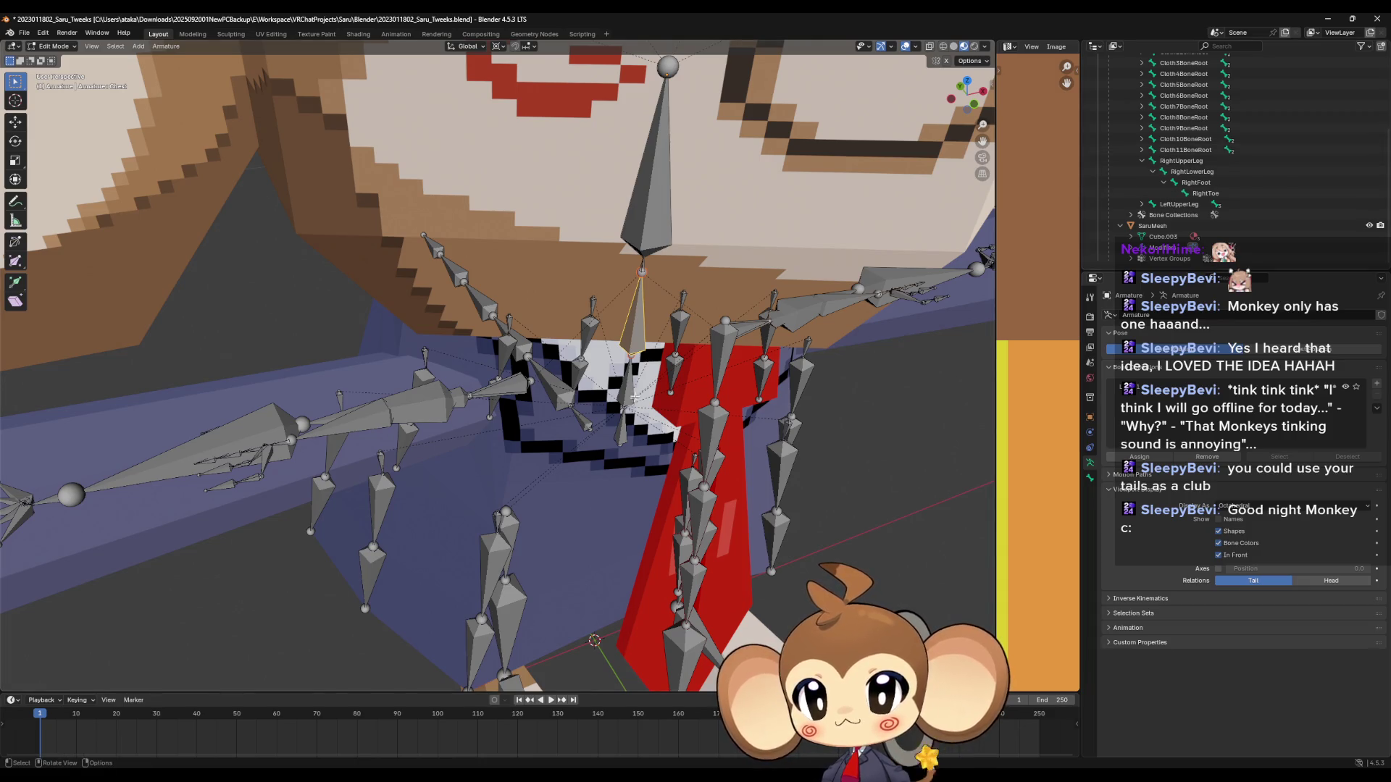
# Check the reference rig's Spine and Chest bone names, then return to Monkey2026_StartSkeleton.
pyautogui.moveTo(634, 397); pyautogui.dragTo(629, 352, button='middle')
pyautogui.click(629, 353)
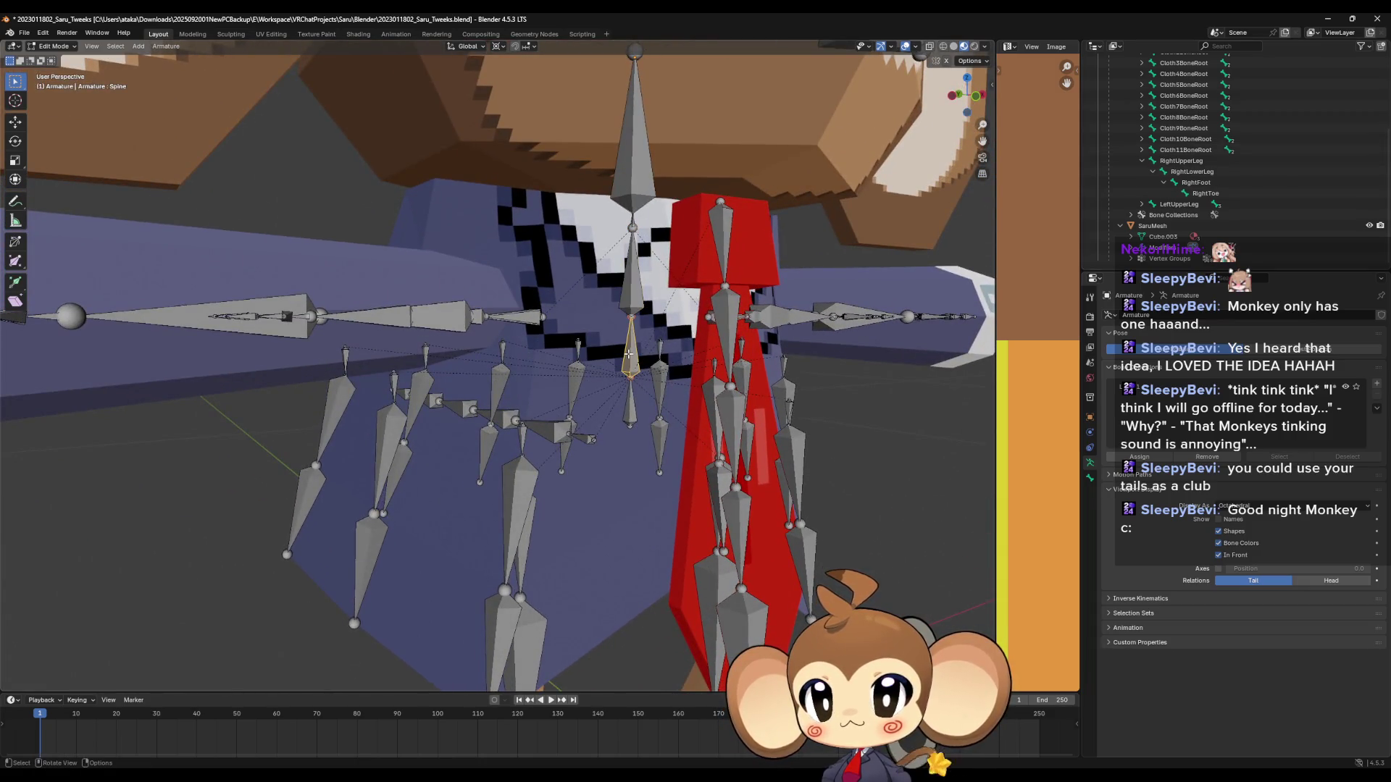
pyautogui.press('F2')
pyautogui.click(630, 286)
pyautogui.press('F2')
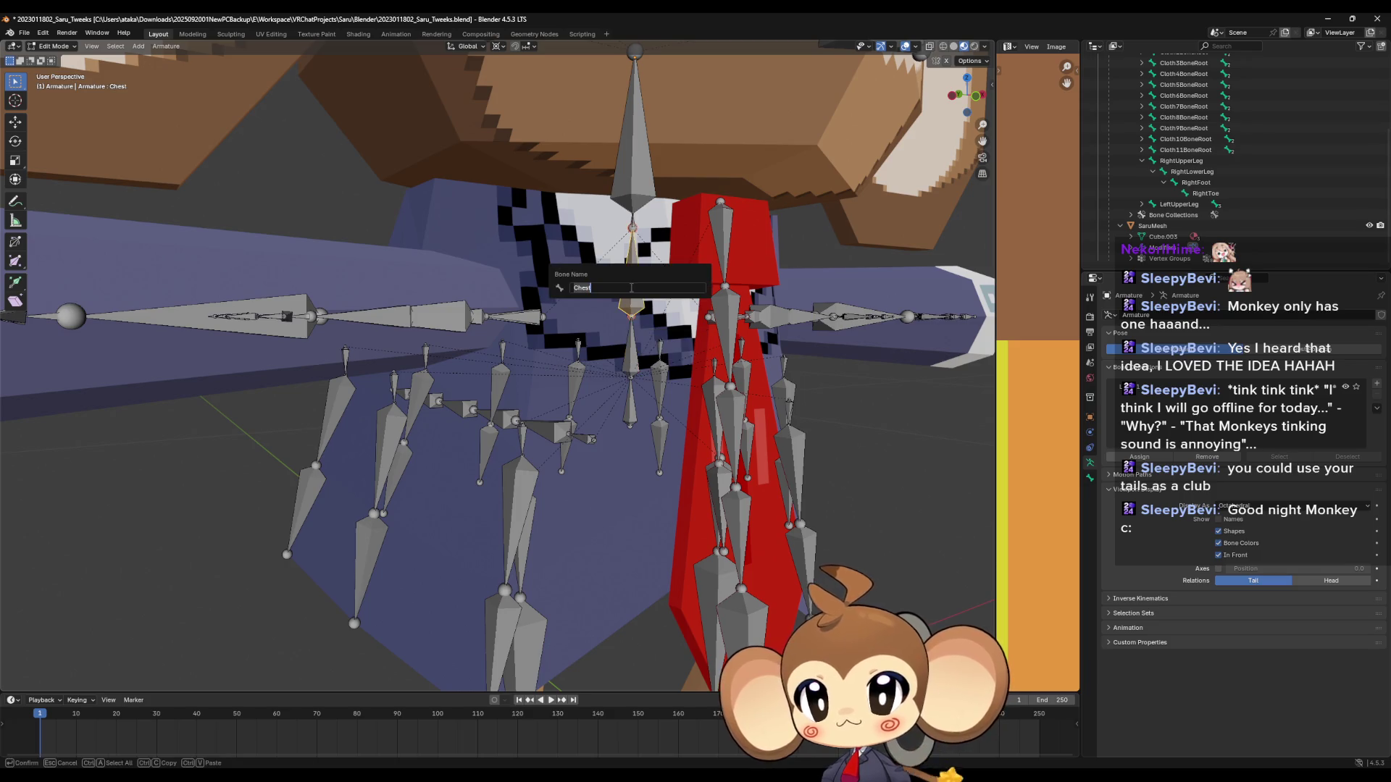
pyautogui.press('Escape')
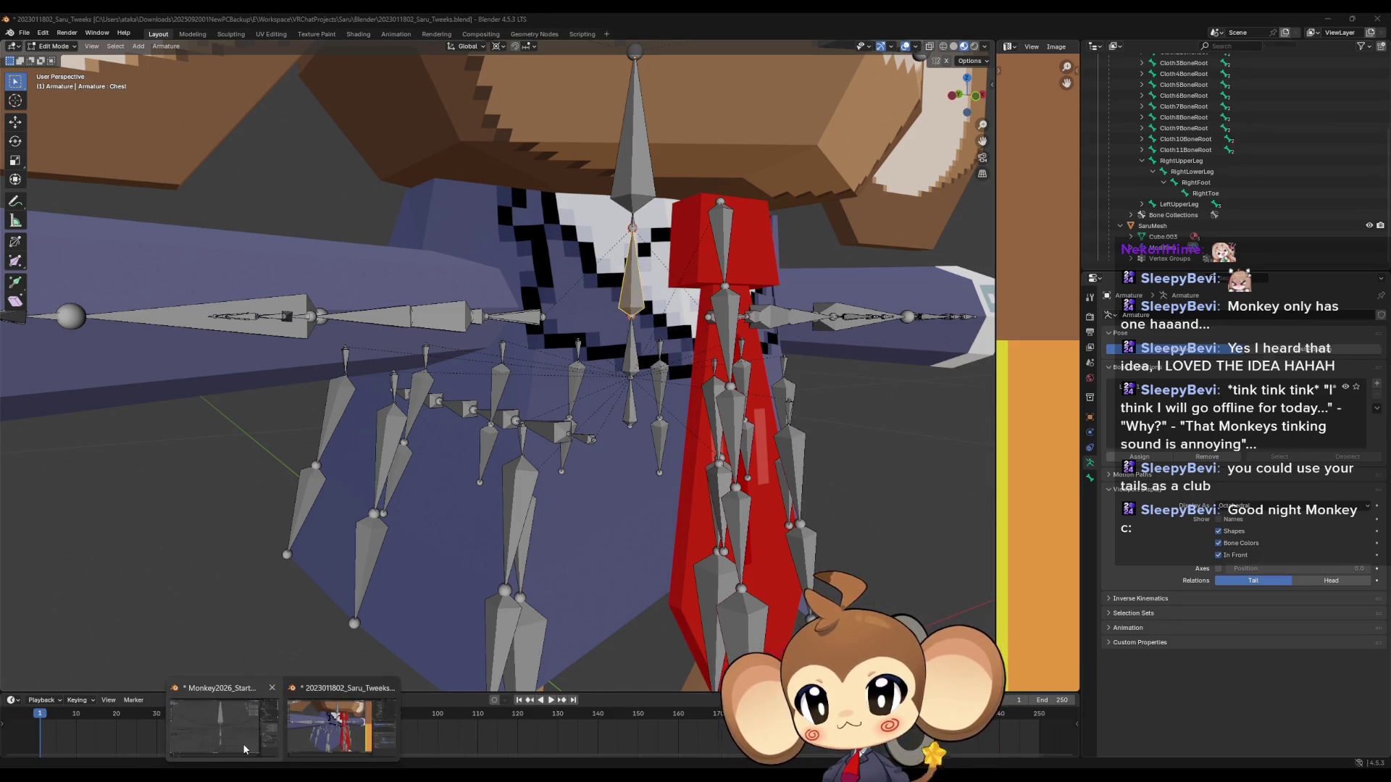
pyautogui.click(242, 743)
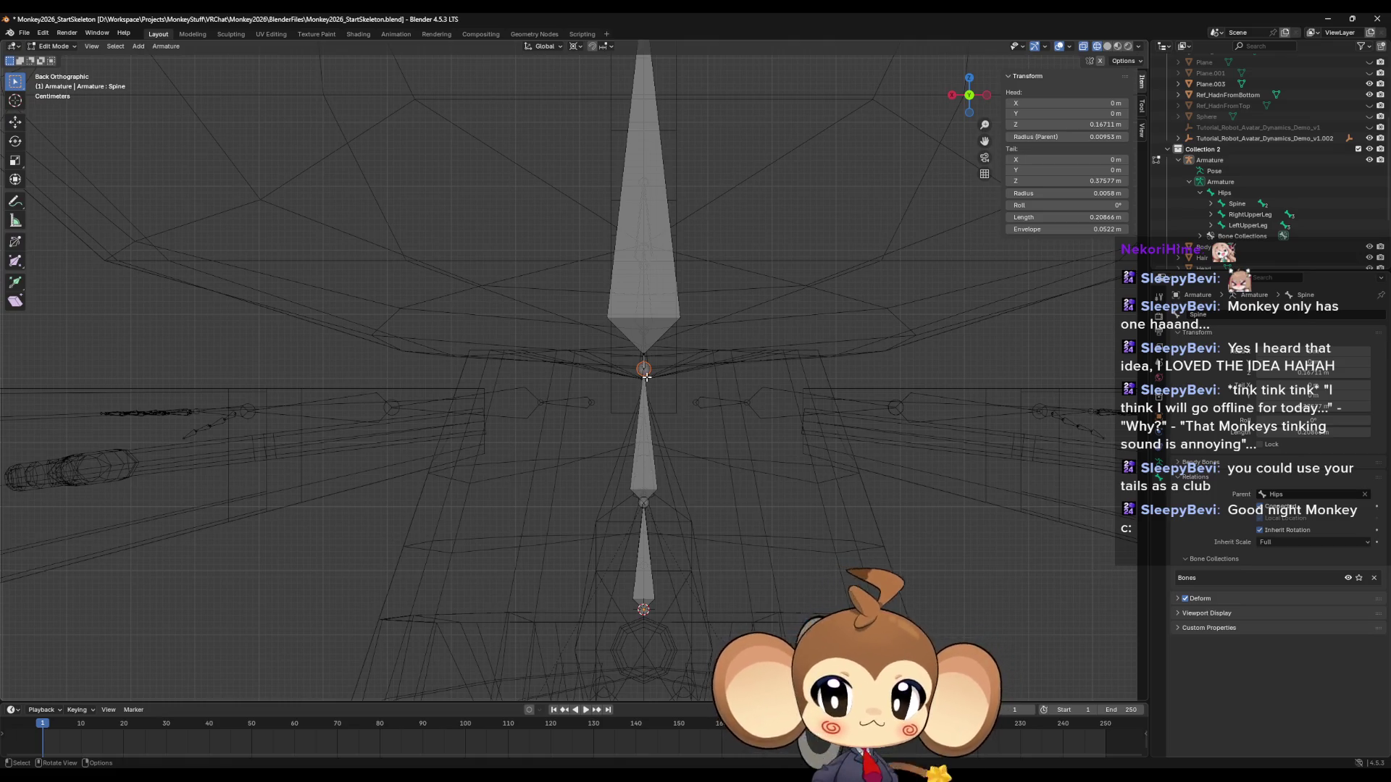
# Subdivide the Spine bone and rename its upper half to Chest.
pyautogui.click(643, 462)
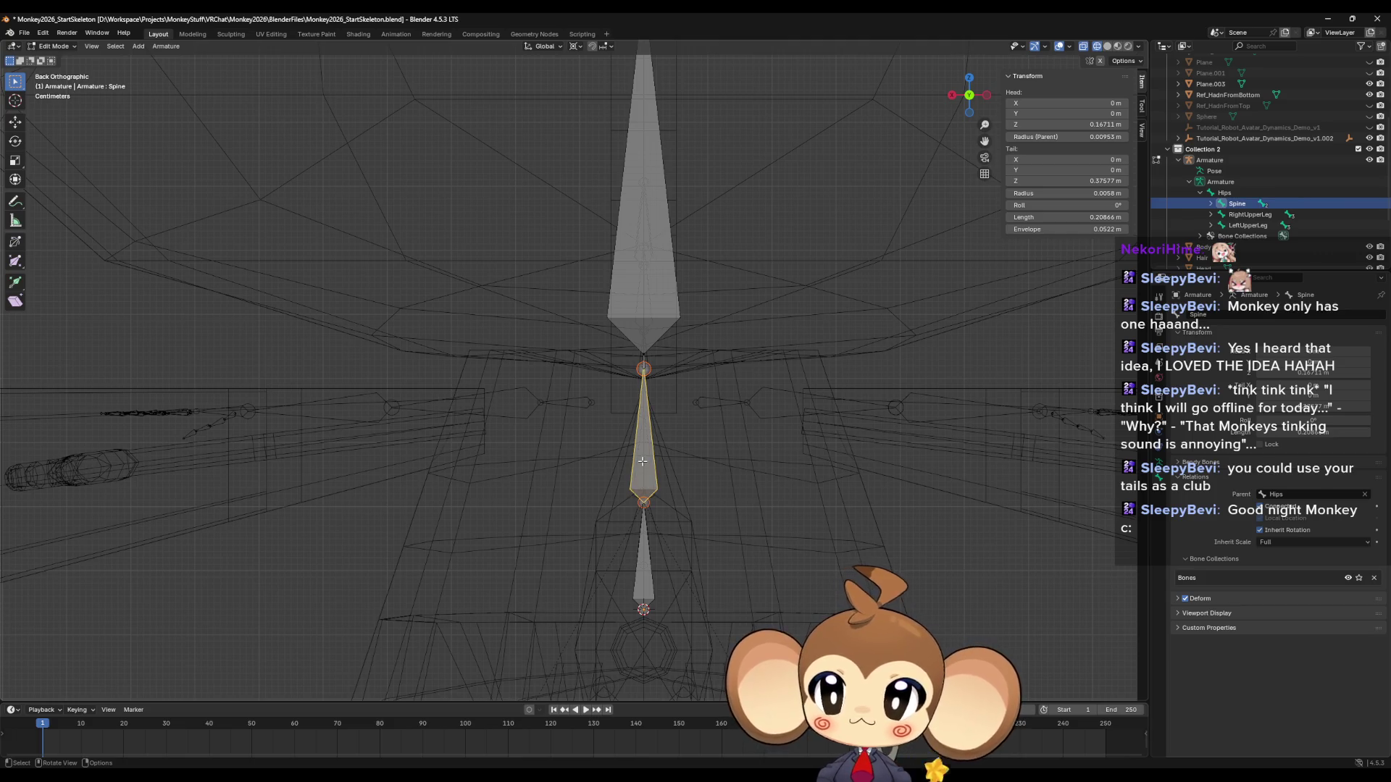
pyautogui.rightClick(643, 461)
pyautogui.click(642, 459)
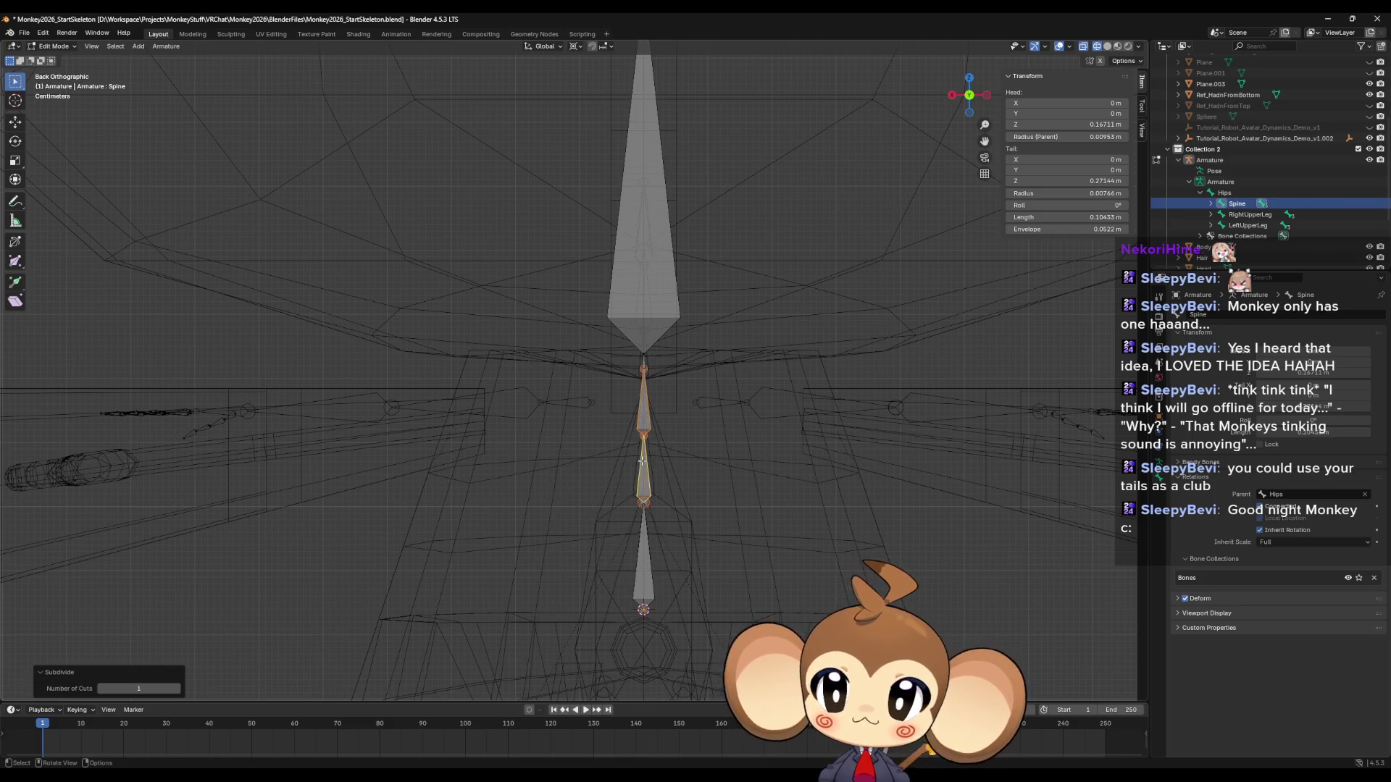
pyautogui.click(647, 418)
pyautogui.press('F2')
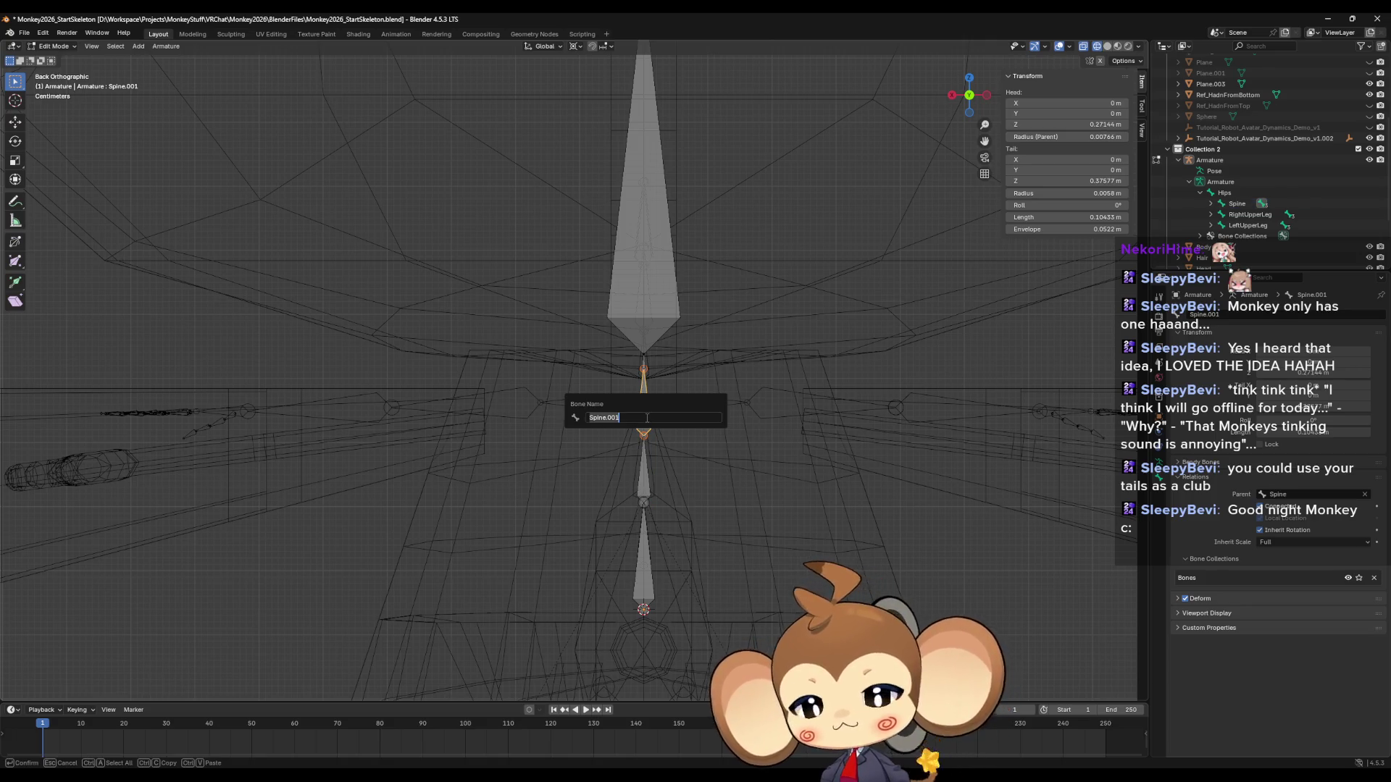
pyautogui.write('Chest')
pyautogui.press('Return')
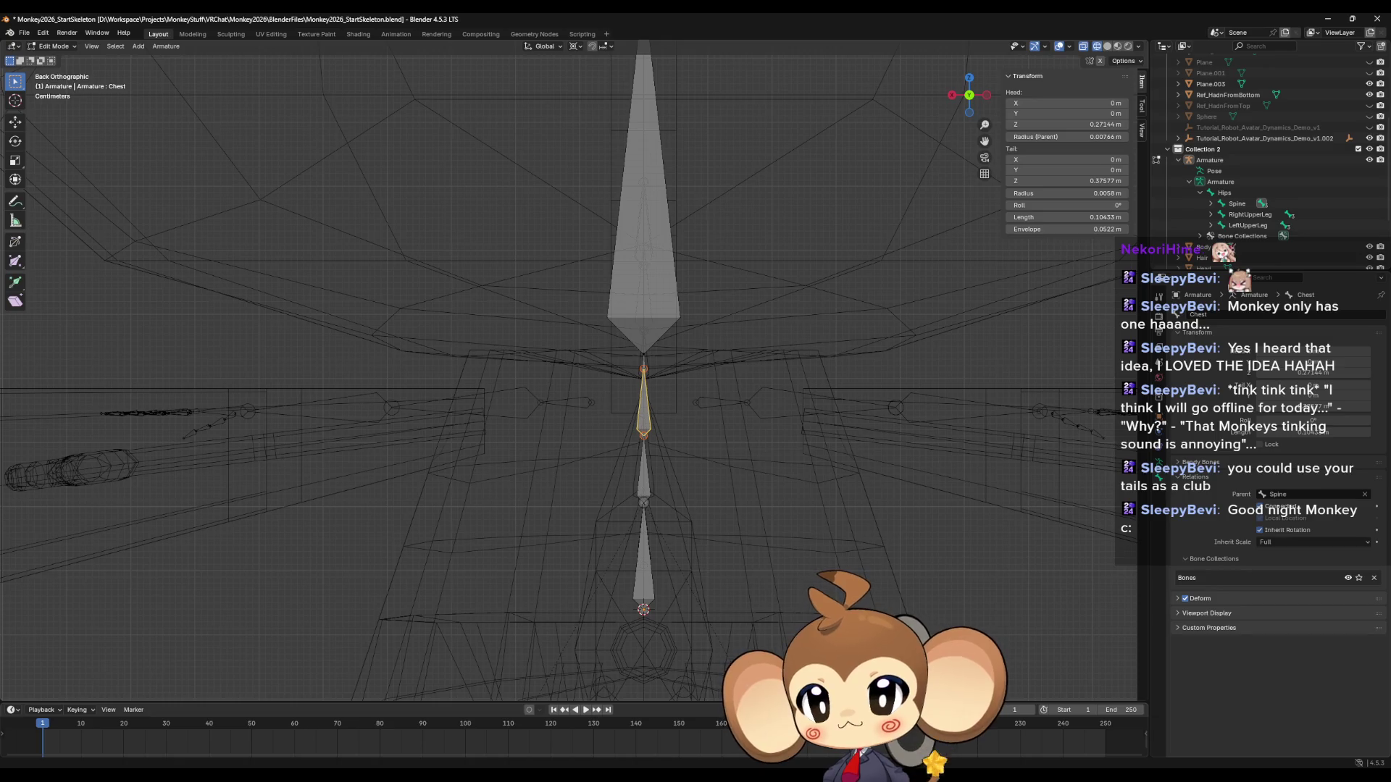
# Glance at the Saru_Tweaks reference, then deselect Chest and reframe the back view.
pyautogui.moveTo(286, 779)
pyautogui.click(344, 721)
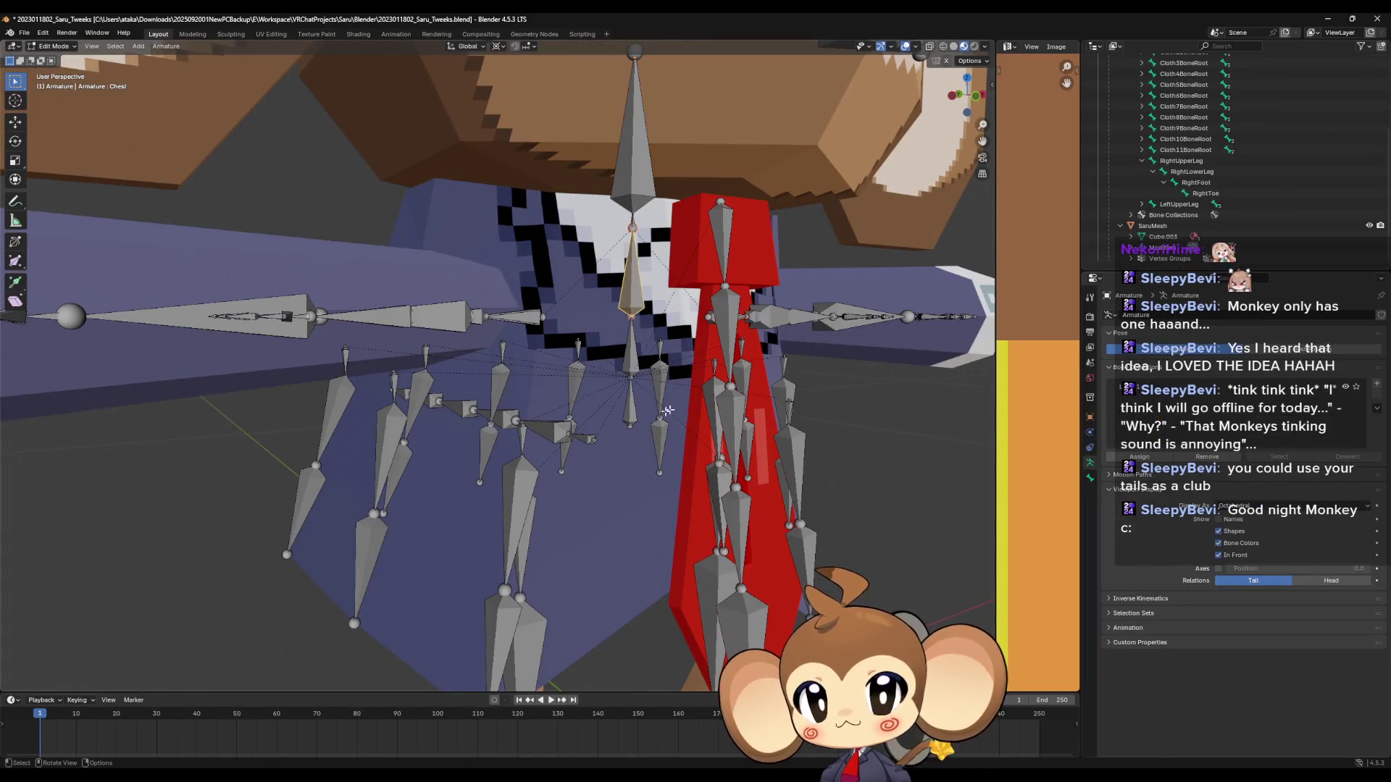
pyautogui.moveTo(286, 776)
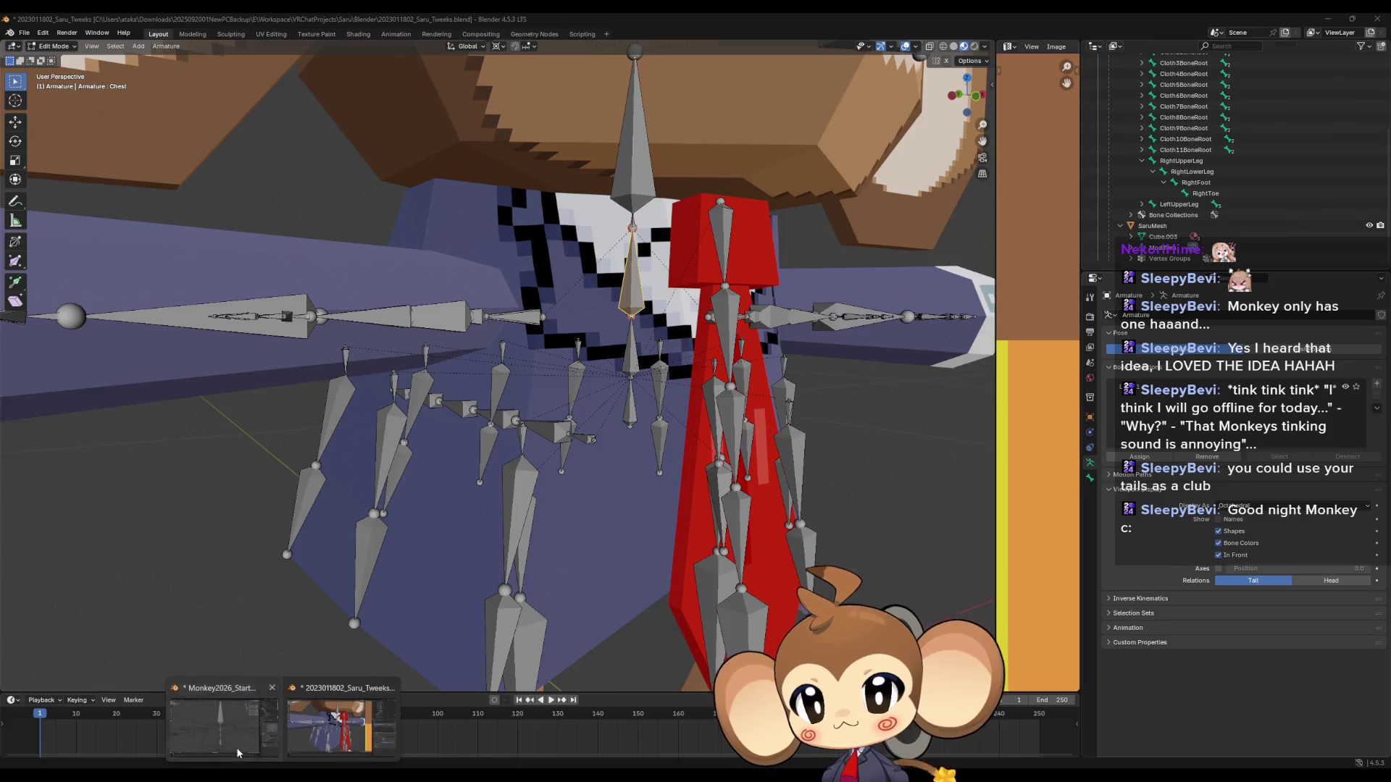
pyautogui.click(238, 753)
pyautogui.click(686, 376)
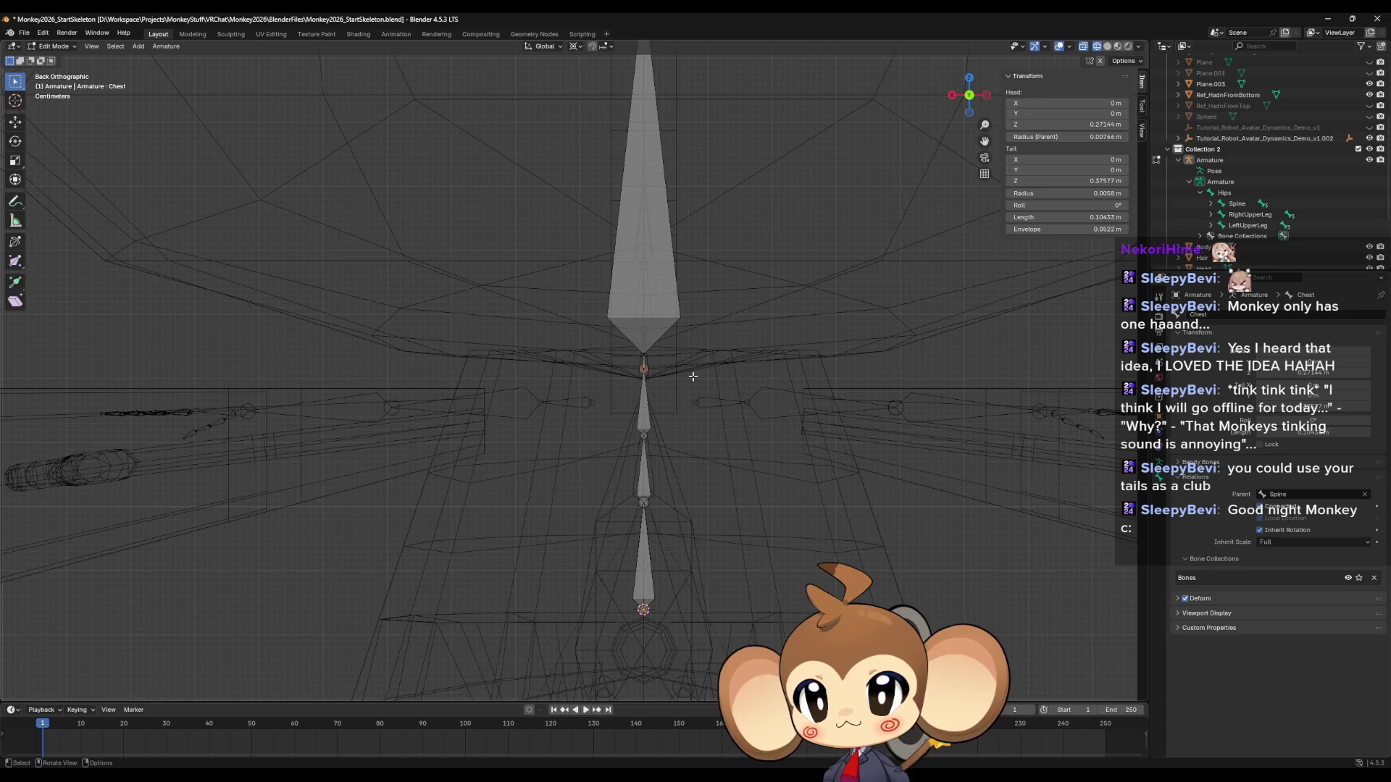
pyautogui.keyDown('alt'); pyautogui.moveTo(693, 377); pyautogui.dragTo(701, 381, button='middle'); pyautogui.keyUp('alt')
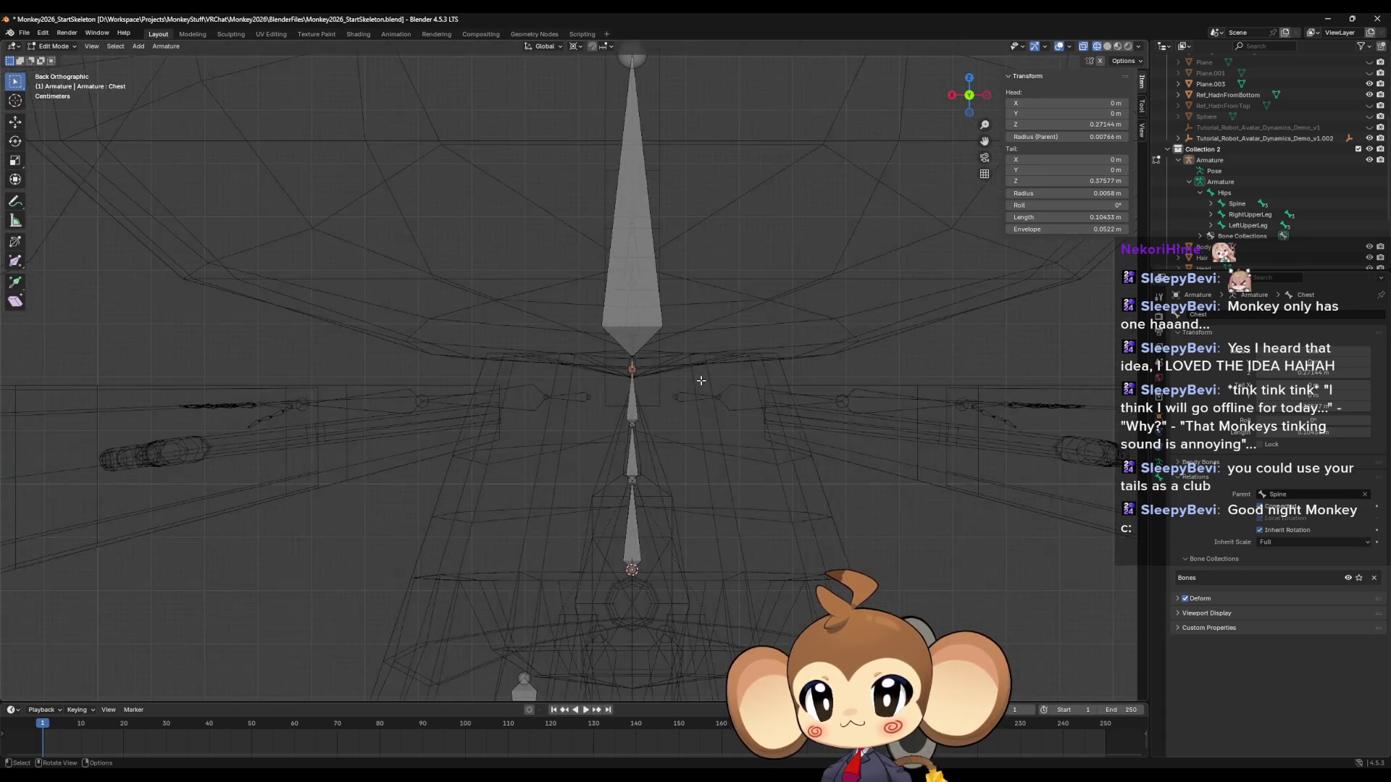
pyautogui.scroll(2, 701, 380)
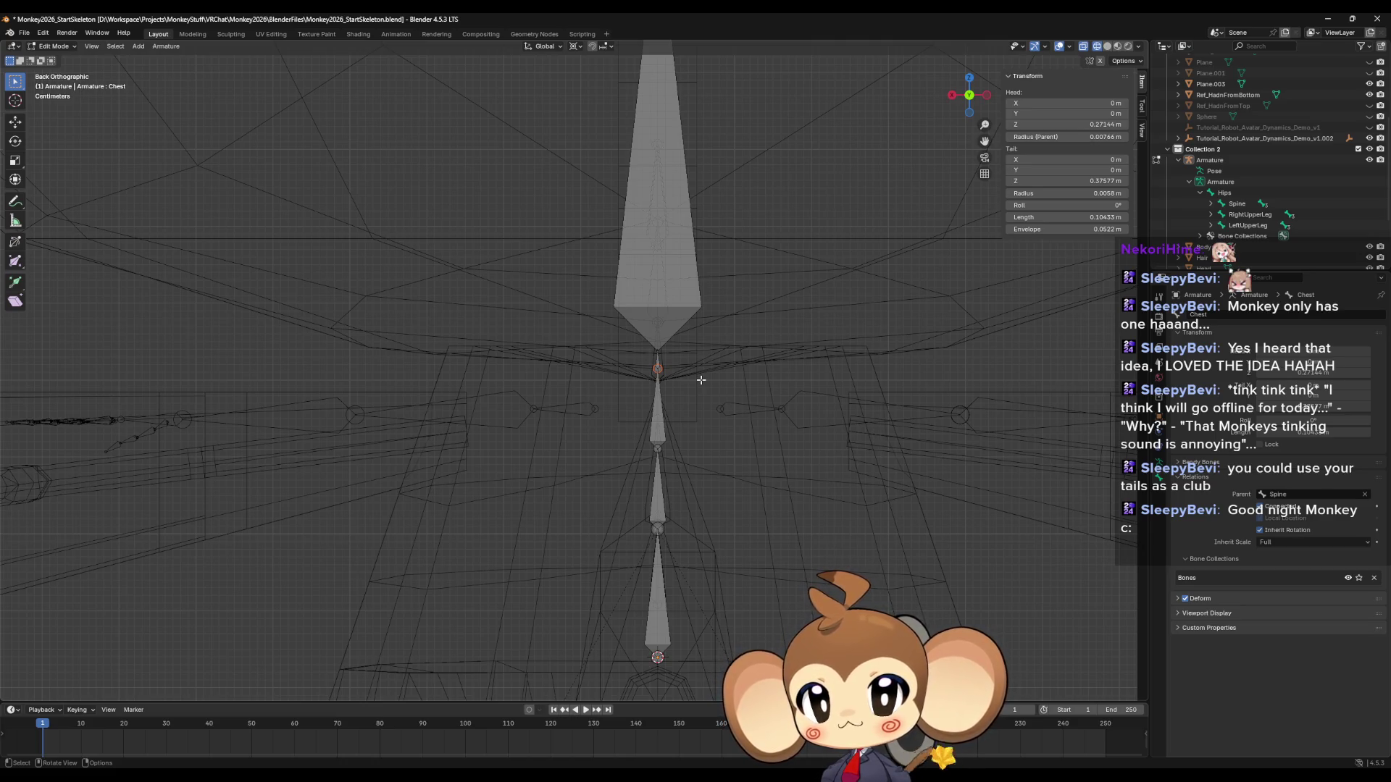
# Extrude a Chest.001 bone from the Chest tip, pulling its tip sideways along X.
pyautogui.press('e')
pyautogui.press('Escape')
pyautogui.press('g')
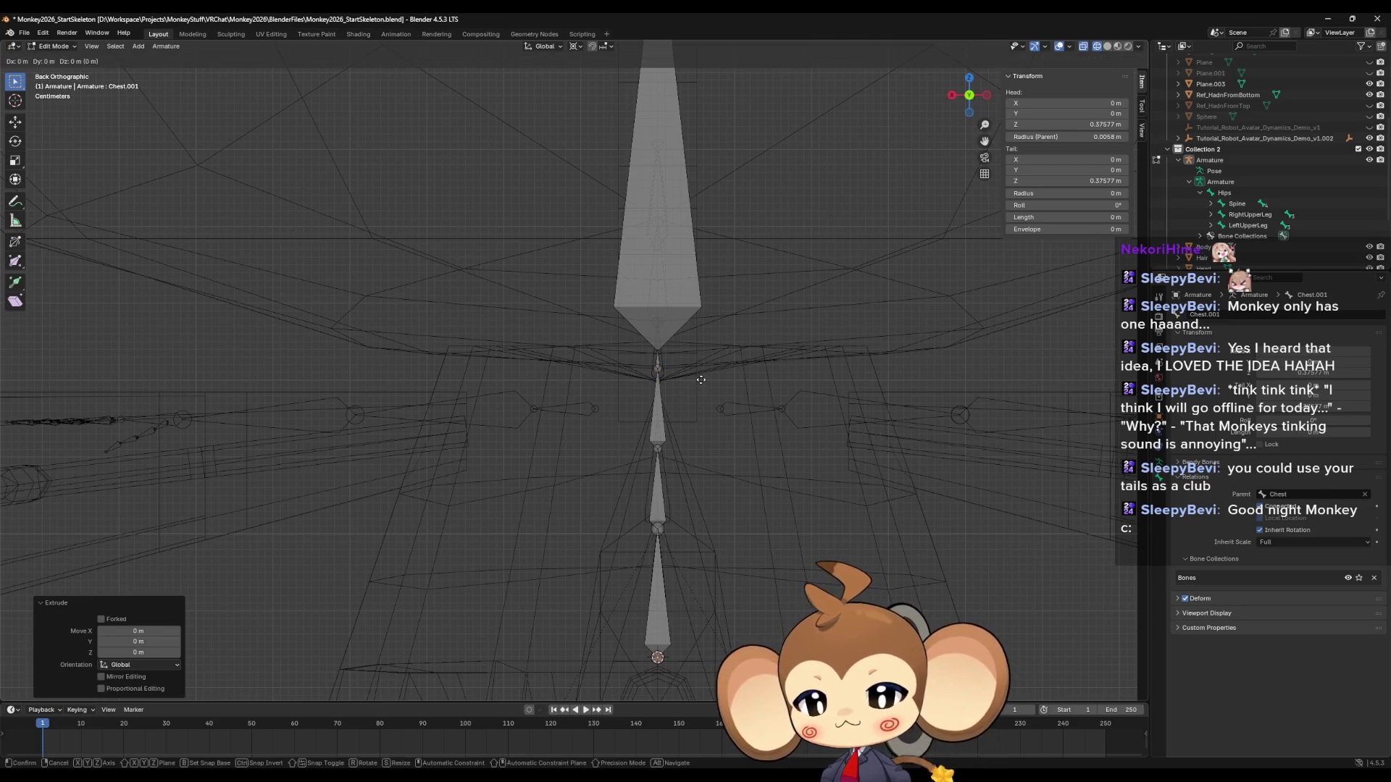
pyautogui.press('x')
pyautogui.click(576, 384)
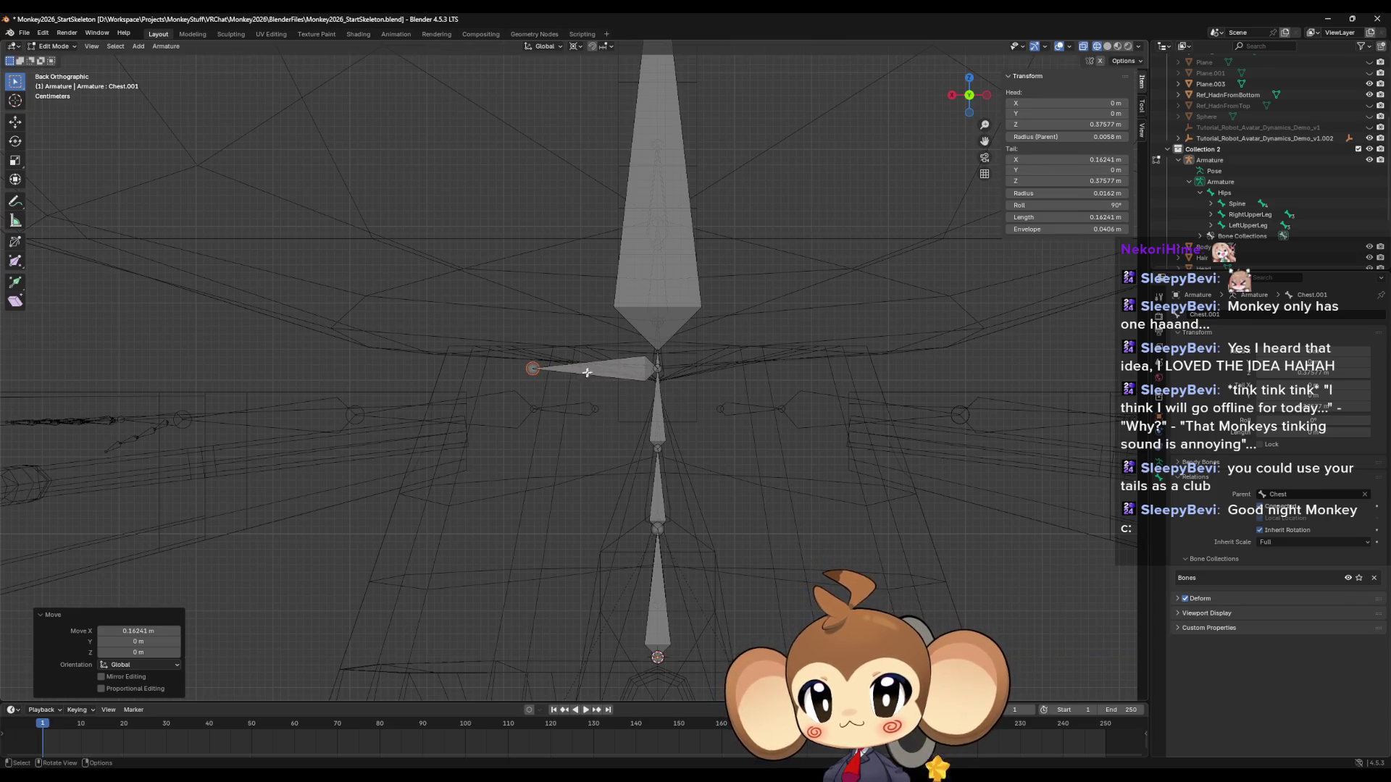
# Move the whole Chest.001 bone out to the side of the body along X.
pyautogui.click(602, 366)
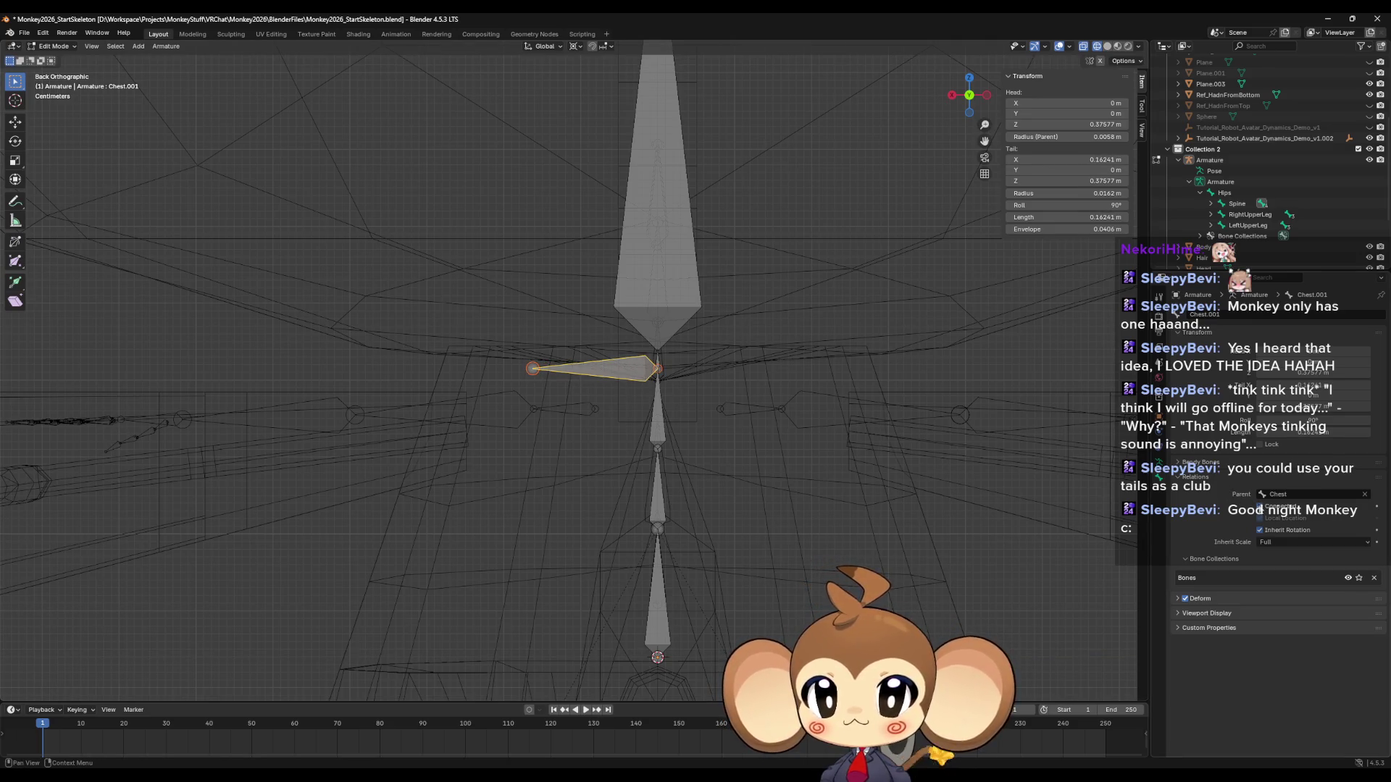
pyautogui.press('g')
pyautogui.press('x')
pyautogui.click(603, 428)
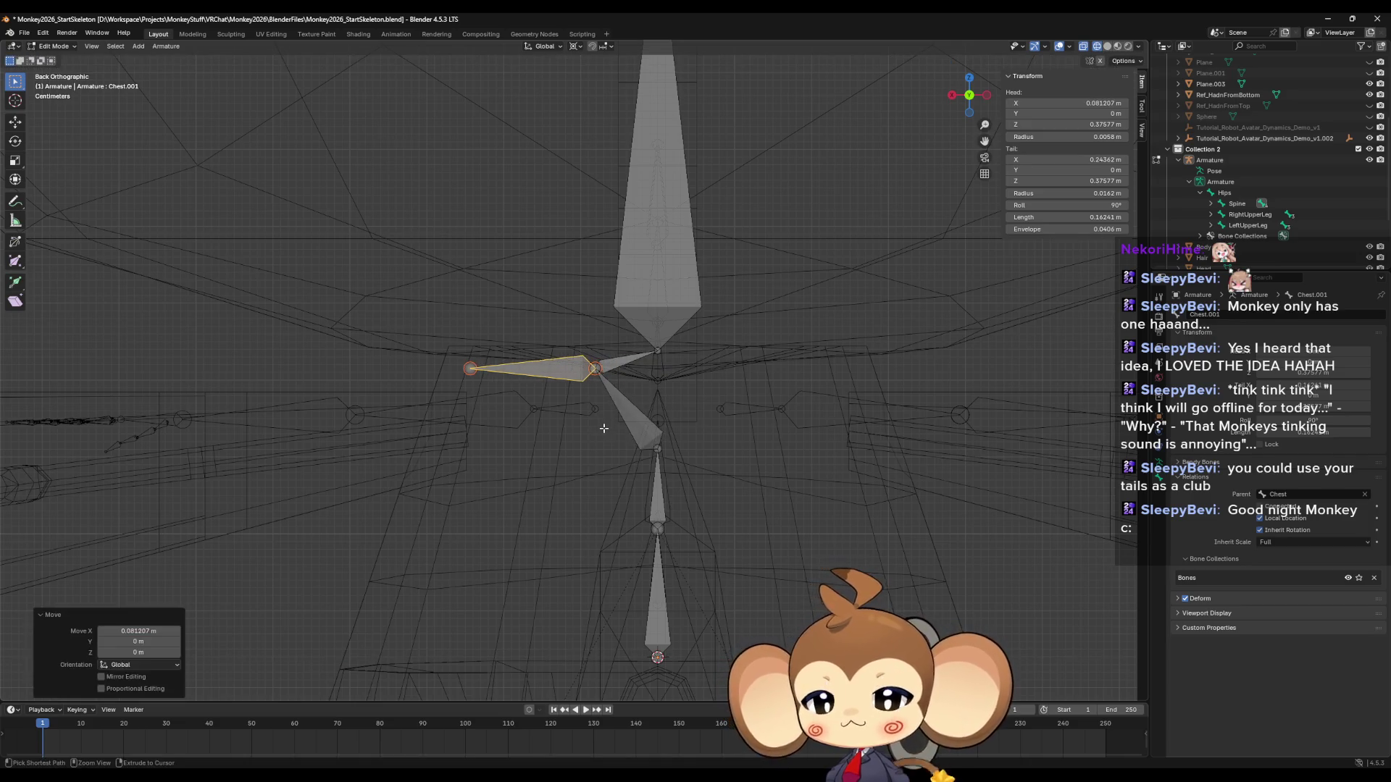
pyautogui.hotkey('ctrl', 'z')
pyautogui.press('g')
pyautogui.press('x')
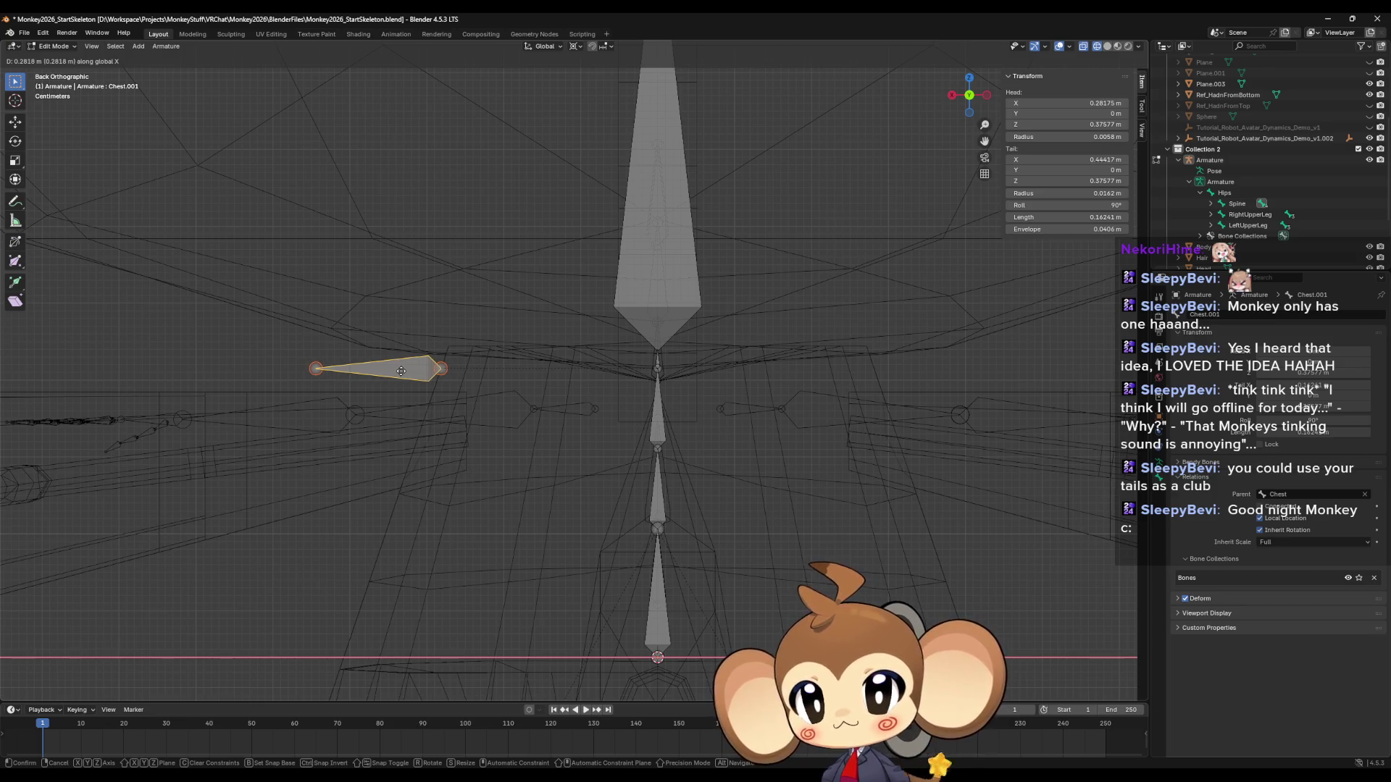
pyautogui.click(401, 371)
# Lower Chest.001 along Z to arm height and return to Object Mode.
pyautogui.press('g')
pyautogui.press('y')
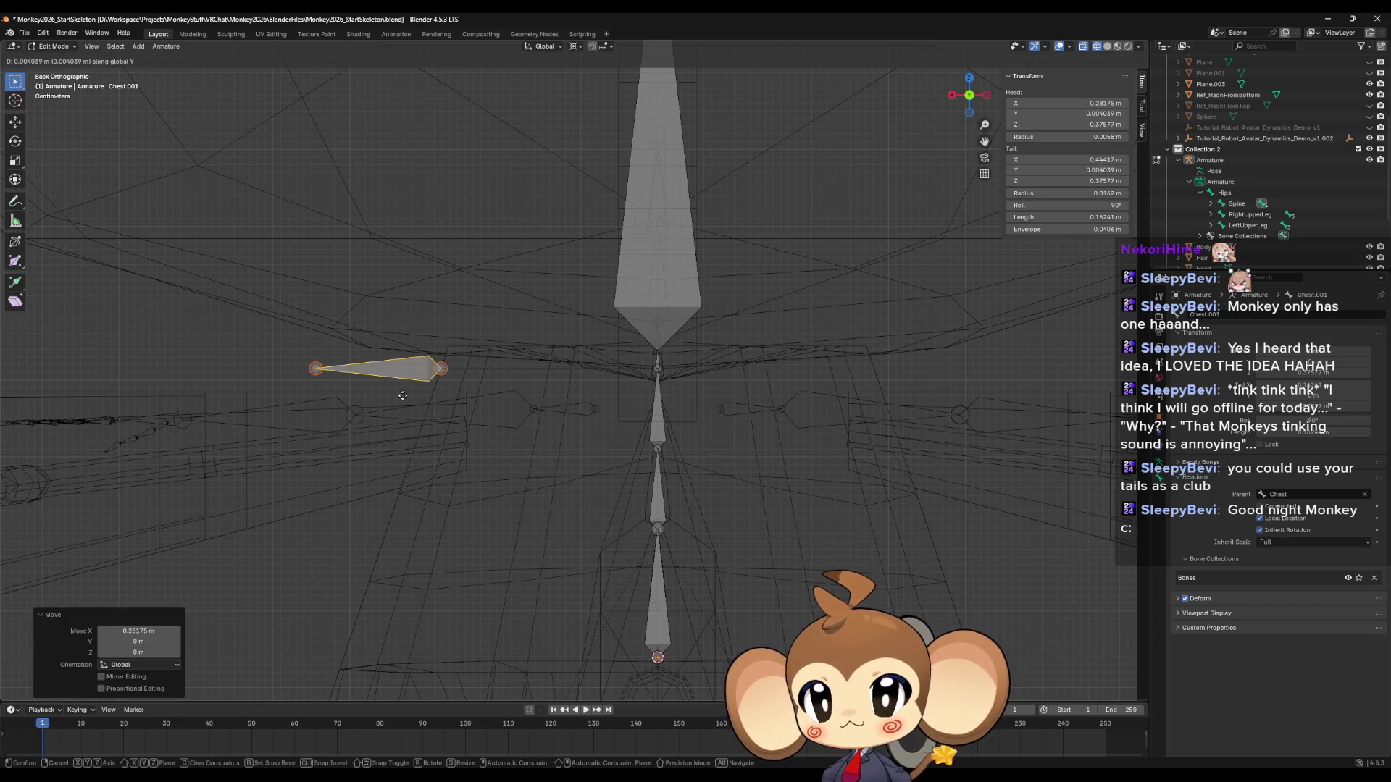
pyautogui.press('Escape')
pyautogui.press('g')
pyautogui.press('x')
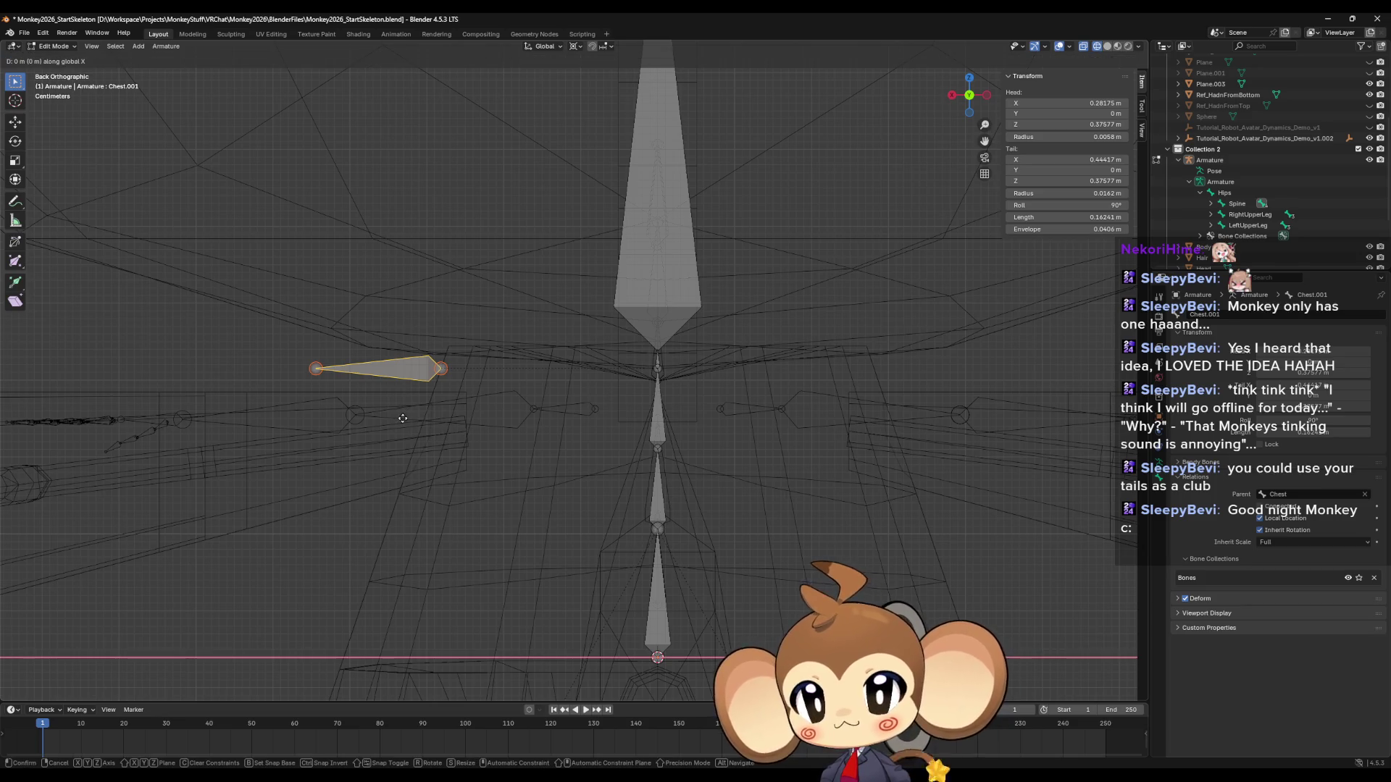
pyautogui.click(403, 418)
pyautogui.hotkey('ctrl', 'z')
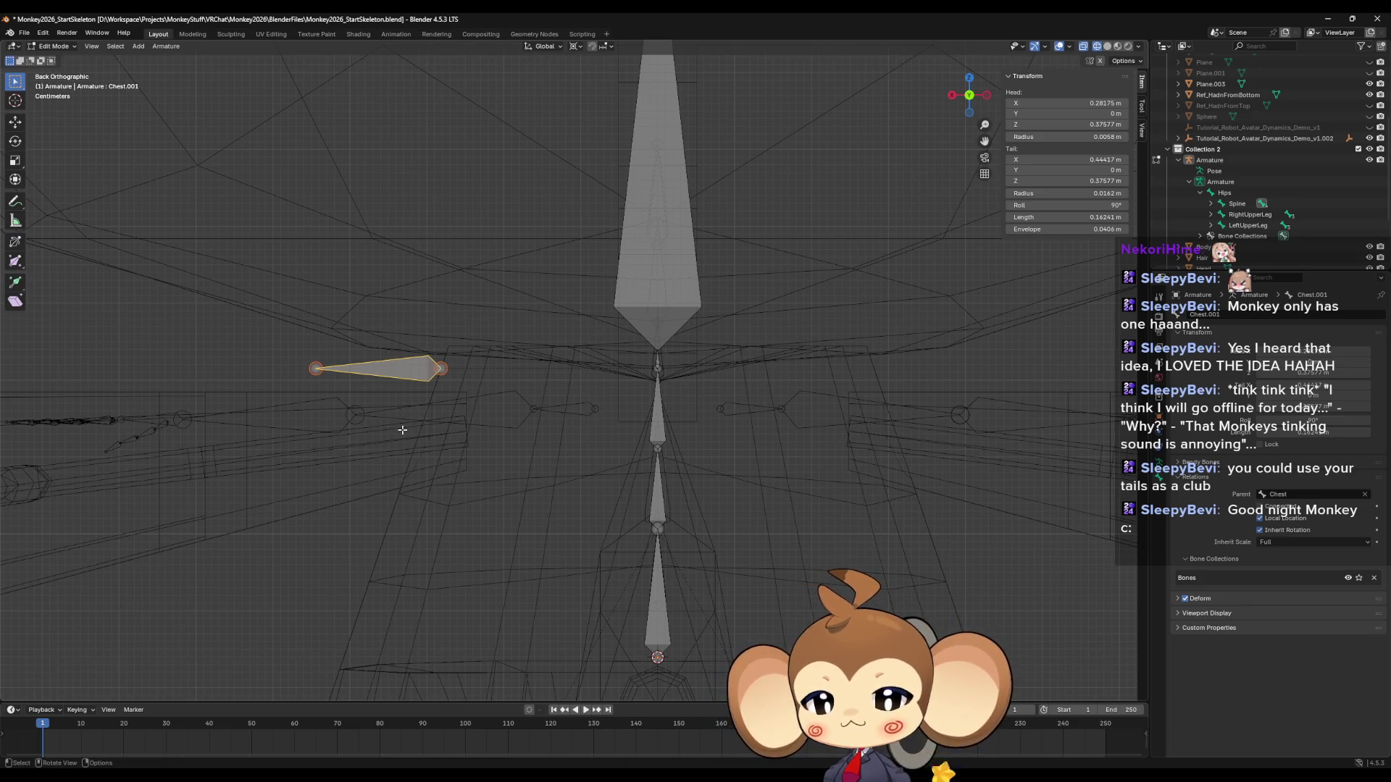
pyautogui.press('g')
pyautogui.press('z')
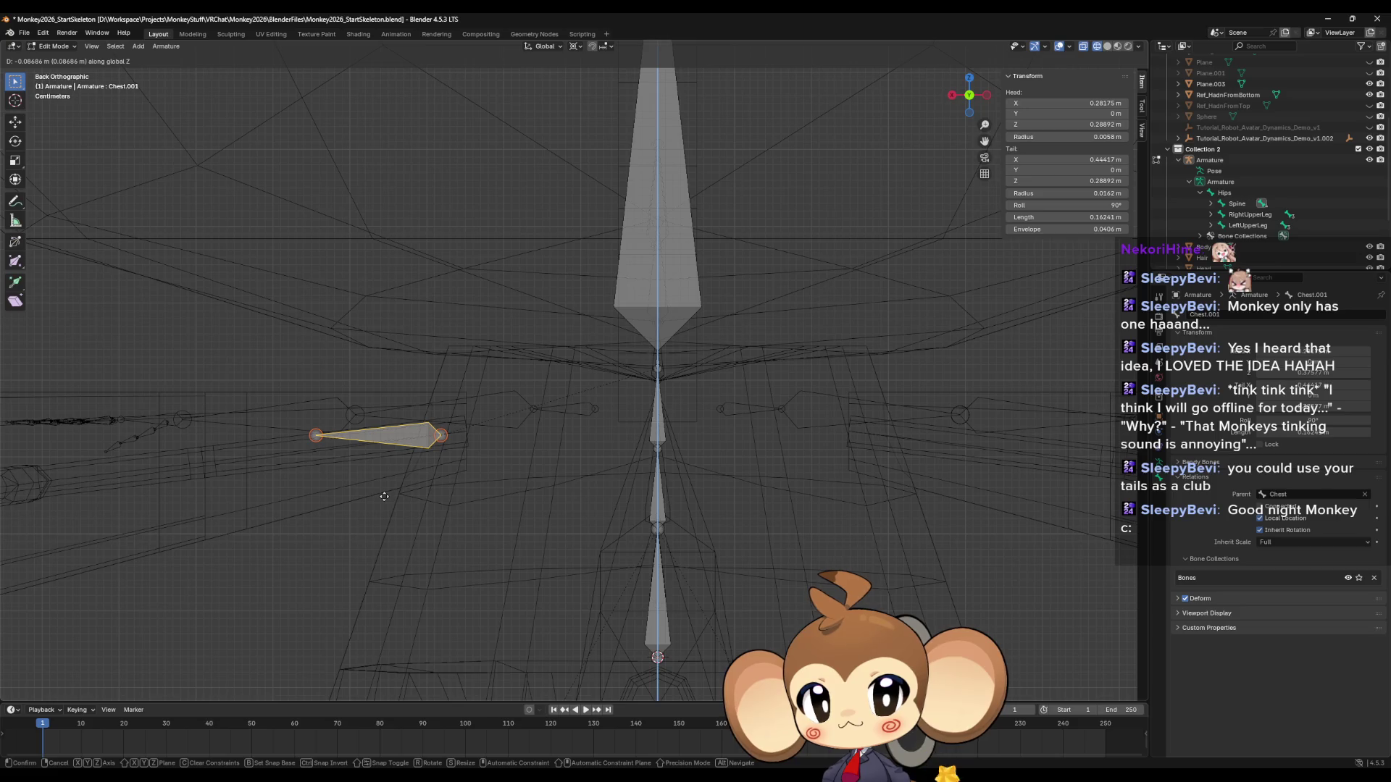
pyautogui.click(385, 497)
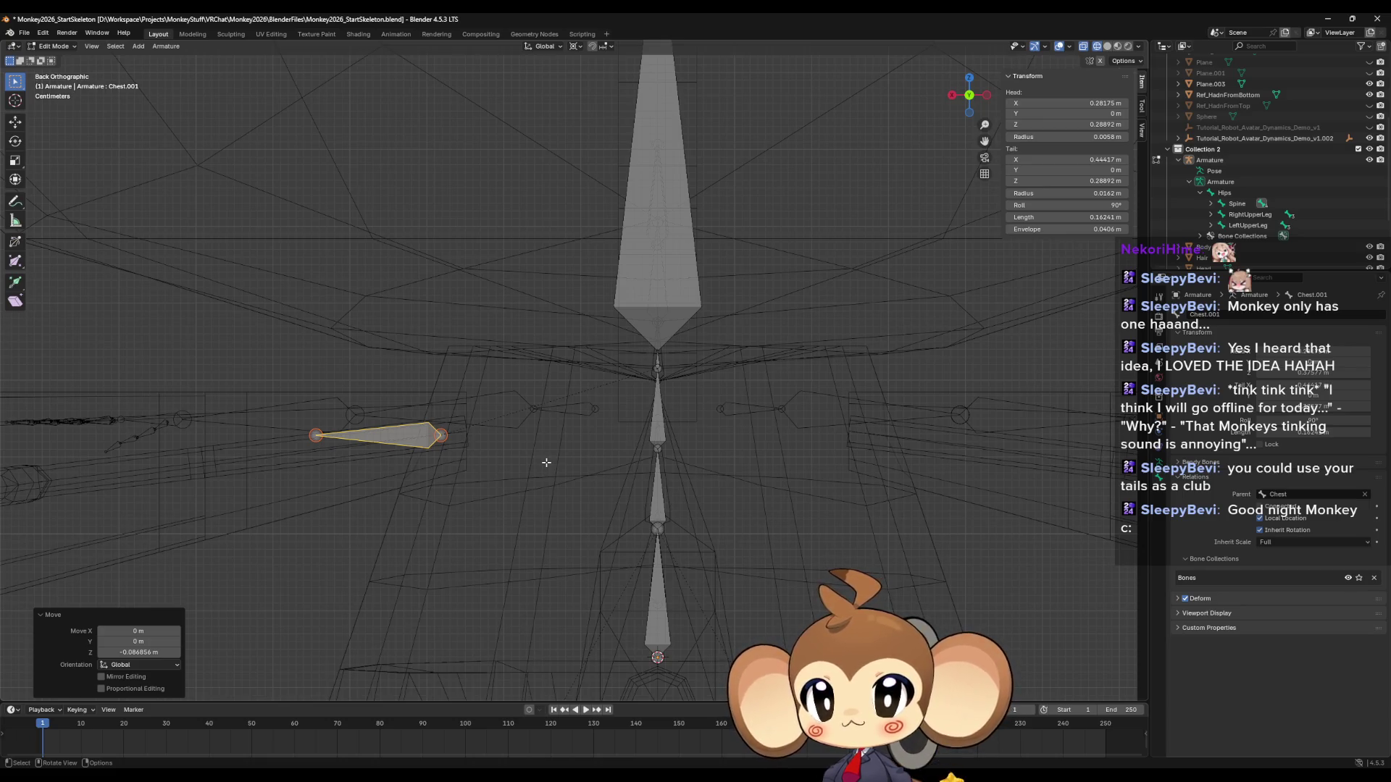
pyautogui.press('Tab')
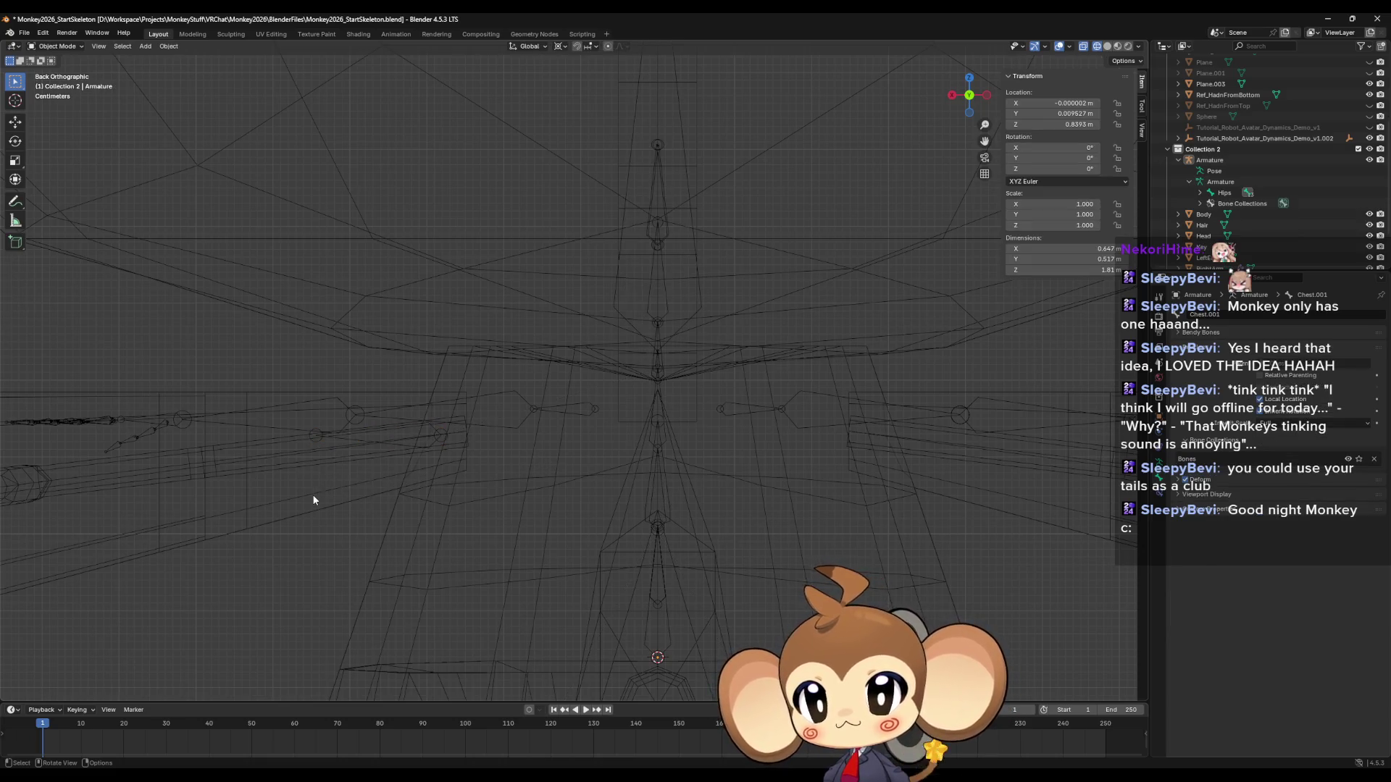
# In Edit Mode on the RightArm mesh, place a new loop cut across the arm.
pyautogui.click(313, 500)
pyautogui.scroll(4, 360, 482)
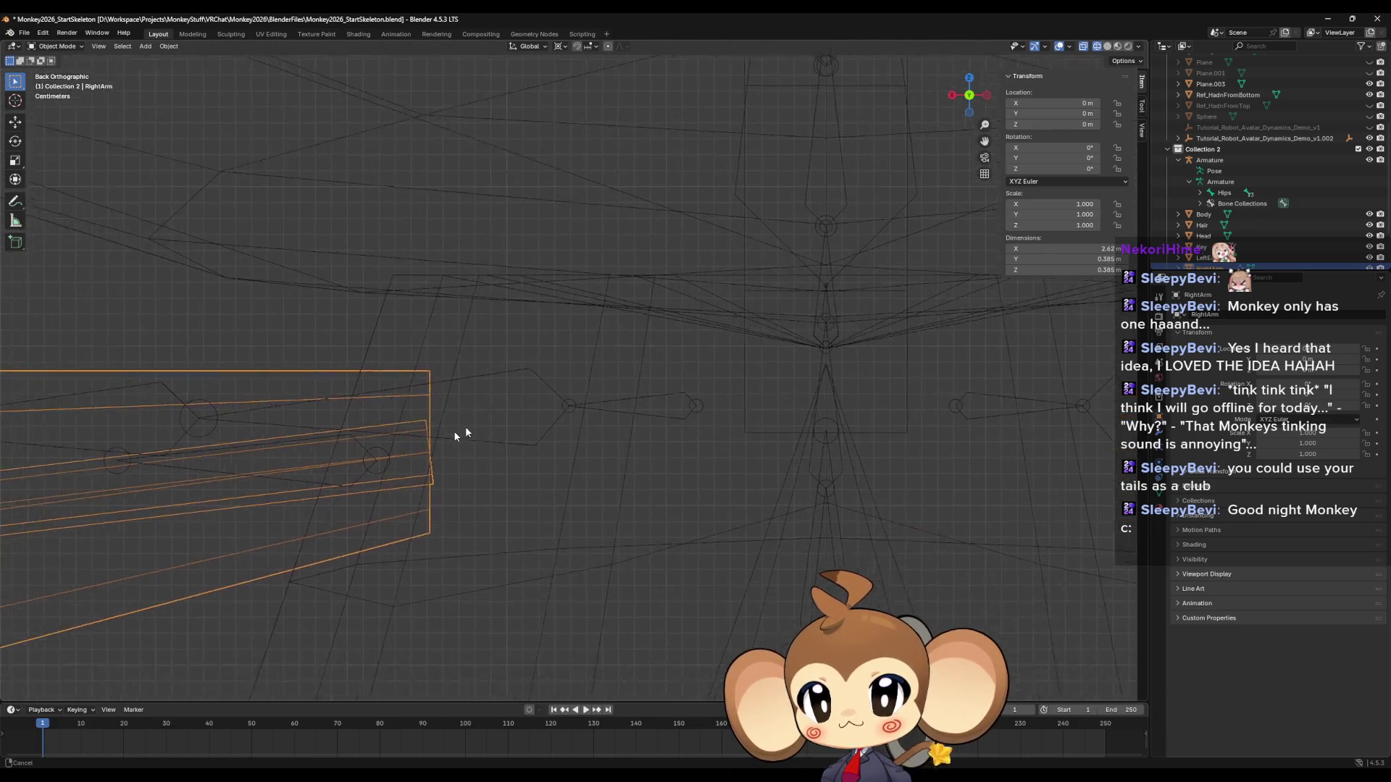
pyautogui.keyDown('shift'); pyautogui.moveTo(465, 433); pyautogui.dragTo(507, 426, button='middle'); pyautogui.keyUp('shift')
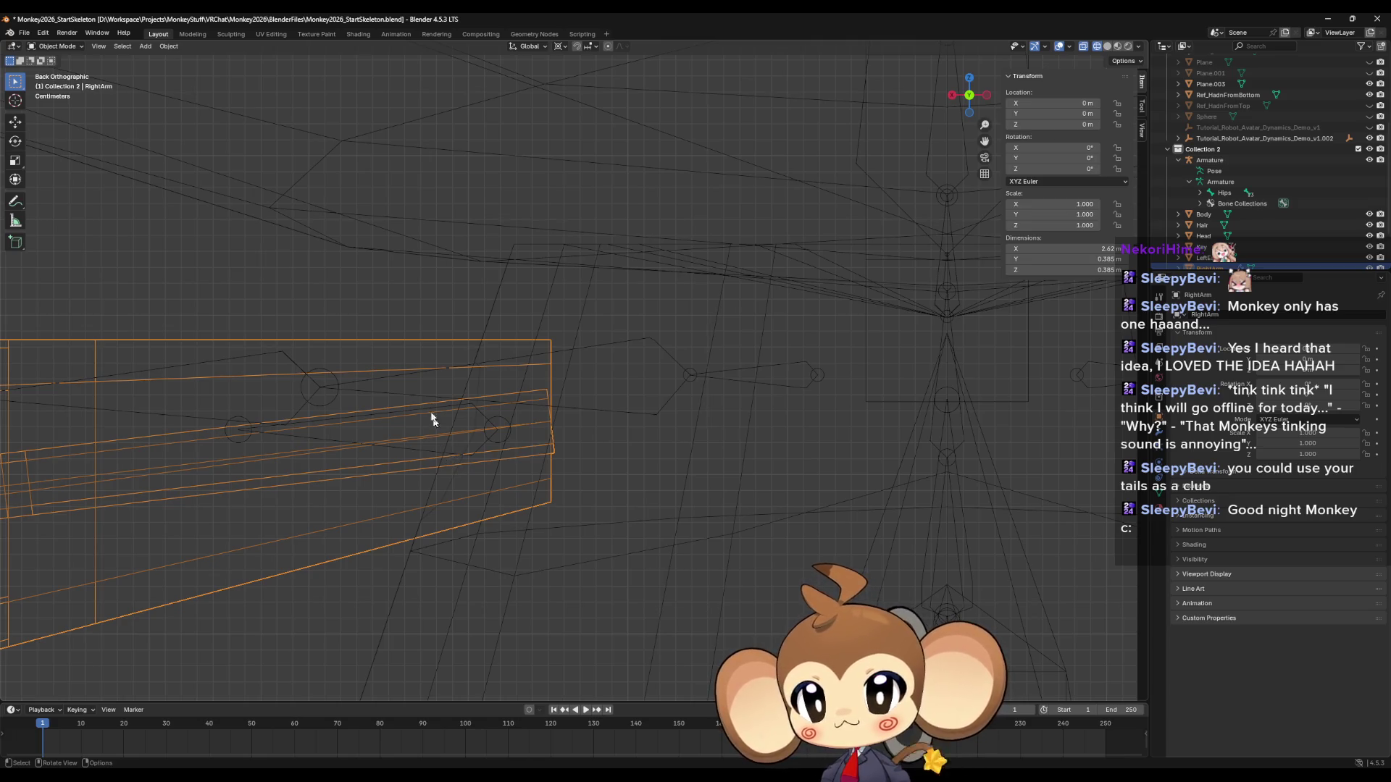
pyautogui.press('Tab')
pyautogui.hotkey('alt', 'a')
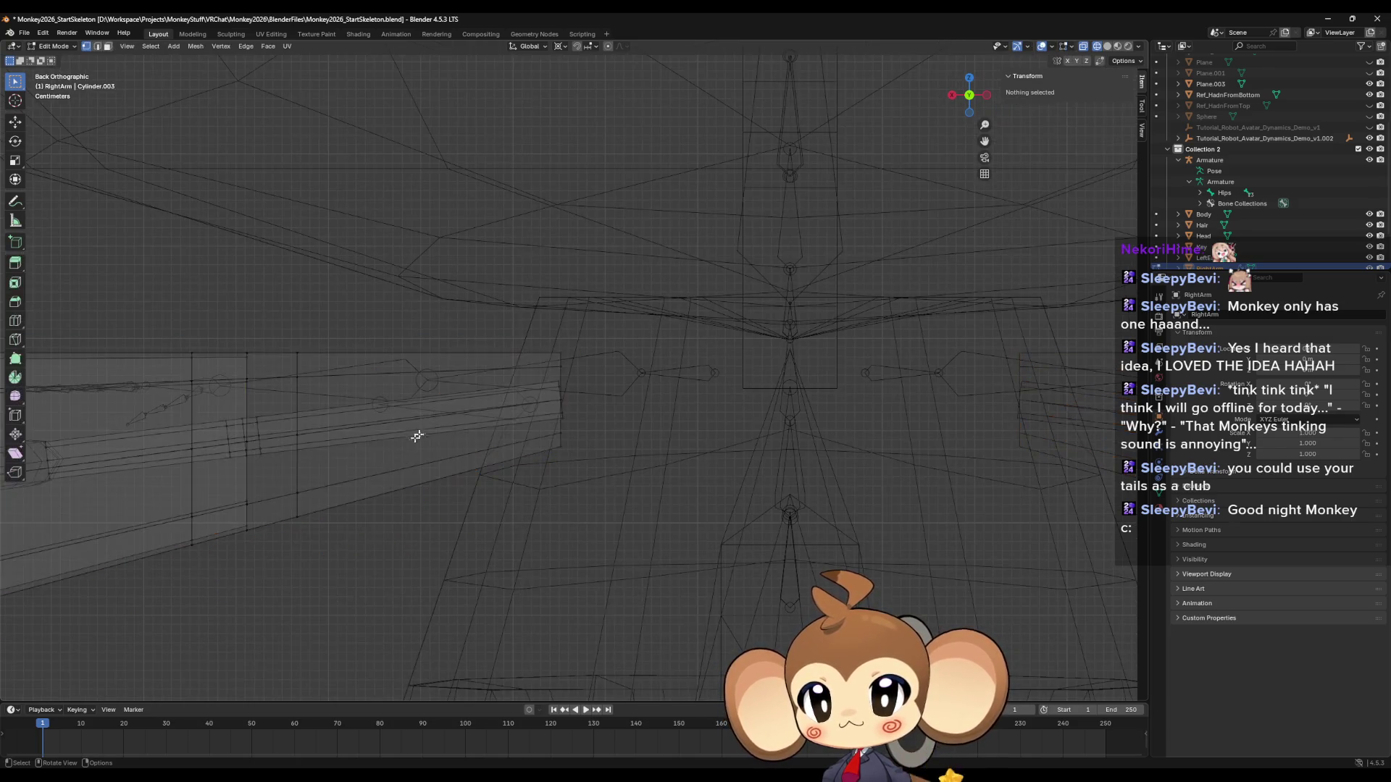
pyautogui.hotkey('ctrl', 'r')
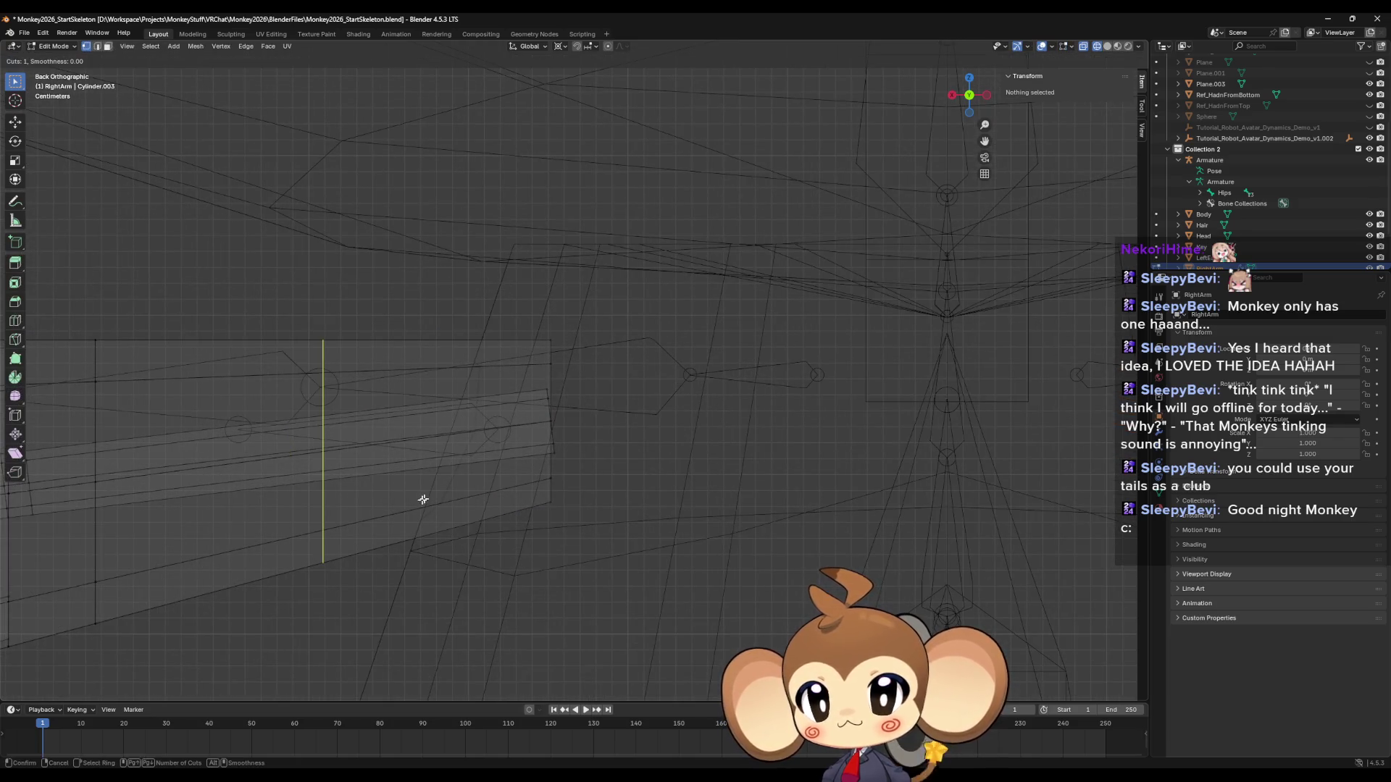
pyautogui.click(413, 502)
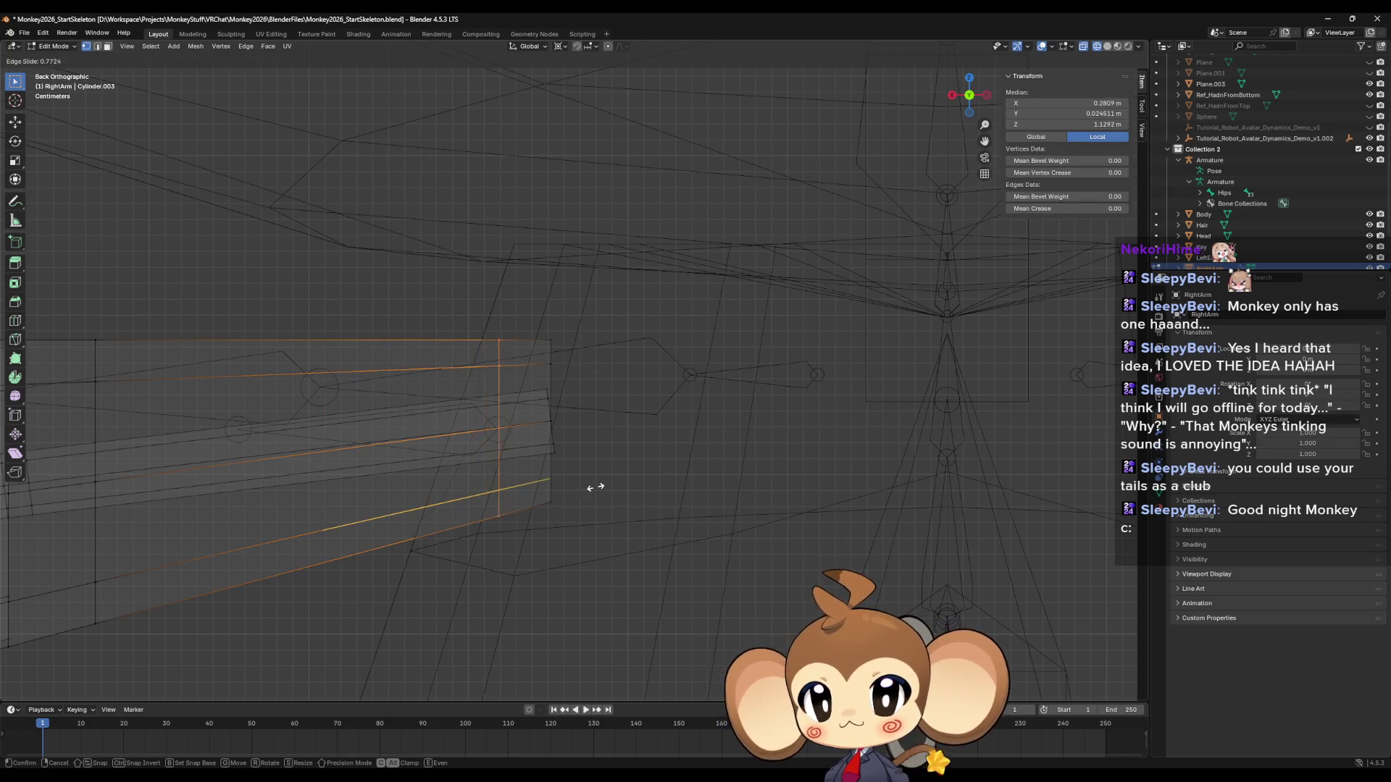